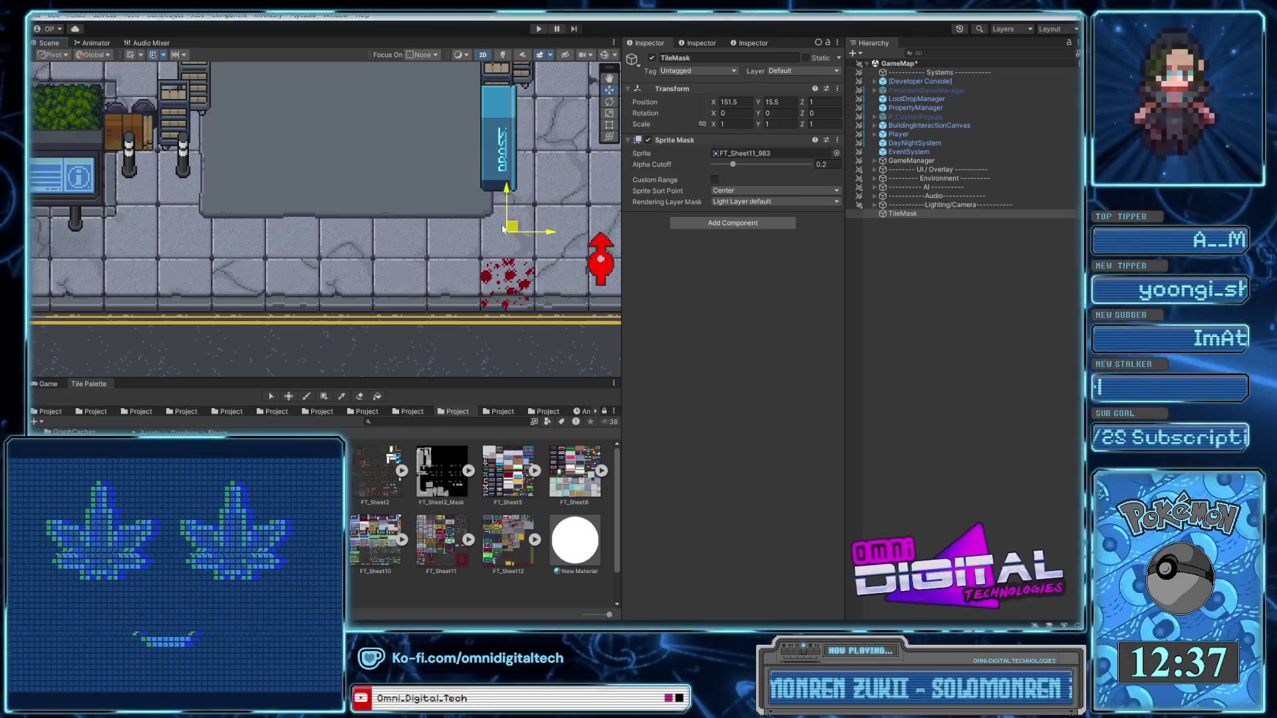
Drag the TileMask over the sidewalk by the red hydrant, fine-tuning its height to X 151.5, Y 15.5
mouse_move(516, 229)
left_mouse_down()
mouse_move(464, 233)
mouse_move(458, 283)
mouse_move(486, 237)
mouse_move(491, 302)
left_mouse_up()
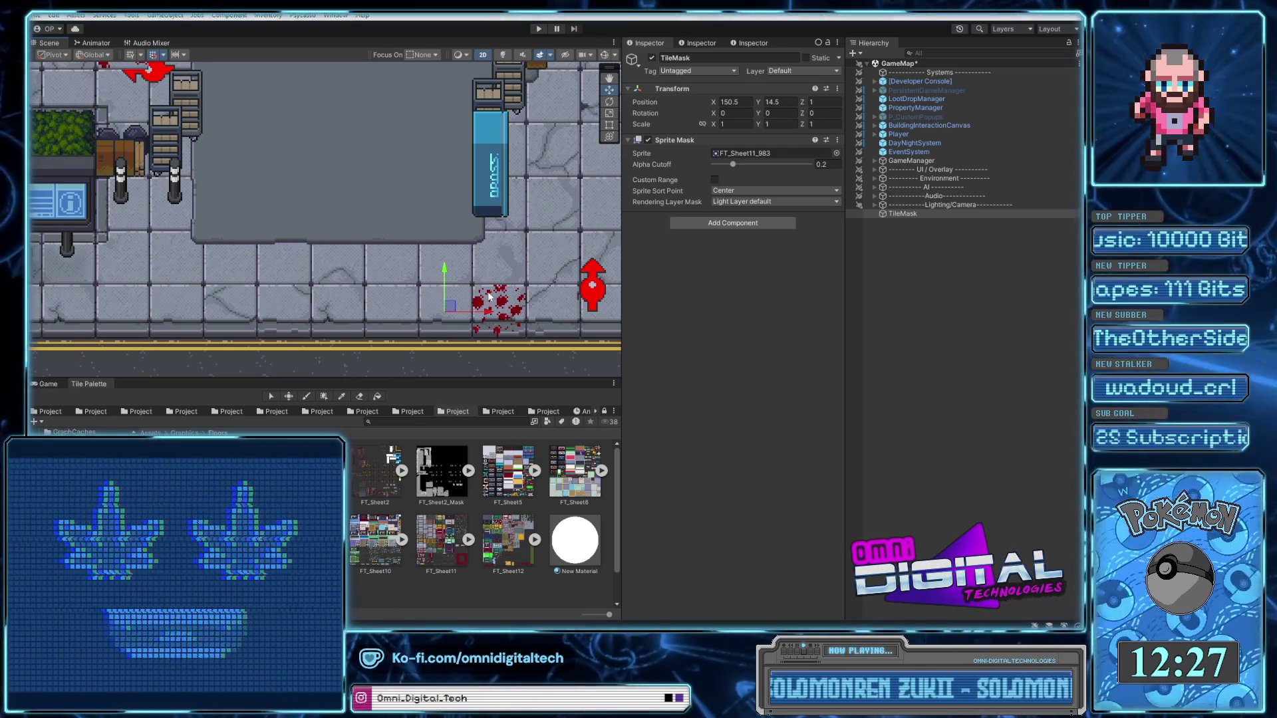
left_click_drag(449, 307, 503, 253)
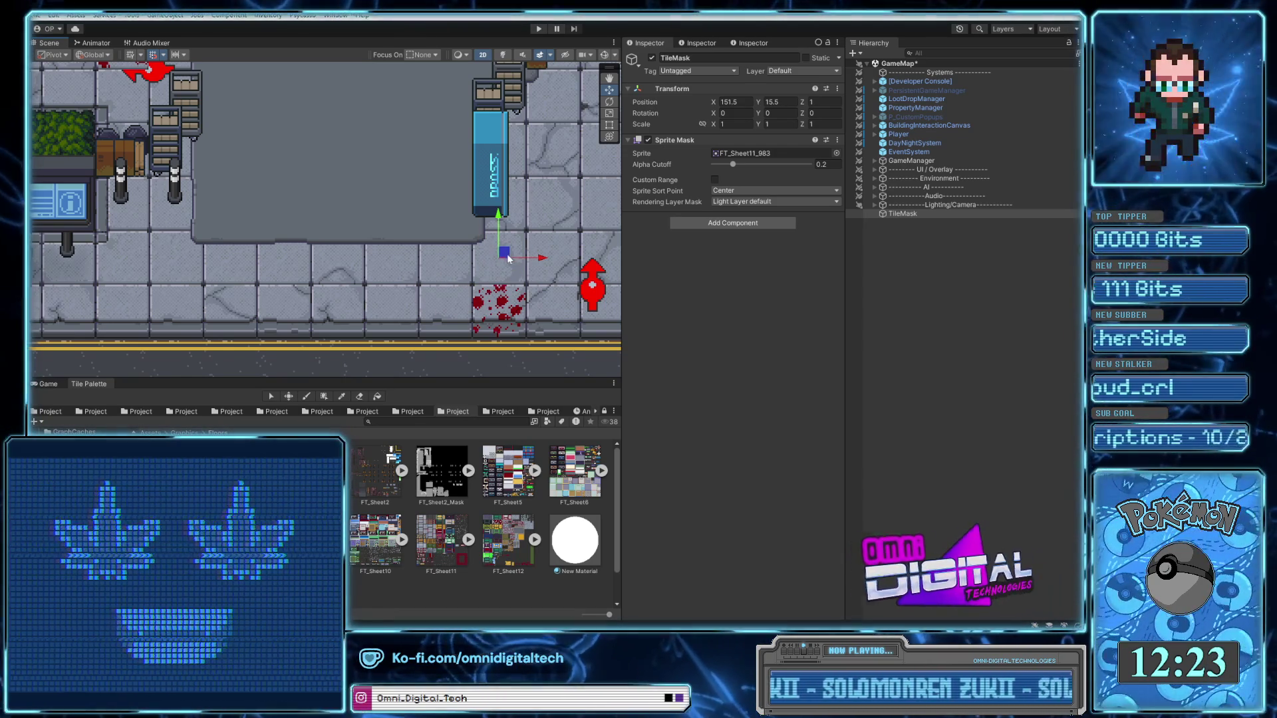
left_click_drag(508, 260, 557, 215)
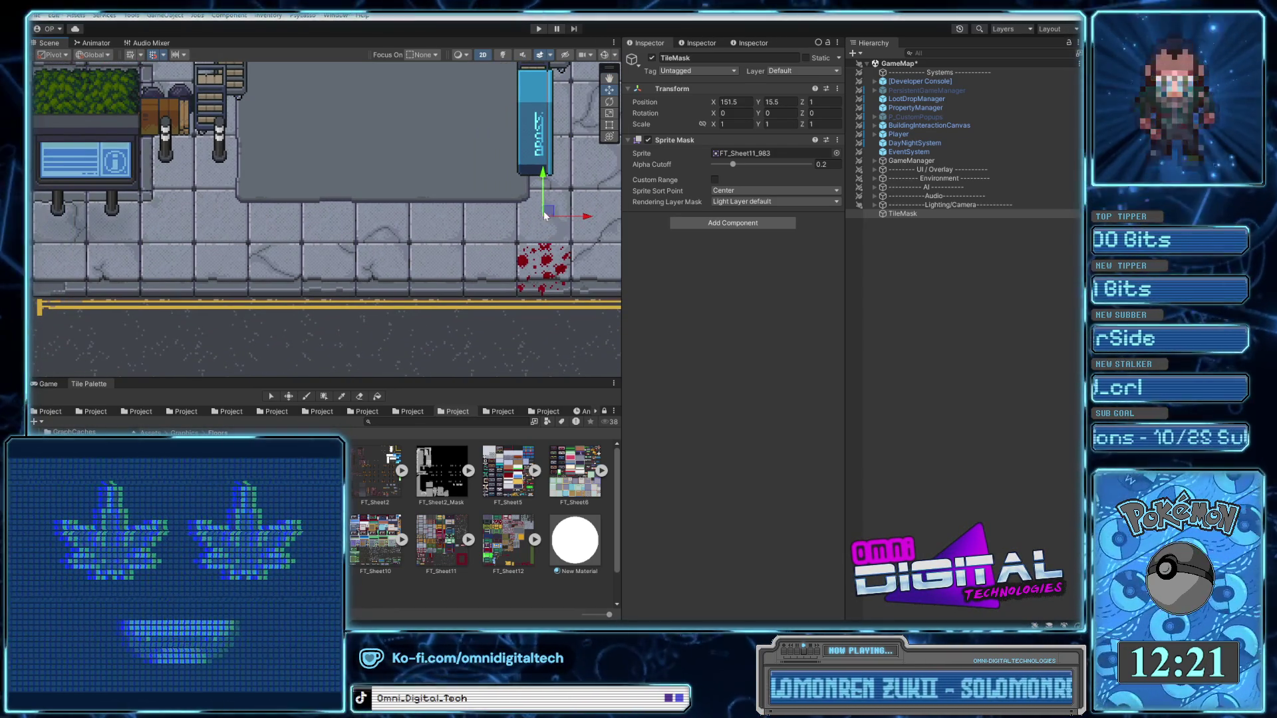
mouse_move(495, 264)
left_mouse_down()
mouse_move(549, 217)
mouse_move(500, 217)
left_mouse_up()
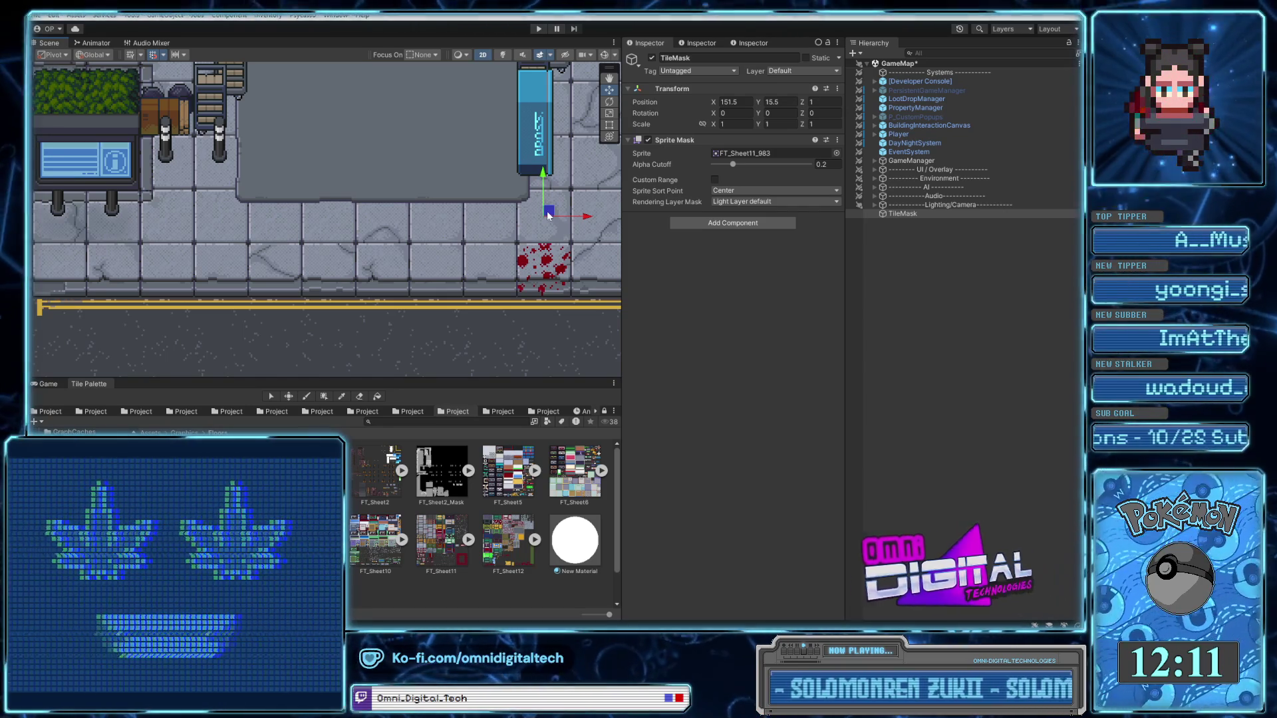
mouse_move(549, 210)
left_mouse_down()
mouse_move(557, 198)
mouse_move(558, 249)
mouse_move(558, 201)
left_mouse_up()
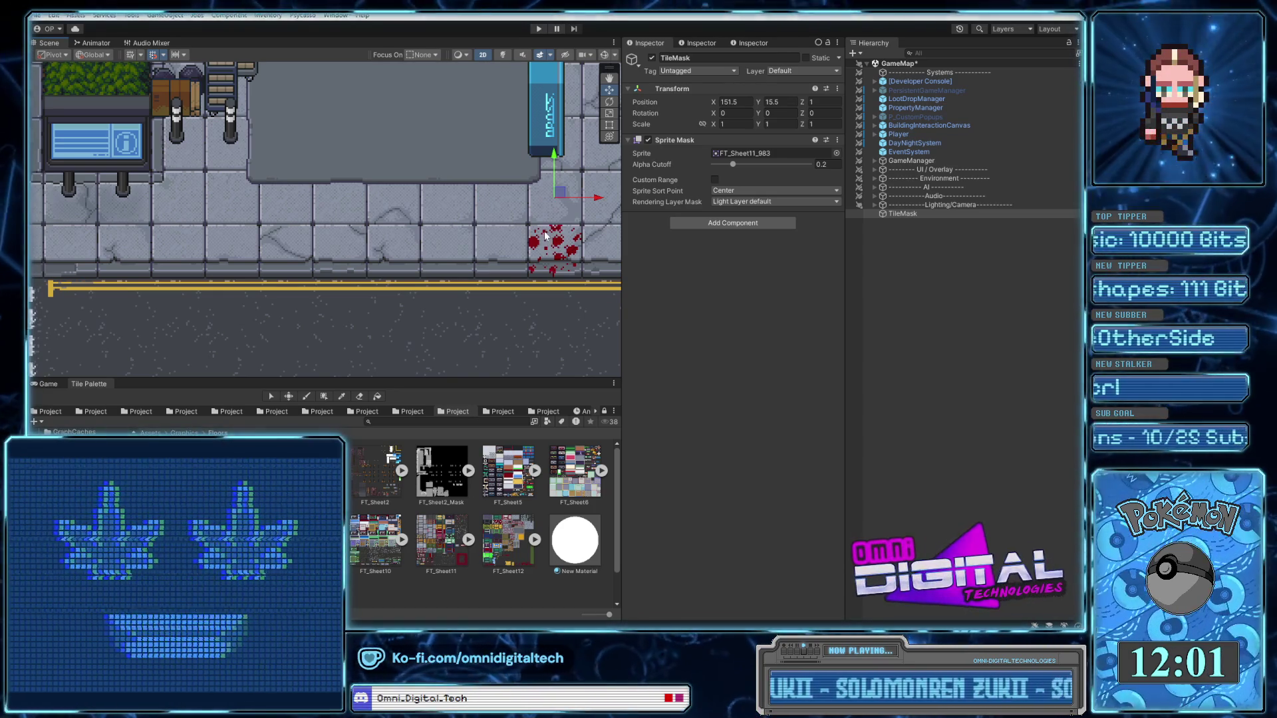
left_click_drag(548, 233, 508, 249)
scroll(508, 249, "down", 3)
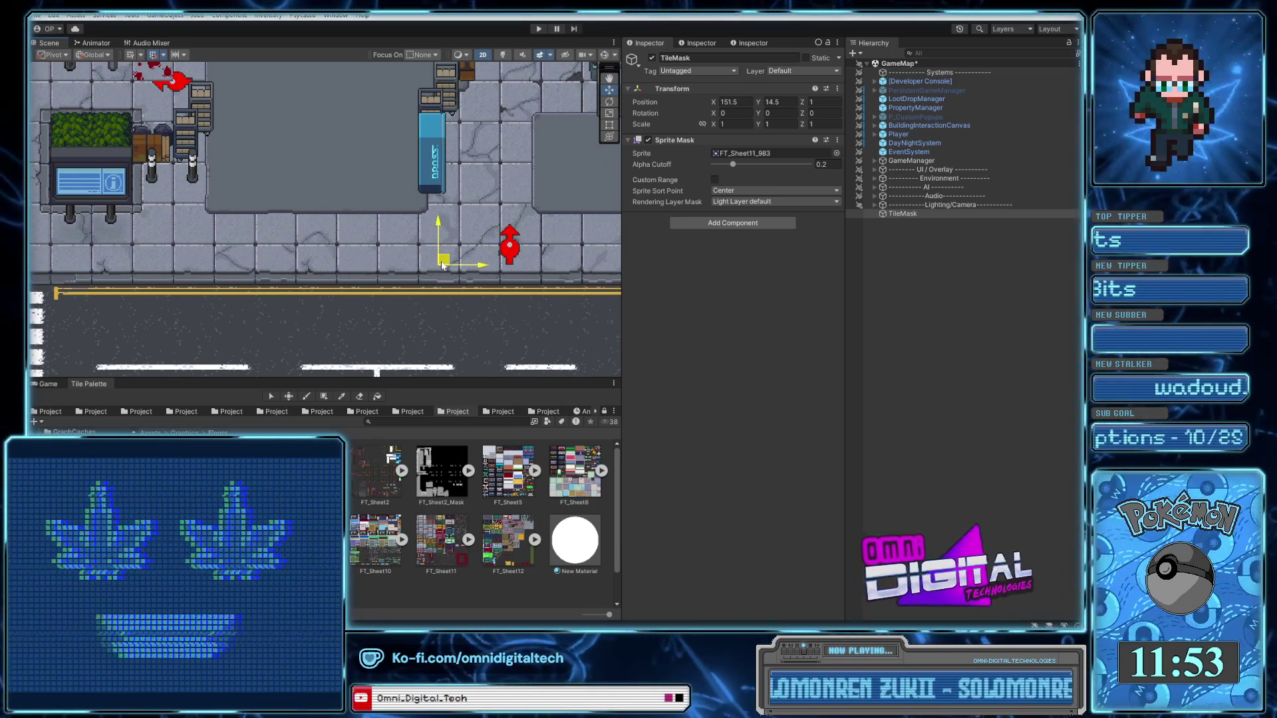
left_click_drag(444, 261, 444, 219)
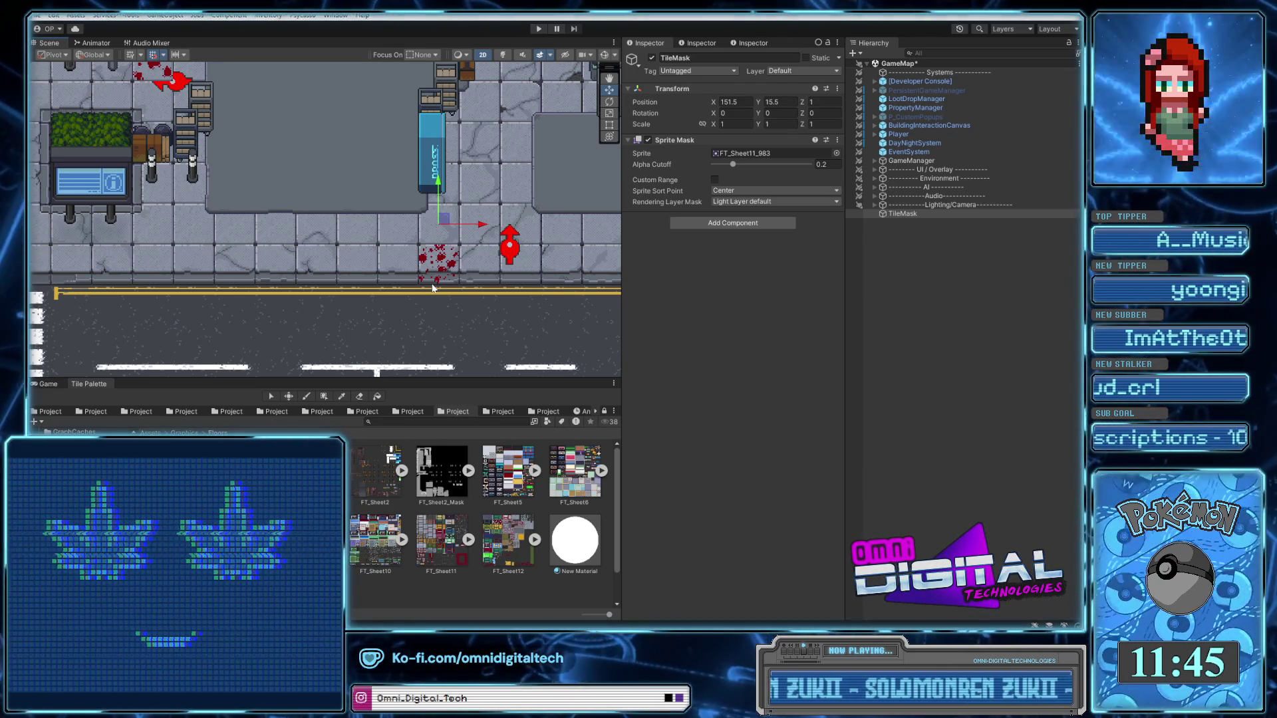
left_click_drag(444, 222, 435, 268)
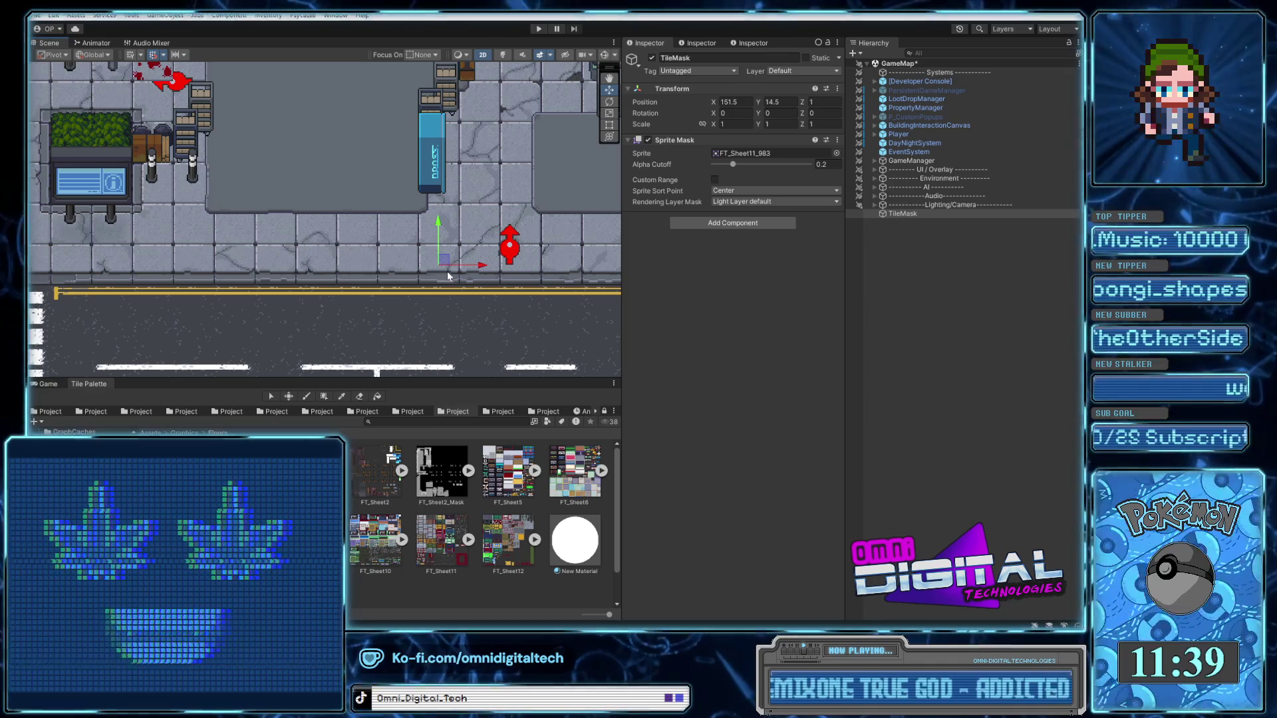
left_click_drag(447, 249, 443, 235)
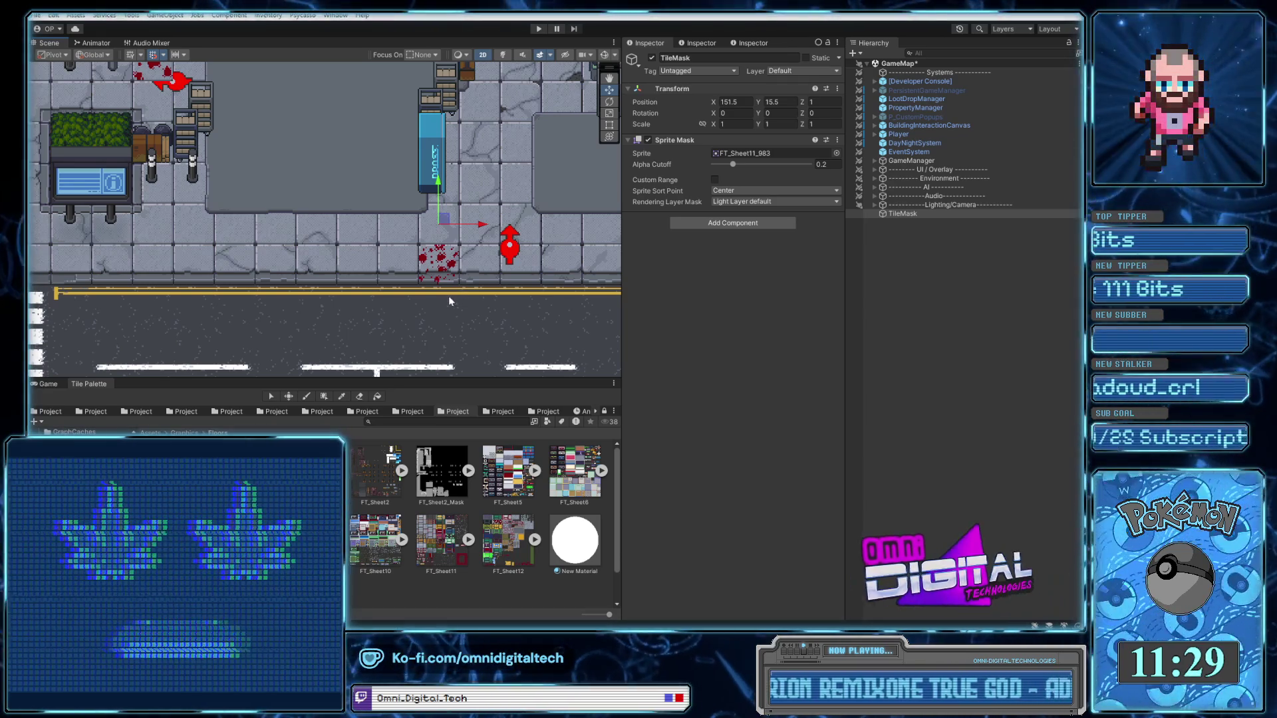
scroll(448, 300, "down", 2)
scroll(476, 269, "down", 2)
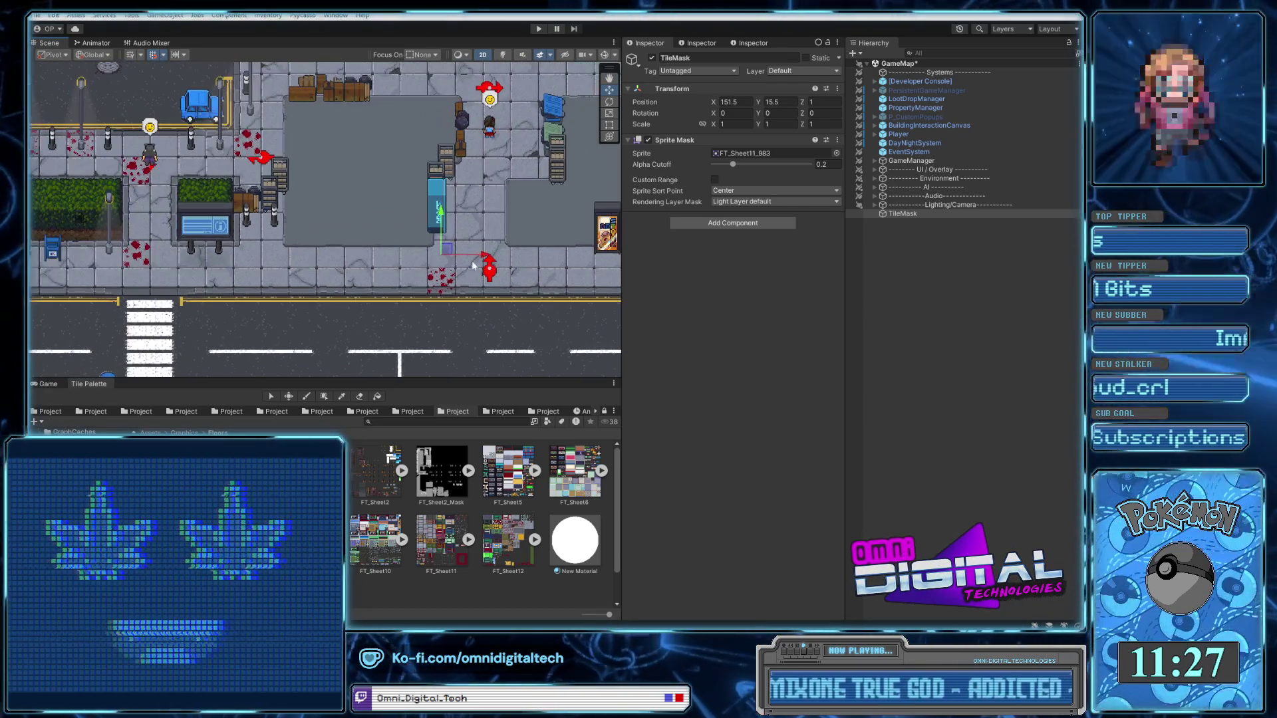
scroll(481, 259, "down", 3)
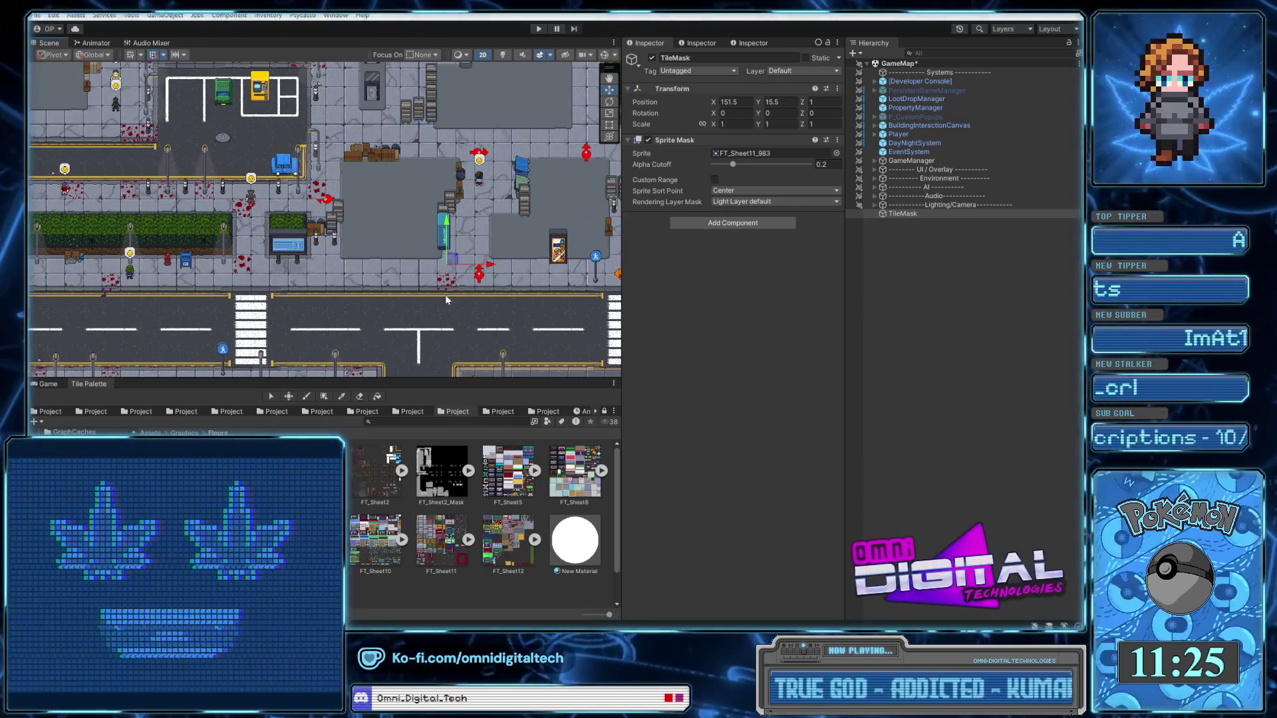
scroll(449, 306, "up", 3)
scroll(448, 293, "up", 3)
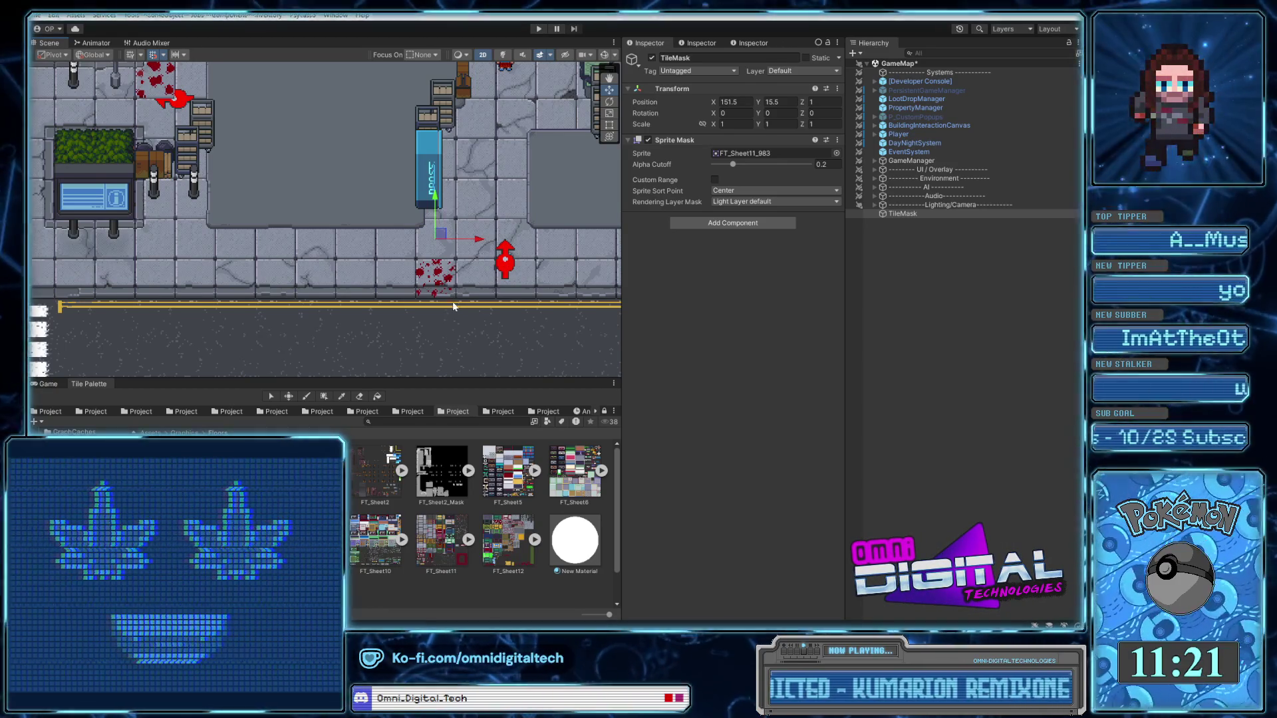
left_click_drag(440, 237, 439, 237)
scroll(507, 269, "up", 5)
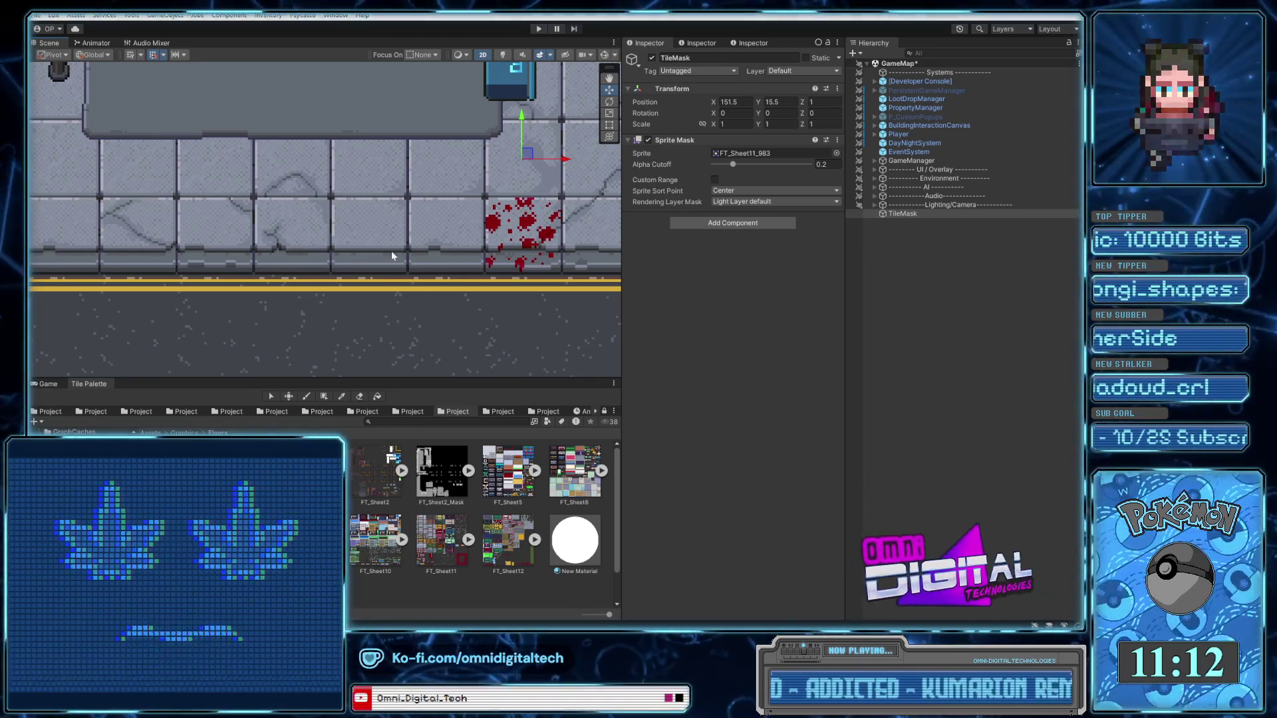
left_click_drag(443, 300, 400, 325)
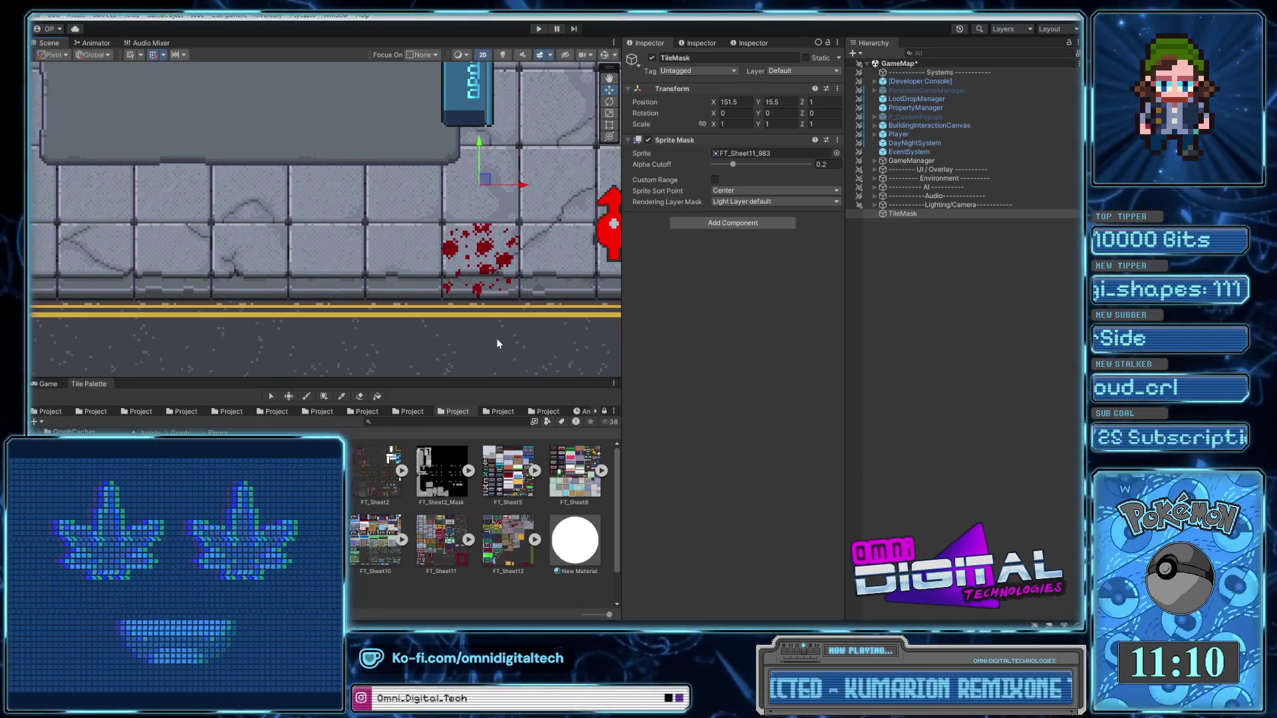
key("alt+Tab")
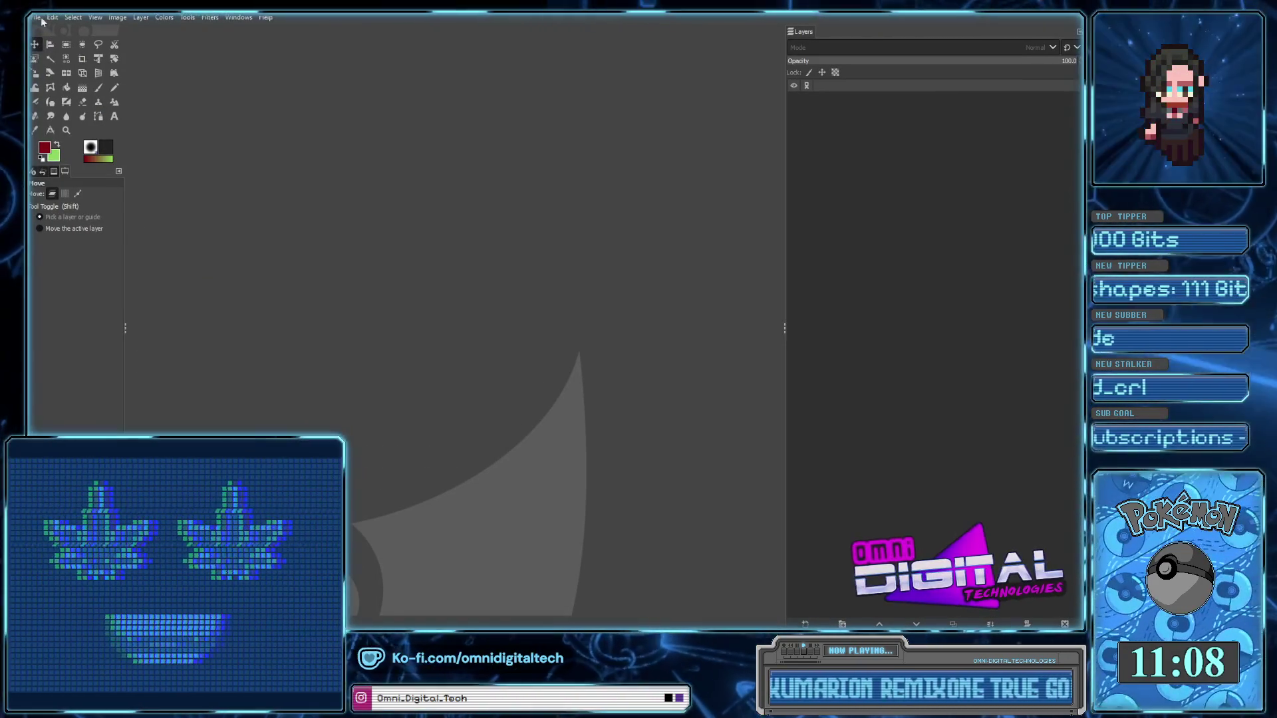
Open BloodSplatterBase.xcf from GIMP's recent files list
left_click(37, 22)
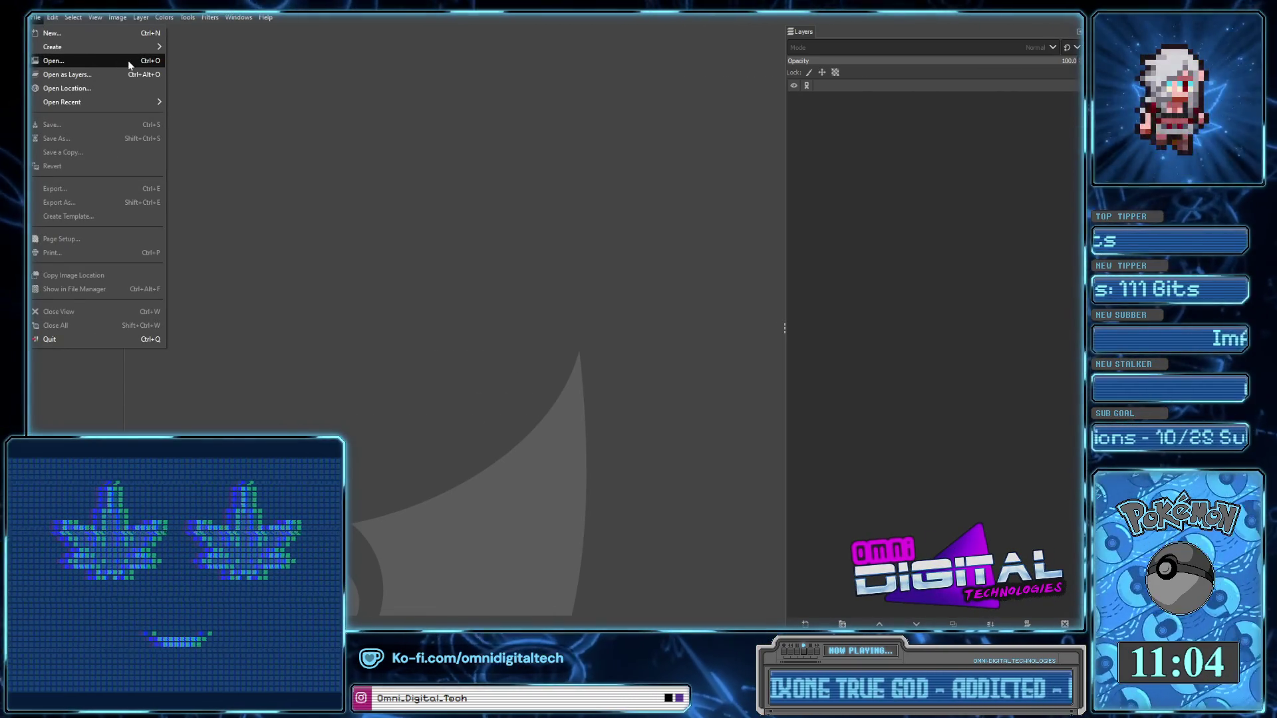
mouse_move(114, 102)
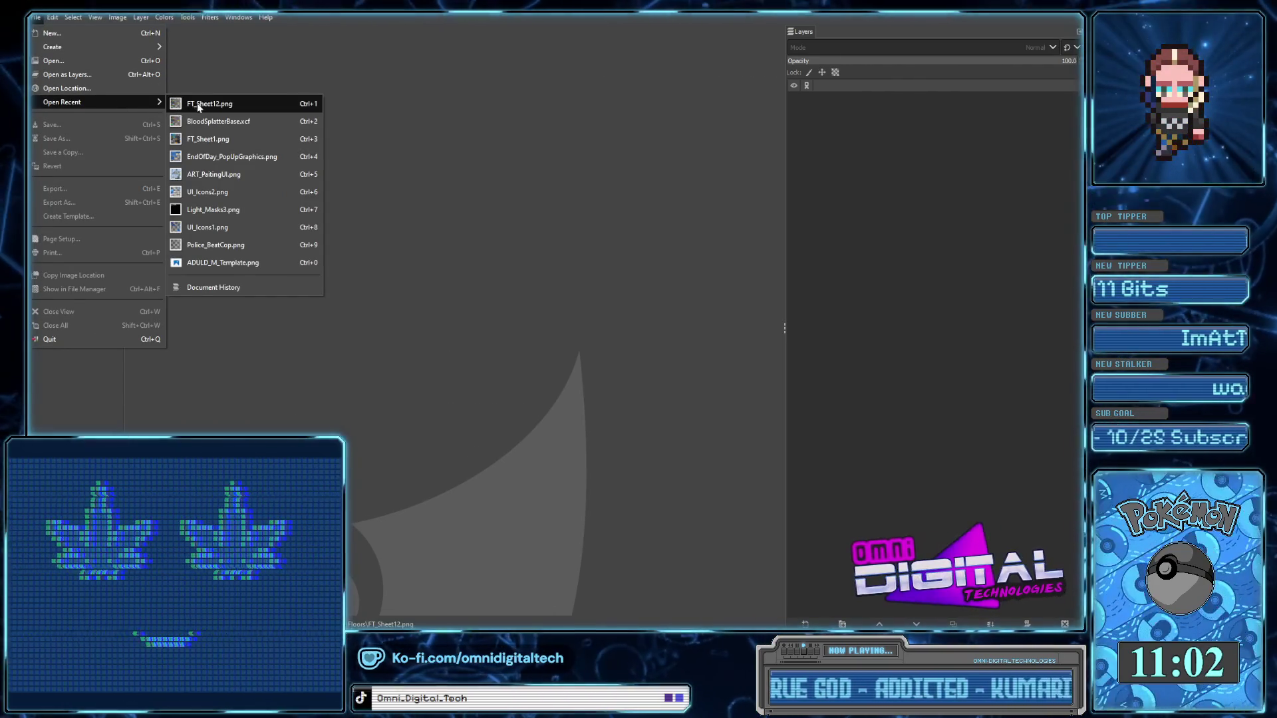
left_click(203, 121)
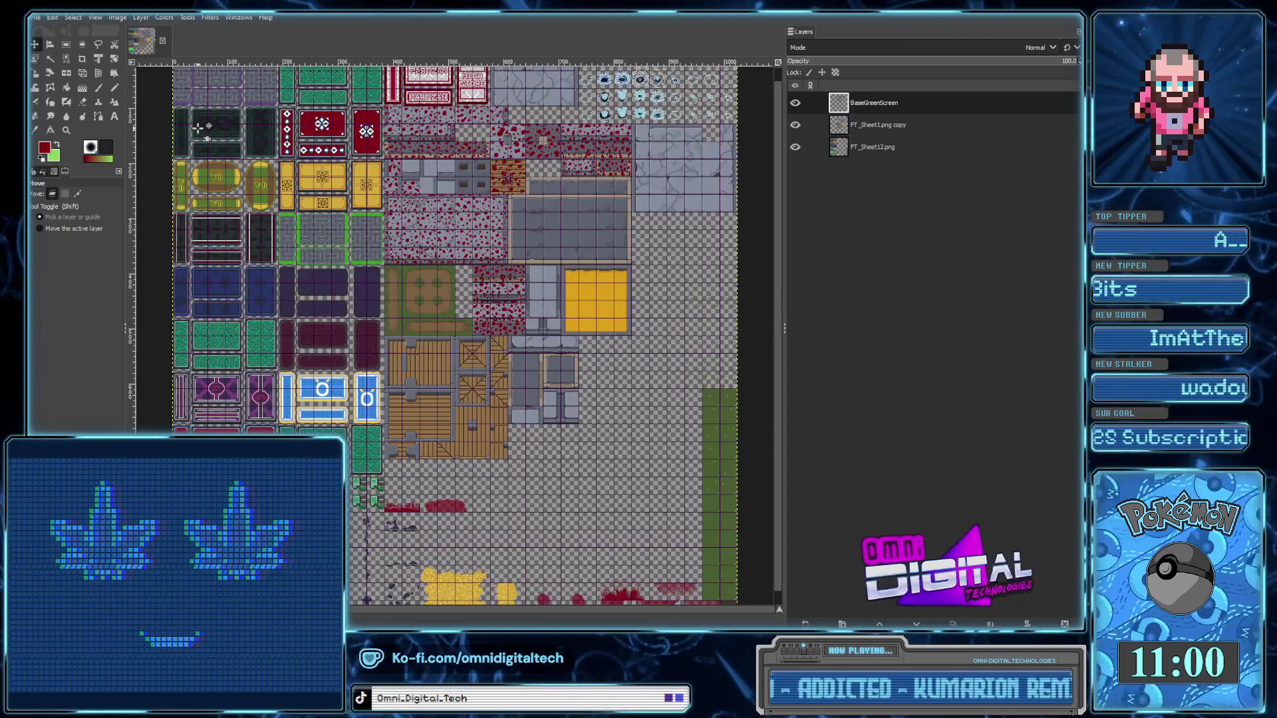
Scroll around the tilesheet to inspect the grey street floor tiles
scroll(542, 270, "up", 1)
scroll(542, 269, "up", 1)
scroll(542, 269, "up", 1)
scroll(542, 269, "up", 3)
scroll(505, 256, "left", 2)
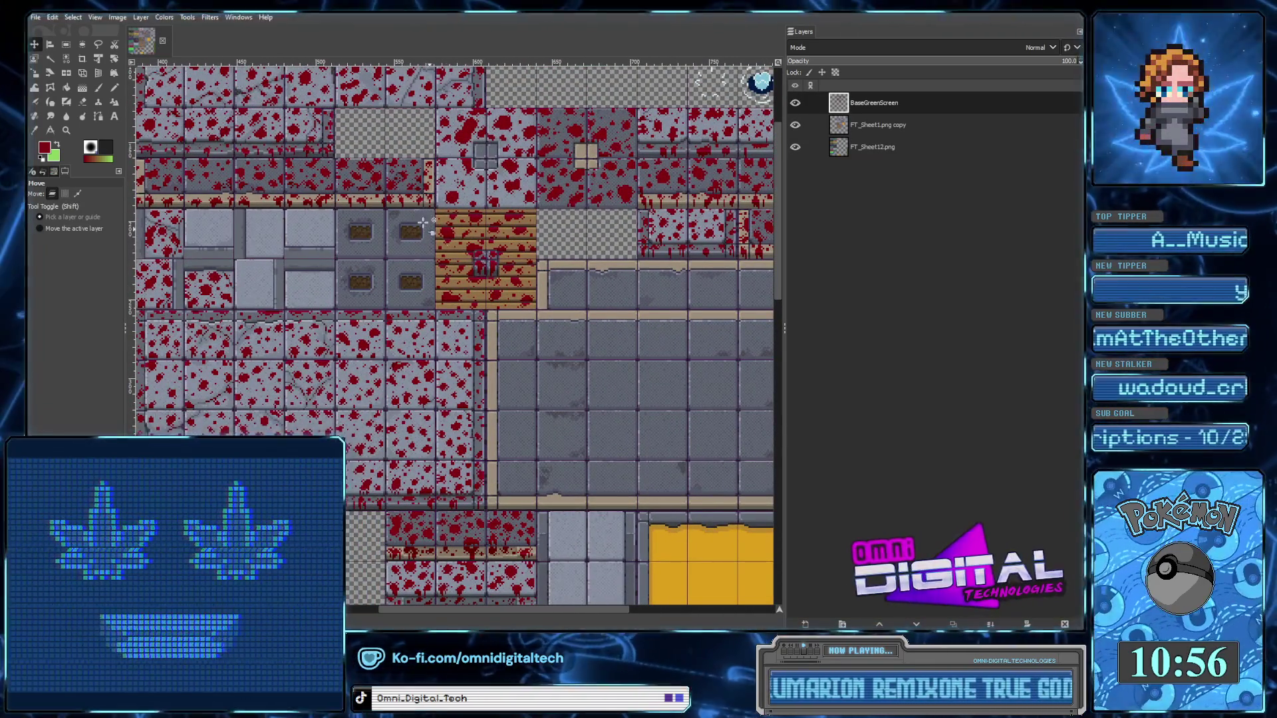
scroll(439, 233, "up", 1)
scroll(439, 233, "left", 2)
scroll(356, 273, "left", 2)
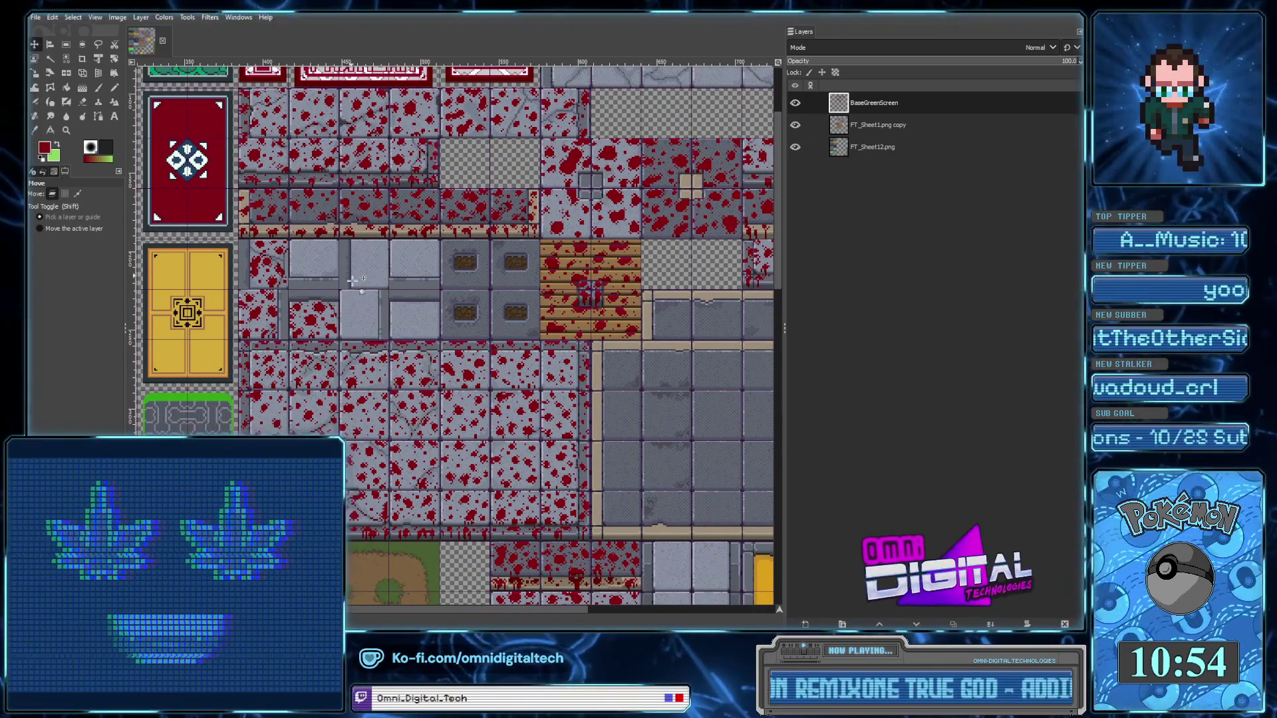
scroll(356, 273, "right", 2)
scroll(356, 273, "right", 7)
scroll(465, 219, "down", 1)
scroll(465, 219, "right", 6)
scroll(552, 171, "right", 1)
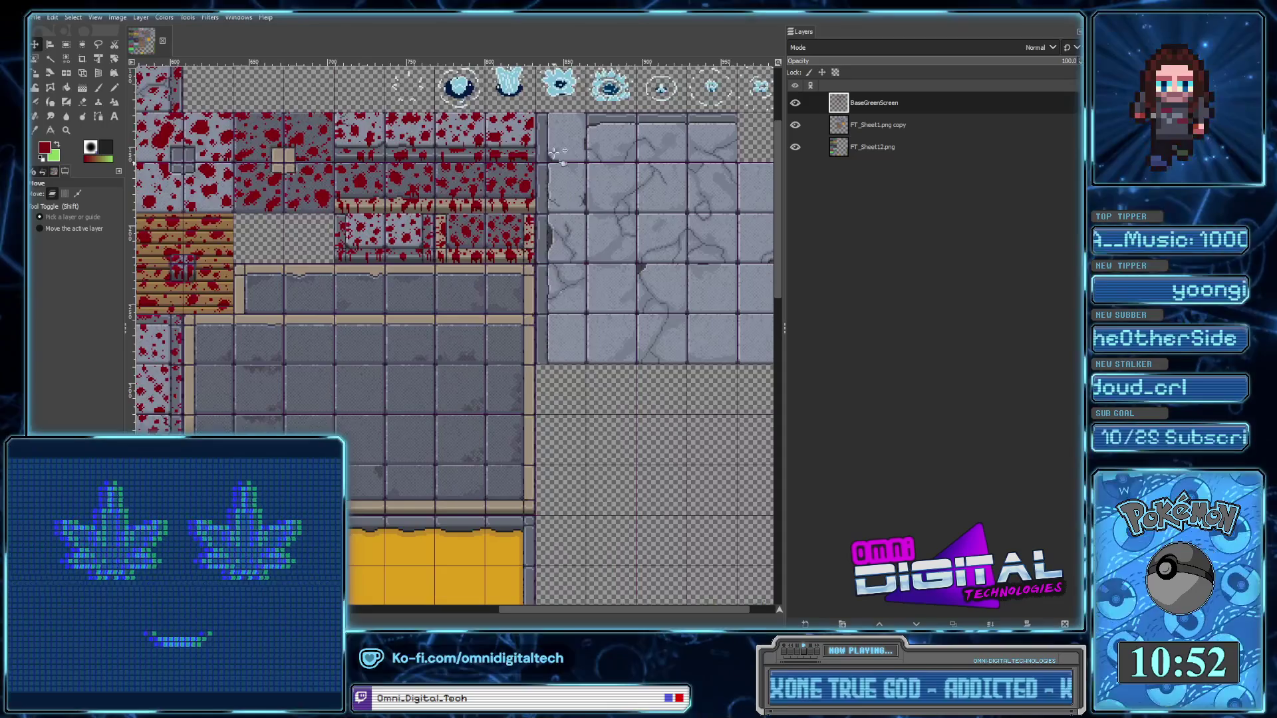
scroll(518, 383, "left", 1)
scroll(518, 383, "down", 4)
scroll(571, 218, "left", 1)
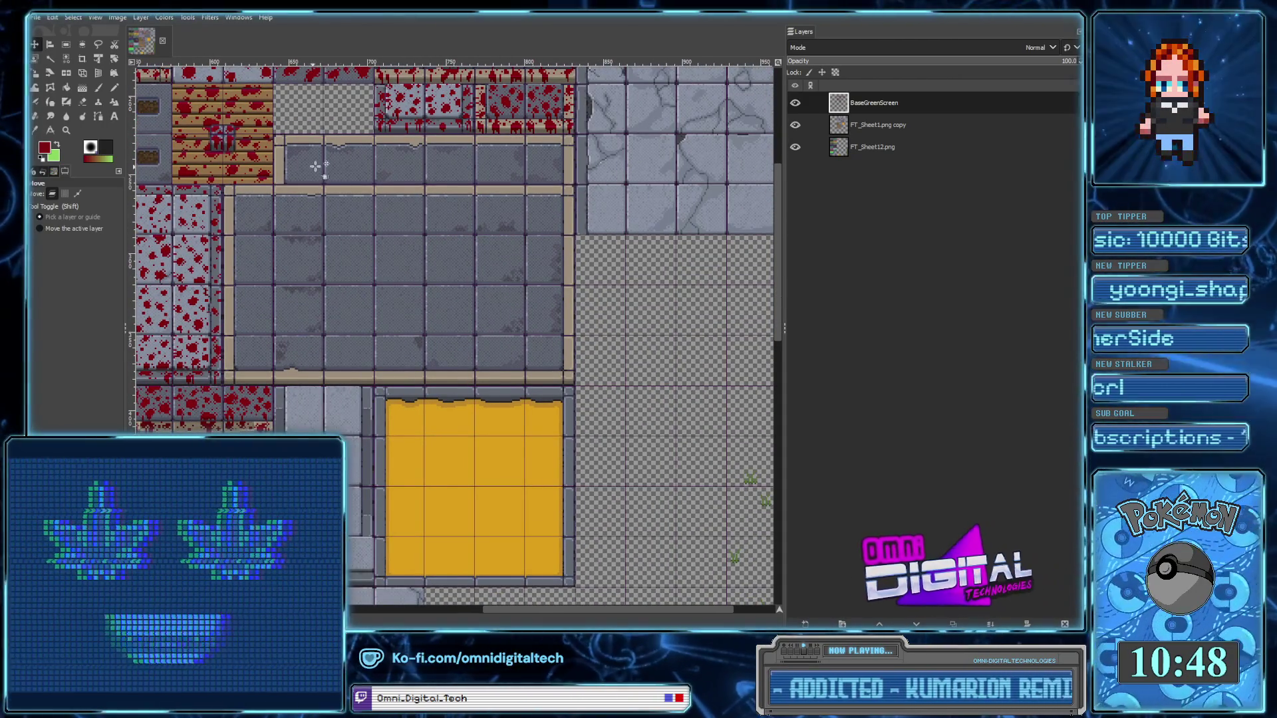
scroll(345, 322, "down", 7)
scroll(346, 323, "left", 7)
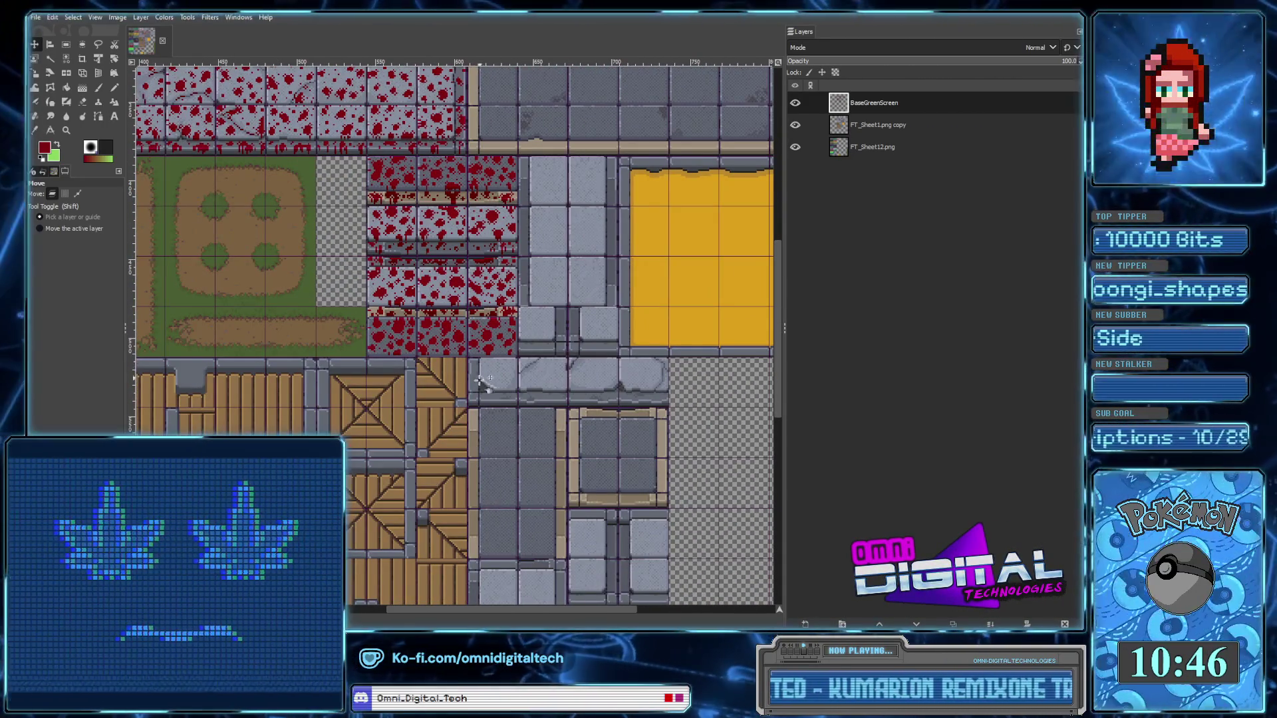
scroll(619, 391, "right", 3)
scroll(477, 392, "down", 5)
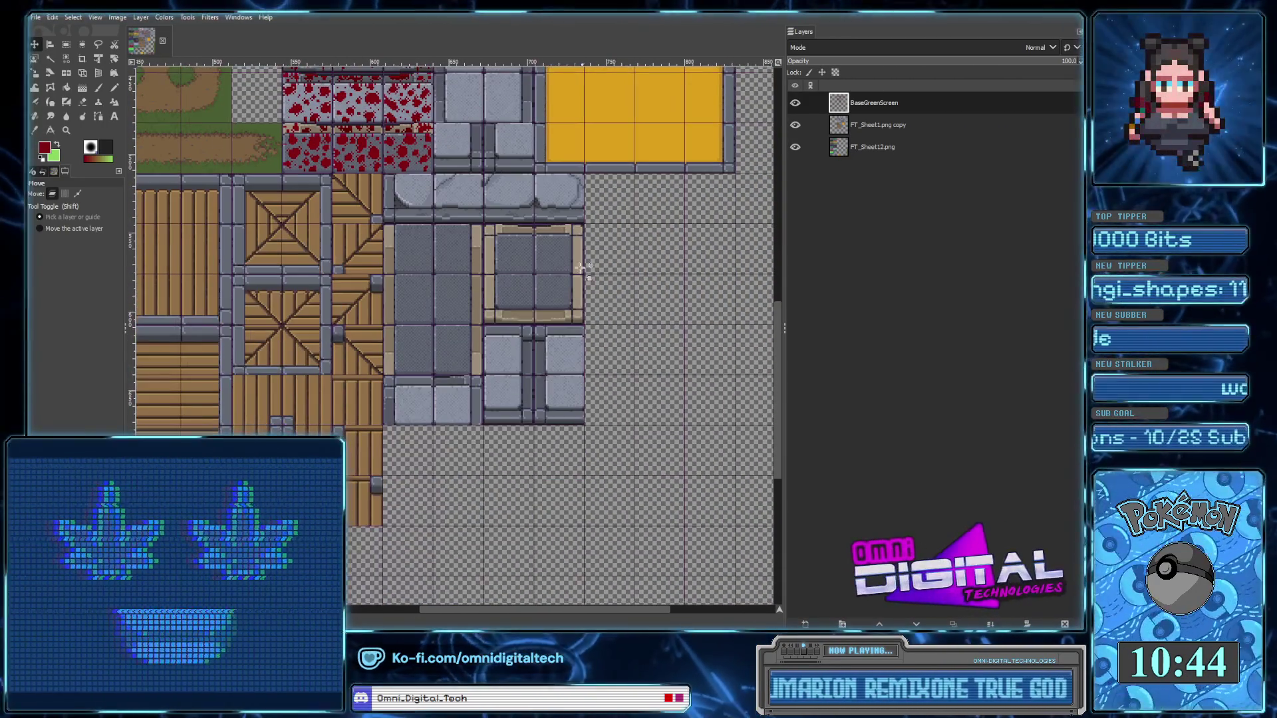
scroll(544, 382, "right", 1)
scroll(544, 381, "up", 2)
scroll(525, 397, "up", 1)
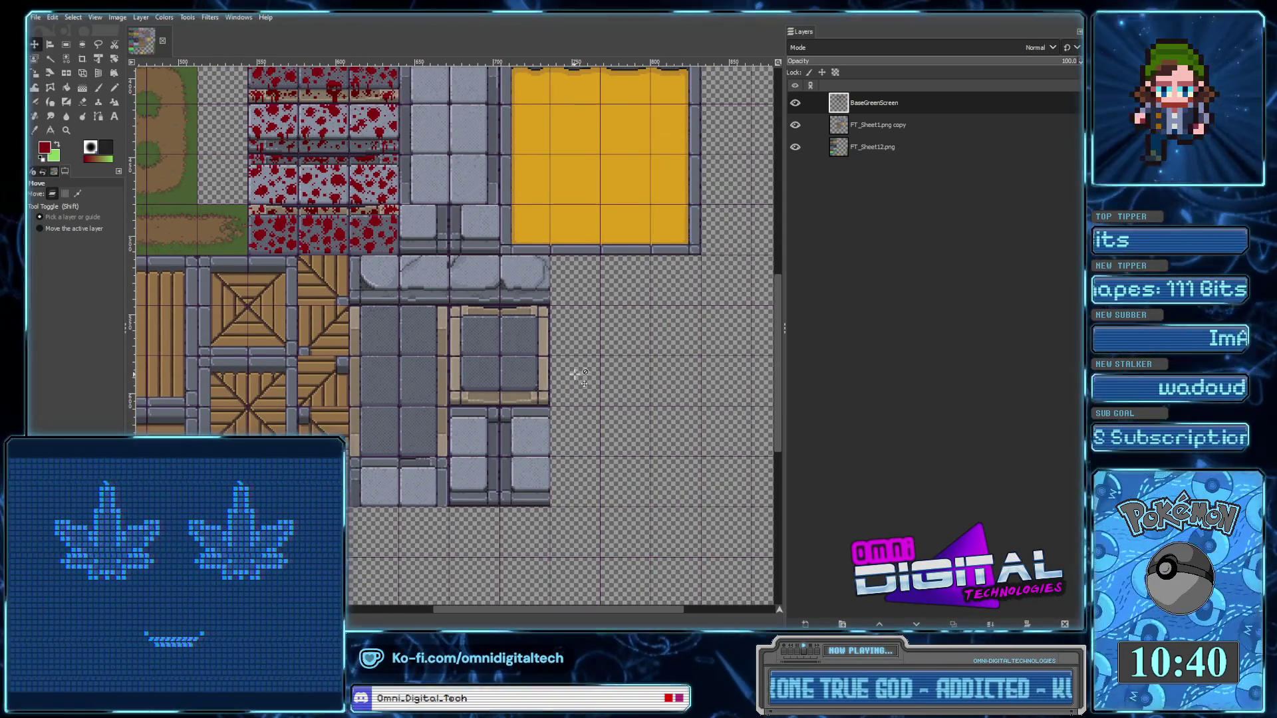
scroll(576, 377, "right", 1)
scroll(572, 393, "up", 2)
scroll(566, 419, "up", 3)
scroll(559, 399, "up", 1)
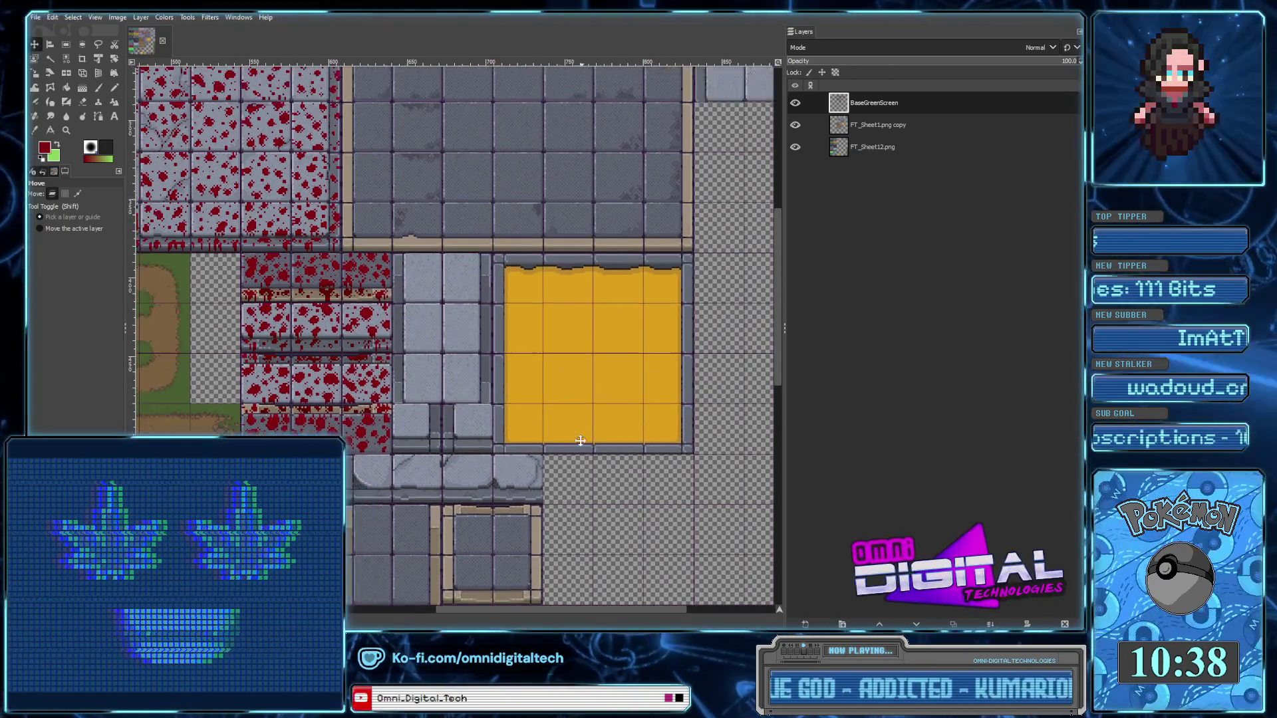
scroll(572, 405, "up", 1)
scroll(599, 412, "left", 2)
scroll(598, 413, "up", 1)
scroll(650, 423, "left", 1)
scroll(649, 423, "up", 1)
scroll(650, 423, "left", 1)
scroll(568, 398, "up", 2)
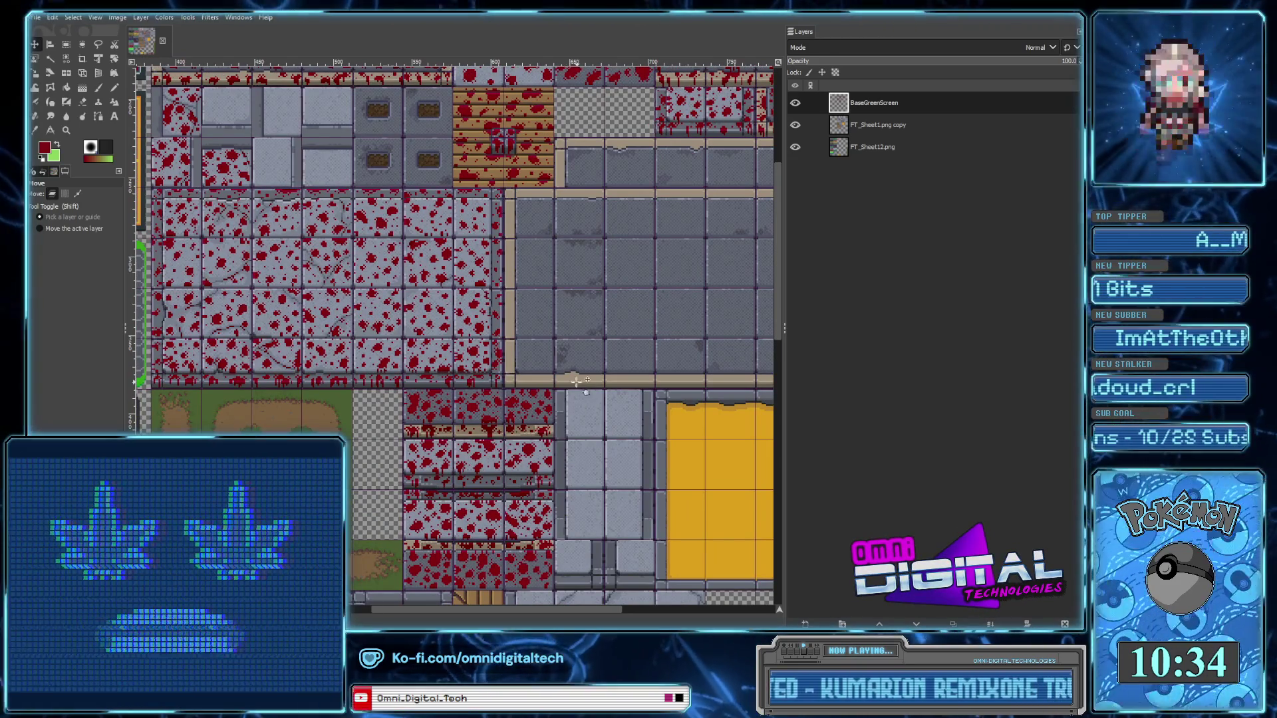
left_click(795, 125)
left_click(794, 128)
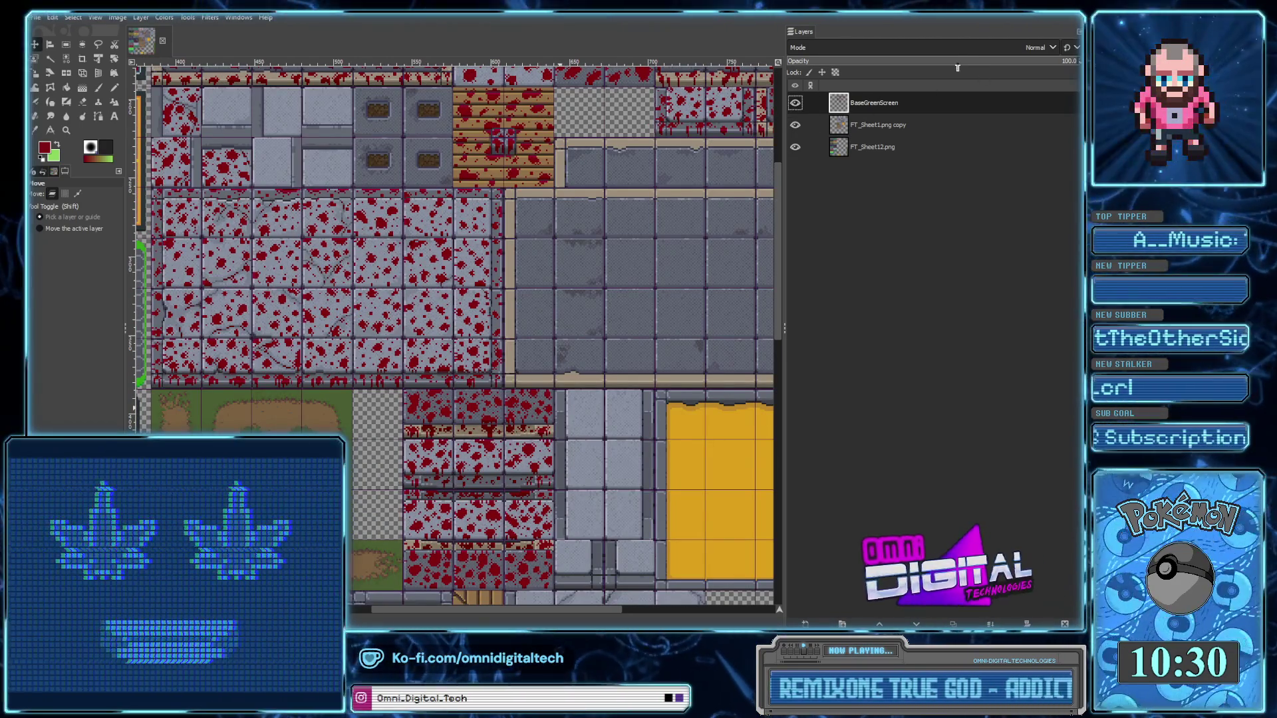
left_click(952, 64)
left_click_drag(930, 64, 1043, 62)
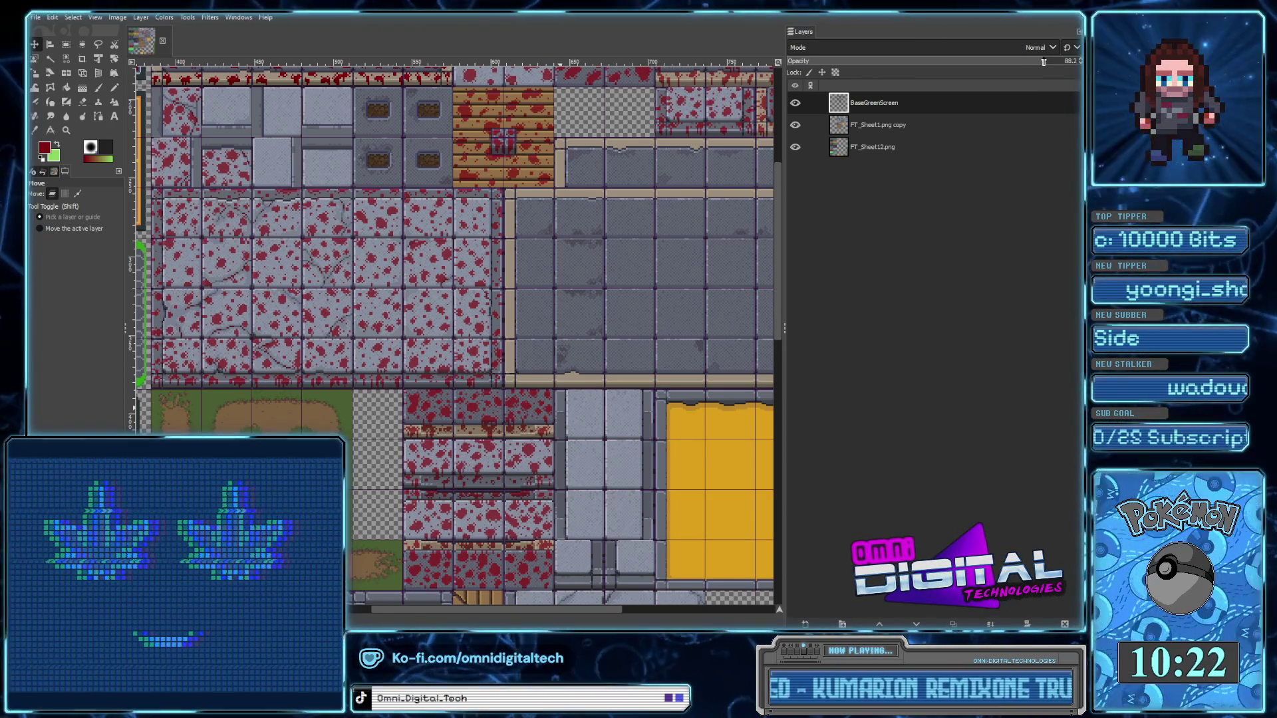
scroll(462, 313, "left", 3)
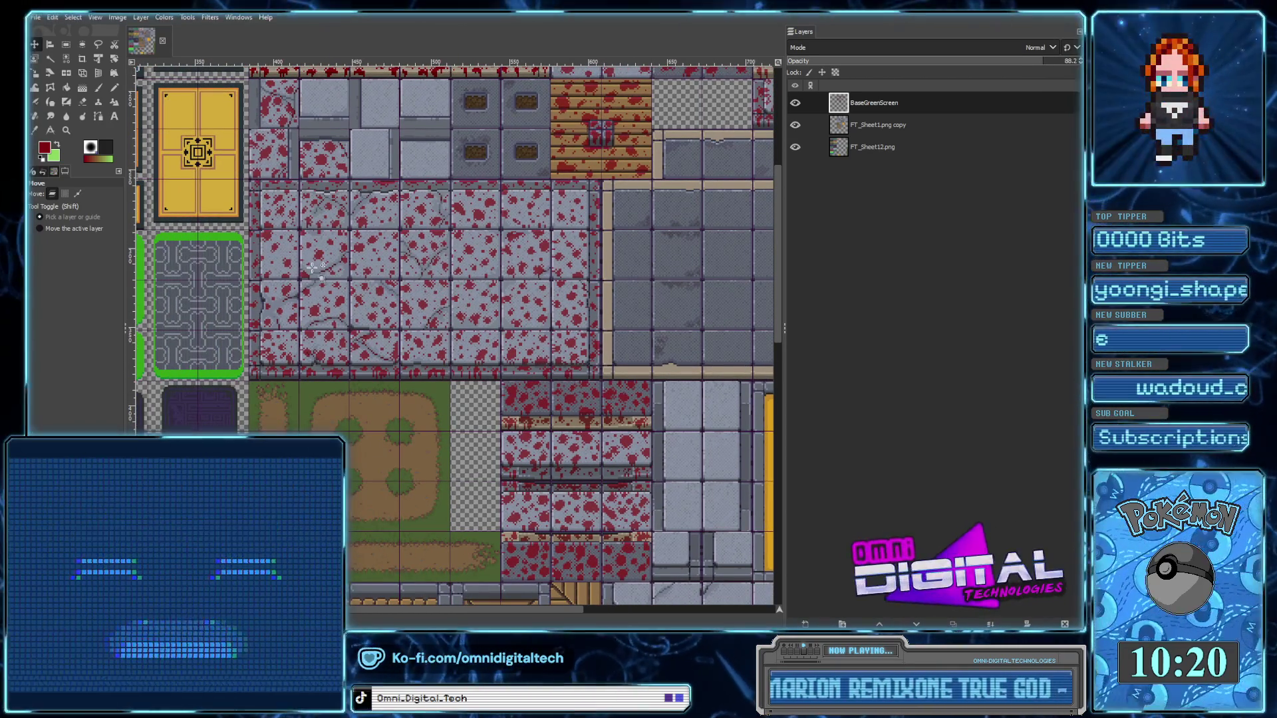
scroll(399, 366, "down", 1, "ctrl")
scroll(523, 431, "down", 2, "ctrl")
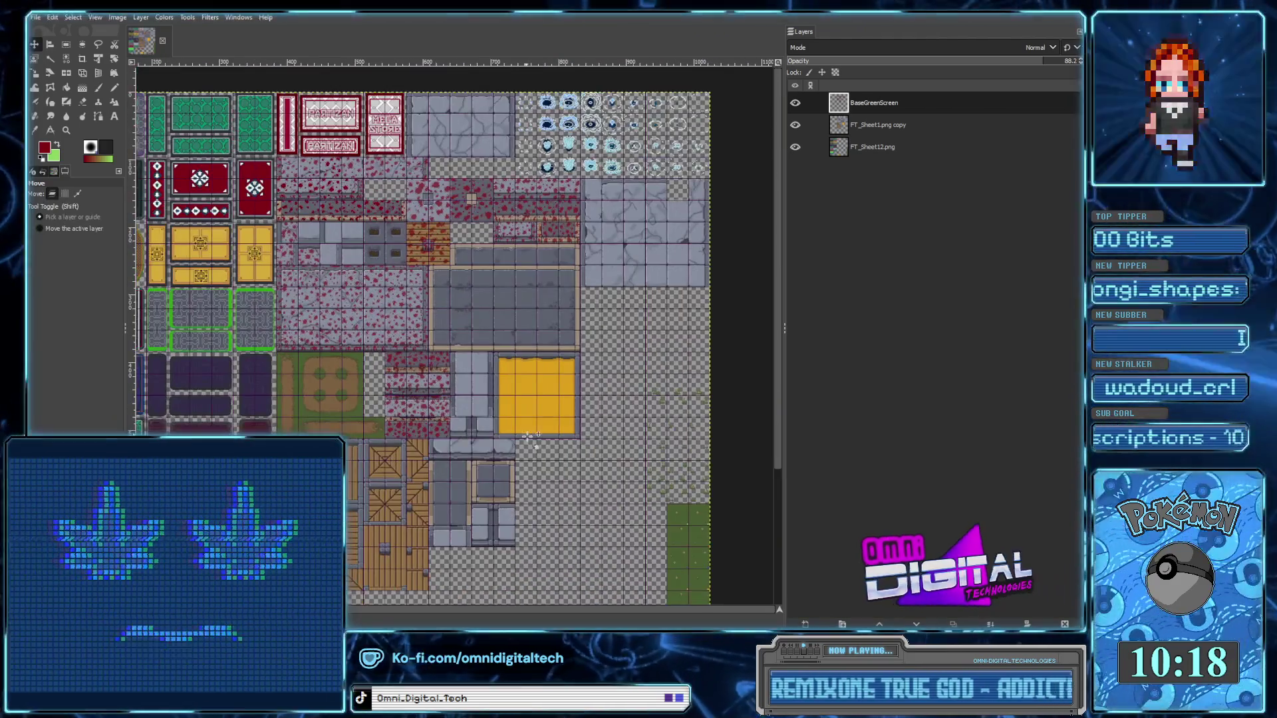
left_click_drag(522, 431, 505, 444)
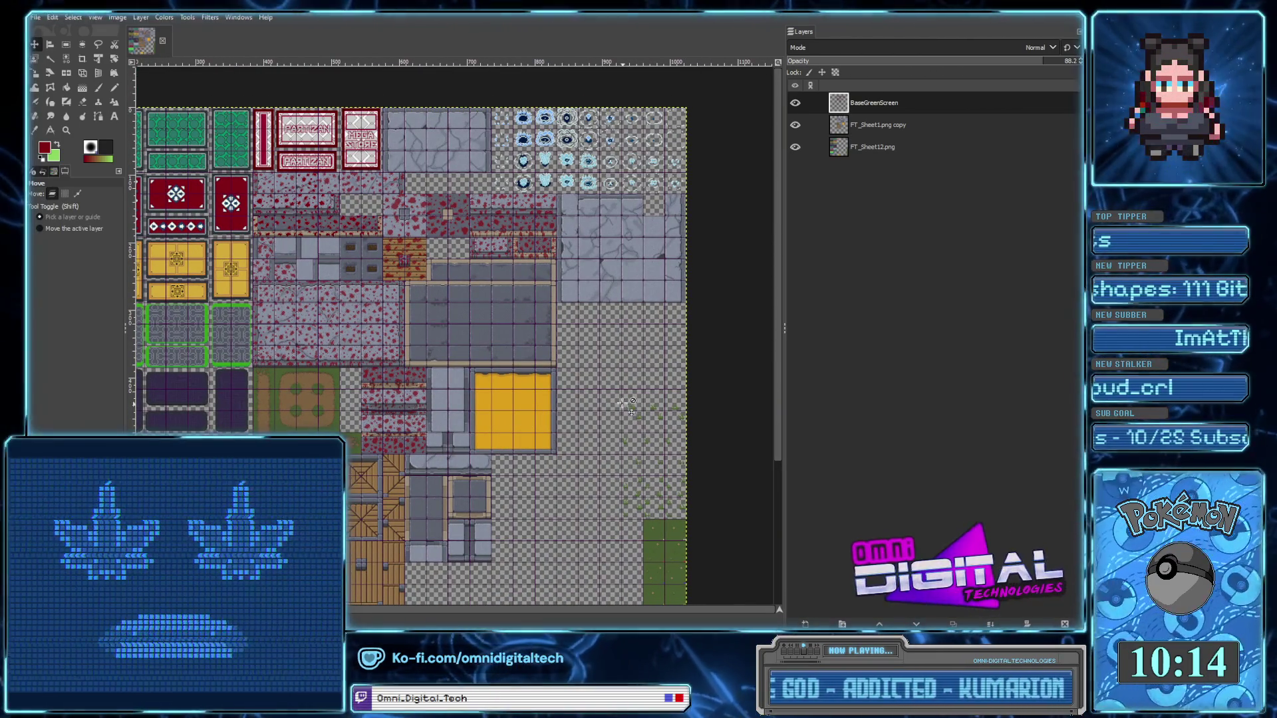
scroll(602, 374, "up", 1)
scroll(469, 213, "down", 2)
scroll(469, 213, "left", 1)
scroll(469, 212, "up", 1)
scroll(479, 266, "up", 3, "ctrl")
scroll(492, 312, "up", 1, "ctrl")
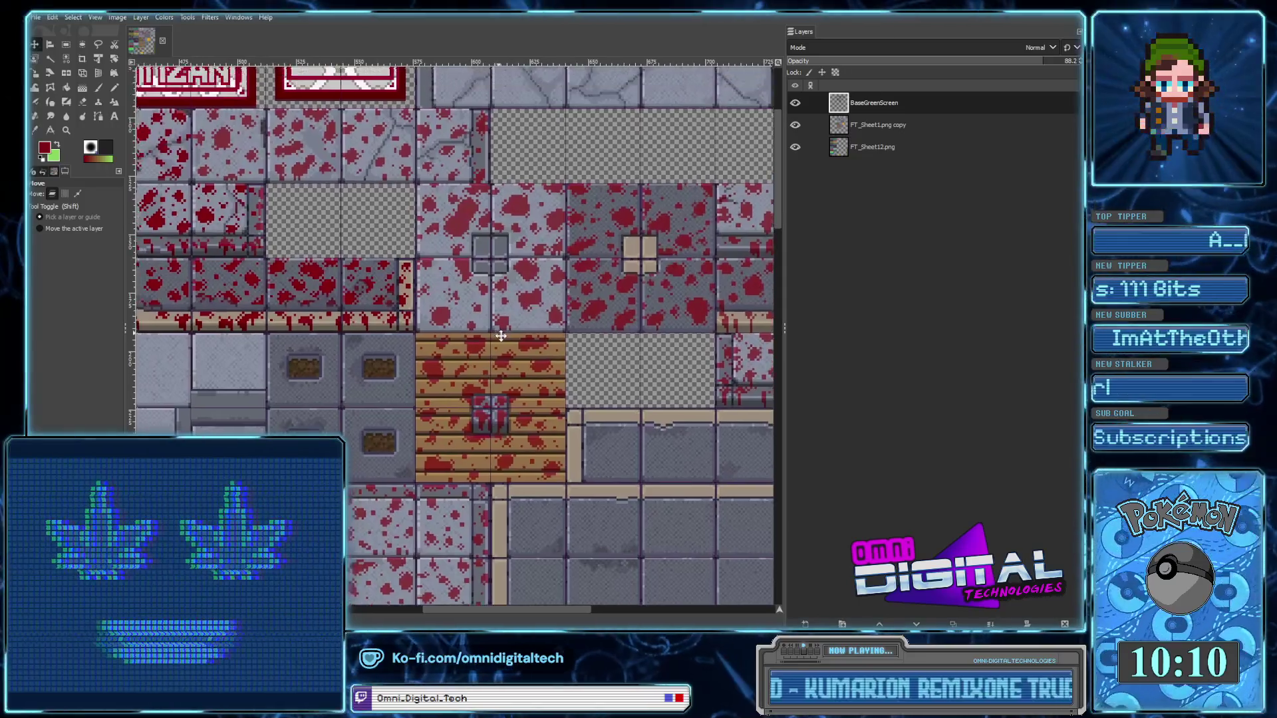
scroll(496, 329, "up", 2)
scroll(495, 345, "left", 2)
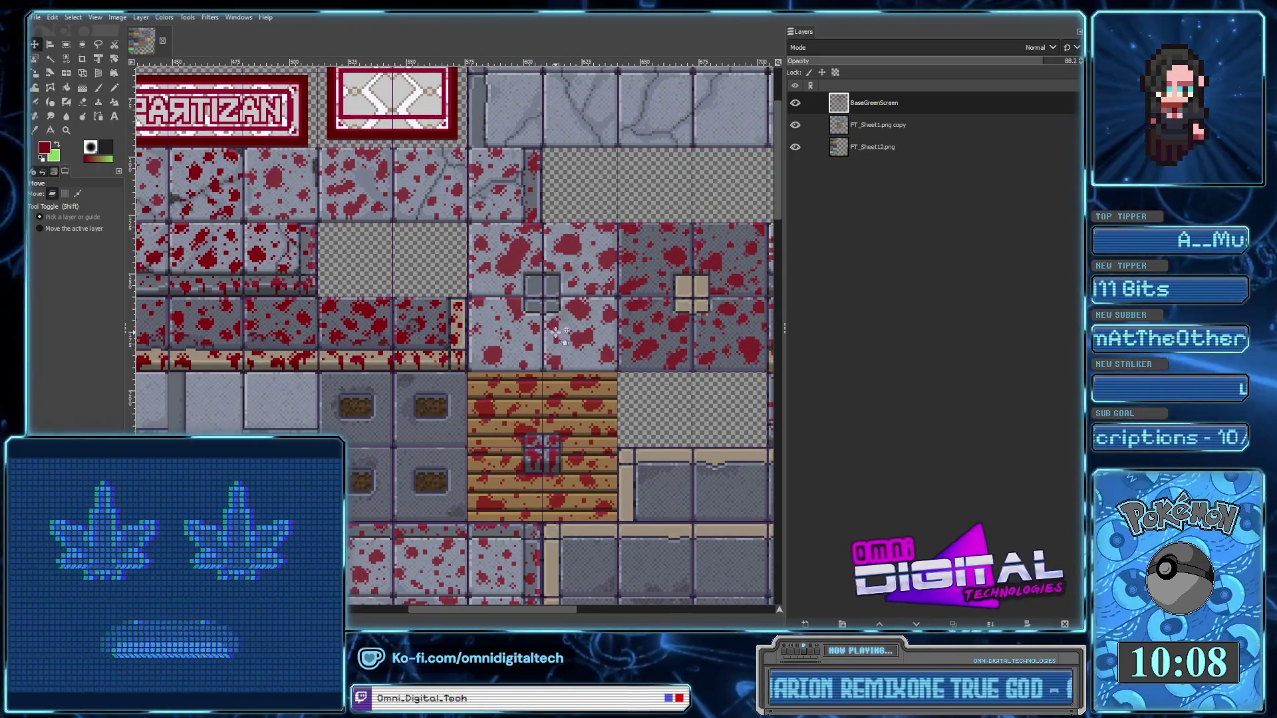
scroll(598, 393, "up", 3)
scroll(648, 436, "left", 3)
scroll(658, 419, "left", 2)
scroll(658, 419, "left", 2)
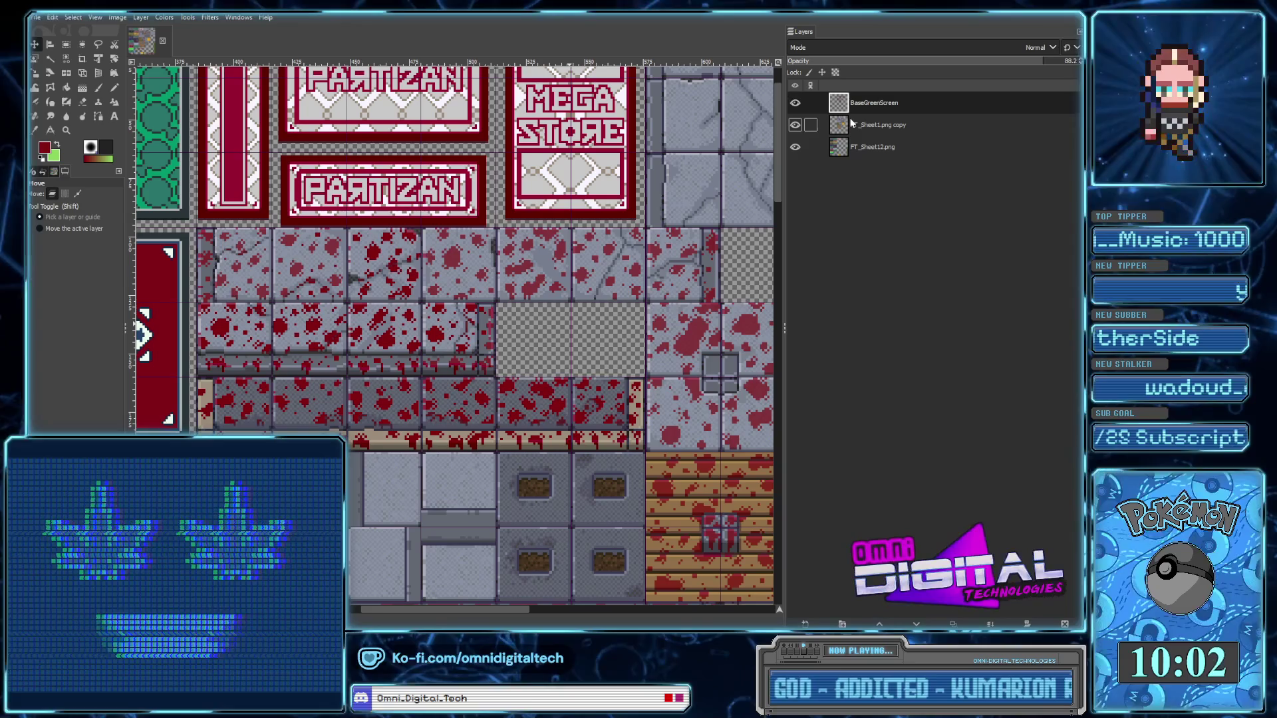
left_click_drag(1048, 64, 1068, 64)
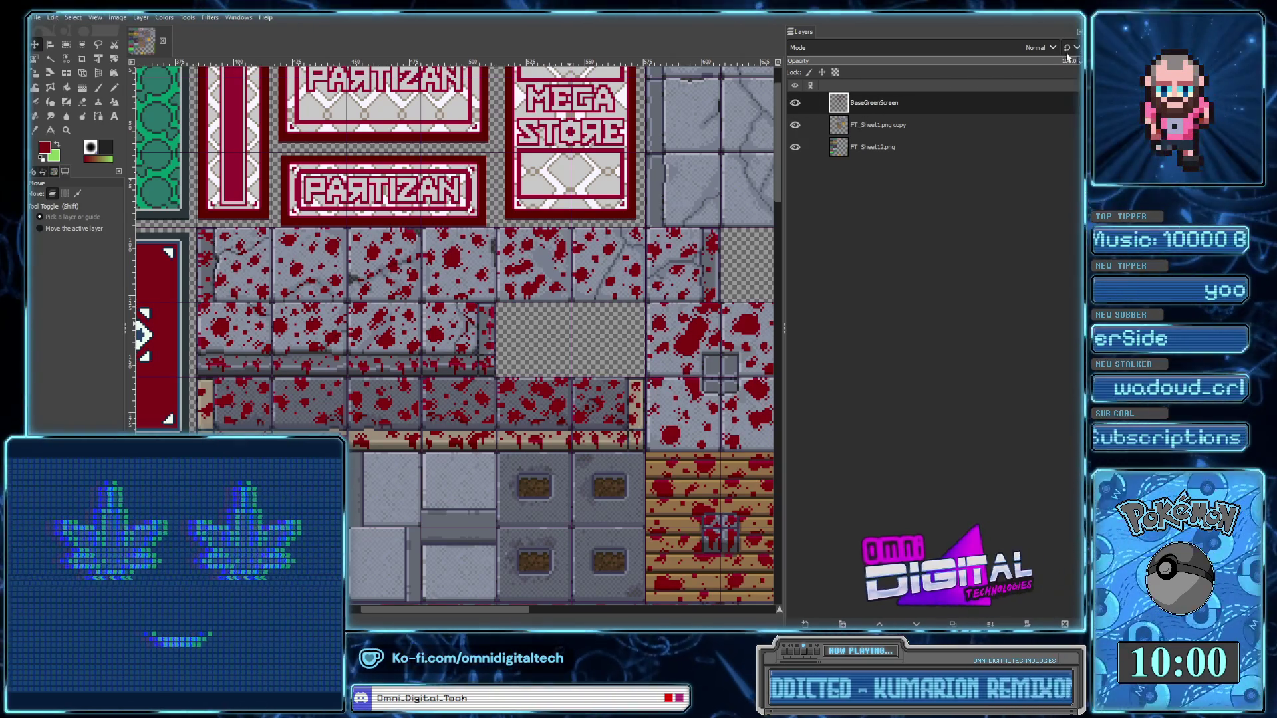
scroll(680, 331, "up", 1)
scroll(679, 331, "right", 1)
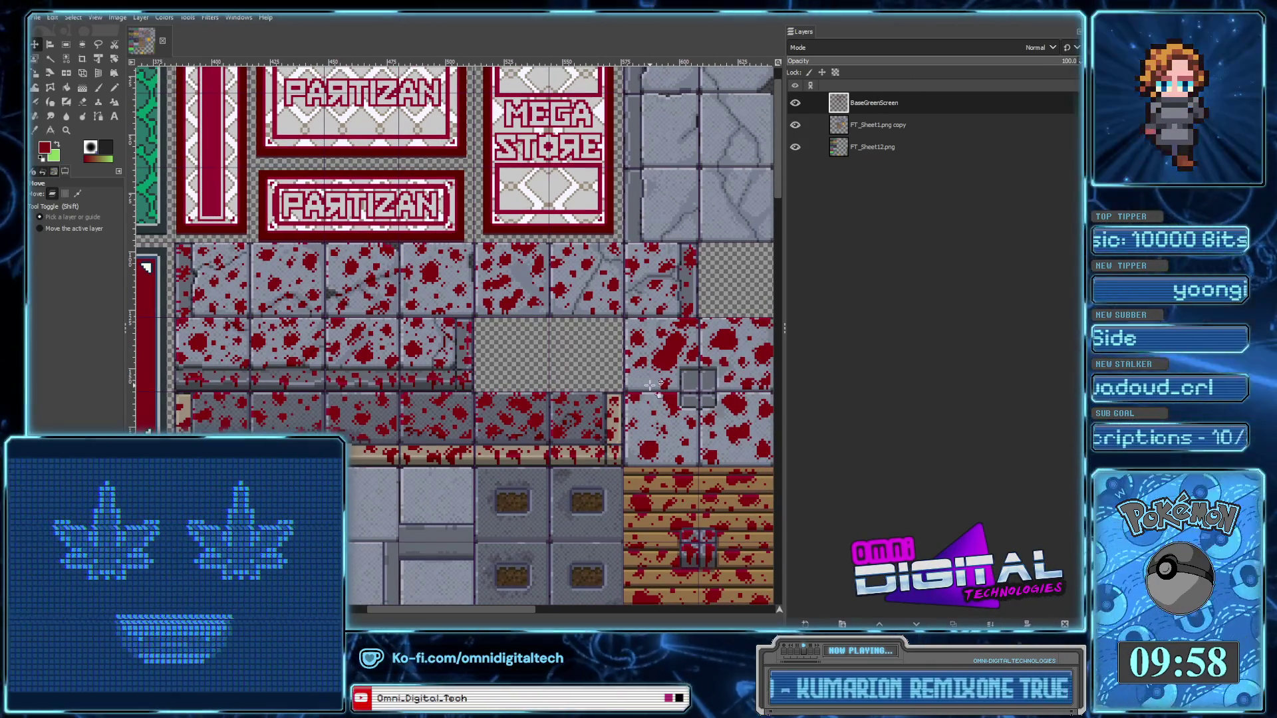
scroll(655, 389, "right", 3)
scroll(632, 394, "up", 1)
scroll(631, 394, "right", 2)
scroll(605, 399, "right", 3)
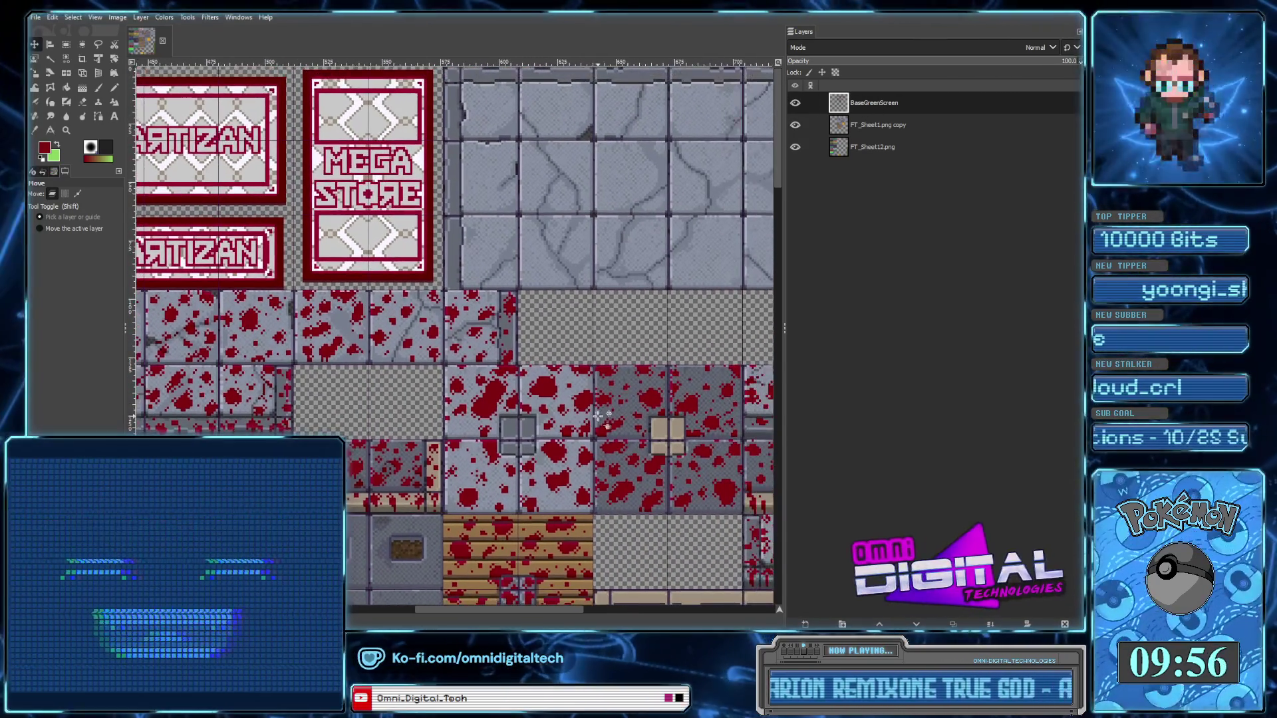
scroll(585, 406, "up", 1)
scroll(546, 389, "down", 3)
scroll(518, 382, "right", 6)
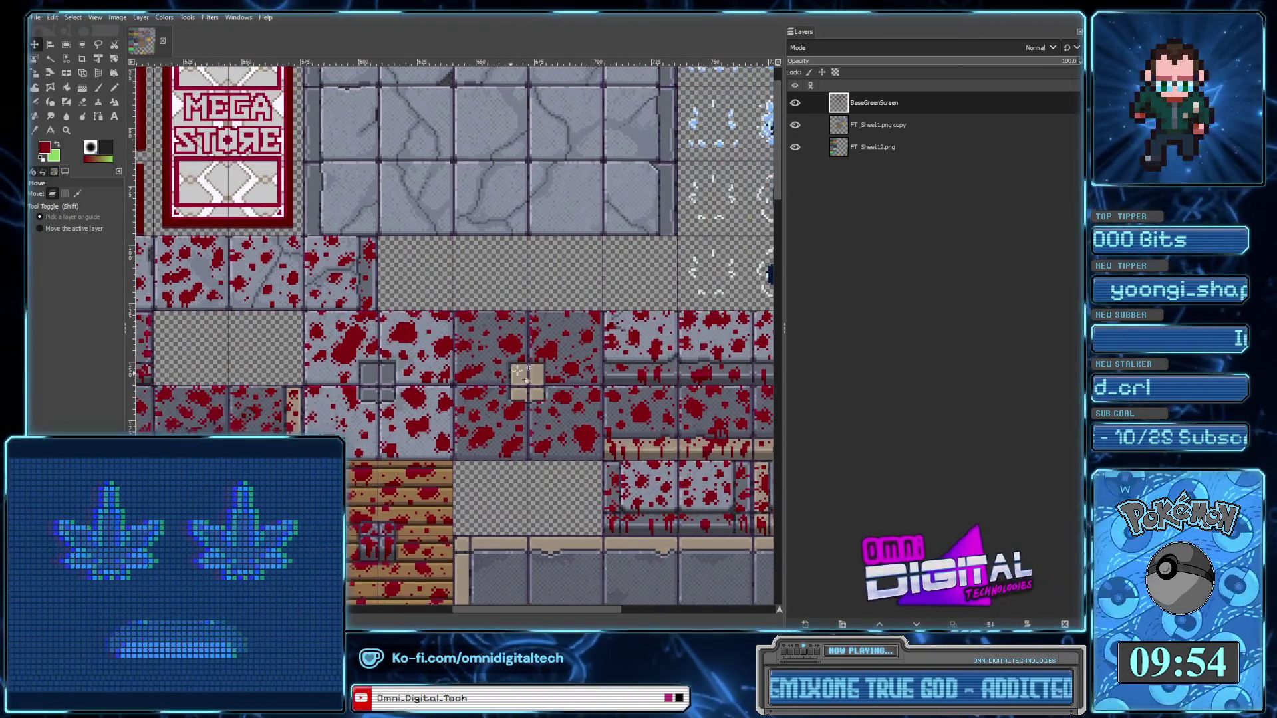
scroll(606, 407, "right", 6)
scroll(605, 419, "right", 4)
scroll(604, 433, "down", 2)
scroll(602, 446, "down", 2)
scroll(601, 447, "down", 2)
scroll(598, 438, "down", 2)
scroll(599, 439, "left", 1)
scroll(595, 426, "down", 1)
scroll(594, 419, "left", 1)
scroll(608, 347, "up", 3)
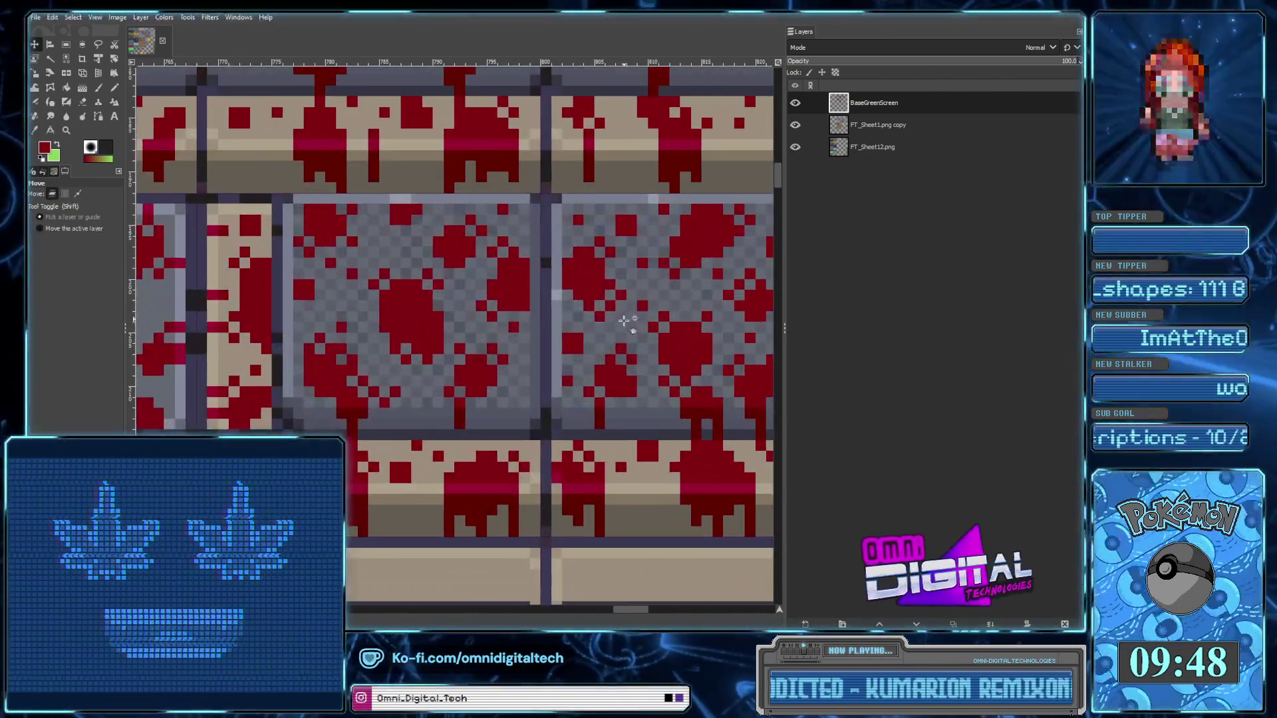
scroll(598, 343, "down", 3)
scroll(585, 335, "up", 1)
scroll(581, 334, "up", 1)
scroll(581, 335, "right", 1)
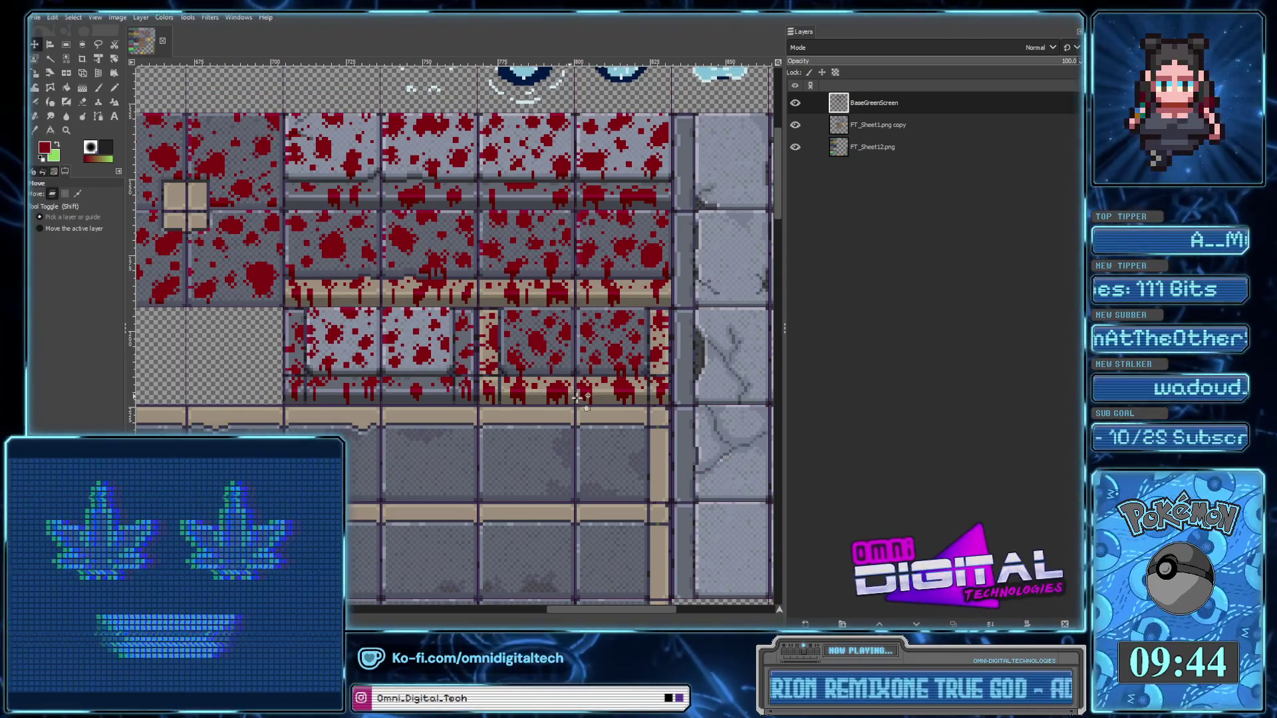
scroll(538, 408, "right", 2)
scroll(552, 418, "right", 1)
scroll(556, 421, "down", 1)
scroll(556, 420, "down", 3)
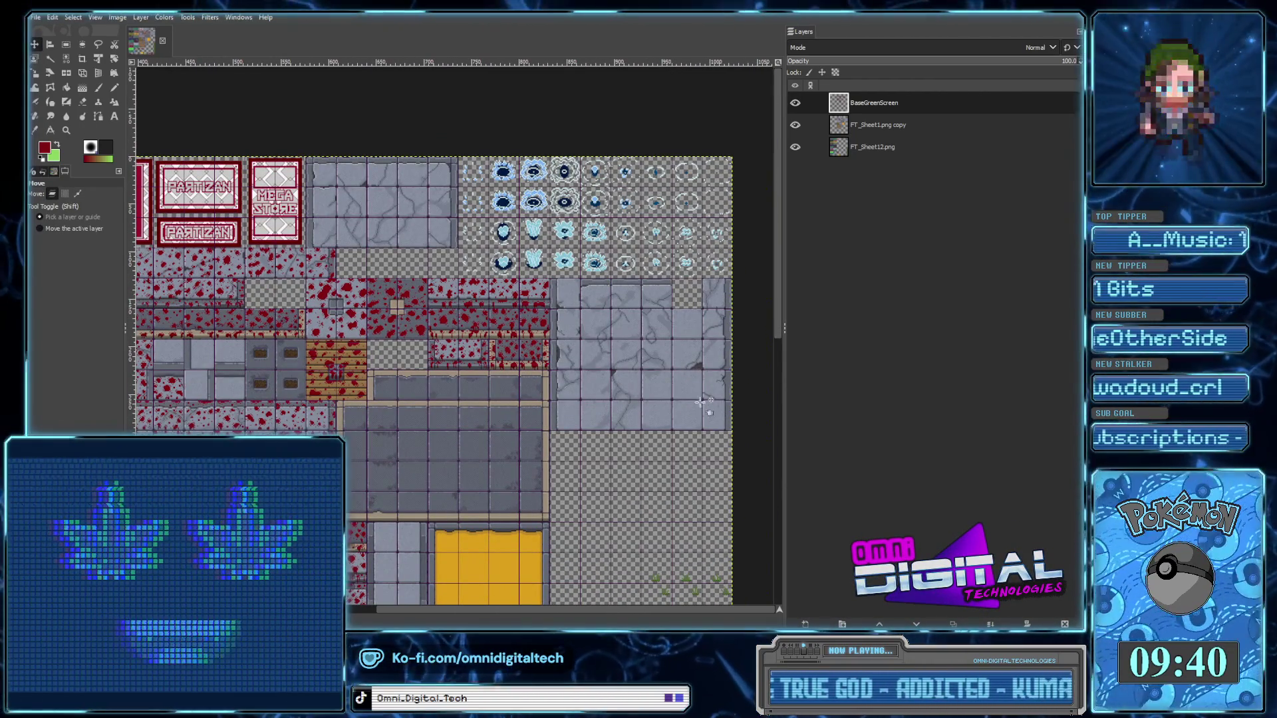
scroll(421, 403, "left", 3)
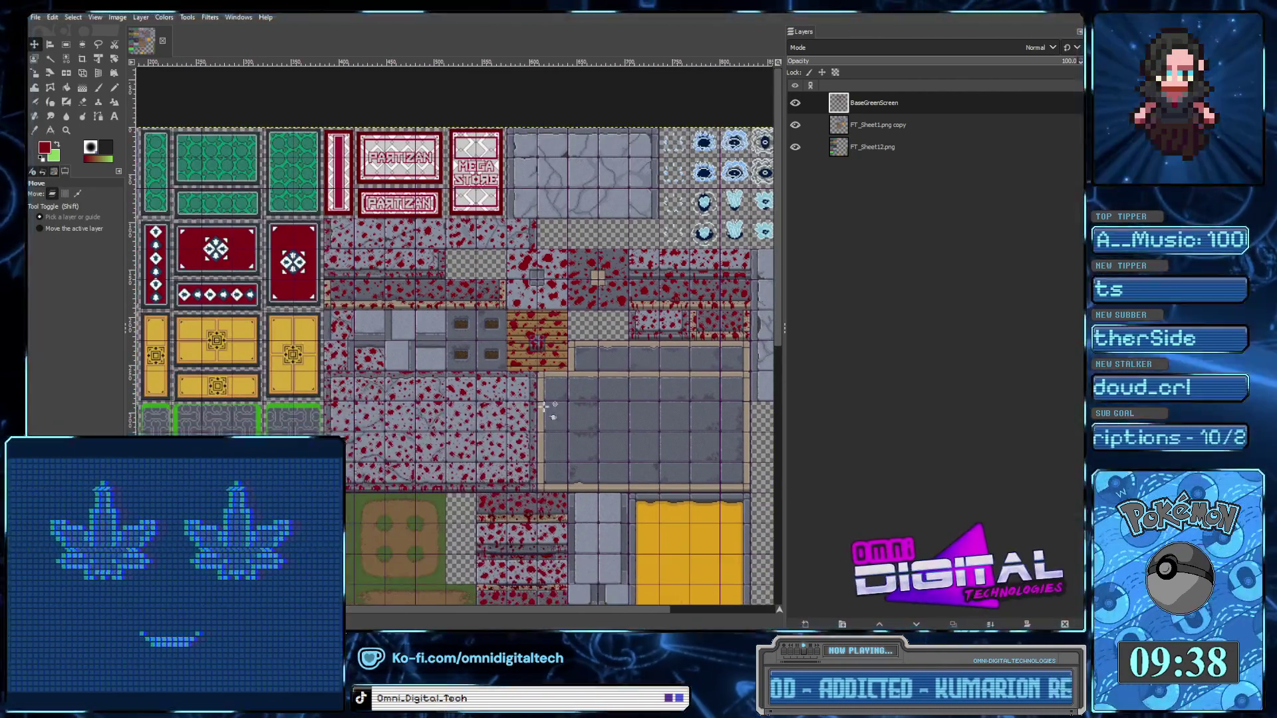
scroll(545, 352, "down", 4)
scroll(545, 352, "up", 4)
scroll(558, 433, "right", 1)
scroll(577, 546, "up", 1)
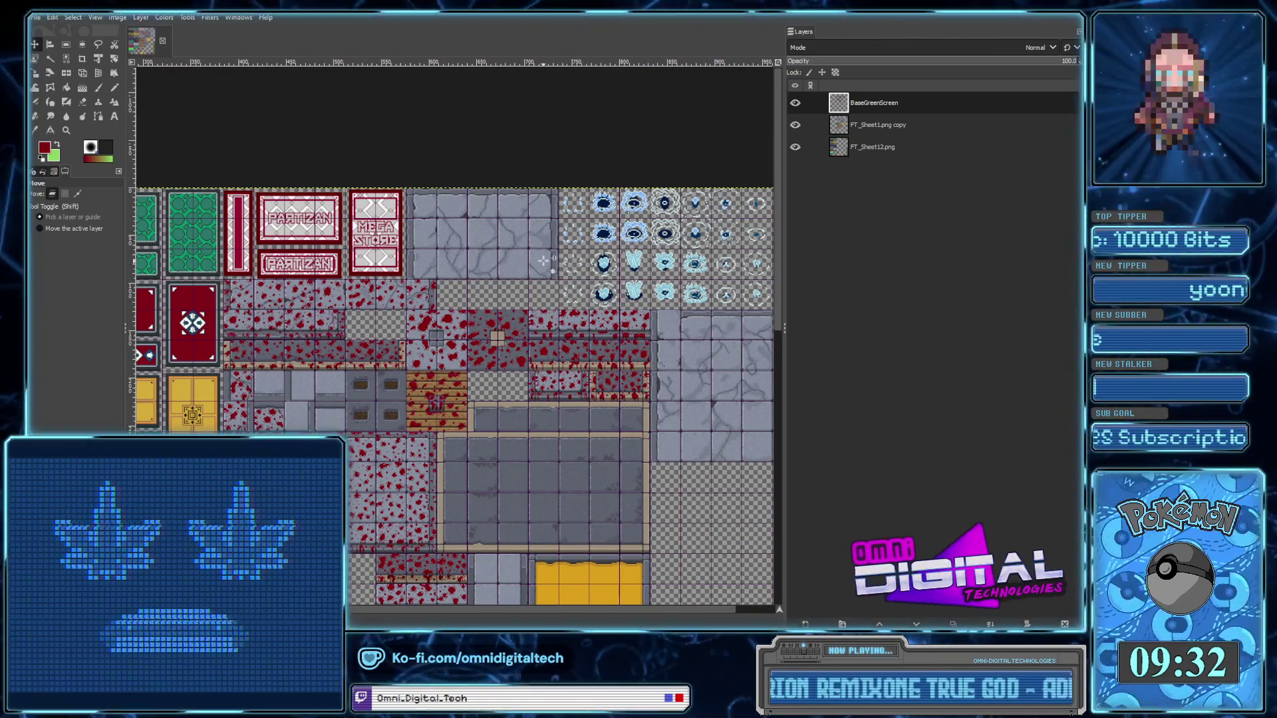
mouse_move(775, 628)
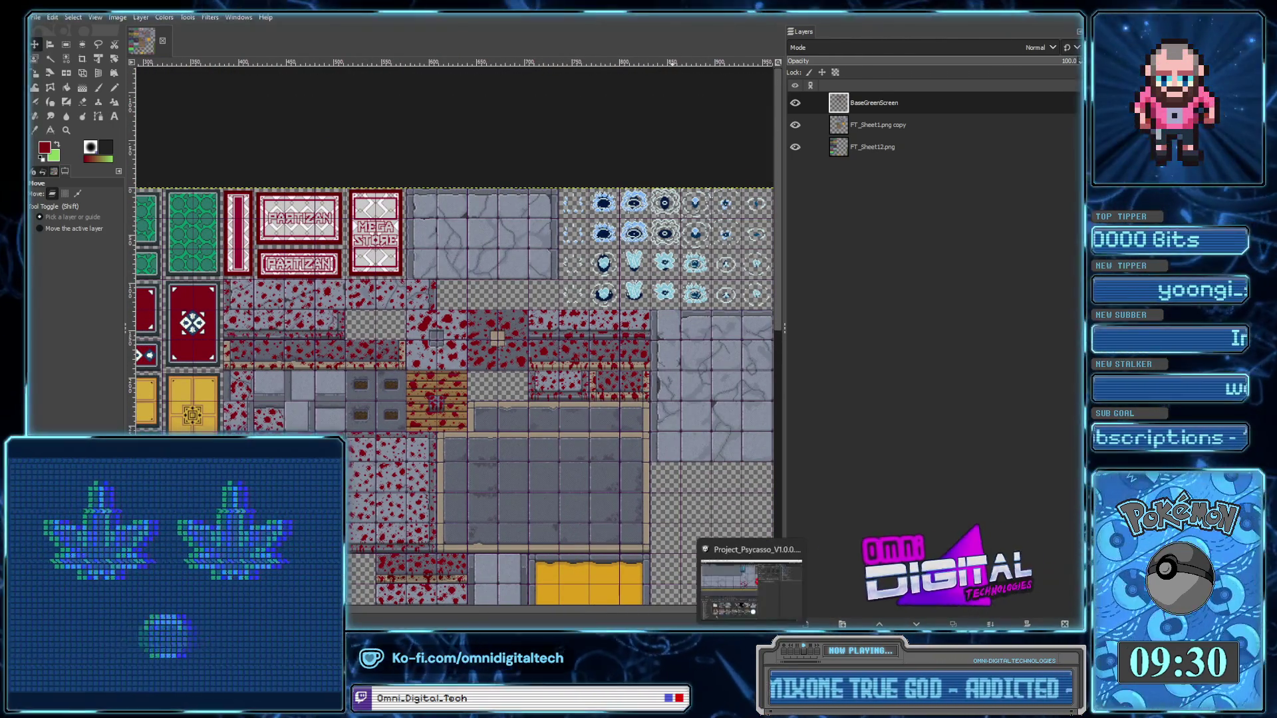
key("alt+Tab")
Pan and zoom the Scene view down to the lower city blocks
scroll(478, 335, "down", 4)
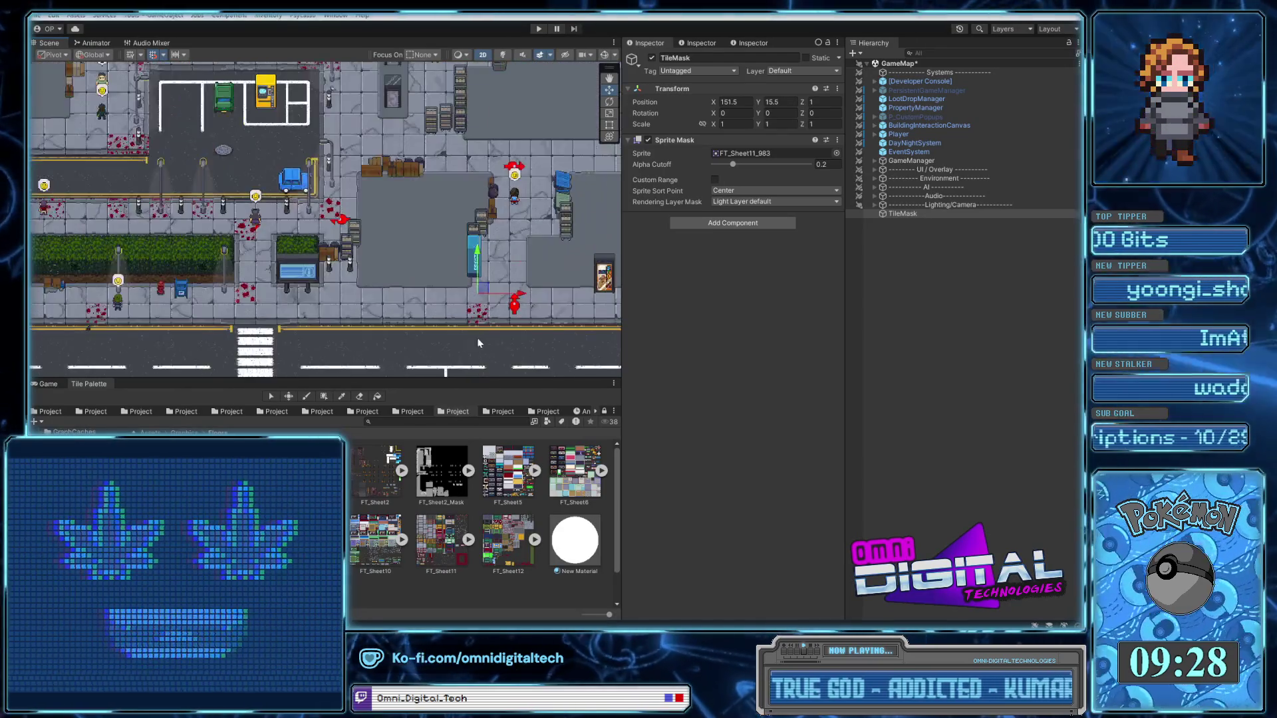
scroll(476, 336, "down", 2)
left_click_drag(301, 325, 392, 326)
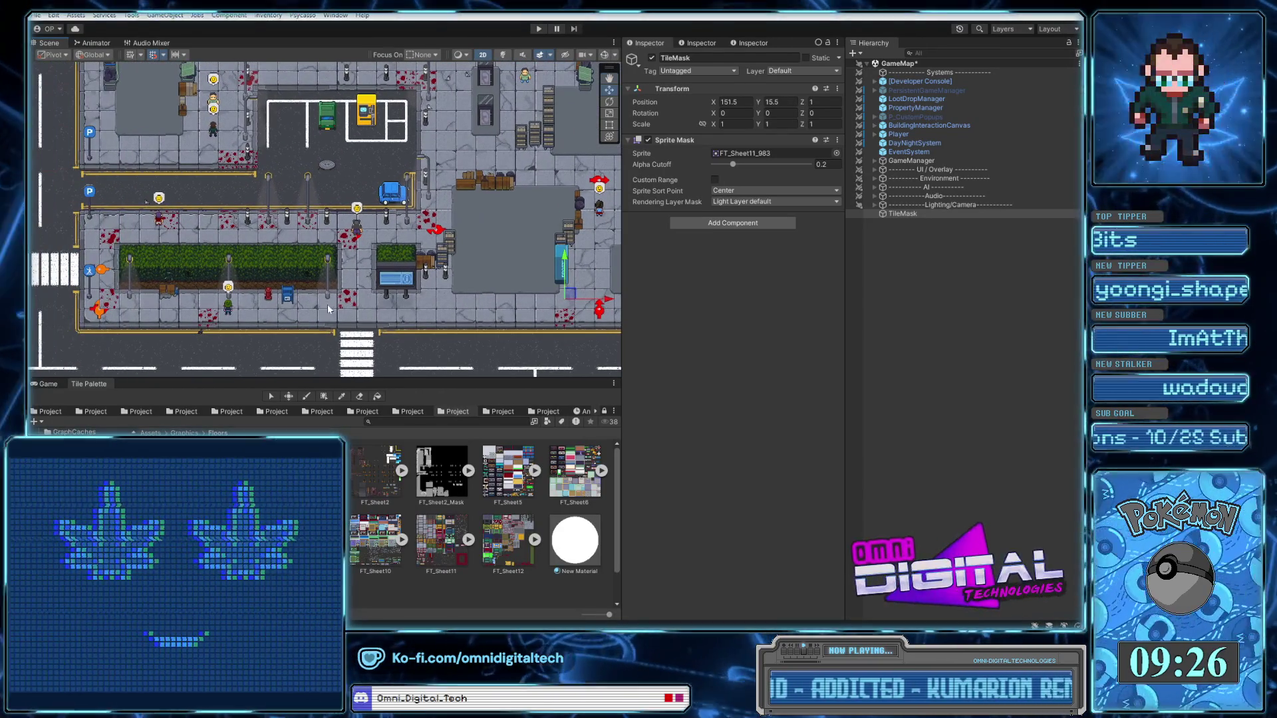
left_click_drag(477, 288, 436, 291)
scroll(436, 292, "down", 3)
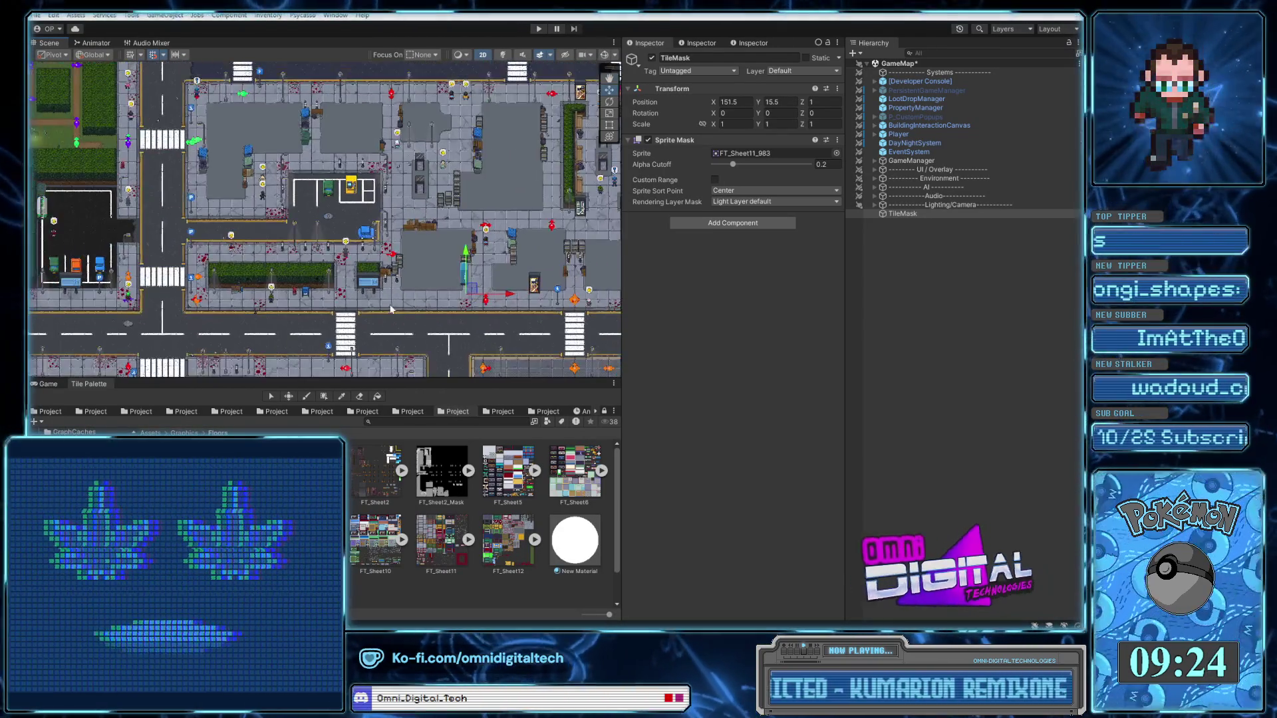
left_click_drag(473, 207, 468, 109)
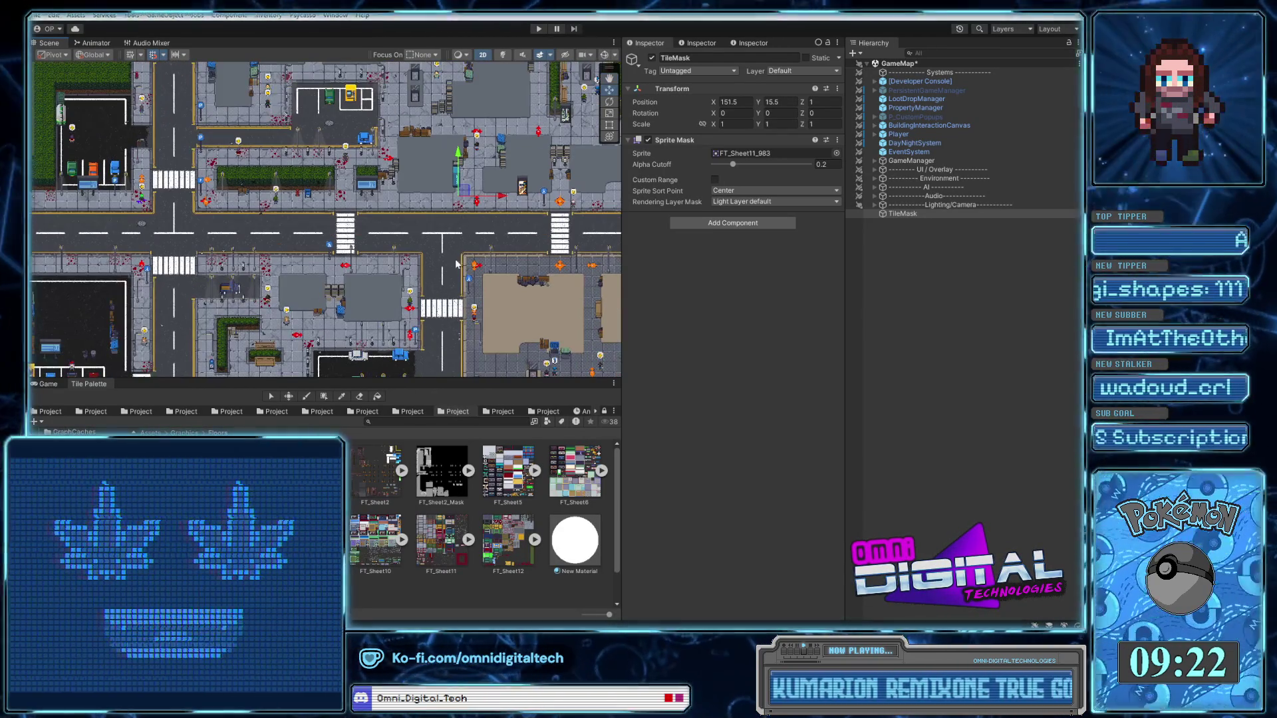
left_click_drag(454, 265, 449, 280)
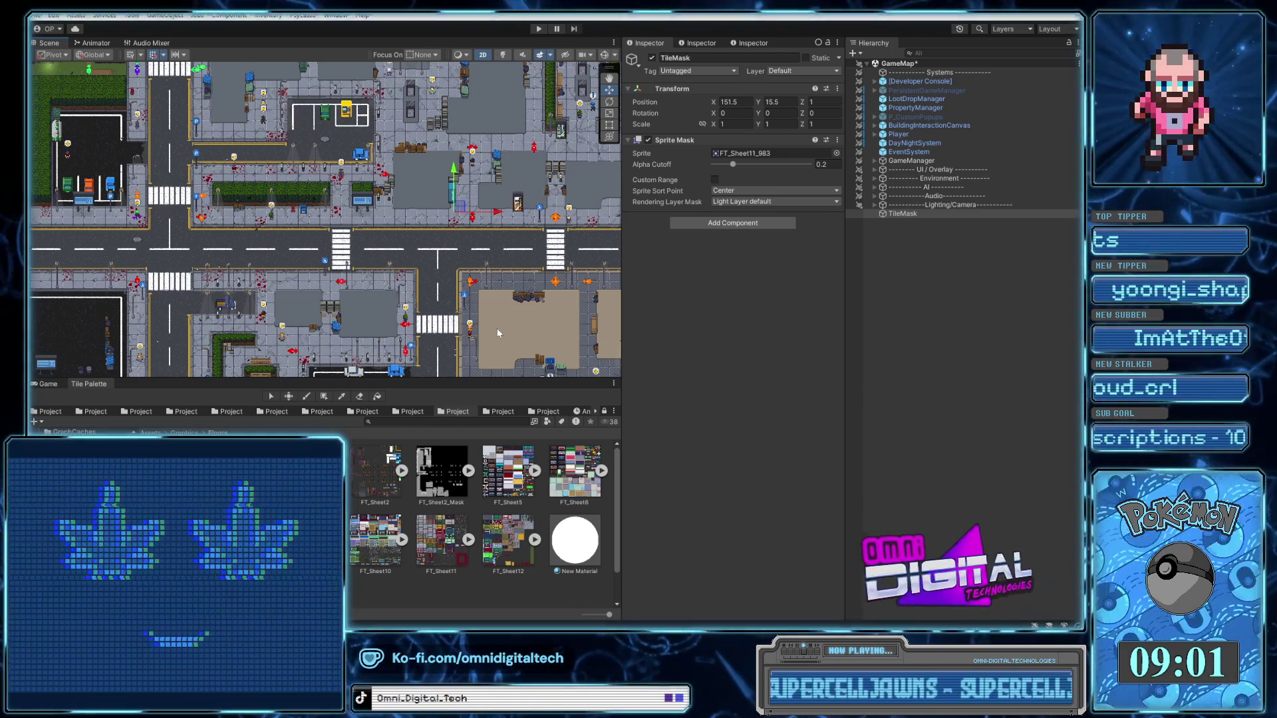
Center and zoom the Scene view on the parking lot near the red hydrant
left_click_drag(545, 344, 557, 300)
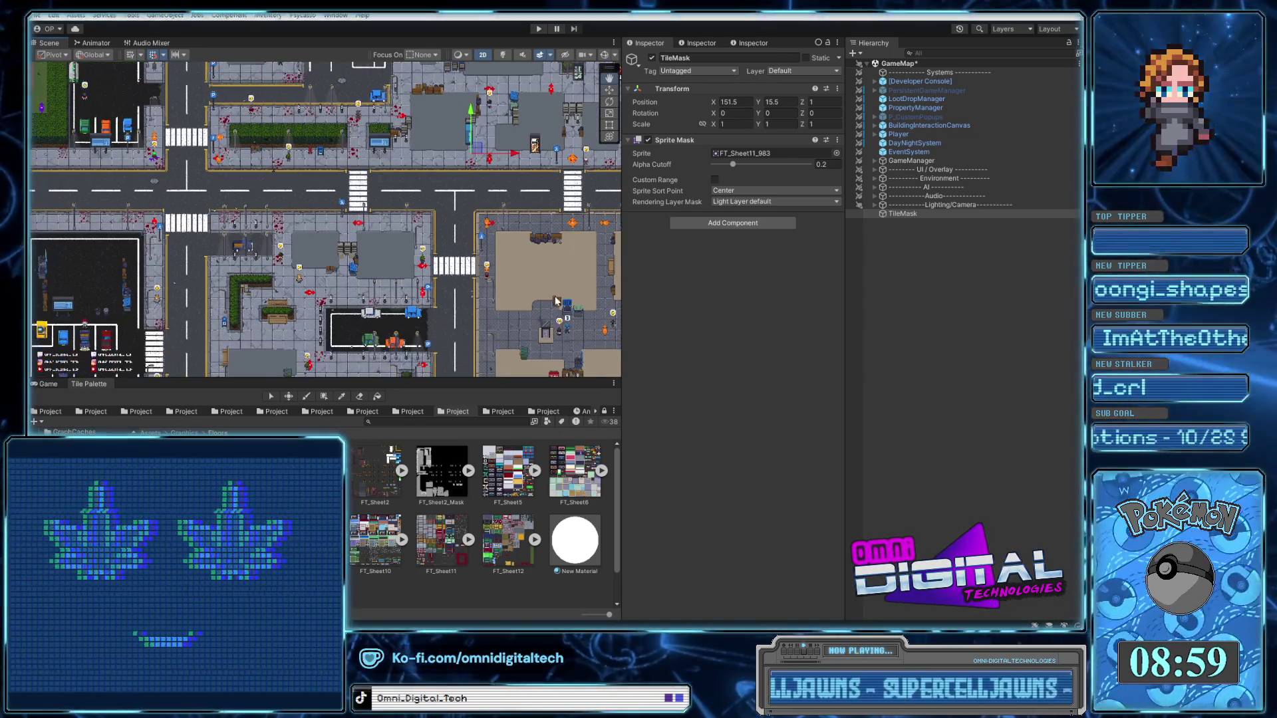
scroll(525, 298, "up", 5)
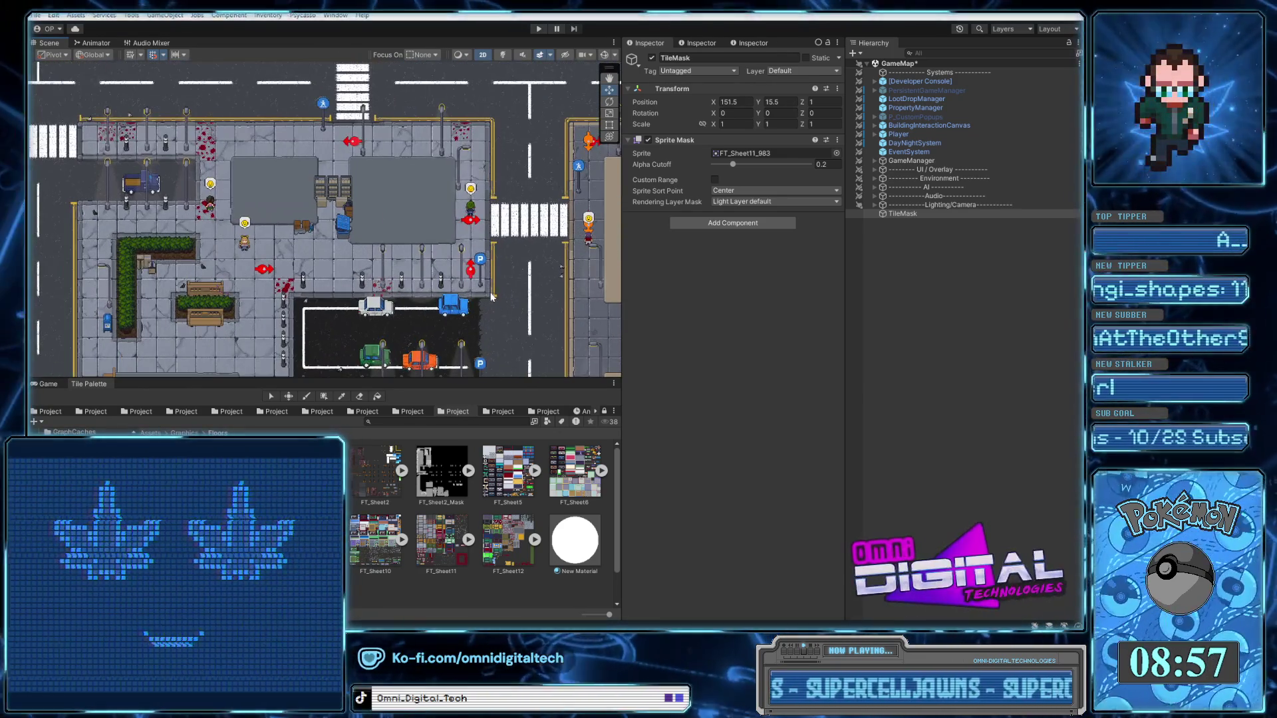
left_click_drag(508, 289, 529, 287)
scroll(529, 287, "up", 3)
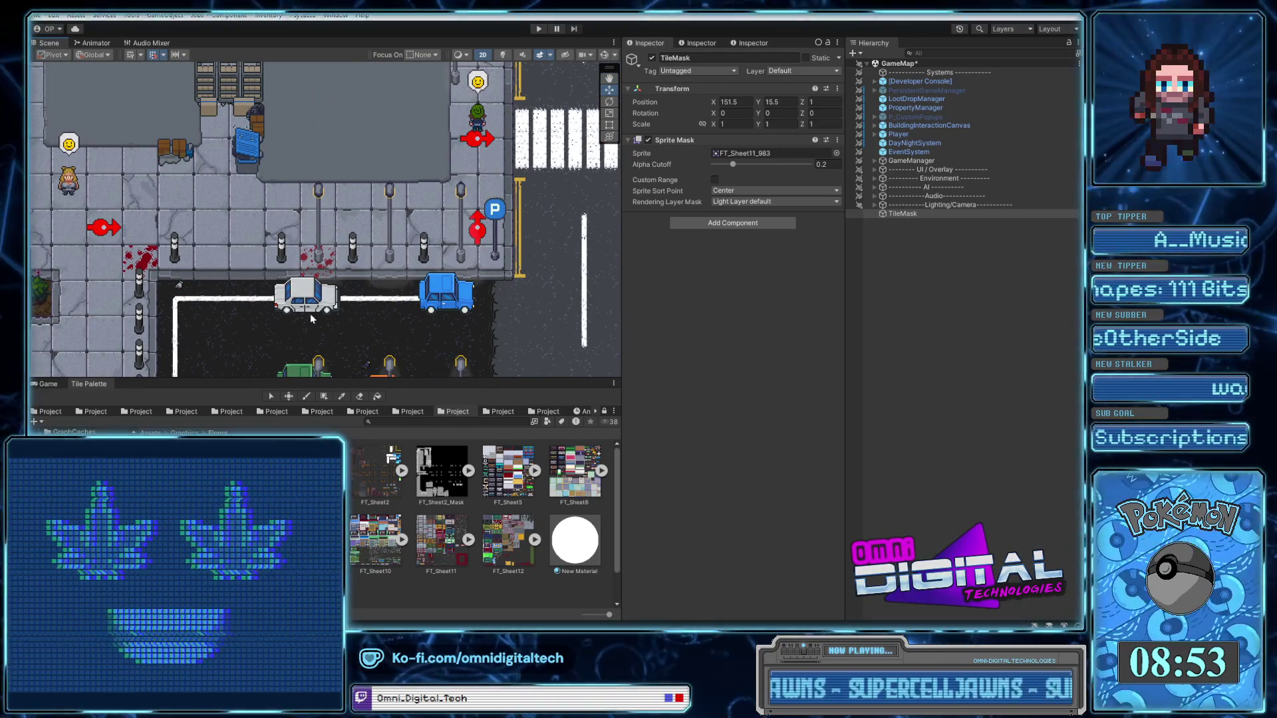
scroll(371, 326, "down", 2)
scroll(371, 325, "down", 3)
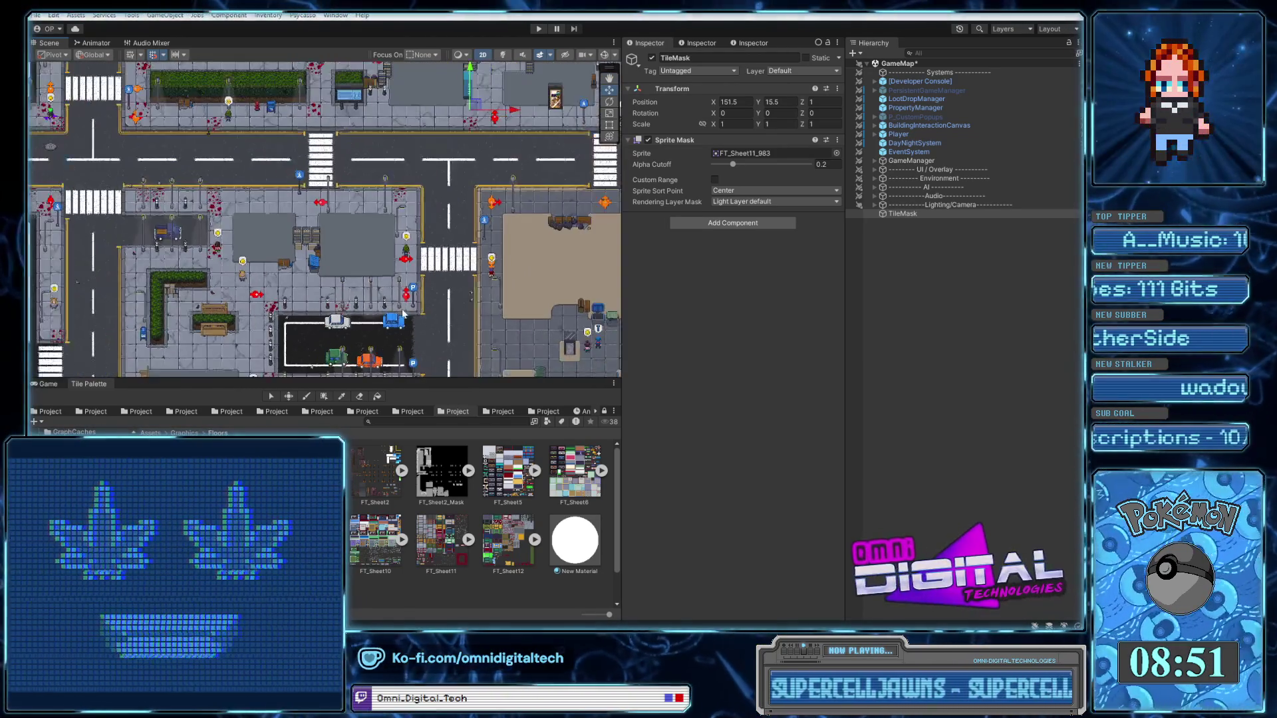
scroll(478, 97, "up", 3)
scroll(466, 106, "up", 2)
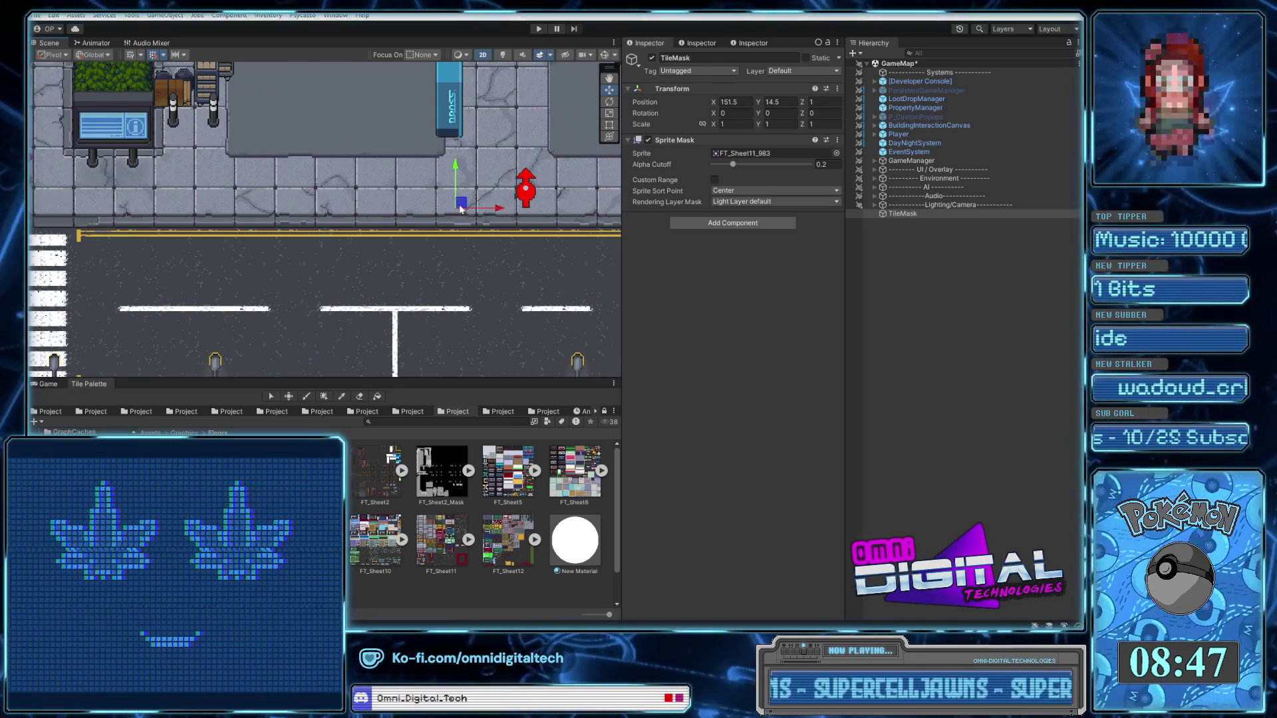
Test the TileMask by moving it over the splatter and toggling it off and back on
left_click_drag(491, 193, 458, 212)
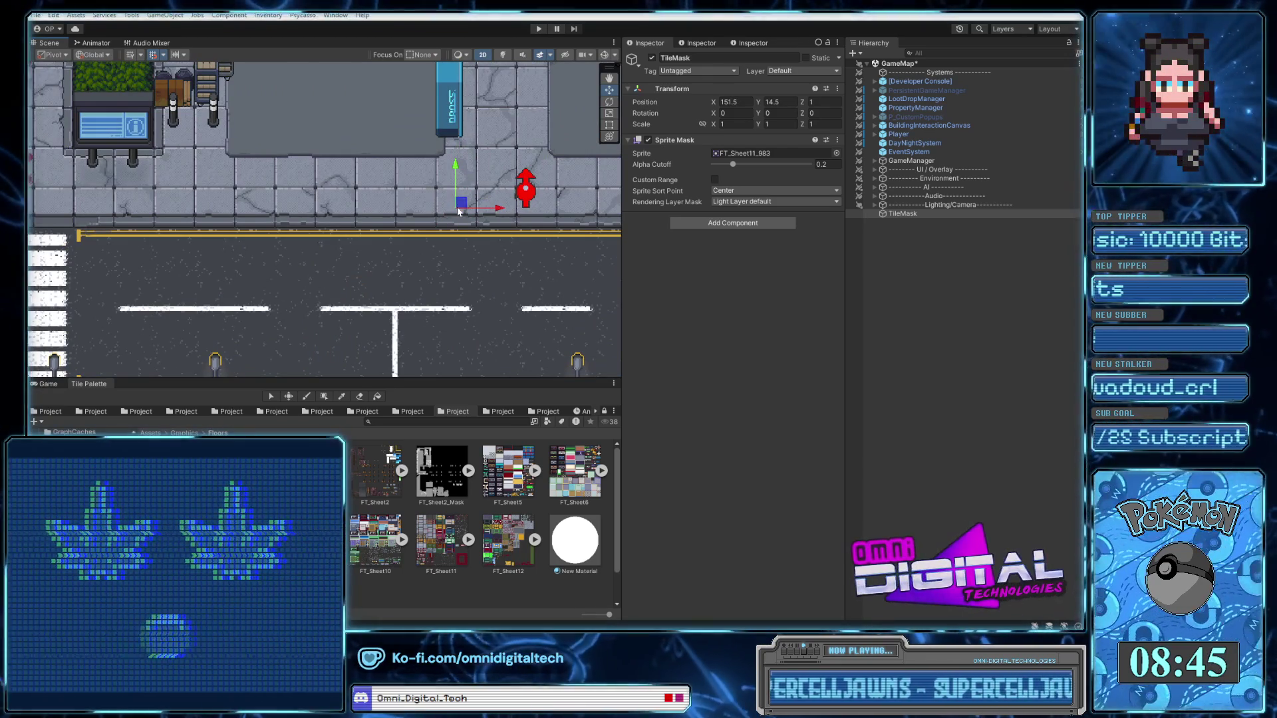
left_click(652, 58)
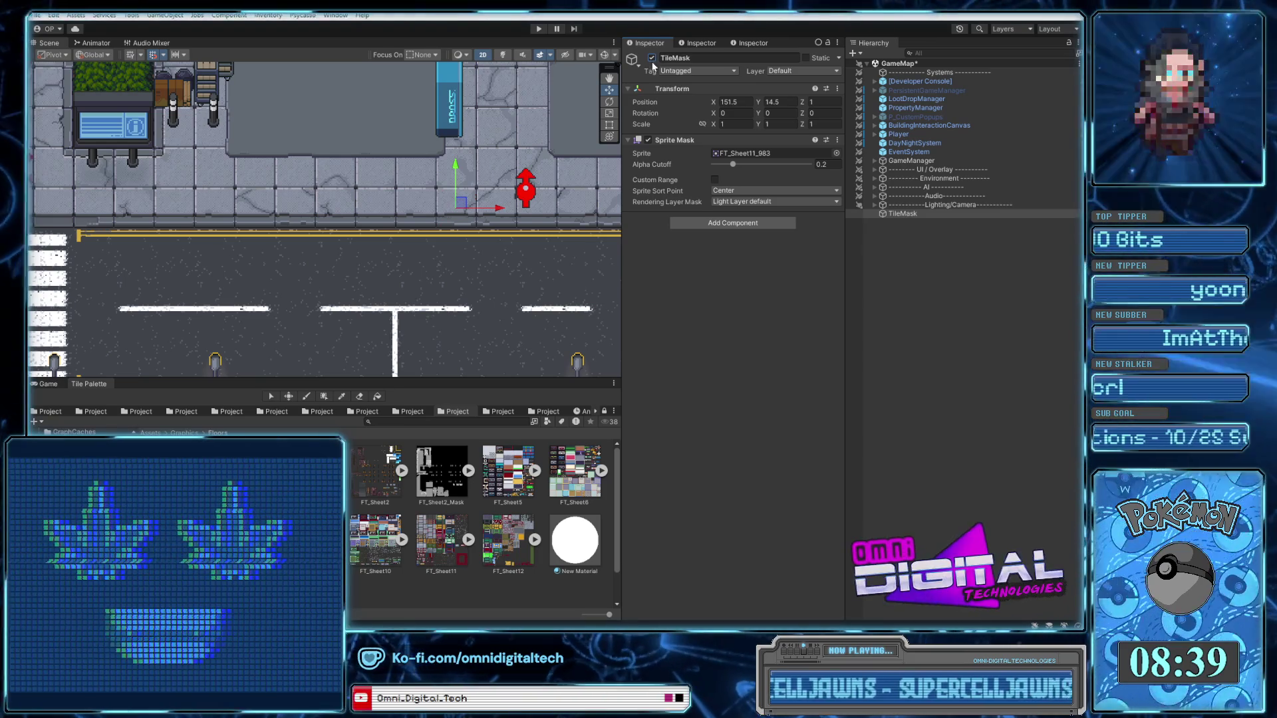
left_click(652, 59)
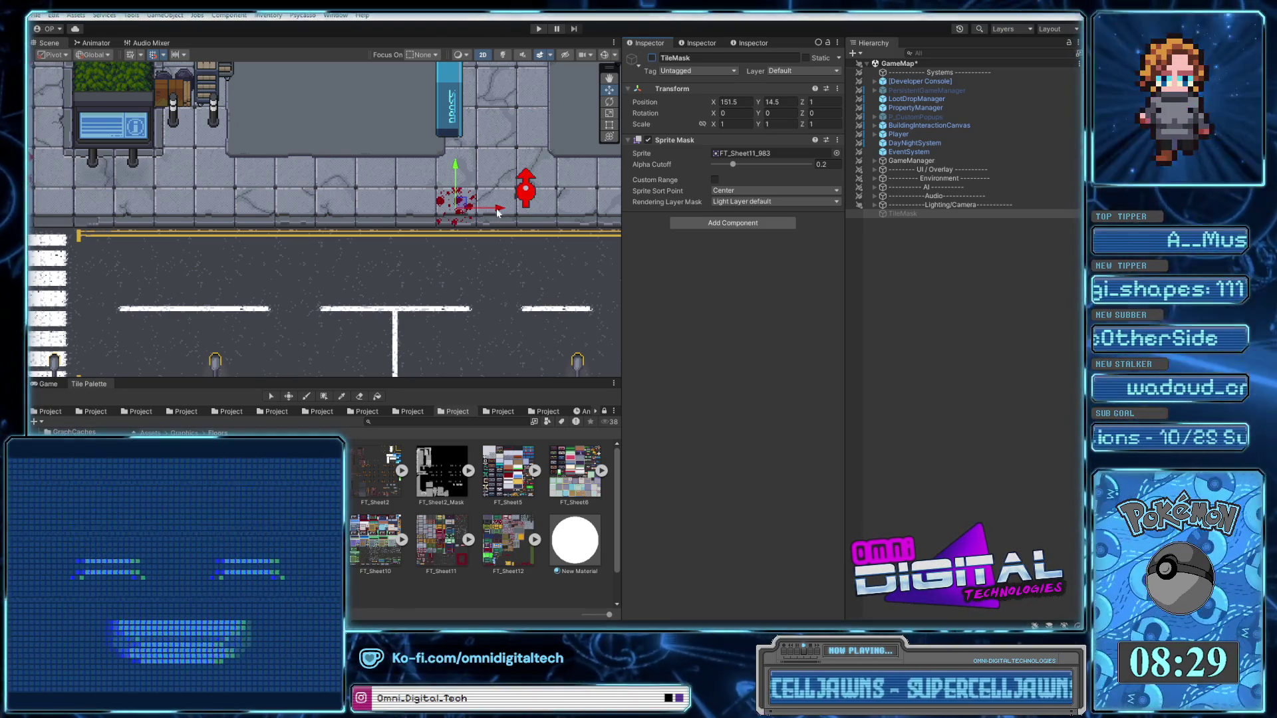
left_click_drag(497, 212, 457, 212)
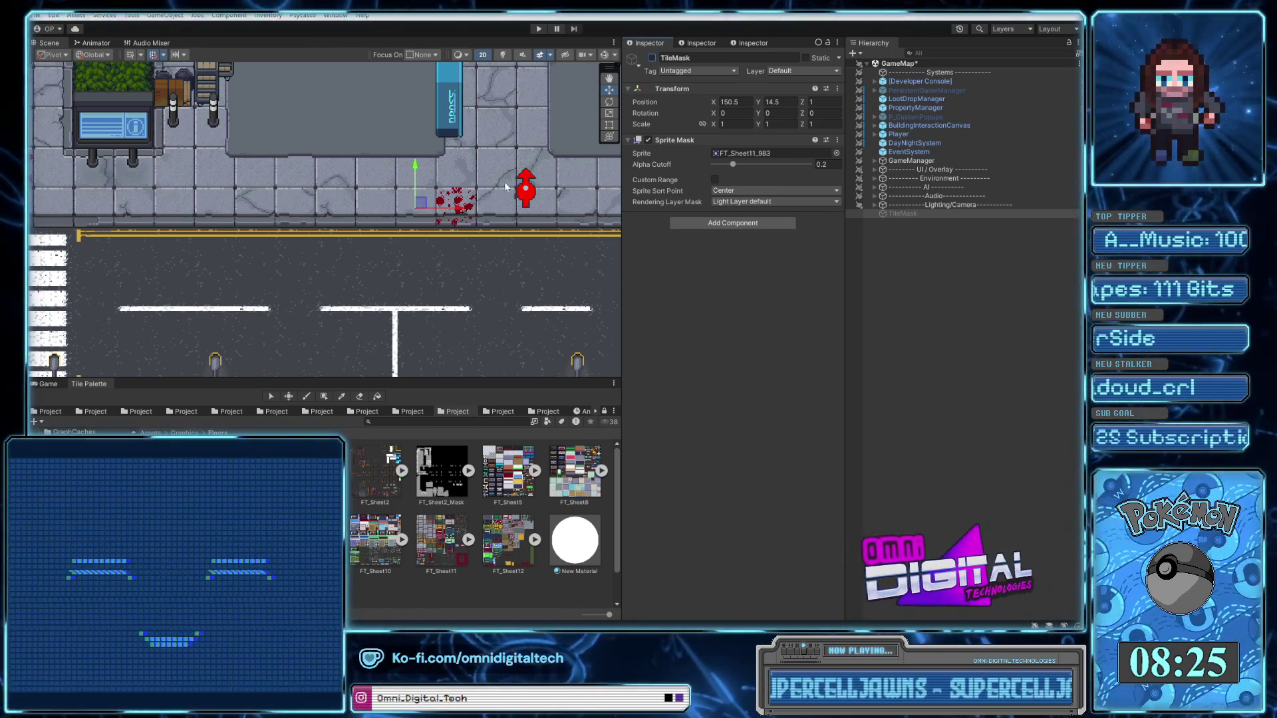
mouse_move(459, 208)
left_mouse_down()
mouse_move(539, 213)
mouse_move(420, 171)
left_mouse_up()
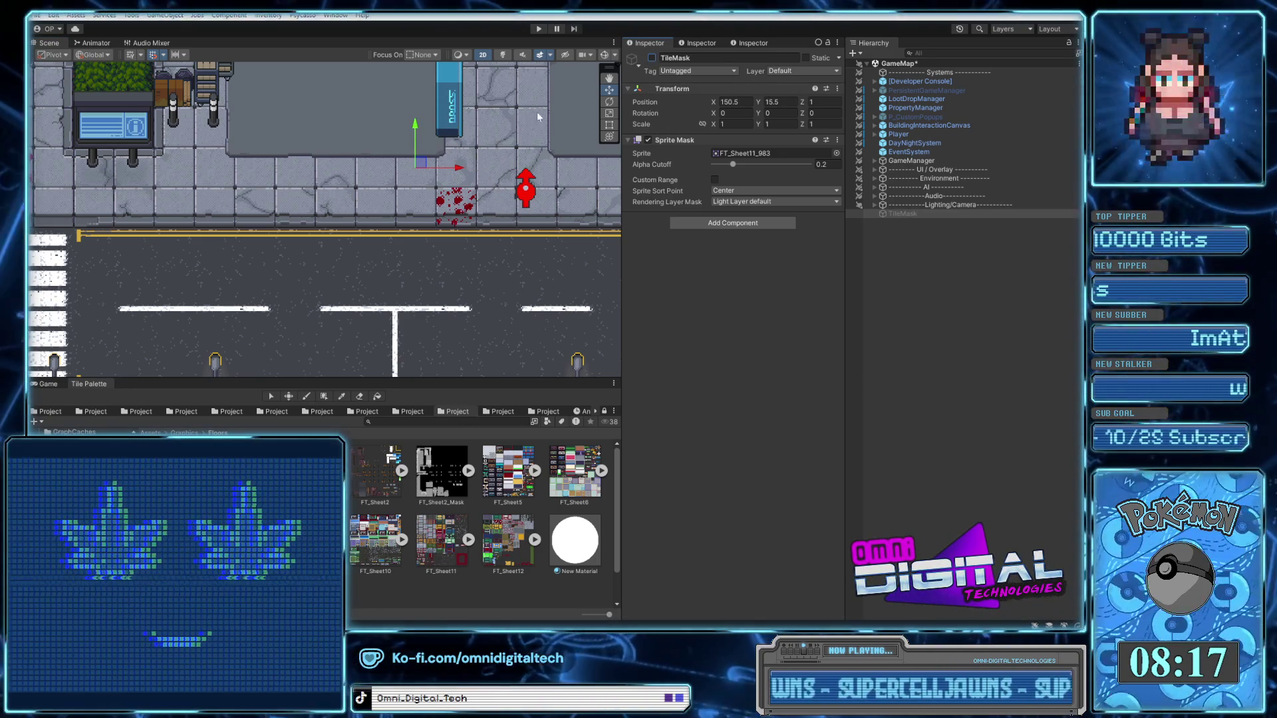
left_click(652, 58)
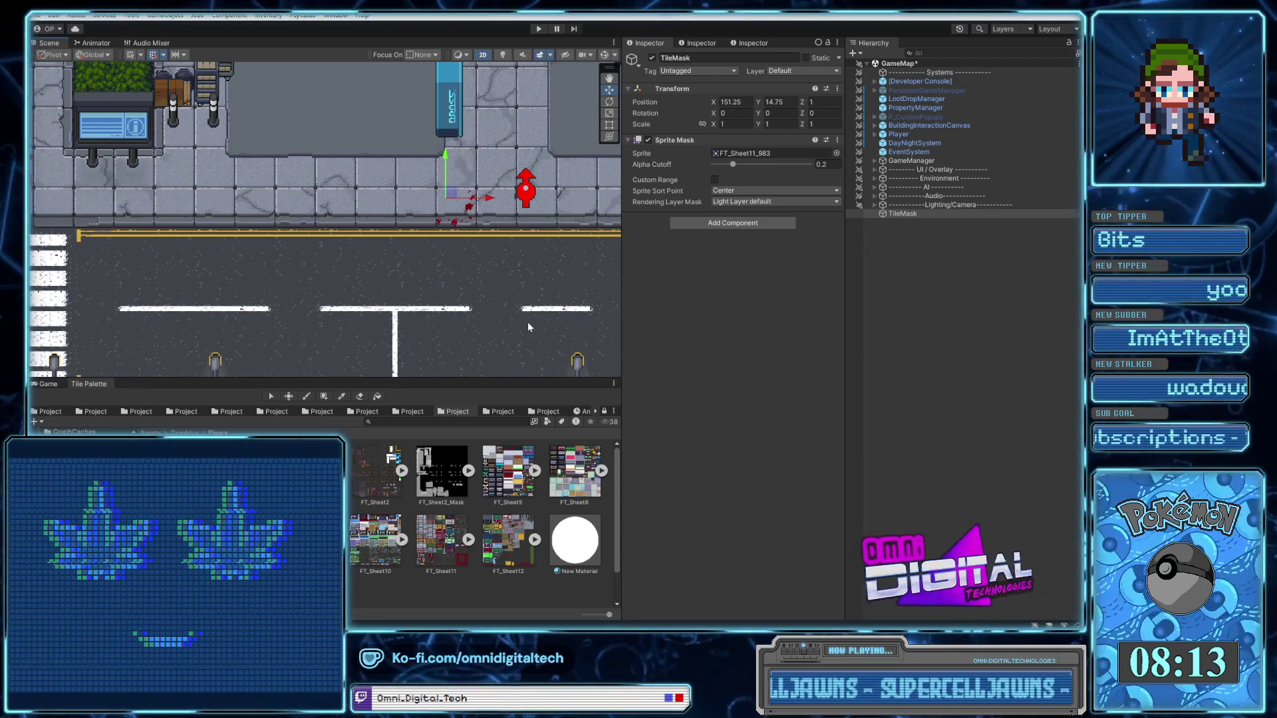
Settle the TileMask at X 151.5, Y 14.5 over the splattered sidewalk, then switch to GIMP
scroll(520, 329, "down", 3)
scroll(480, 269, "up", 5)
scroll(480, 269, "up", 4)
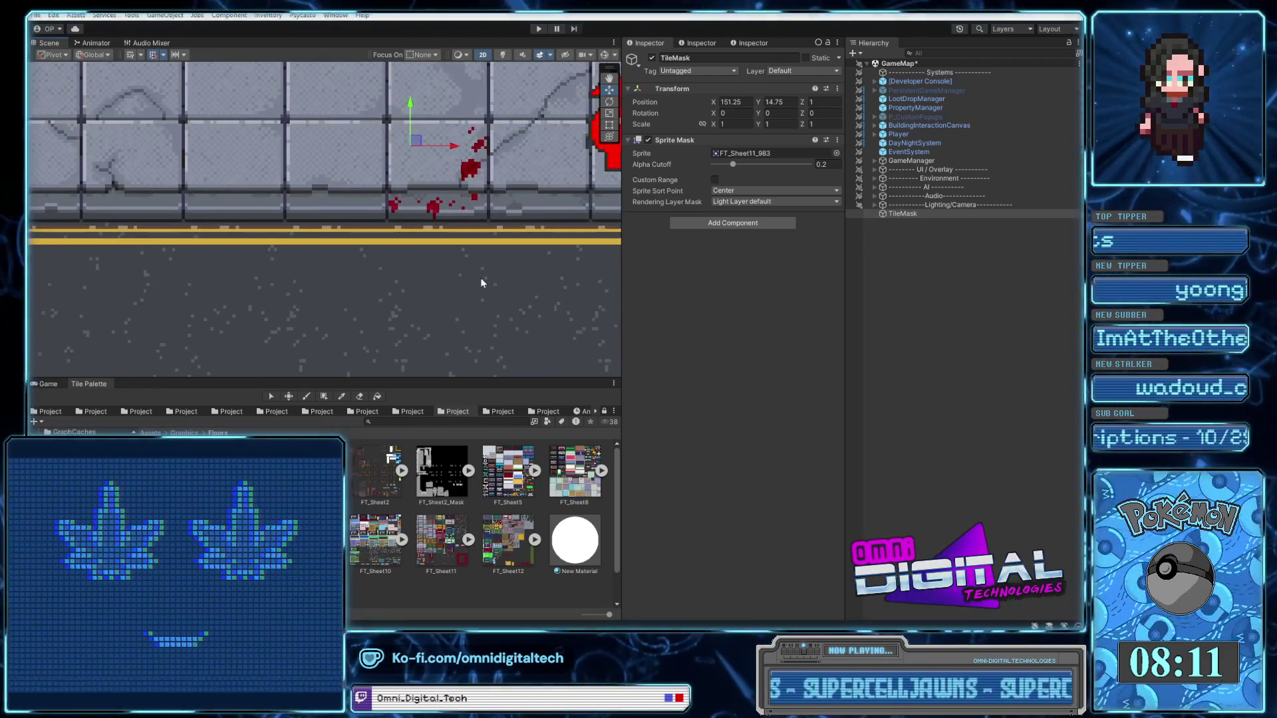
left_click_drag(477, 189, 464, 289)
mouse_move(427, 179)
left_mouse_down()
mouse_move(457, 183)
mouse_move(441, 234)
left_mouse_up()
scroll(441, 234, "down", 5)
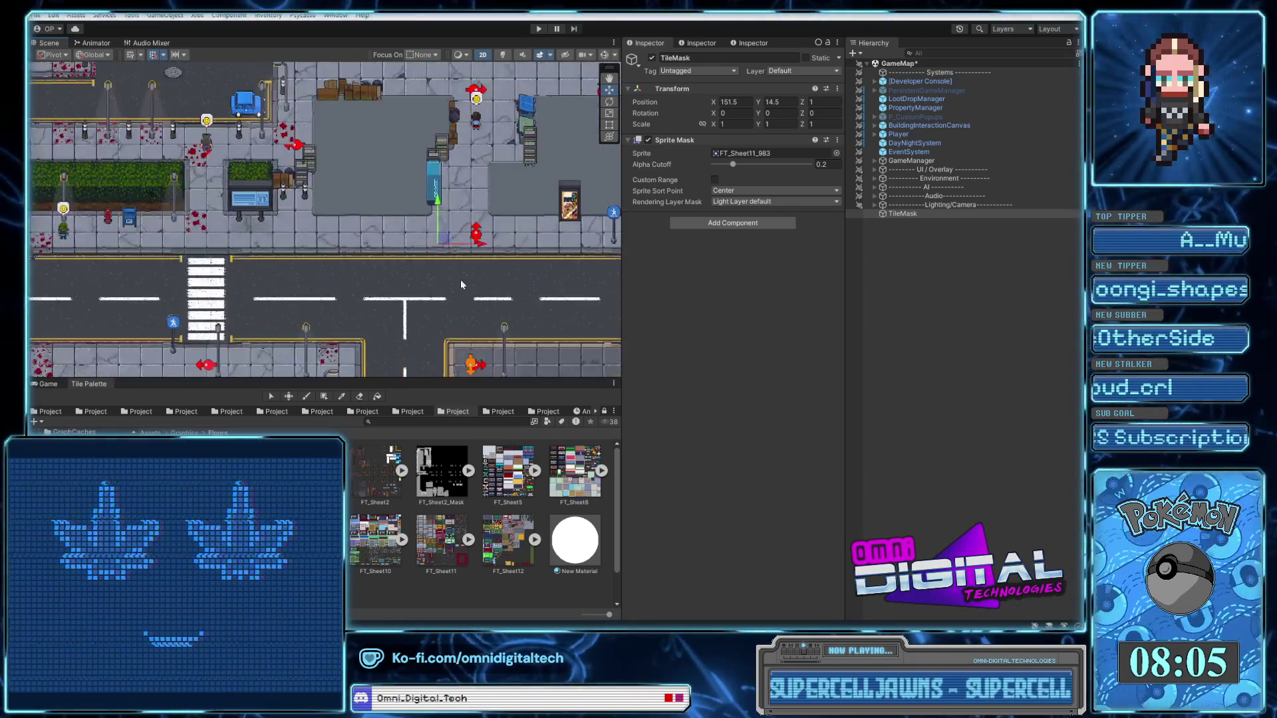
scroll(466, 266, "down", 3)
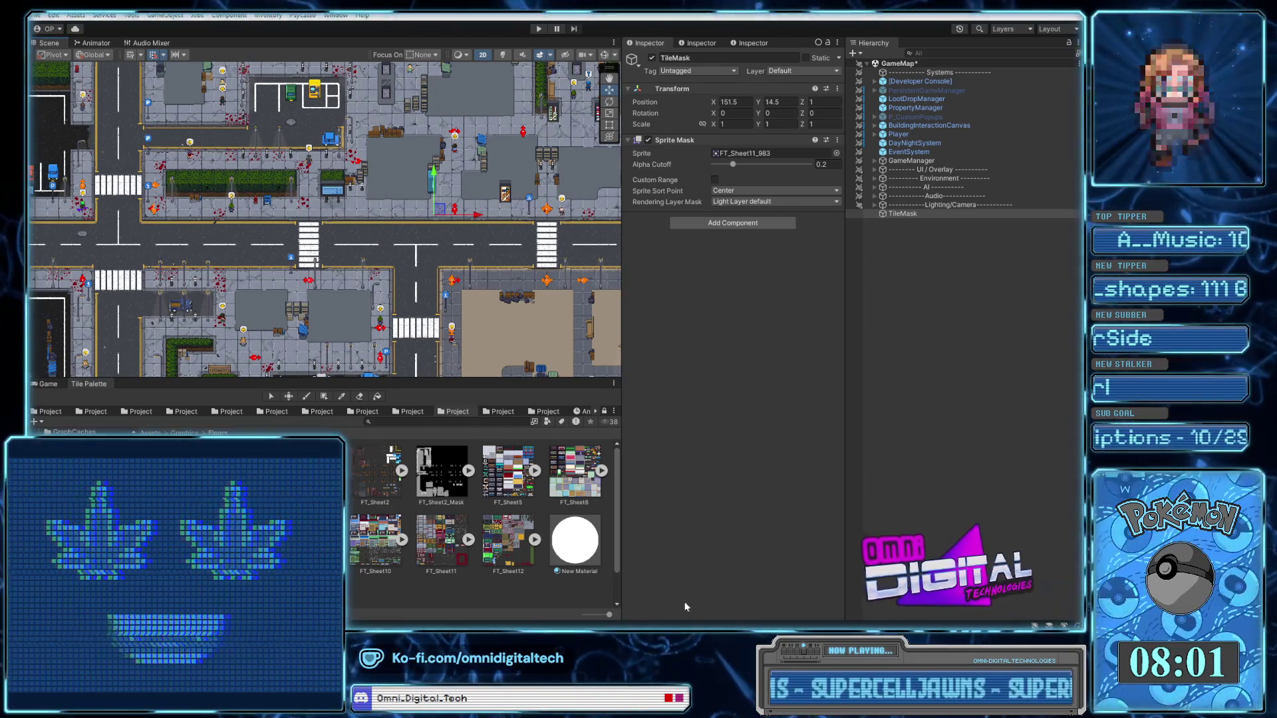
mouse_move(751, 625)
left_click(758, 565)
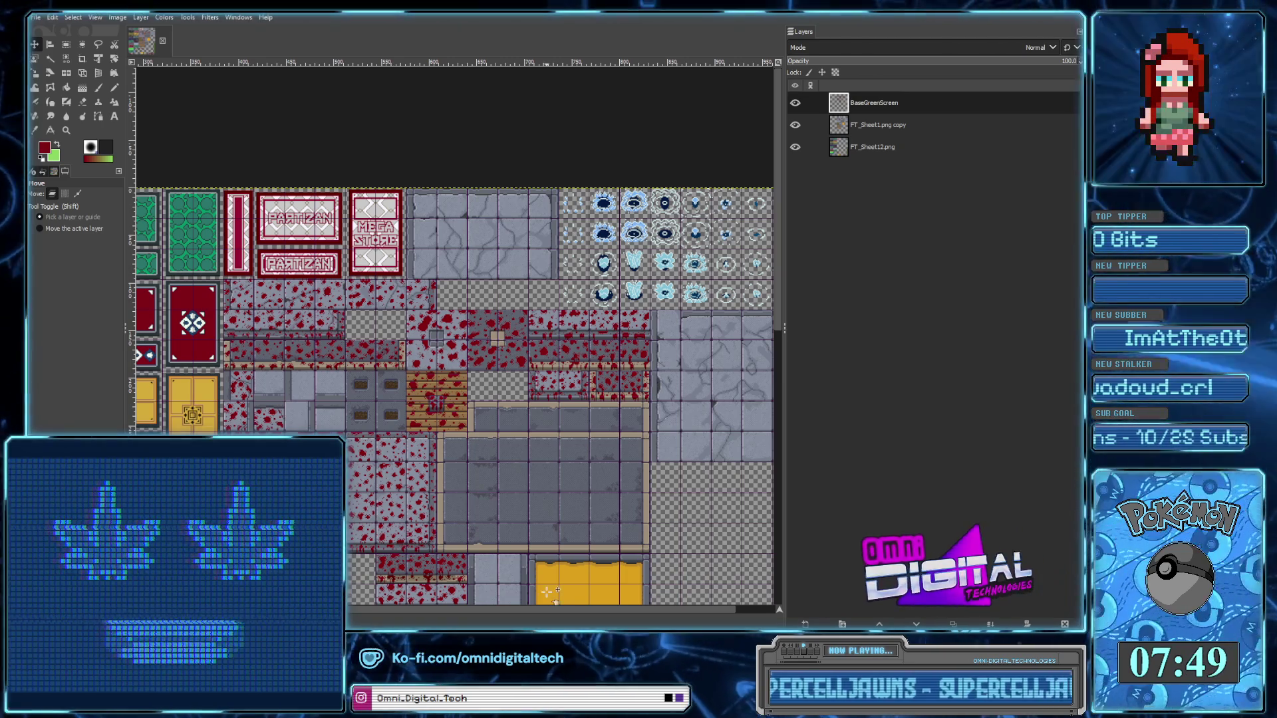
scroll(584, 475, "down", 2)
scroll(585, 475, "down", 2)
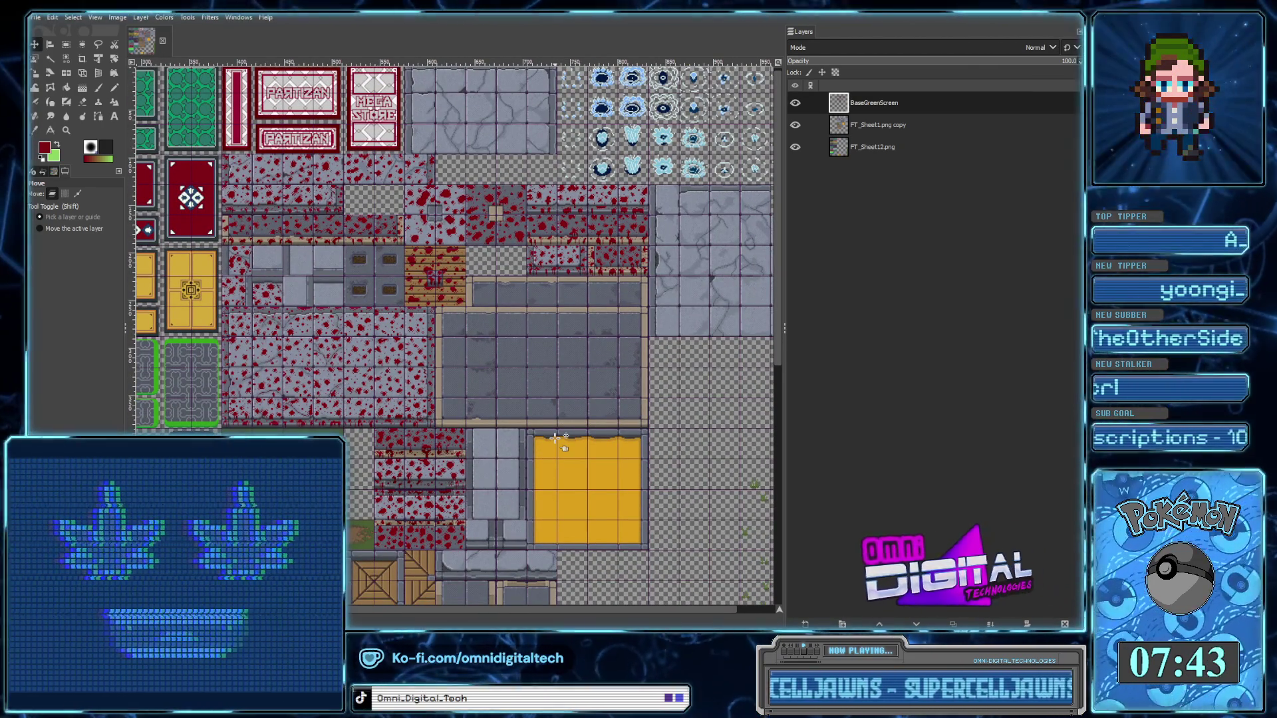
scroll(627, 514, "down", 1)
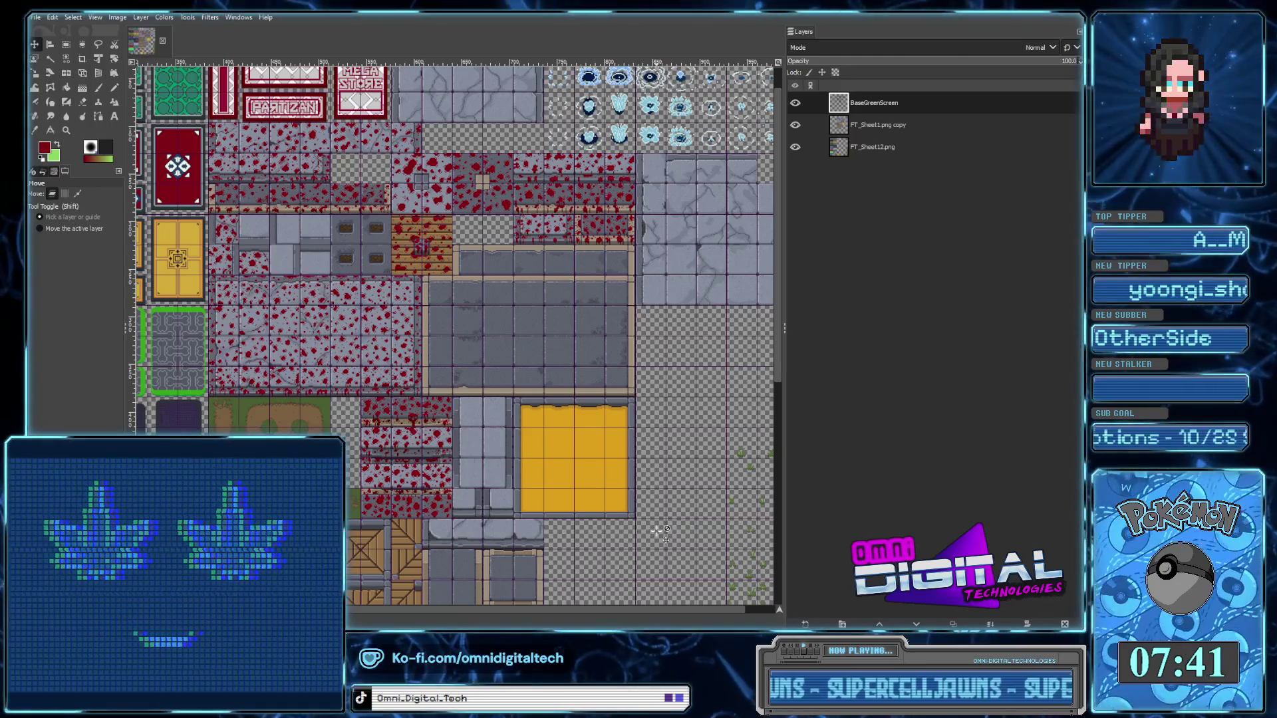
left_click(755, 548)
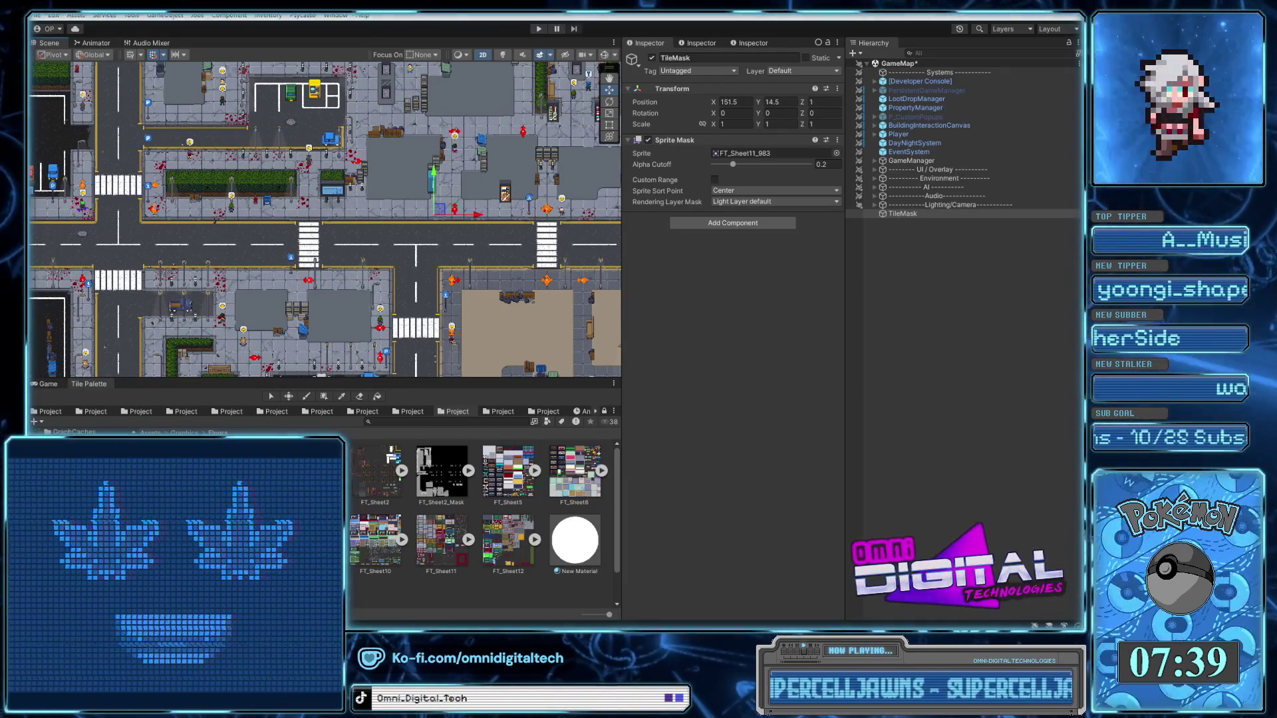
left_click(726, 609)
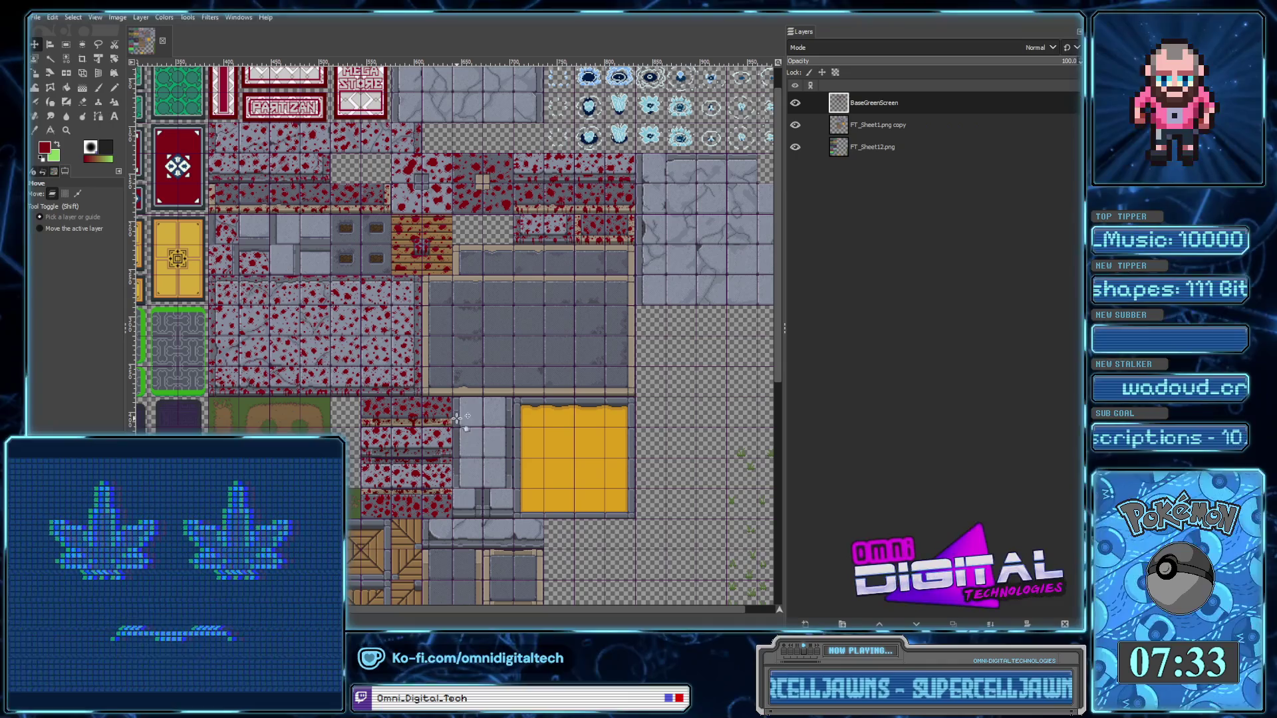
scroll(459, 454, "down", 2)
scroll(412, 399, "right", 1)
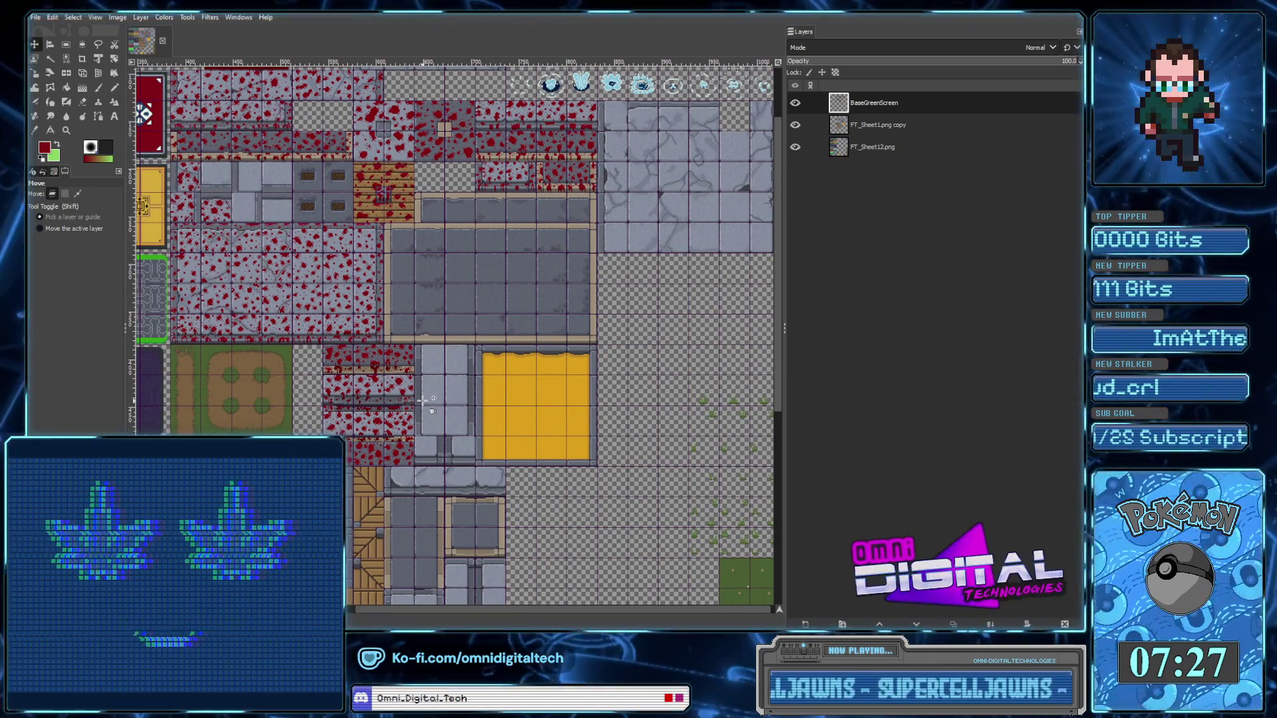
left_click(751, 625)
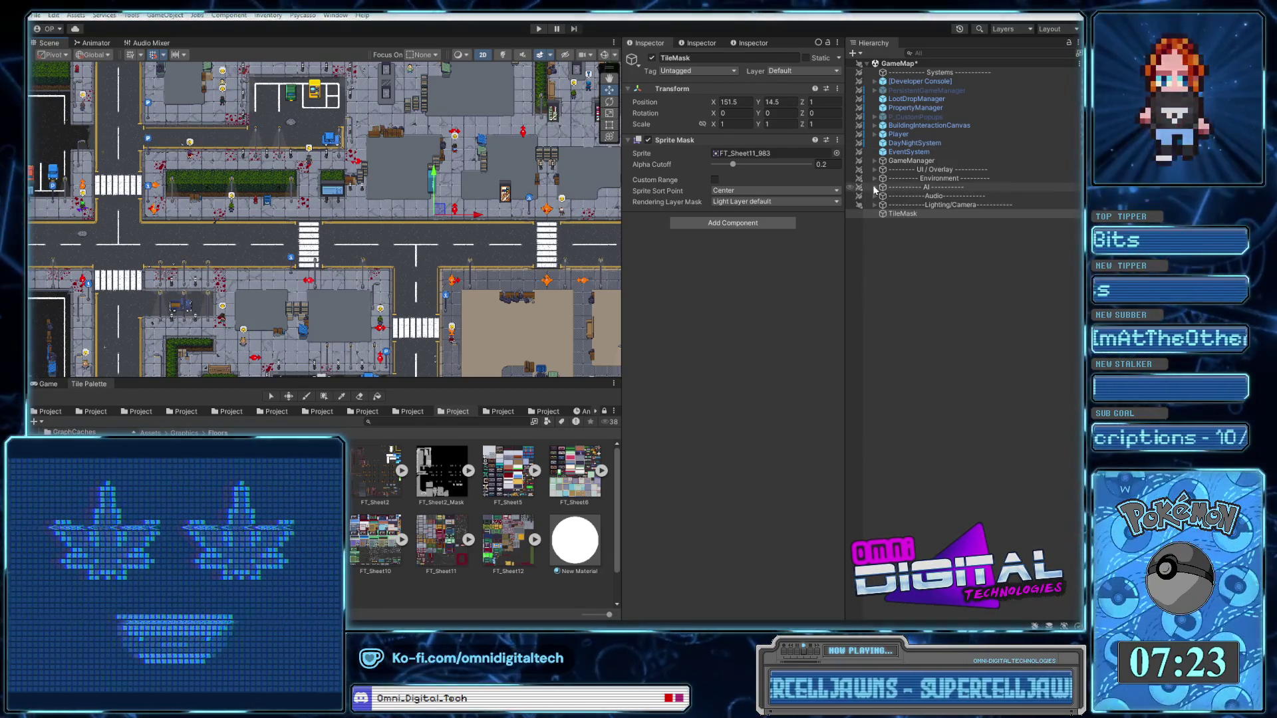
Find the AF_T1 female NPC under AI > NPCs > Adults > Females and open its prefab in context
left_click(875, 186)
left_click(882, 204)
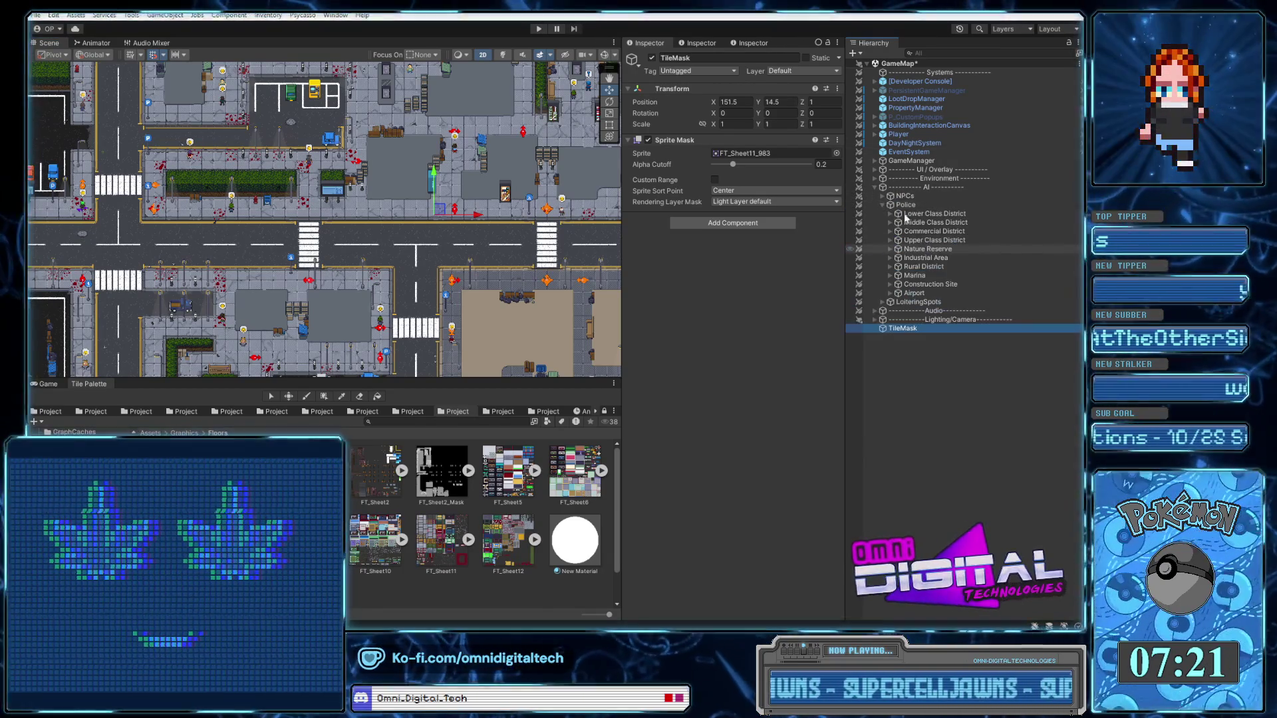
left_click(882, 196)
left_click(890, 205)
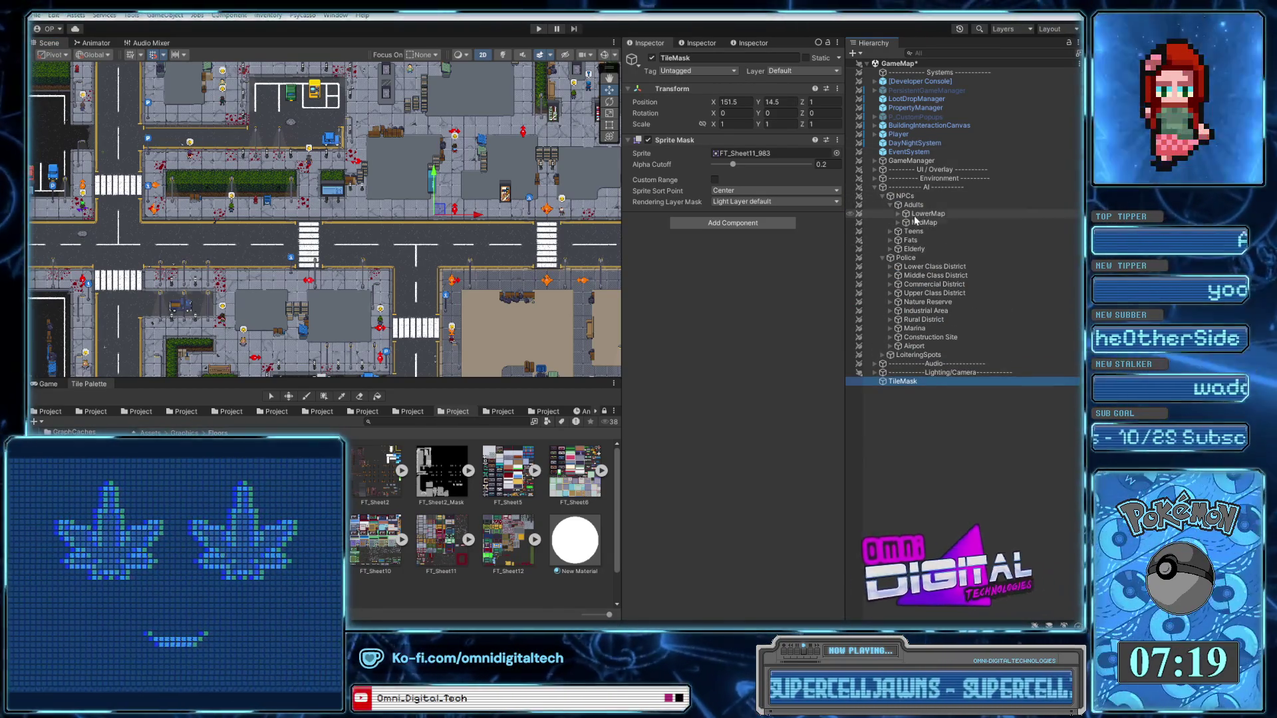
left_click(898, 213)
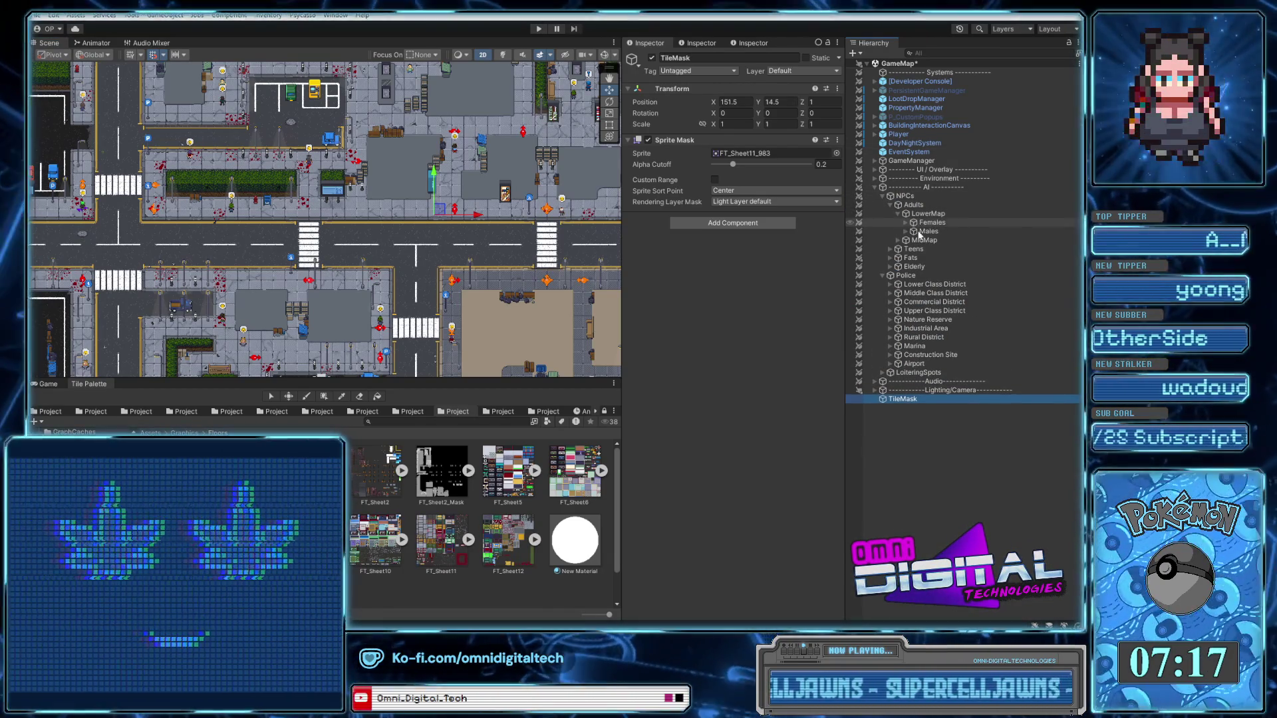
left_click(905, 222)
left_click(936, 231)
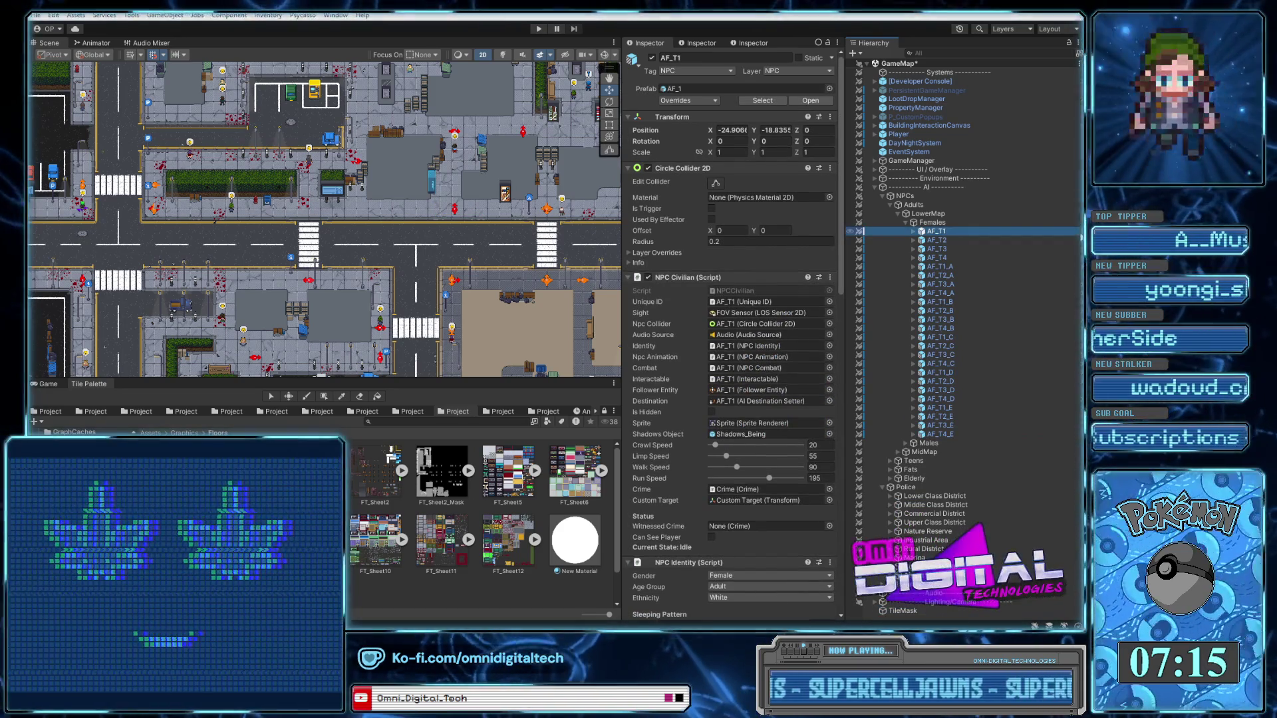
left_click(1079, 232)
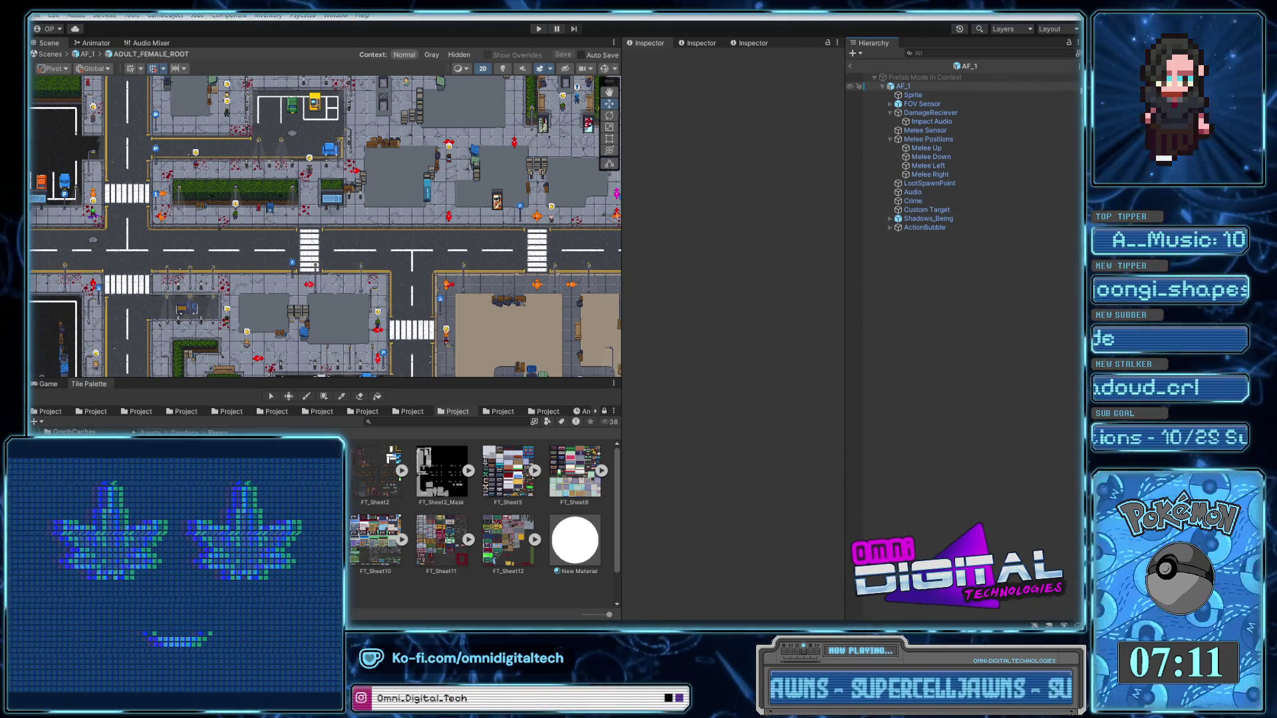
Frame the ADULT_FEMALE_ROOT prefab root and peek into its nested NPC_ROOT prefab
left_click(892, 87)
double_click(893, 88)
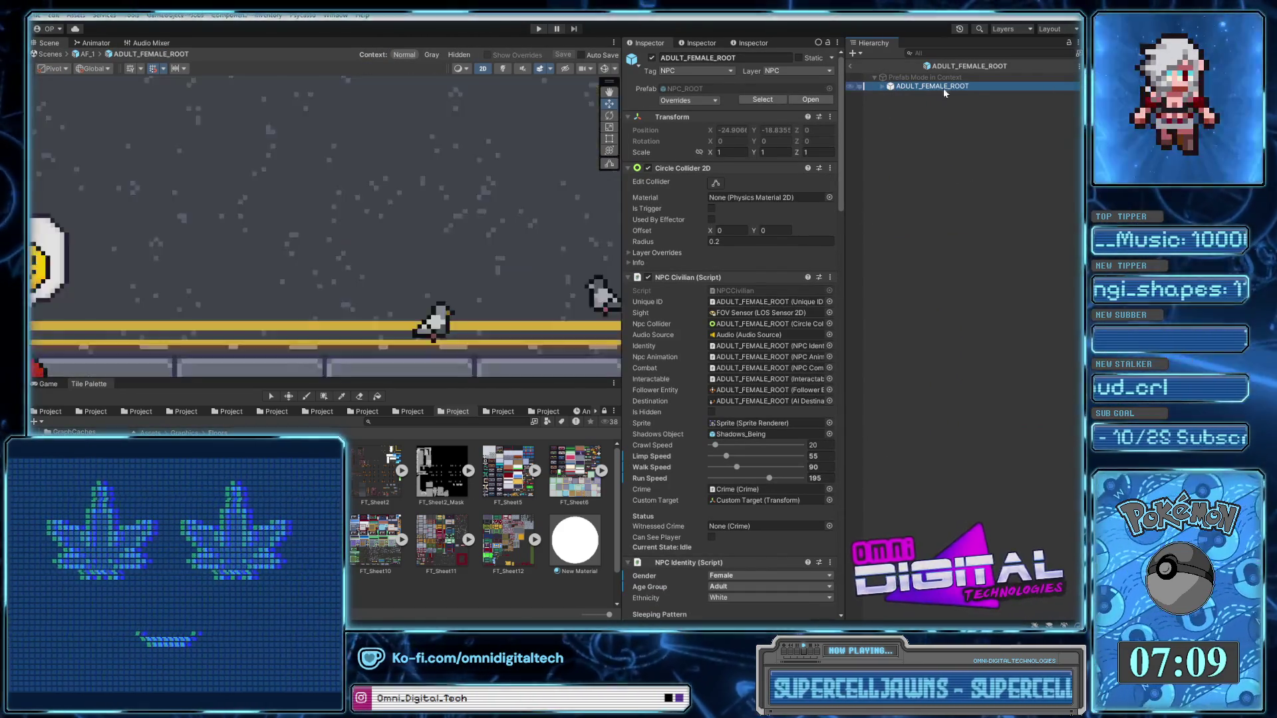
left_click(1078, 90)
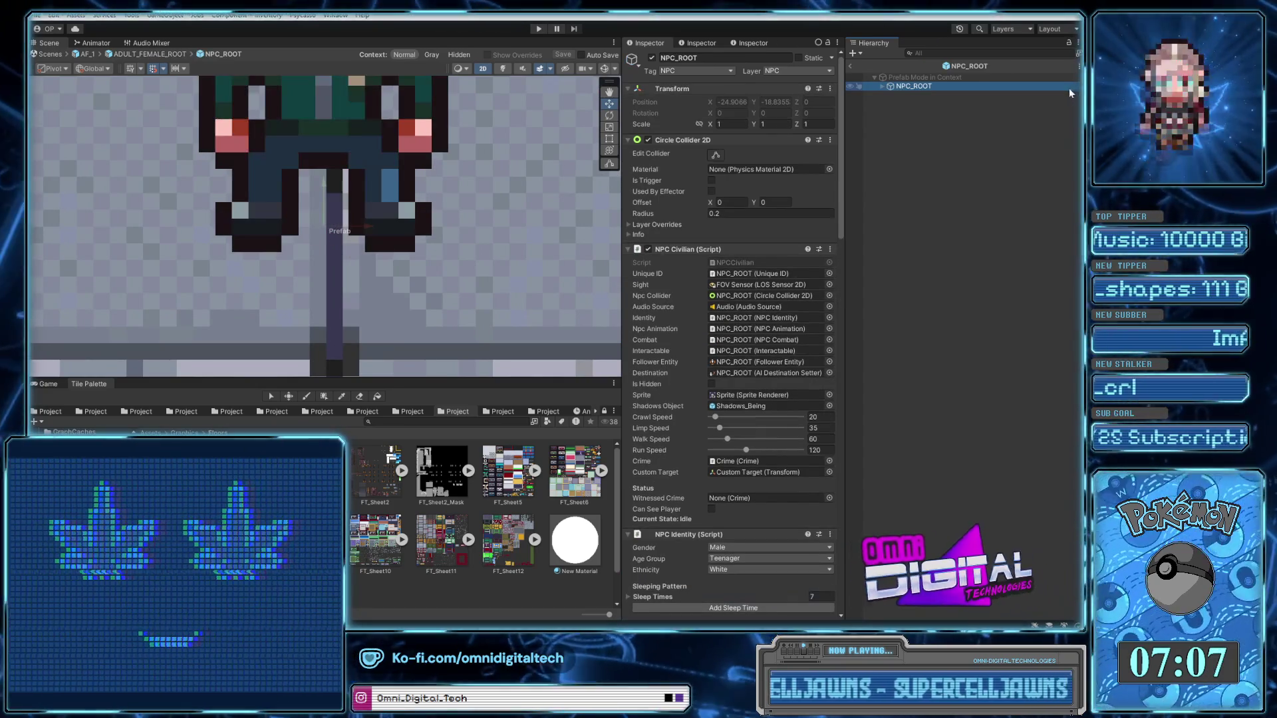
left_click(851, 67)
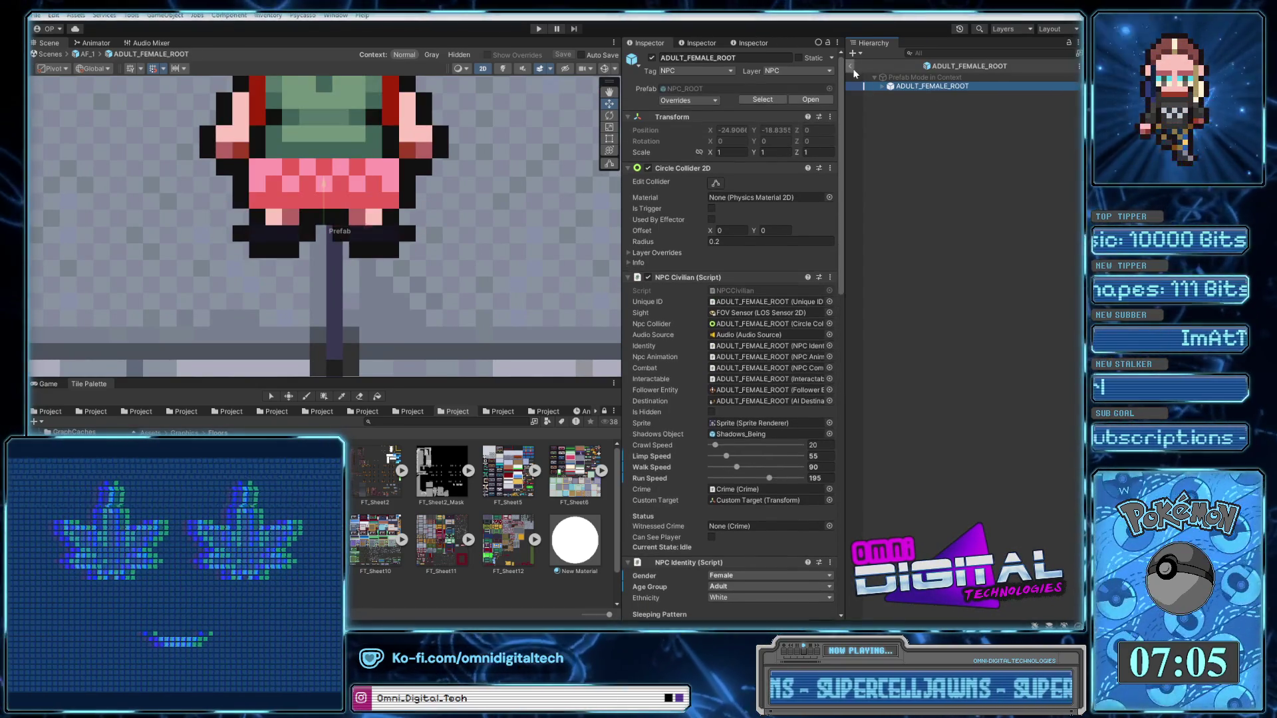
Expand ADULT_FEMALE_ROOT's children and select its DamageReciever object
scroll(529, 227, "down", 3)
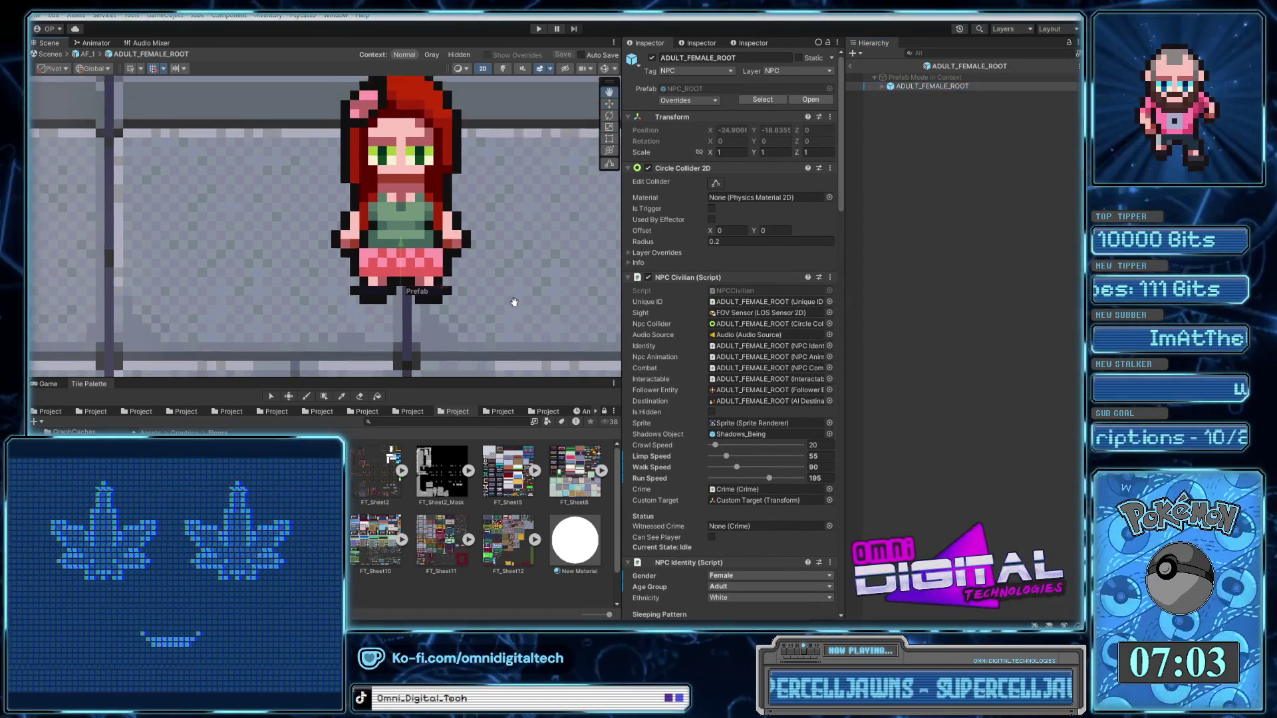
scroll(500, 313, "down", 2)
scroll(510, 318, "up", 1)
left_click(932, 86)
left_click(881, 86)
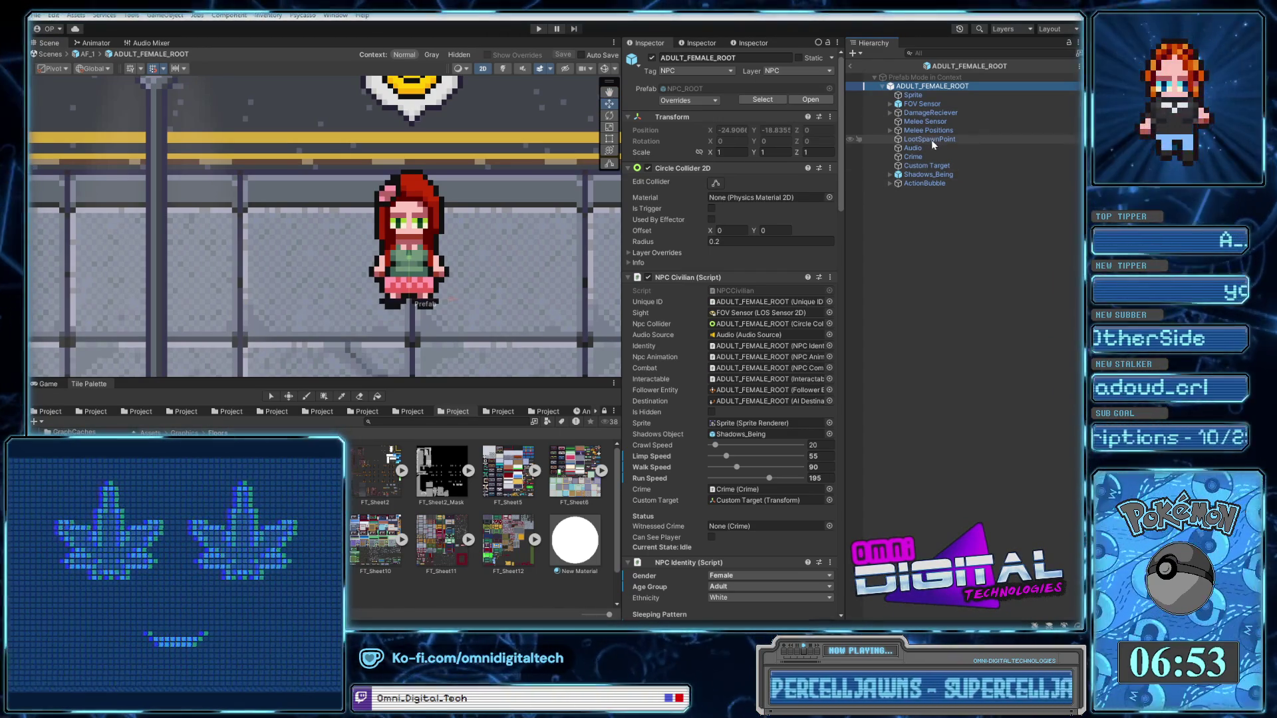
left_click_drag(841, 201, 851, 419)
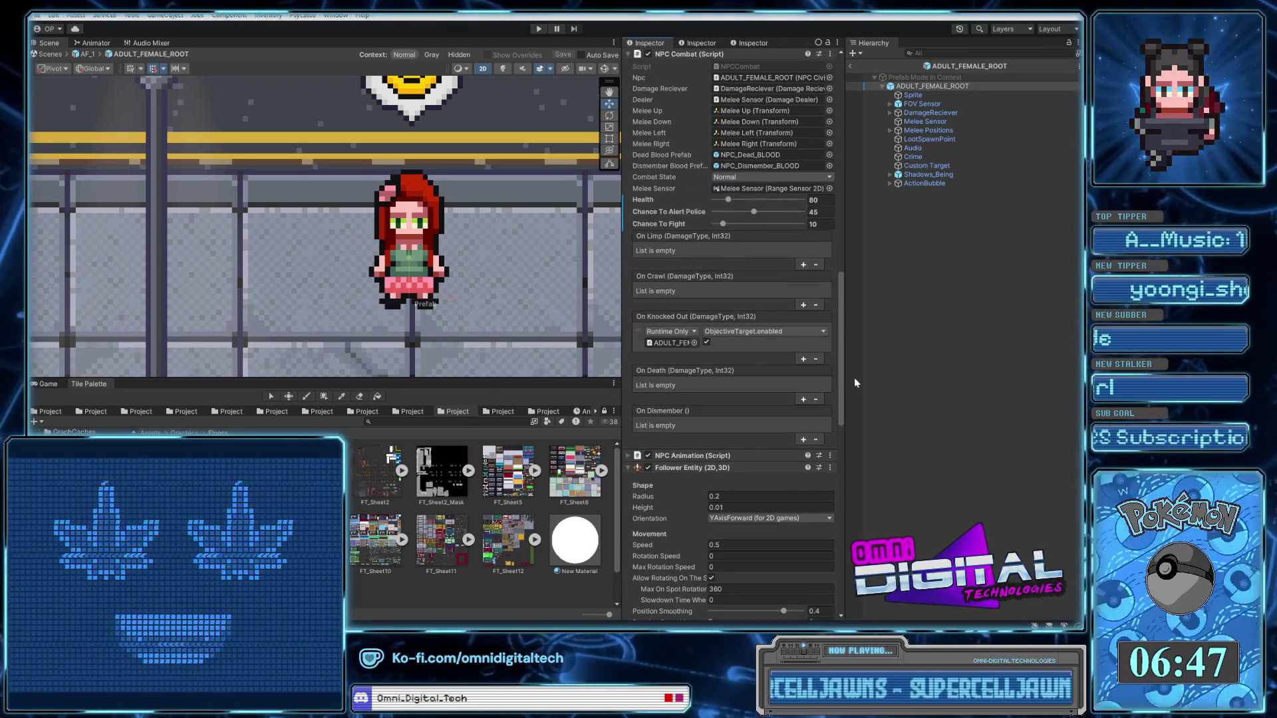
left_click(931, 113)
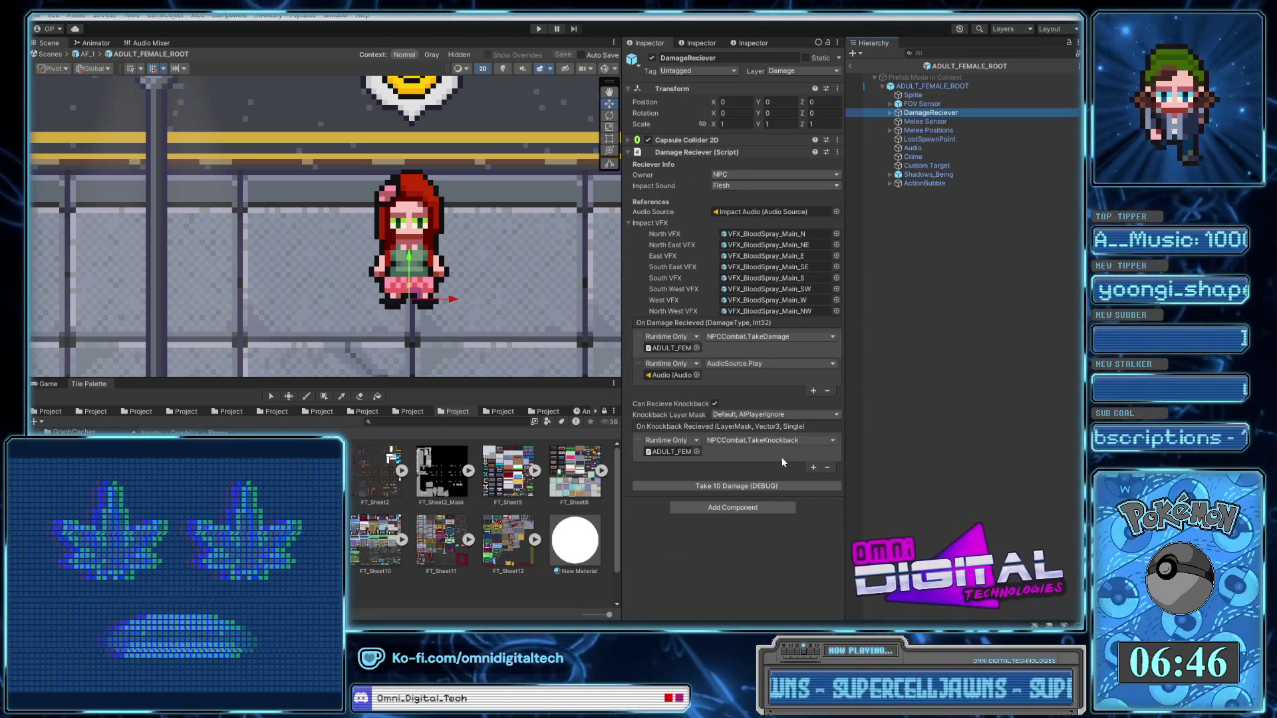
Apply Take 10 Damage (DEBUG) twice to the NPC's DamageReciever
left_click(726, 487)
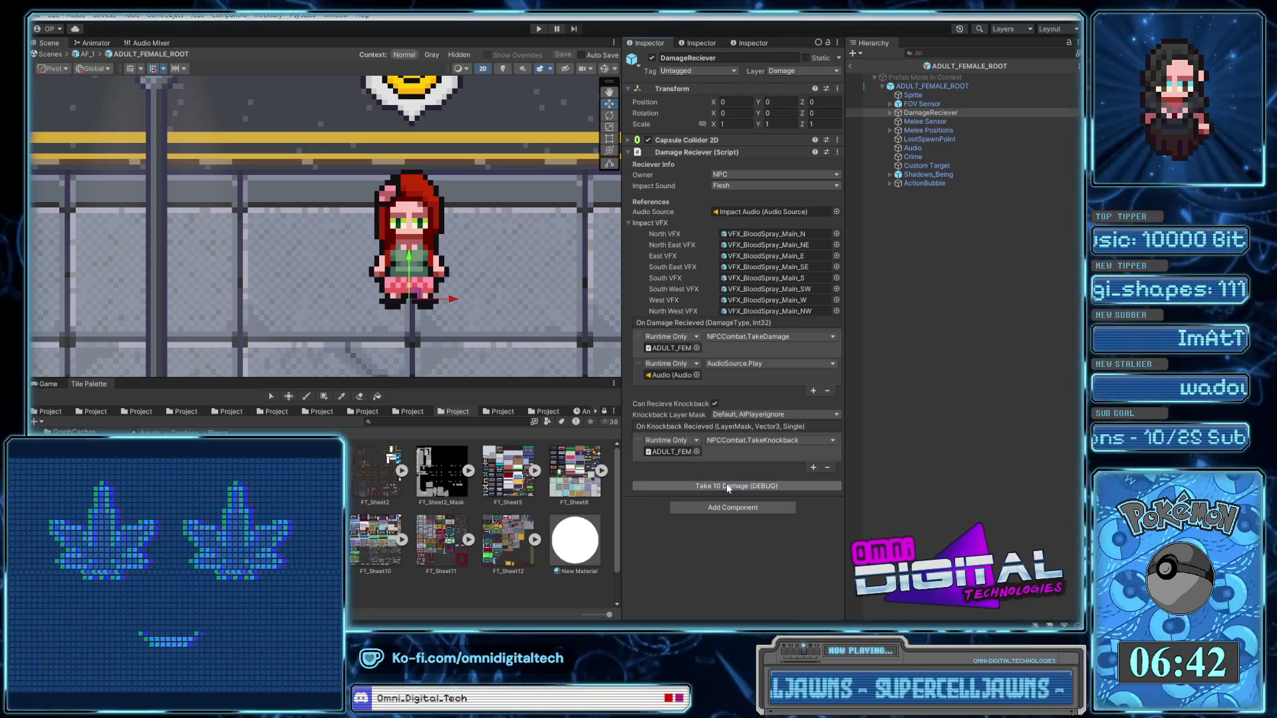
left_click(726, 488)
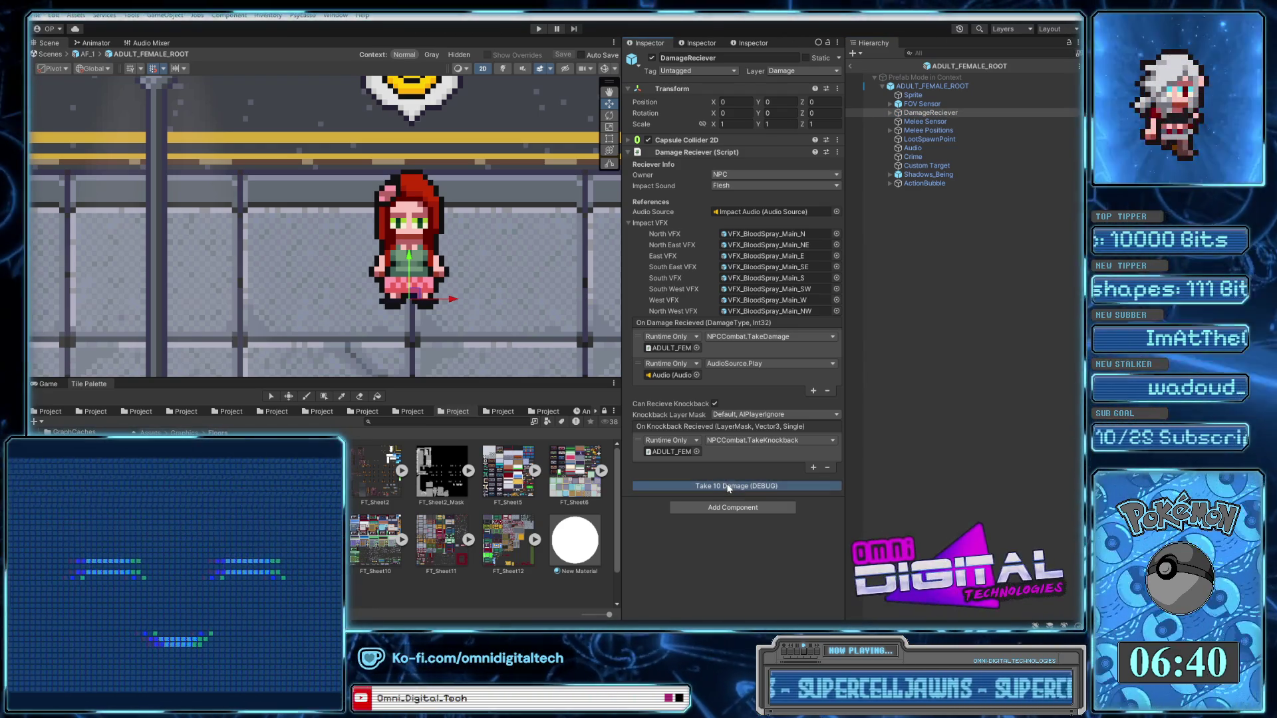
left_click(727, 486)
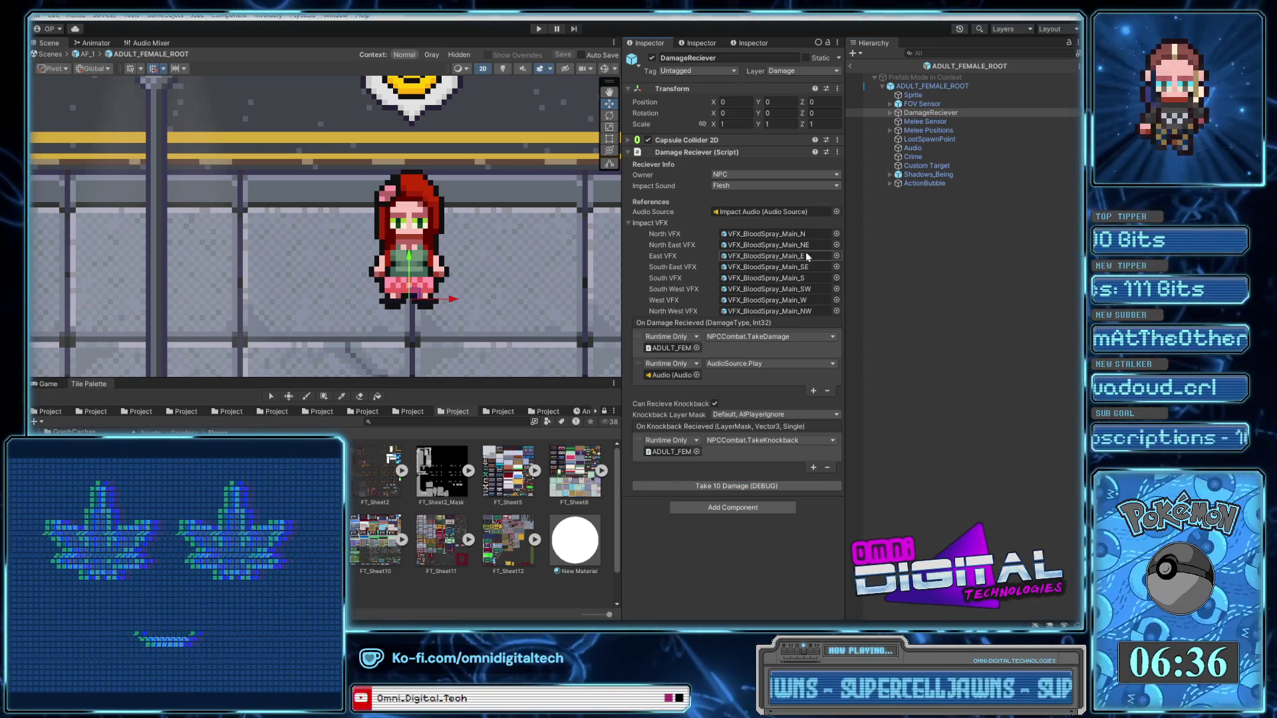
Expand DamageReciever and select the first VFX_BloodSpray_Main_E(Clone)
left_click(894, 116)
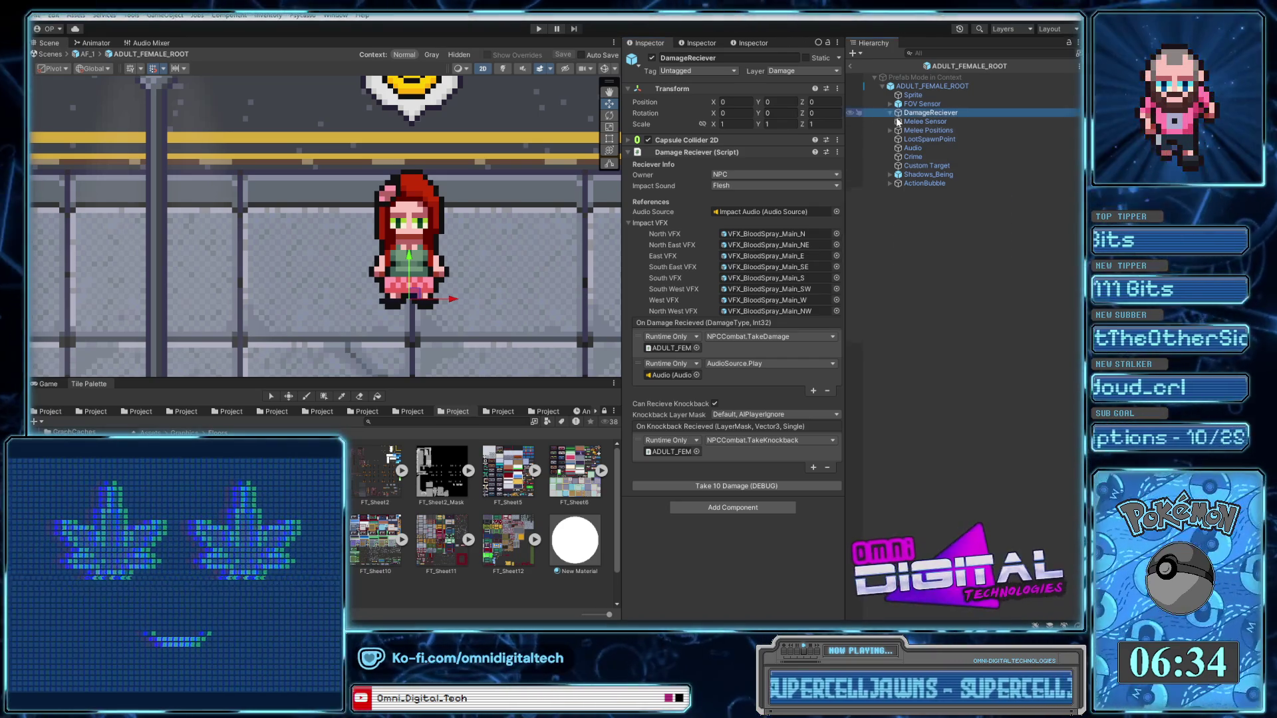
left_click(890, 113)
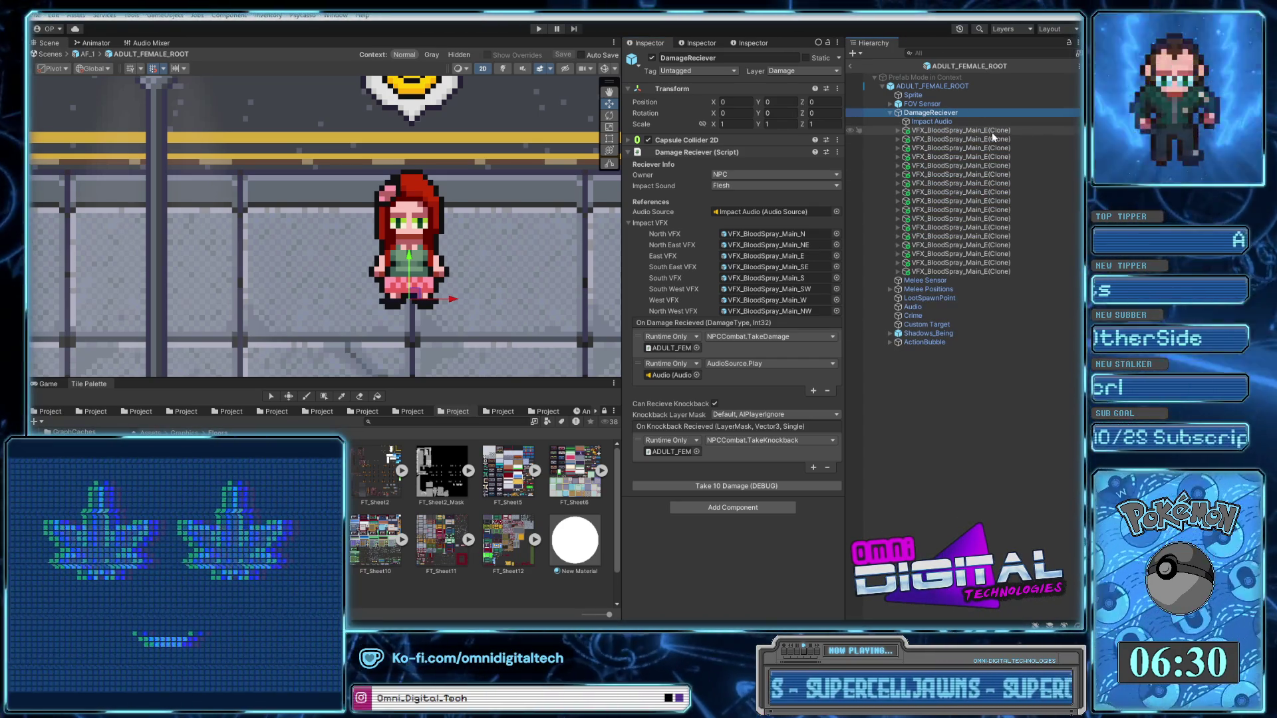
left_click(991, 132)
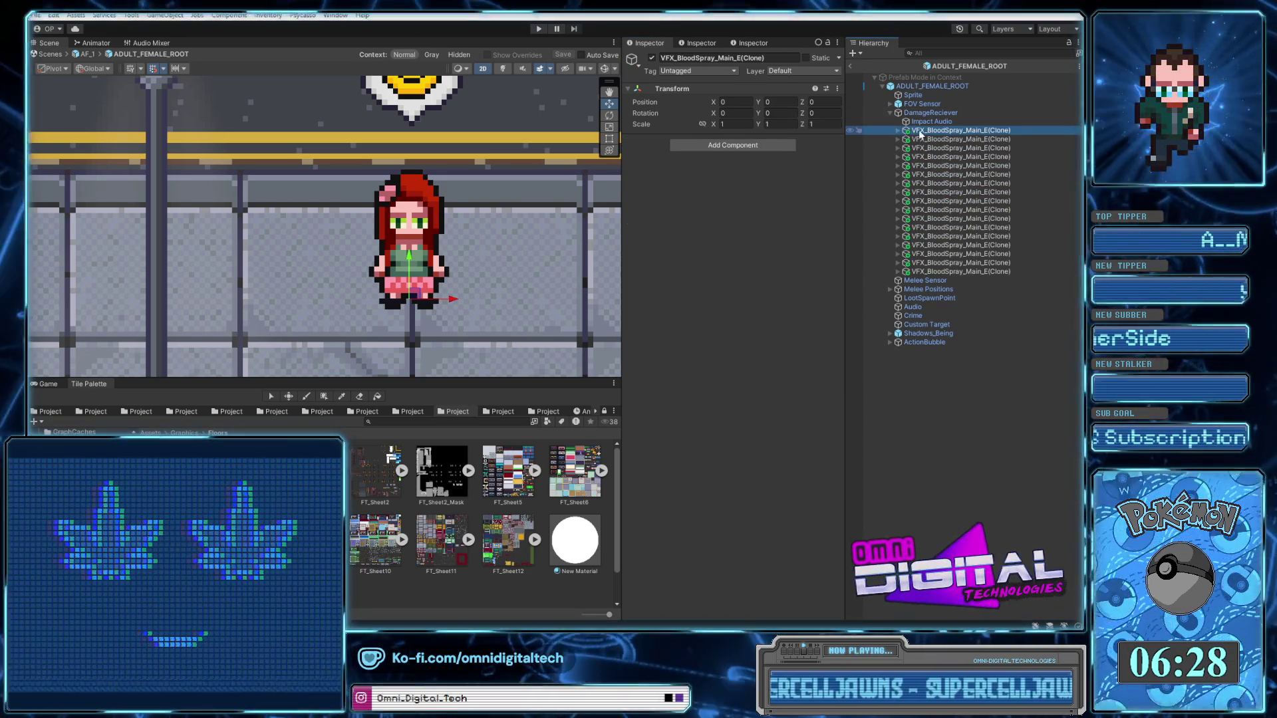
Frame the blood-spray clone and select its BloodSpatter particle effect
key("f")
left_click(897, 131)
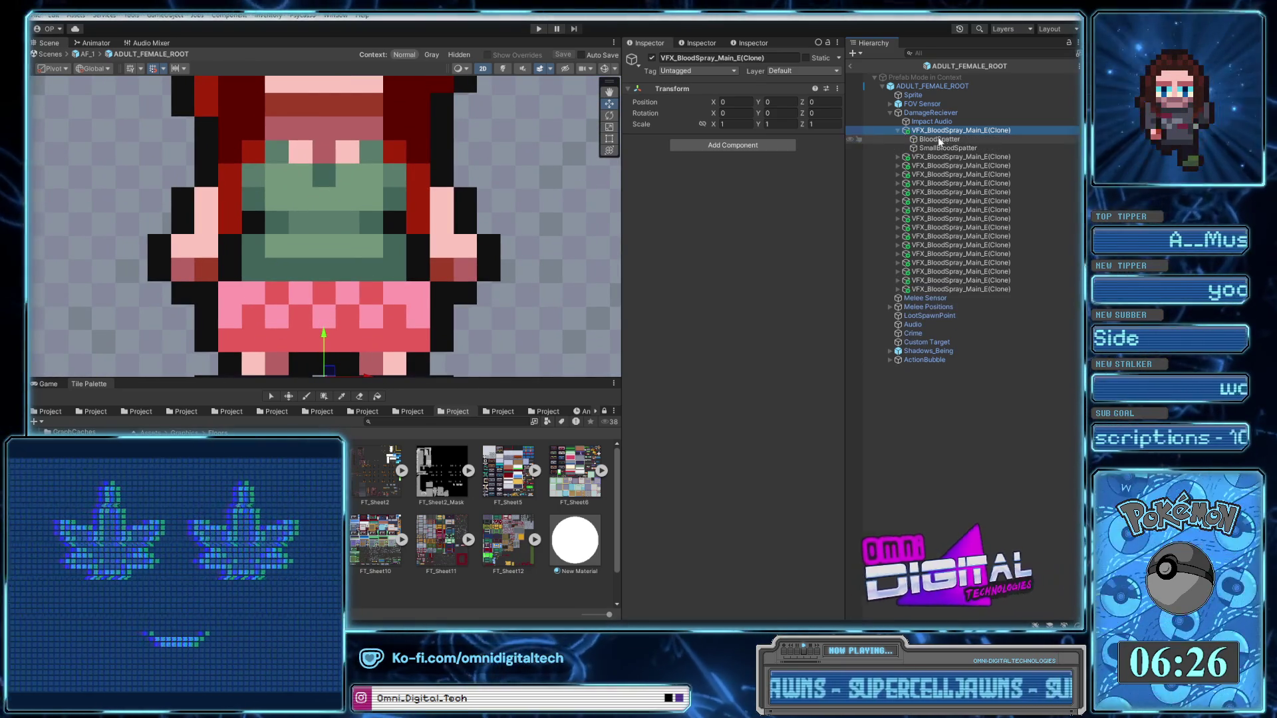
left_click(939, 139)
scroll(525, 268, "down", 5)
scroll(562, 246, "down", 3)
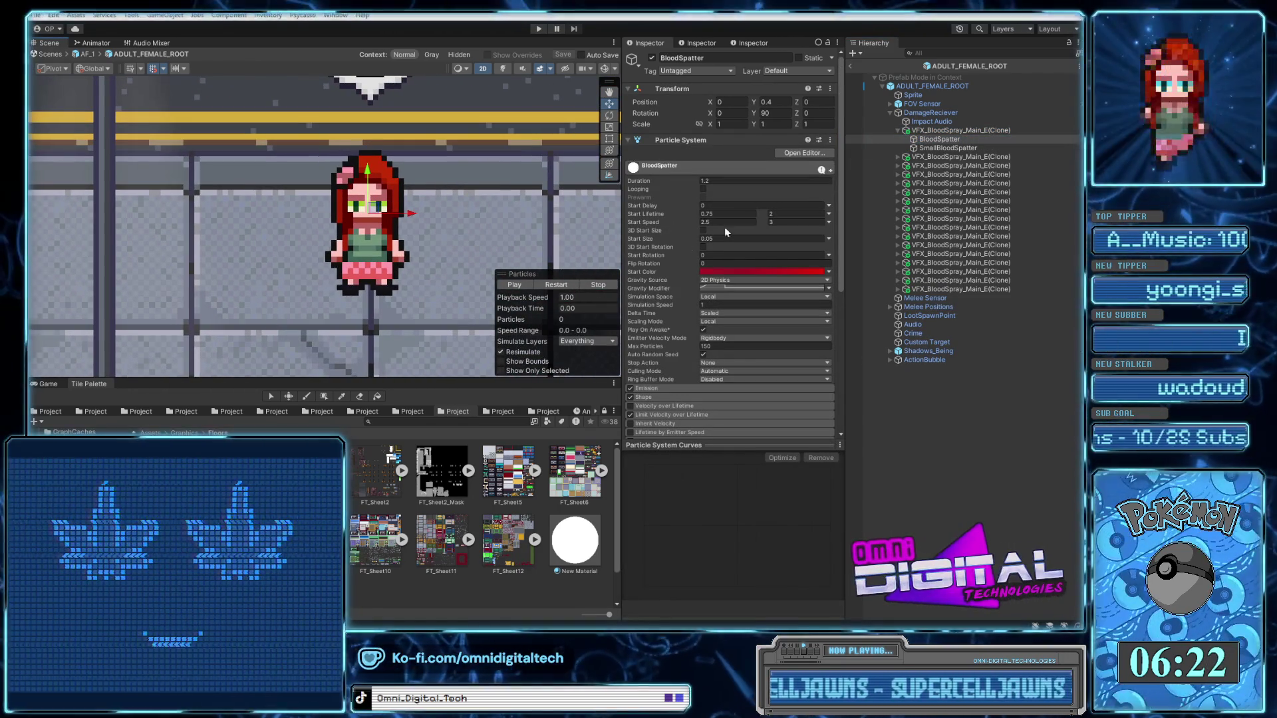
Restart the BloodSpatter burst six times to watch the spray, then collapse the clone
left_click(553, 286)
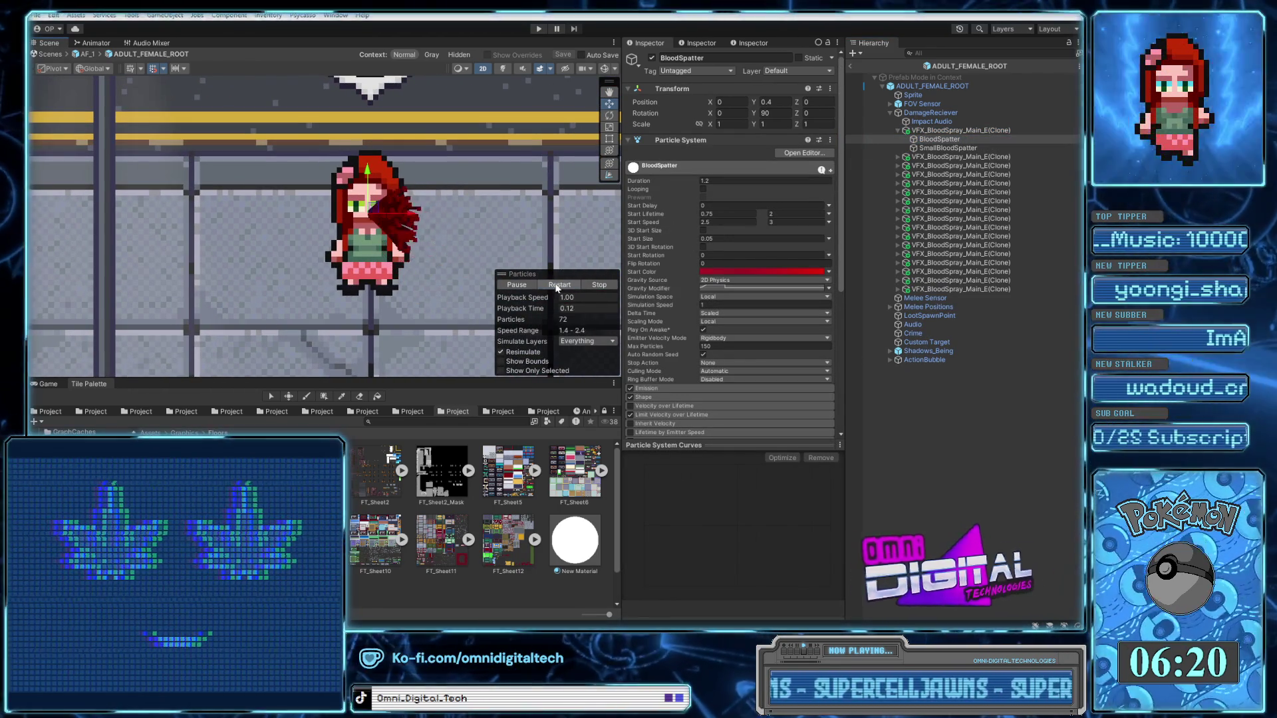
left_click(556, 286)
left_click(558, 286)
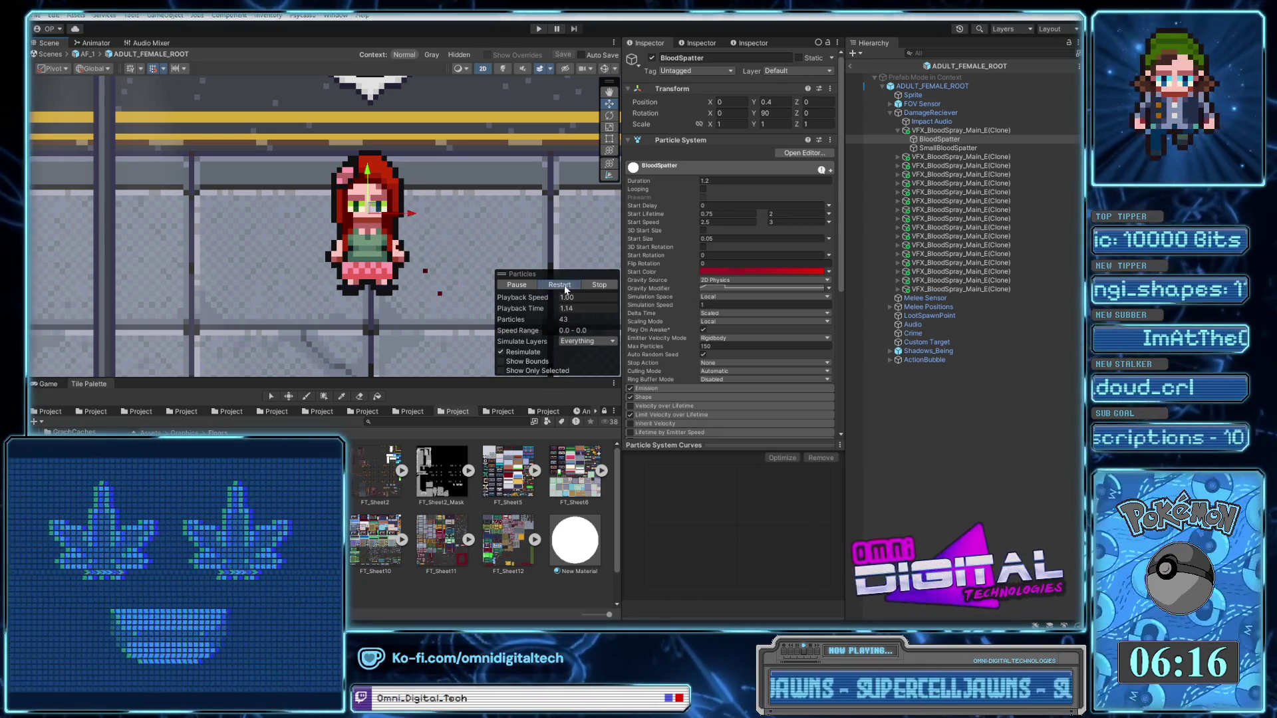
left_click(564, 287)
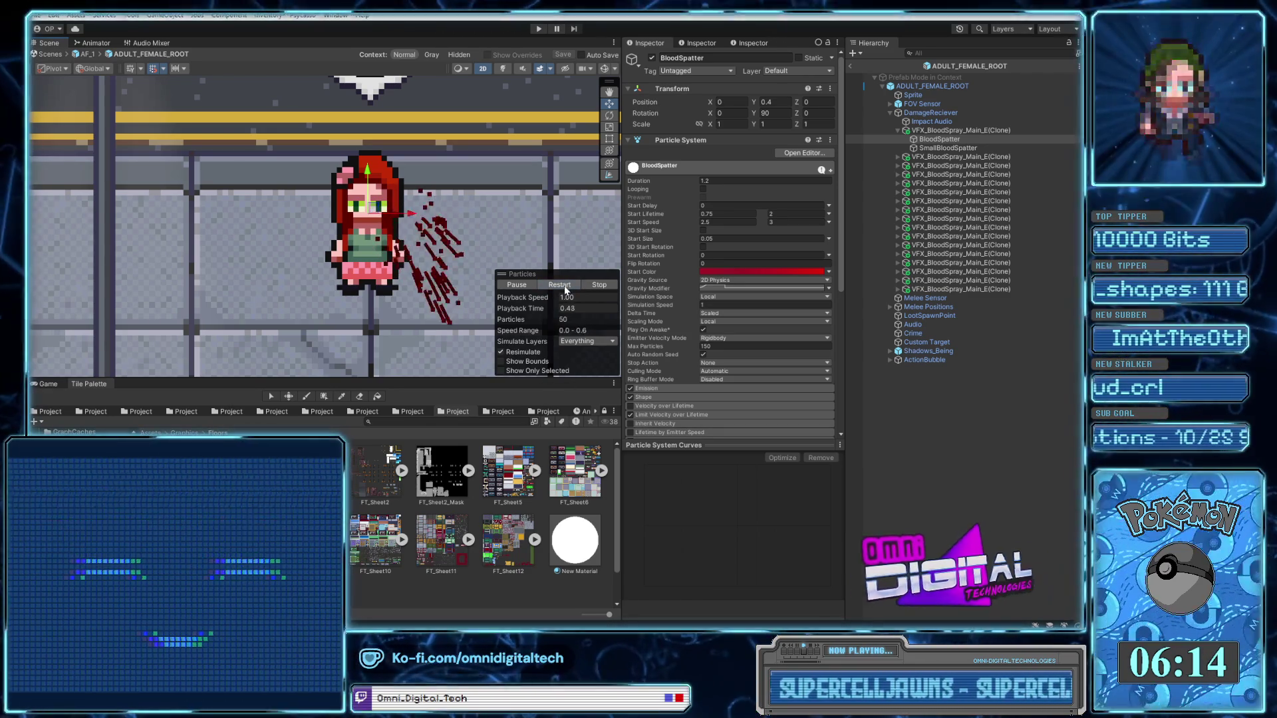
left_click(566, 287)
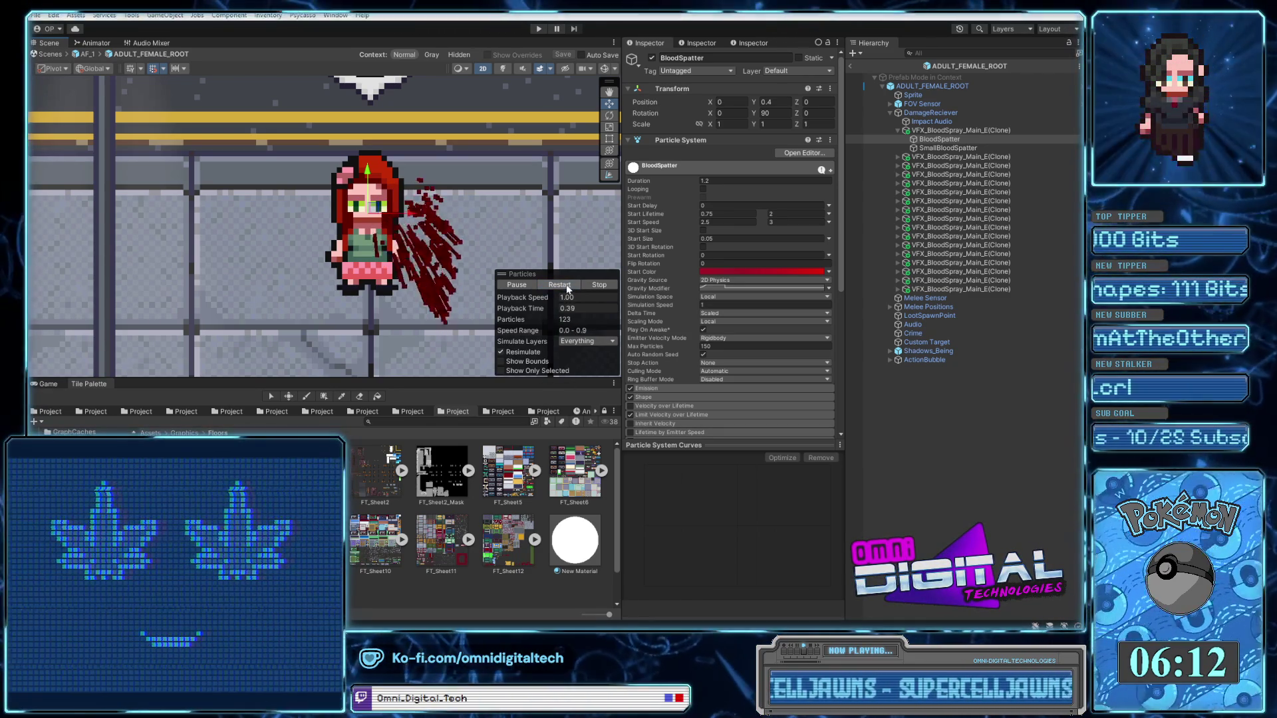
left_click(569, 286)
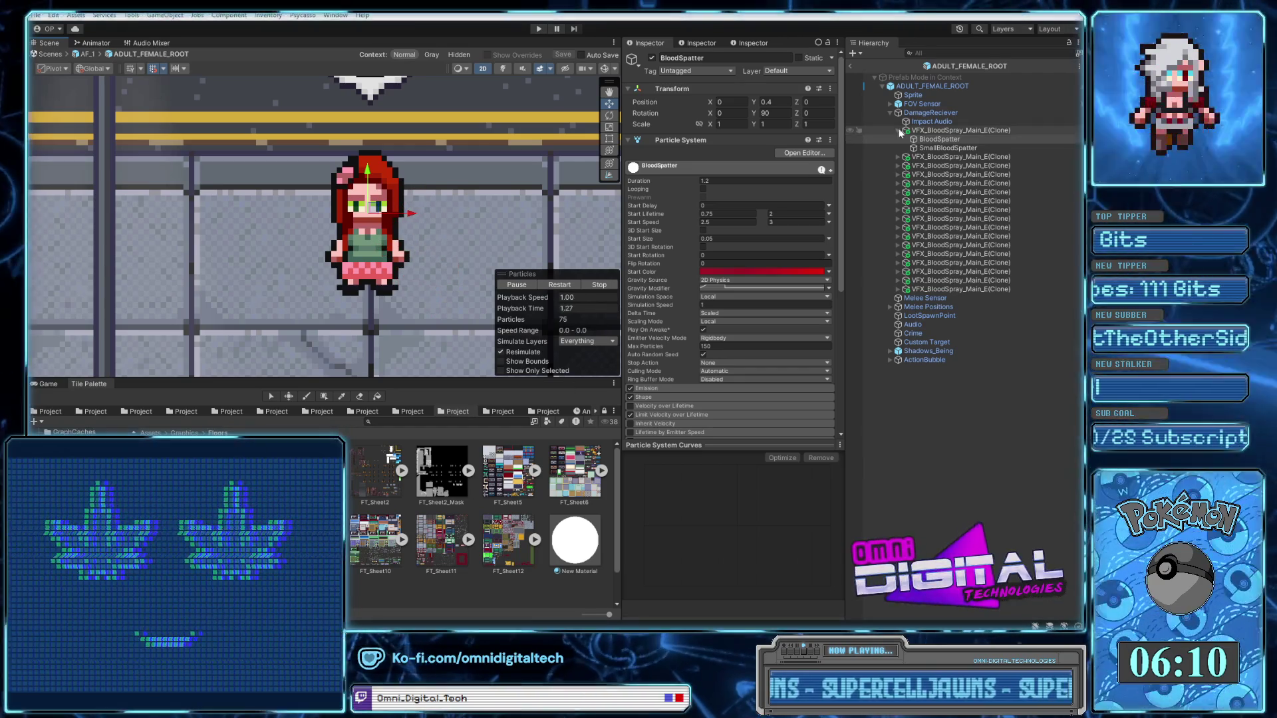
left_click(898, 131)
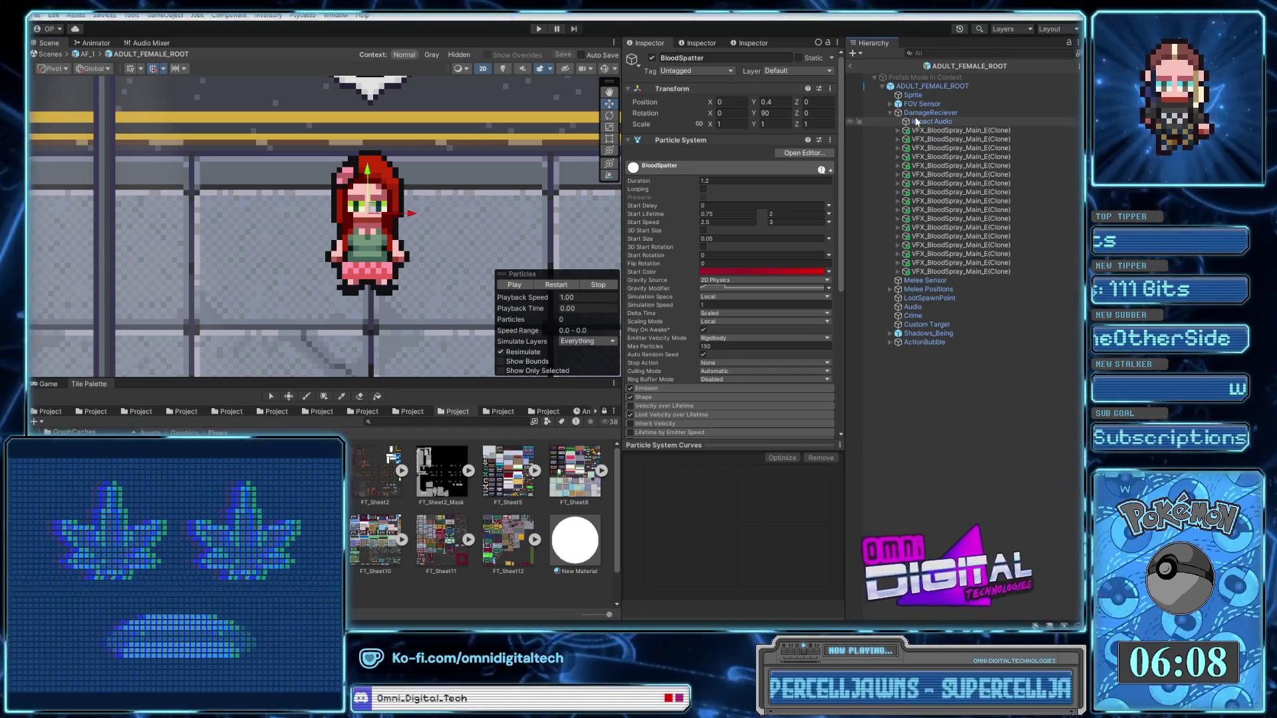
mouse_move(726, 625)
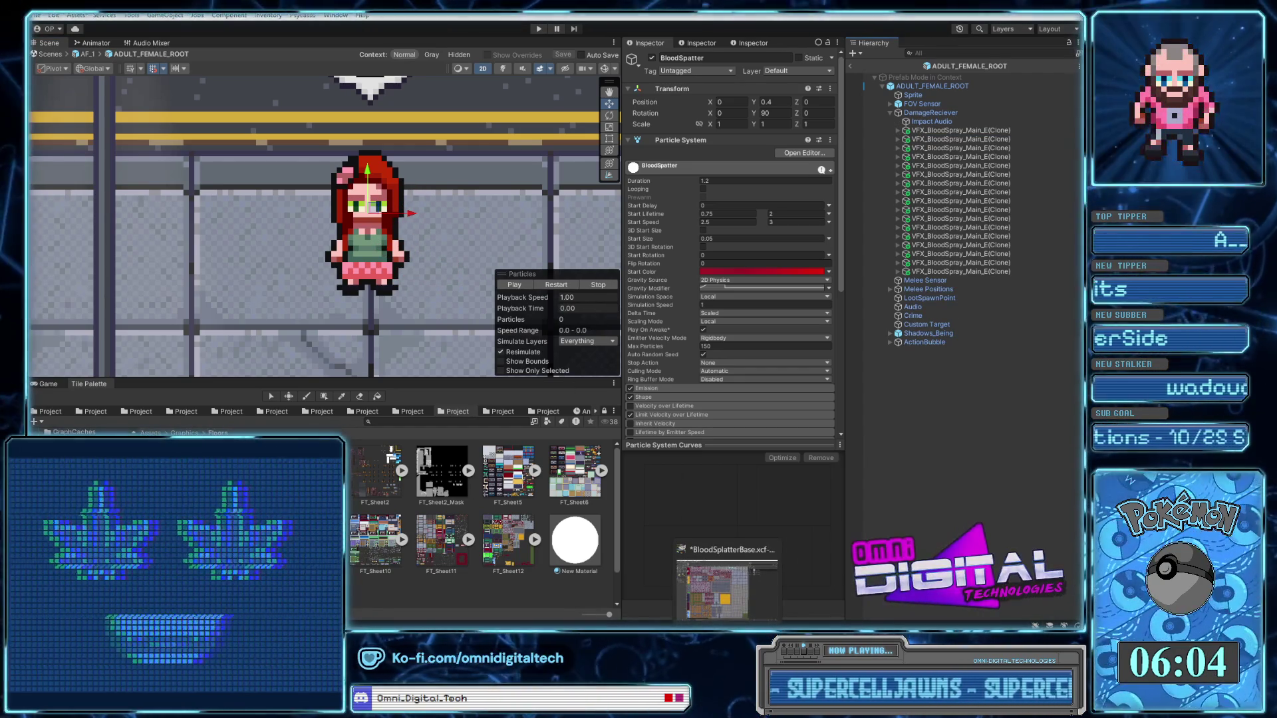
Return to the GIMP tilesheet, pick Rectangle Select, and scroll over the splattered floor tiles
left_click(726, 588)
scroll(625, 542, "left", 3)
scroll(646, 453, "left", 2)
left_click(65, 44)
scroll(334, 205, "up", 1, "ctrl")
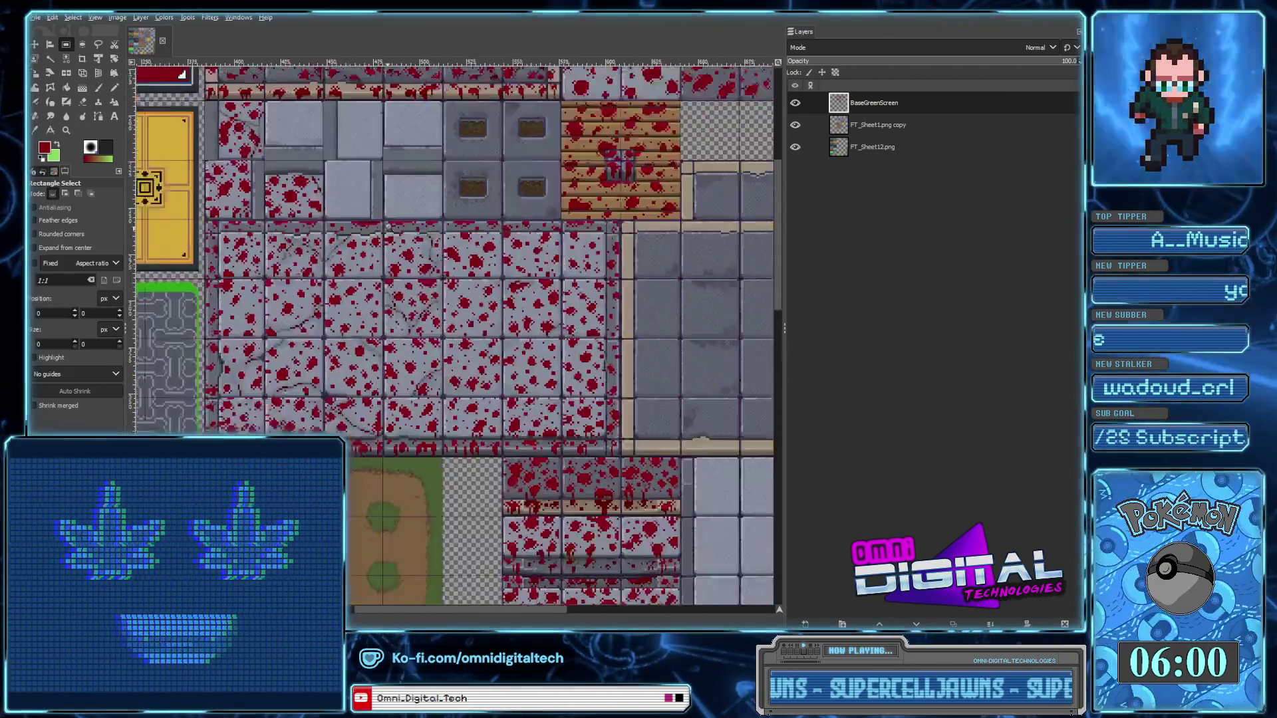
scroll(333, 204, "up", 2, "ctrl")
scroll(333, 205, "up", 1, "ctrl")
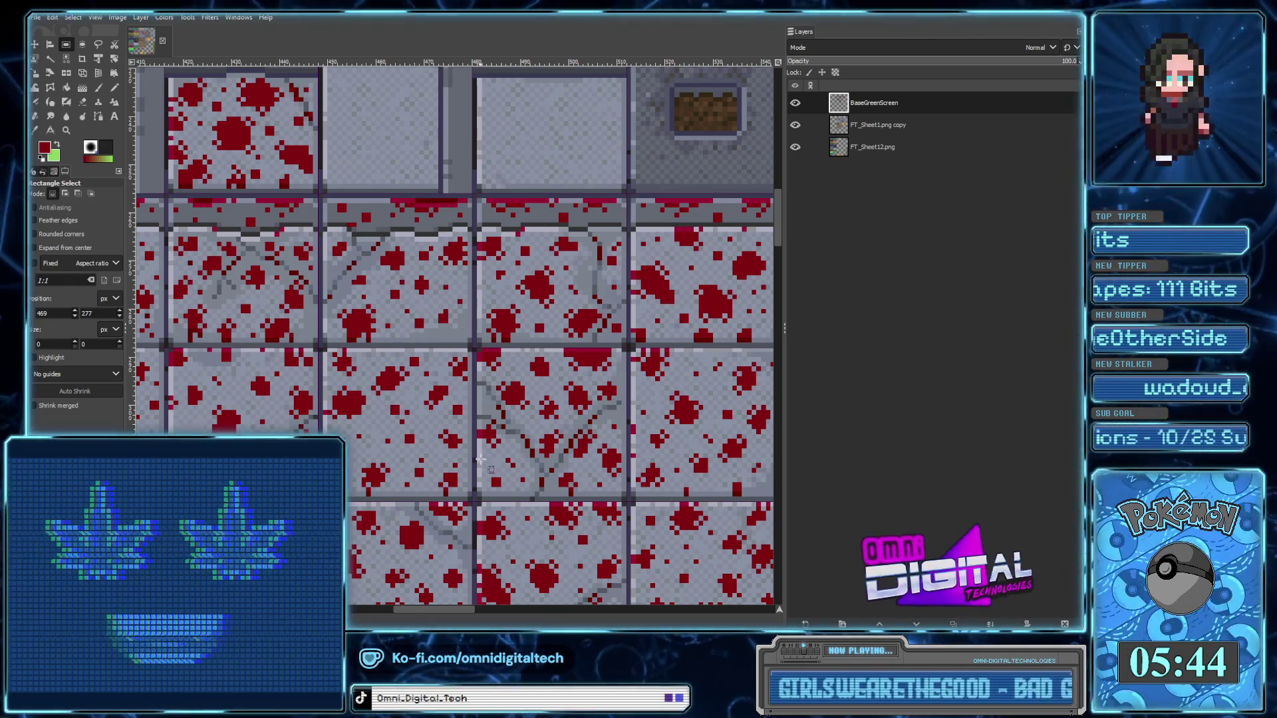
scroll(480, 464, "down", 3)
scroll(468, 526, "down", 1)
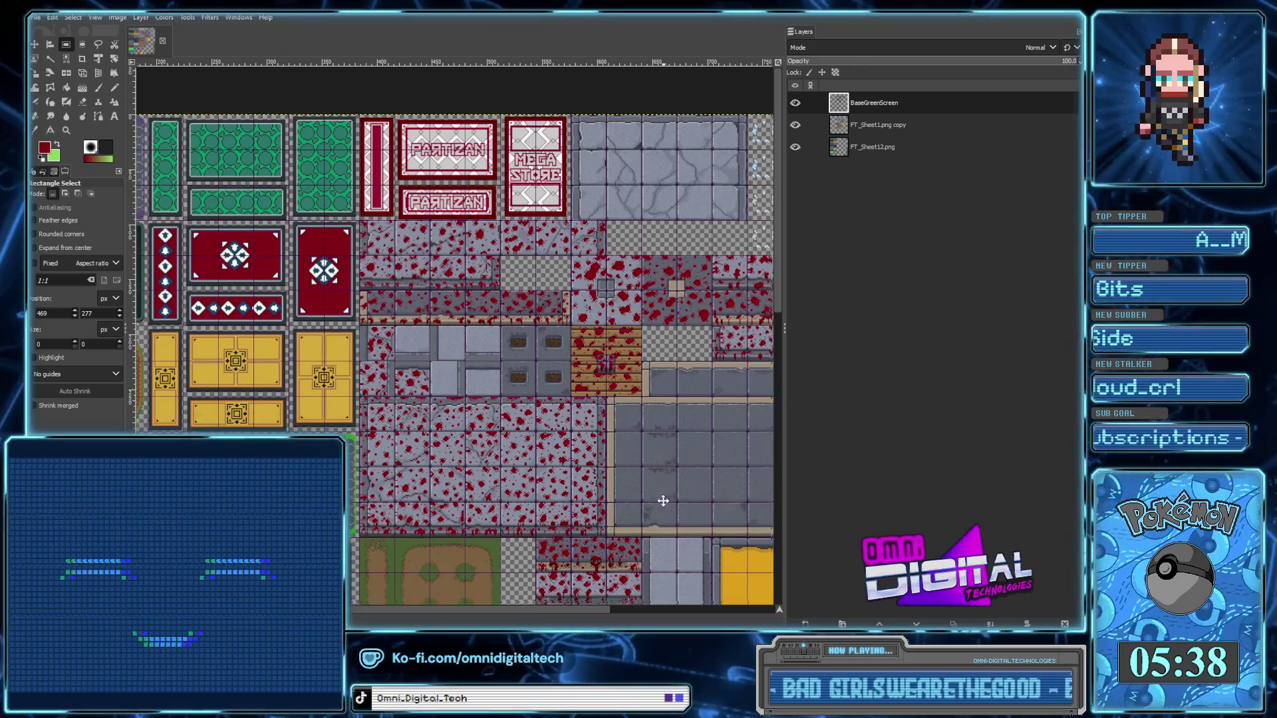
scroll(543, 440, "down", 5)
scroll(608, 466, "right", 4)
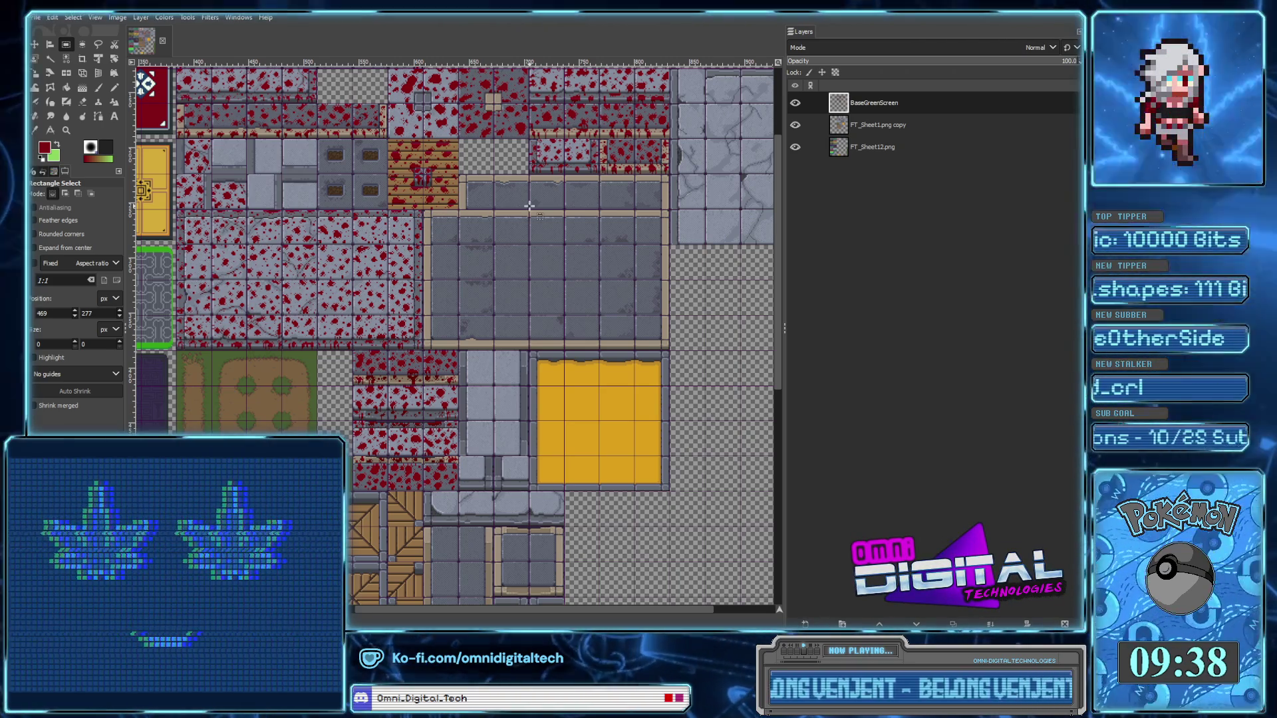
Pan the tilesheet to bring the rugs and gold tiles on the left into view
right_click(492, 266)
left_click(470, 214)
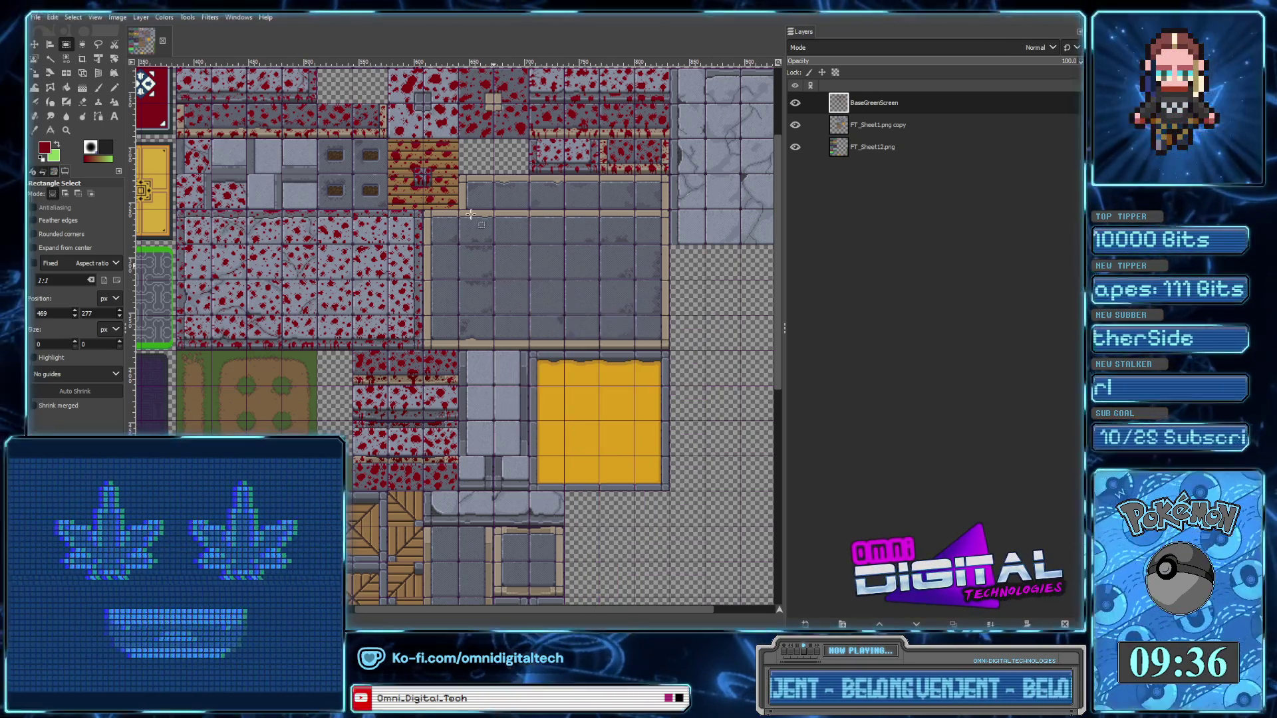
left_click_drag(470, 214, 584, 290)
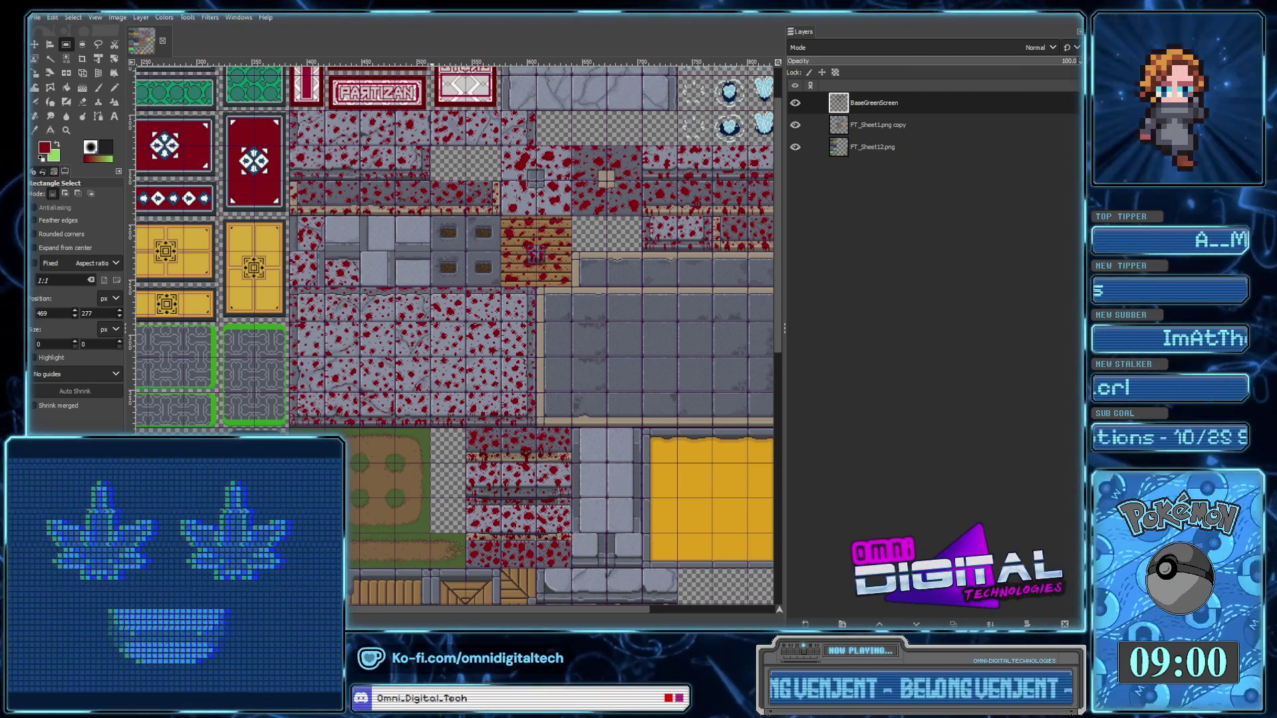
Switch to the Pencil tool for hard-edged pixel drawing on the tilesheet
scroll(676, 386, "down", 1)
scroll(677, 385, "left", 1)
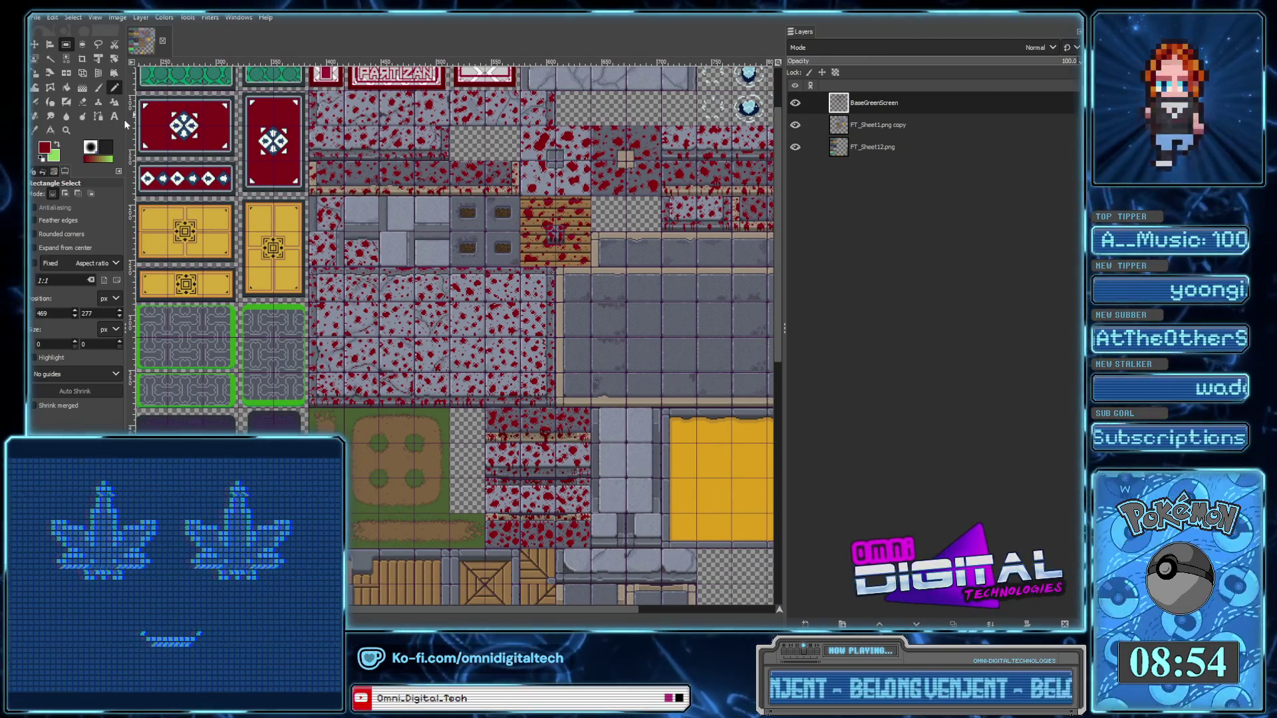
left_click(115, 87)
scroll(543, 431, "up", 5, "ctrl")
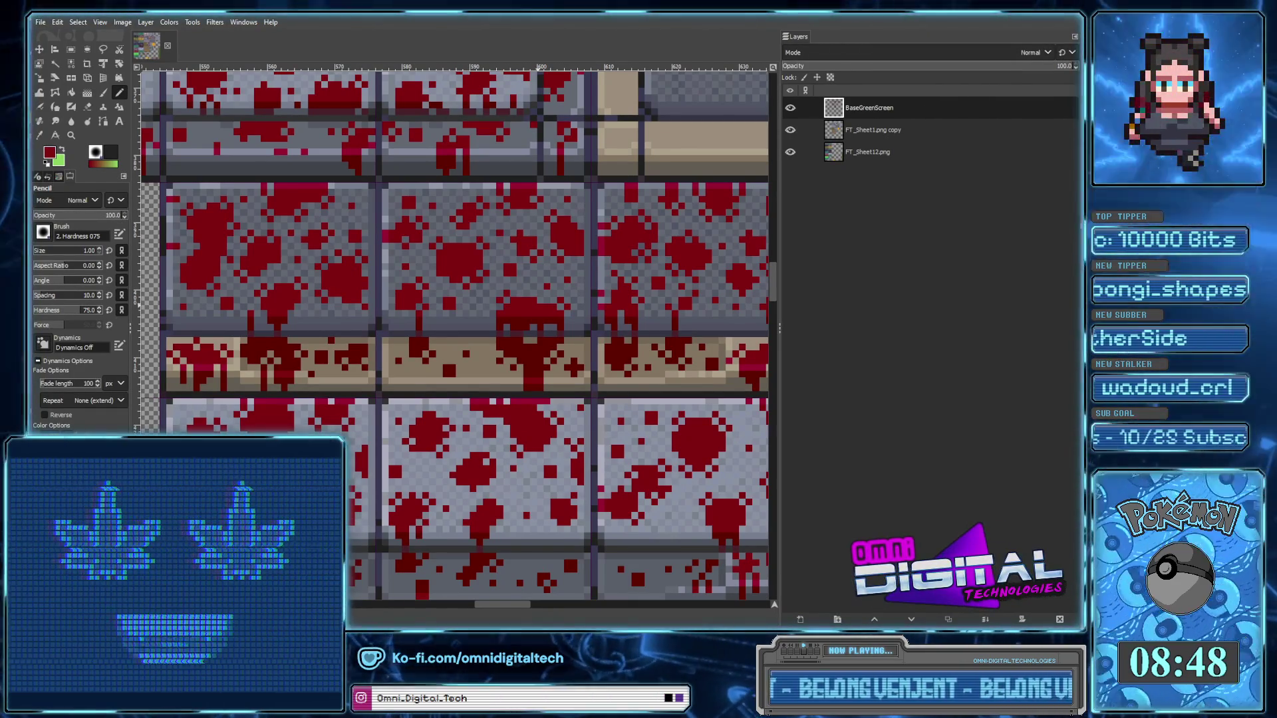
Narrow the GIMP window and rebalance the canvas and layer list to reveal Unity behind
left_click_drag(1077, 222, 1062, 222)
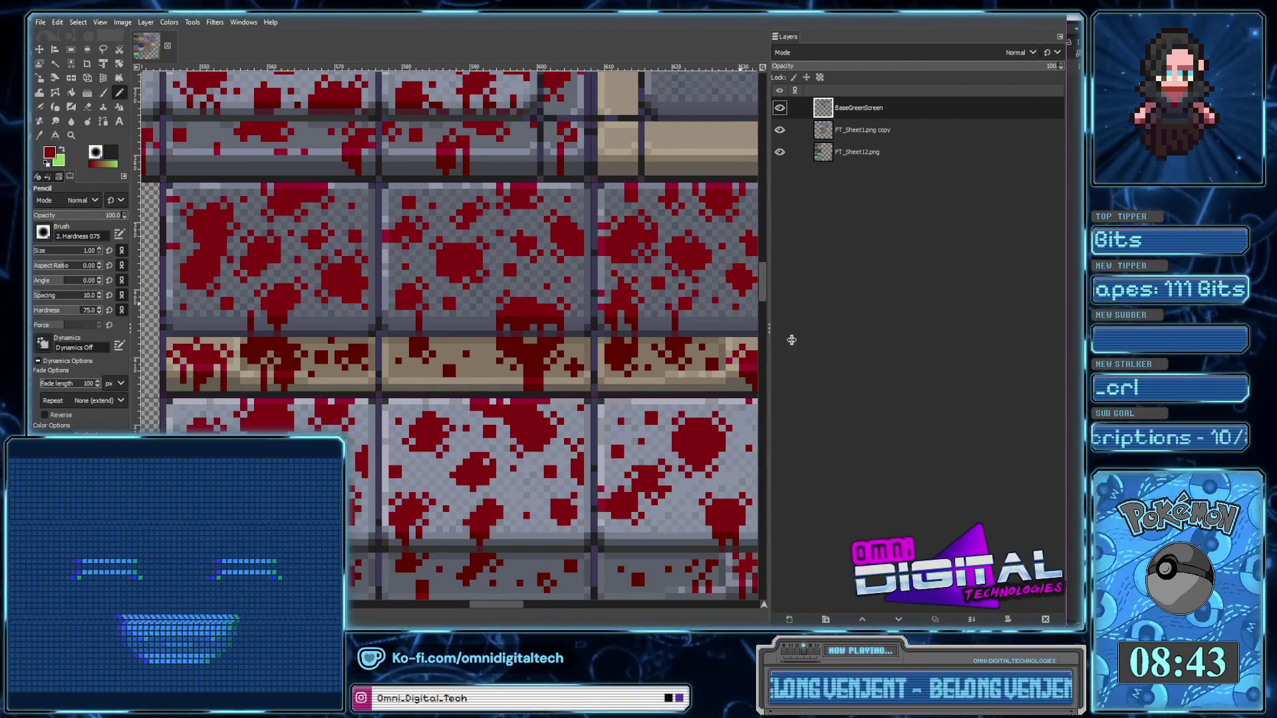
left_click_drag(775, 335, 924, 346)
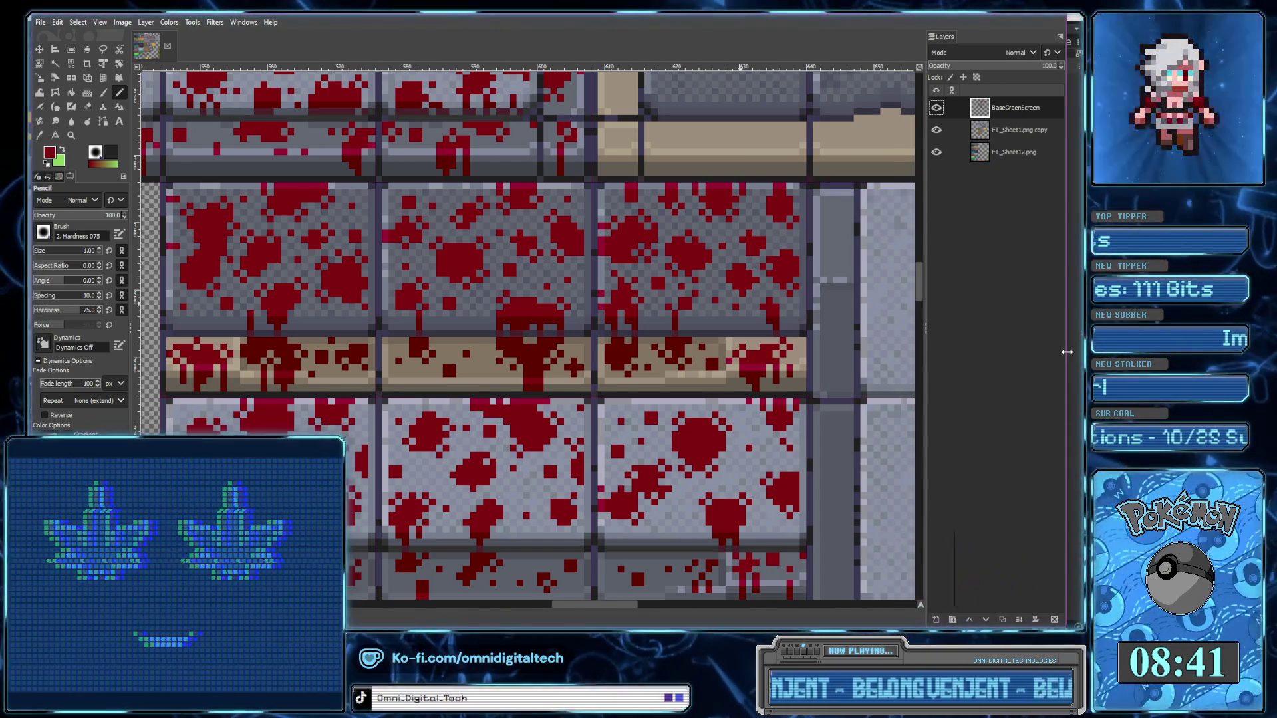
left_click_drag(1066, 352, 805, 351)
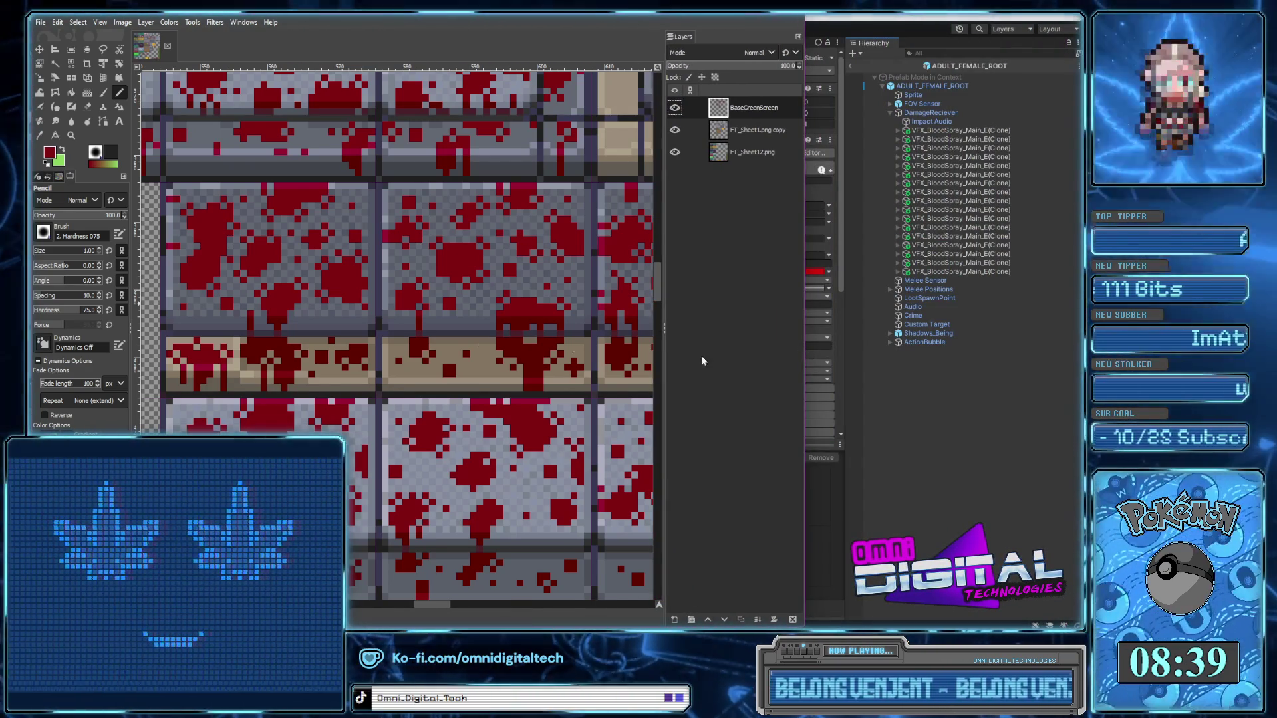
Exit the blood spray prefab in Unity and return to the full GameMap scene
left_click(852, 71)
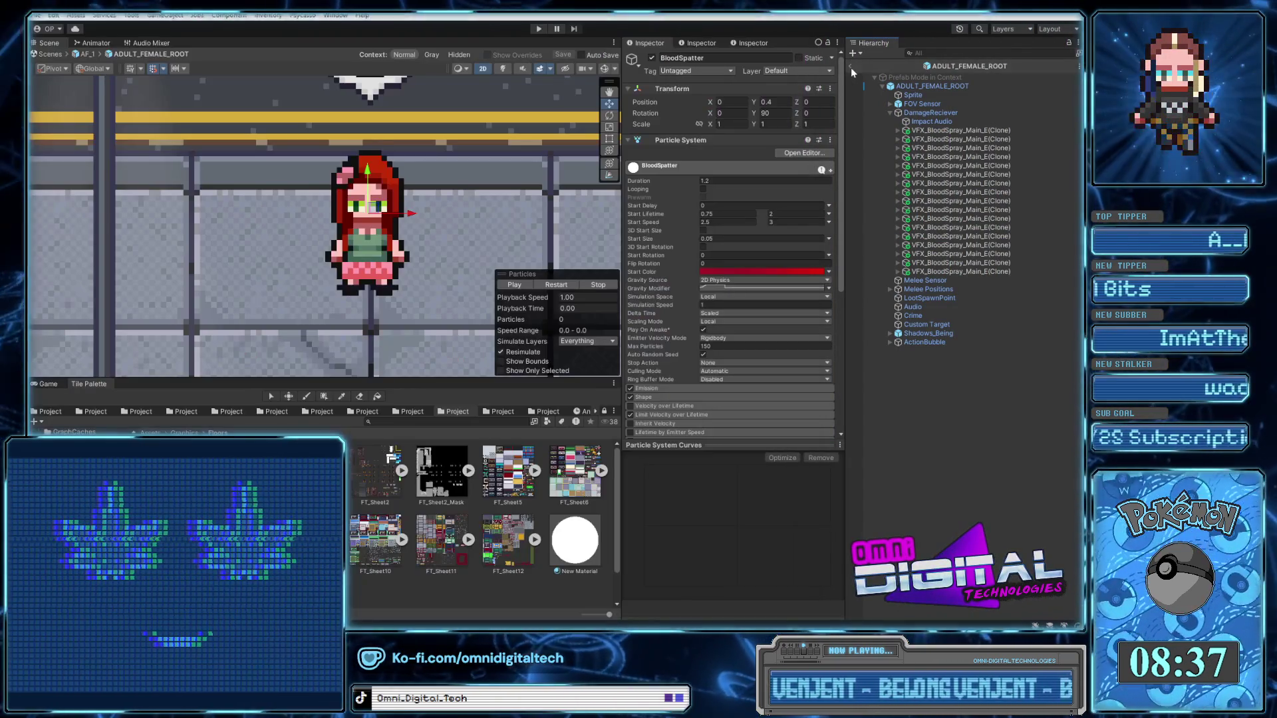
left_click(851, 68)
left_click(851, 67)
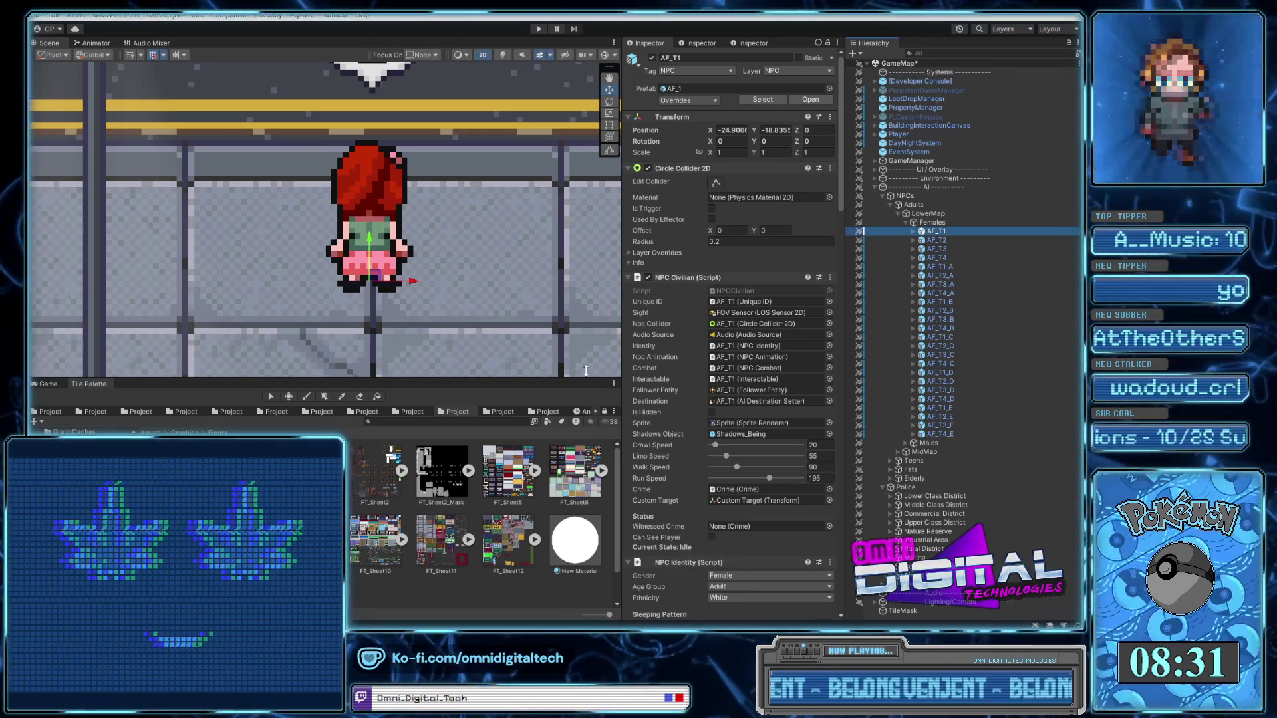
scroll(433, 276, "down", 3)
scroll(446, 274, "down", 3)
scroll(446, 277, "down", 2)
scroll(445, 280, "down", 2)
scroll(445, 280, "down", 2)
scroll(466, 273, "down", 2)
scroll(479, 267, "down", 1)
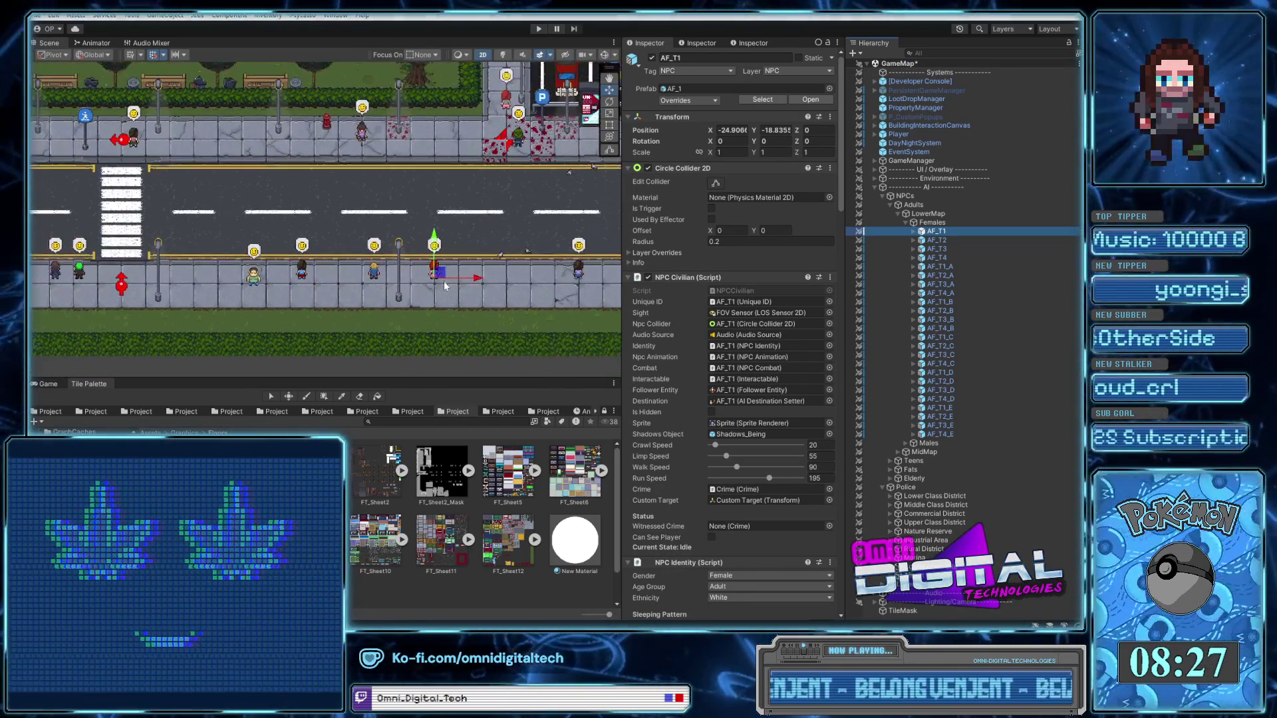
scroll(483, 265, "down", 1)
Pan the Scene view around the parking lot streets, then bring GIMP's tilesheet back in front
left_click_drag(483, 265, 374, 300)
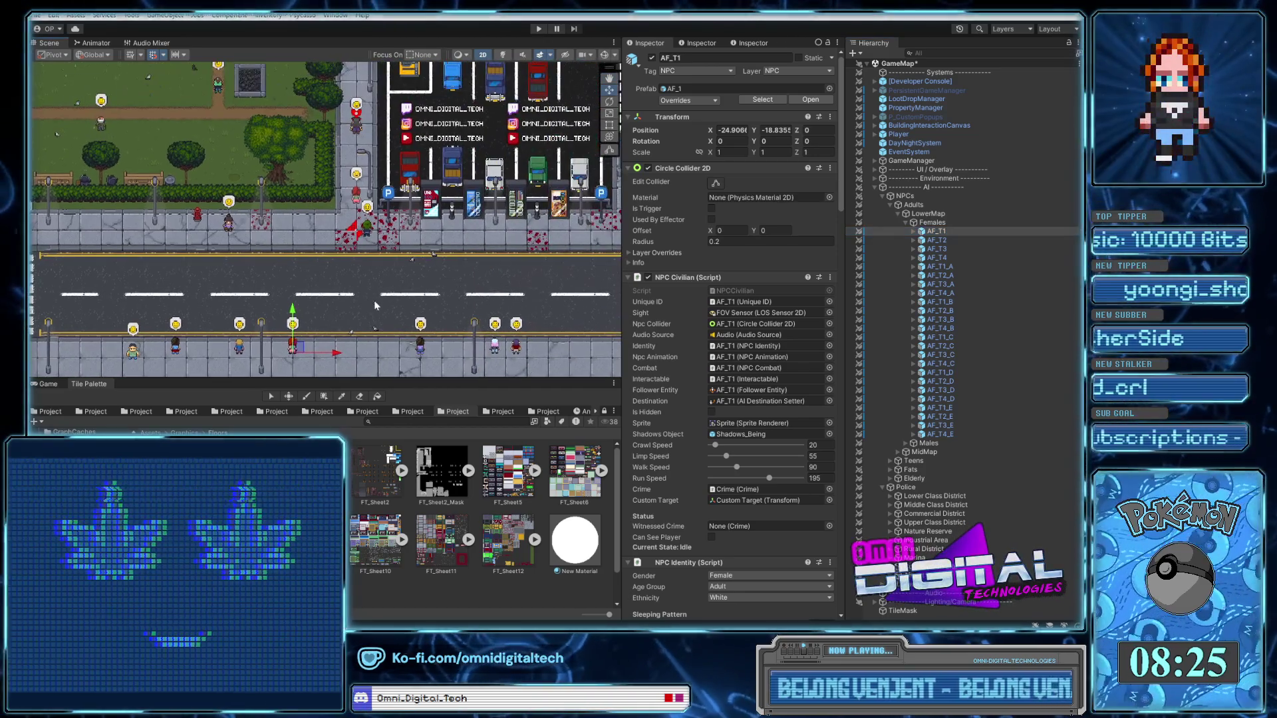
scroll(372, 303, "down", 1)
scroll(373, 304, "up", 1)
scroll(413, 293, "up", 1)
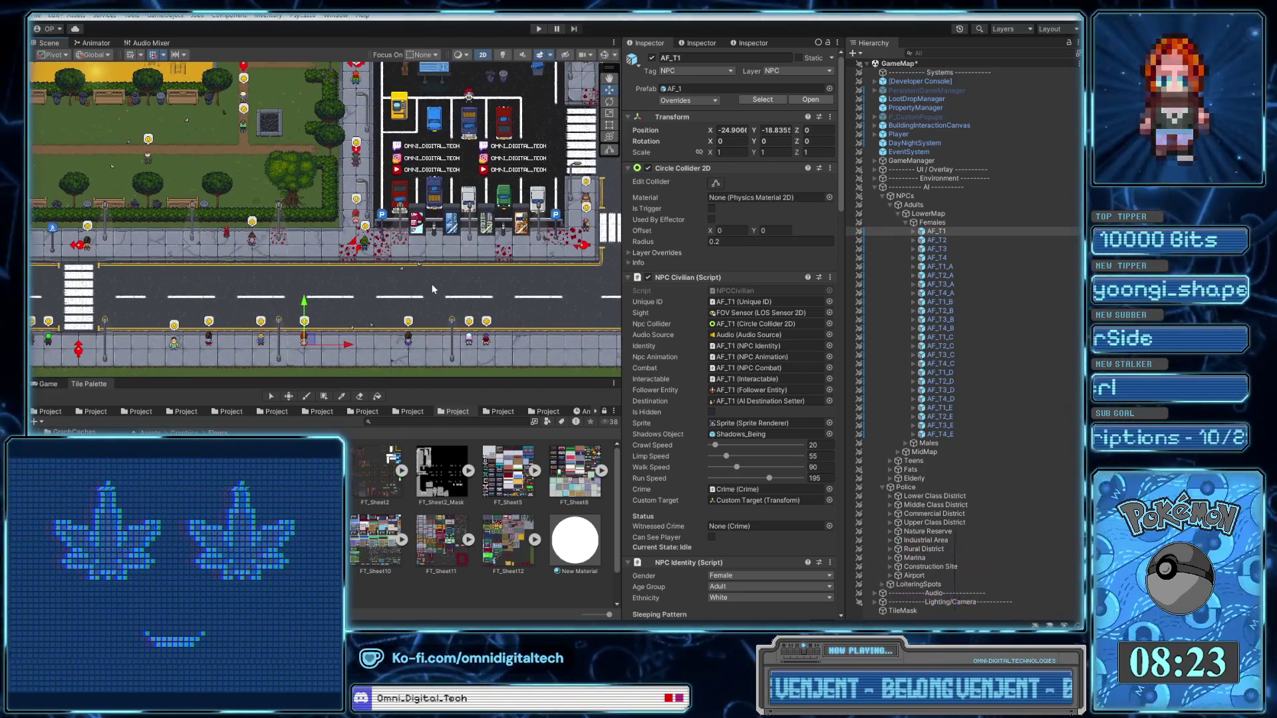
scroll(432, 289, "up", 1)
scroll(432, 288, "down", 1)
mouse_move(575, 308)
left_mouse_down()
mouse_move(355, 306)
mouse_move(371, 301)
left_mouse_up()
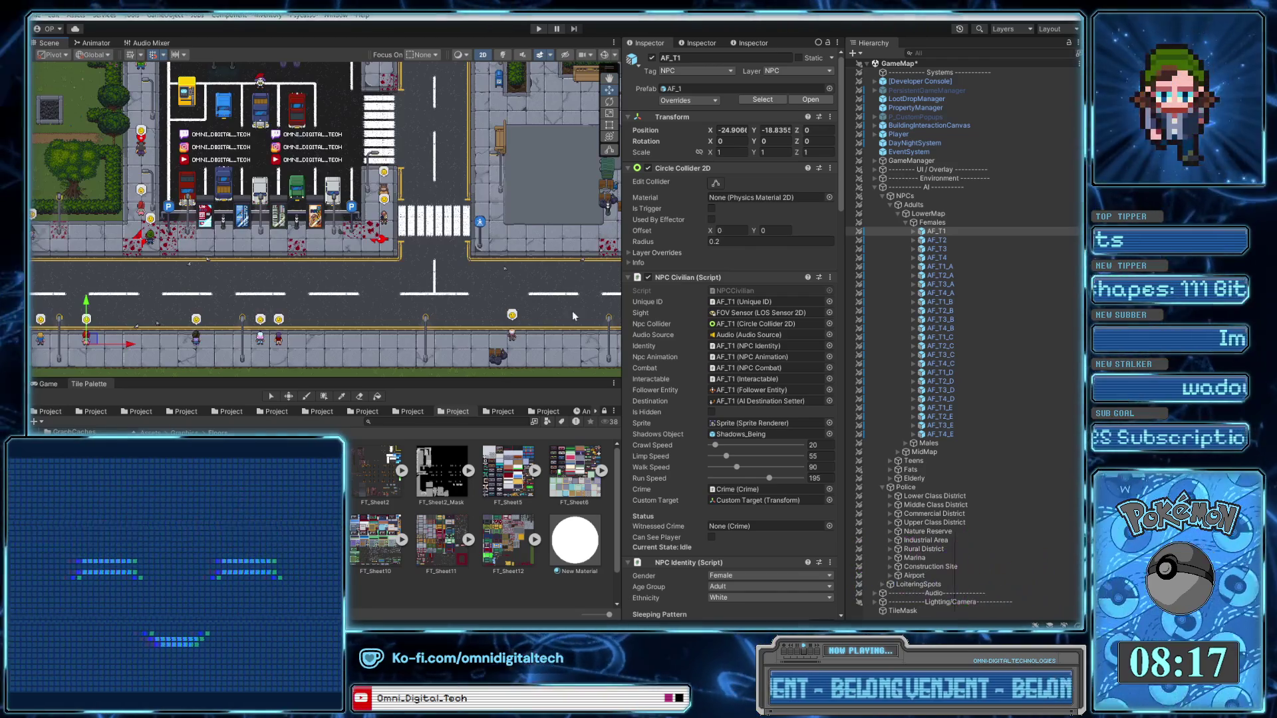
left_click_drag(621, 286, 481, 281)
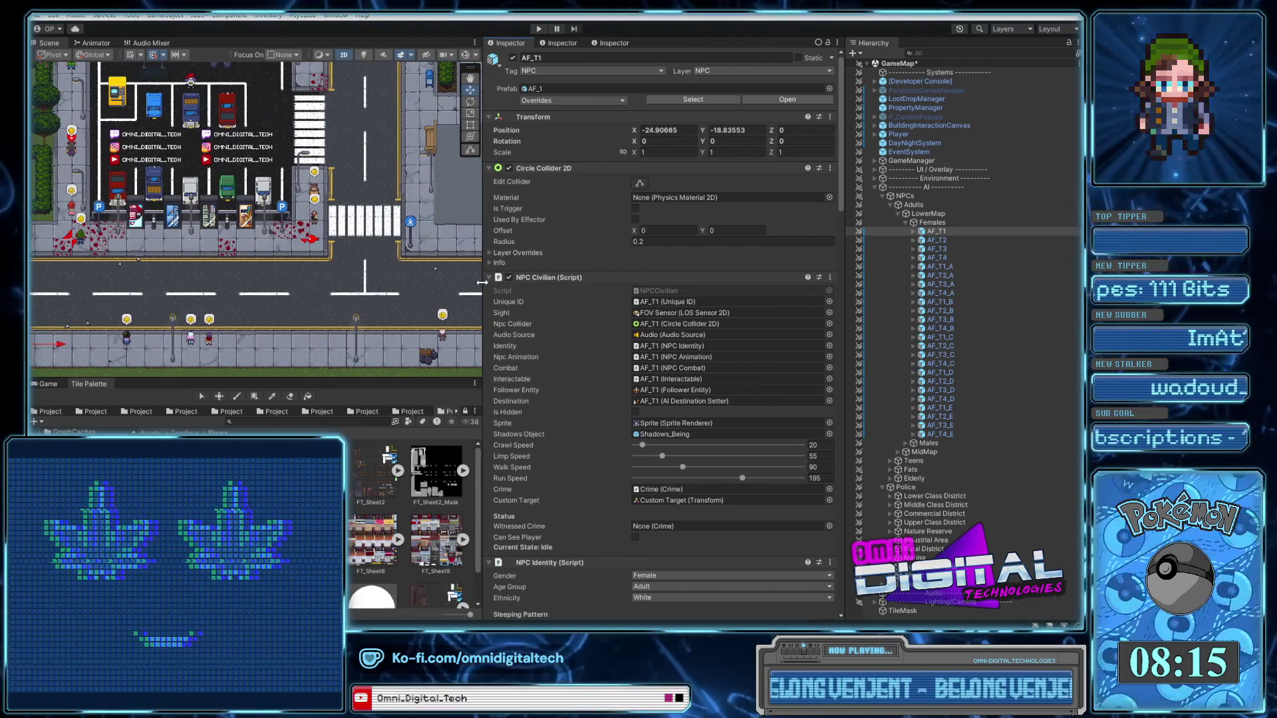
left_click_drag(367, 292, 429, 299)
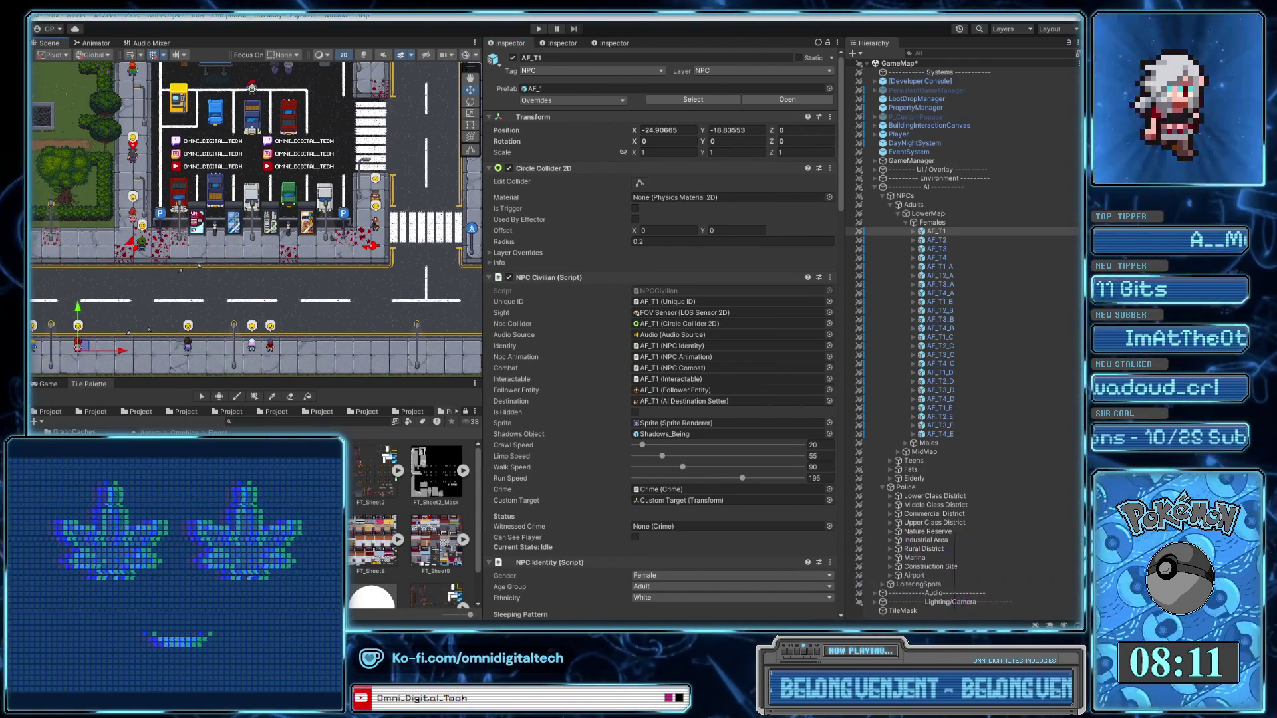
left_click_drag(726, 553, 726, 549)
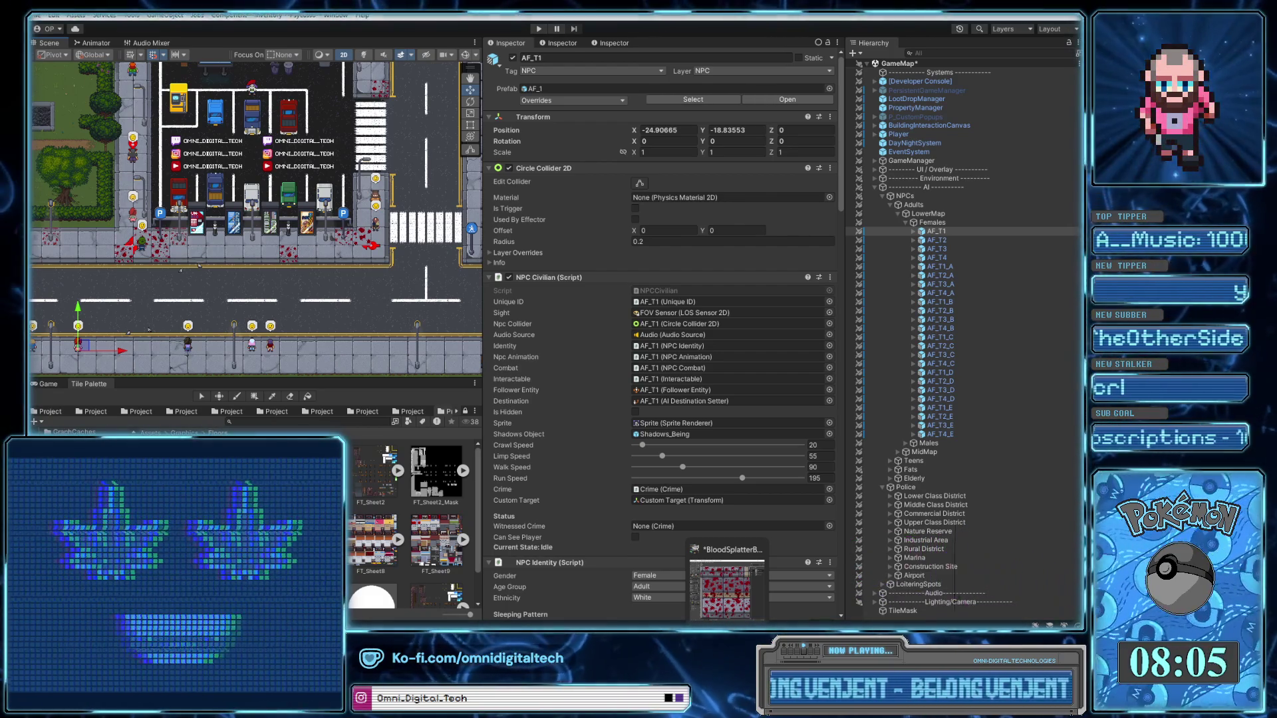
left_click(726, 585)
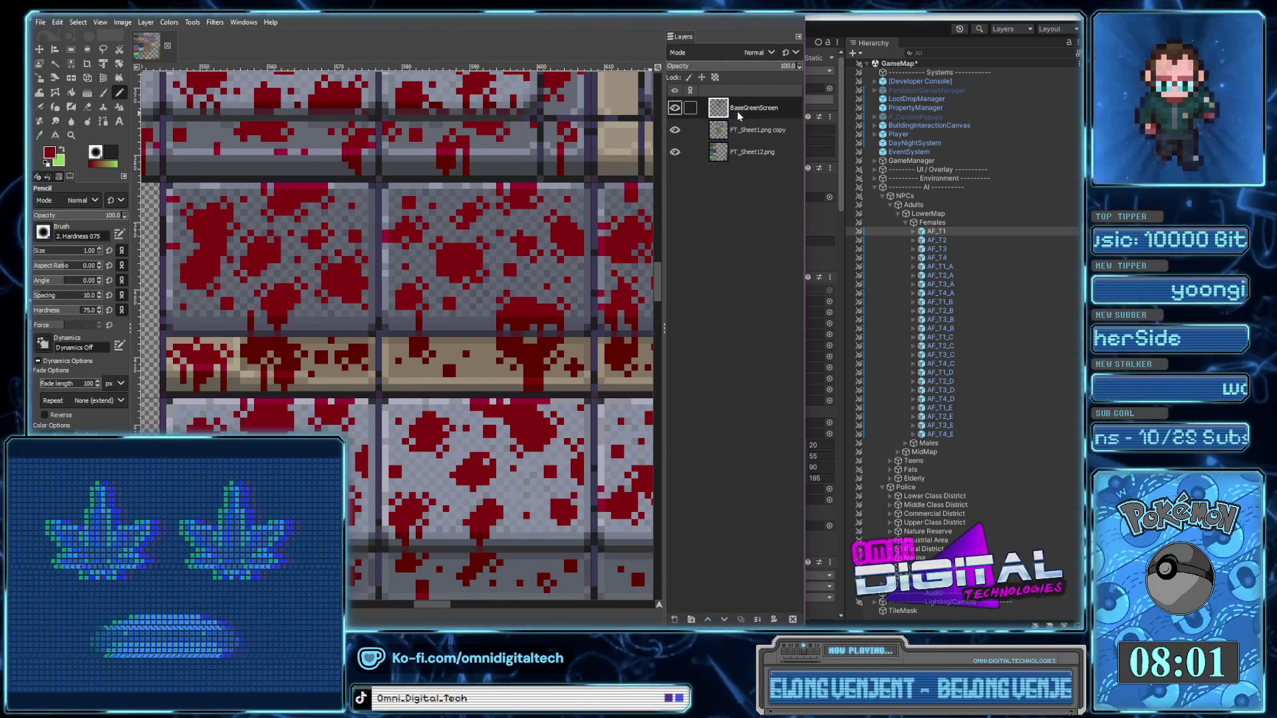
Move the tilesheet window right, narrow it, and widen its canvas beside the Layers list
left_click_drag(532, 21, 814, 17)
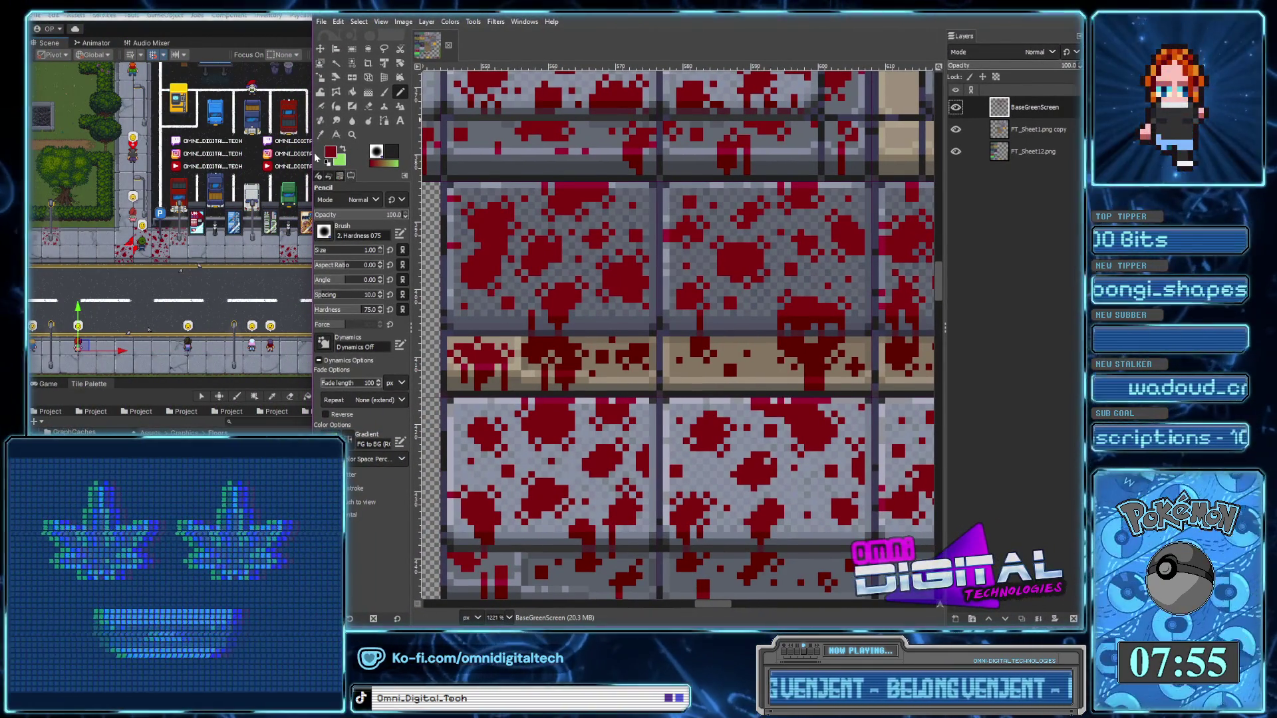
left_click_drag(310, 153, 479, 174)
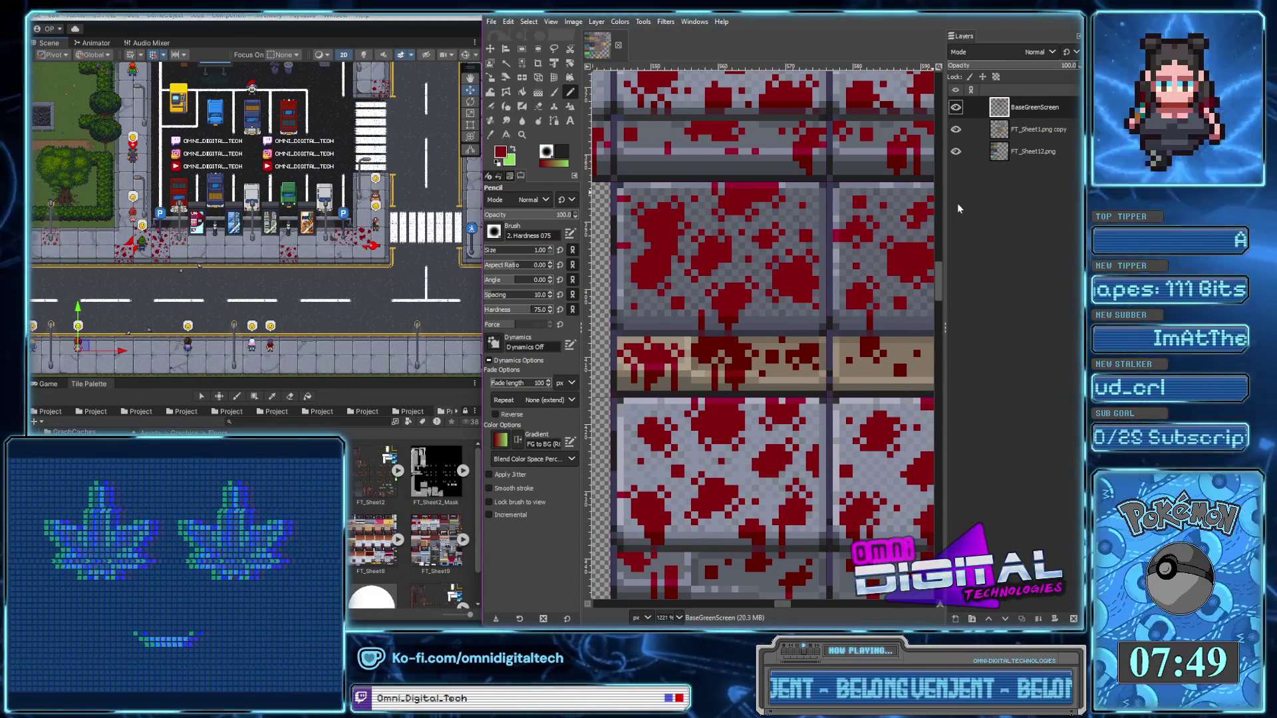
mouse_move(947, 210)
left_mouse_down()
mouse_move(968, 208)
mouse_move(956, 212)
left_mouse_up()
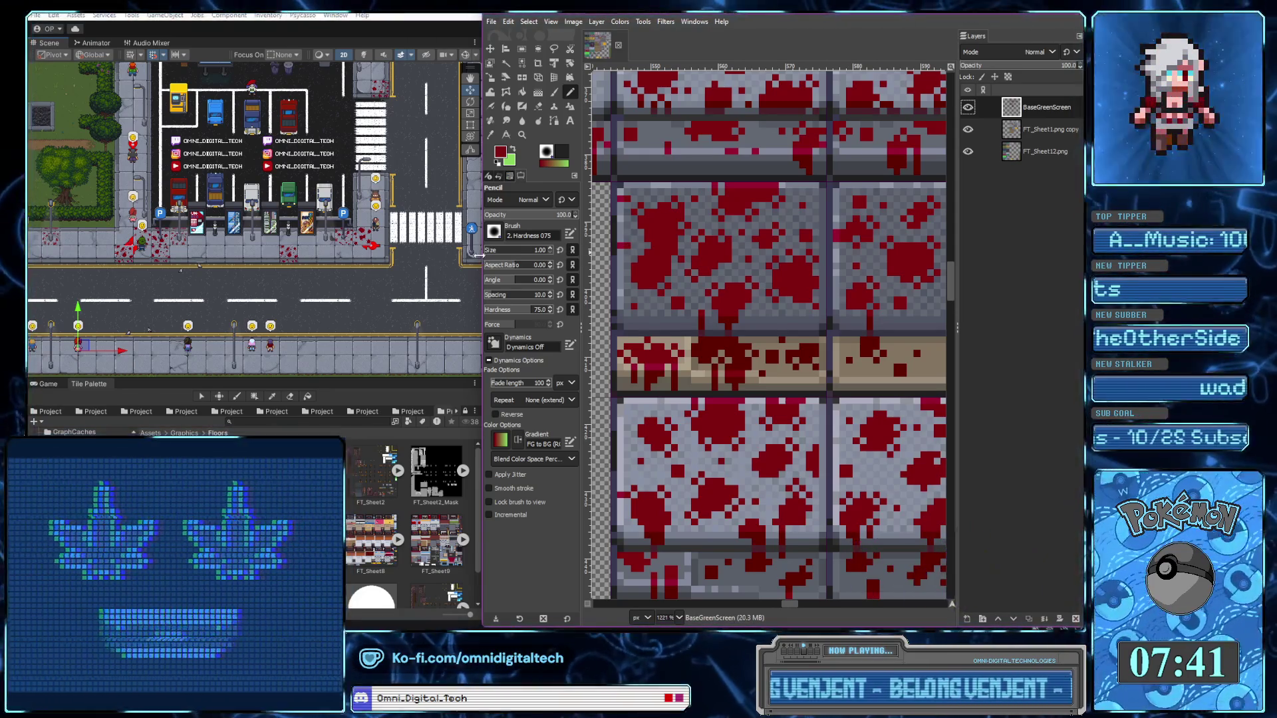
left_click_drag(482, 256, 458, 251)
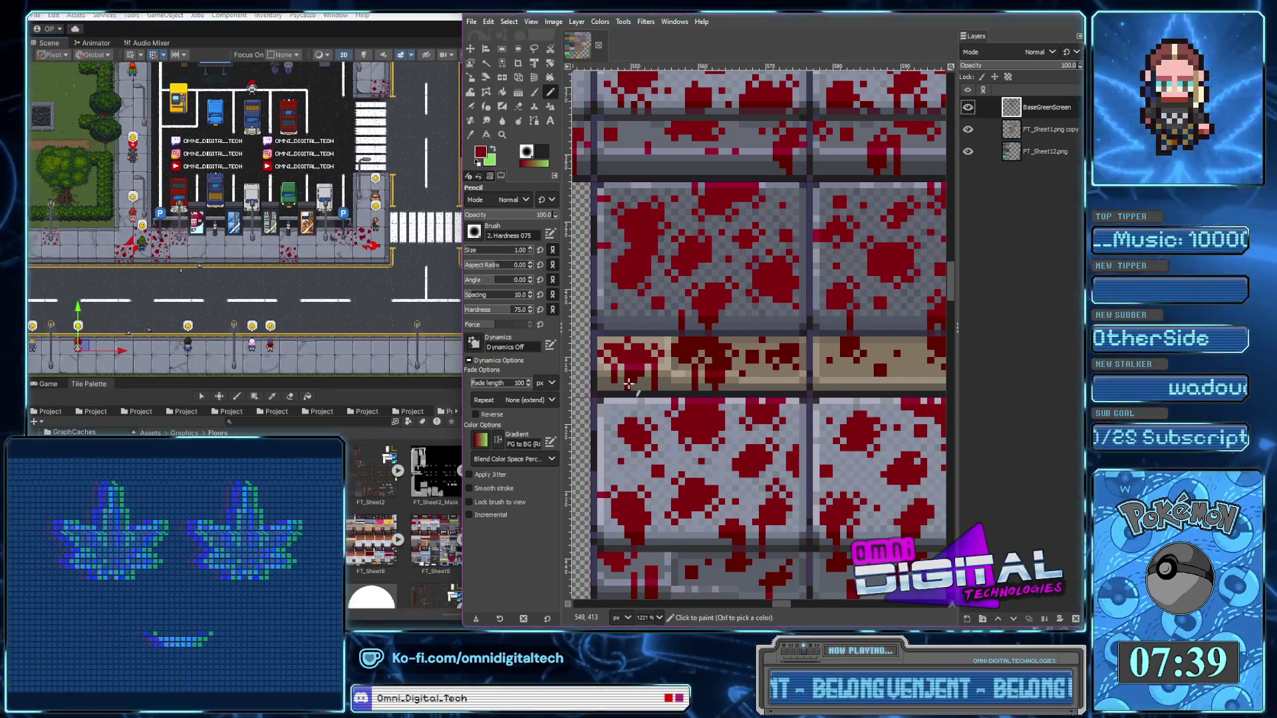
scroll(609, 359, "down", 5)
scroll(609, 359, "down", 5)
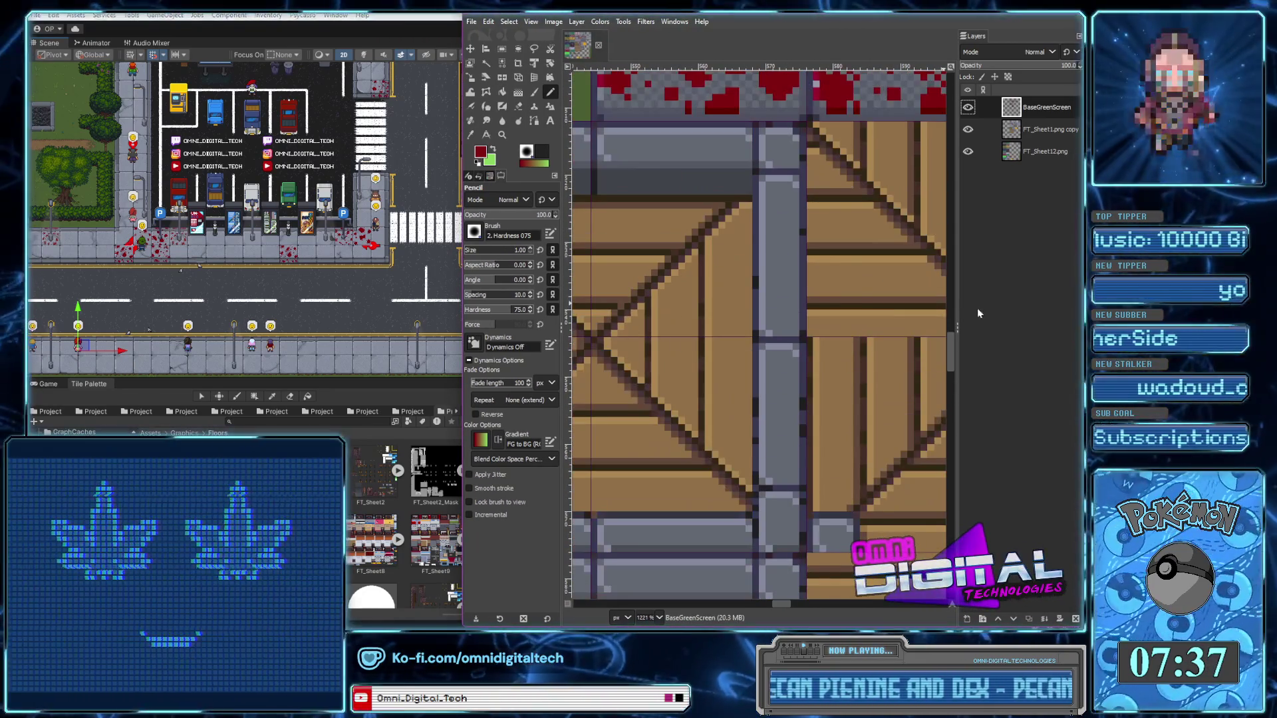
Shrink the Layers list and zoom out over the whole tilesheet
left_click_drag(960, 314, 977, 319)
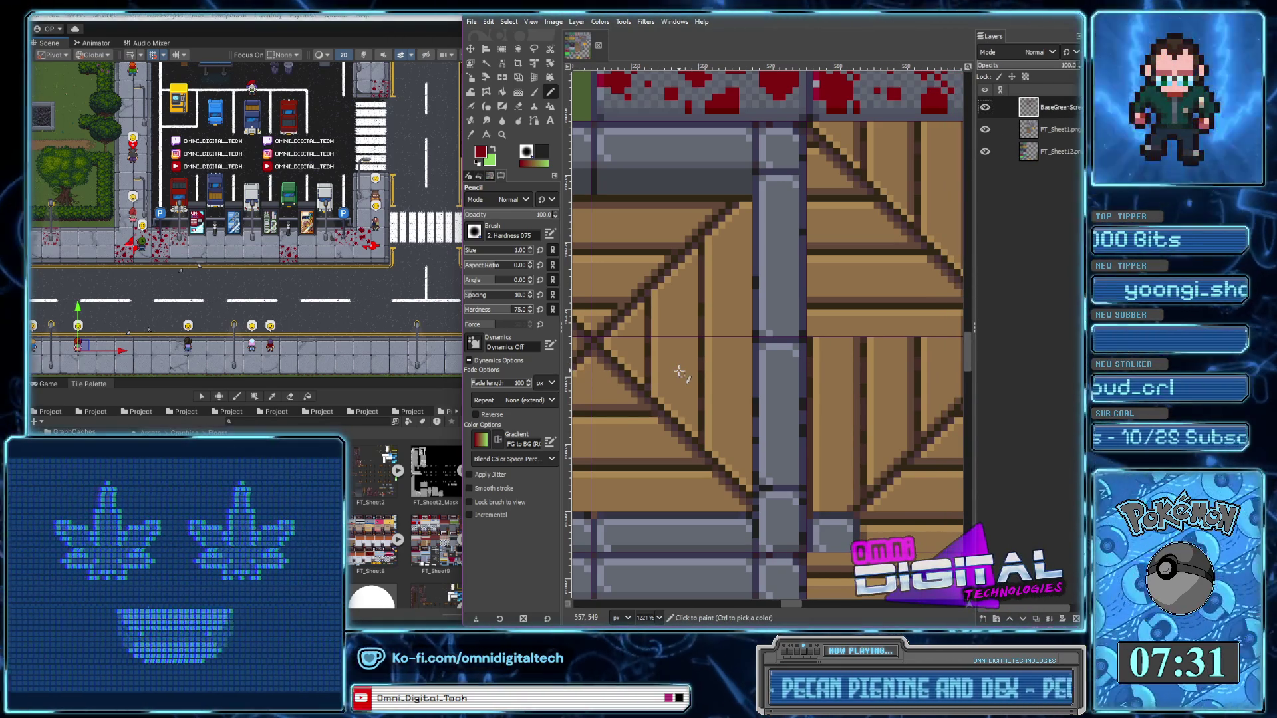
scroll(679, 371, "down", 1)
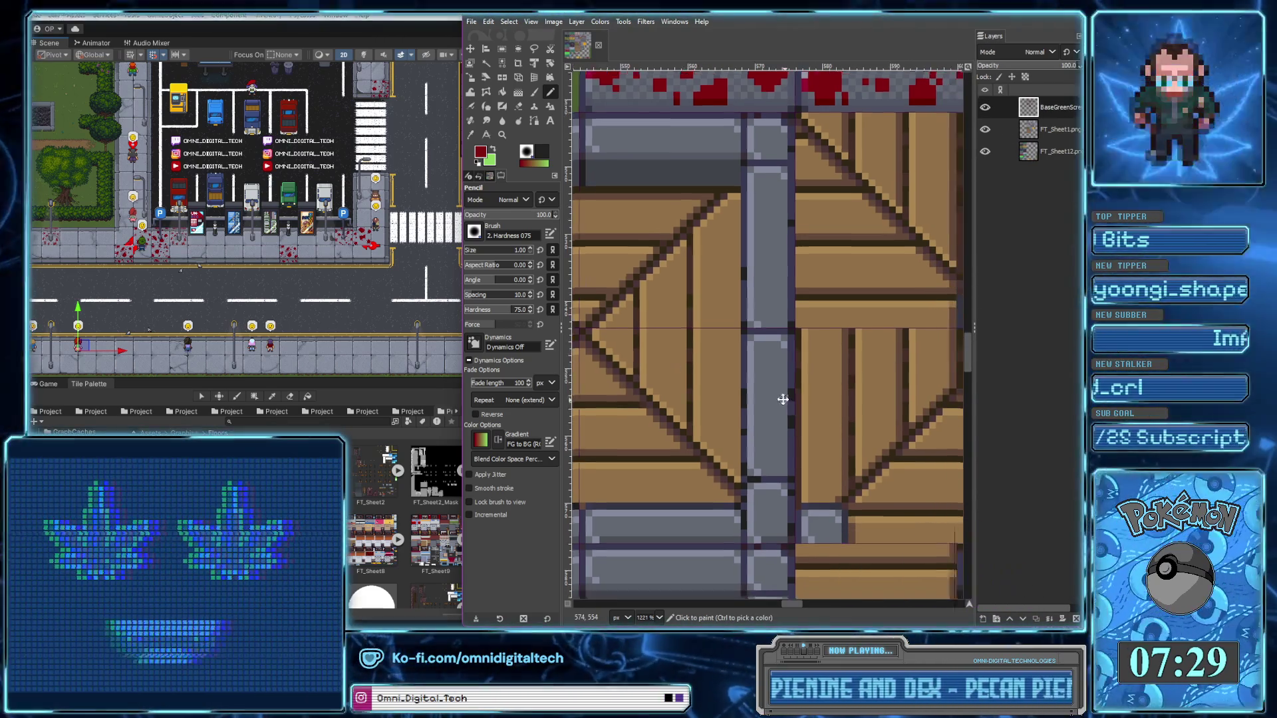
scroll(698, 372, "down", 2)
scroll(728, 374, "down", 1)
scroll(728, 374, "down", 2)
scroll(751, 432, "up", 1)
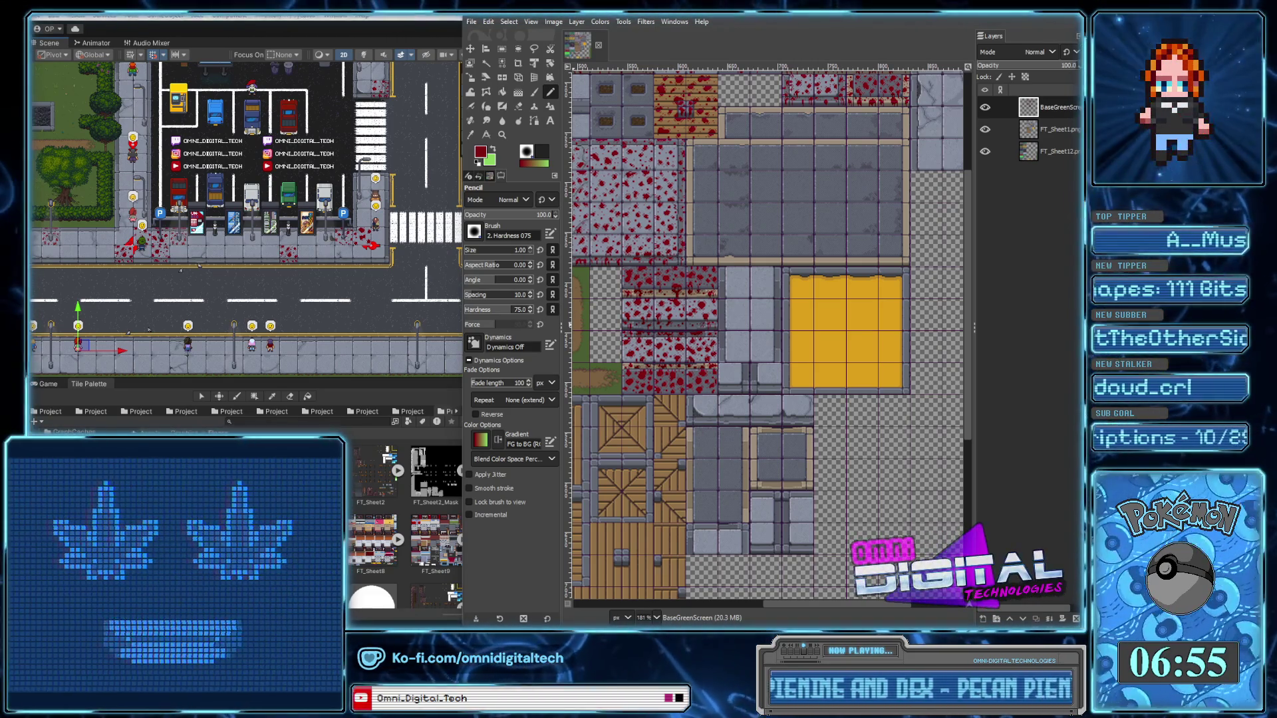
Zoom in on an unpainted kerb tile and start a red blood blob on it
scroll(796, 372, "up", 3)
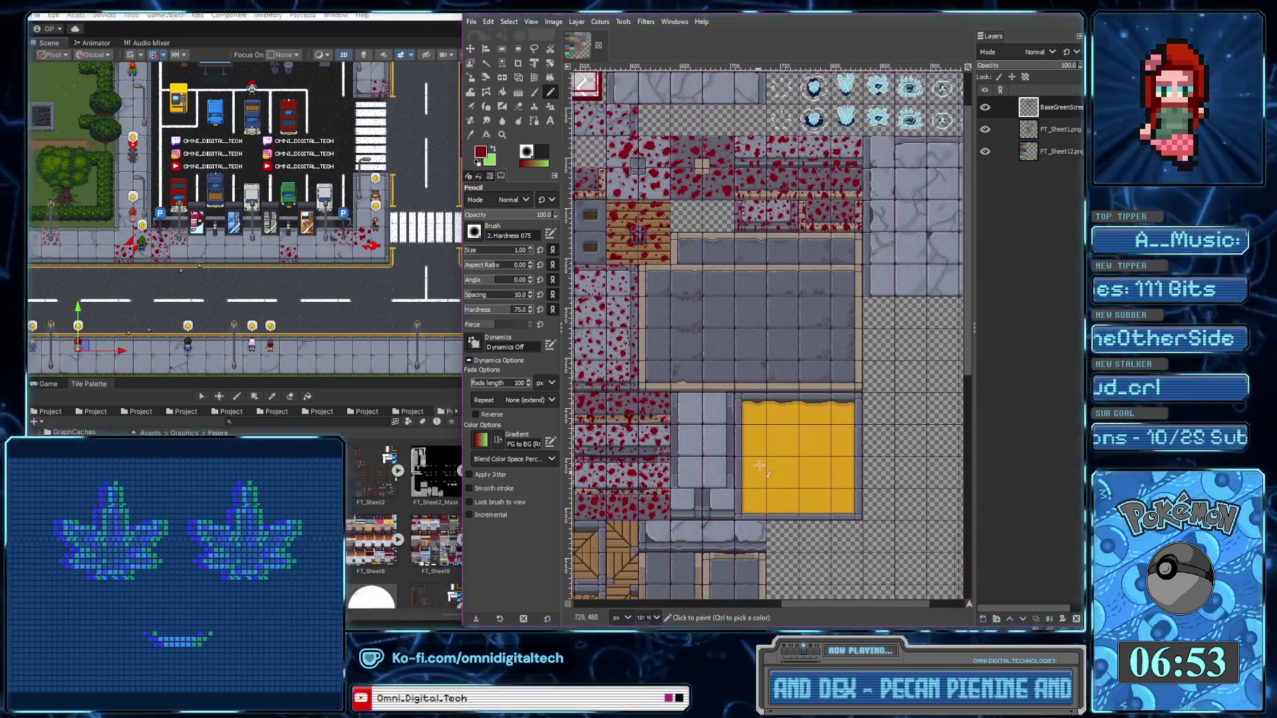
scroll(796, 371, "up", 5)
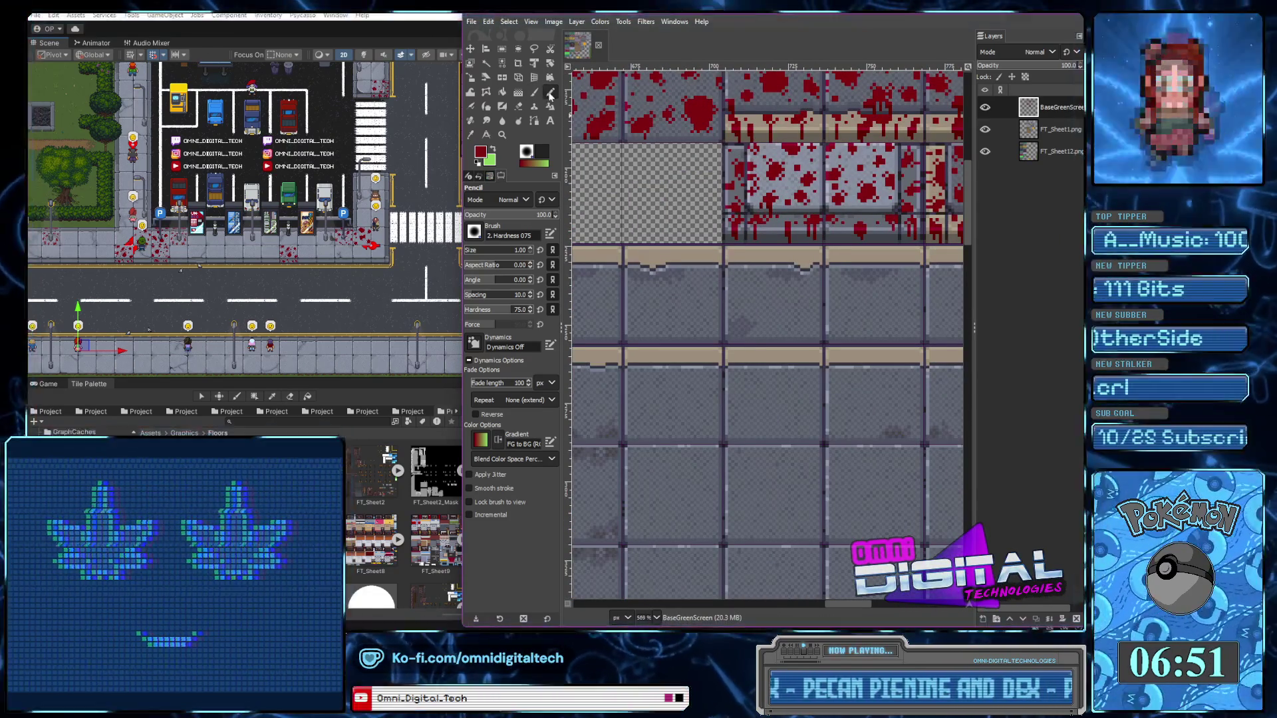
scroll(771, 193, "up", 1)
scroll(761, 232, "up", 2)
scroll(752, 266, "up", 2)
scroll(752, 267, "left", 3)
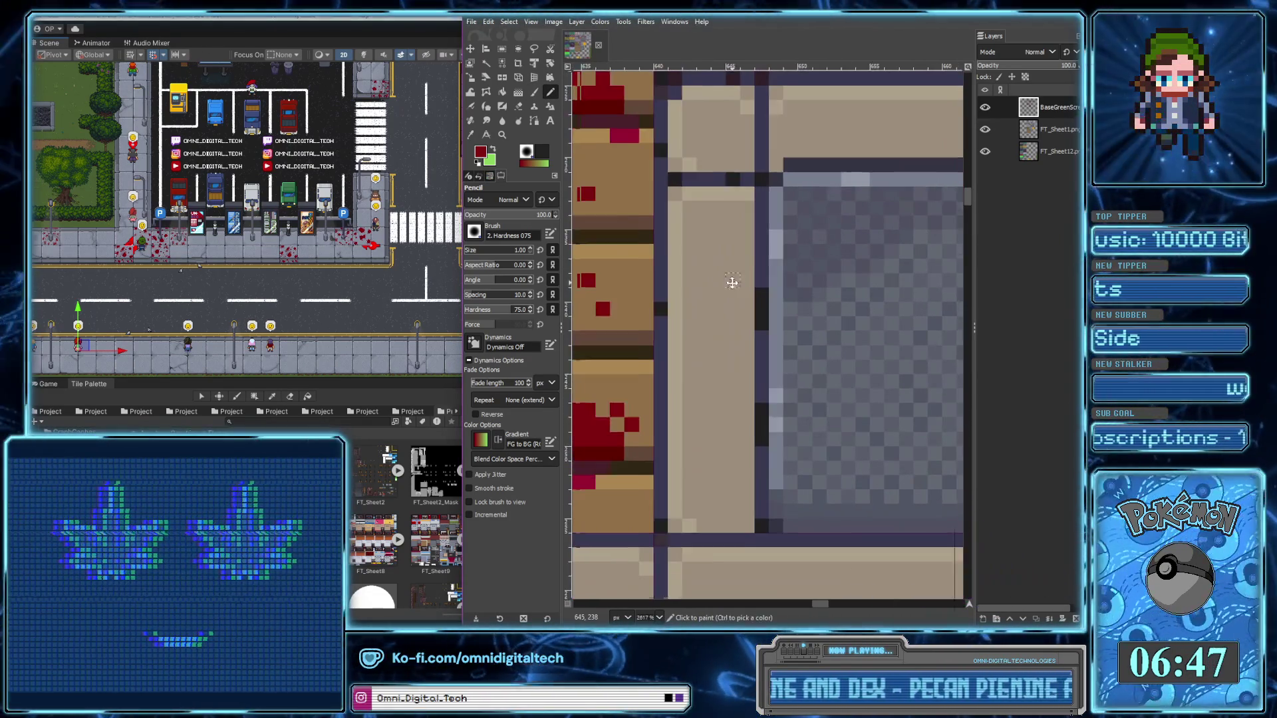
mouse_move(702, 234)
left_mouse_down()
mouse_move(738, 253)
mouse_move(693, 274)
left_mouse_up()
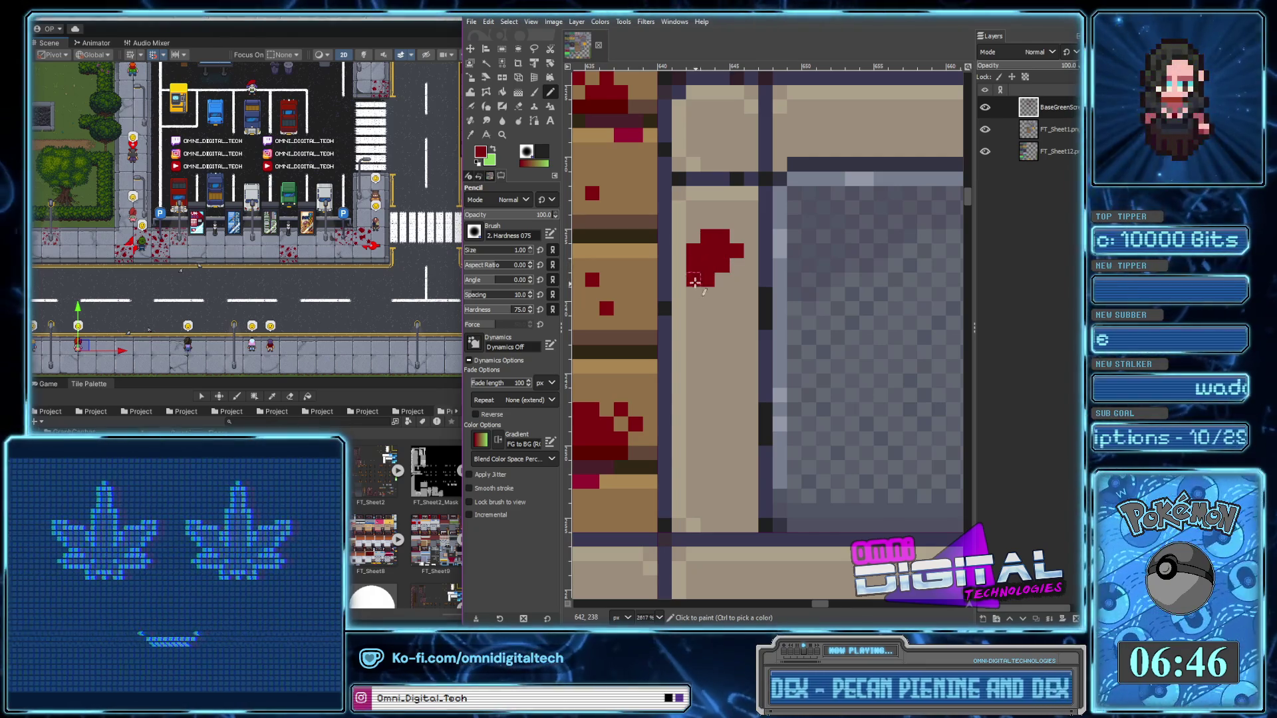
Paint a zigzag red drip down the kerb, with pixels below it and a speck left
mouse_move(743, 365)
left_mouse_down()
mouse_move(712, 419)
mouse_move(746, 373)
mouse_move(723, 352)
left_mouse_up()
scroll(738, 386, "down", 3)
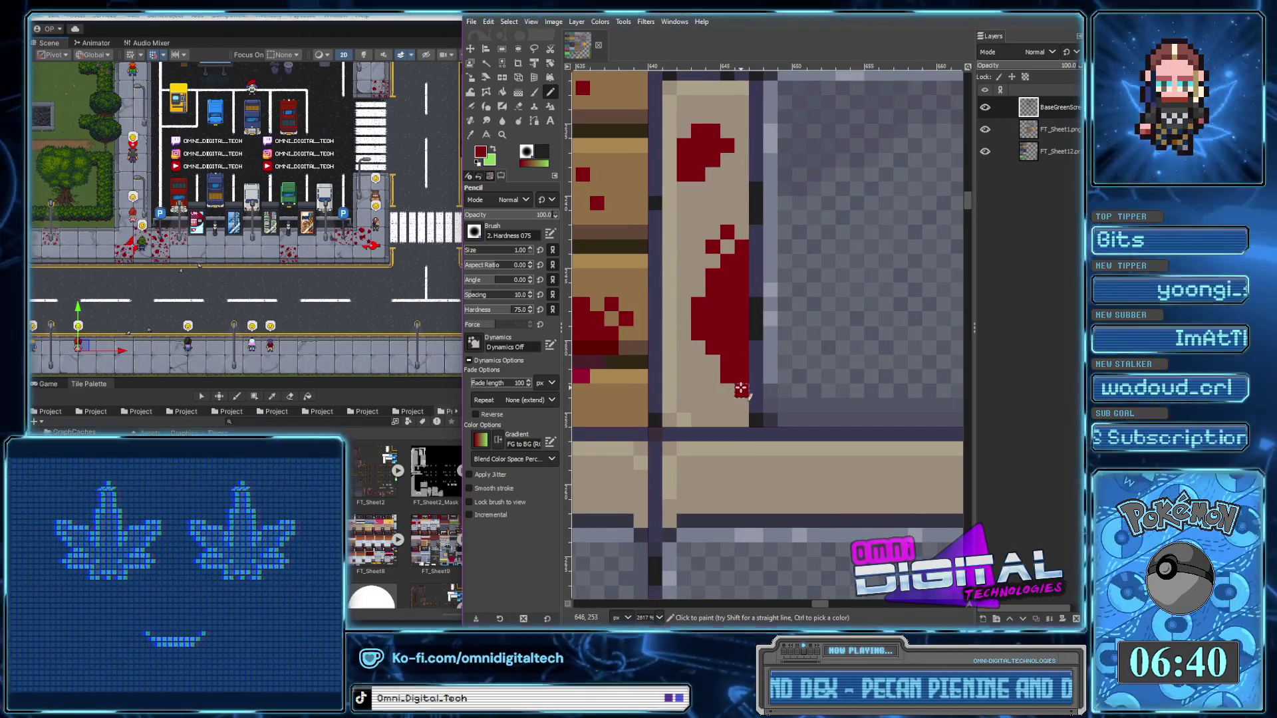
left_click(740, 393)
left_click(728, 406)
scroll(734, 399, "up", 2)
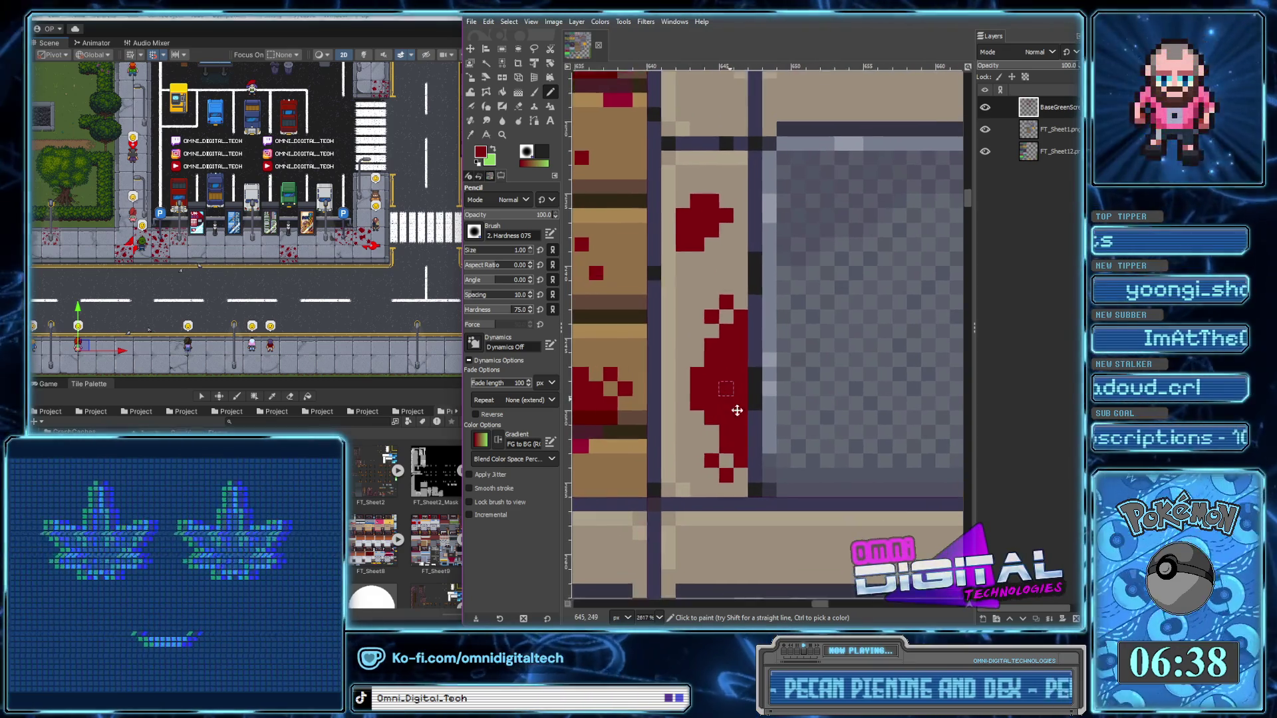
scroll(735, 407, "up", 1)
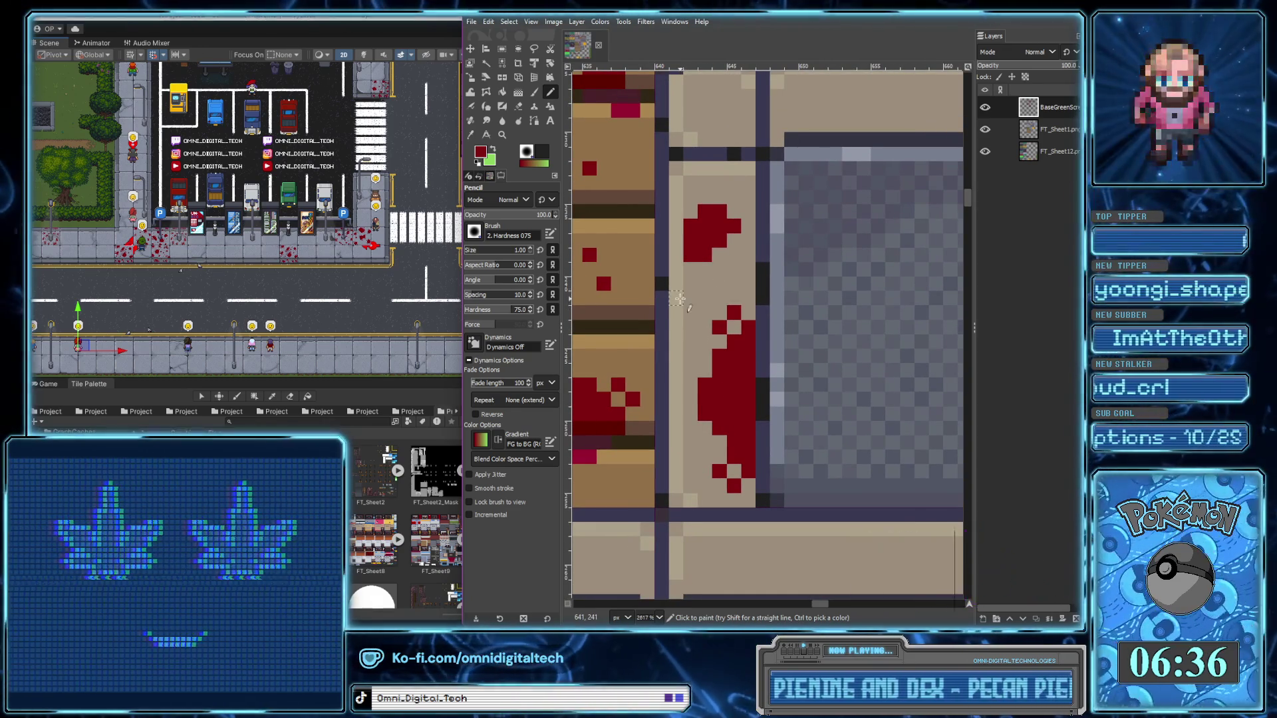
left_click_drag(676, 297, 690, 313)
scroll(740, 353, "down", 5)
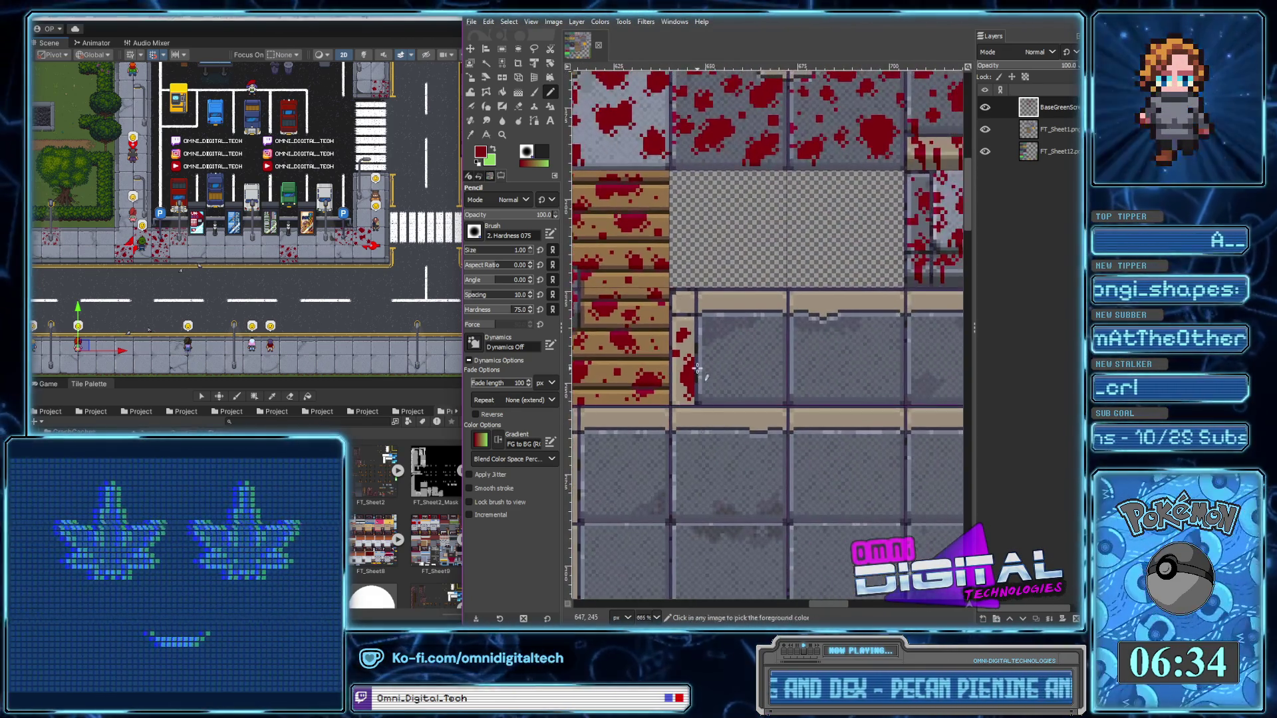
scroll(705, 329, "up", 5)
Pencil a red blood block between the tile gridlines and spread pixels onto the beige strip
mouse_move(702, 325)
left_mouse_down()
mouse_move(728, 316)
mouse_move(725, 270)
left_mouse_up()
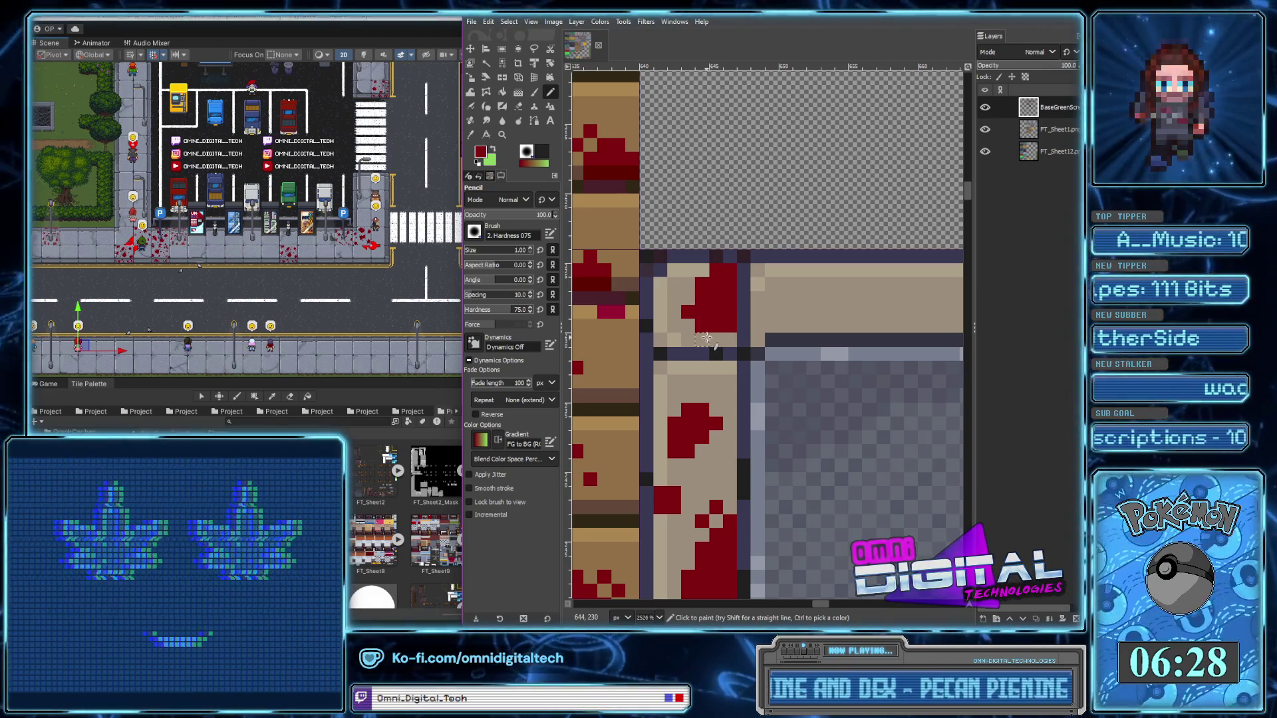
scroll(671, 333, "right", 2)
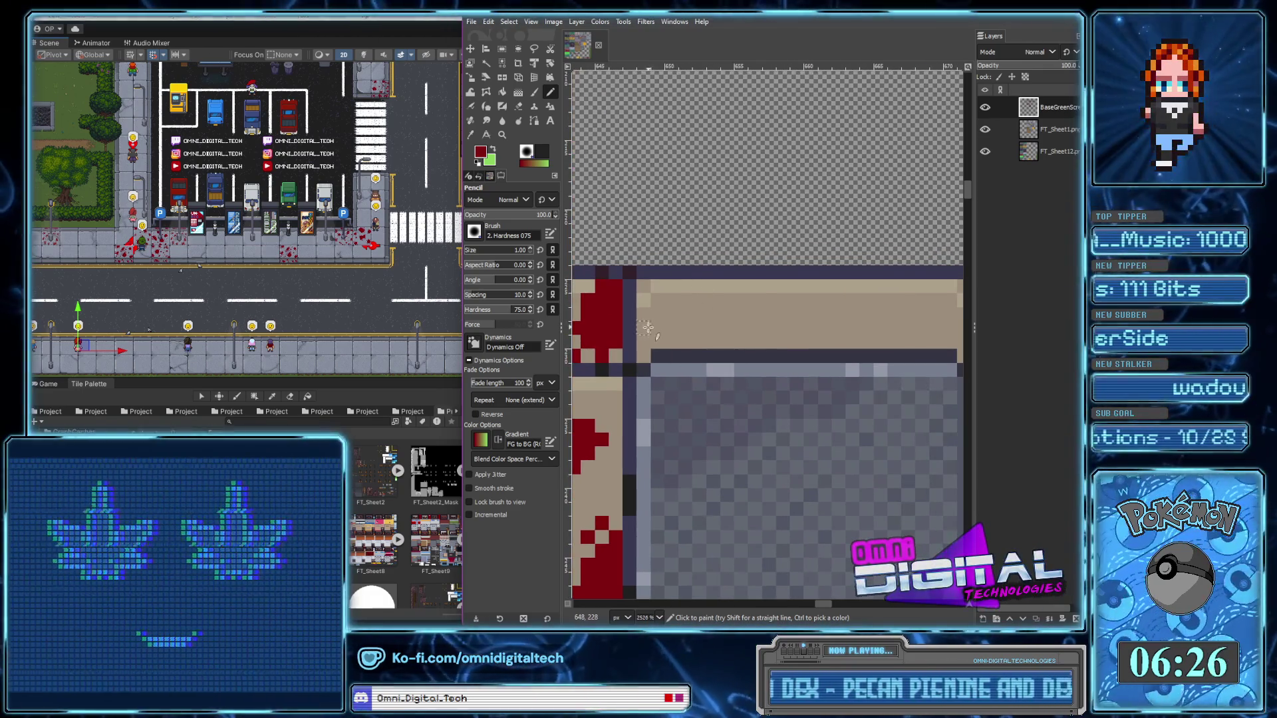
left_click_drag(655, 331, 746, 326)
scroll(846, 357, "right", 2)
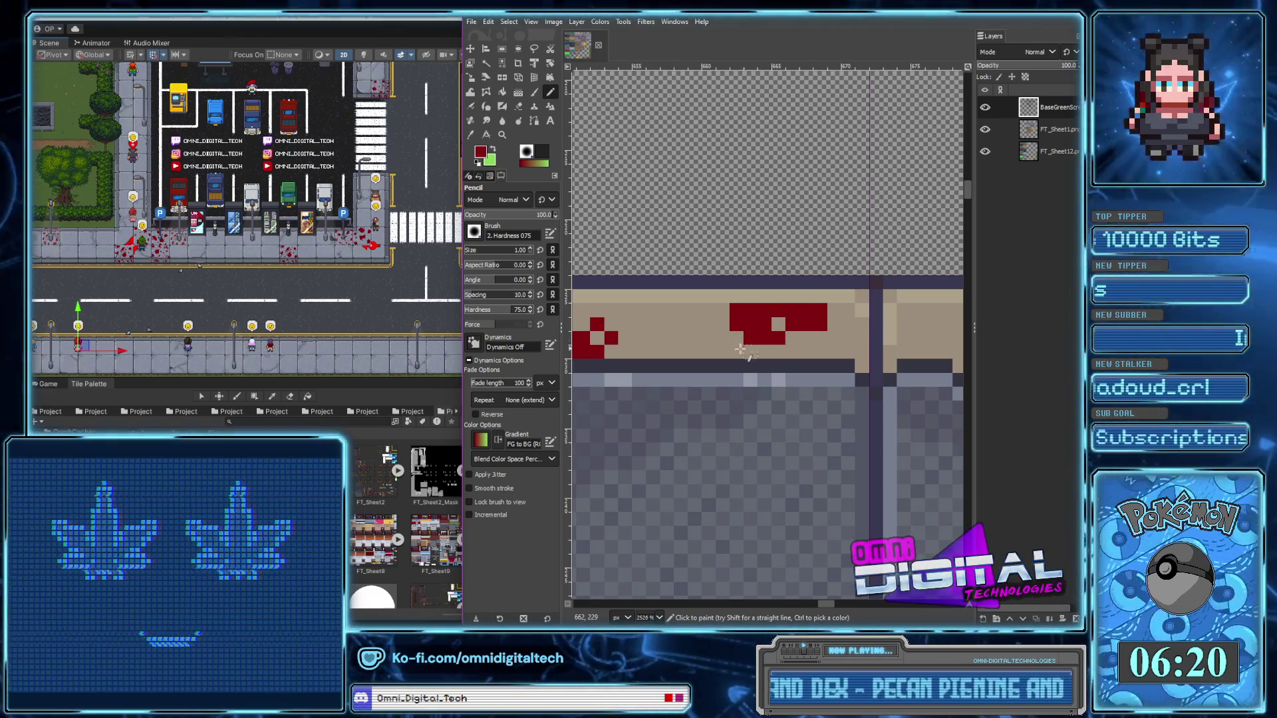
left_click(722, 337)
left_click(834, 338)
left_click(834, 310)
Extend the red blood pixels further along the strip and below the blob's right edge
scroll(797, 332, "right", 1)
scroll(798, 332, "right", 1)
scroll(765, 336, "right", 1)
scroll(765, 336, "right", 1)
mouse_move(738, 337)
left_mouse_down()
mouse_move(783, 348)
mouse_move(790, 317)
left_mouse_up()
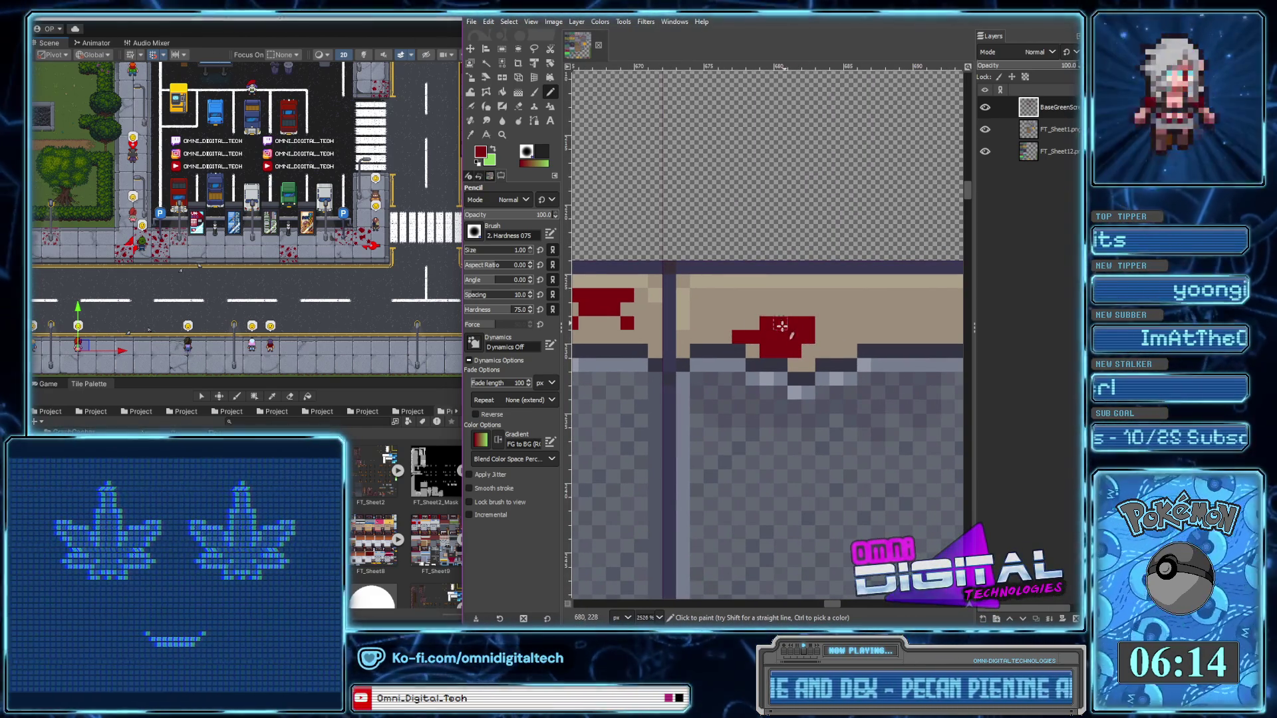
left_click(725, 324)
left_click(739, 309)
scroll(764, 339, "right", 2)
scroll(765, 339, "down", 1)
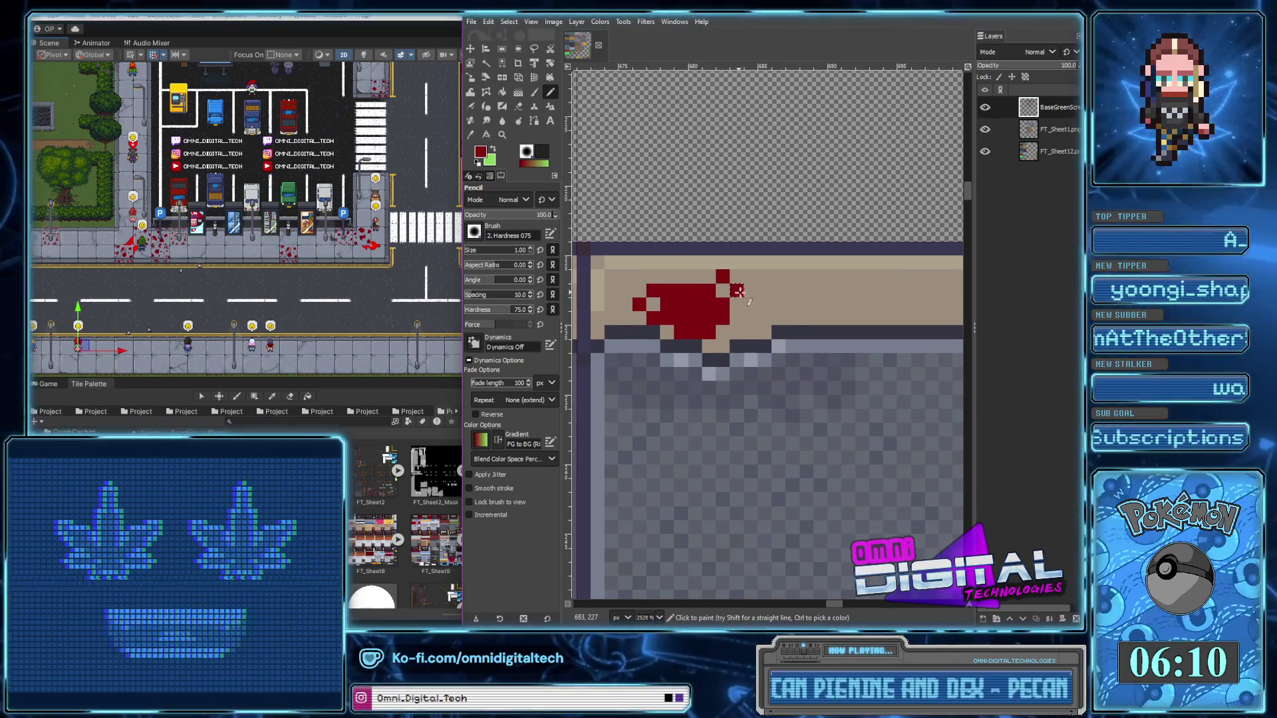
scroll(737, 291, "right", 2)
left_click(663, 332)
left_click(650, 346)
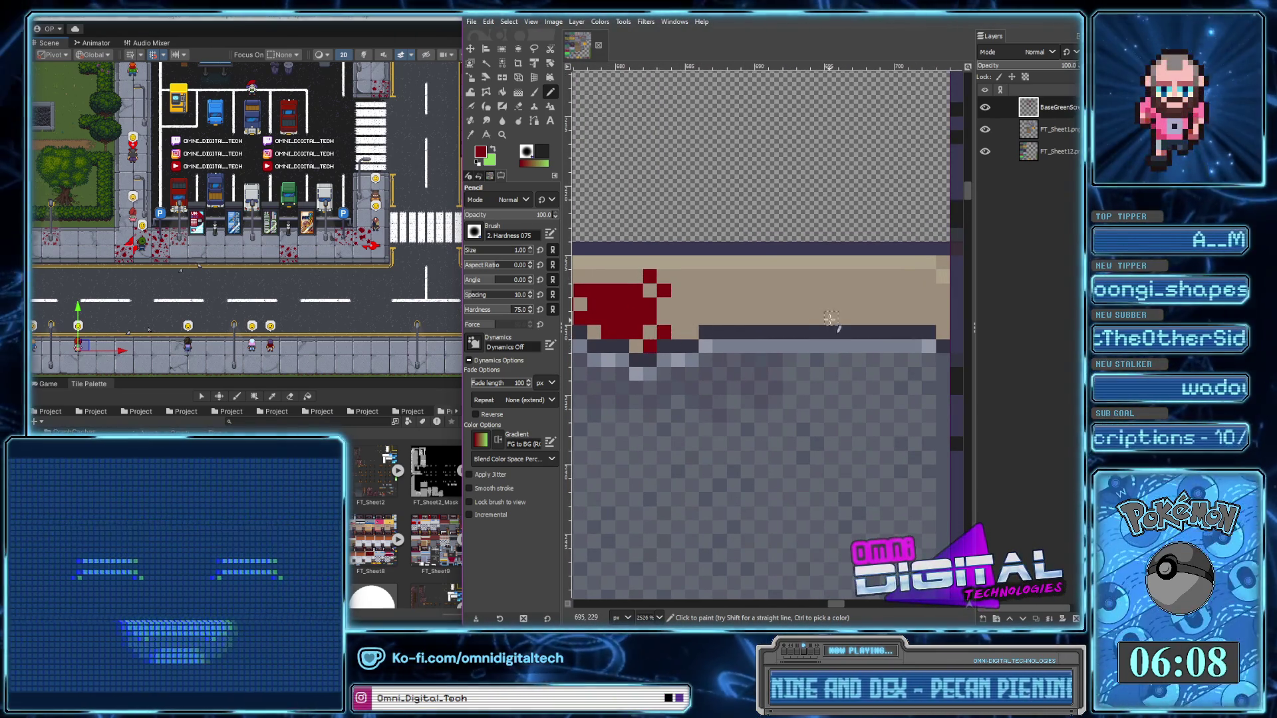
scroll(818, 319, "right", 2)
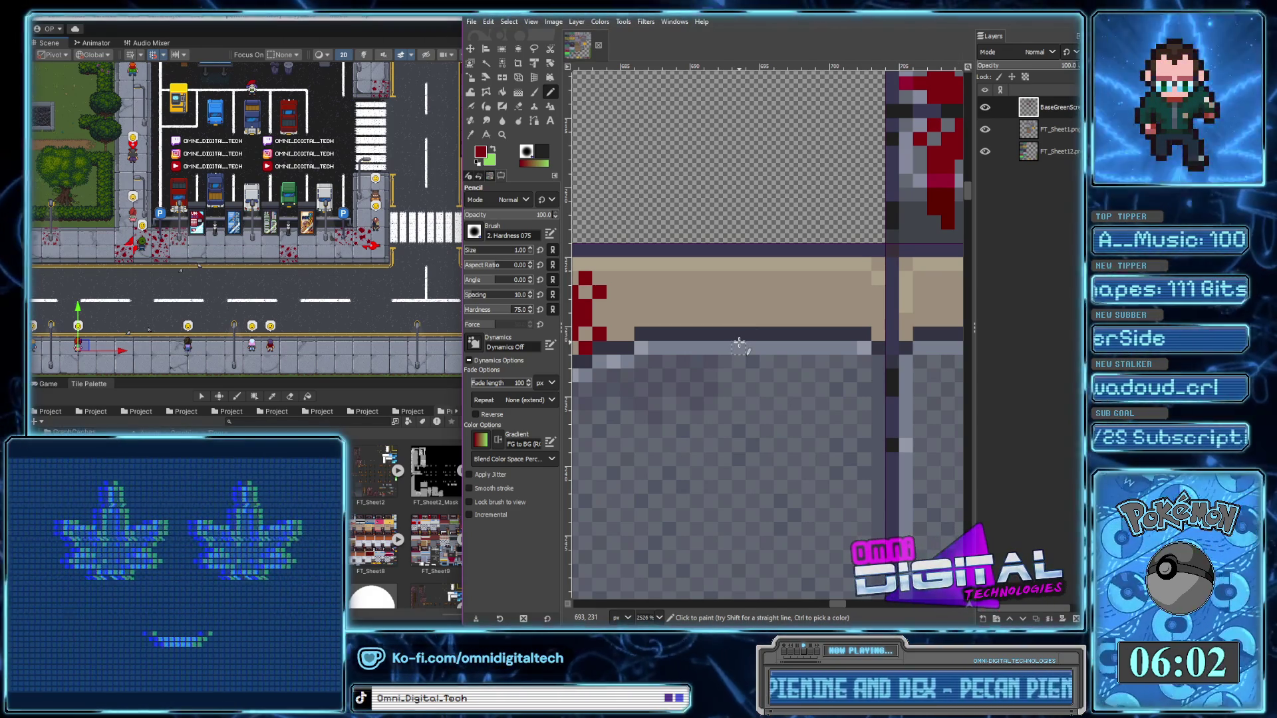
Paint a red blood block across the beige strip and extend the red run rightward
right_click(725, 331)
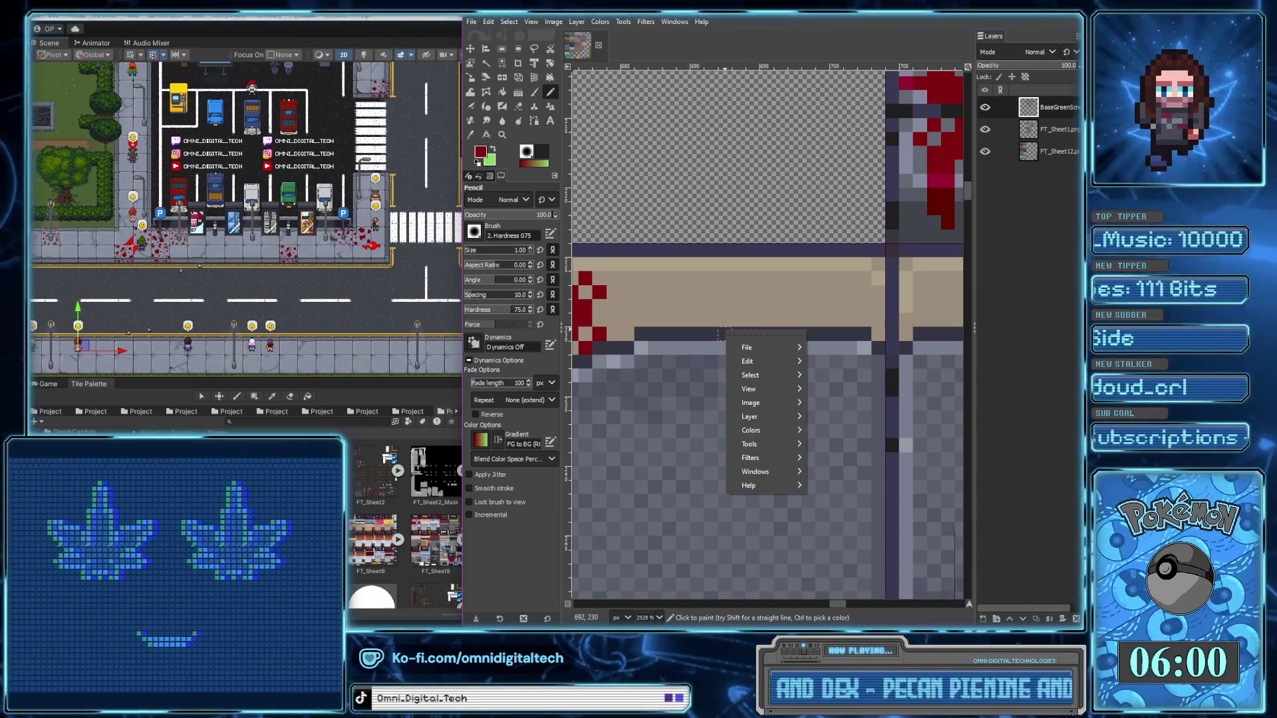
key("Escape")
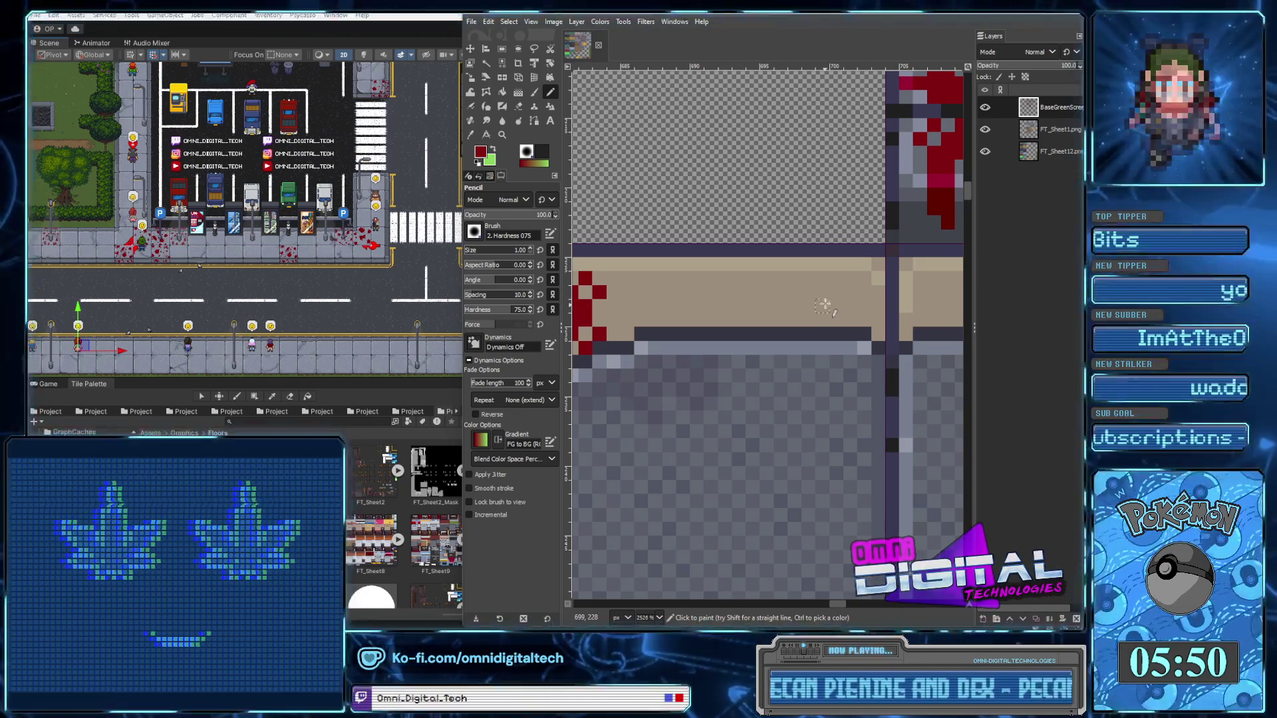
mouse_move(825, 307)
left_mouse_down()
mouse_move(875, 301)
mouse_move(862, 282)
left_mouse_up()
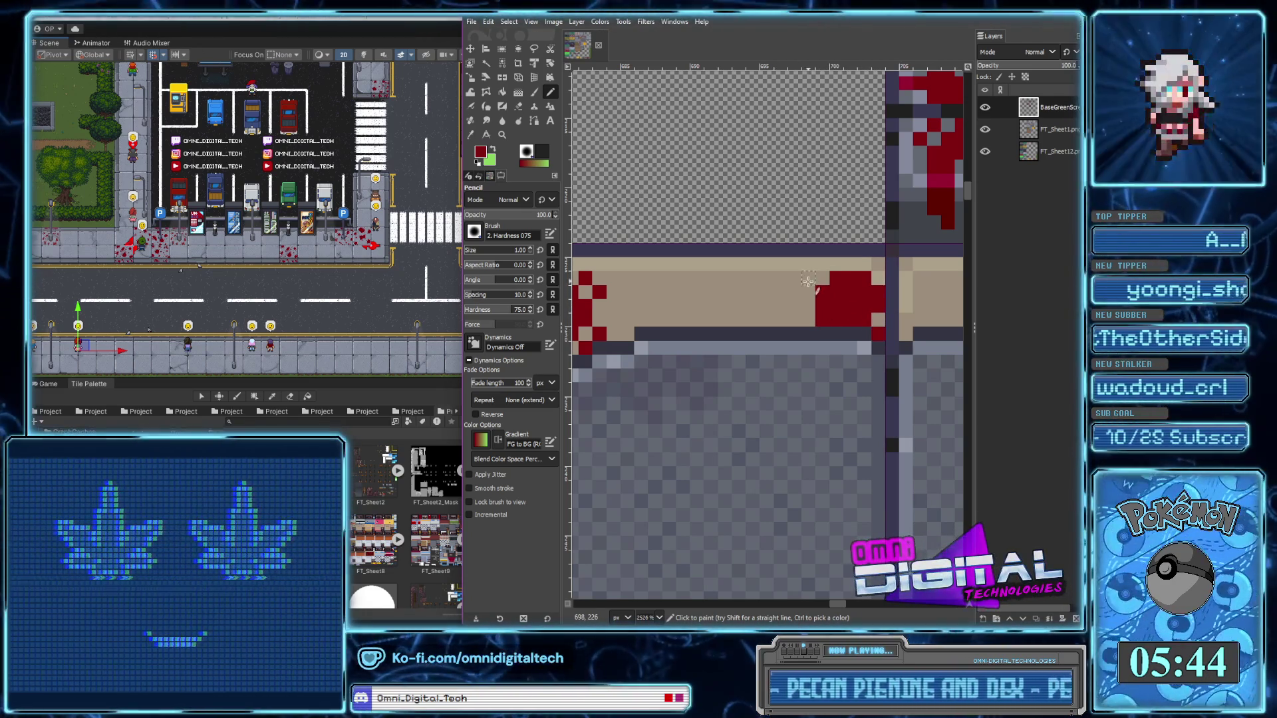
scroll(825, 278, "down", 3, "ctrl")
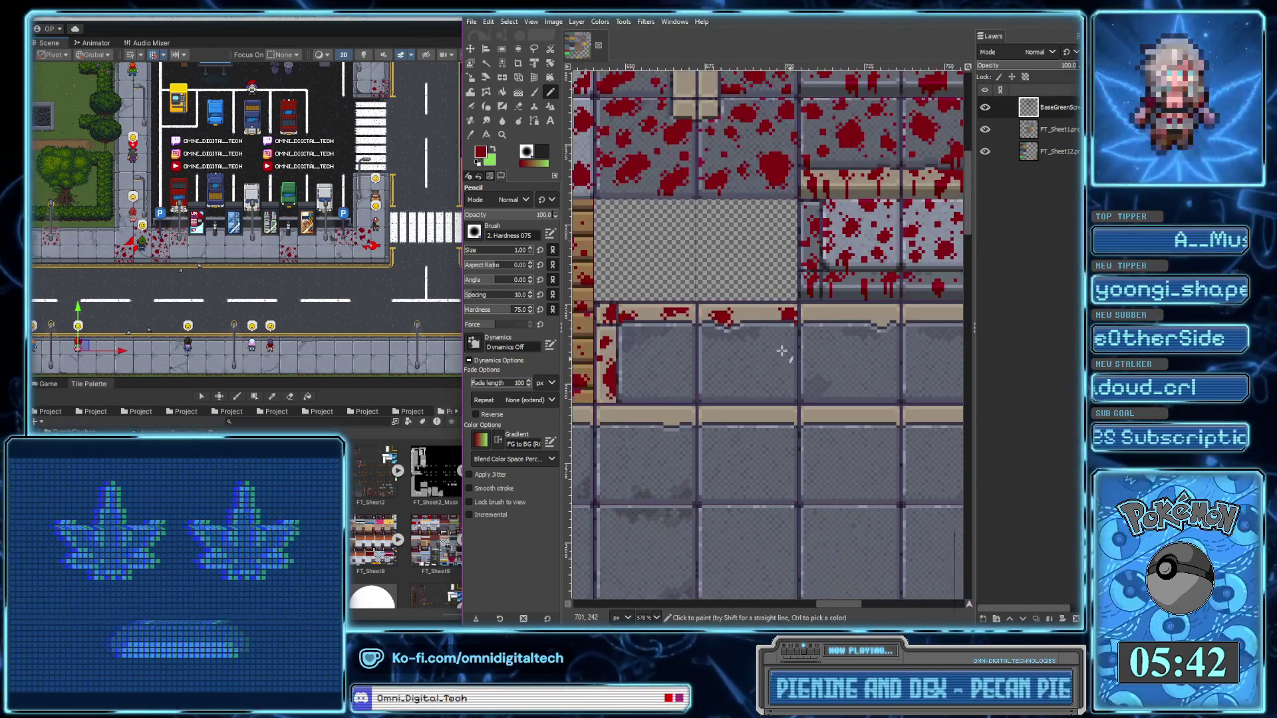
scroll(782, 294, "up", 3, "ctrl")
scroll(710, 299, "down", 1, "ctrl")
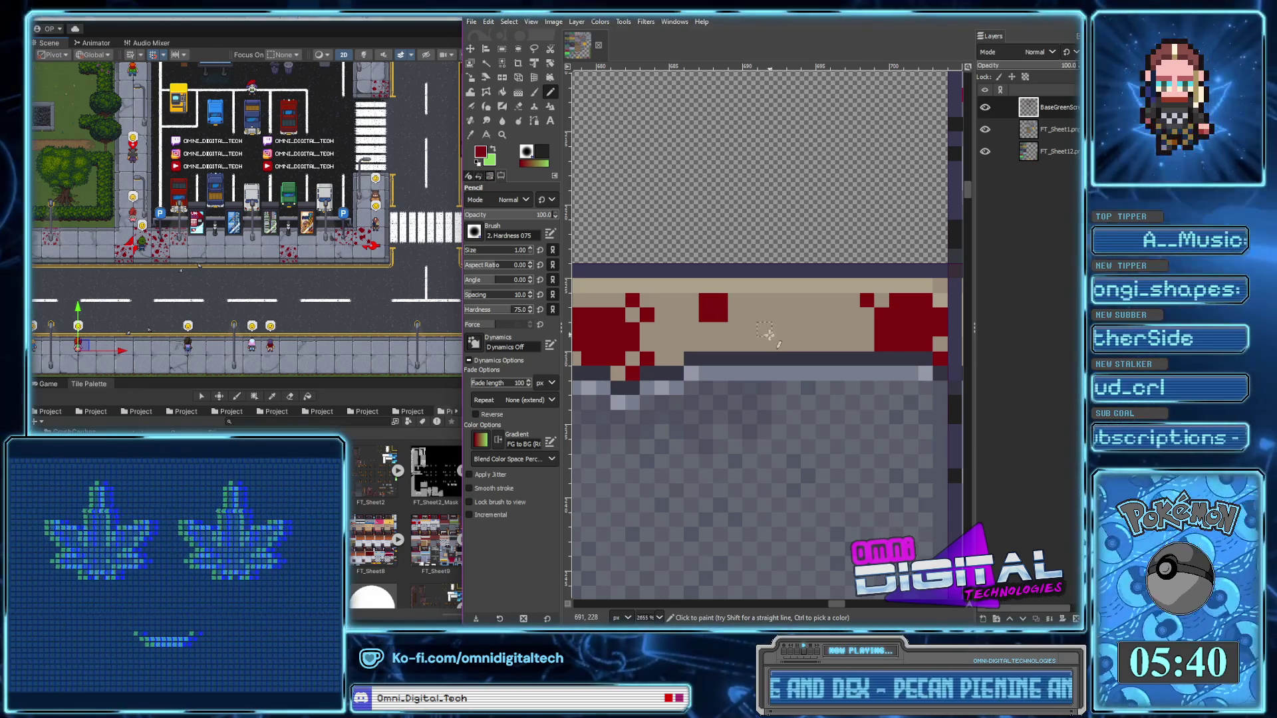
left_click(766, 329)
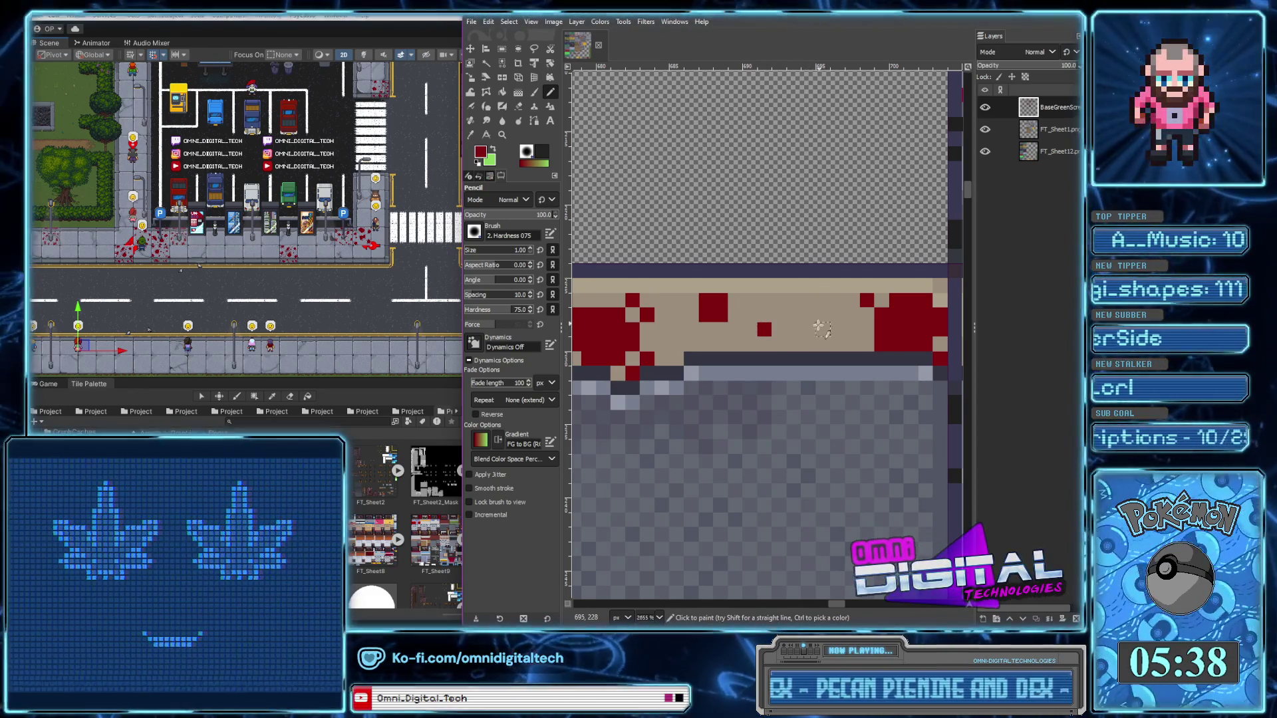
left_click(838, 329)
left_click(853, 329)
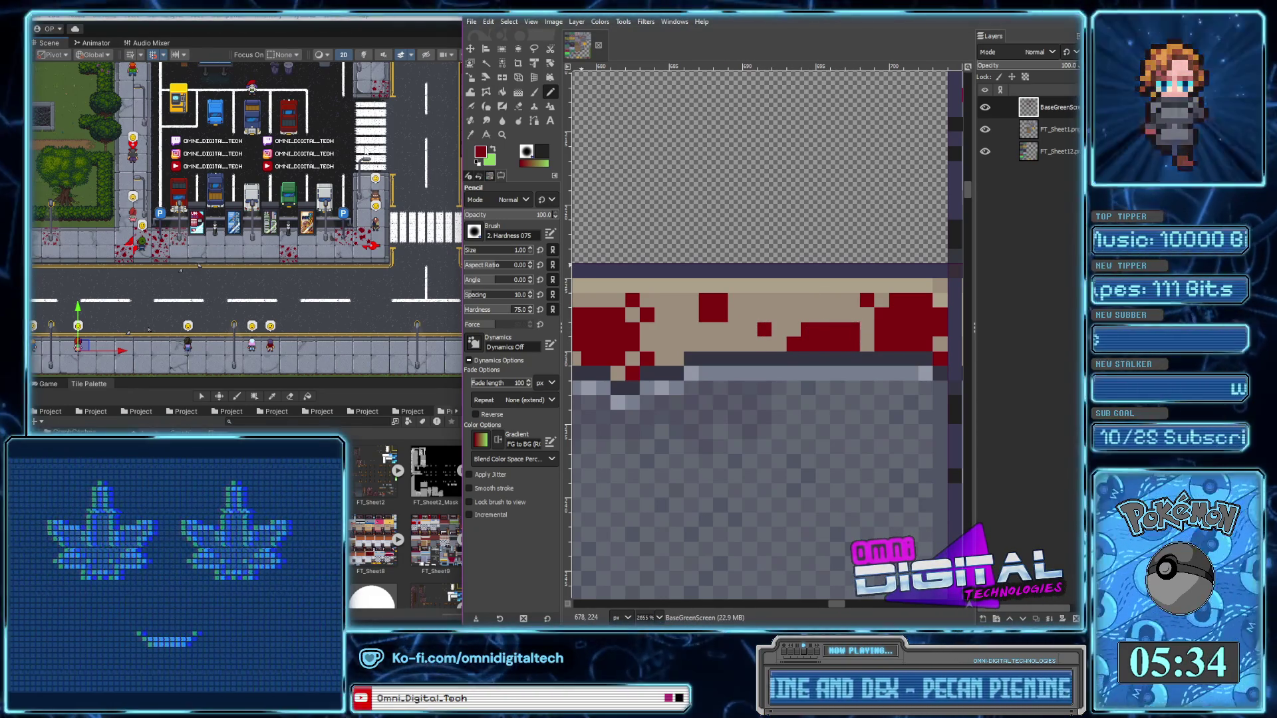
Briefly try the Eraser, return to the Pencil, and add red pixels on the wall strip
left_click(518, 106)
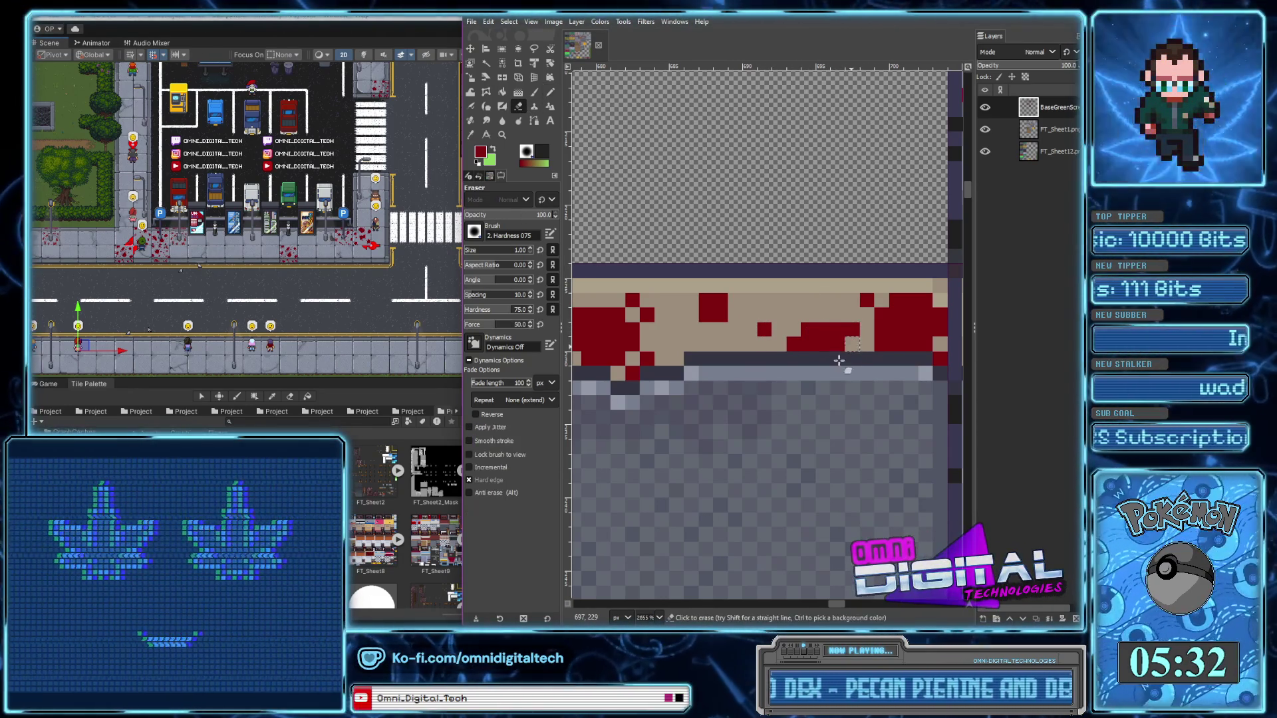
left_click(551, 94)
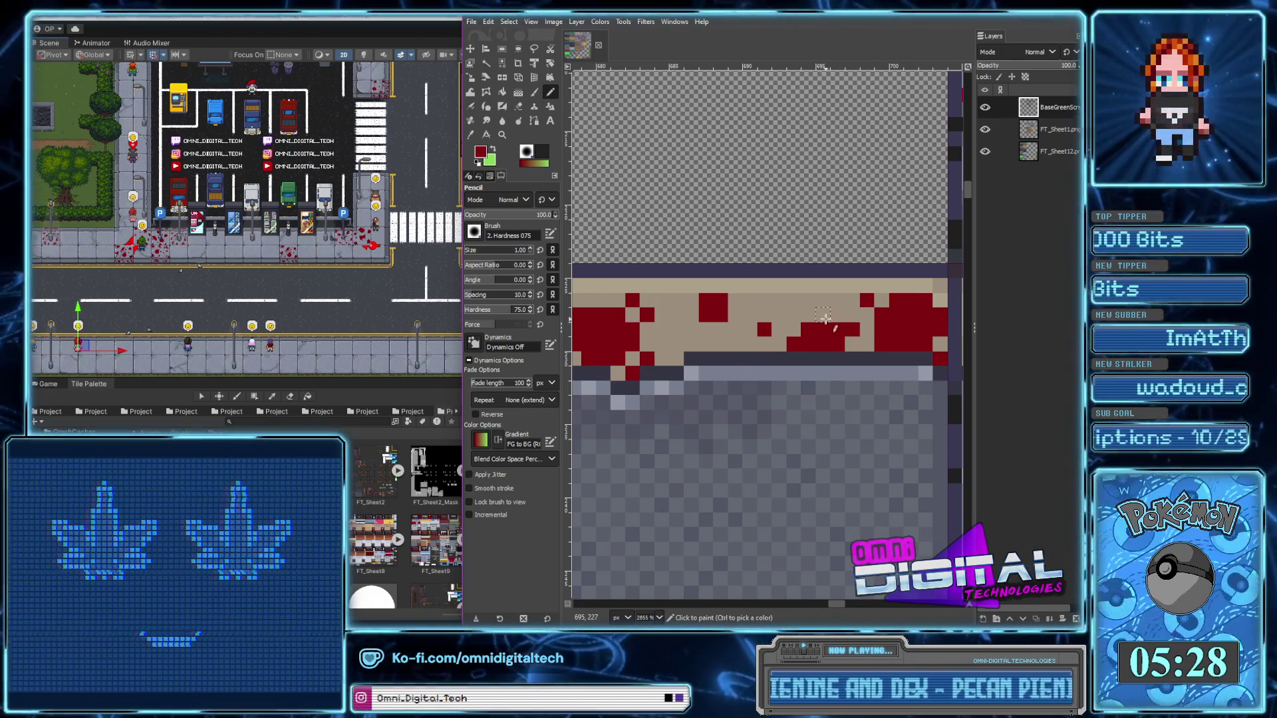
left_click(807, 302)
left_click(794, 316)
scroll(811, 345, "down", 1)
scroll(811, 344, "down", 3)
scroll(765, 380, "up", 1)
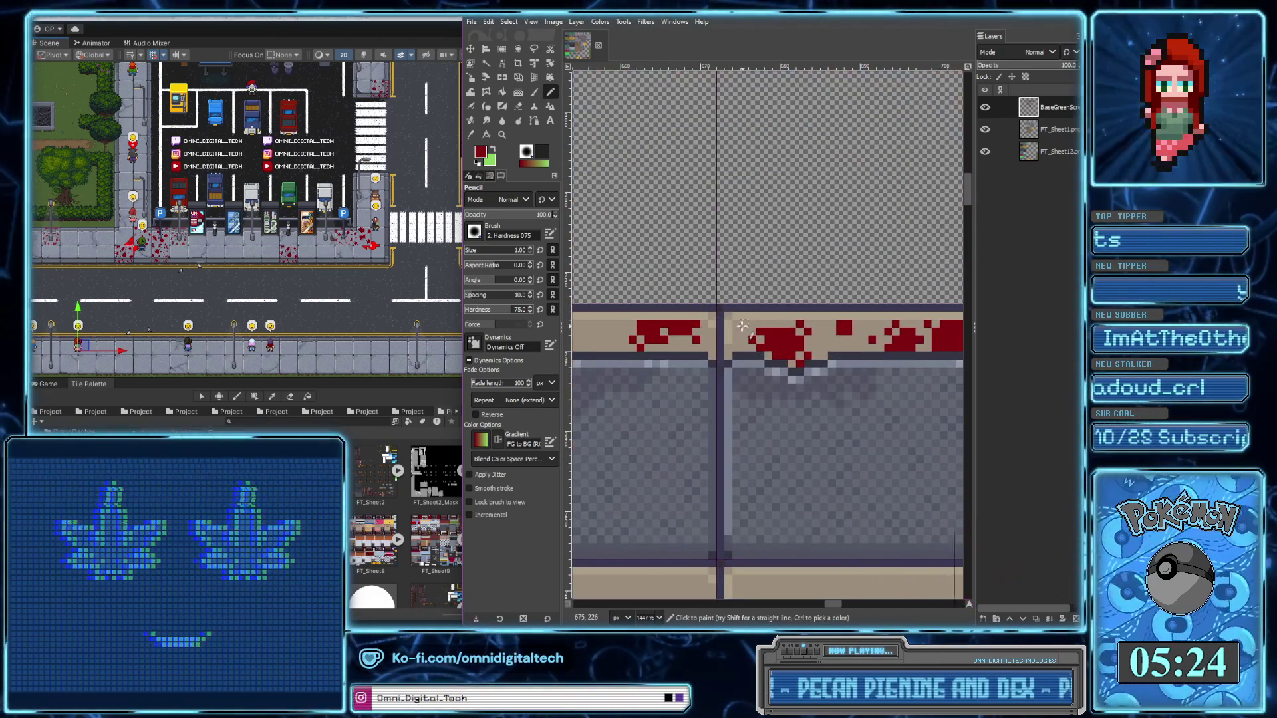
scroll(915, 287, "up", 1)
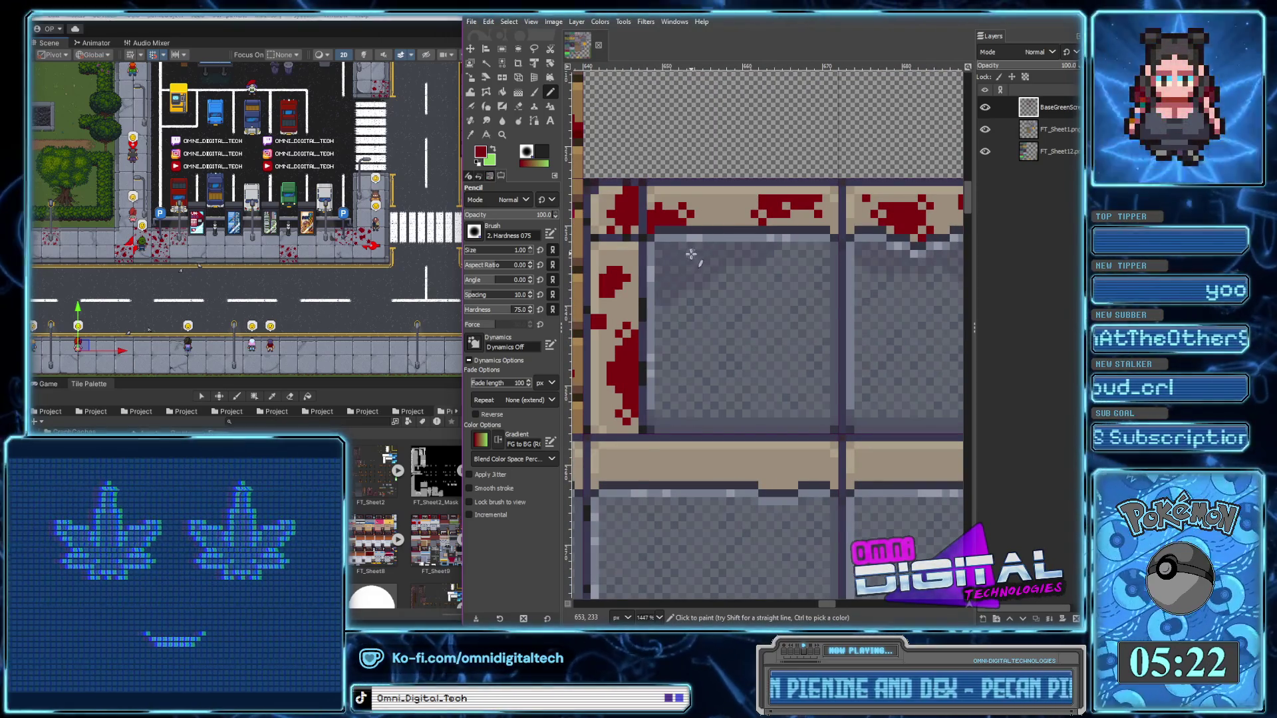
Draw two red blood splats on the floor tile, filling out the first blob's edges
left_click_drag(688, 251, 693, 253)
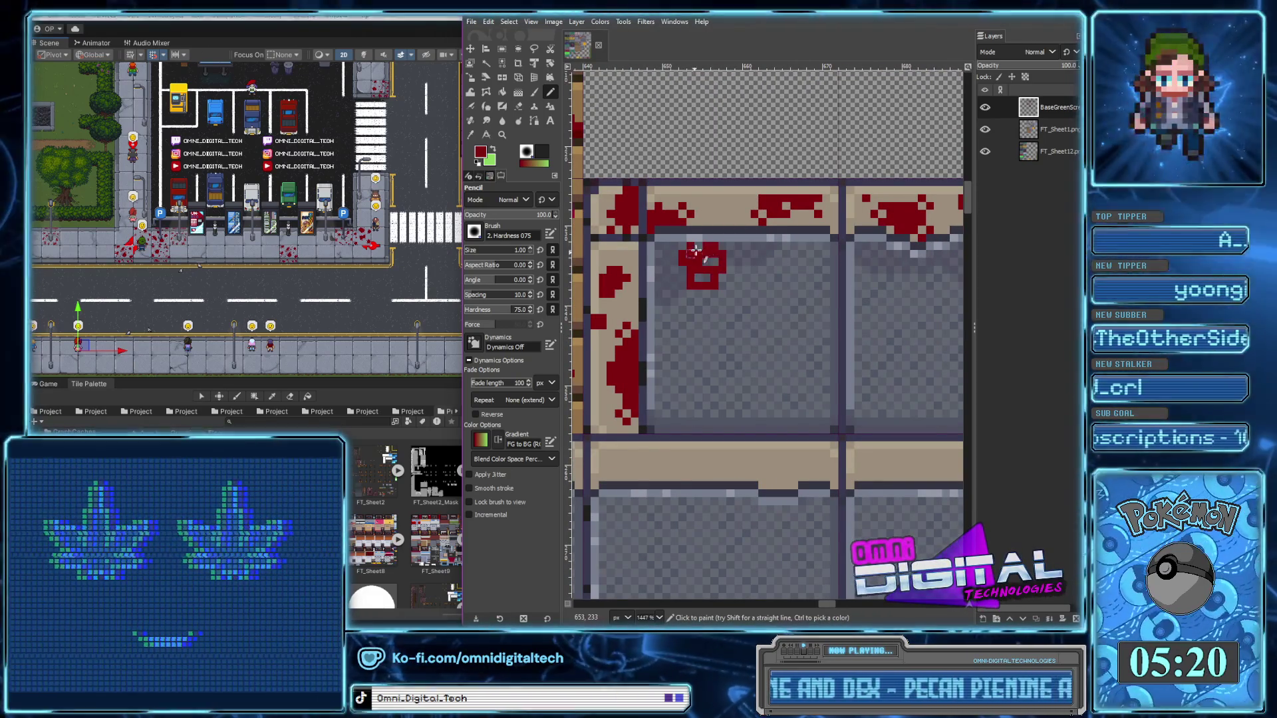
left_click(730, 278)
left_click(730, 246)
left_click(714, 293)
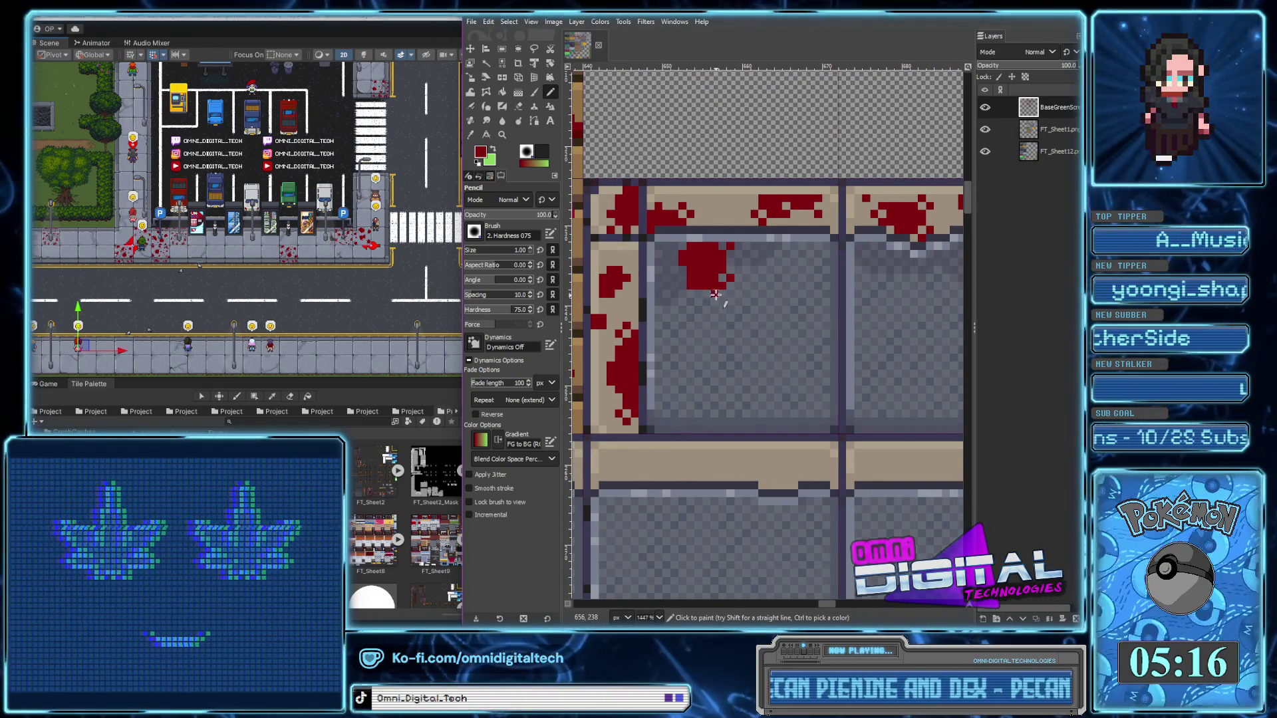
left_click(683, 285)
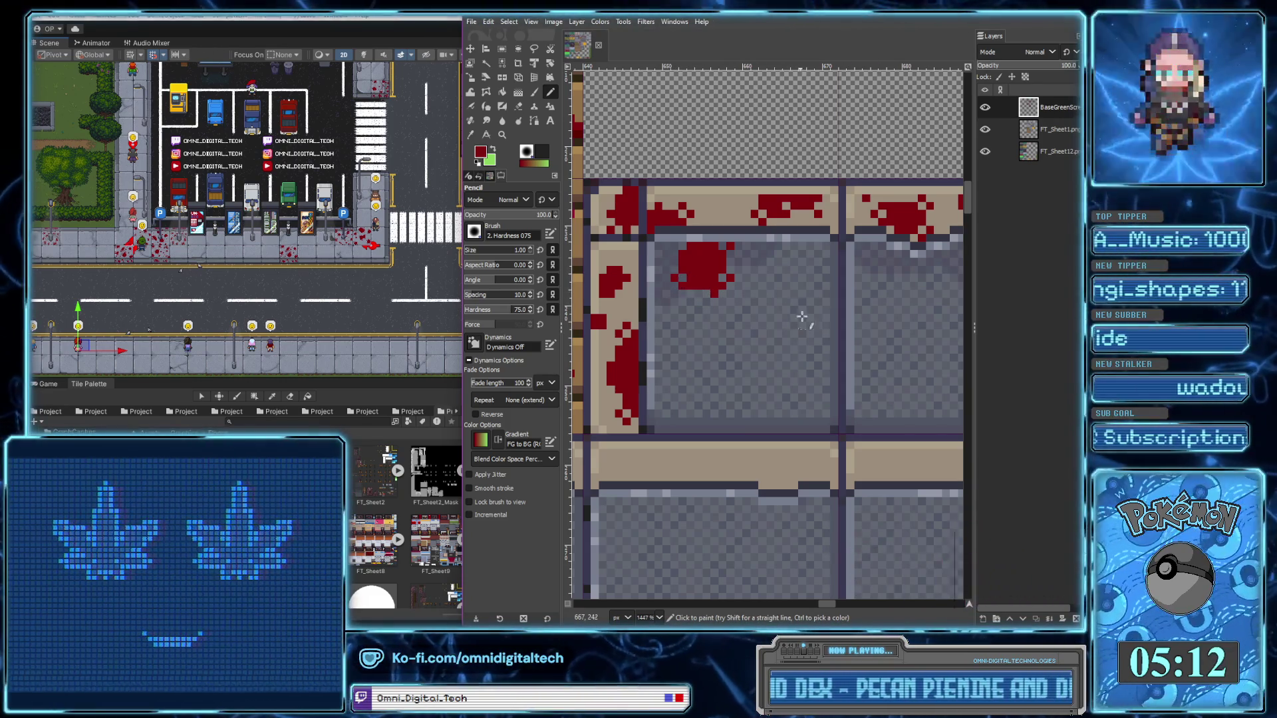
mouse_move(802, 286)
left_mouse_down()
mouse_move(816, 334)
mouse_move(819, 288)
left_mouse_up()
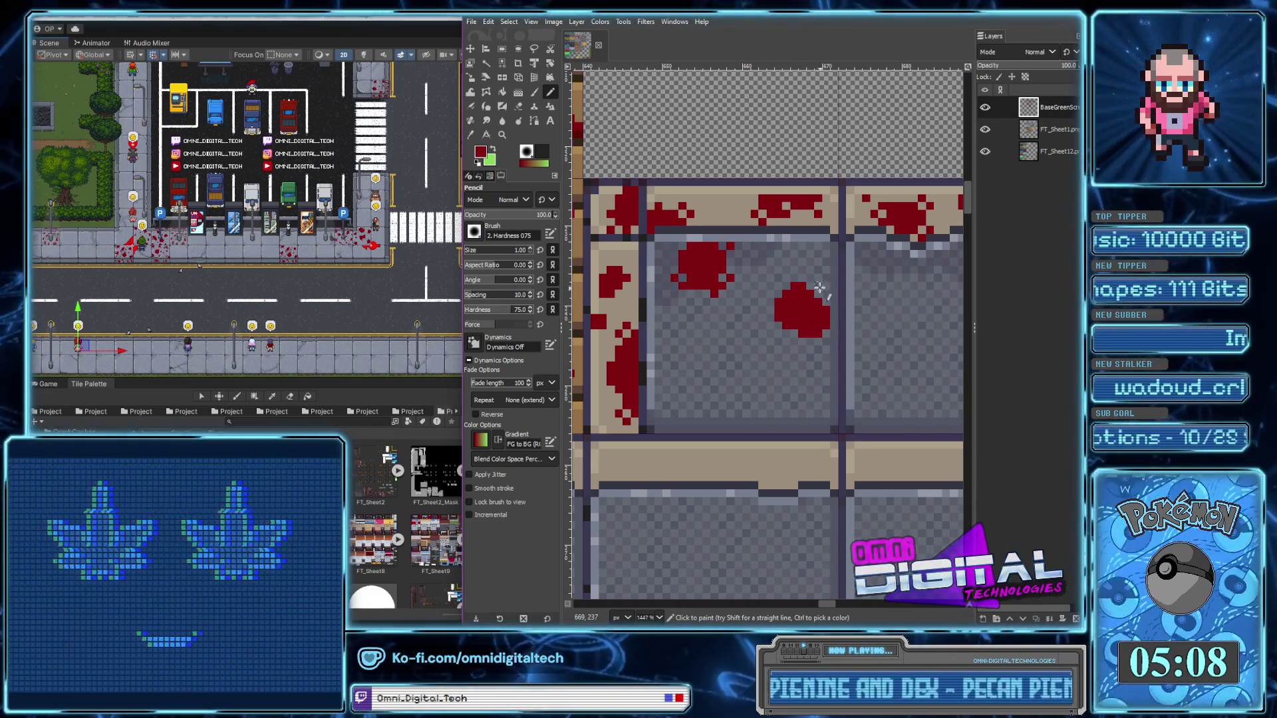
left_click(770, 294)
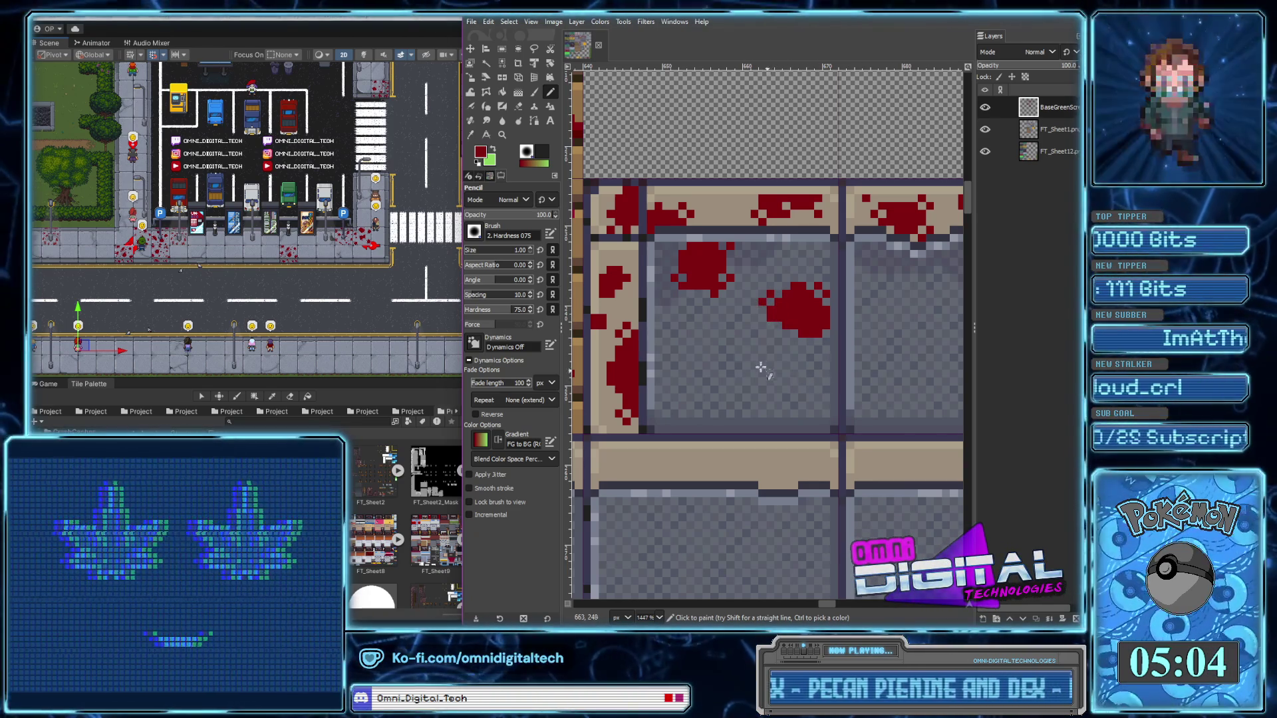
Paint blood blobs near the tile's lower left and bottom, extending their right edges
left_click_drag(692, 376, 691, 393)
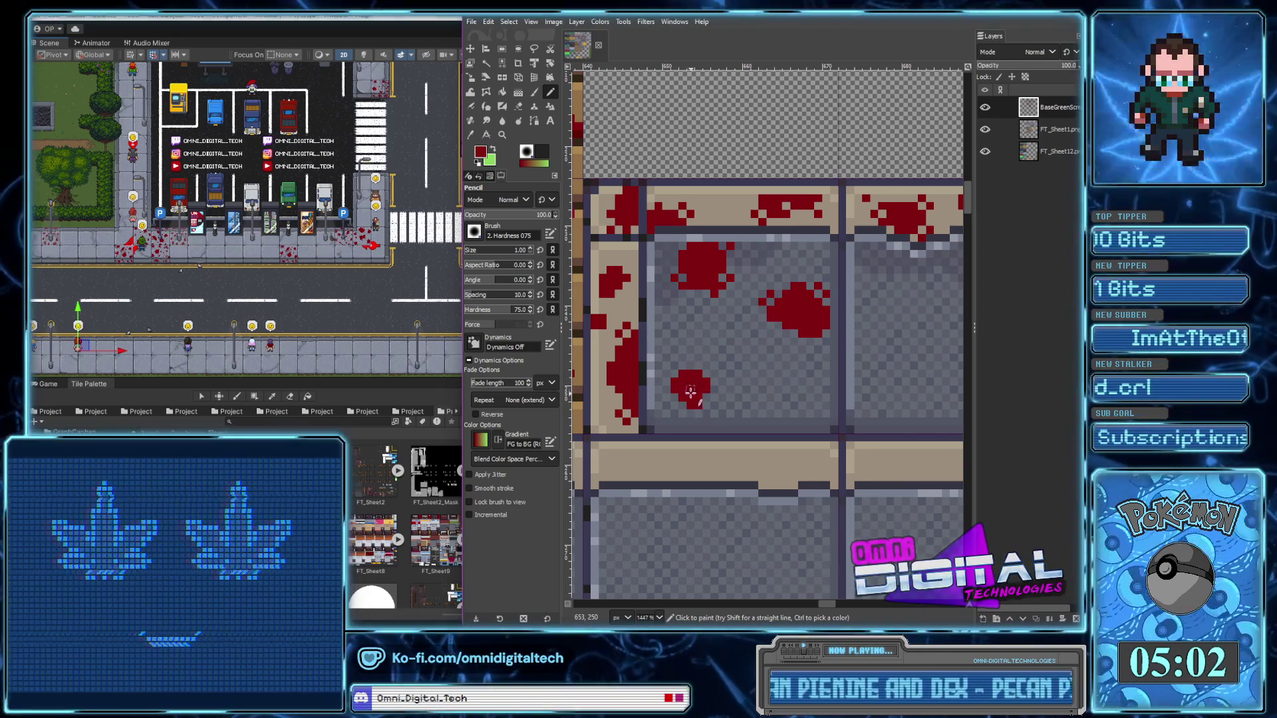
left_click(715, 375)
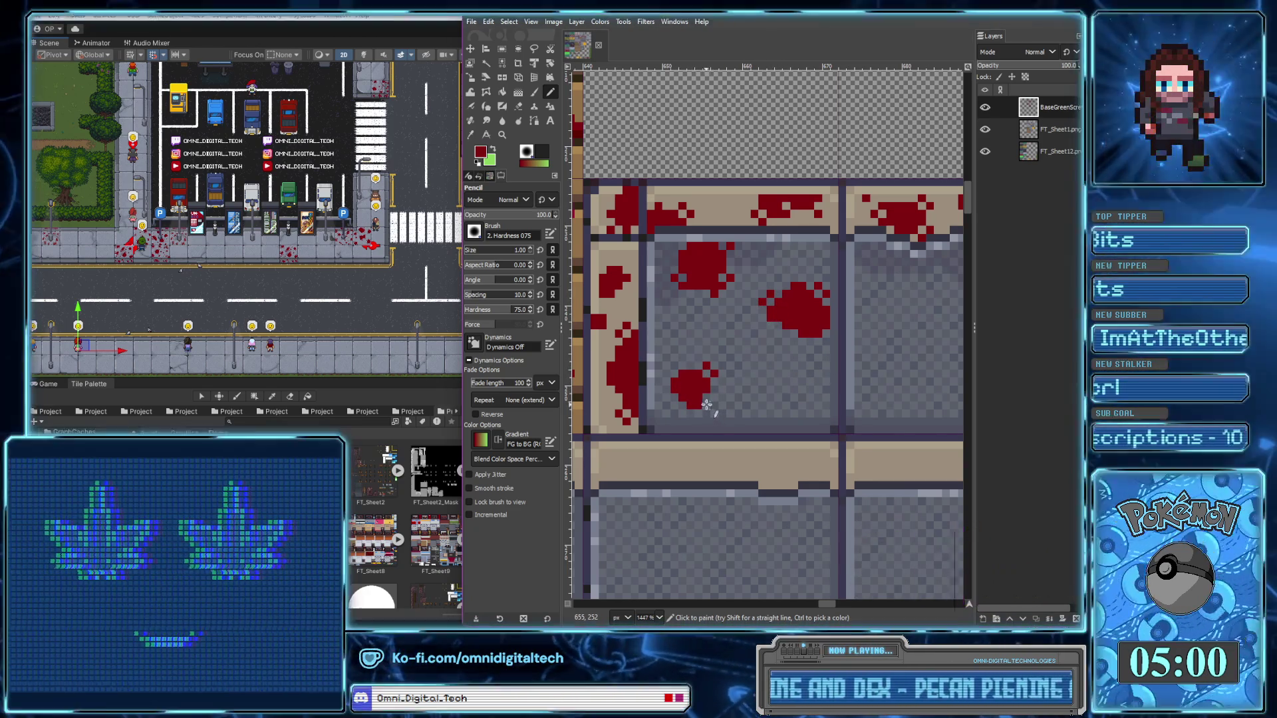
left_click(715, 392)
scroll(781, 397, "right", 1)
left_click_drag(736, 408, 749, 401)
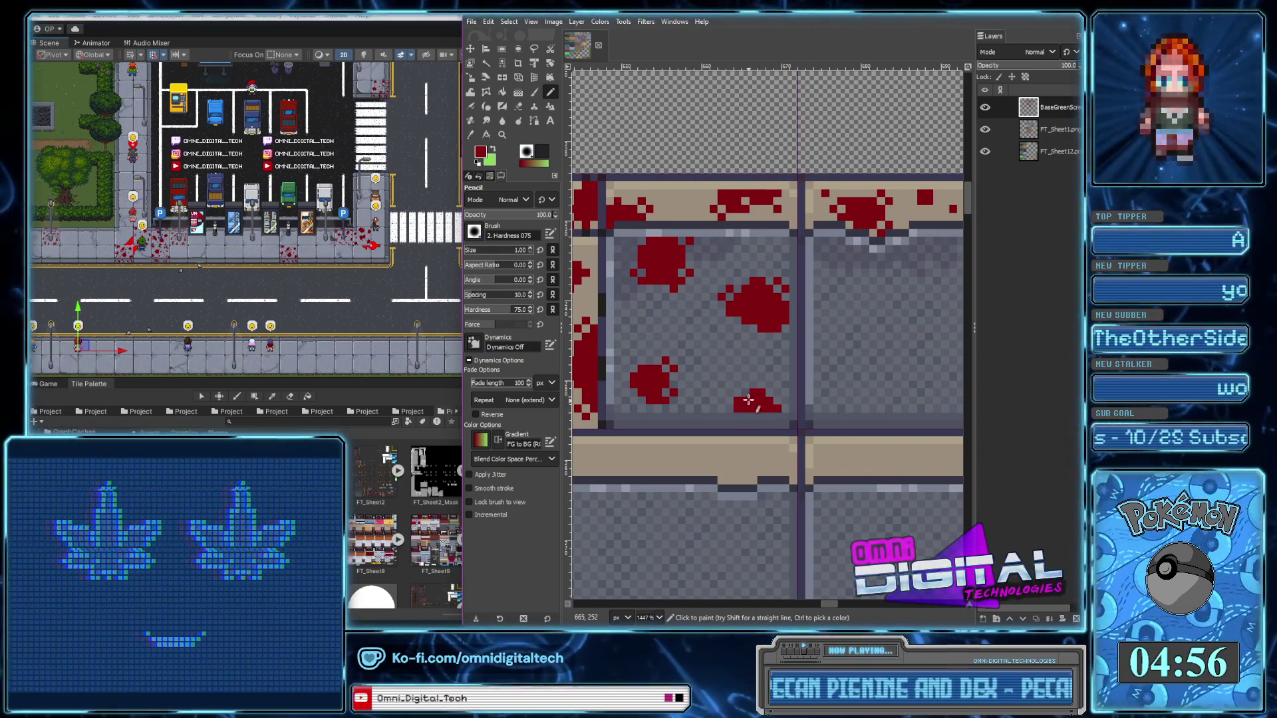
left_click(783, 399)
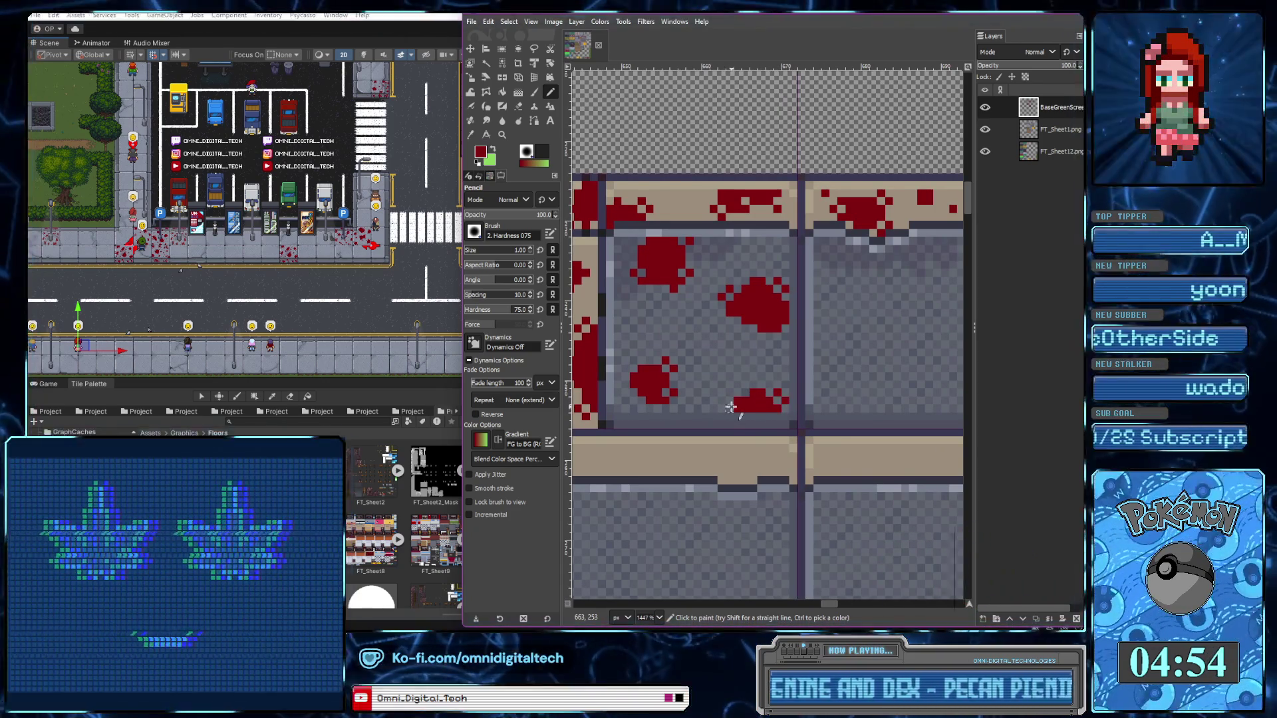
left_click(729, 409)
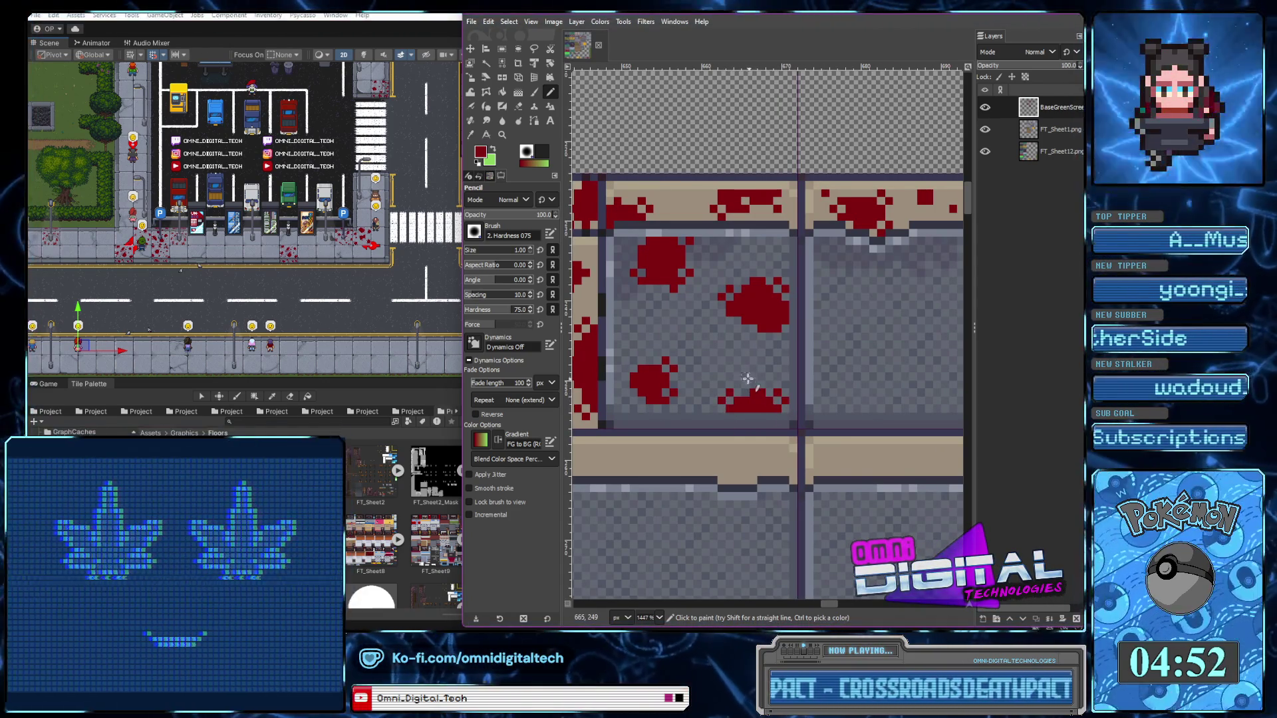
scroll(749, 379, "down", 3)
scroll(668, 334, "up", 3)
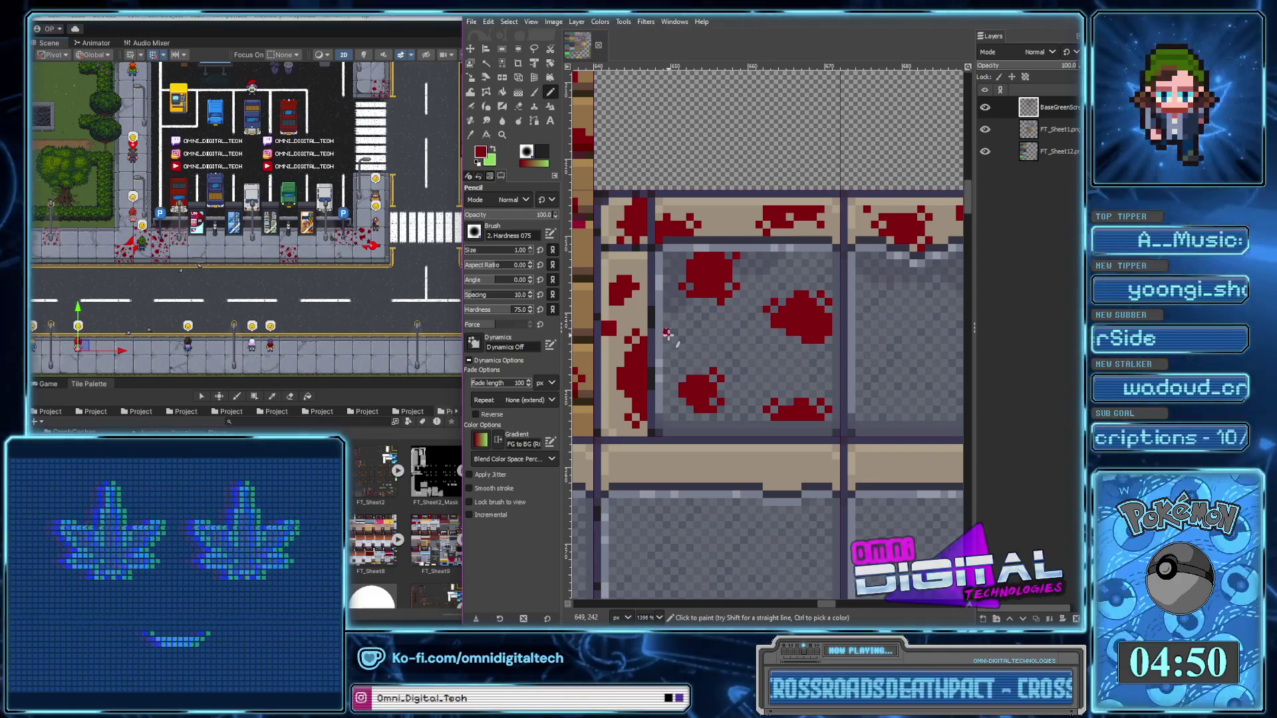
Enlarge a blood spot, add another blob, and scatter single red droplets across the tile
left_click_drag(674, 336, 690, 353)
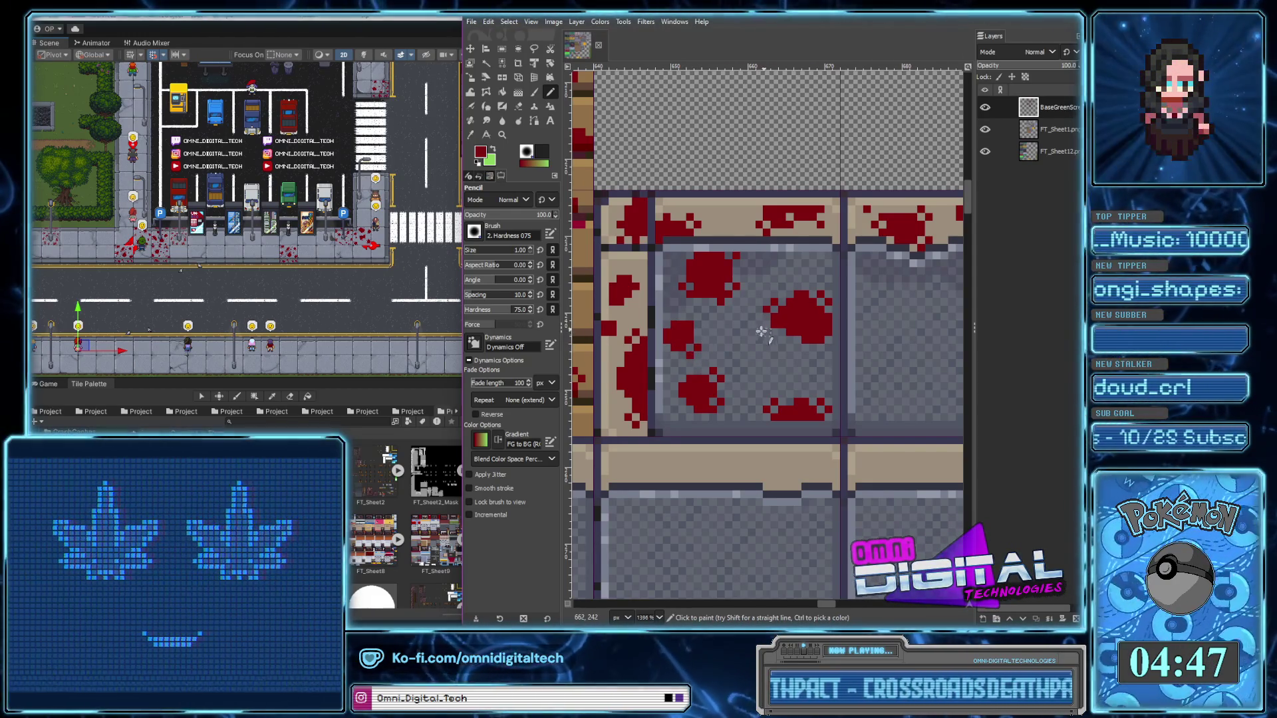
left_click_drag(748, 336, 736, 353)
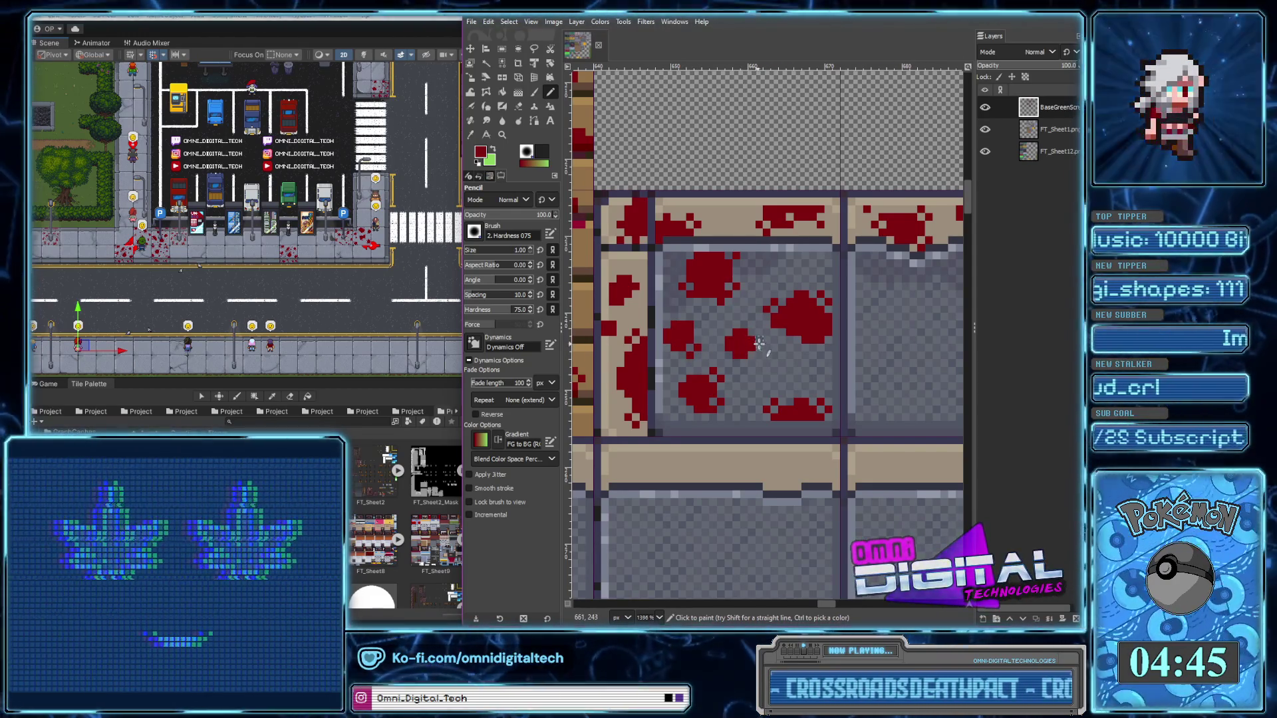
left_click(794, 266)
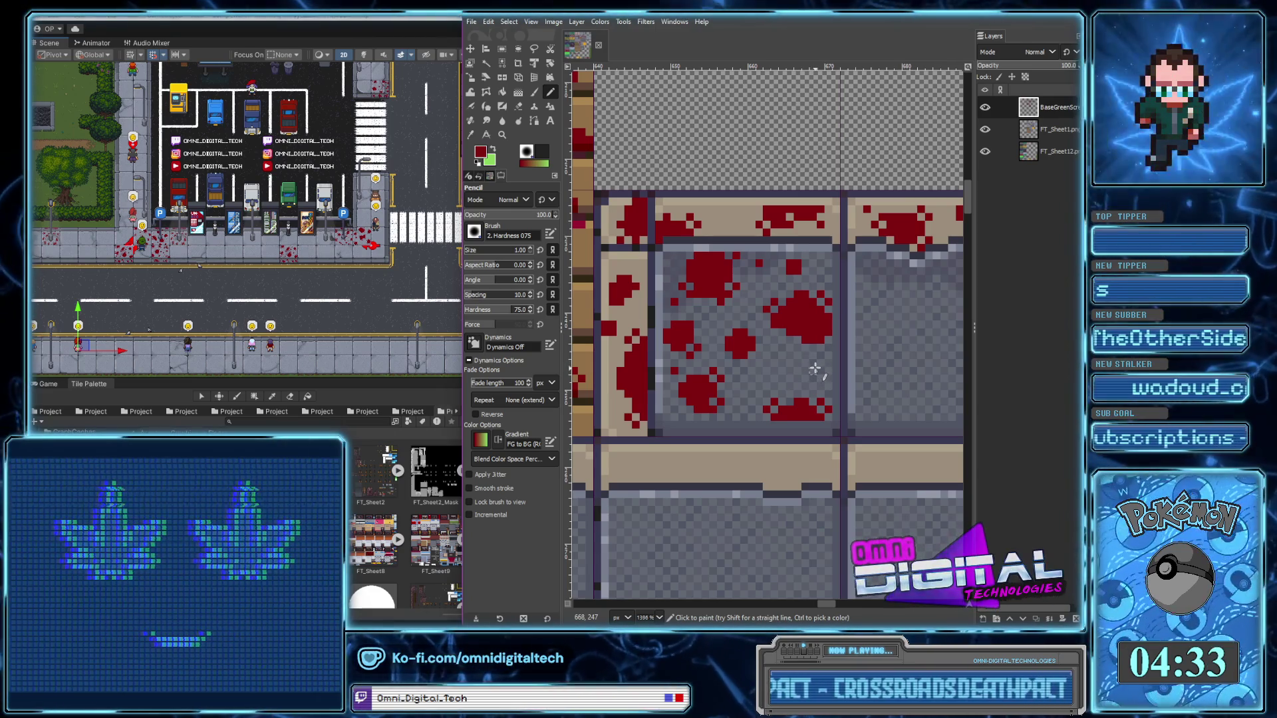
left_click(813, 363)
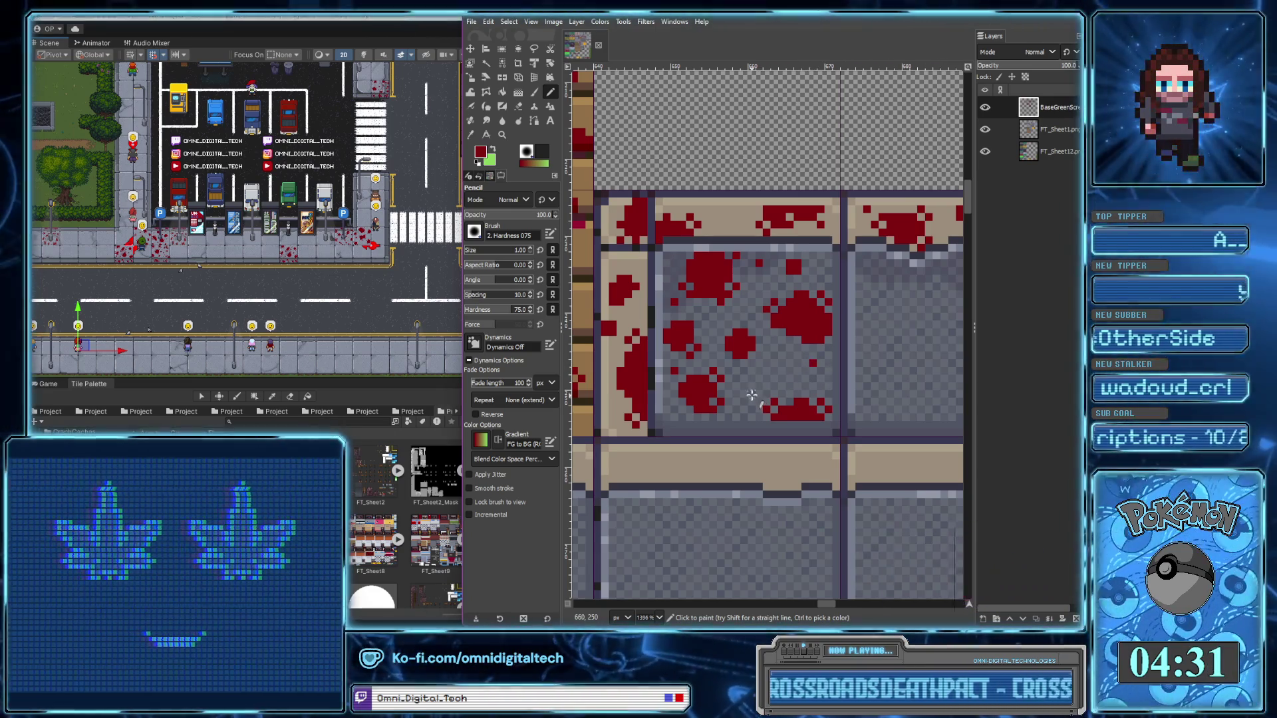
left_click(751, 393)
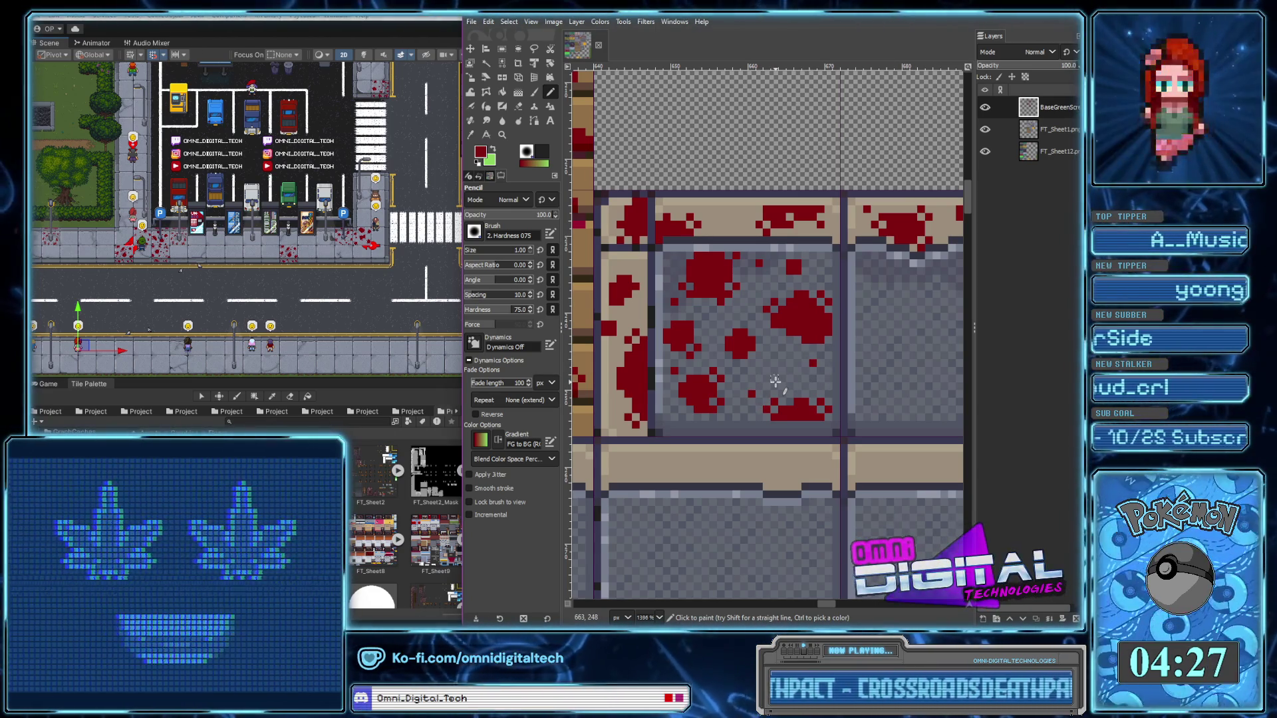
scroll(764, 345, "up", 2, "ctrl")
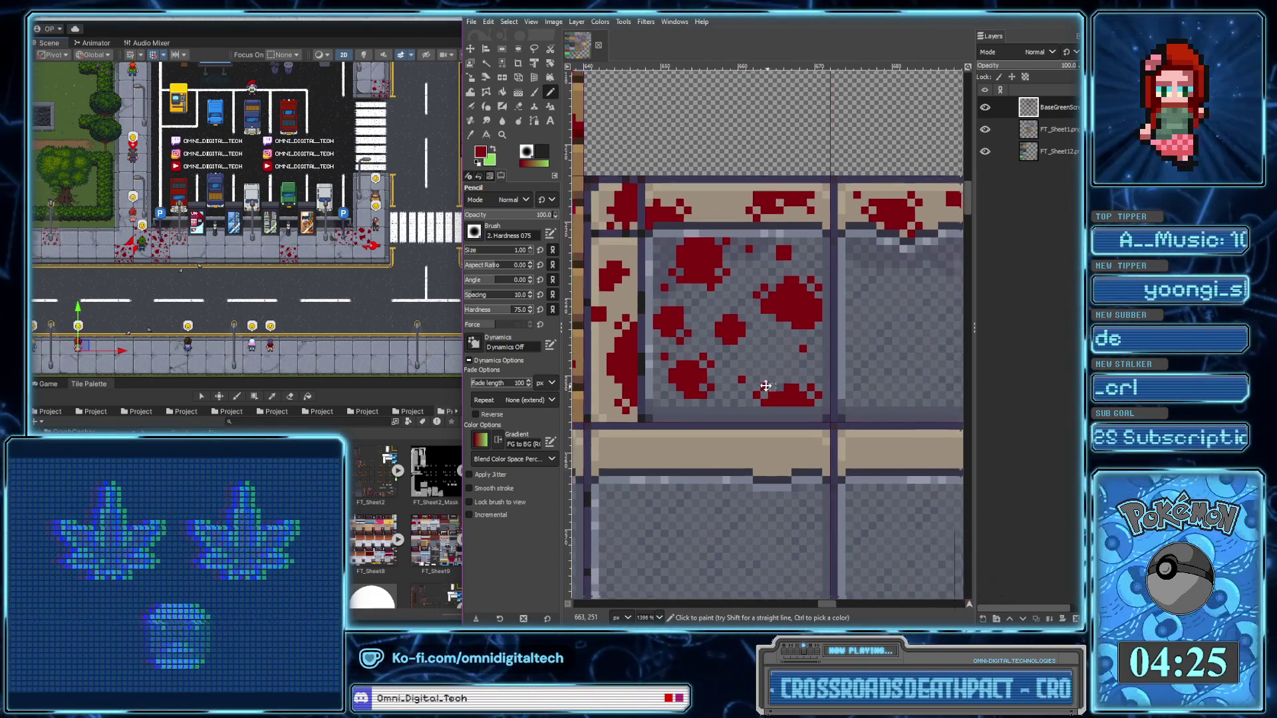
scroll(745, 307, "up", 3, "ctrl")
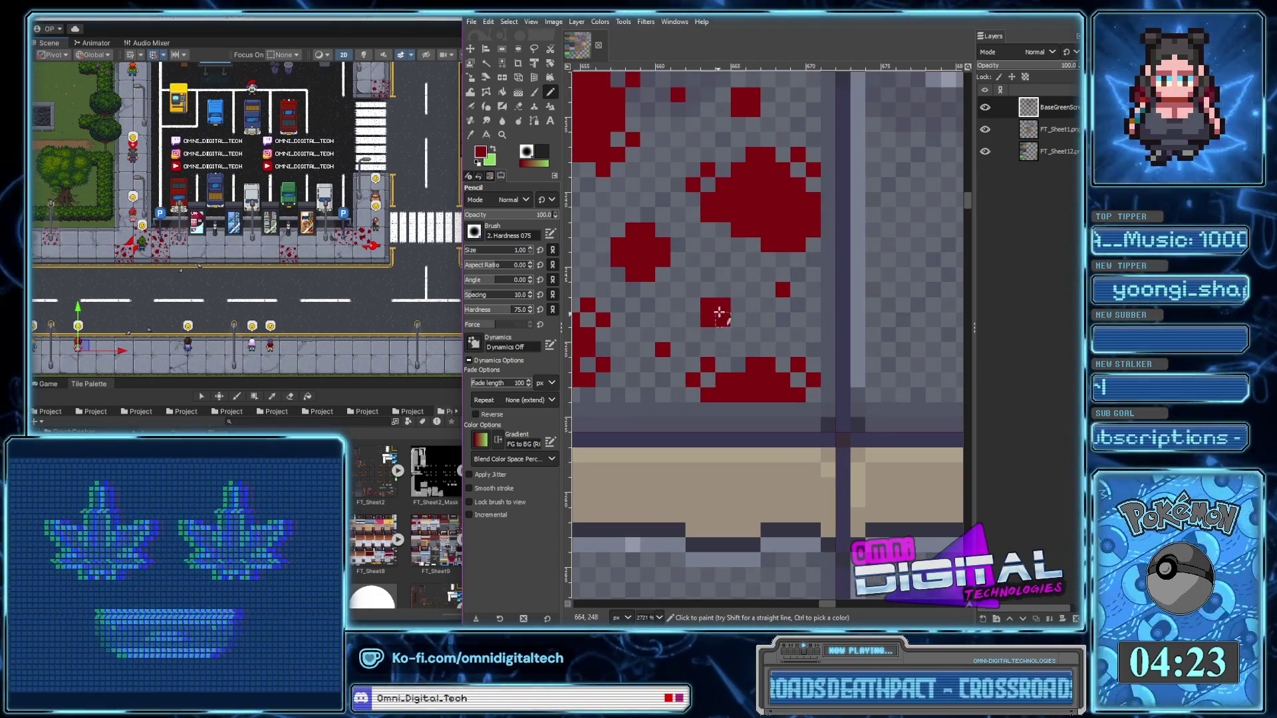
scroll(718, 316, "down", 5, "ctrl")
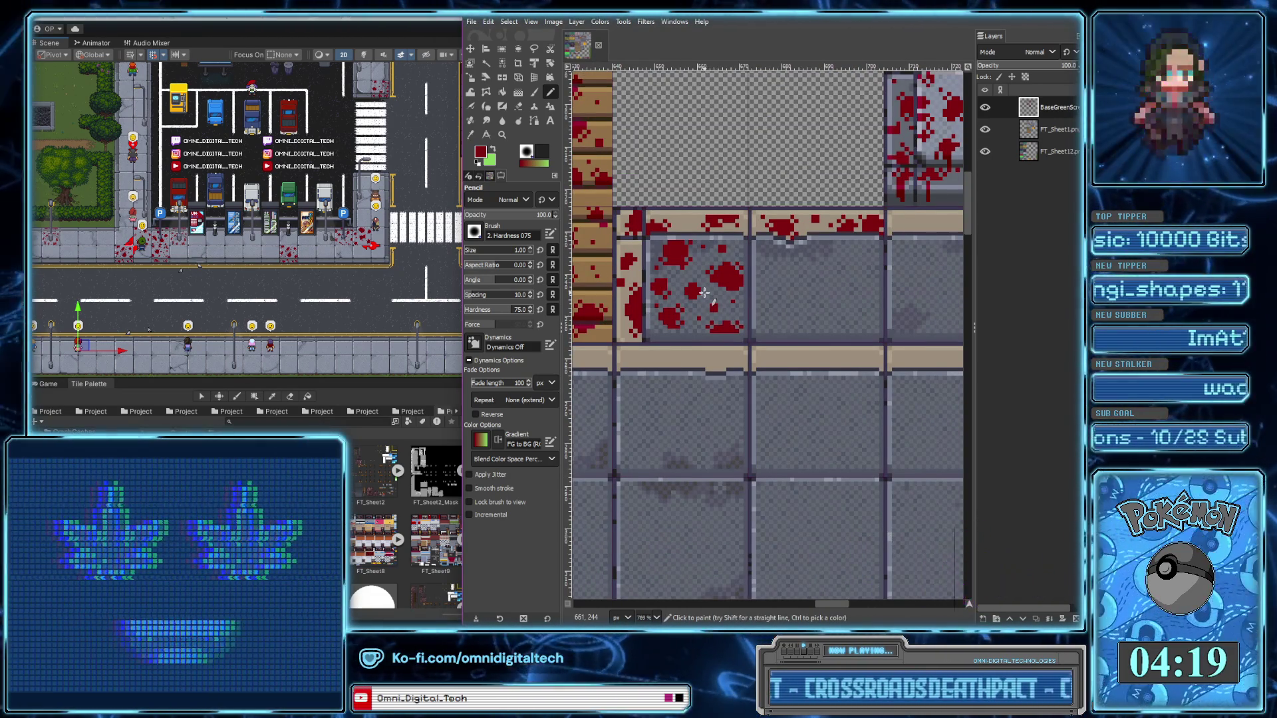
scroll(695, 307, "up", 4, "ctrl")
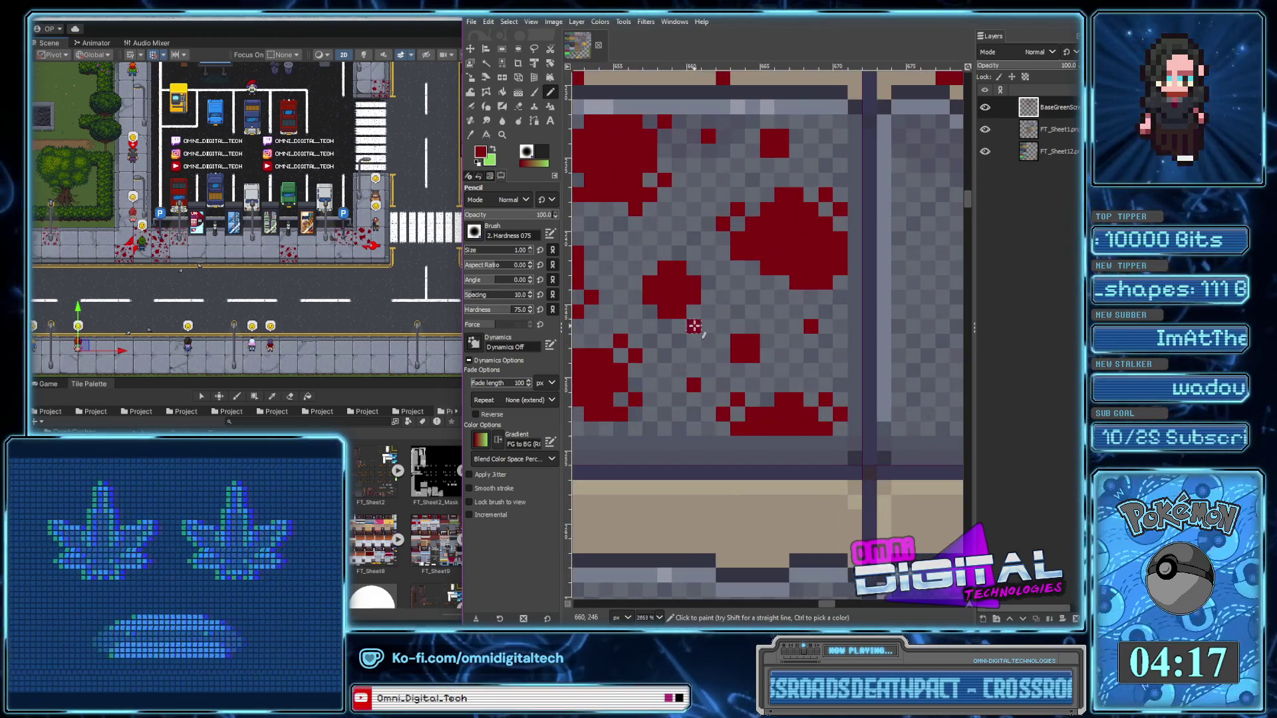
scroll(721, 273, "down", 5, "ctrl")
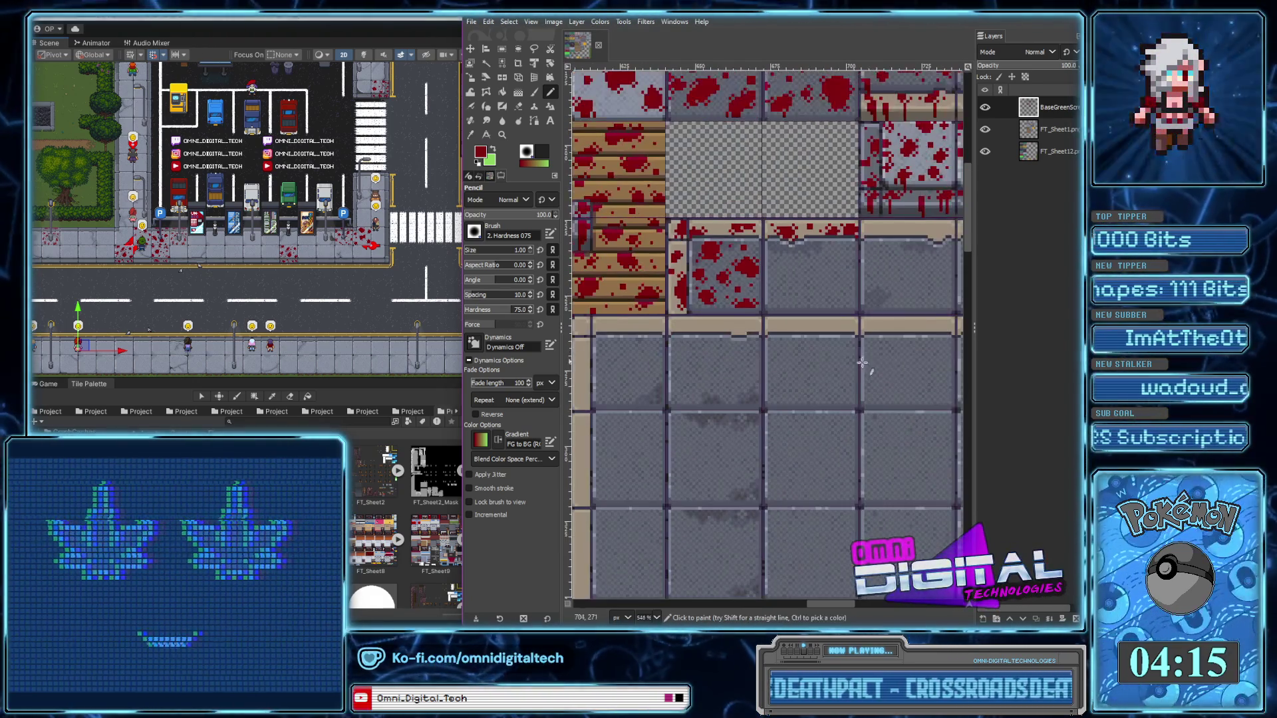
scroll(870, 352, "up", 5, "ctrl")
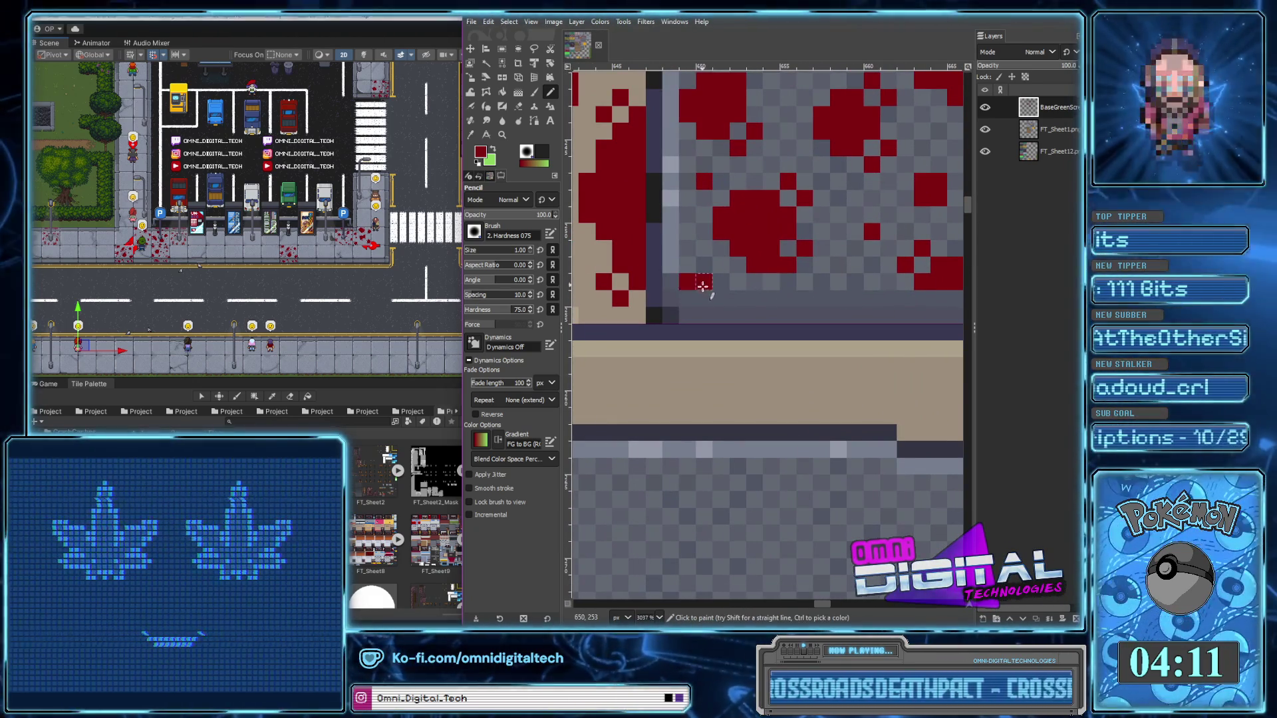
scroll(704, 285, "down", 5, "ctrl")
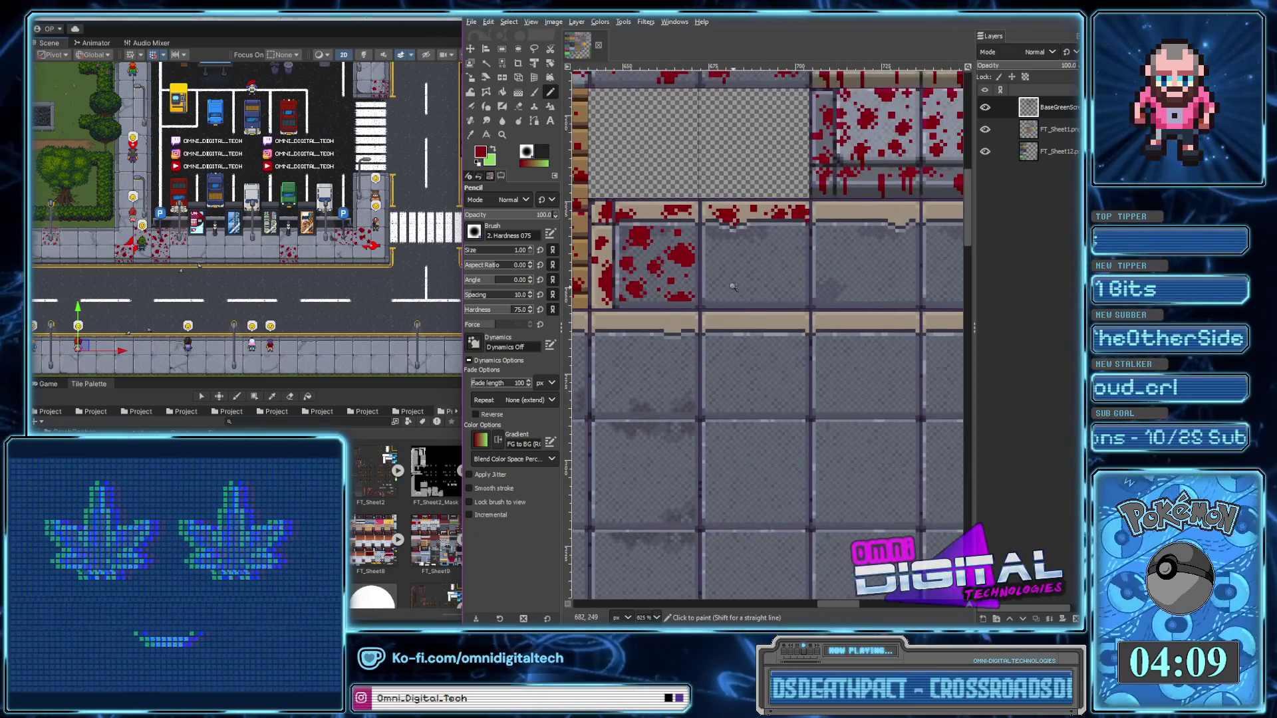
Paint a dark-red blood blob on the next grey tile and build up a patch lower down
scroll(770, 242, "up", 2, "ctrl")
left_click_drag(683, 275, 721, 264)
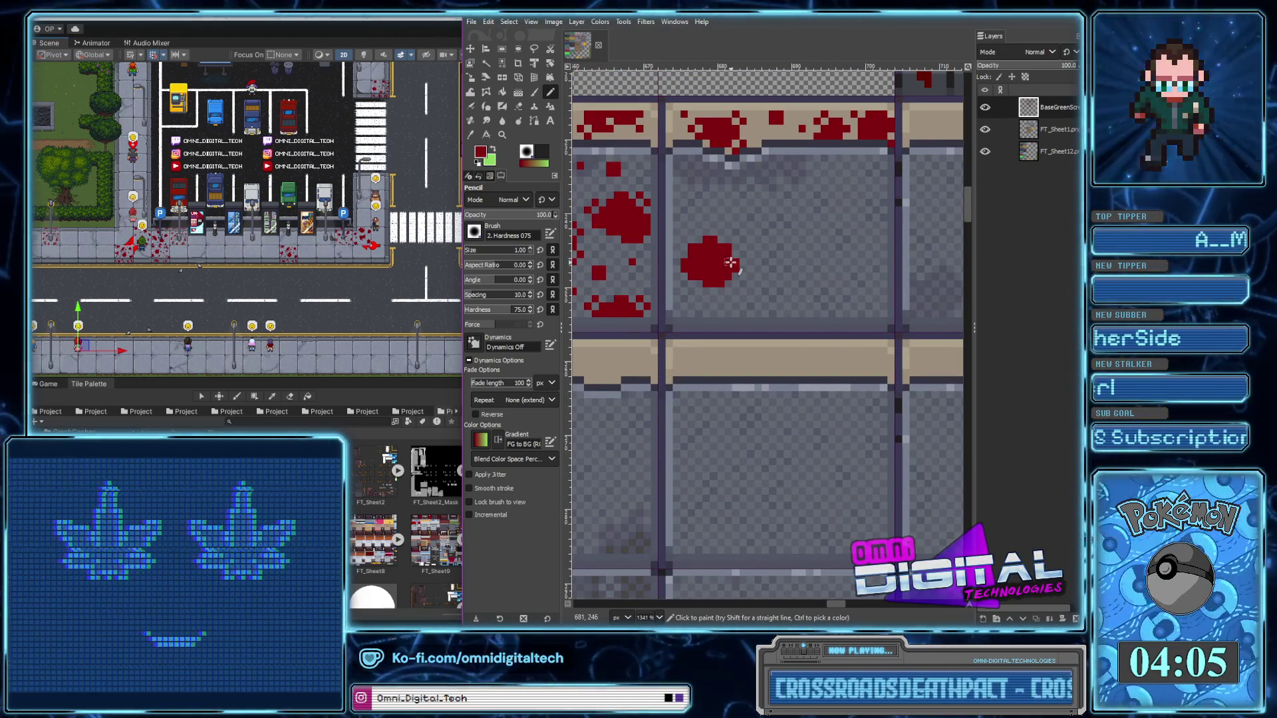
left_click_drag(808, 296, 818, 307)
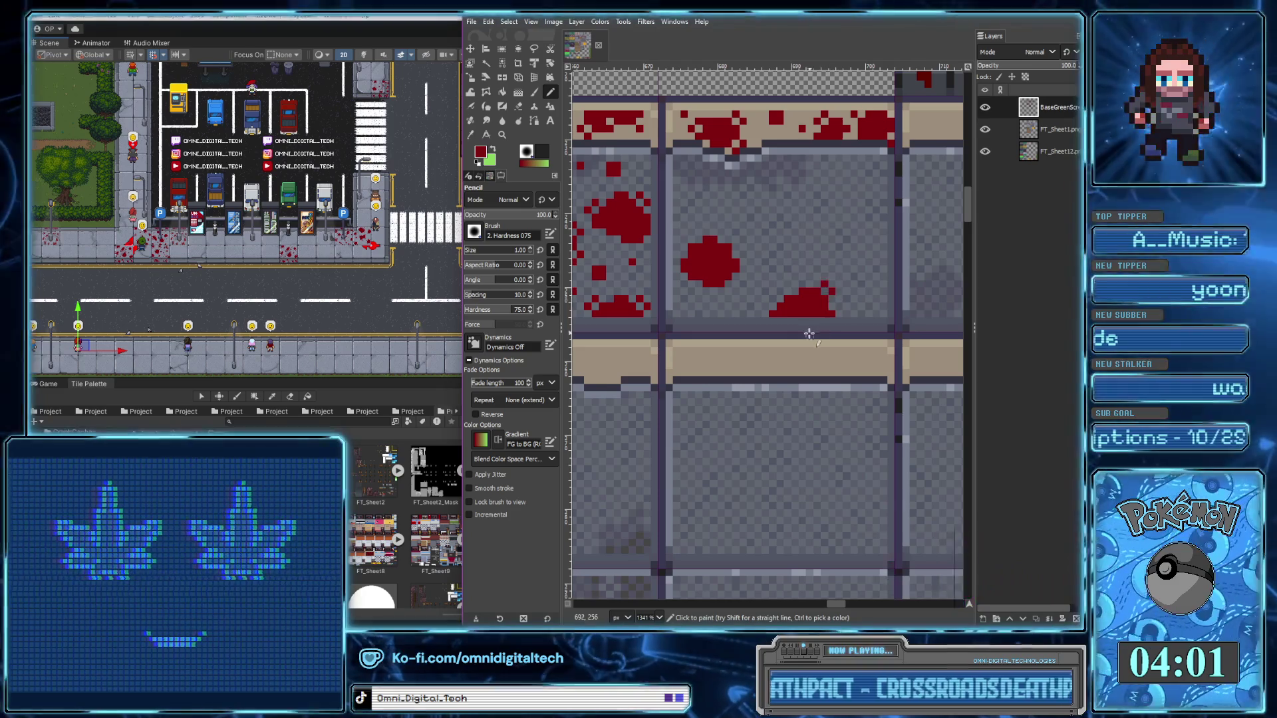
left_click_drag(780, 291, 772, 298)
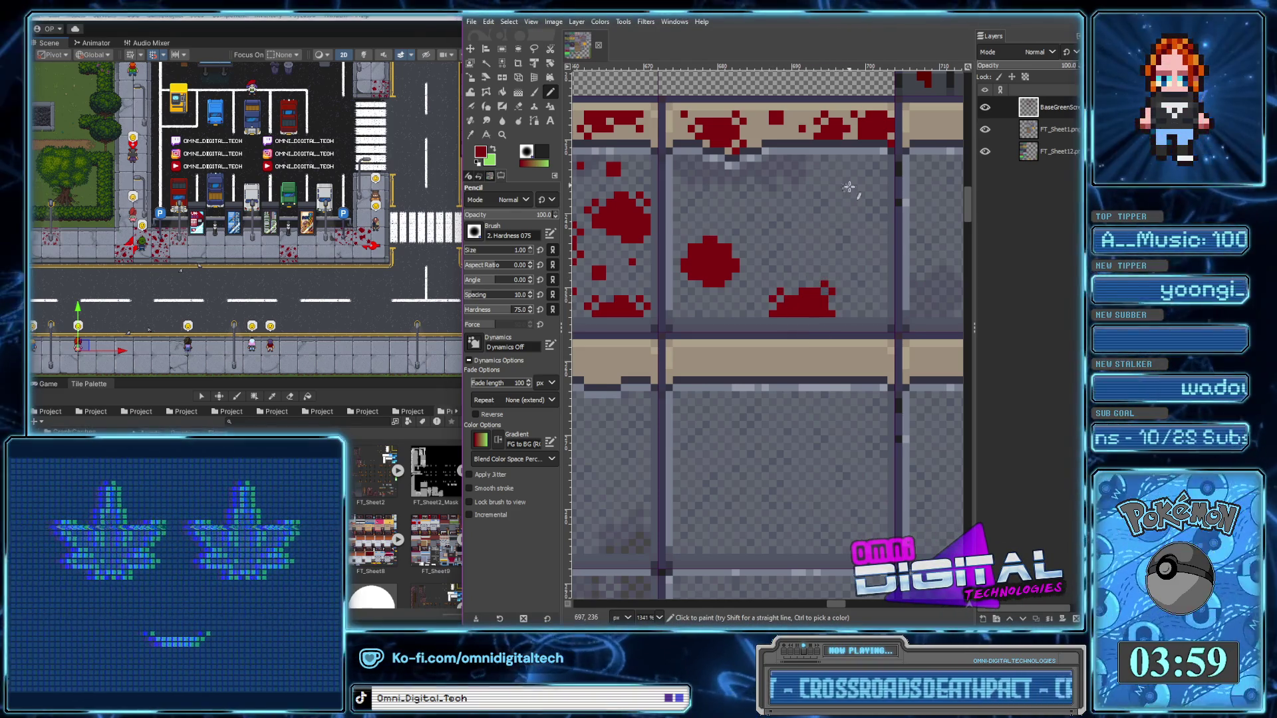
mouse_move(845, 164)
left_mouse_down()
mouse_move(868, 198)
mouse_move(850, 188)
left_mouse_up()
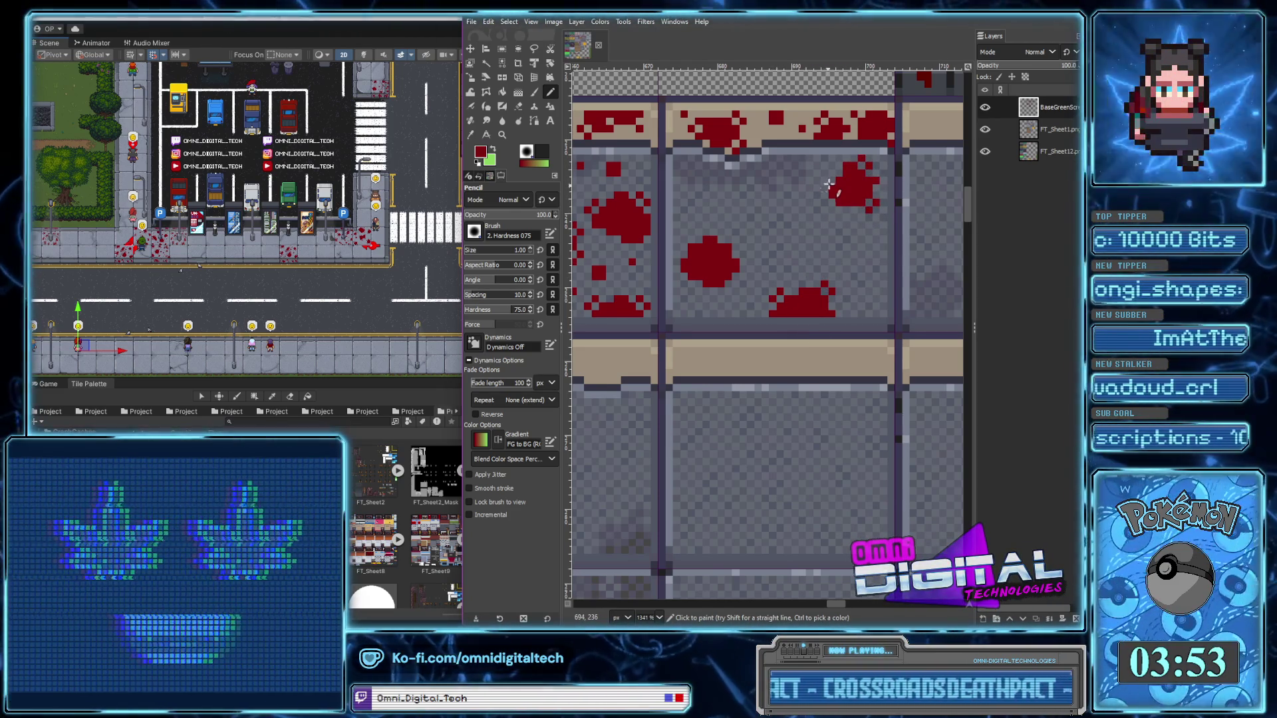
Add a single red droplet and a small blood blob to the tile
scroll(727, 220, "right", 2)
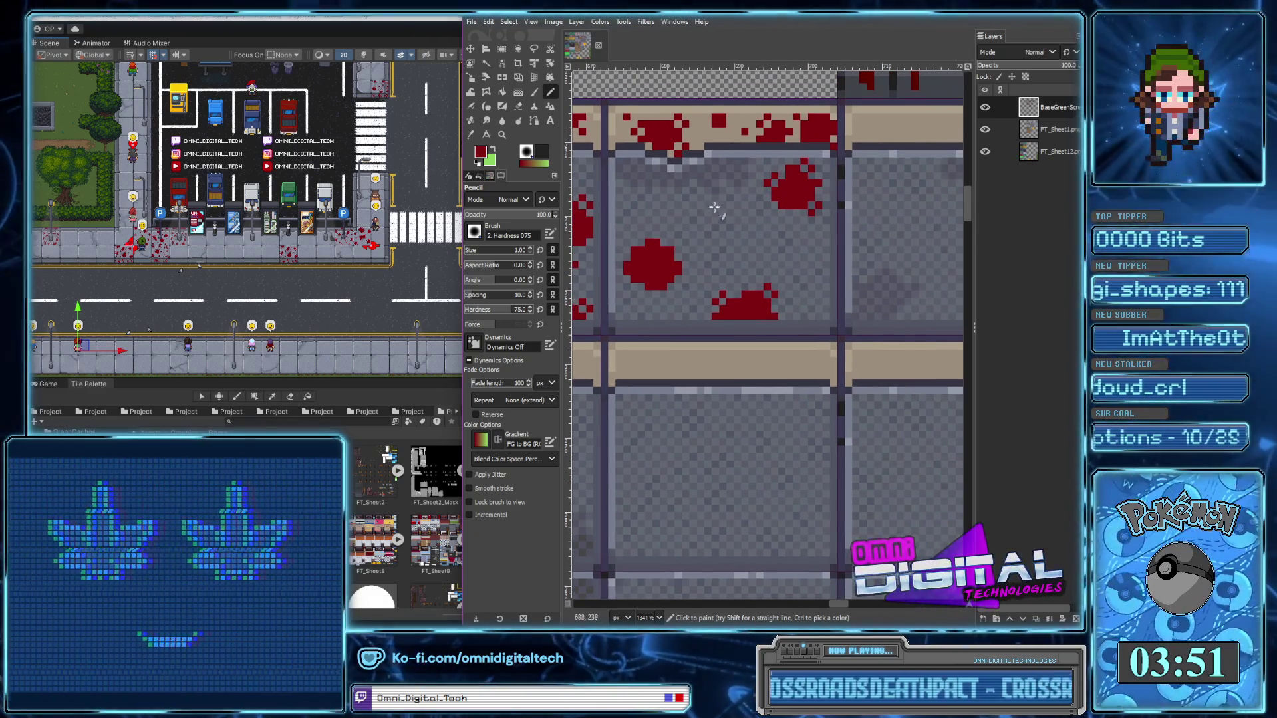
scroll(728, 220, "up", 2)
scroll(738, 238, "left", 1)
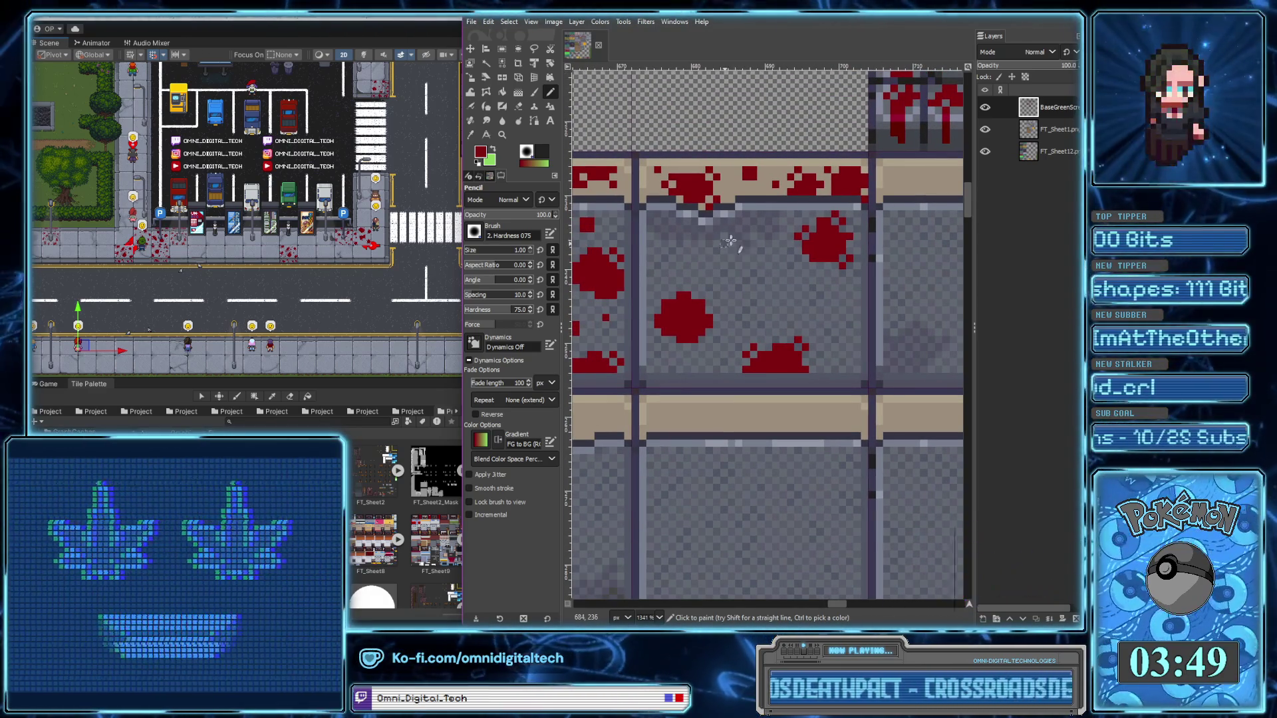
left_click(742, 232)
mouse_move(672, 227)
left_mouse_down()
mouse_move(685, 241)
mouse_move(663, 227)
left_mouse_up()
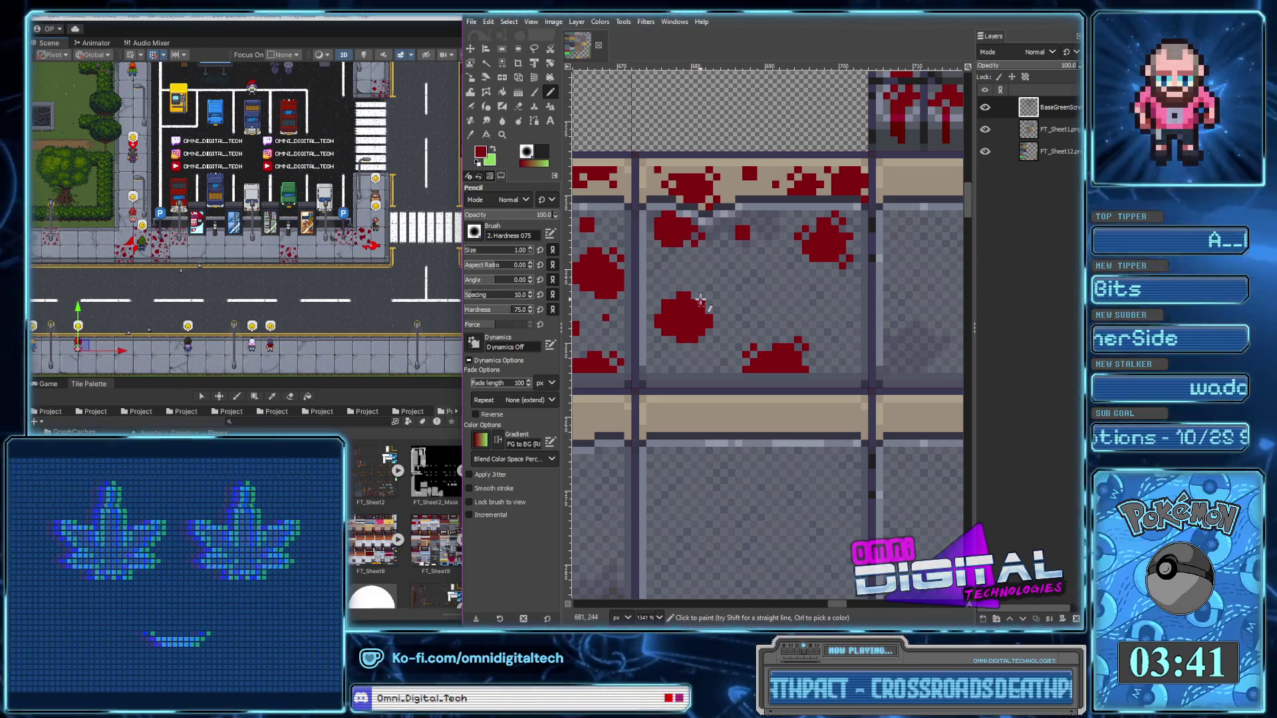
Draw a wide blood smear across the tile and fill it solid red
mouse_move(765, 297)
left_mouse_down()
mouse_move(821, 293)
mouse_move(860, 311)
left_mouse_up()
left_click_drag(764, 300, 850, 321)
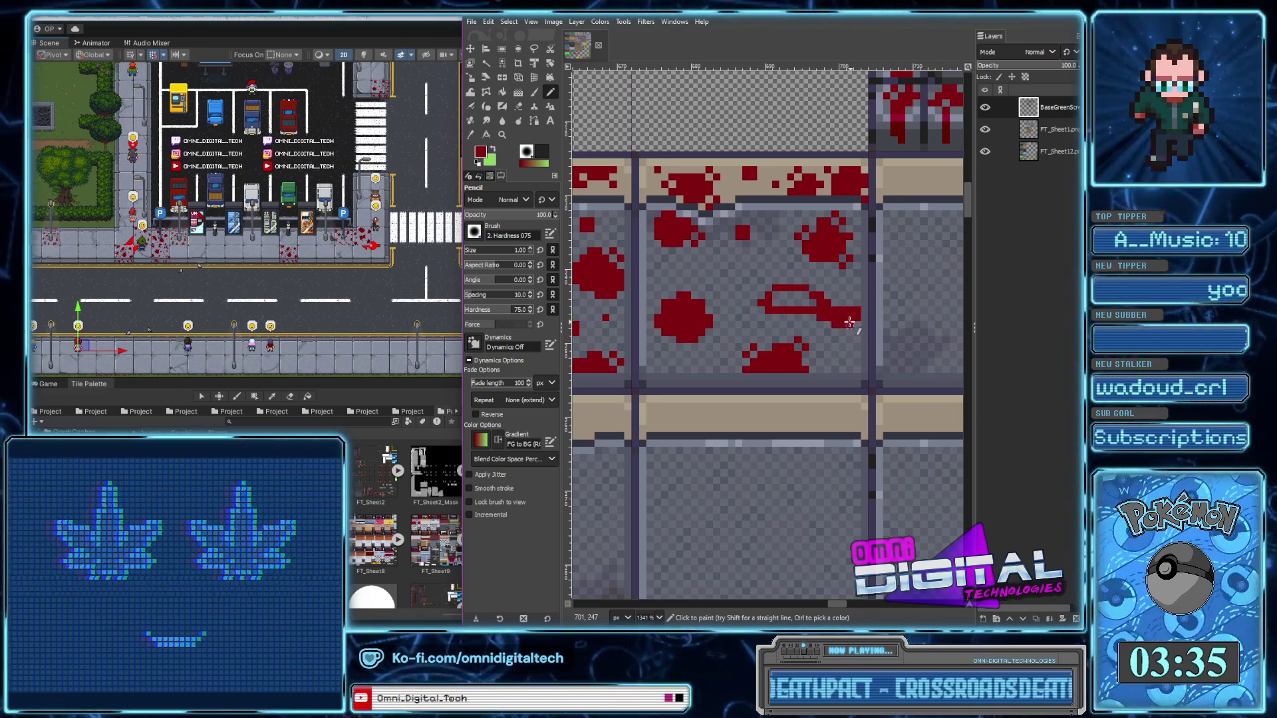
left_click_drag(850, 321, 781, 293)
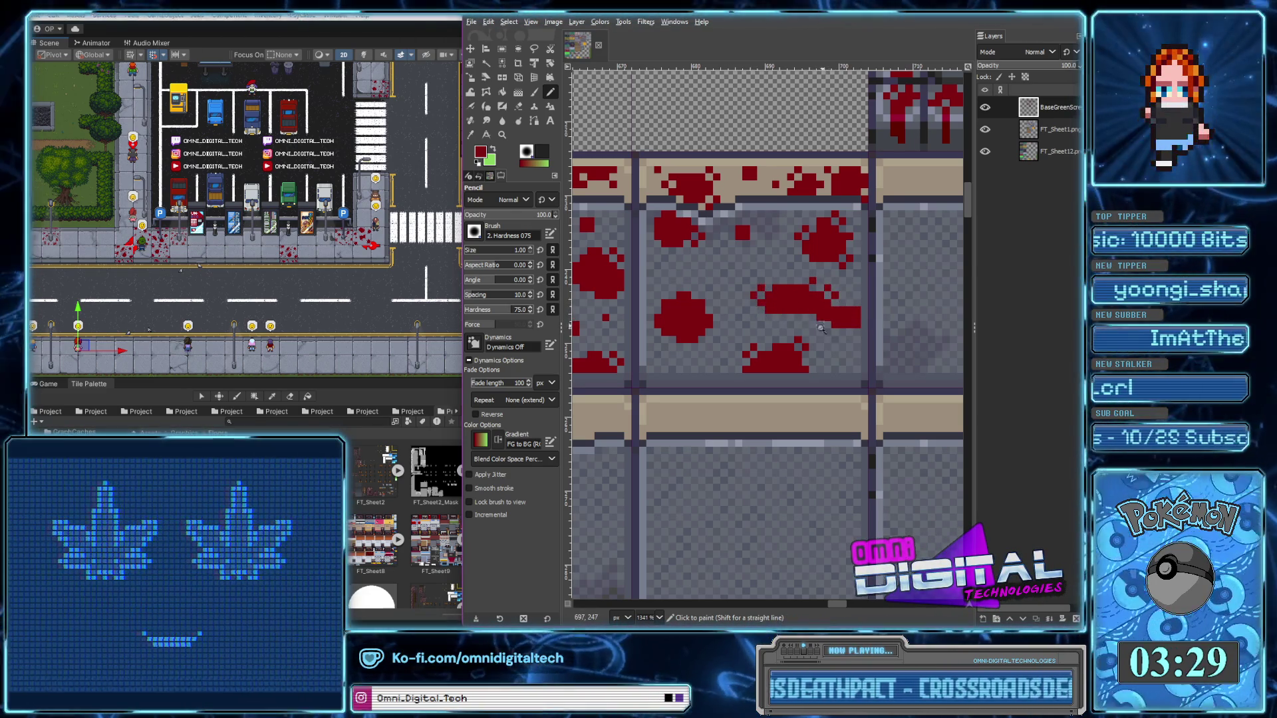
scroll(823, 326, "down", 2)
scroll(818, 315, "up", 4)
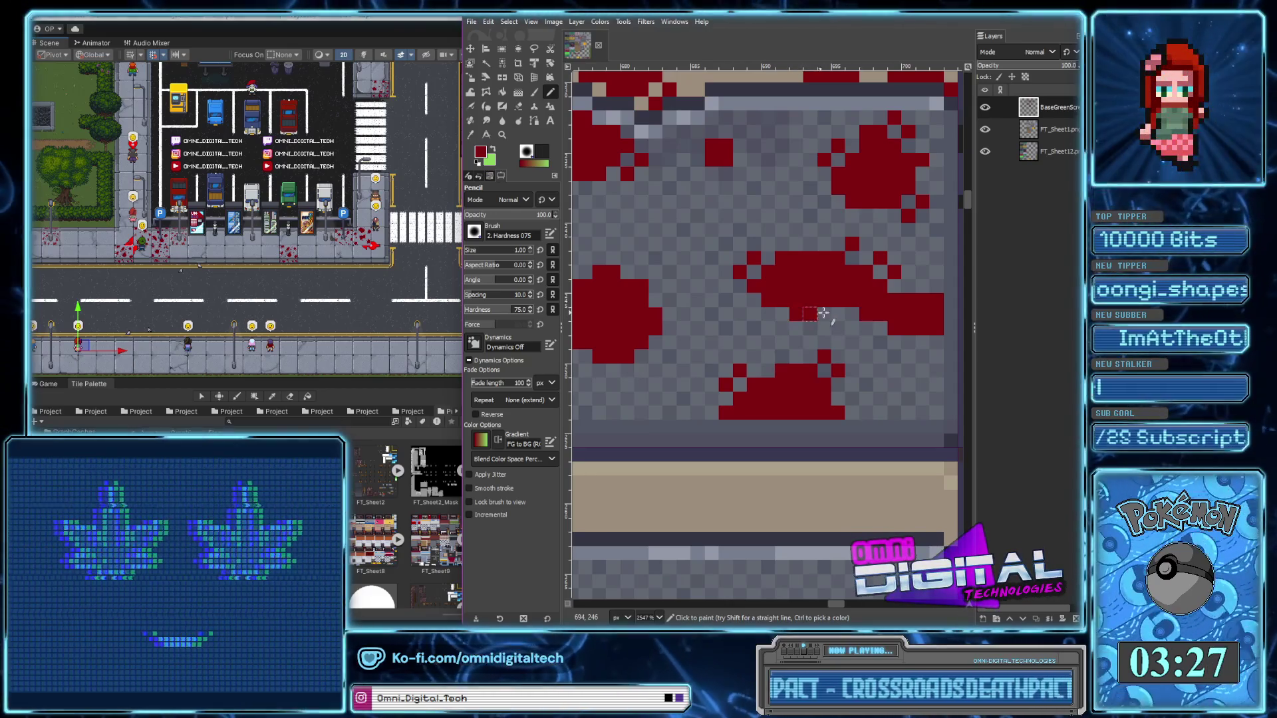
left_click(782, 314)
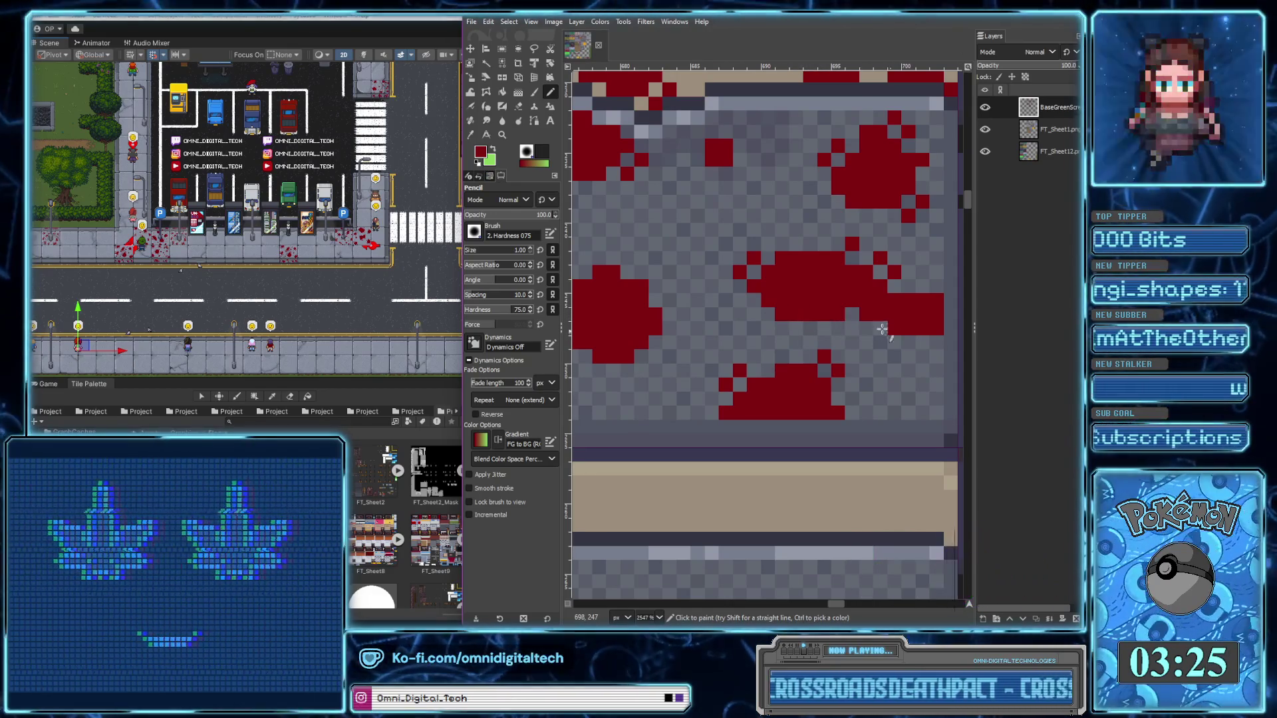
Dot a few extra red droplets around the small blob and lower edge, then zoom out
scroll(884, 335, "down", 2)
scroll(888, 352, "down", 2)
scroll(903, 326, "up", 2)
scroll(903, 326, "up", 1)
left_click(763, 263)
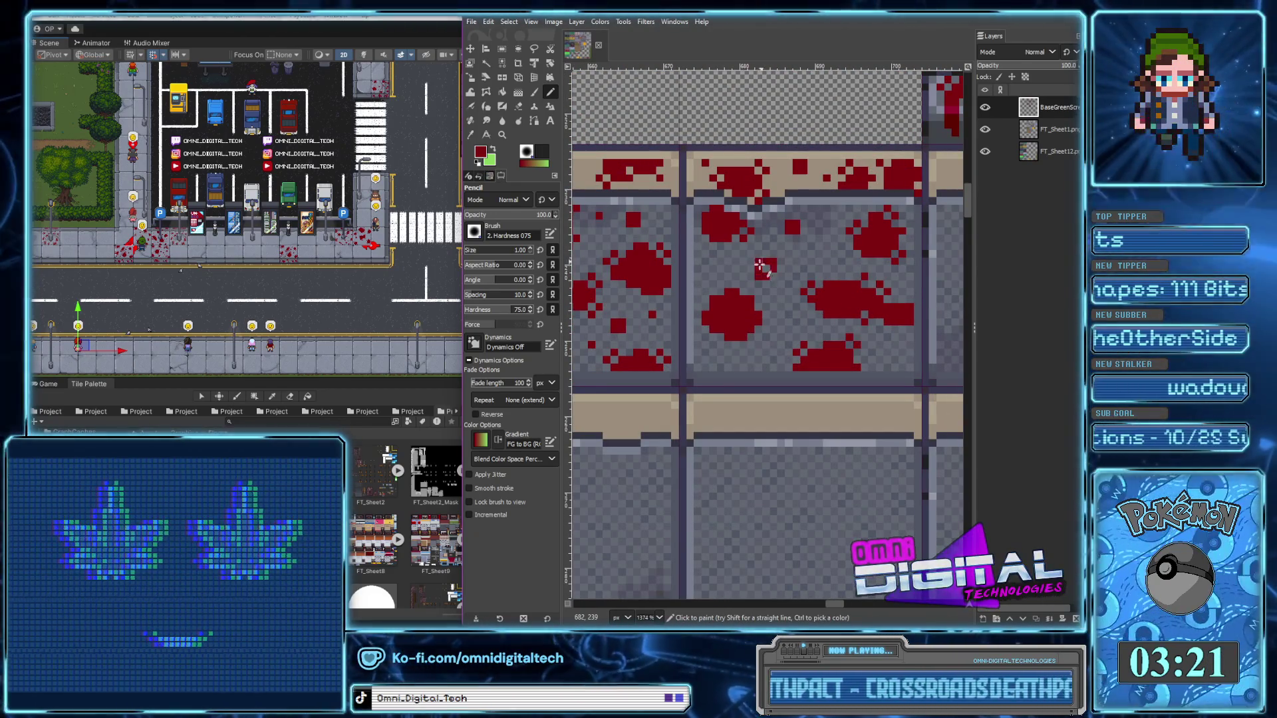
left_click(753, 257)
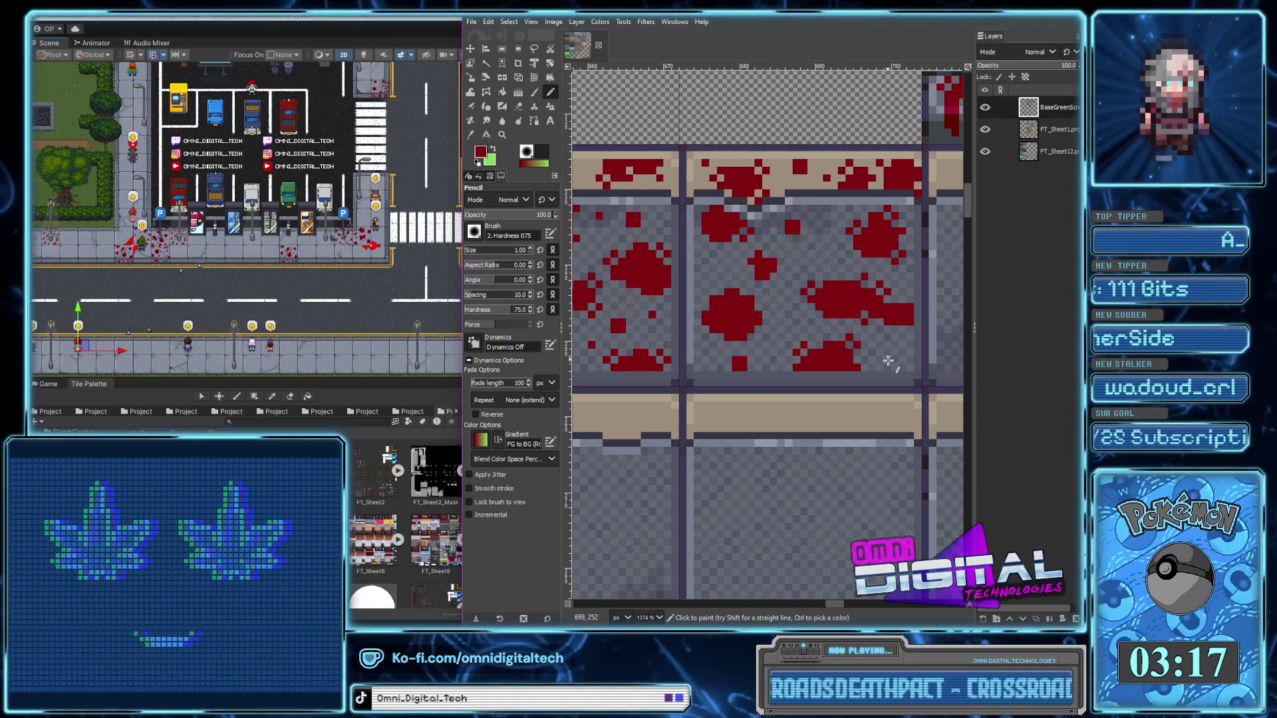
left_click(897, 346)
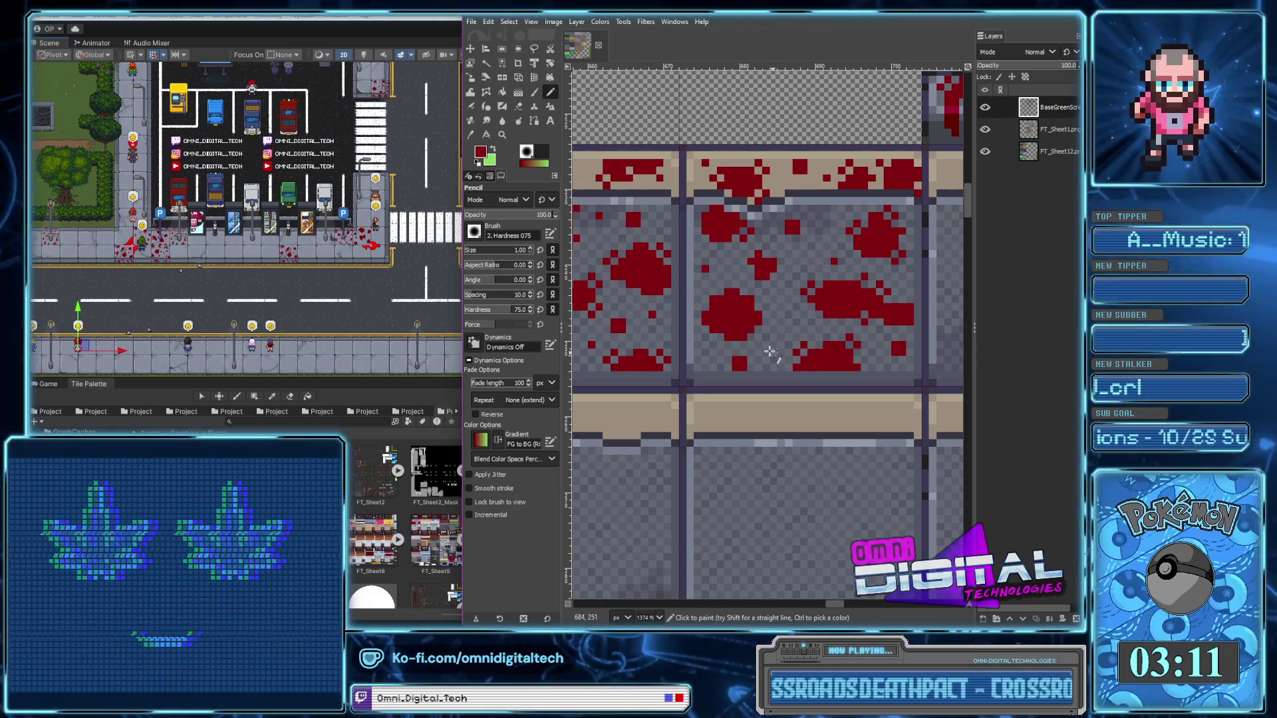
scroll(771, 359, "down", 3)
scroll(758, 372, "down", 2)
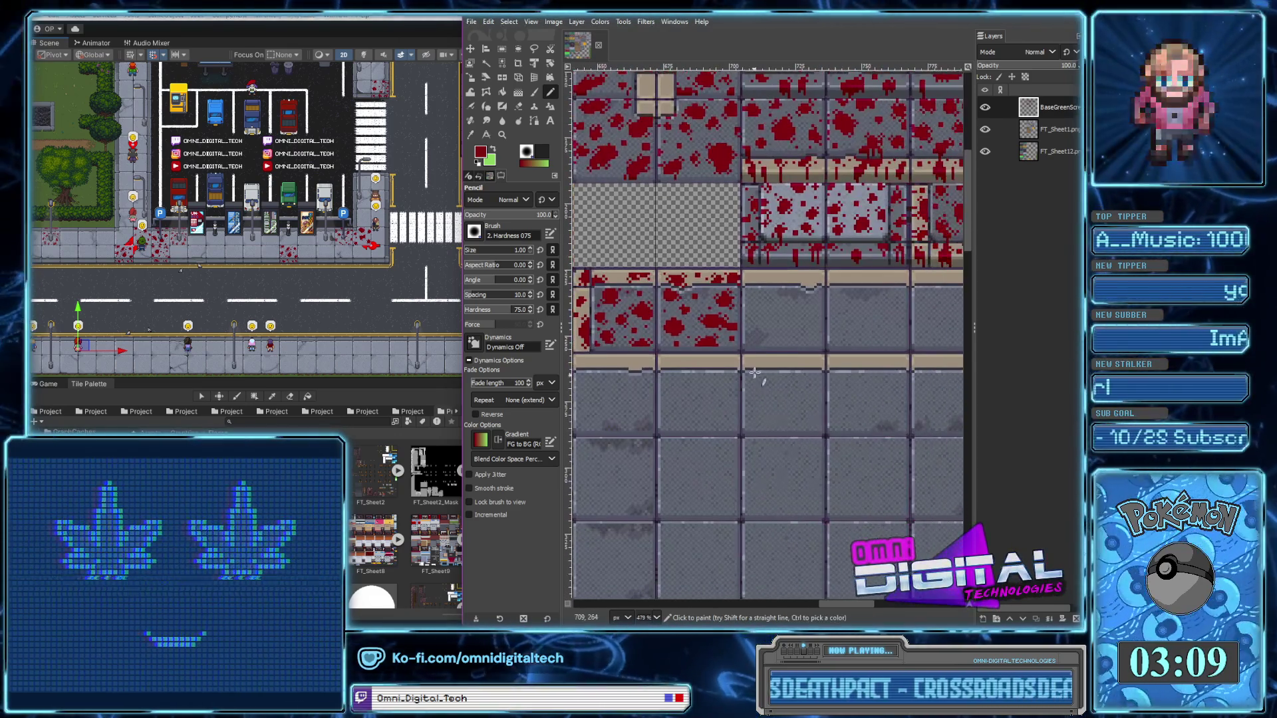
Paint a small blood streak low on the tile and enlarge the blob near its top
scroll(753, 377, "up", 3)
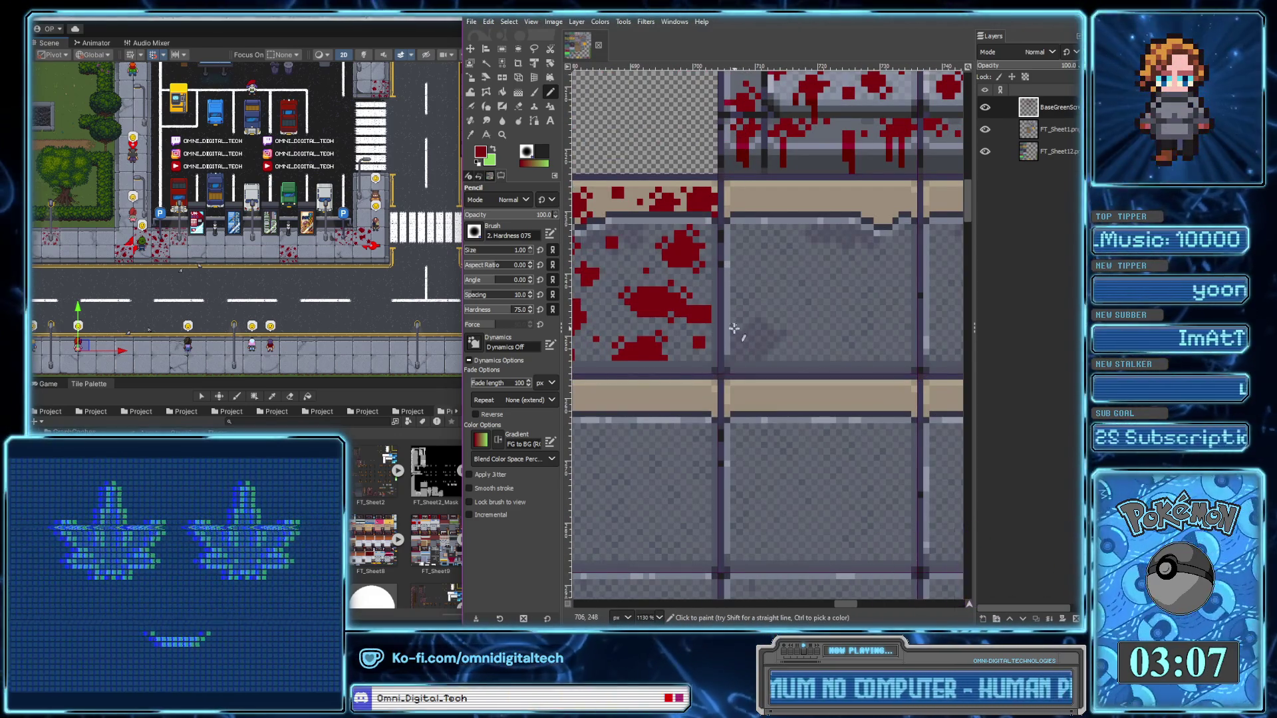
mouse_move(756, 310)
left_mouse_down()
mouse_move(733, 323)
mouse_move(775, 302)
left_mouse_up()
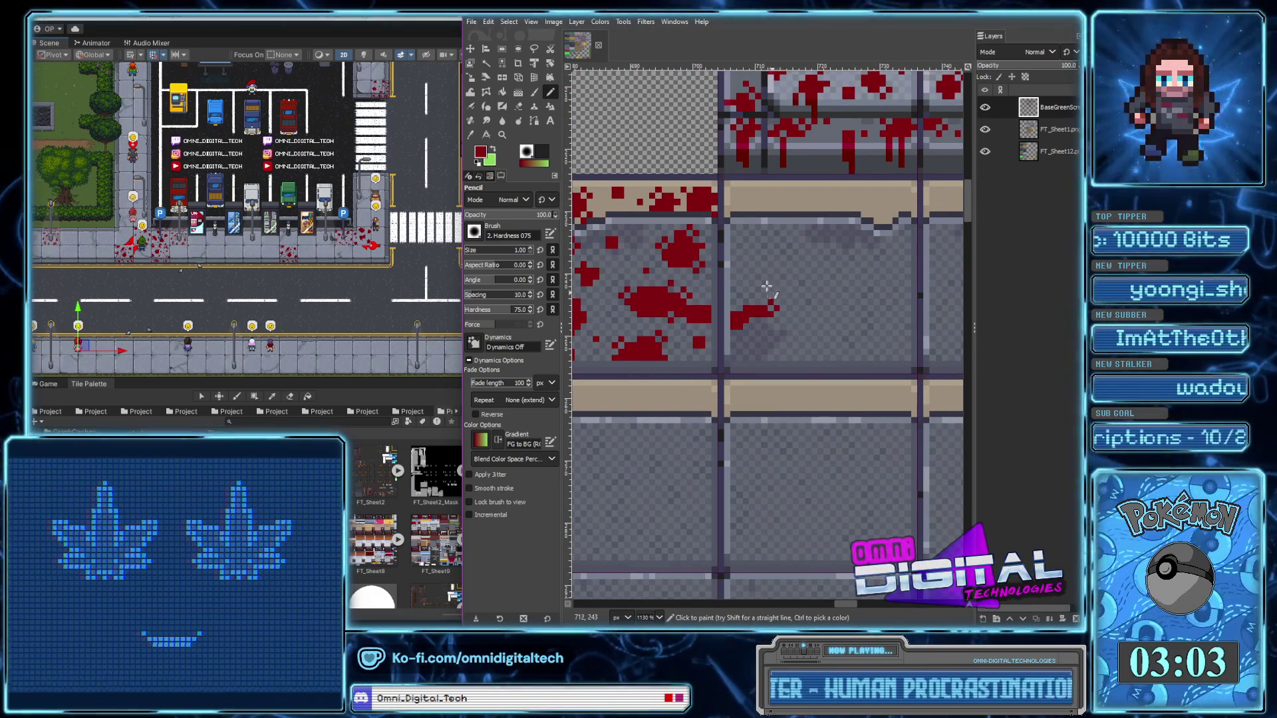
left_click_drag(748, 232, 750, 239)
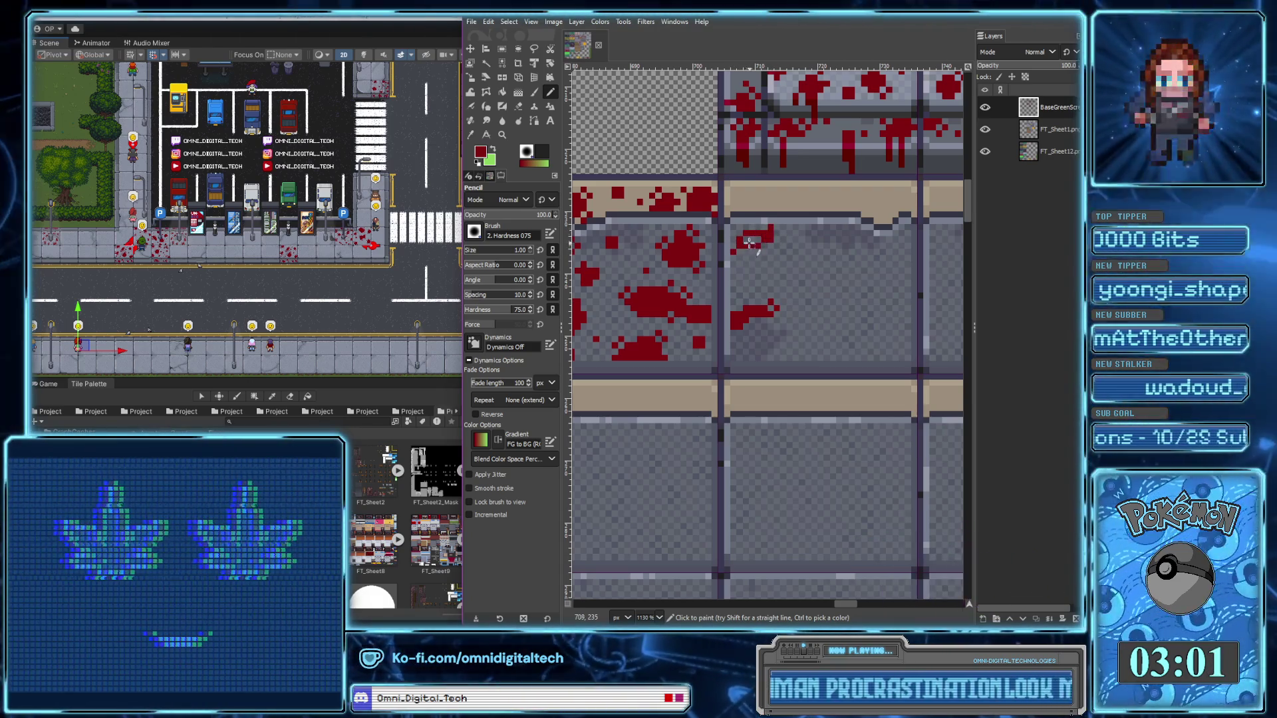
left_click(771, 251)
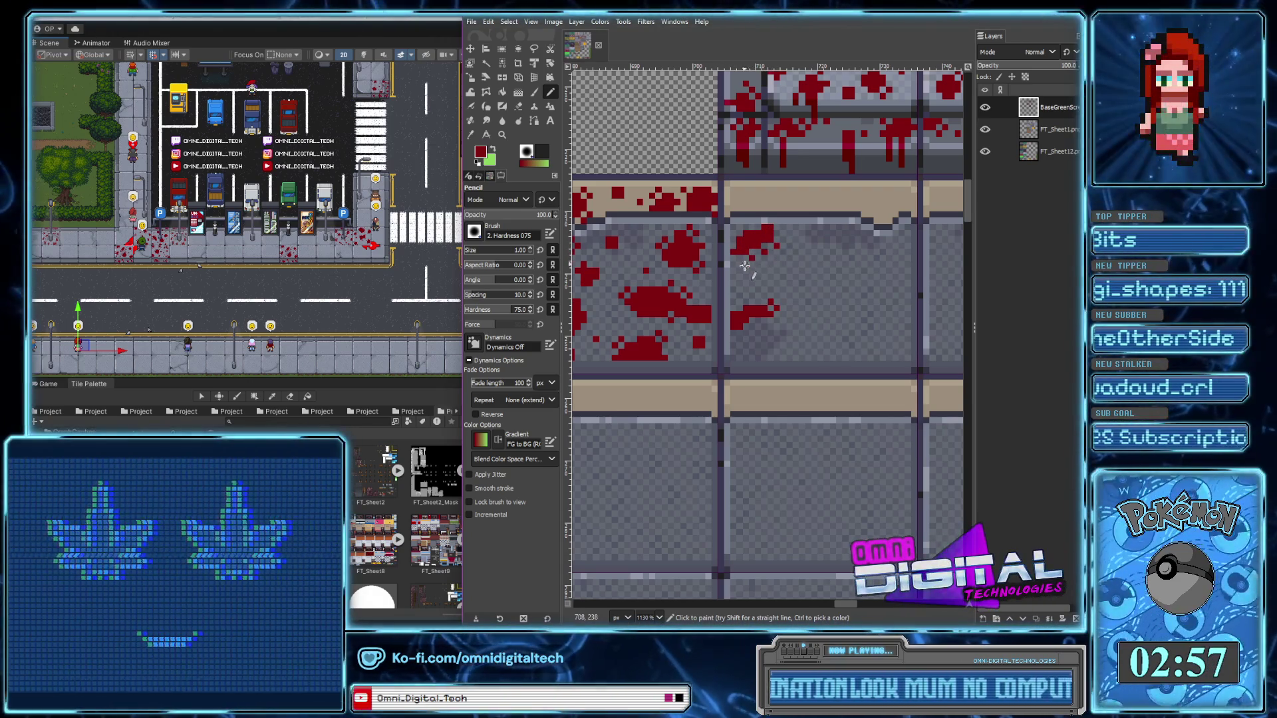
left_click(758, 308)
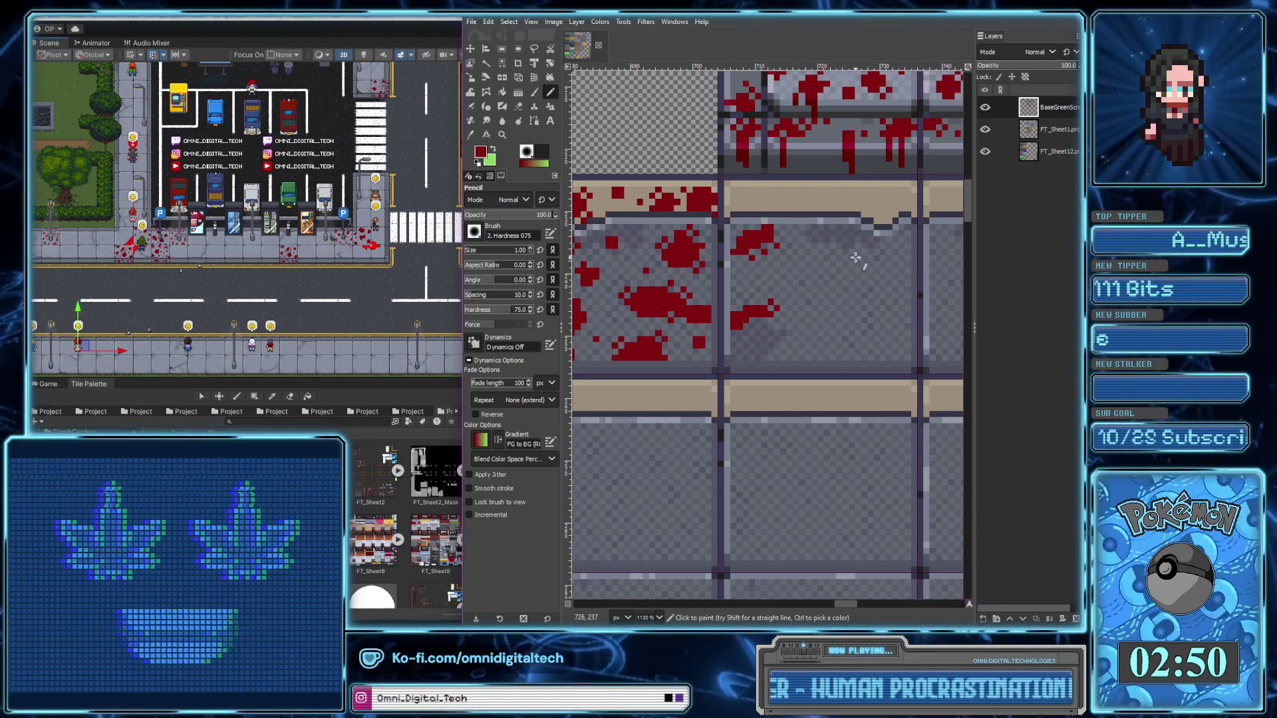
Paint a dark-red blood splash near the top of the plain tile
left_click_drag(849, 274, 808, 286)
scroll(808, 285, "up", 3)
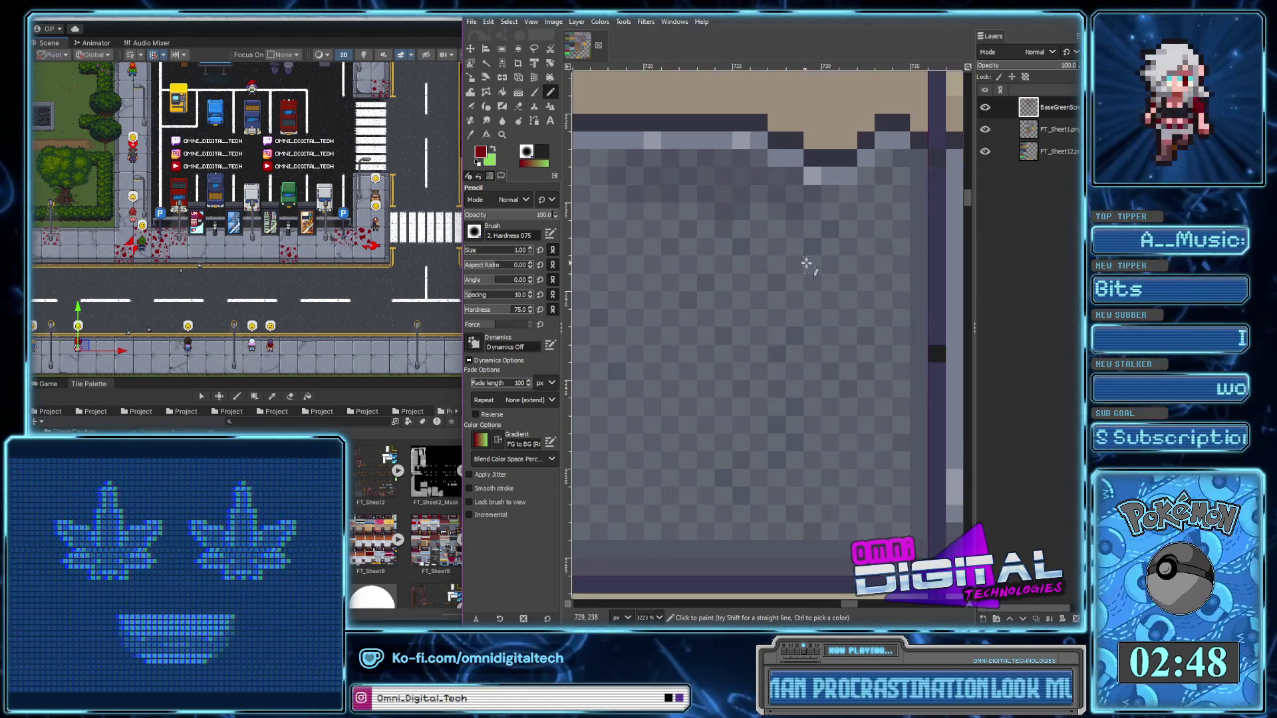
mouse_move(848, 211)
left_mouse_down()
mouse_move(865, 194)
mouse_move(887, 200)
mouse_move(881, 229)
mouse_move(861, 228)
left_mouse_up()
left_click(899, 229)
left_click(830, 229)
left_click(848, 246)
Paint a curved blood blob, fill its hole, and roughen its top-right and lower-left edges
scroll(866, 232, "down", 4)
scroll(851, 279, "up", 3)
scroll(851, 293, "up", 1)
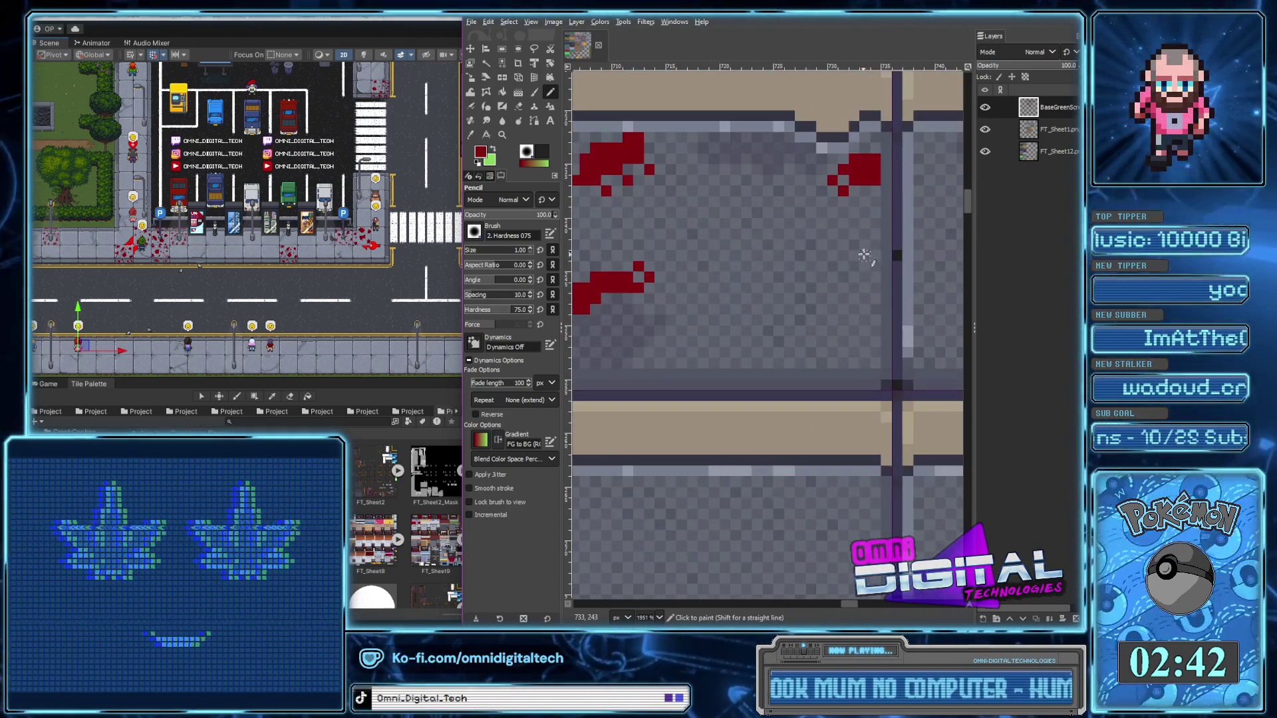
mouse_move(779, 309)
left_mouse_down()
mouse_move(841, 299)
mouse_move(791, 319)
mouse_move(815, 278)
left_mouse_up()
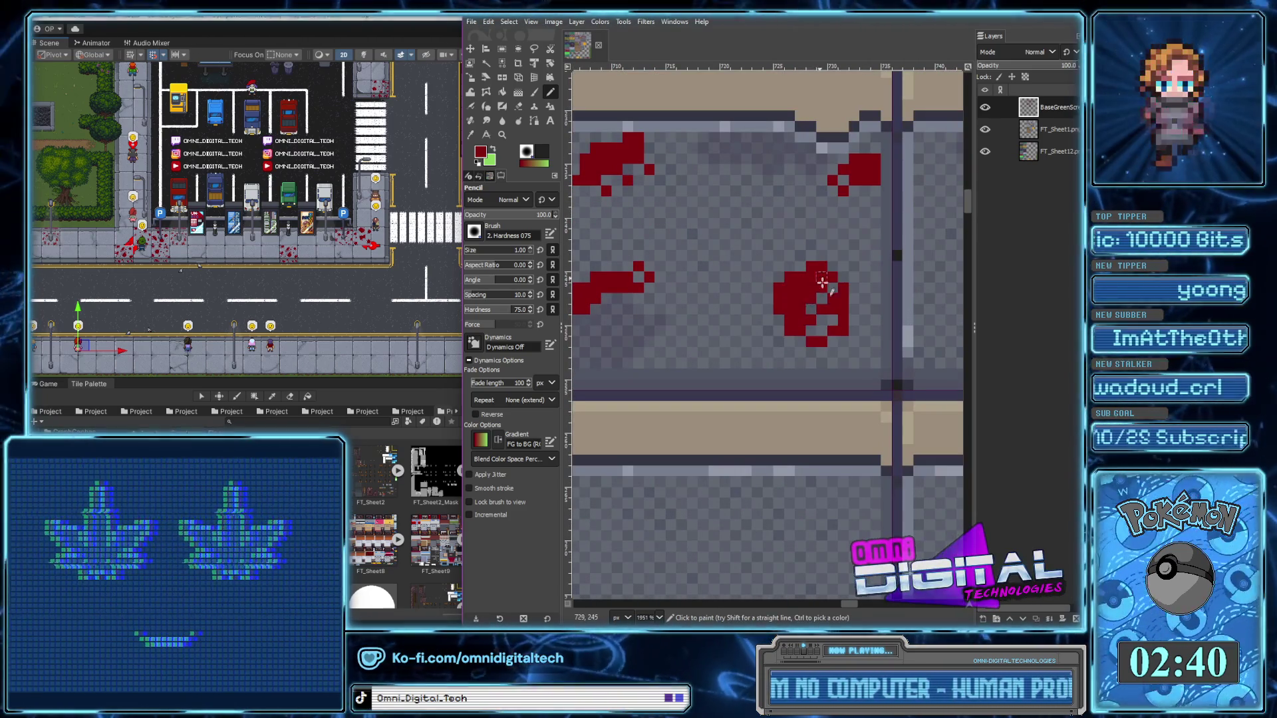
left_click_drag(815, 324, 823, 294)
left_click(832, 256)
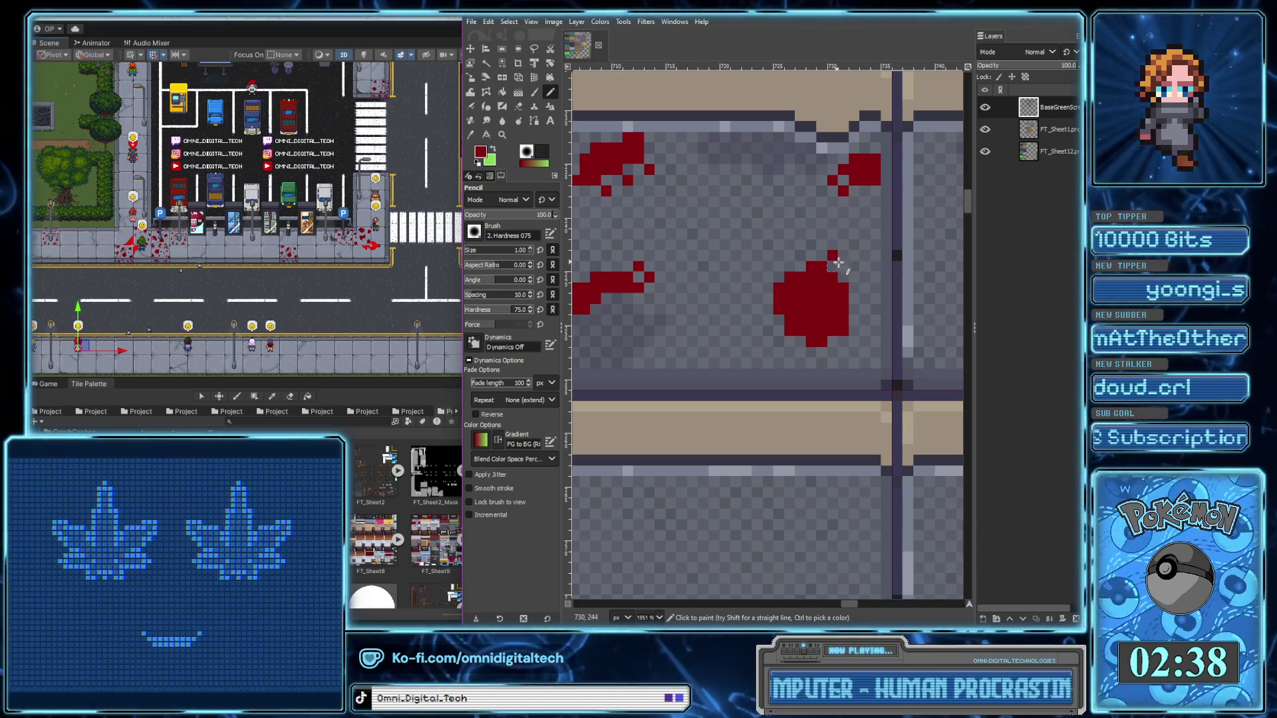
left_click(842, 266)
left_click(853, 277)
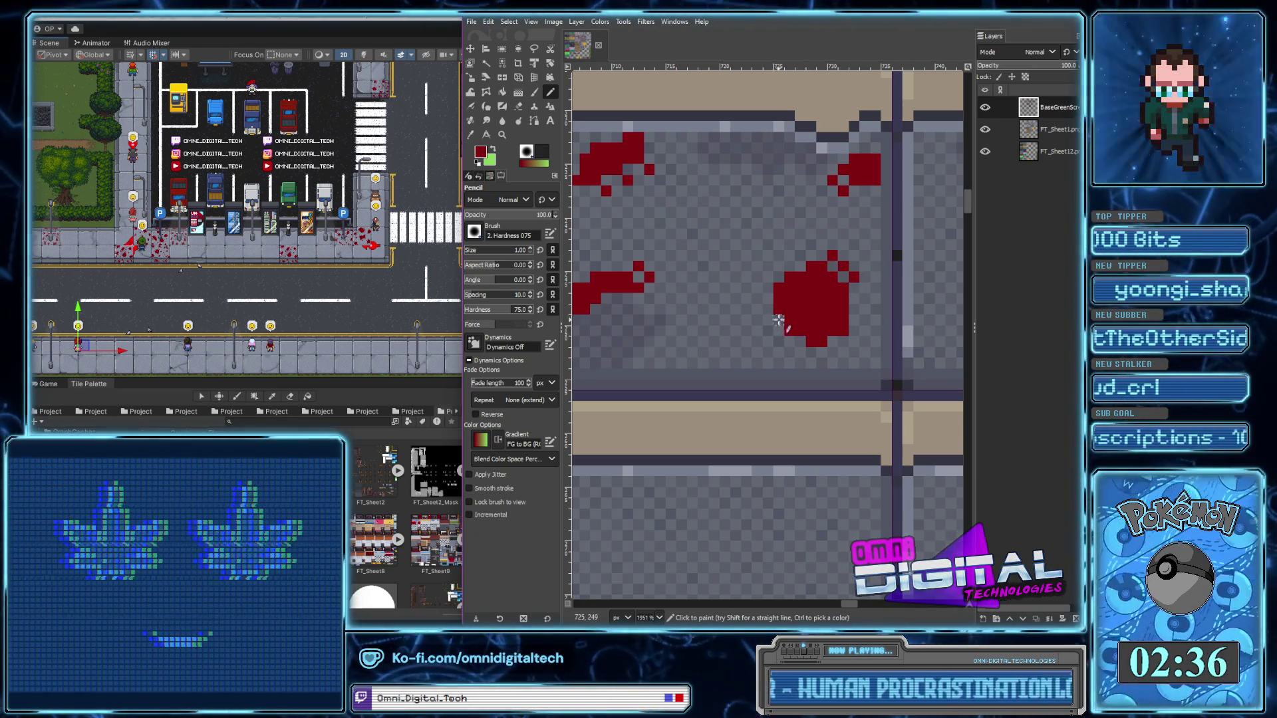
left_click(767, 331)
left_click(778, 341)
Paint another blood blob lower on the tile, ringed by four stray droplets
scroll(798, 336, "left", 1)
scroll(825, 332, "left", 2)
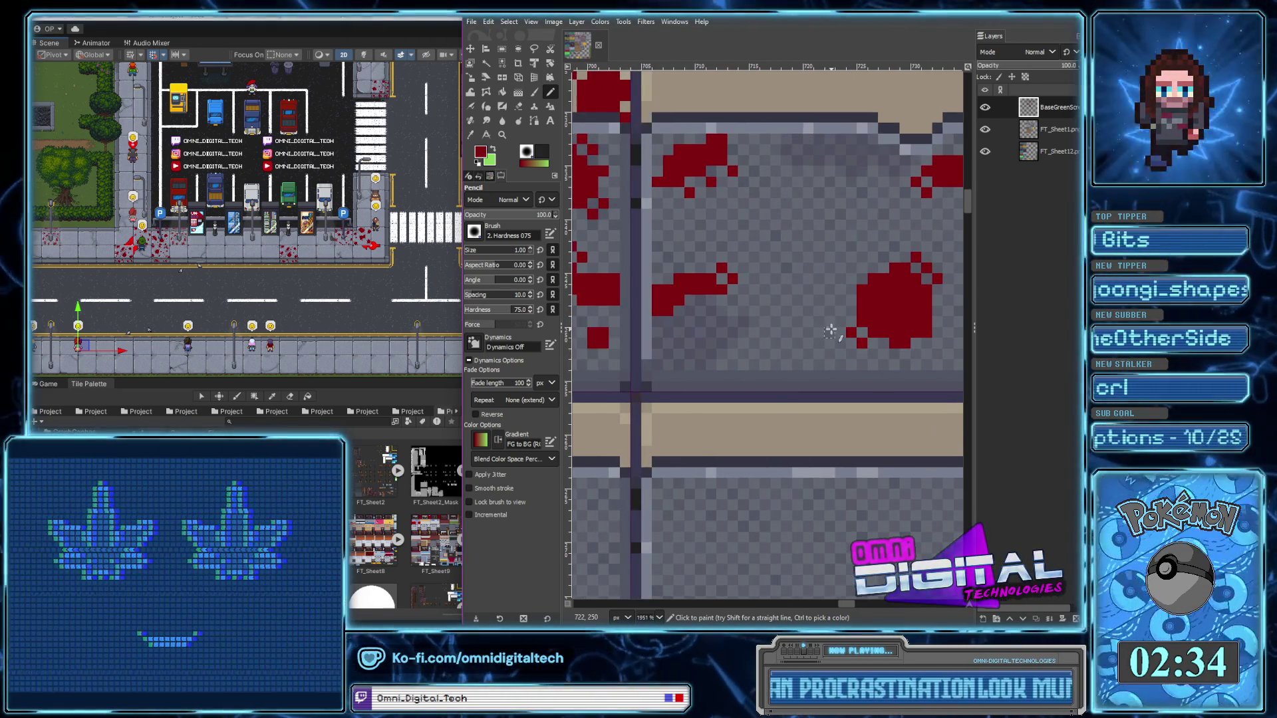
mouse_move(764, 345)
left_mouse_down()
mouse_move(788, 331)
mouse_move(755, 364)
left_mouse_up()
left_click(744, 343)
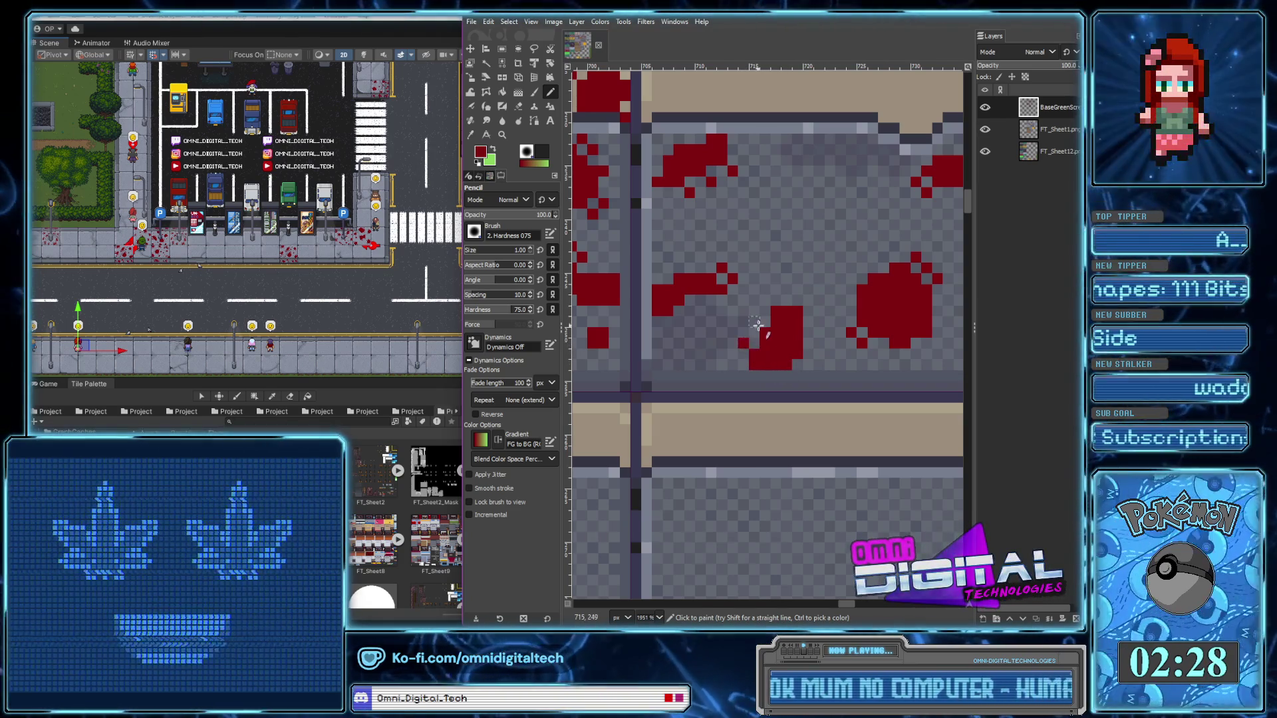
left_click(765, 301)
left_click(808, 301)
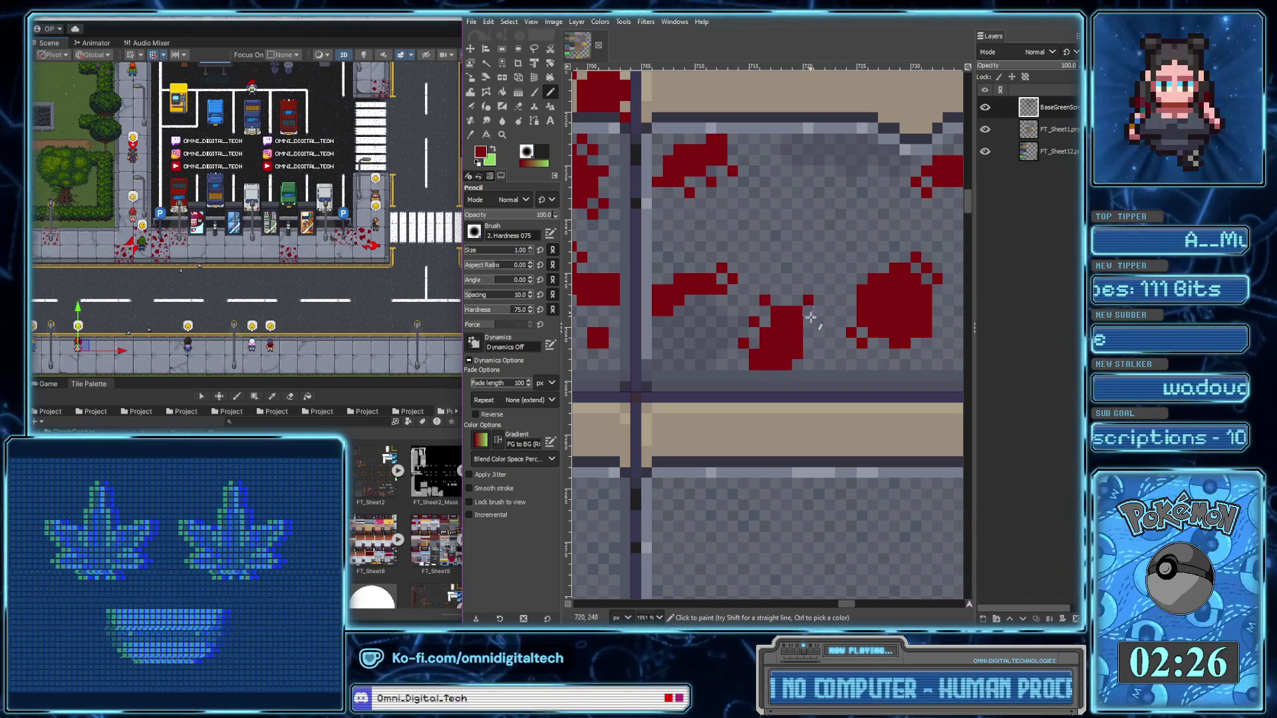
left_click(817, 332)
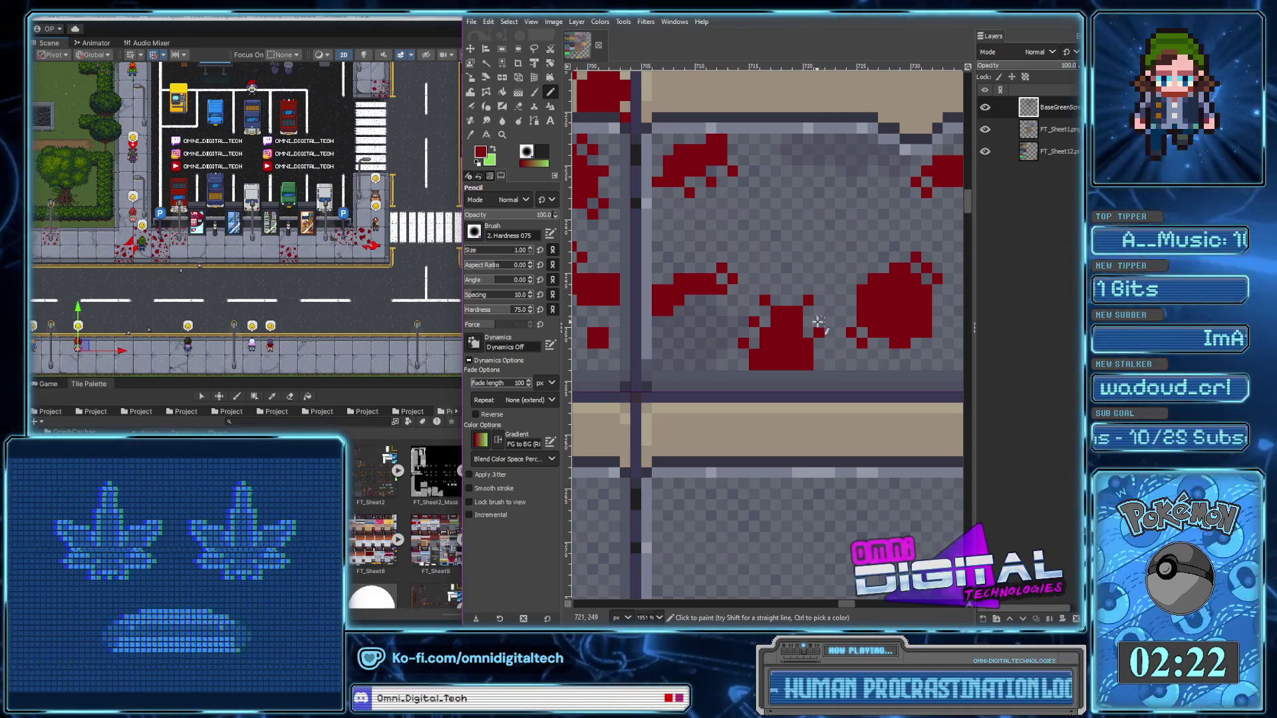
Build a small blocky blood splotch with rows added above and below, plus nearby droplets
scroll(845, 326, "right", 3)
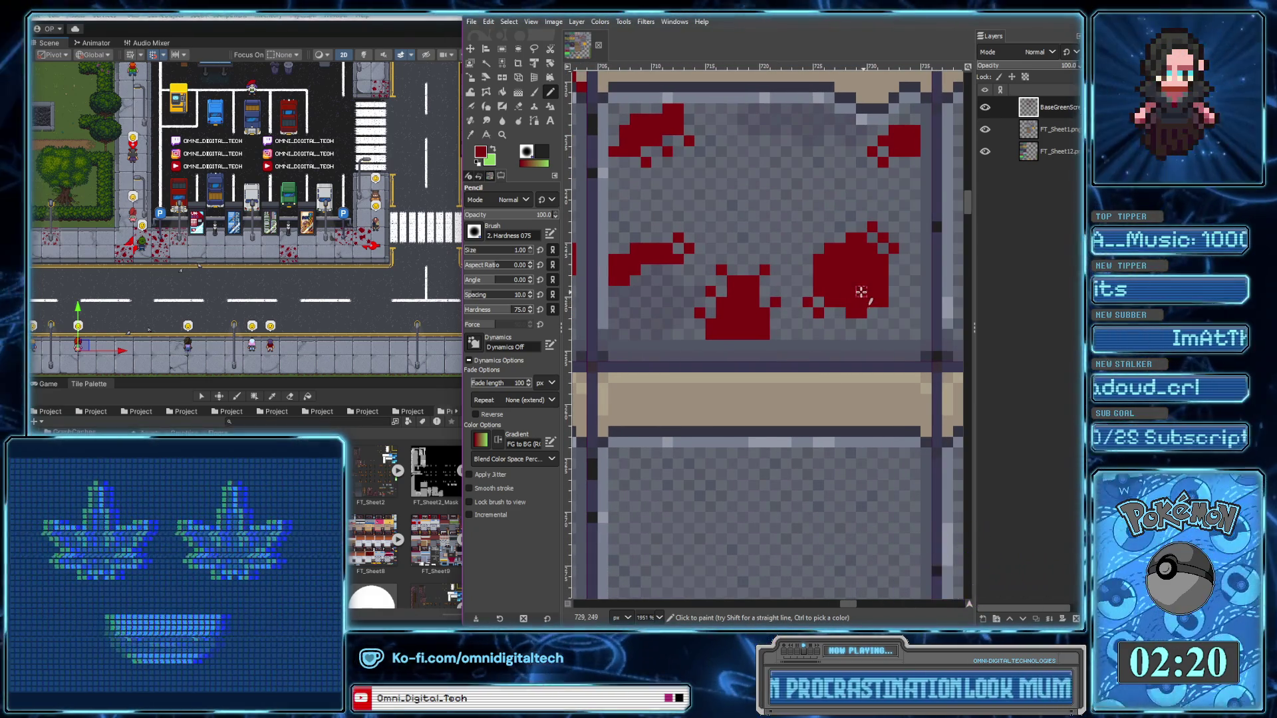
scroll(833, 298, "left", 3)
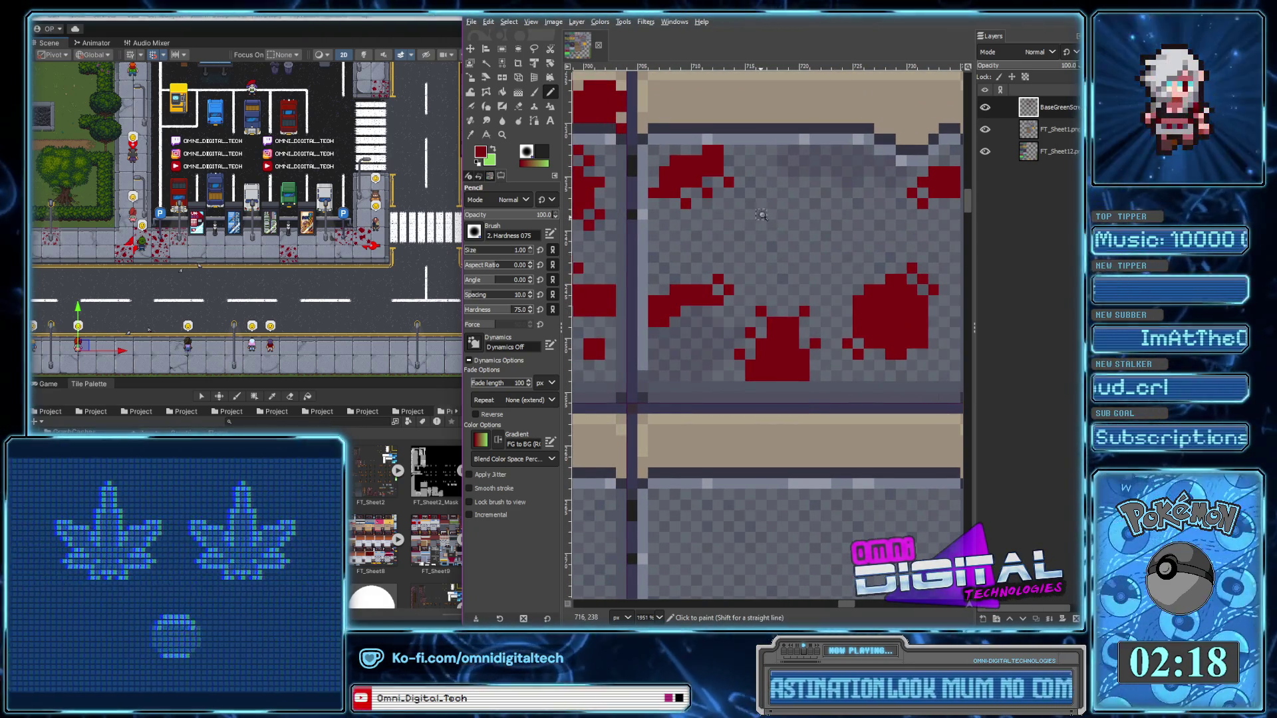
scroll(761, 216, "up", 4)
mouse_move(736, 234)
left_mouse_down()
mouse_move(736, 258)
mouse_move(759, 234)
mouse_move(782, 257)
left_mouse_up()
left_click(766, 234)
left_click_drag(783, 189, 828, 212)
left_click(828, 234)
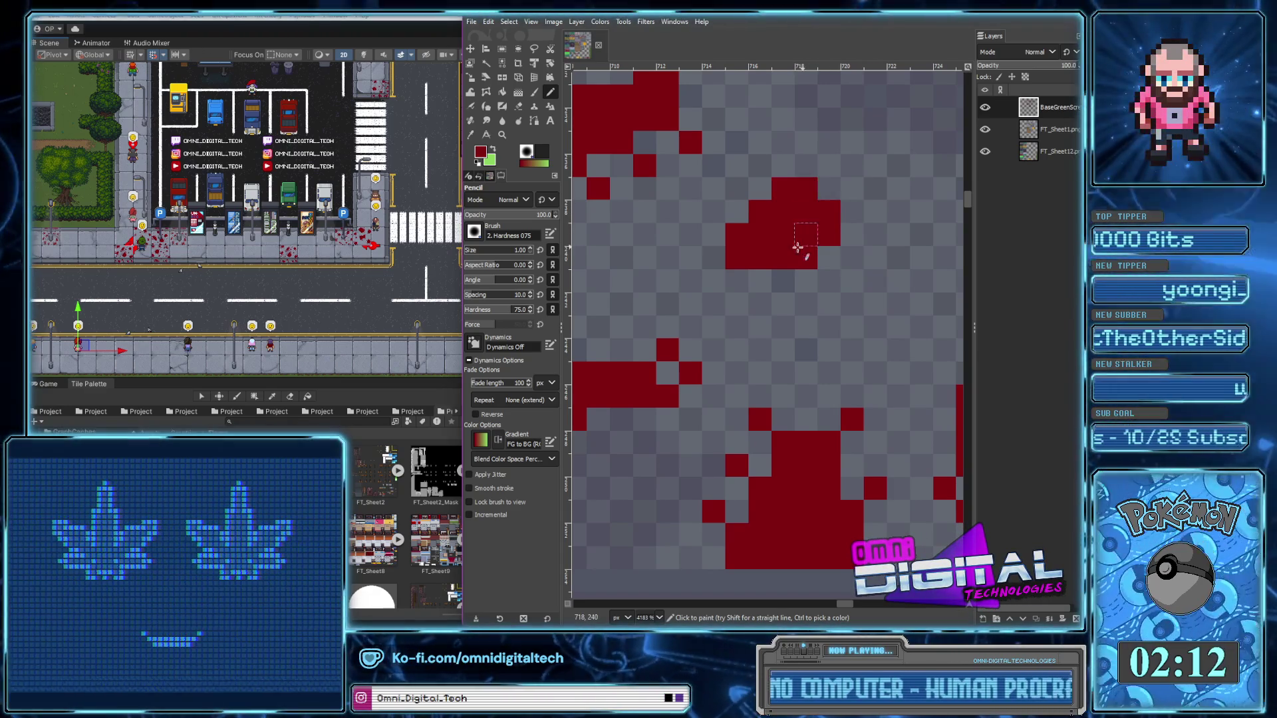
left_click(831, 170)
left_click(851, 188)
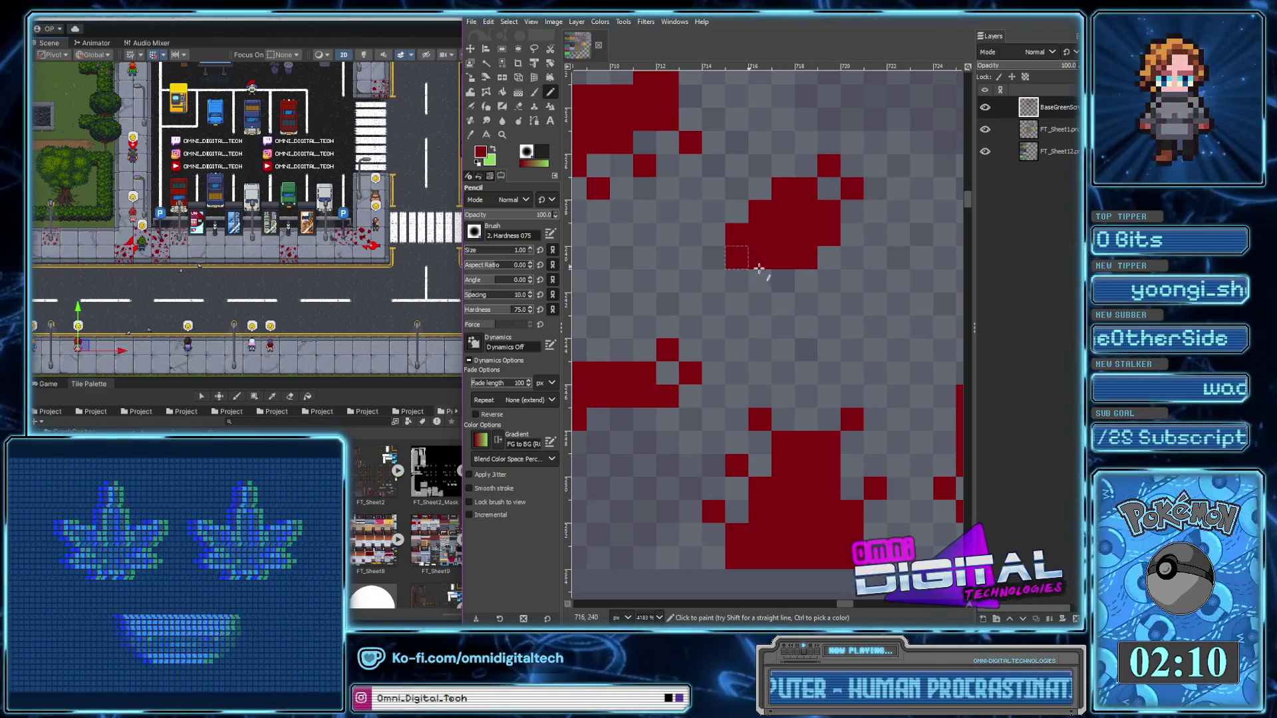
left_click_drag(760, 280, 806, 281)
left_click(714, 280)
left_click(737, 304)
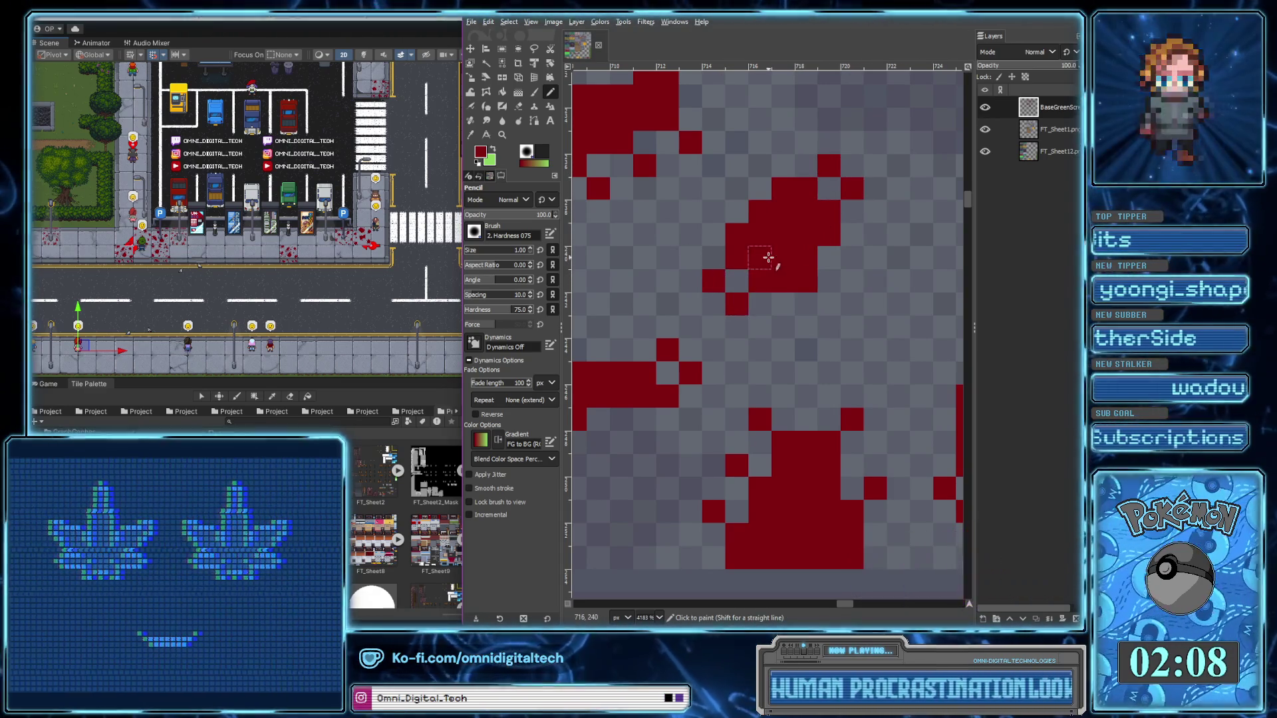
Grow one droplet into a 2x2 block, add another droplet beside it, and zoom out
scroll(765, 262, "down", 1)
scroll(775, 246, "down", 1)
scroll(732, 240, "up", 1)
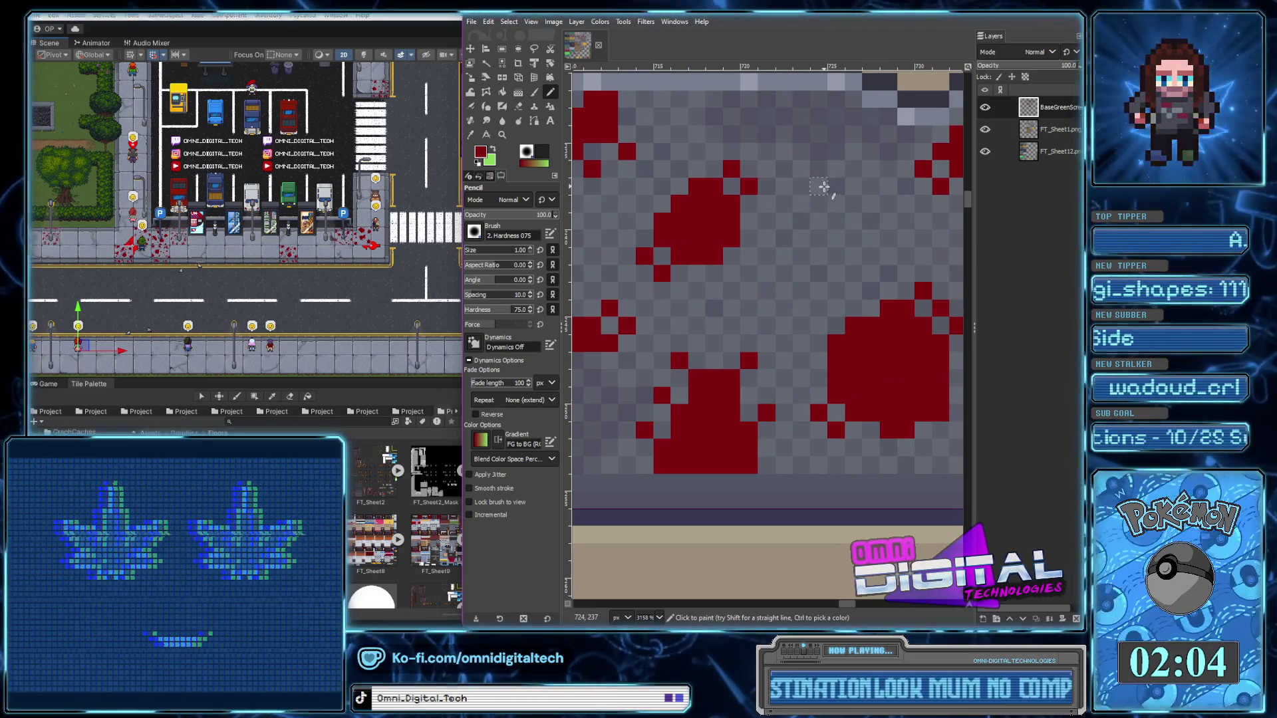
left_click_drag(818, 193, 835, 204)
left_click(801, 221)
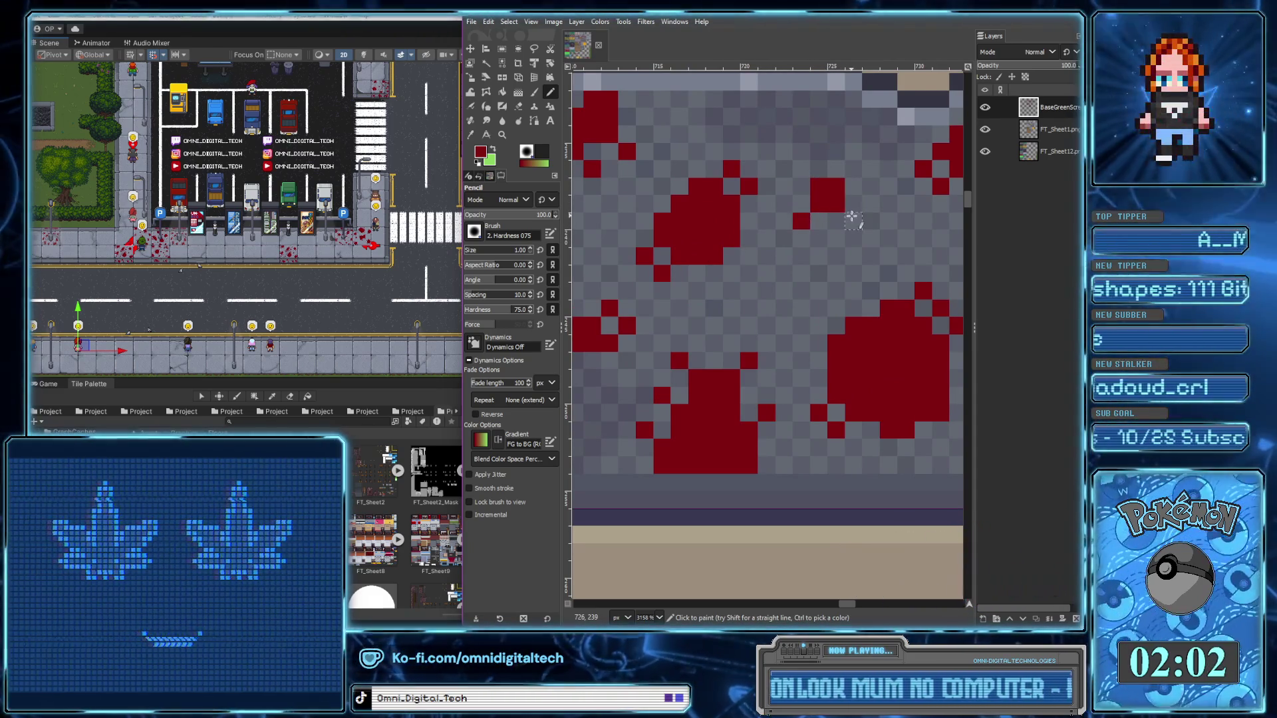
scroll(844, 213, "down", 5)
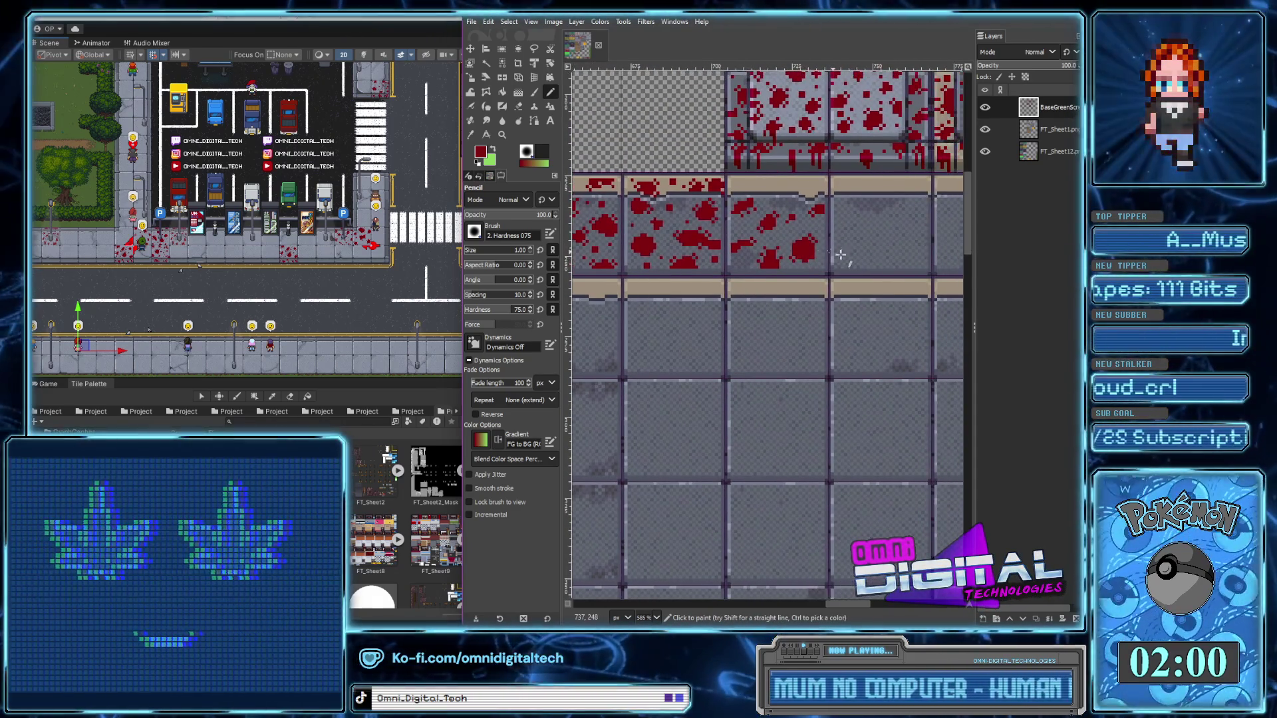
Add a droplet below the existing blob and extend and fill out its left side
scroll(811, 229, "up", 2)
scroll(798, 244, "up", 2)
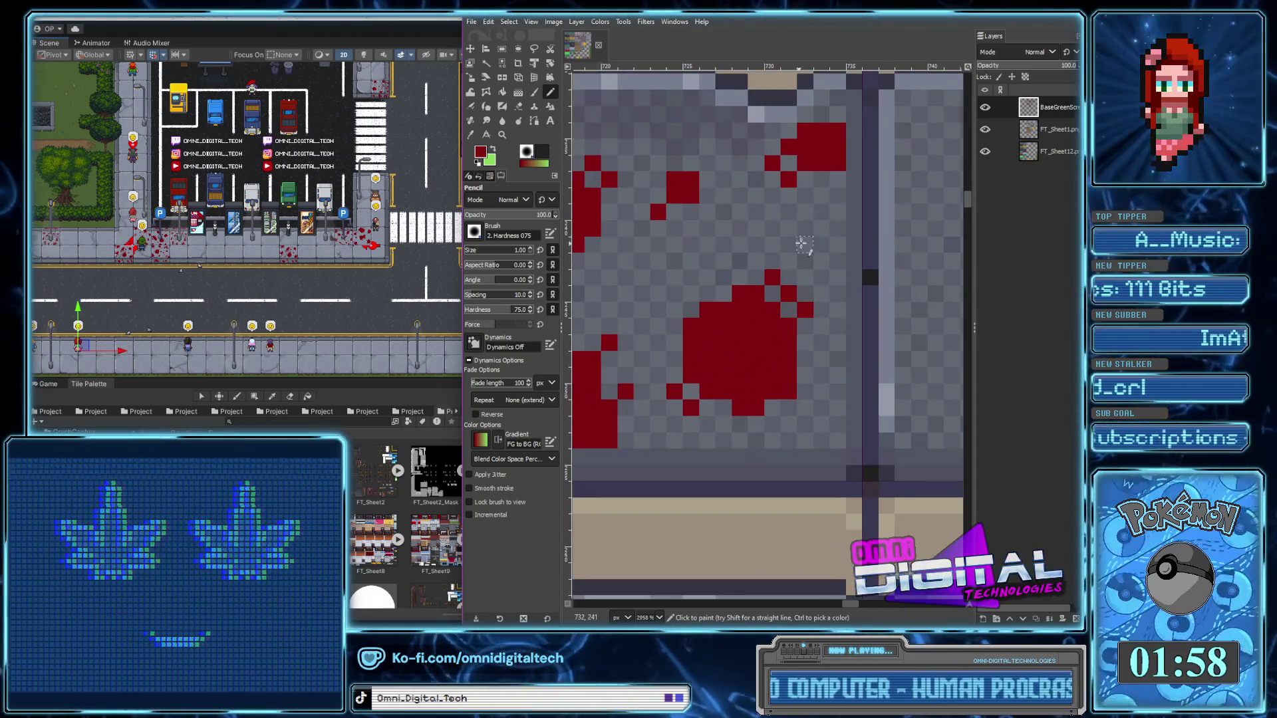
left_click(822, 423)
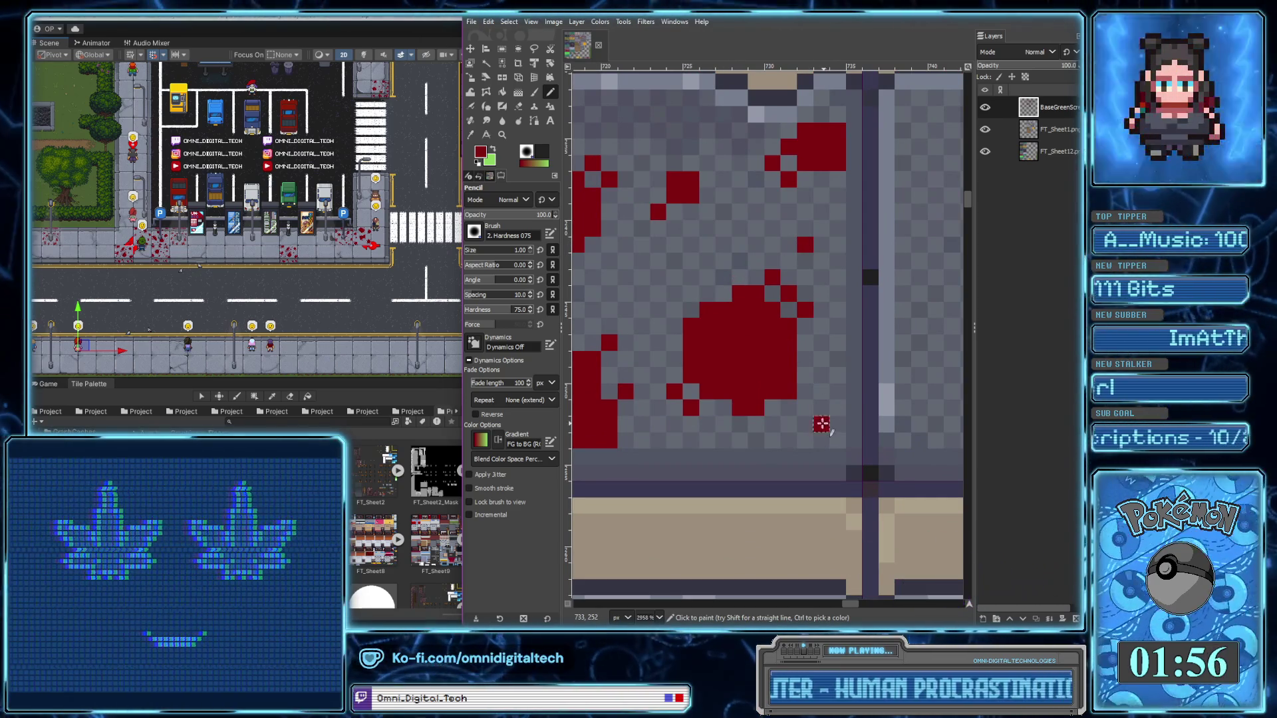
mouse_move(633, 281)
left_mouse_down()
mouse_move(633, 312)
mouse_move(665, 281)
left_mouse_up()
left_click(666, 311)
left_click(674, 294)
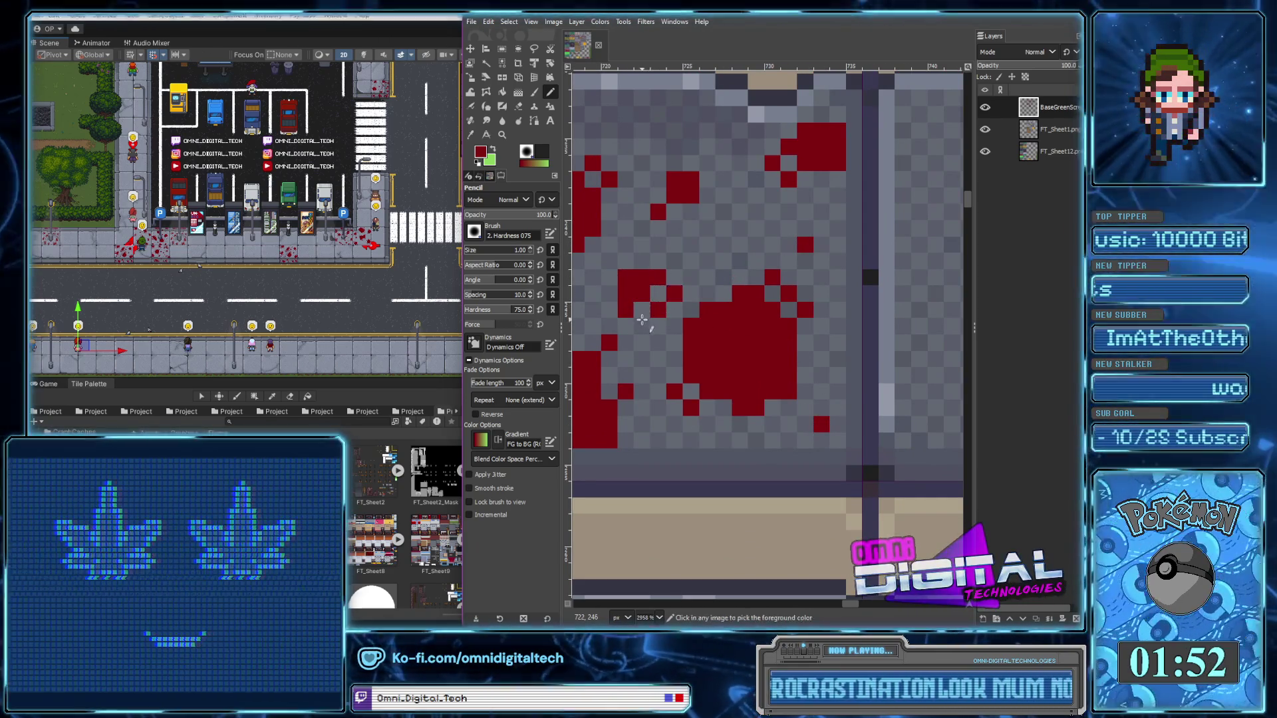
Move to another floor tile and paint a red blood blob on it
scroll(673, 295, "down", 3)
scroll(674, 292, "up", 3)
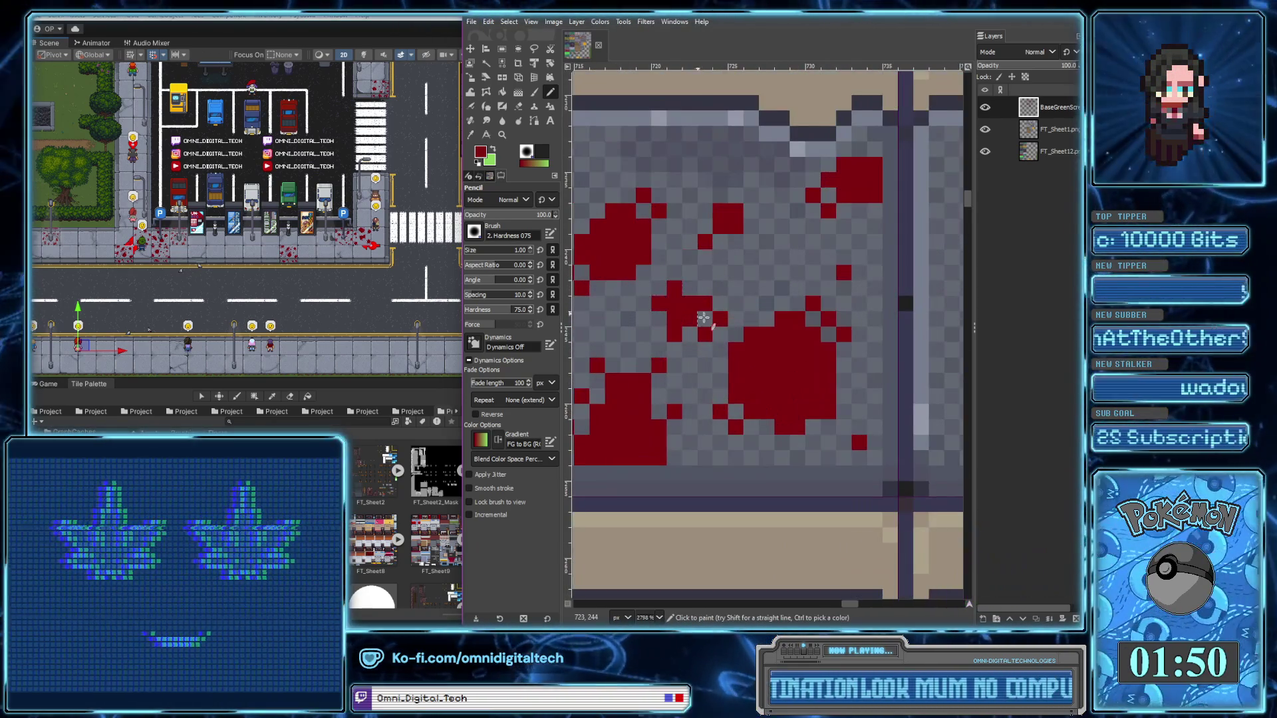
scroll(675, 295, "down", 2)
scroll(776, 336, "left", 1)
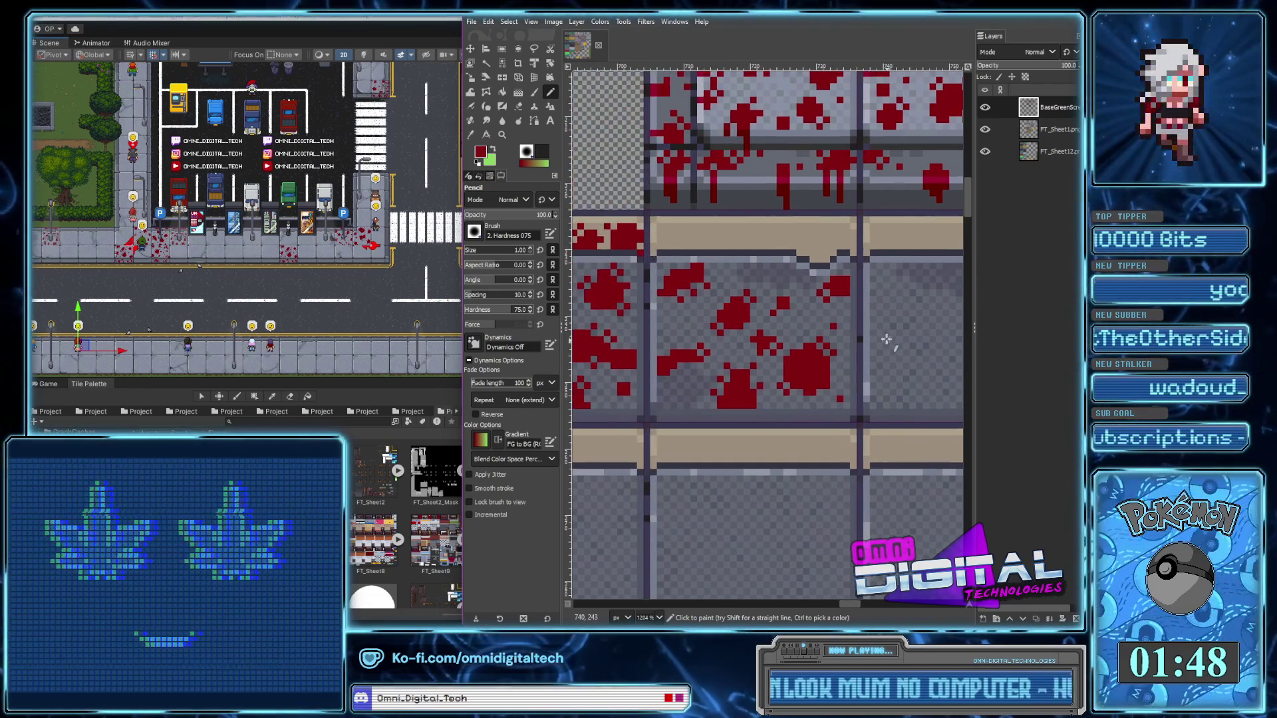
scroll(849, 368, "down", 2)
scroll(831, 366, "right", 1)
scroll(804, 363, "up", 1)
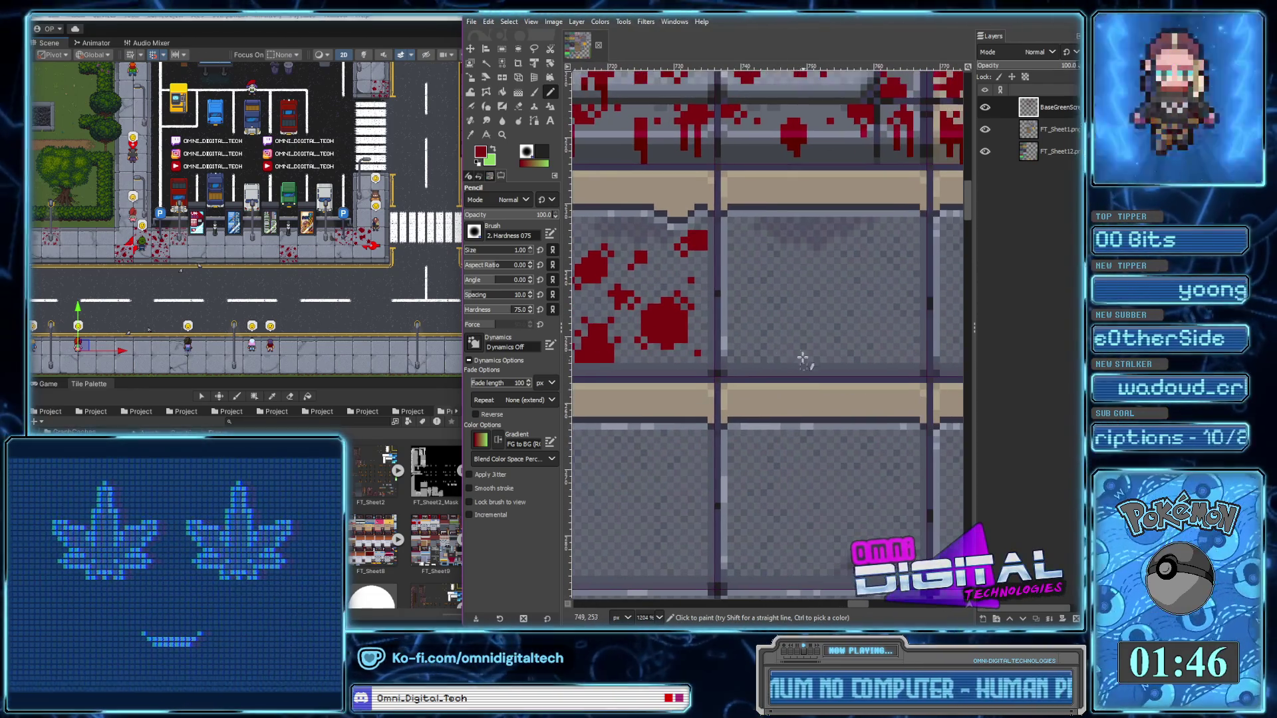
scroll(763, 340, "up", 2)
mouse_move(756, 341)
left_mouse_down()
mouse_move(744, 344)
mouse_move(774, 336)
mouse_move(756, 362)
left_mouse_up()
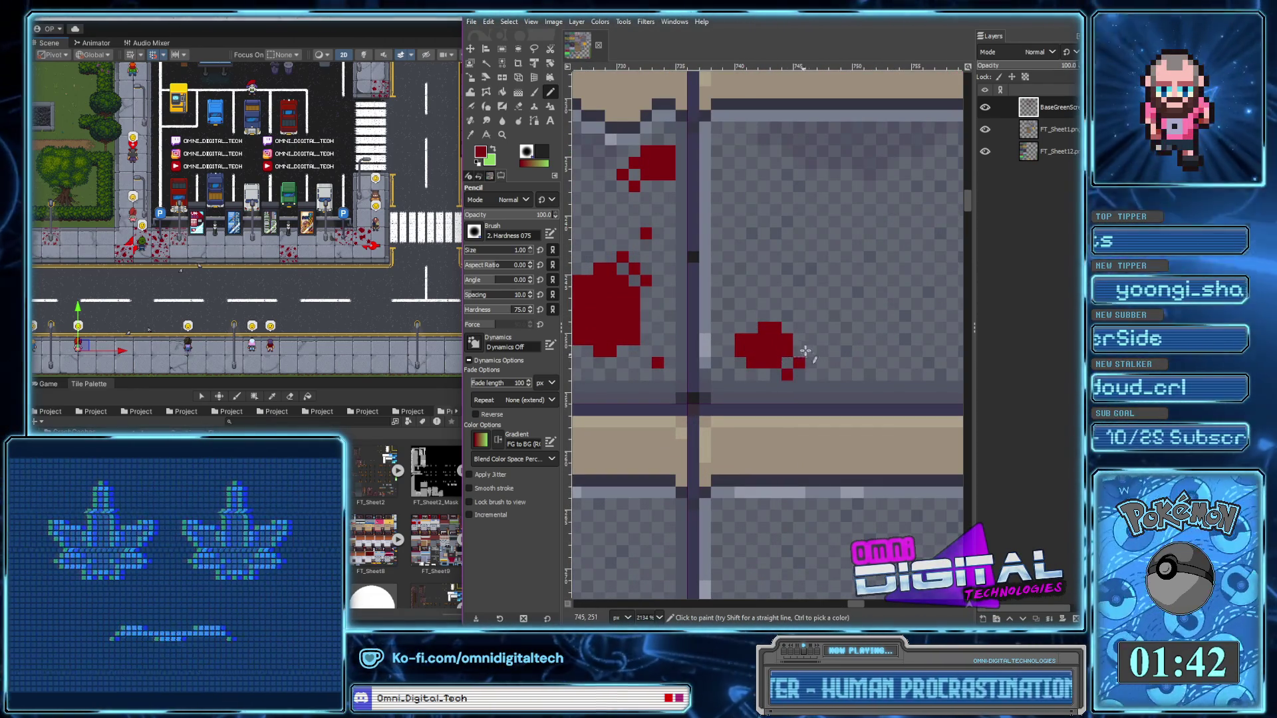
Outline a new red splatter and roughen its edges and upper-right tip with extra pixels
scroll(801, 361, "right", 1)
scroll(801, 361, "up", 1)
mouse_move(859, 286)
left_mouse_down()
mouse_move(873, 293)
mouse_move(818, 319)
mouse_move(871, 273)
mouse_move(889, 336)
left_mouse_up()
left_click(912, 316)
left_click(895, 327)
left_click(805, 281)
left_click(795, 293)
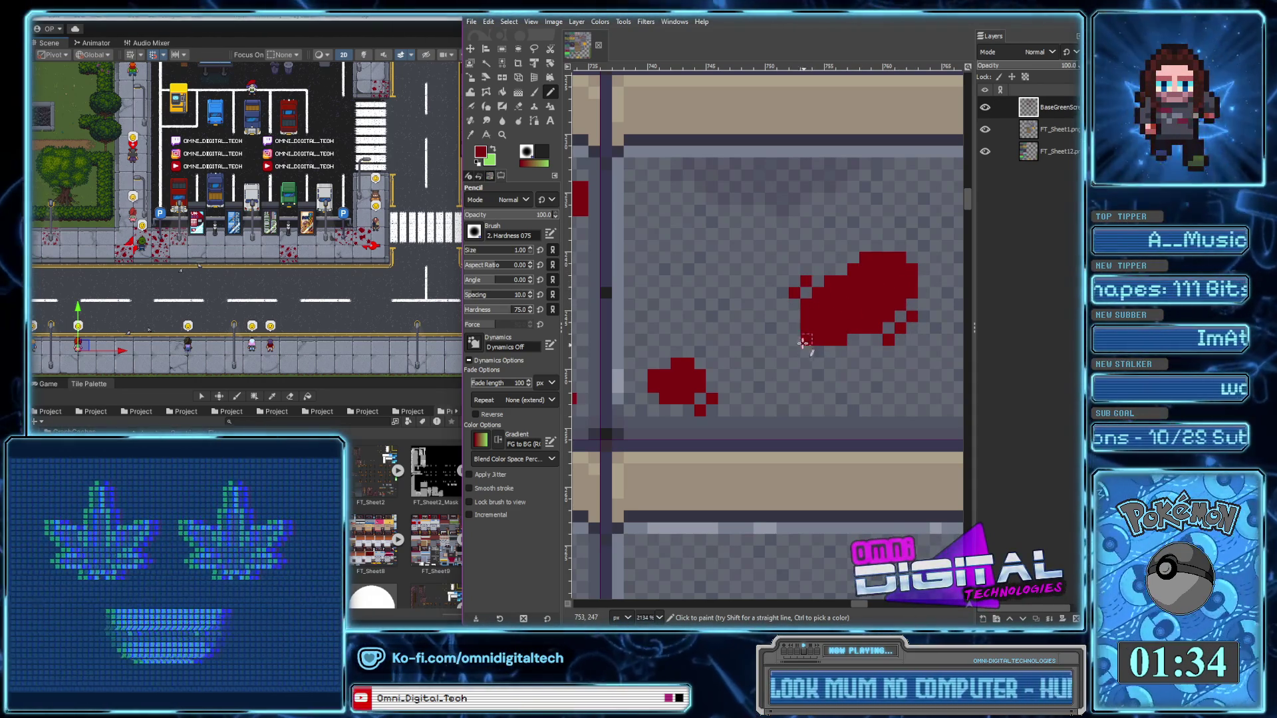
left_click_drag(795, 334, 808, 354)
left_click(913, 246)
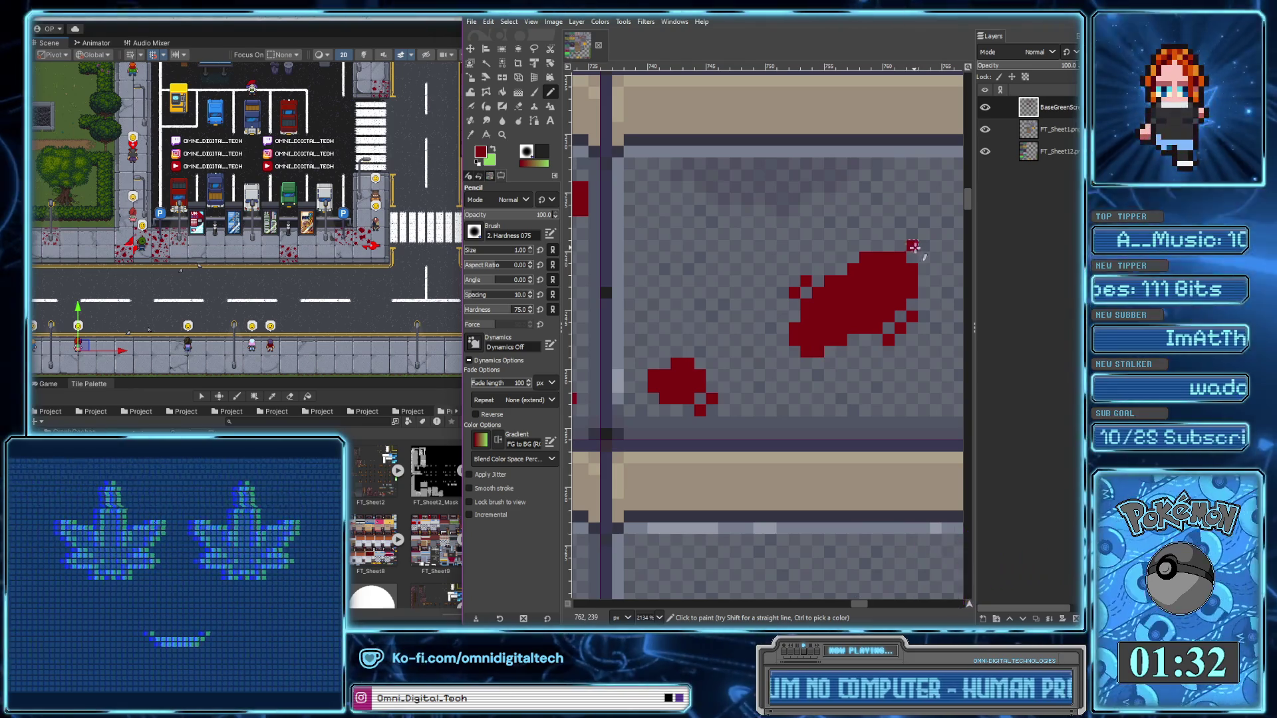
left_click(925, 258)
Add a small L-shaped red stroke and extend the blob's lower edges
scroll(912, 315, "down", 3)
scroll(785, 306, "up", 3)
mouse_move(781, 291)
left_mouse_down()
mouse_move(805, 312)
mouse_move(763, 302)
mouse_move(808, 325)
left_mouse_up()
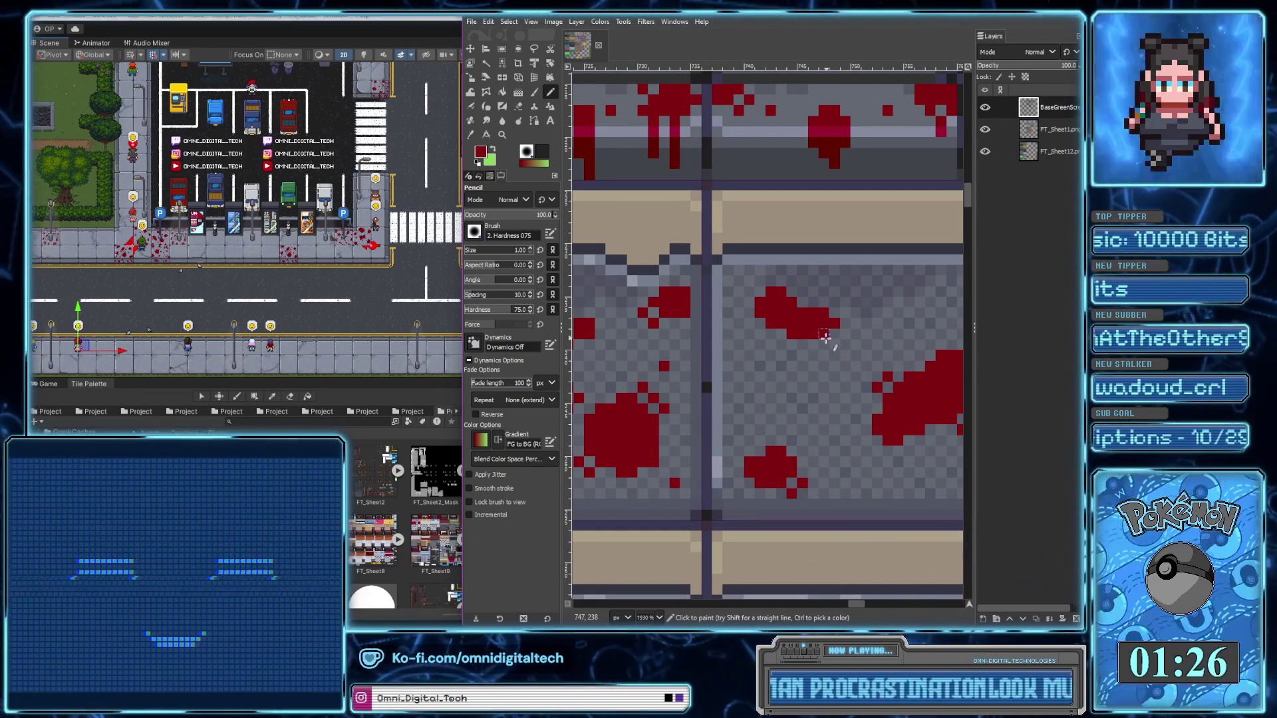
left_click(835, 343)
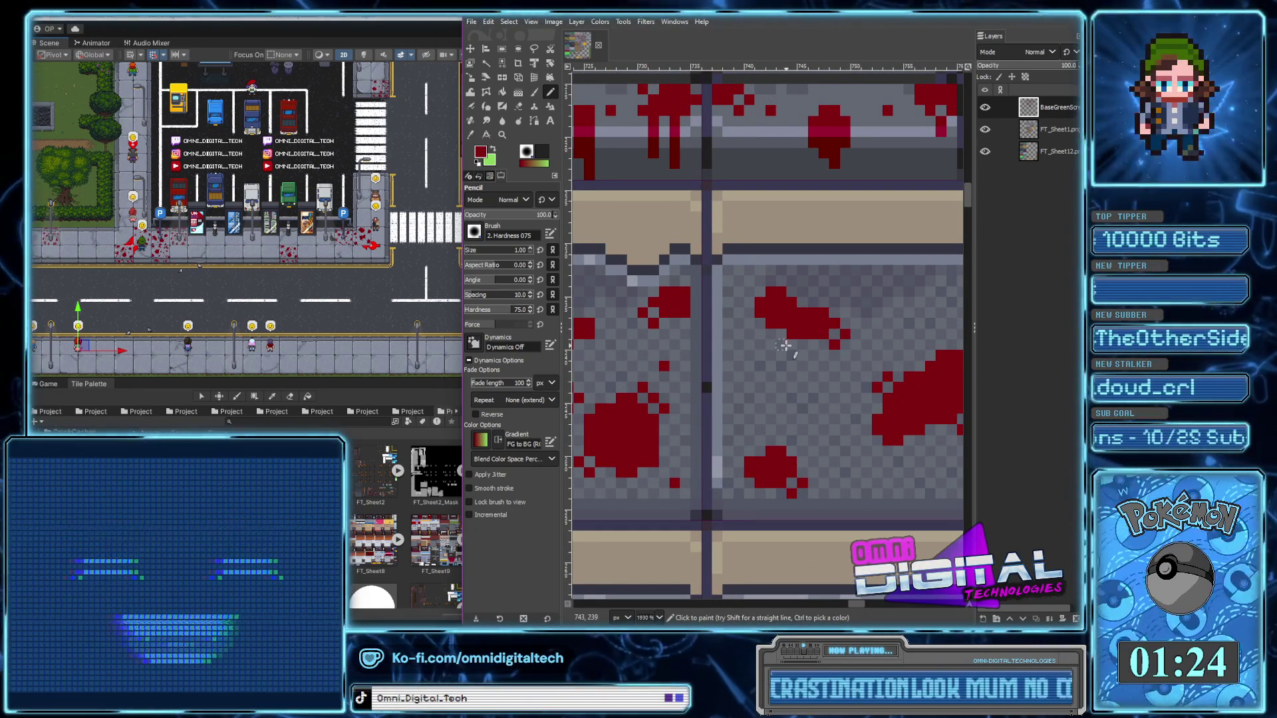
left_click_drag(782, 342, 758, 331)
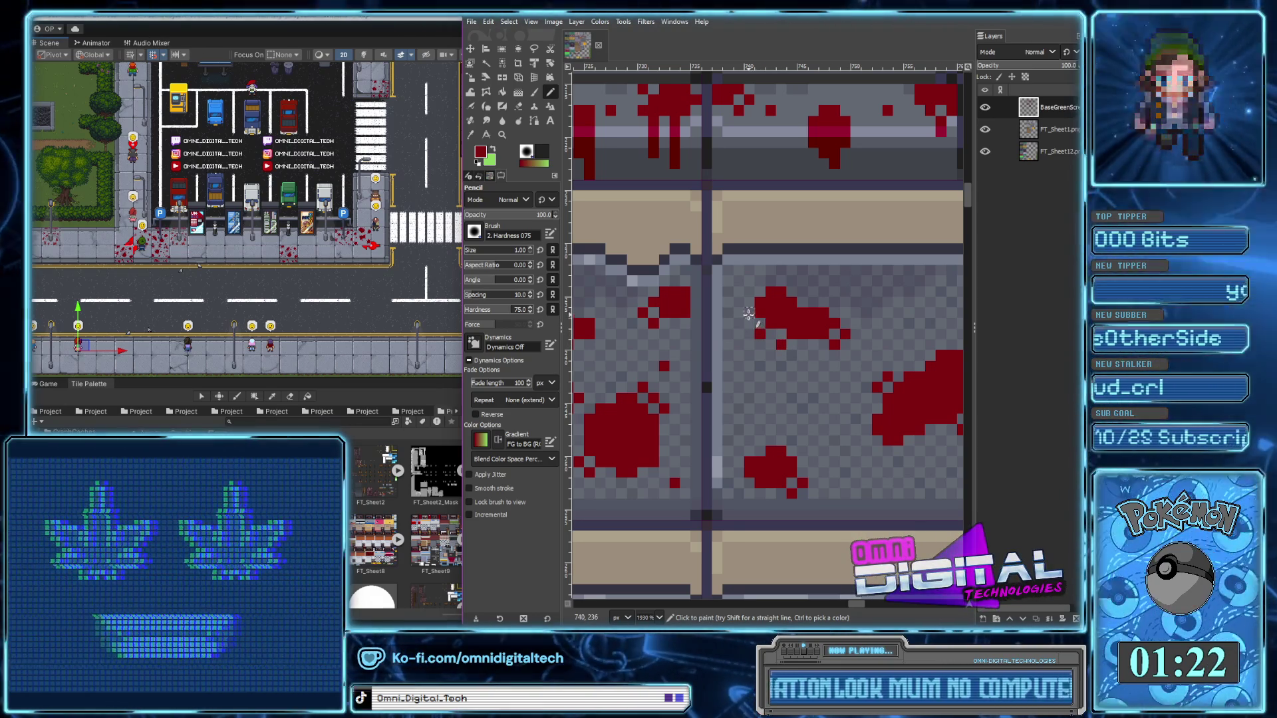
scroll(798, 286, "down", 3, "ctrl")
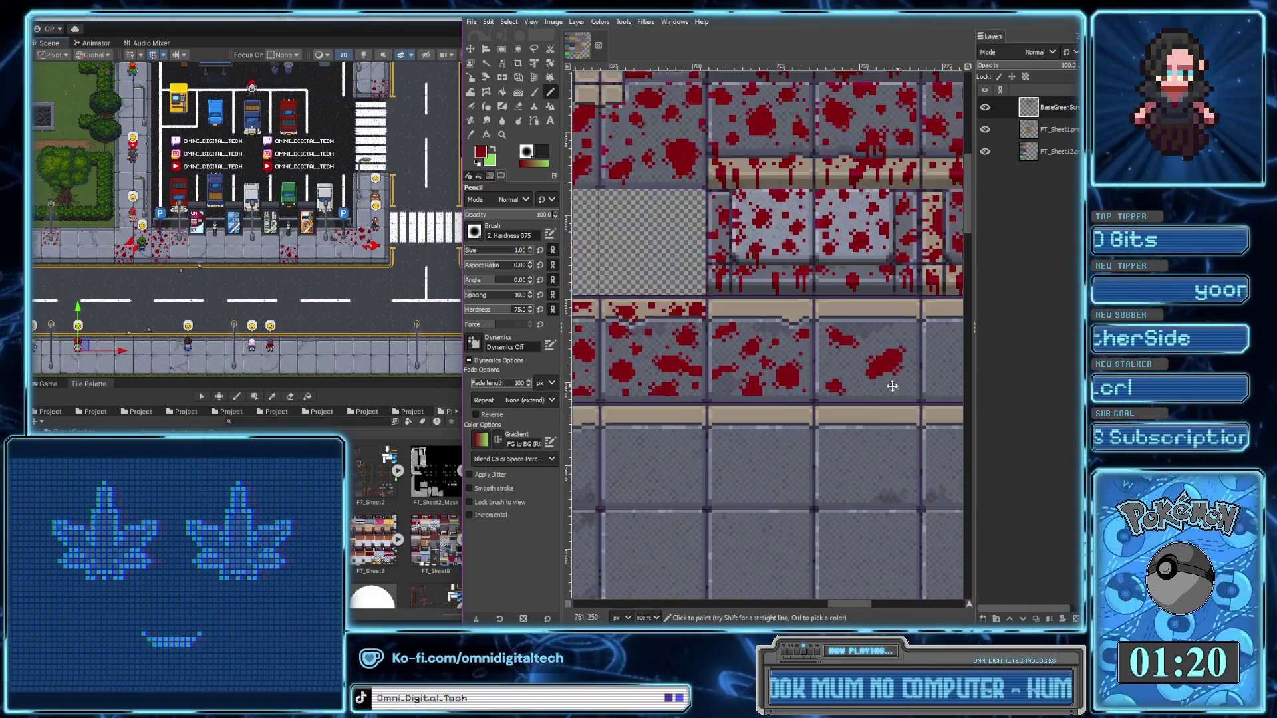
Paint a small dark-red blood drop and grow it on its left and top
scroll(852, 289, "up", 3, "ctrl")
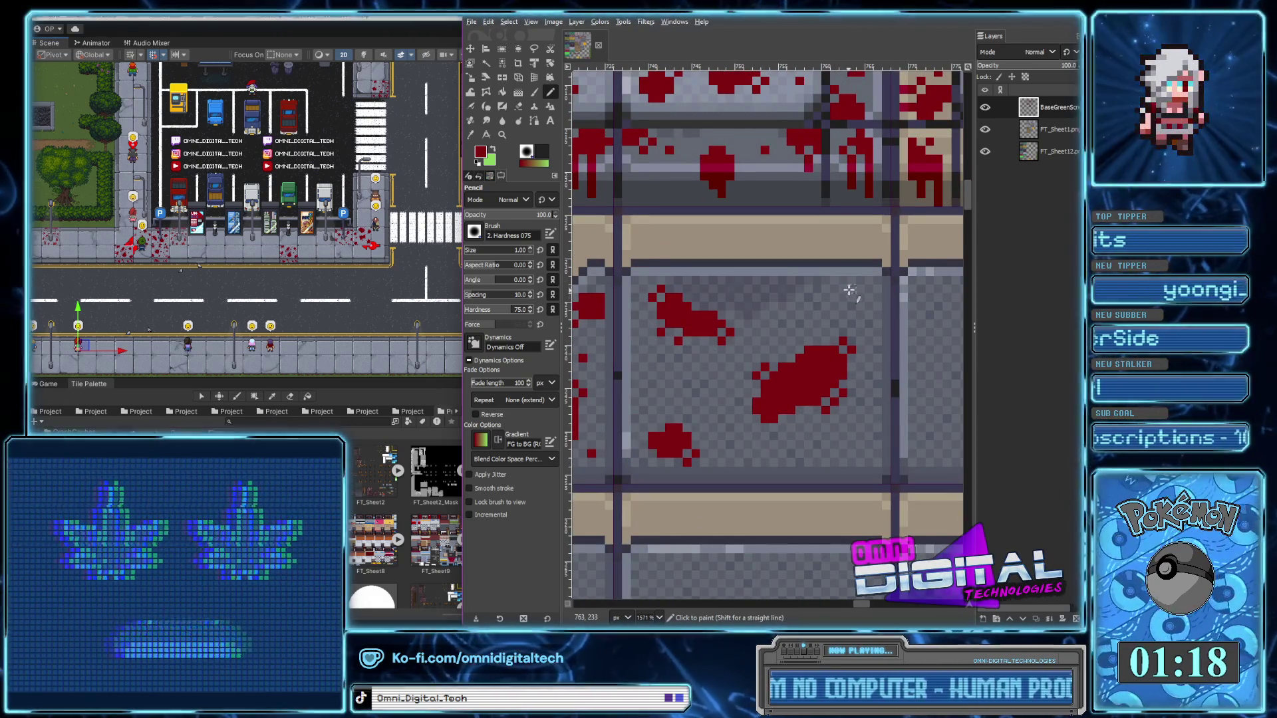
scroll(849, 291, "up", 1, "ctrl")
left_click(844, 303)
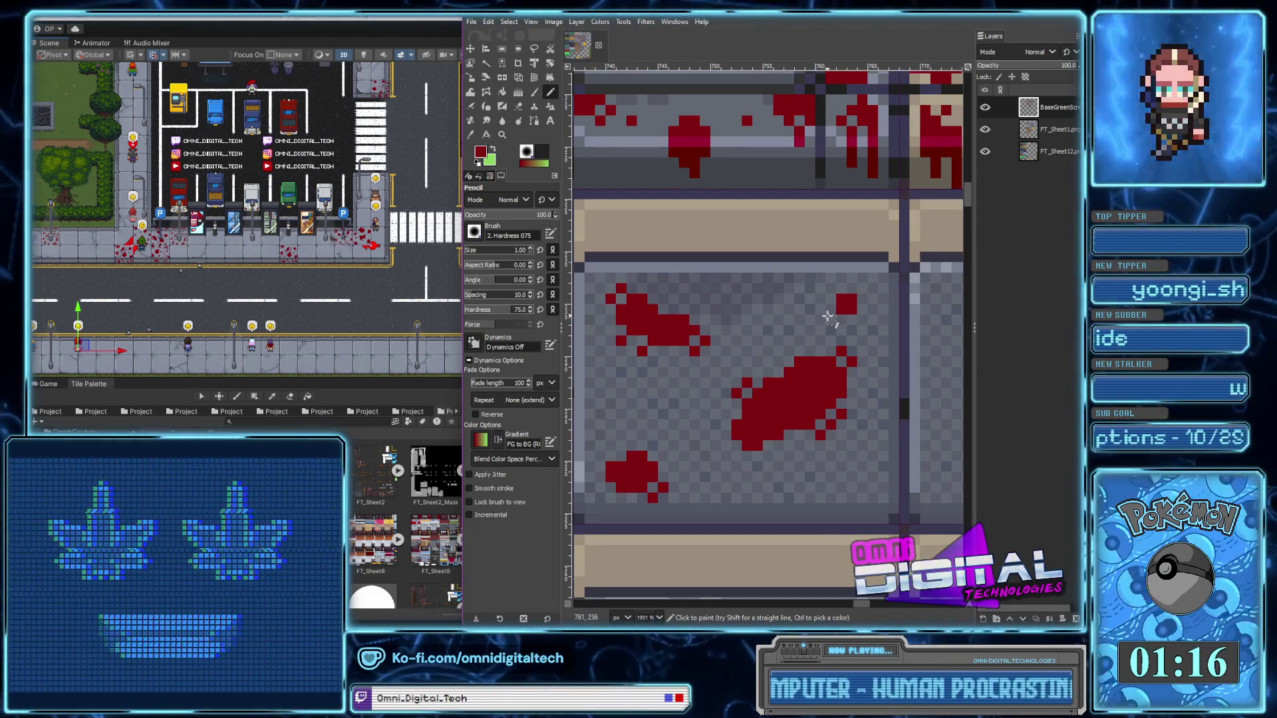
left_click(862, 289)
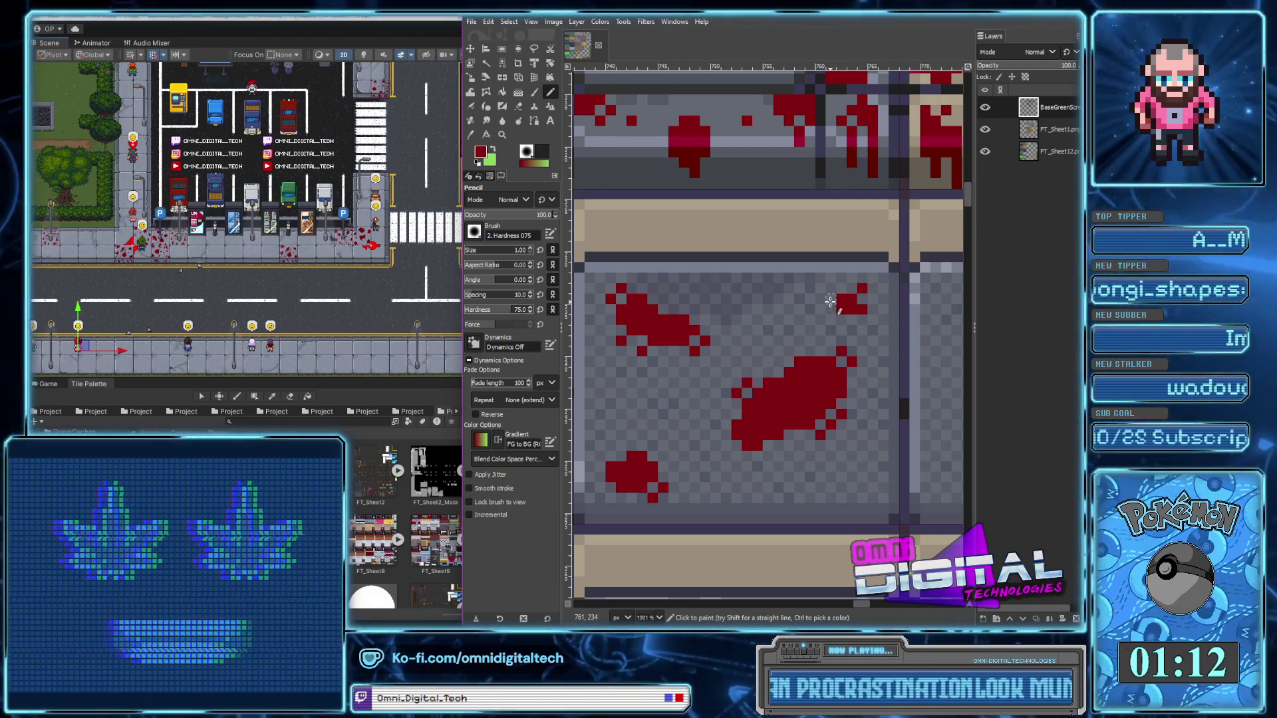
left_click(831, 301)
left_click(840, 289)
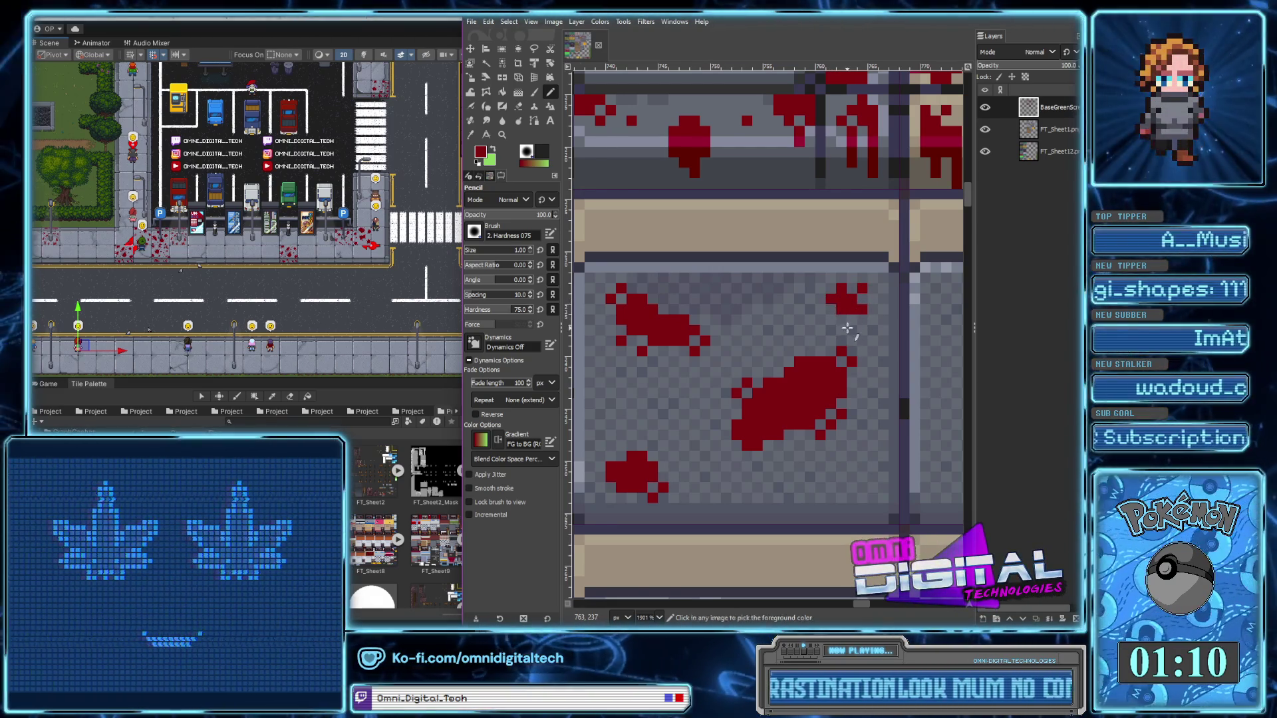
Paint a new small red splatter blob lower on the tile and shape its edges
scroll(849, 328, "down", 2, "ctrl")
scroll(835, 357, "up", 1, "ctrl")
scroll(835, 357, "up", 1, "ctrl")
left_click_drag(835, 358, 854, 346)
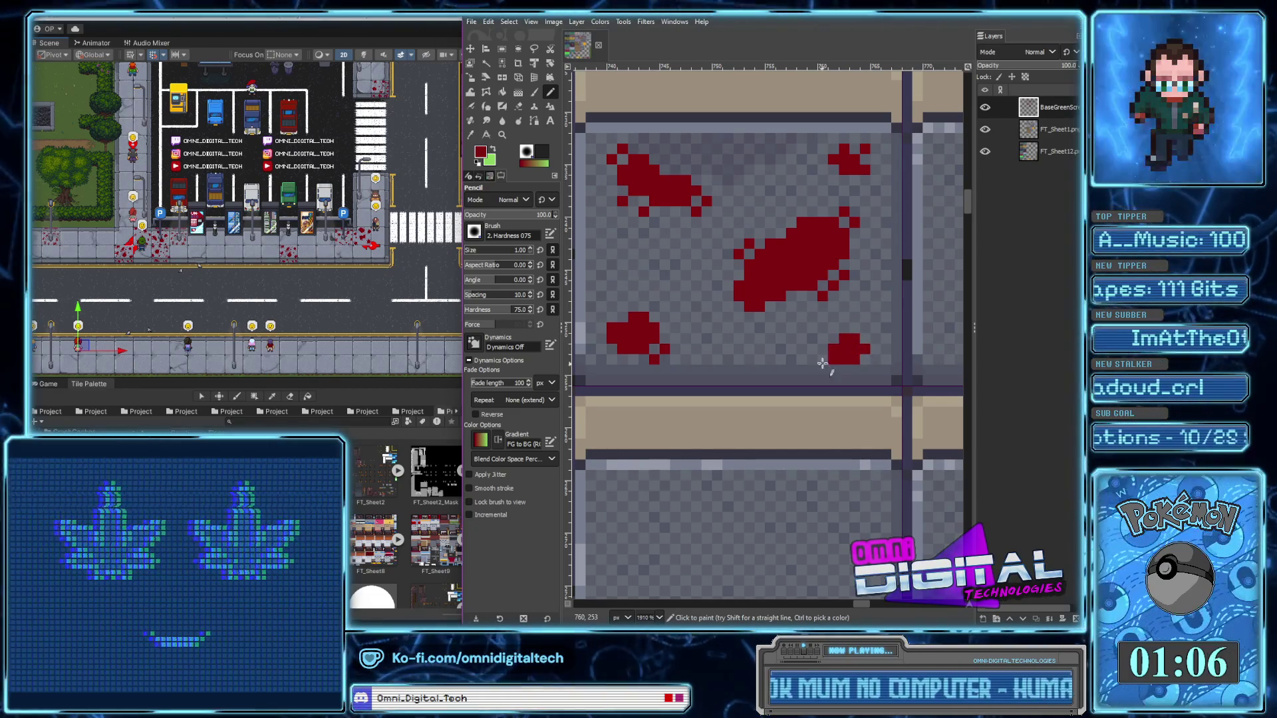
mouse_move(749, 348)
left_mouse_down()
mouse_move(769, 339)
mouse_move(747, 358)
left_mouse_up()
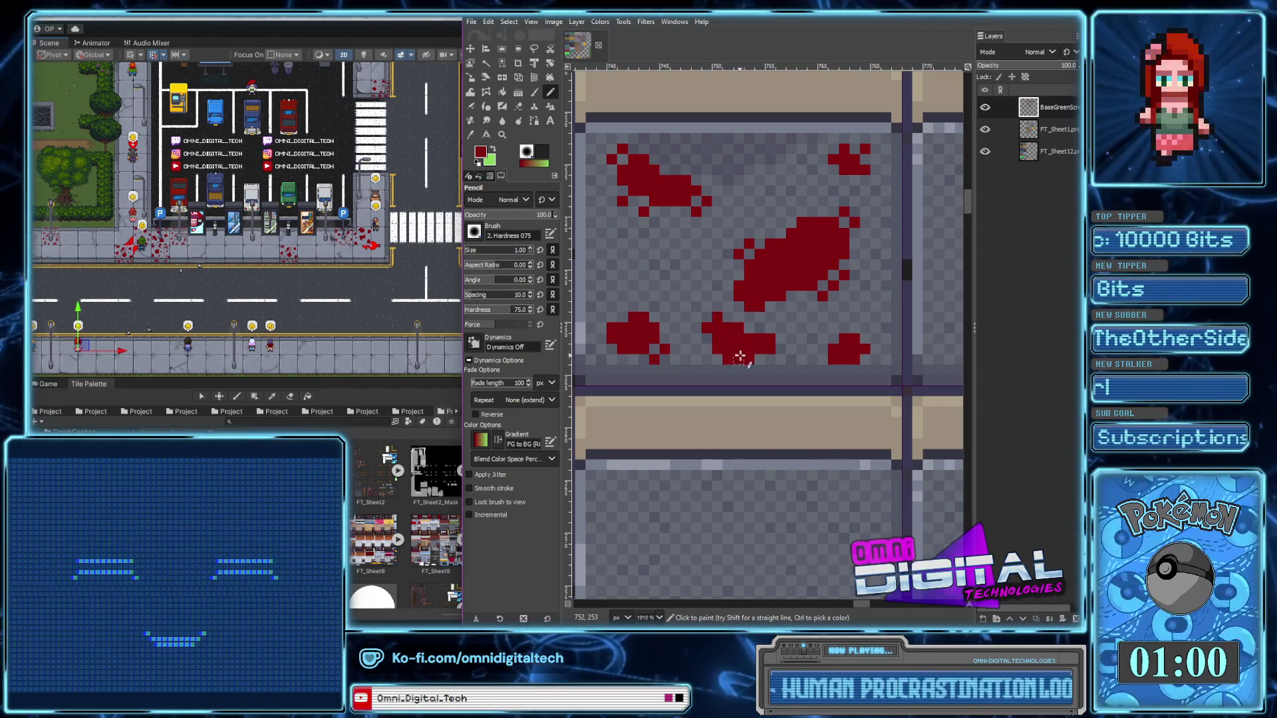
left_click_drag(765, 331, 770, 359)
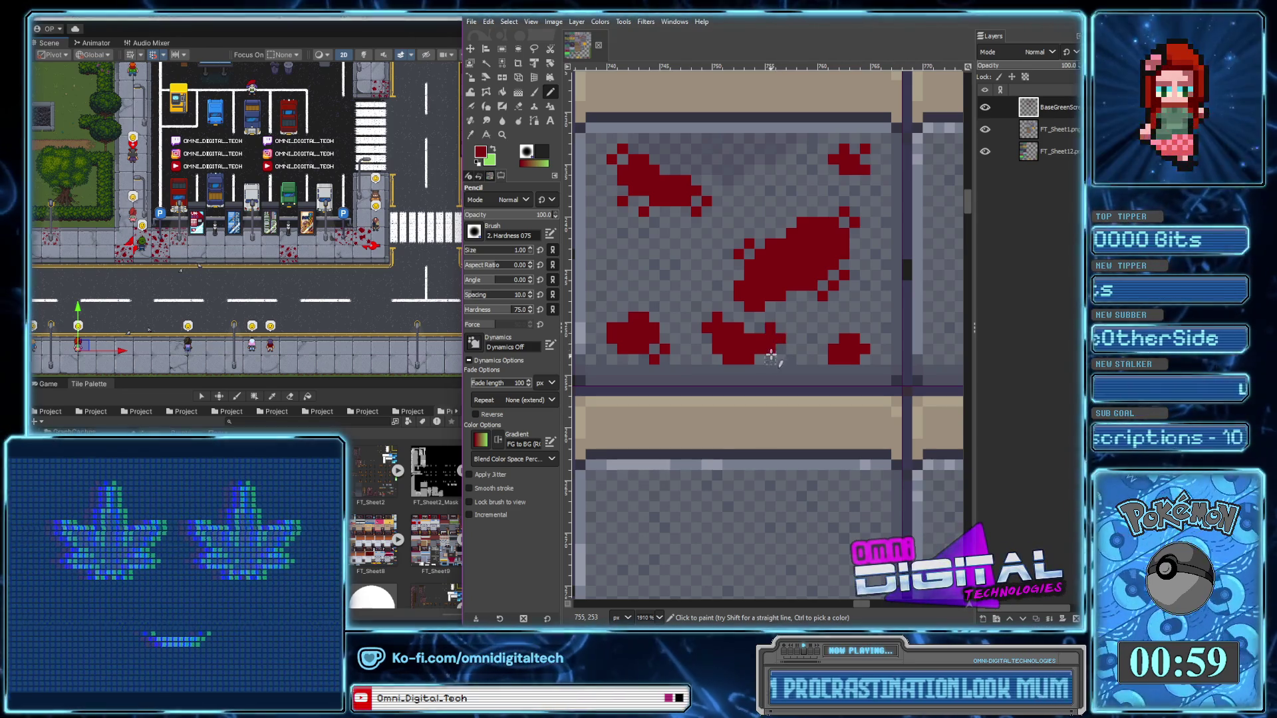
Add a curled red stroke and a small blob in the tile's upper right
scroll(780, 331, "down", 3)
scroll(779, 330, "up", 2)
mouse_move(722, 317)
left_mouse_down()
mouse_move(724, 346)
mouse_move(759, 319)
mouse_move(712, 324)
left_mouse_up()
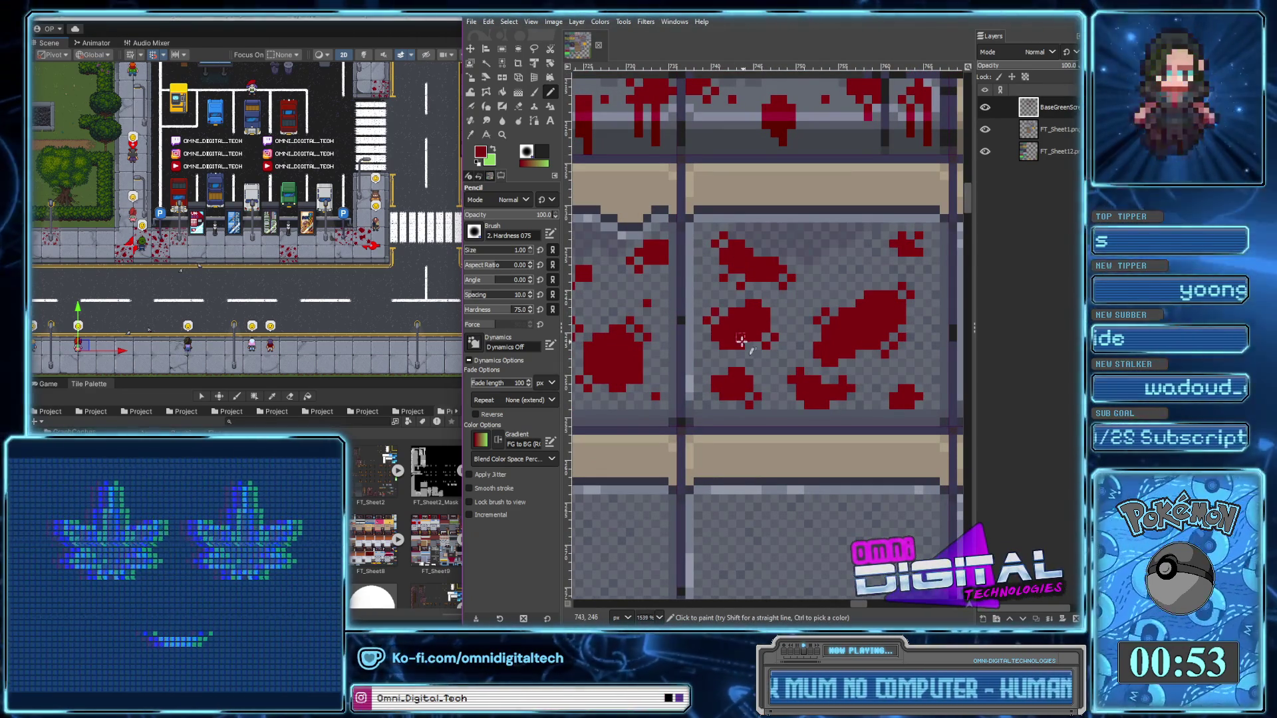
left_click_drag(828, 258, 852, 254)
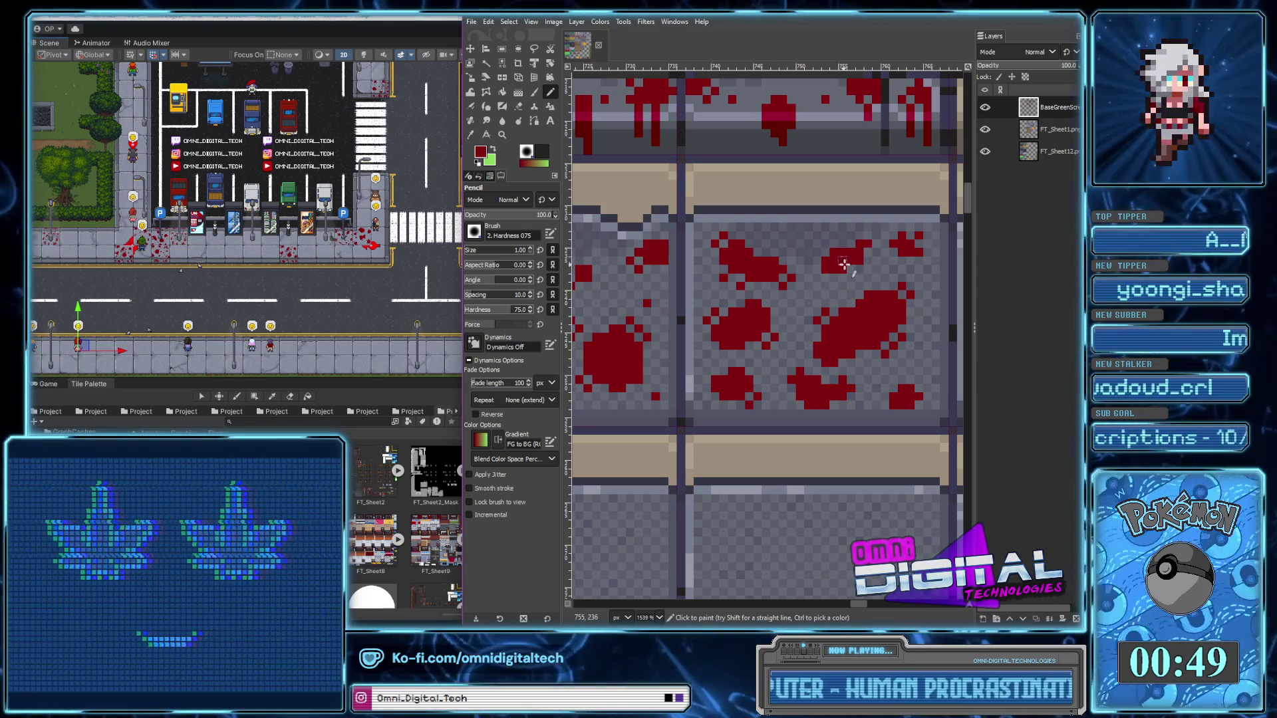
left_click(874, 268)
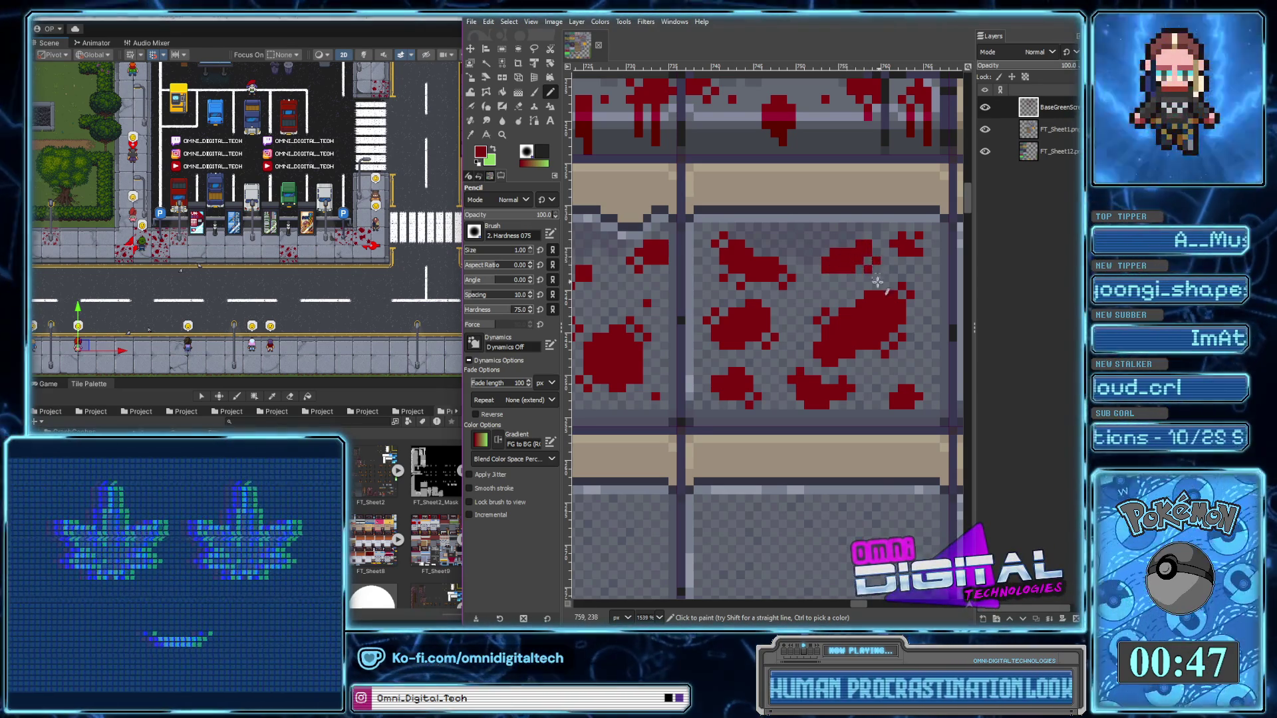
Paint two more small red drops near the tile edge and lower down, then zoom out
scroll(878, 278, "down", 4)
scroll(752, 258, "up", 3)
scroll(752, 258, "up", 2)
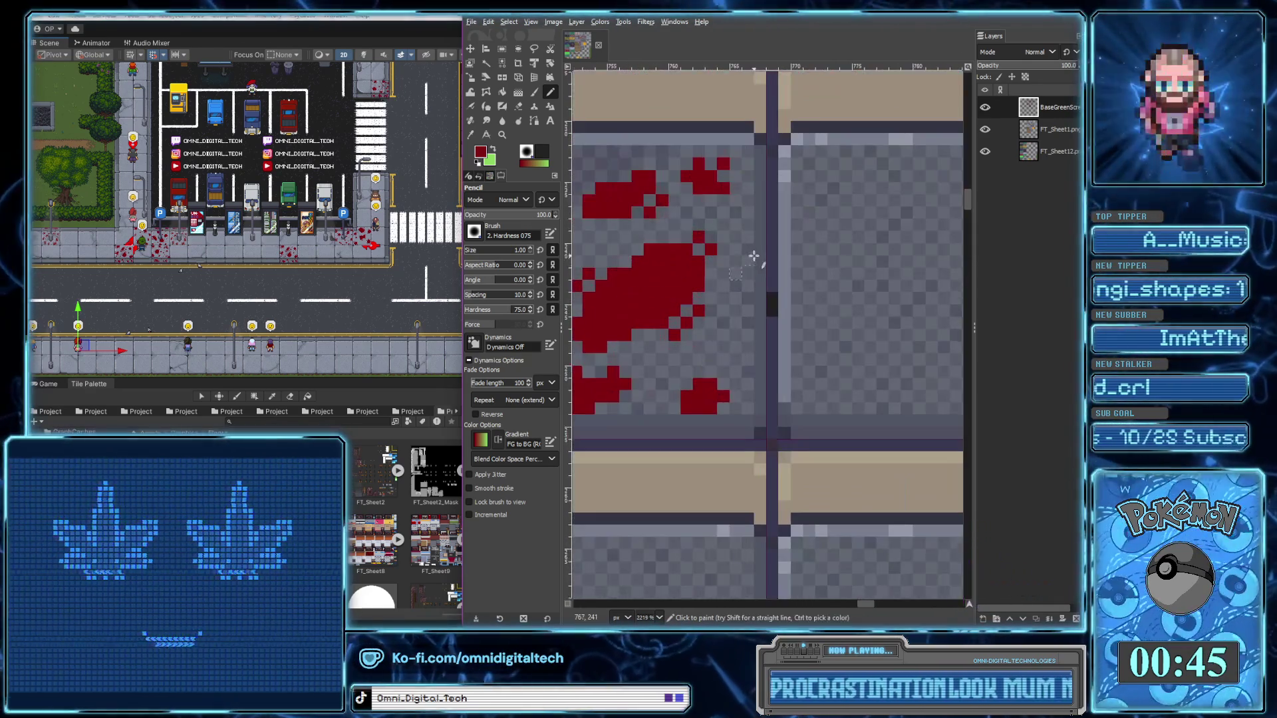
left_click_drag(748, 214, 743, 233)
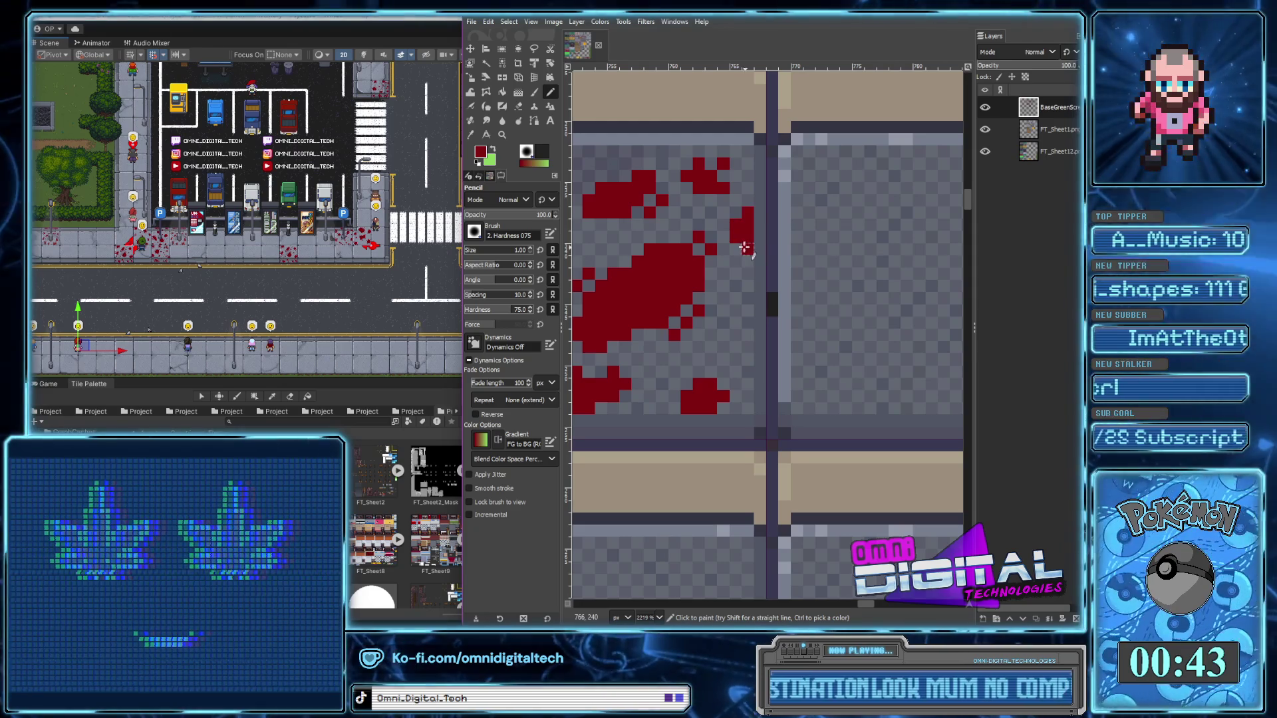
left_click_drag(723, 335, 739, 350)
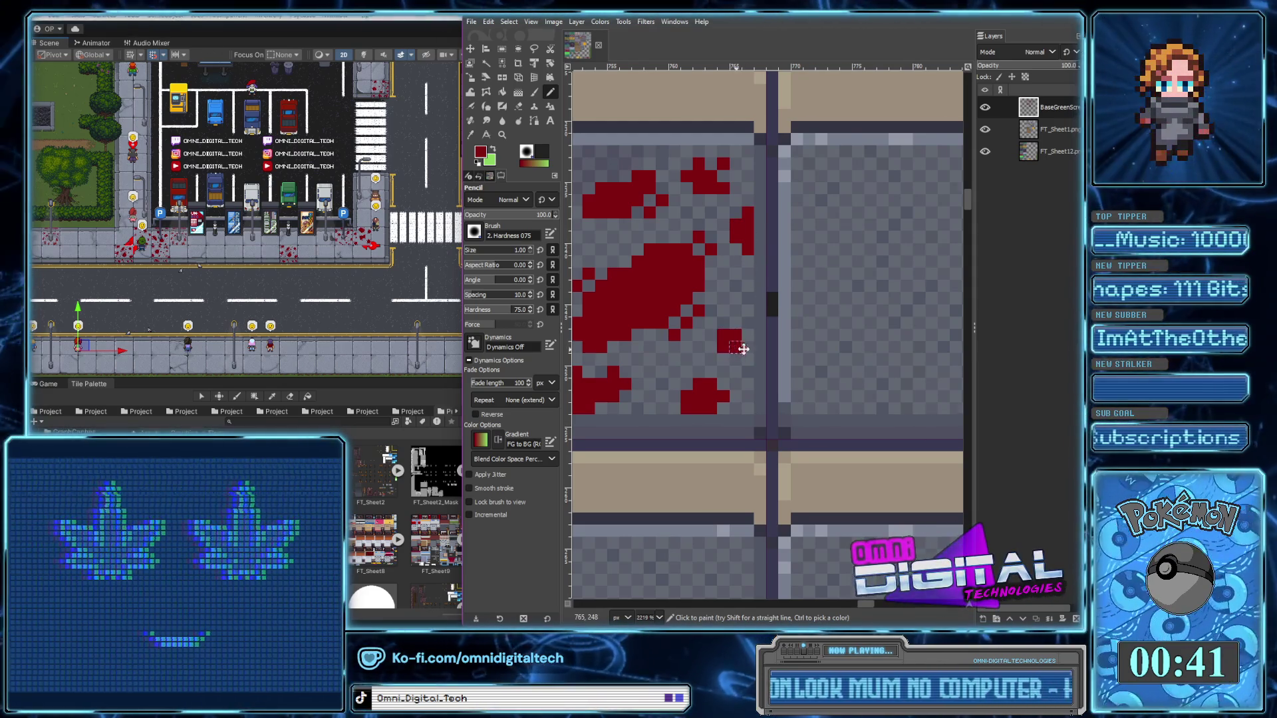
scroll(806, 336, "left", 3)
scroll(693, 319, "left", 1)
scroll(692, 318, "left", 1)
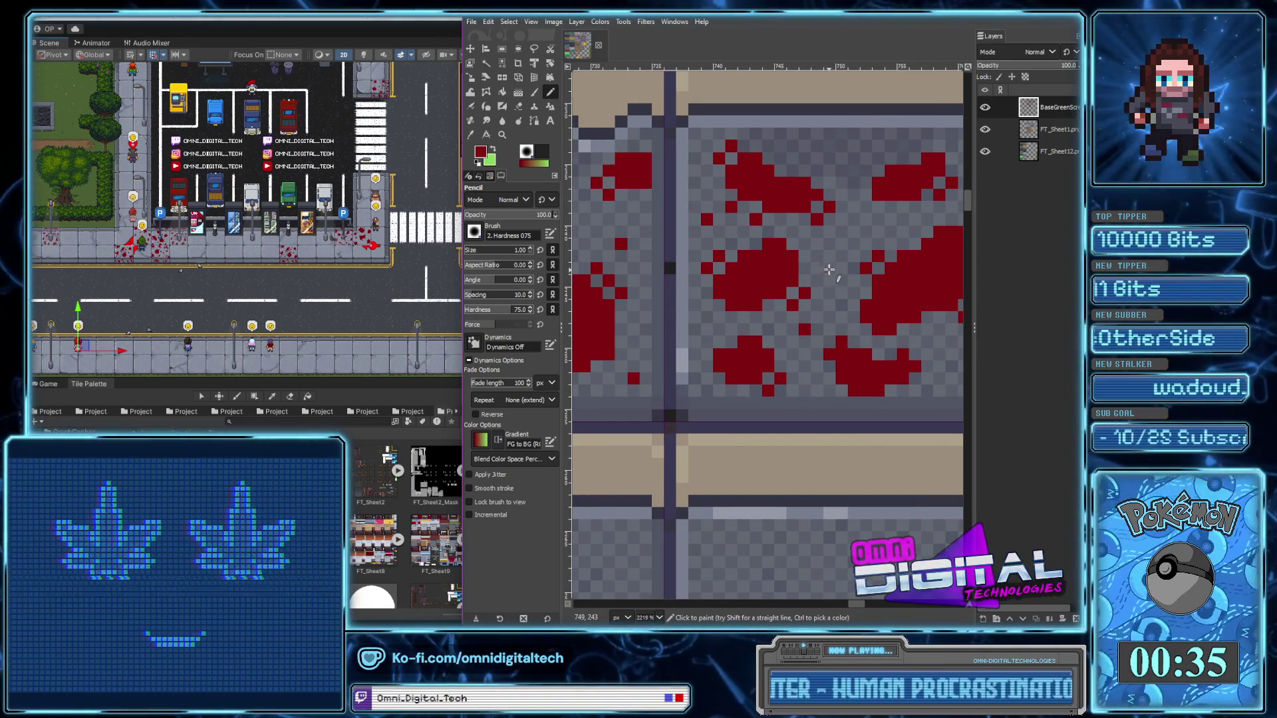
scroll(825, 272, "down", 1)
scroll(798, 293, "down", 1)
scroll(764, 319, "down", 1)
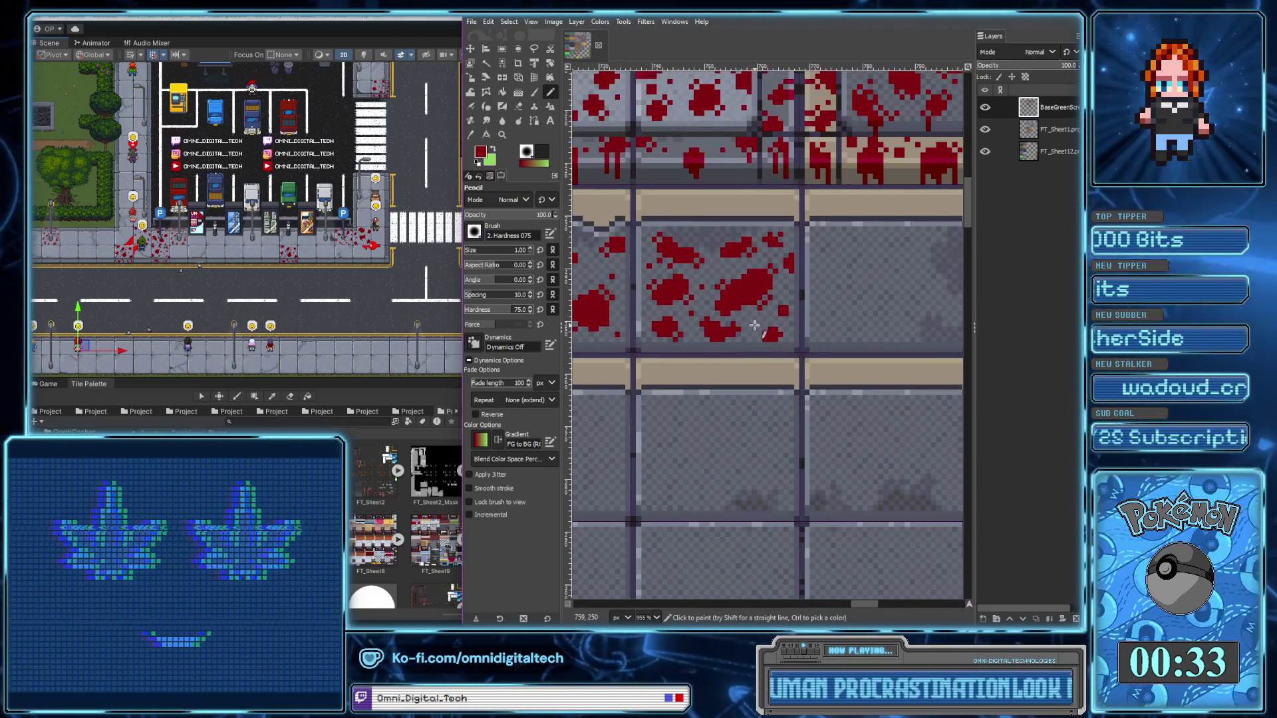
scroll(751, 322, "down", 1)
On the next grey pavement tile, paint a diagonal dark-red blood blob extending up-left
scroll(745, 319, "up", 1)
scroll(735, 313, "up", 2)
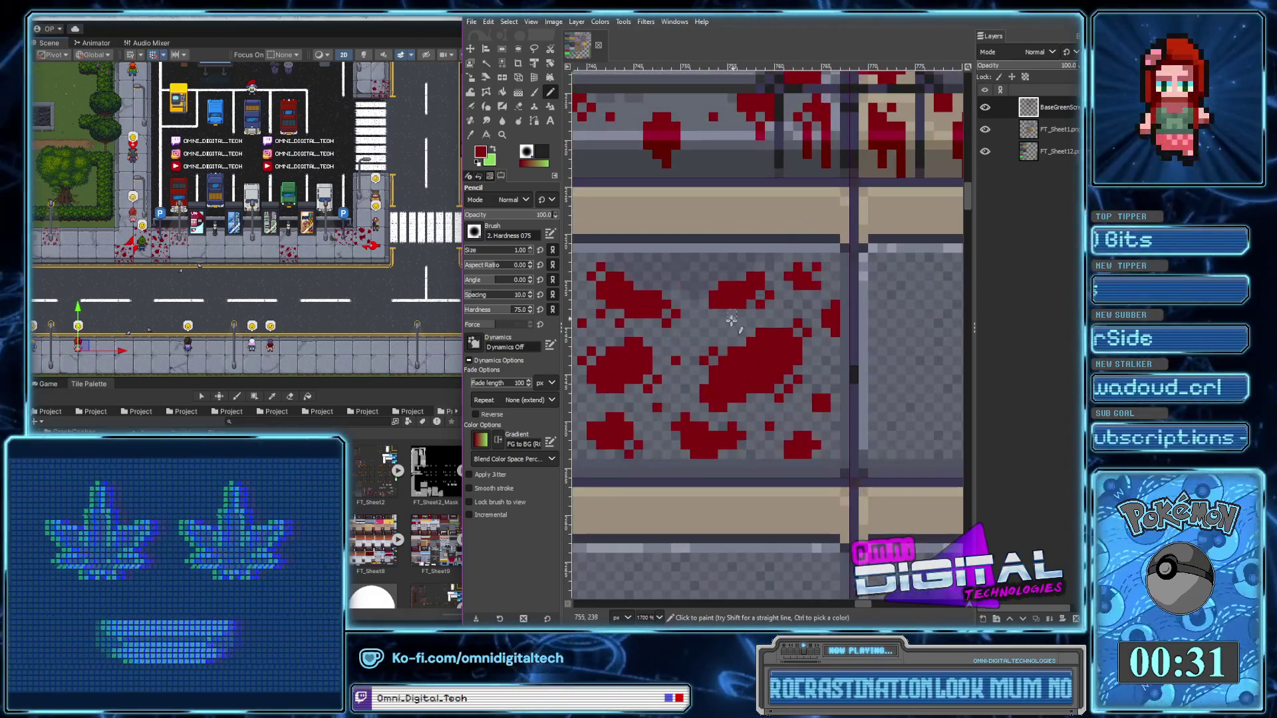
scroll(765, 346, "down", 2)
scroll(798, 379, "right", 3)
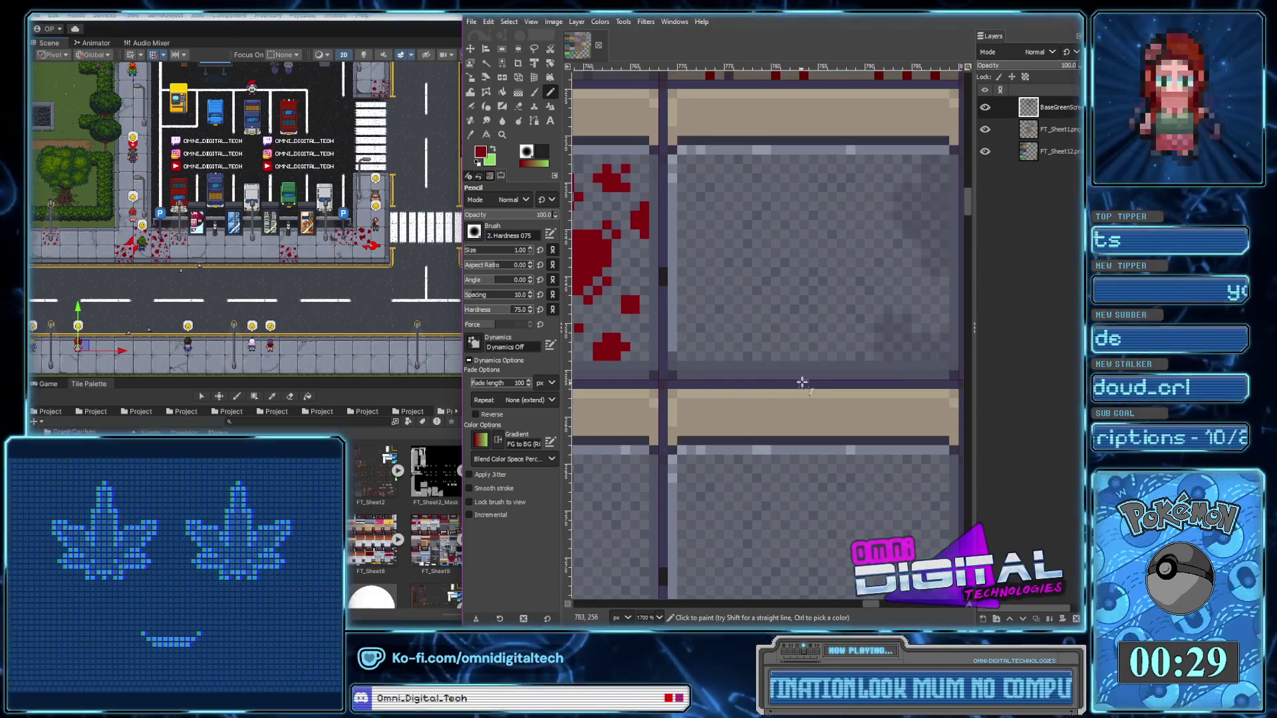
scroll(791, 372, "right", 2)
scroll(791, 369, "up", 1)
left_click_drag(790, 258, 821, 310)
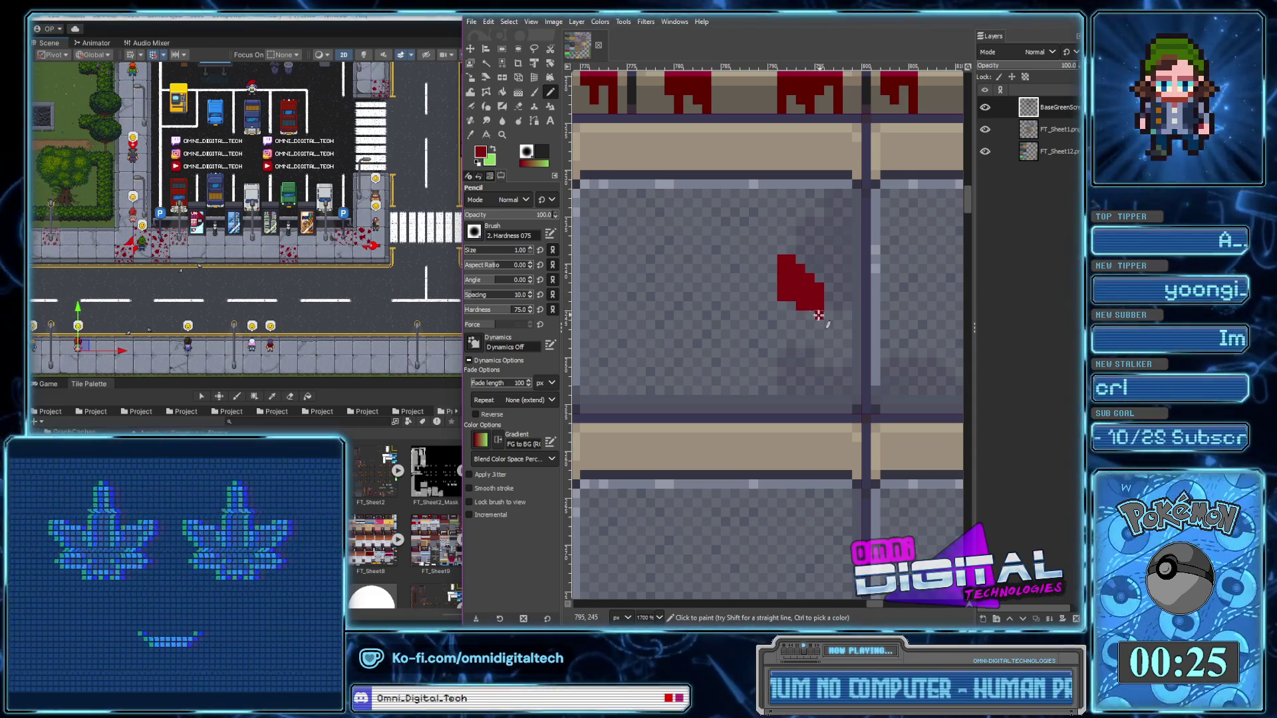
left_click(809, 324)
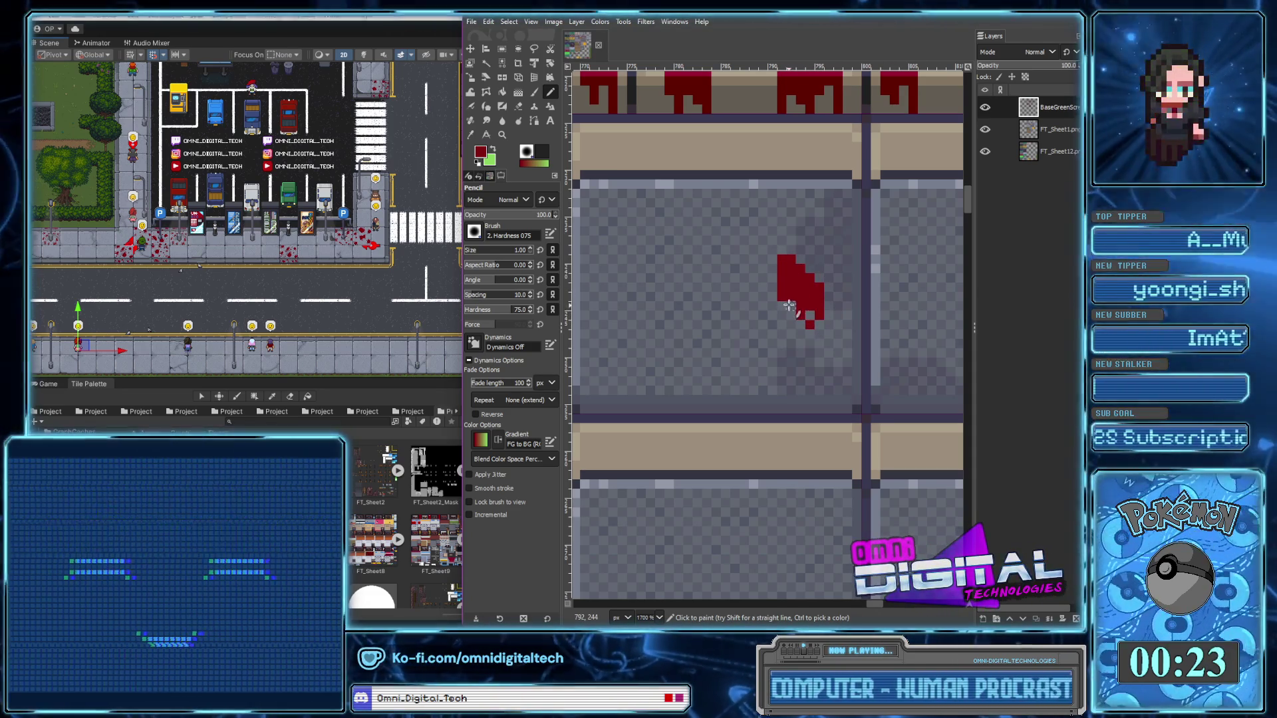
left_click_drag(773, 258, 791, 259)
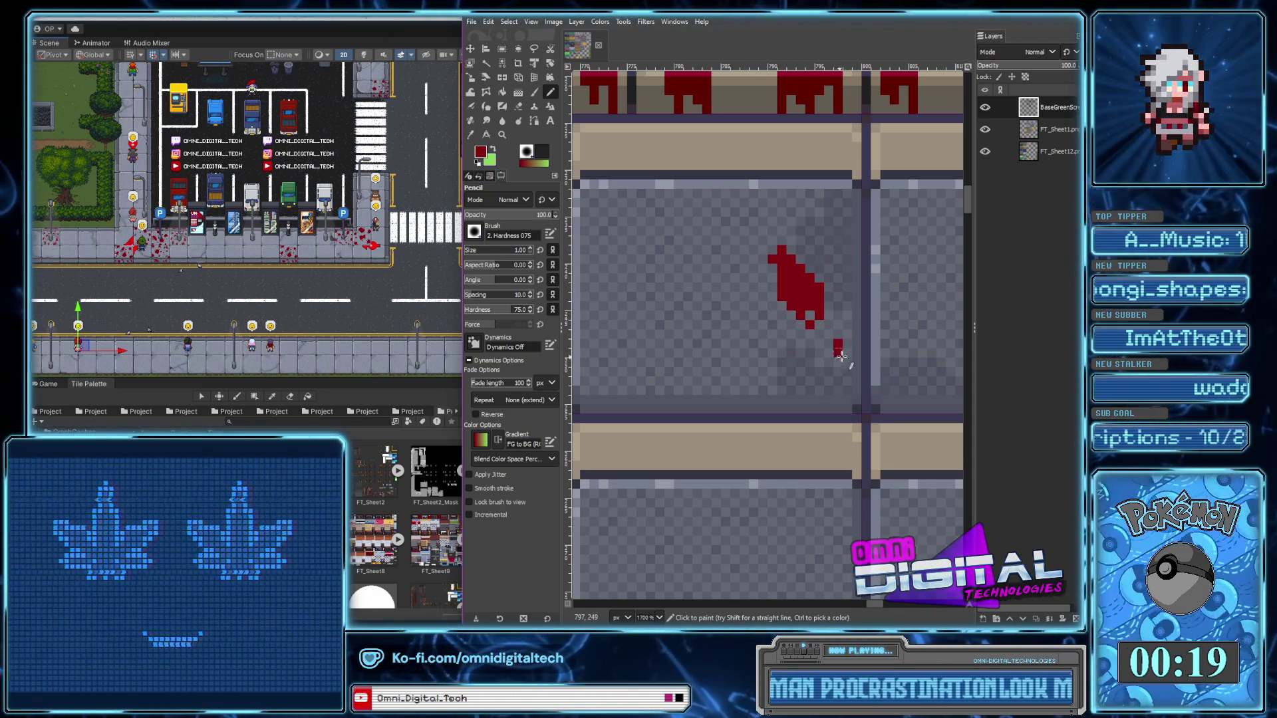
Grow a small horizontal red splatter below the blob
left_click(837, 357)
left_click(826, 357)
left_click(848, 357)
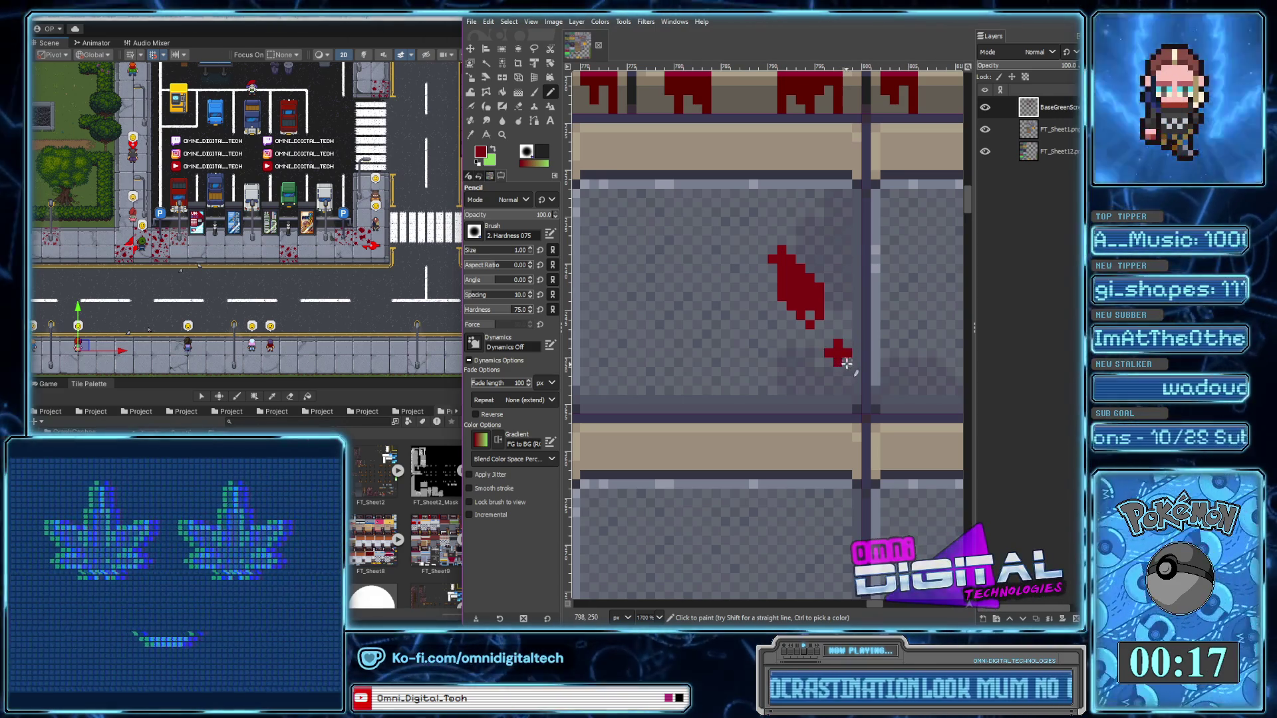
left_click(819, 357)
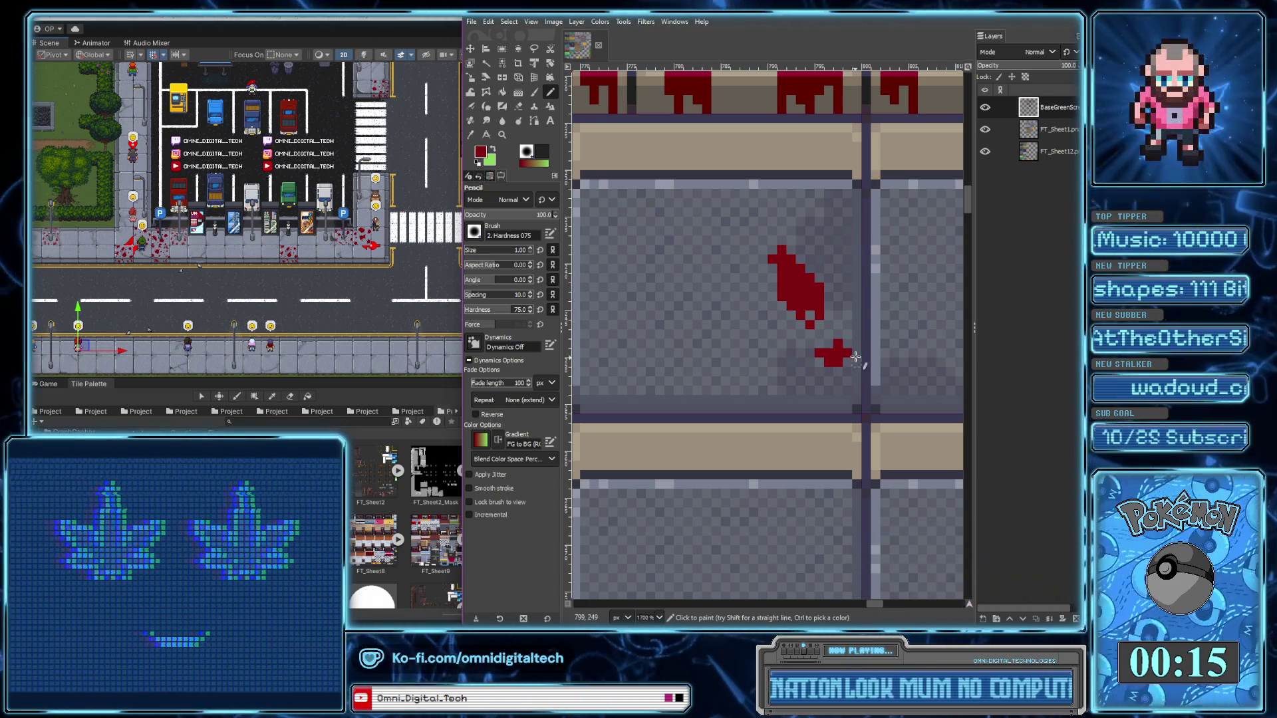
Paint a blood pool at the tile's lower left and a blob along its left edge
mouse_move(635, 389)
left_mouse_down()
mouse_move(689, 351)
mouse_move(642, 392)
mouse_move(682, 366)
left_mouse_up()
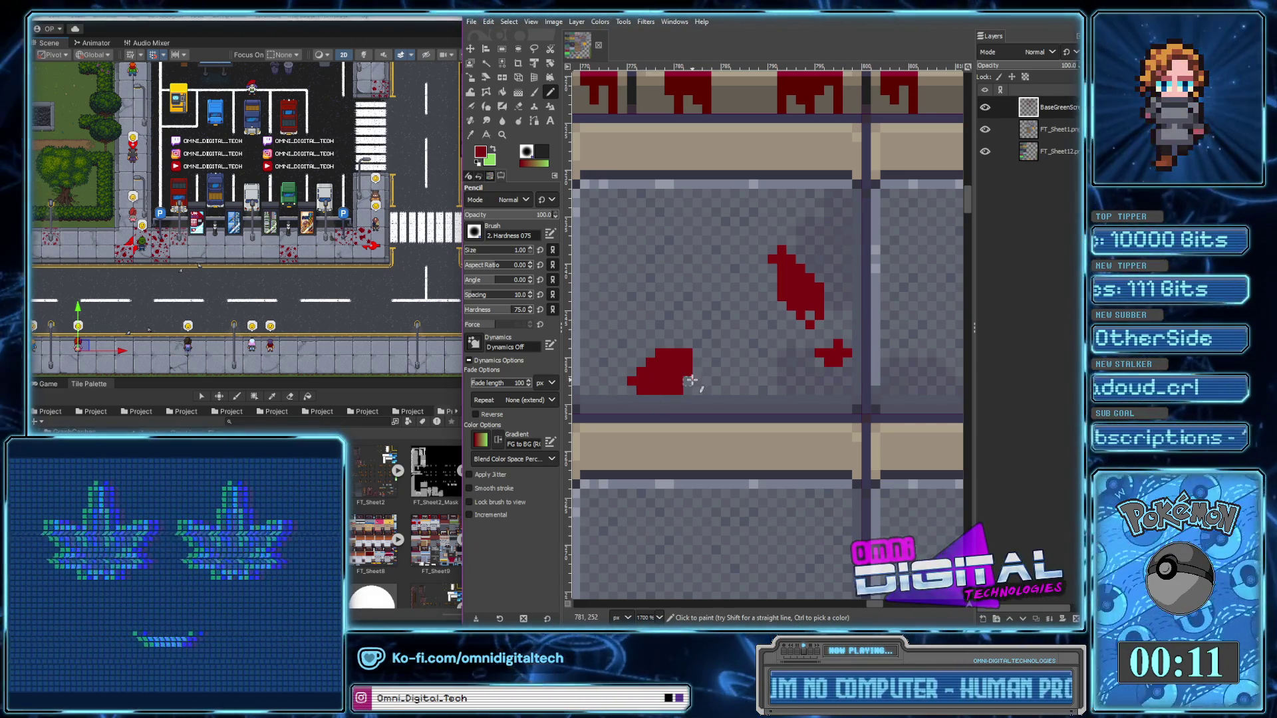
left_click_drag(696, 348, 696, 373)
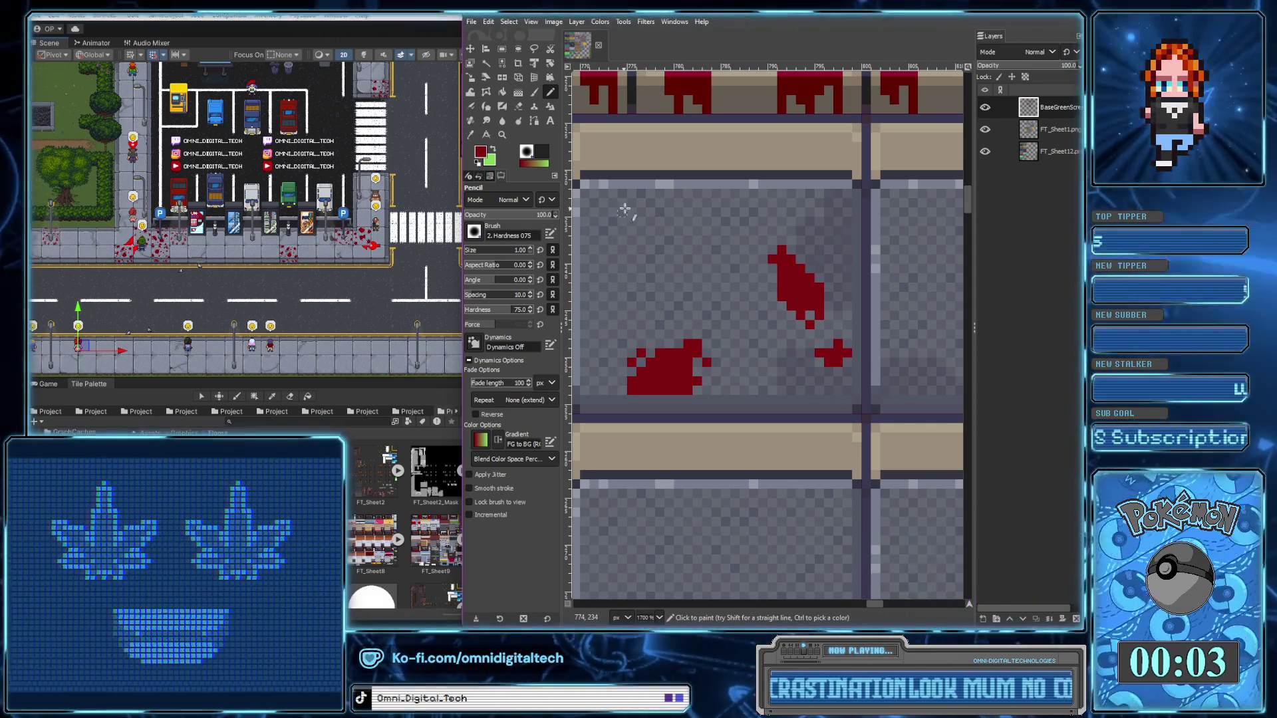
mouse_move(601, 287)
left_mouse_down()
mouse_move(589, 304)
mouse_move(605, 279)
mouse_move(823, 197)
left_mouse_up()
Add a rounded blood splat near the tile's top and thicken its edges
left_click_drag(738, 241, 732, 248)
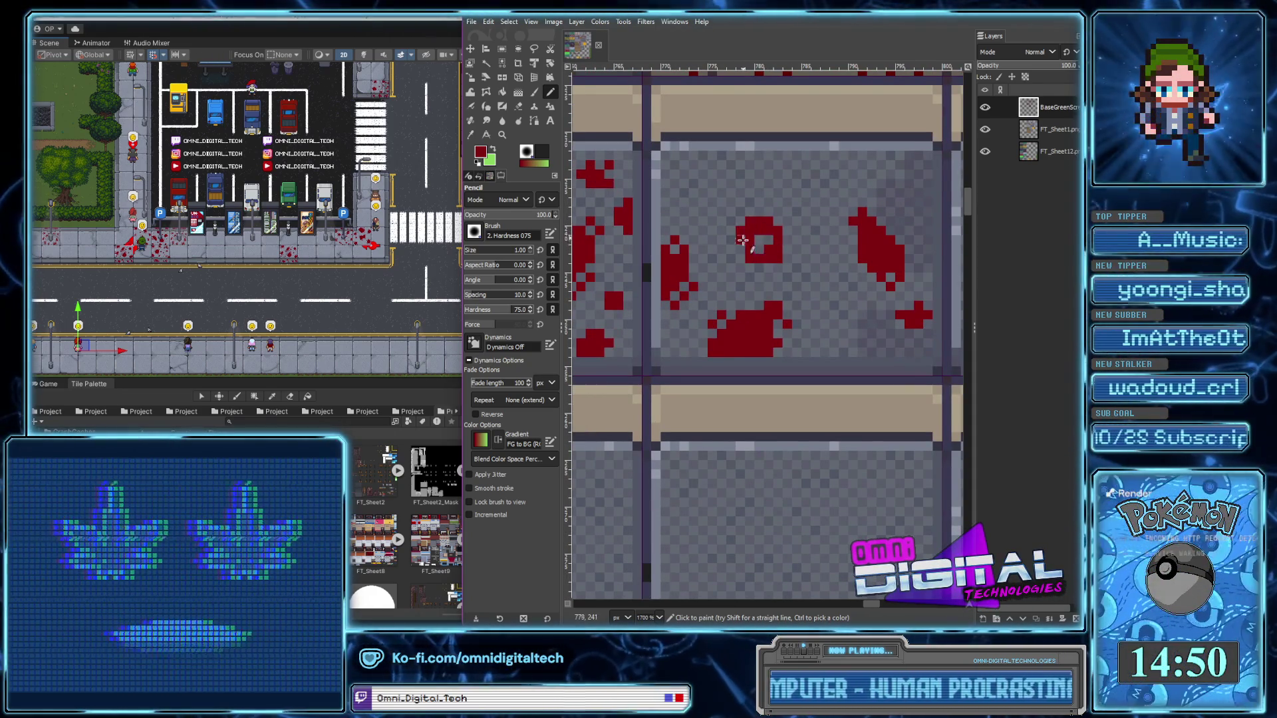
left_click(731, 249)
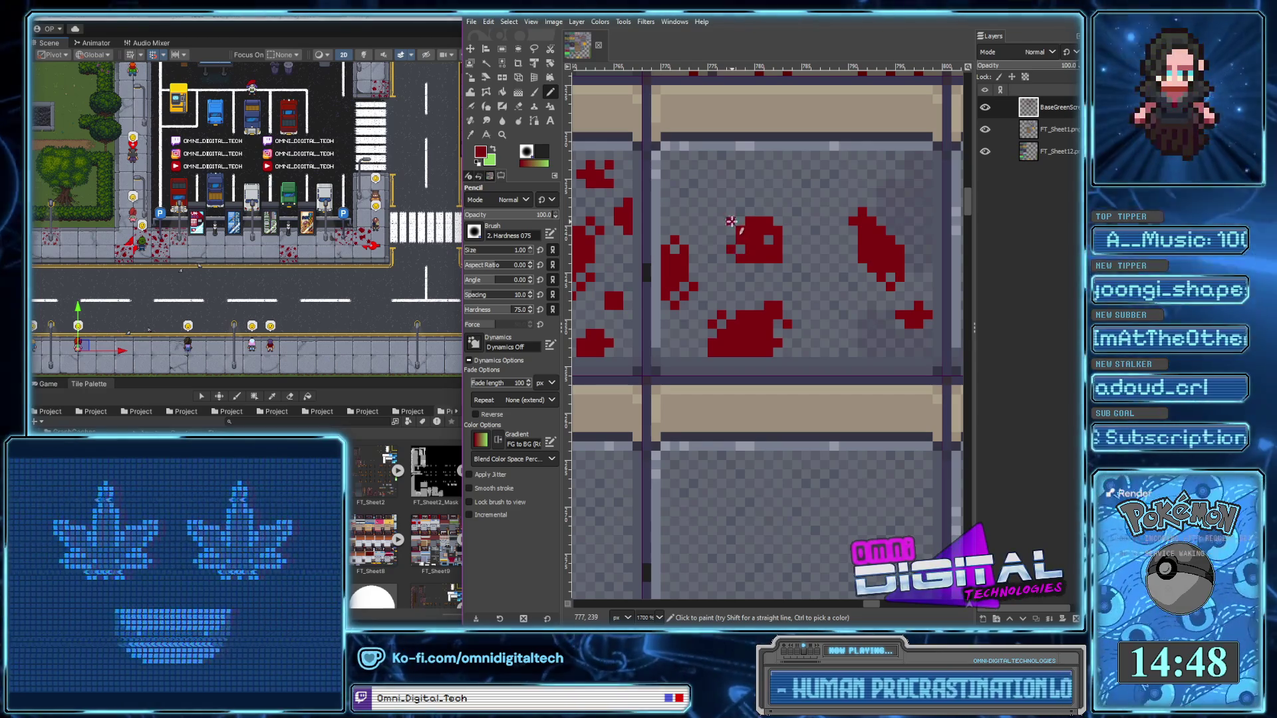
left_click_drag(777, 214, 786, 268)
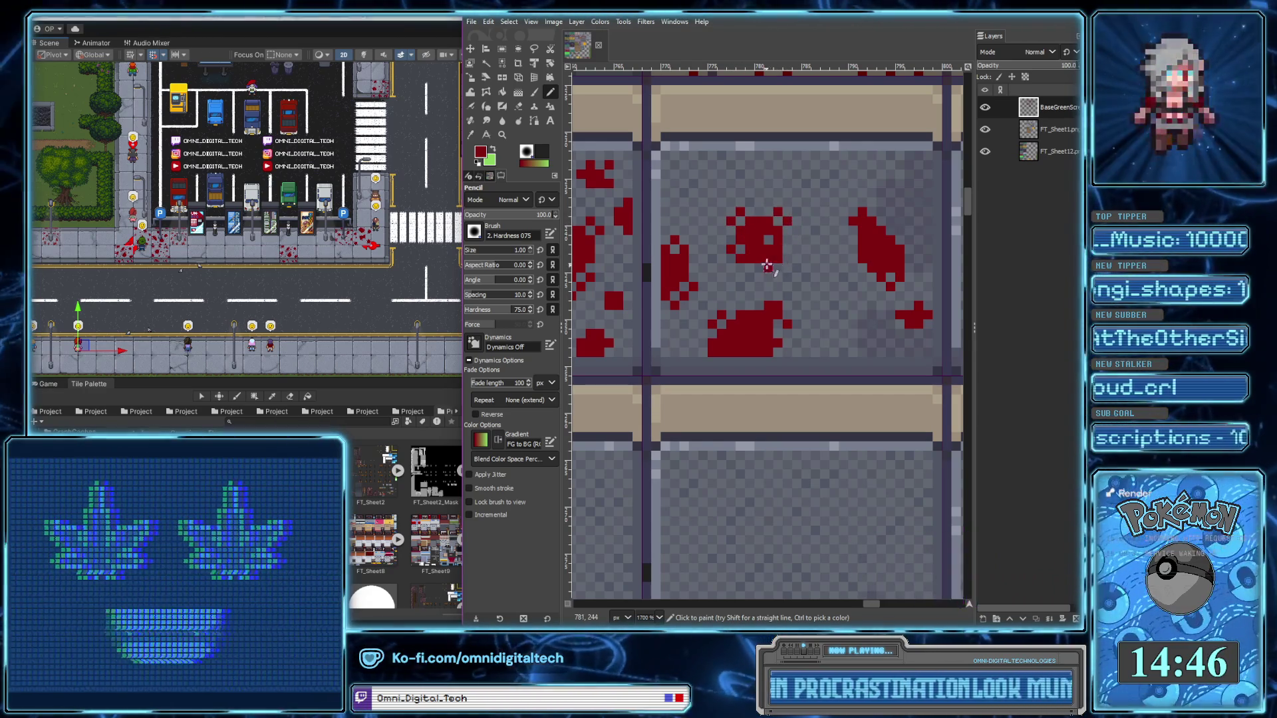
scroll(816, 203, "down", 3)
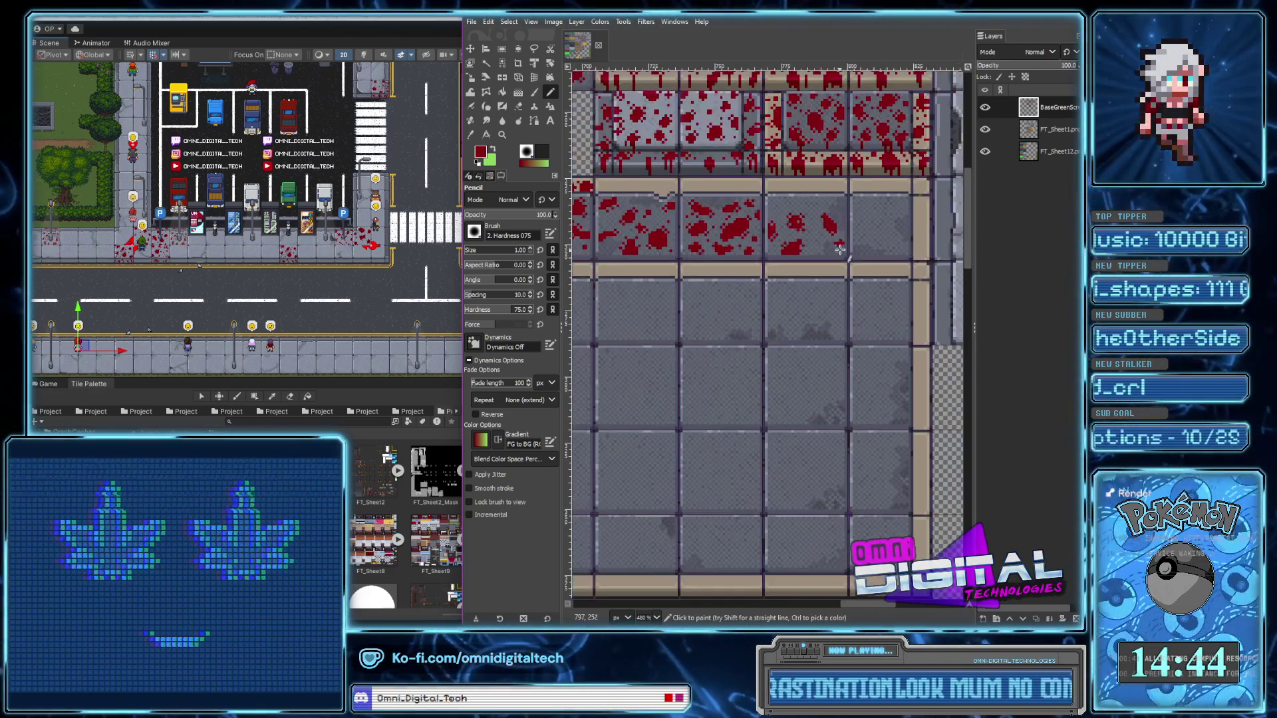
Paint a blood blob on the next tile plus a diagonal blob at its upper left
scroll(816, 203, "up", 4)
mouse_move(806, 253)
left_mouse_down()
mouse_move(807, 282)
mouse_move(826, 266)
mouse_move(843, 274)
mouse_move(783, 221)
left_mouse_up()
scroll(808, 244, "up", 3)
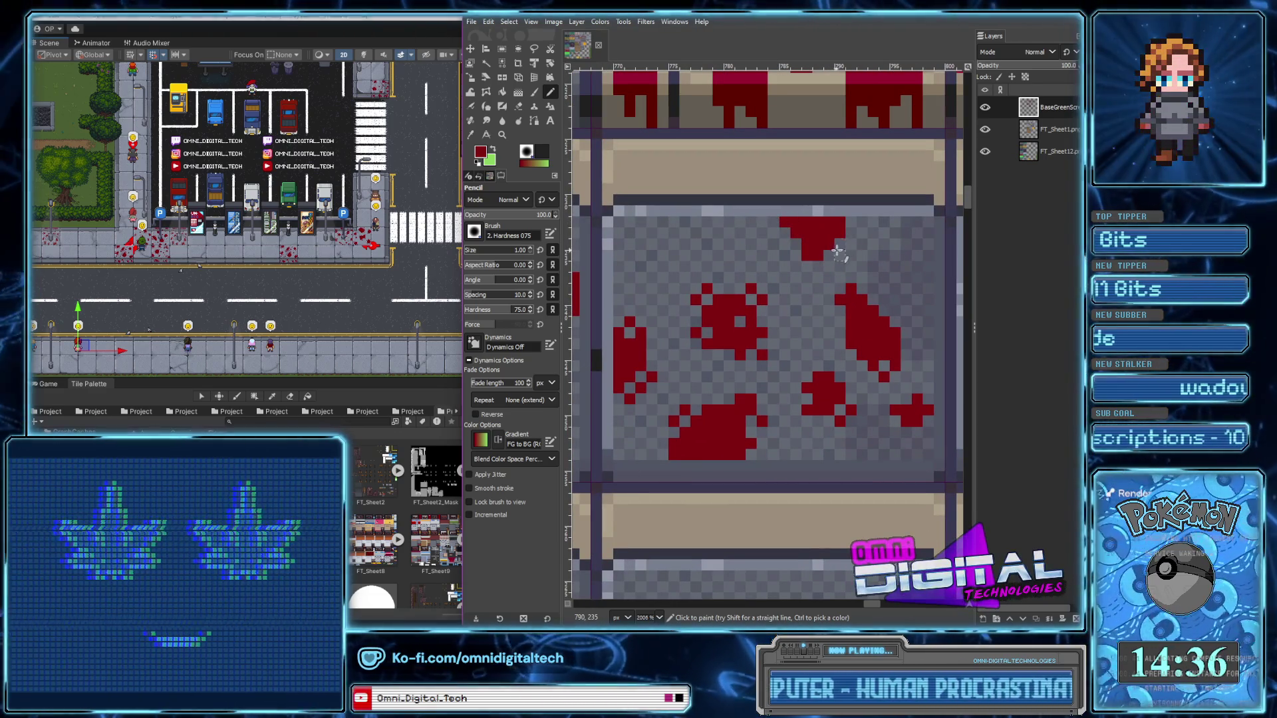
left_click(785, 243)
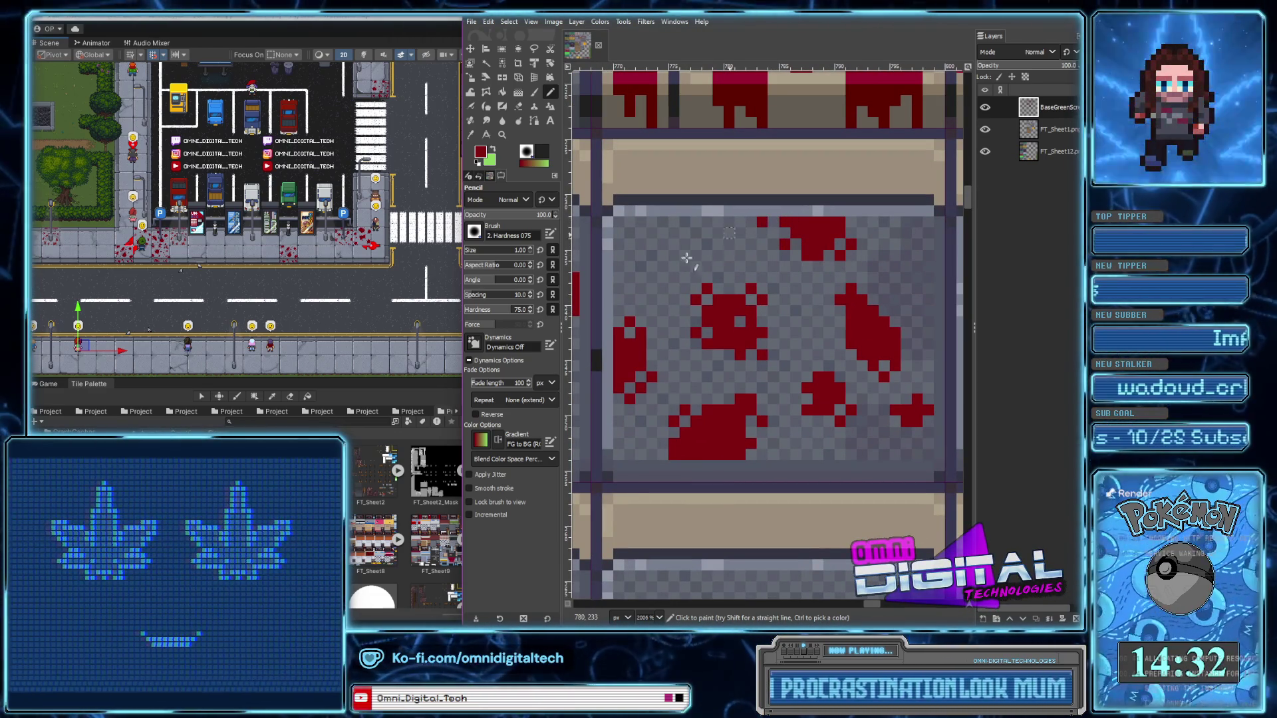
mouse_move(673, 237)
left_mouse_down()
mouse_move(696, 233)
mouse_move(706, 266)
mouse_move(719, 223)
left_mouse_up()
left_click(651, 287)
left_click(639, 245)
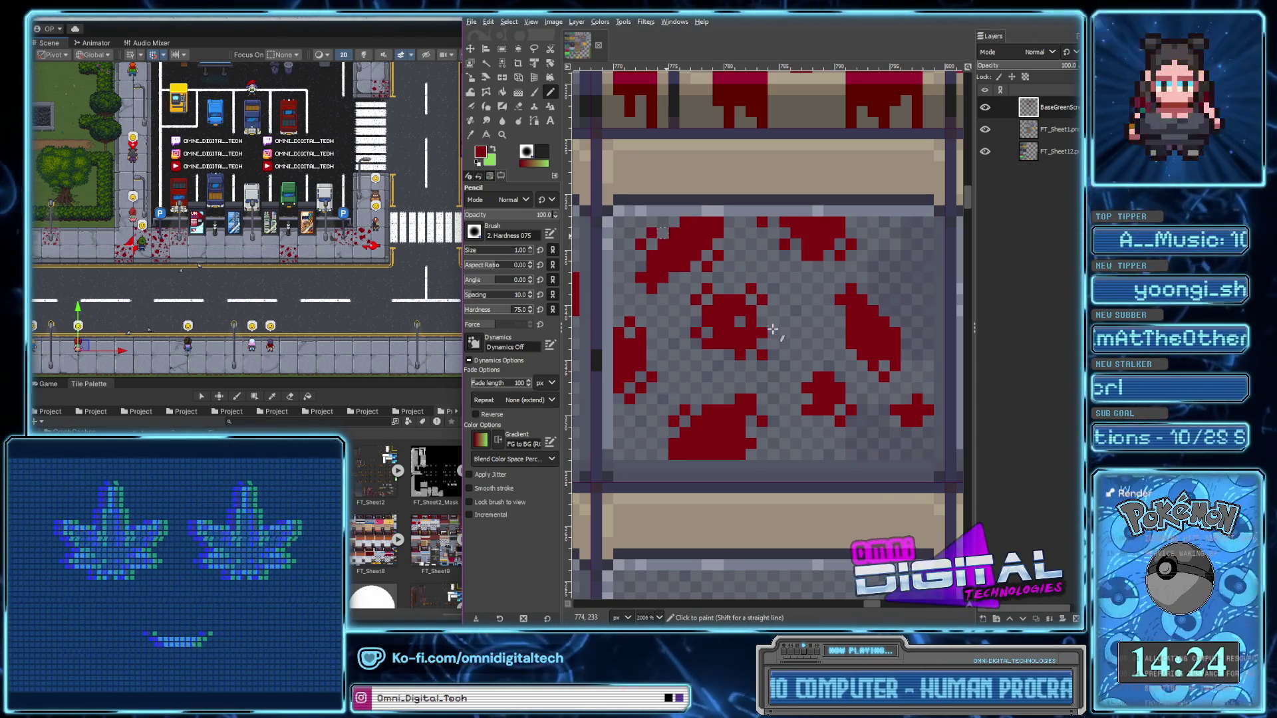
Scatter small single-pixel blood drops and specks across the tile
scroll(665, 235, "down", 5)
scroll(725, 294, "up", 5)
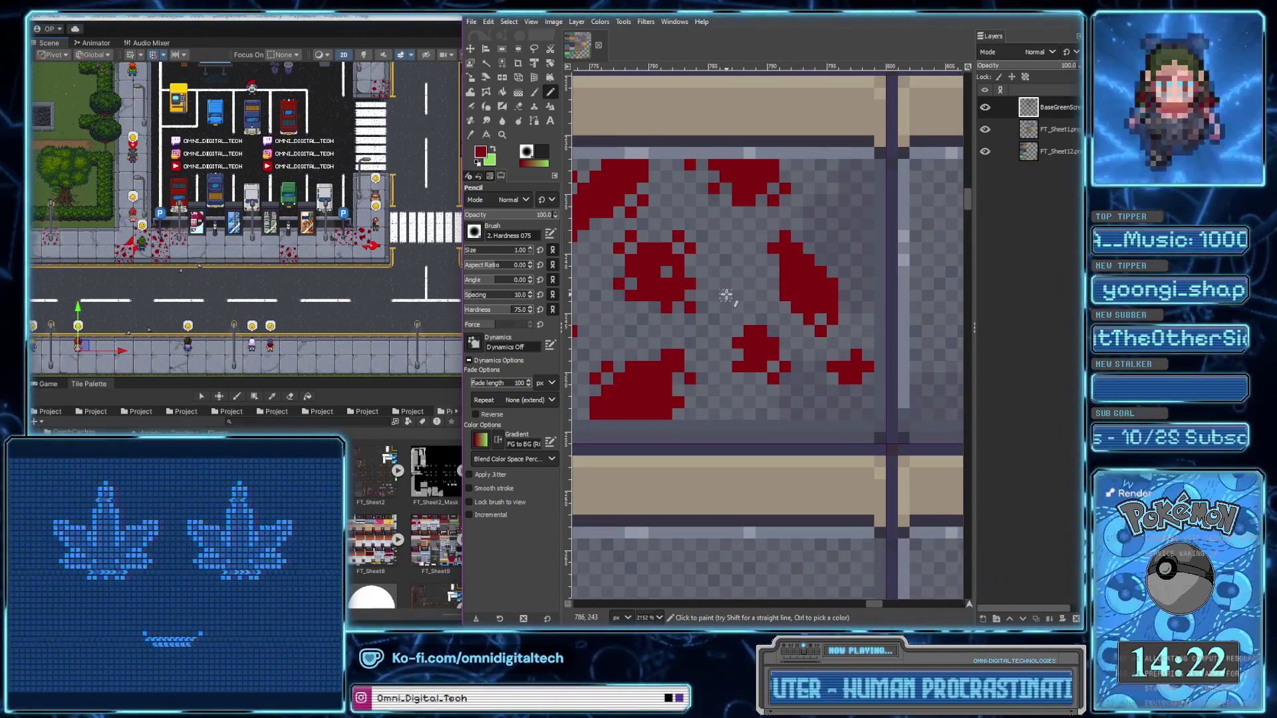
scroll(730, 290, "left", 2)
scroll(738, 284, "left", 2)
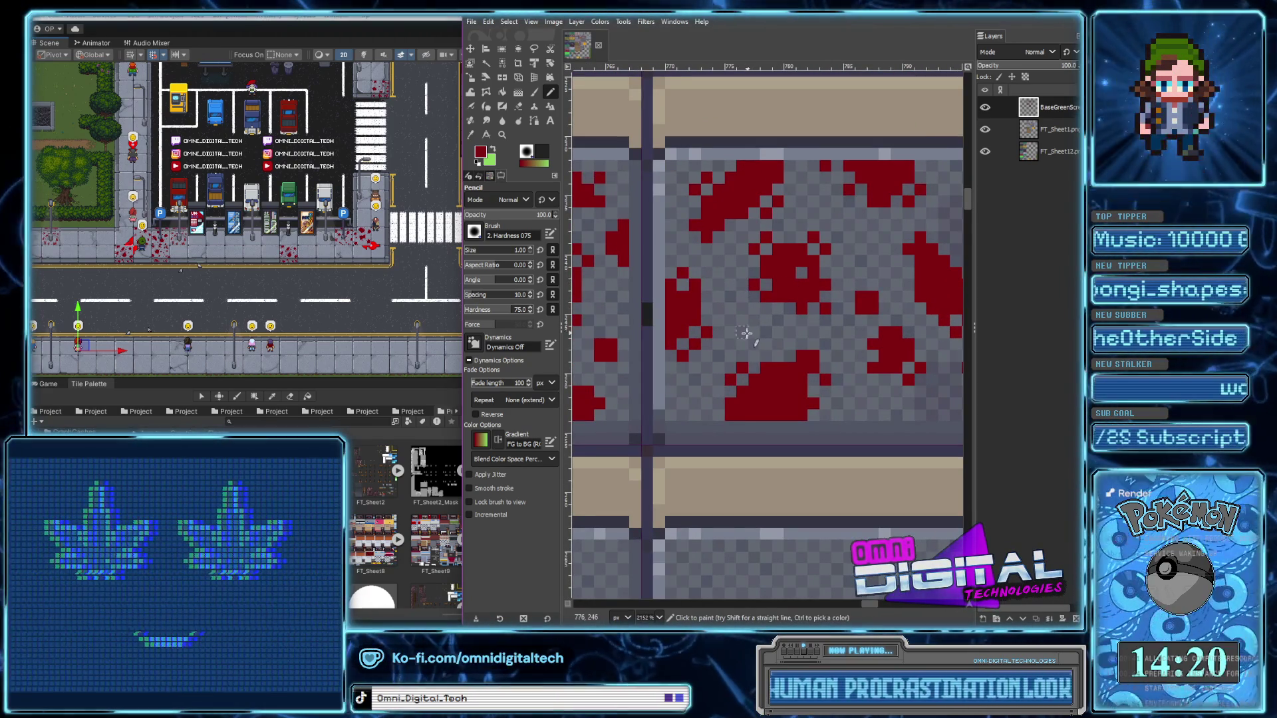
left_click(700, 384)
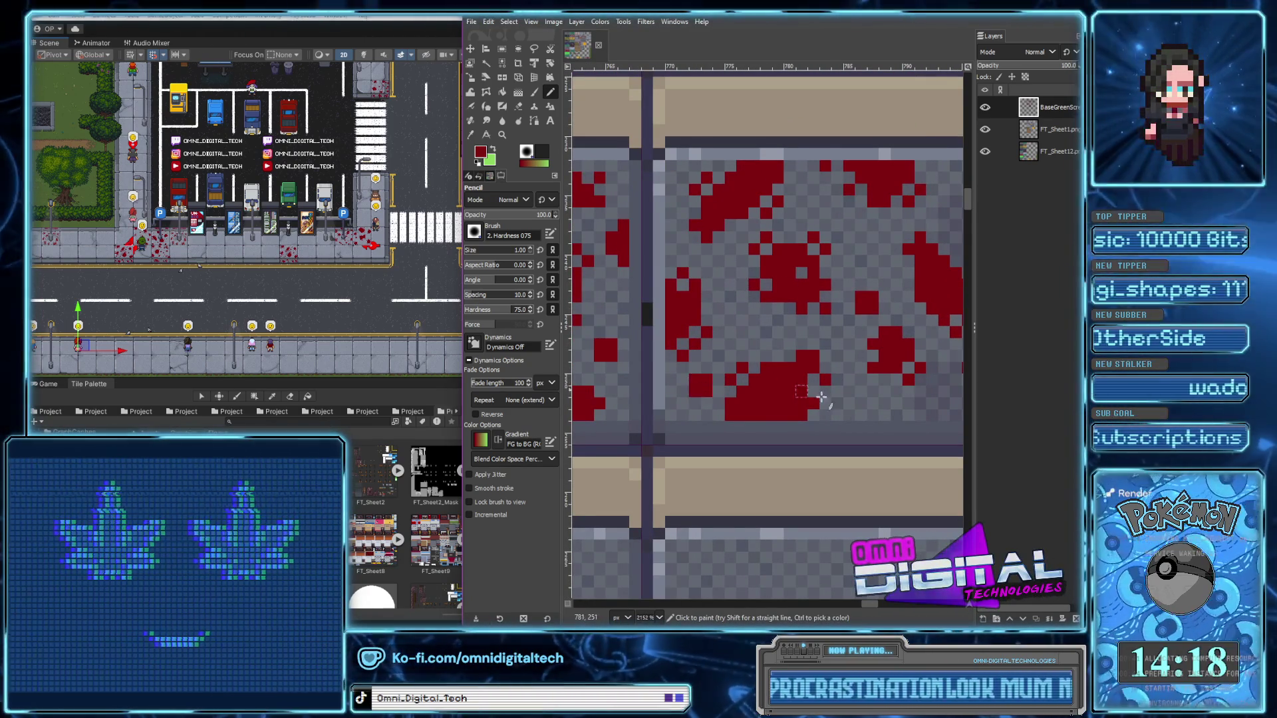
scroll(795, 387, "right", 4)
left_click(713, 399)
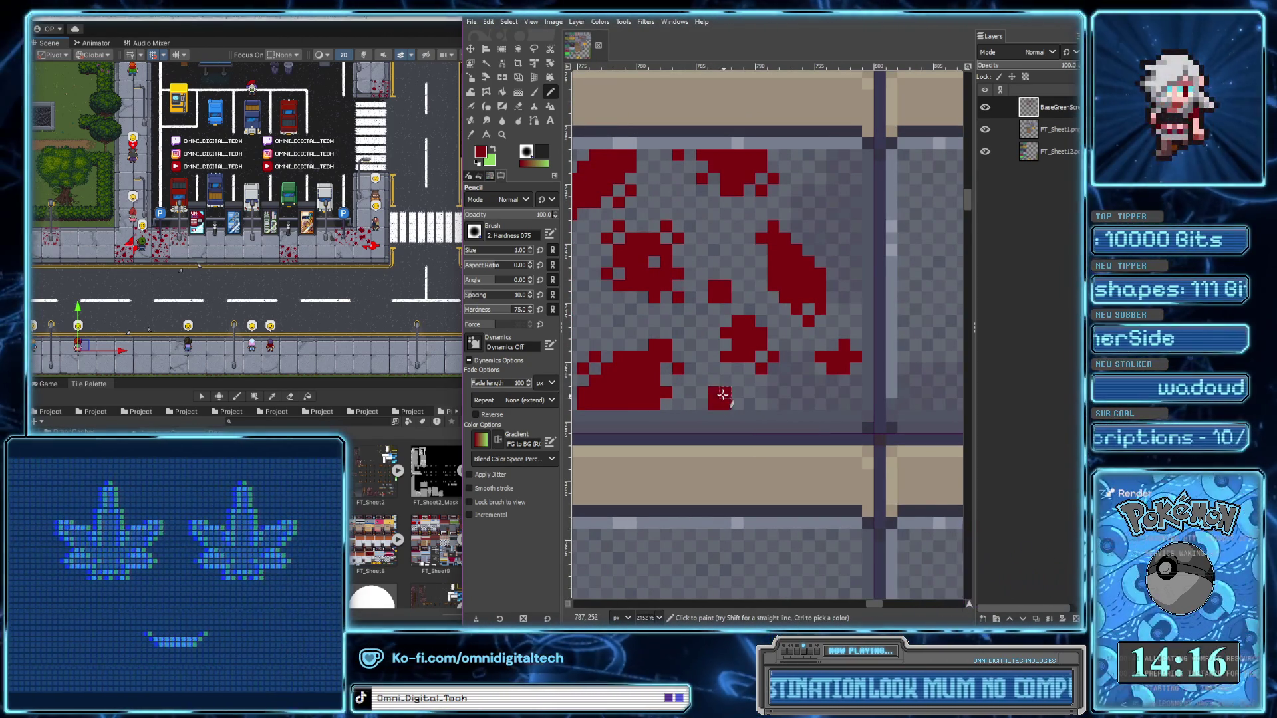
scroll(804, 376, "up", 2)
left_click(818, 212)
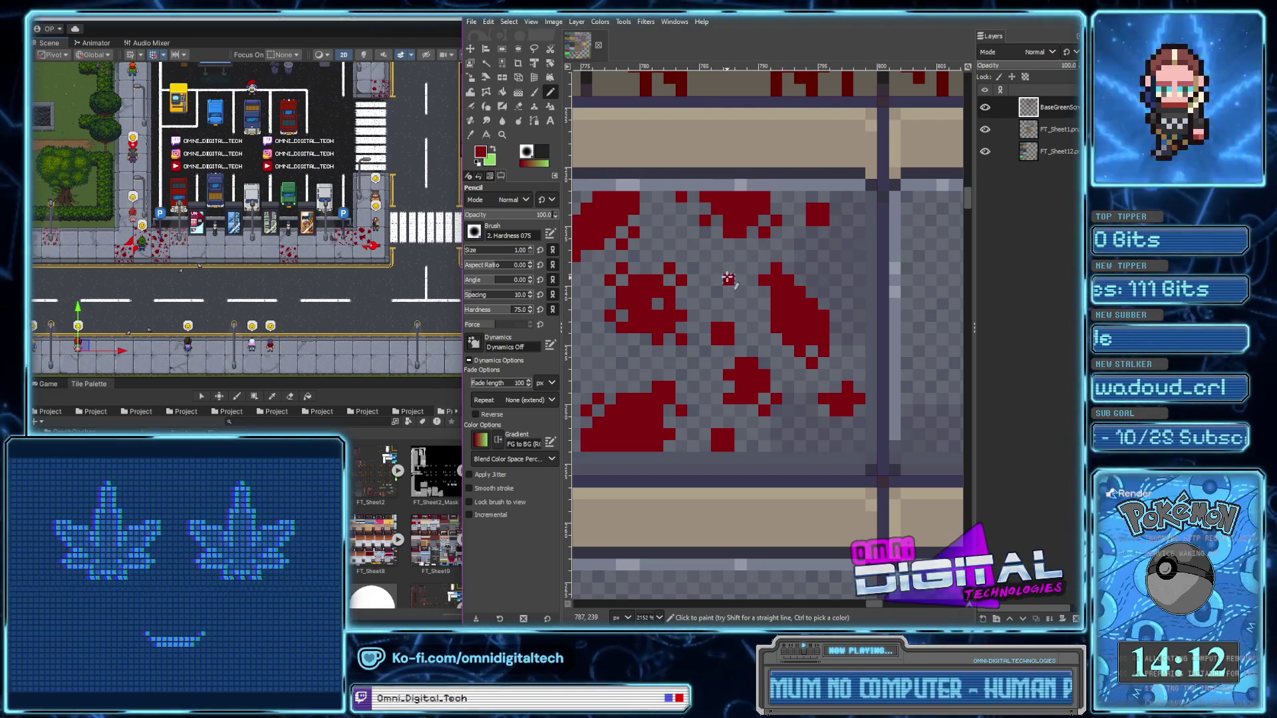
left_click(657, 232)
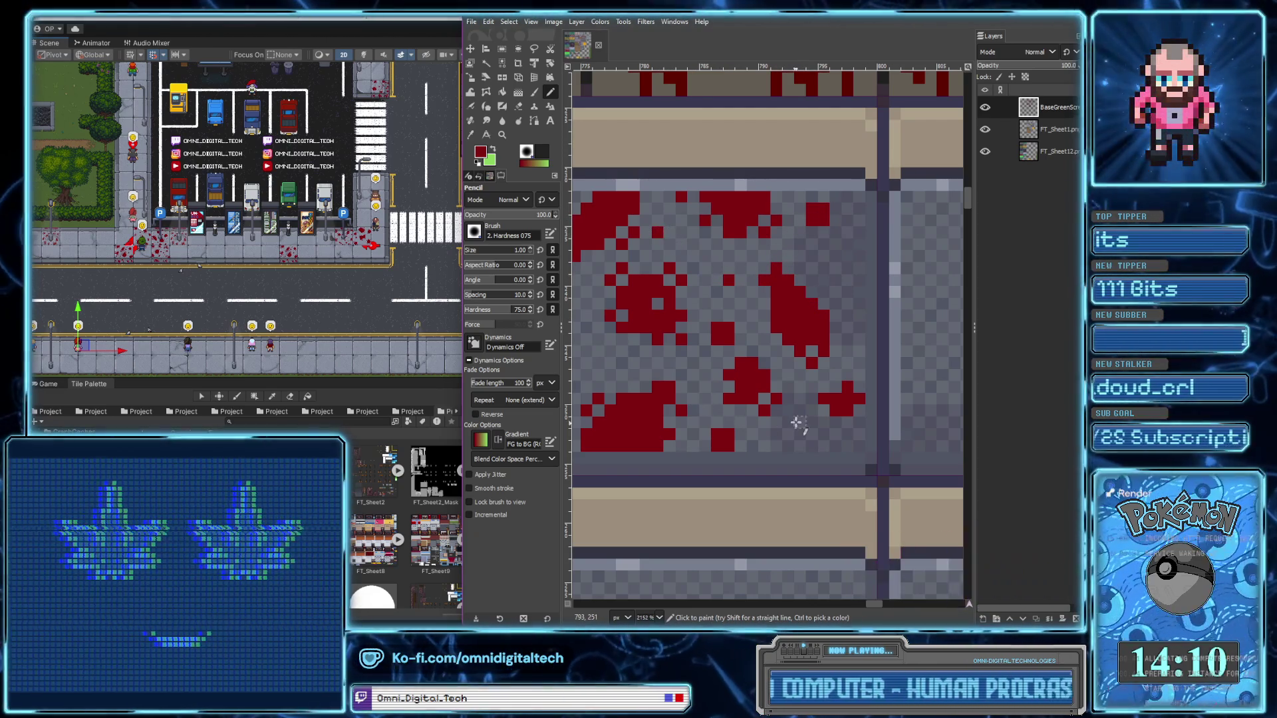
Bring up the image context menu on the canvas
scroll(785, 376, "left", 4)
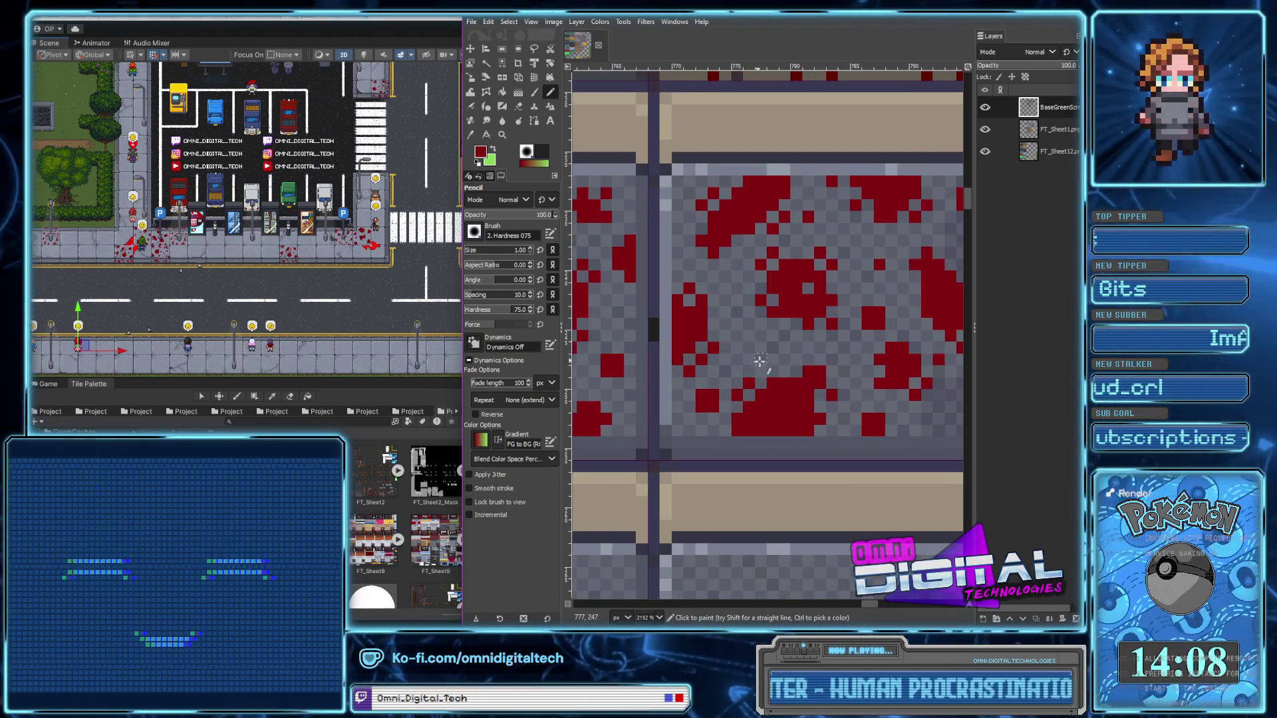
scroll(761, 360, "left", 3)
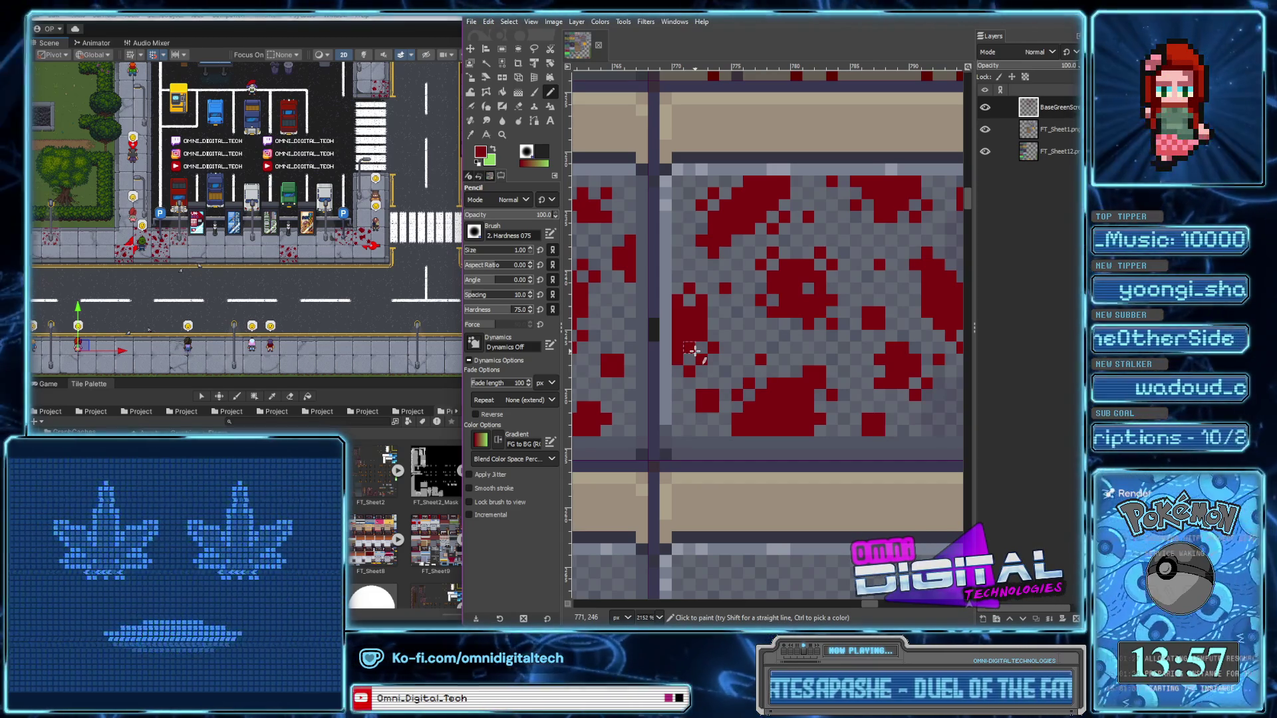
right_click(694, 350)
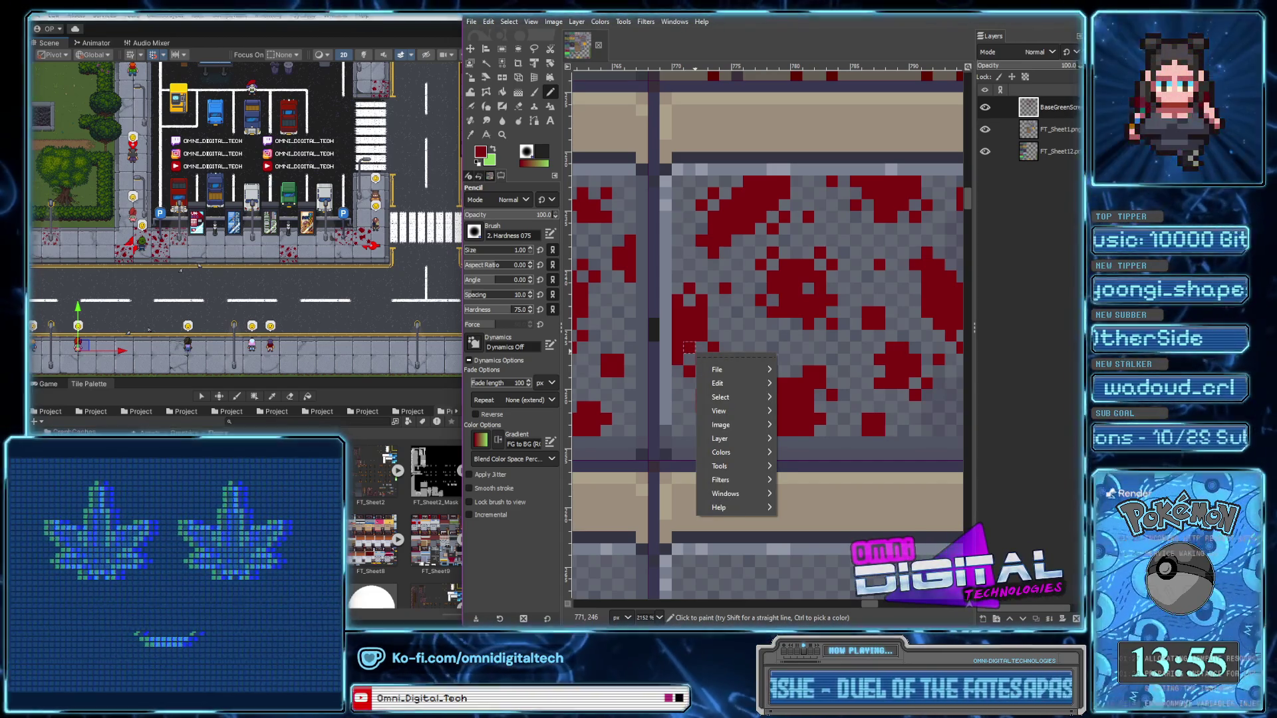
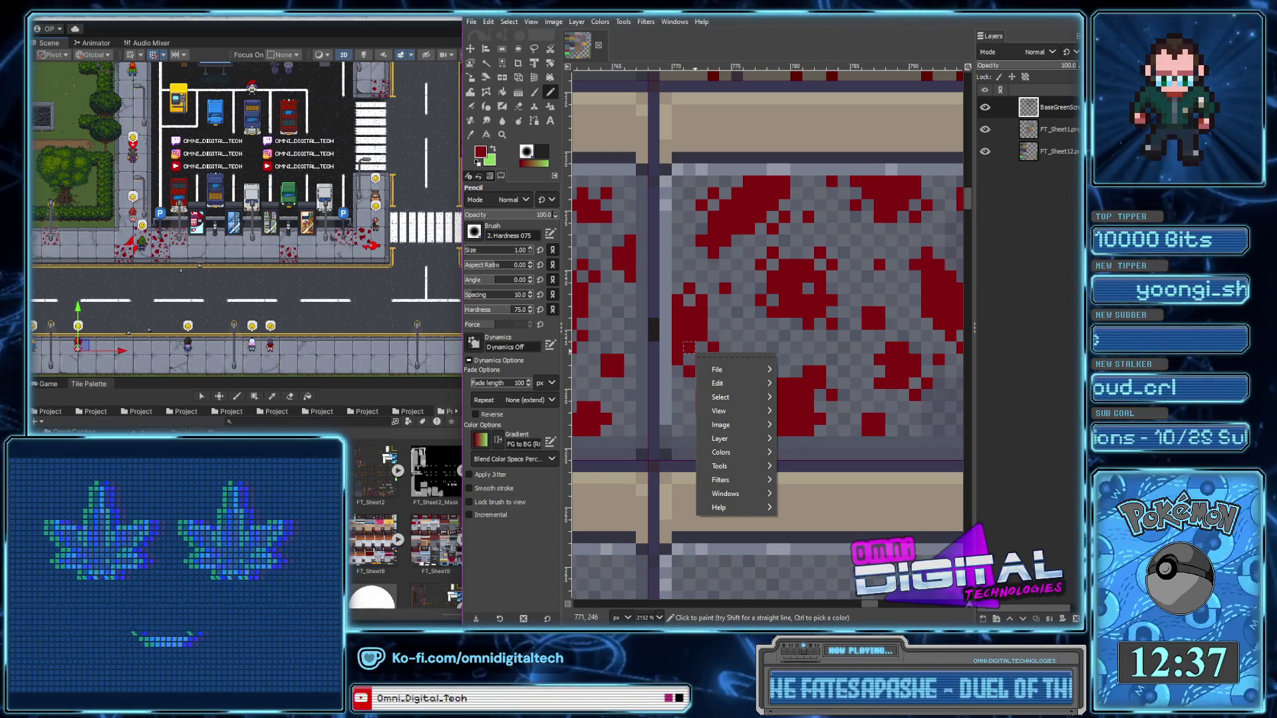
Add one more red pixel to finish the blood splatter tile
key("Escape")
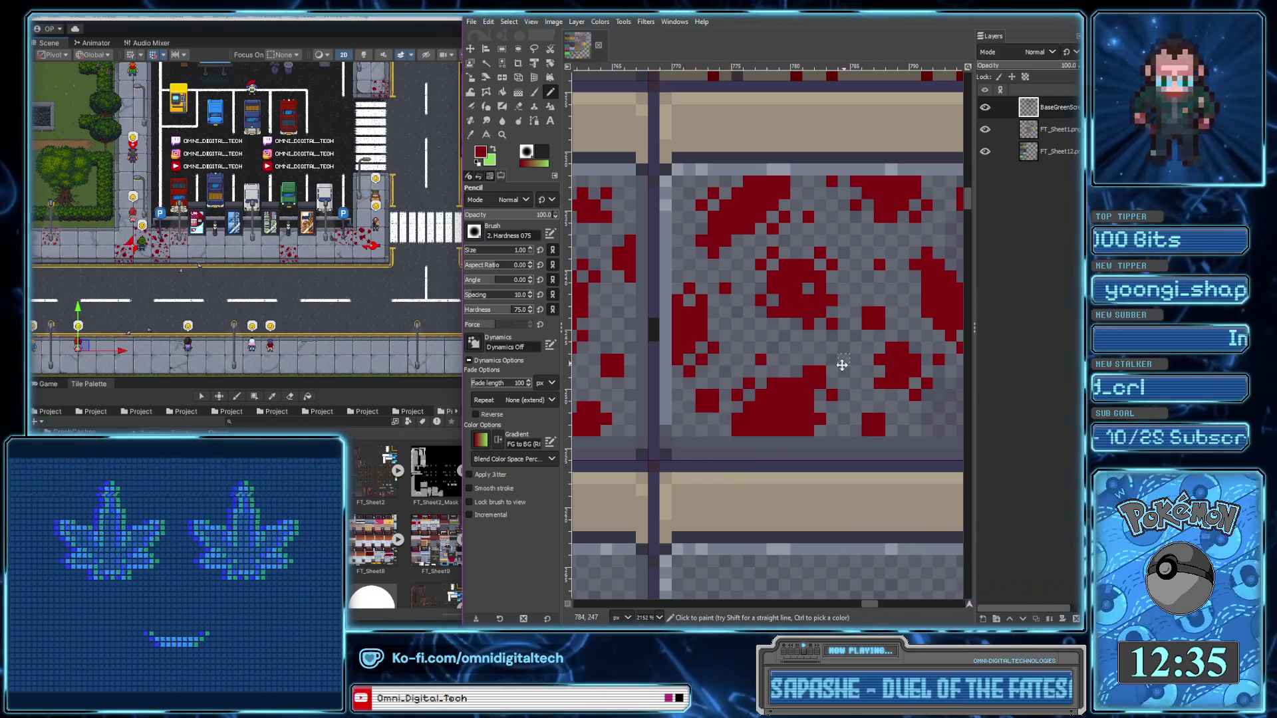
scroll(692, 339, "right", 3)
left_click(846, 310)
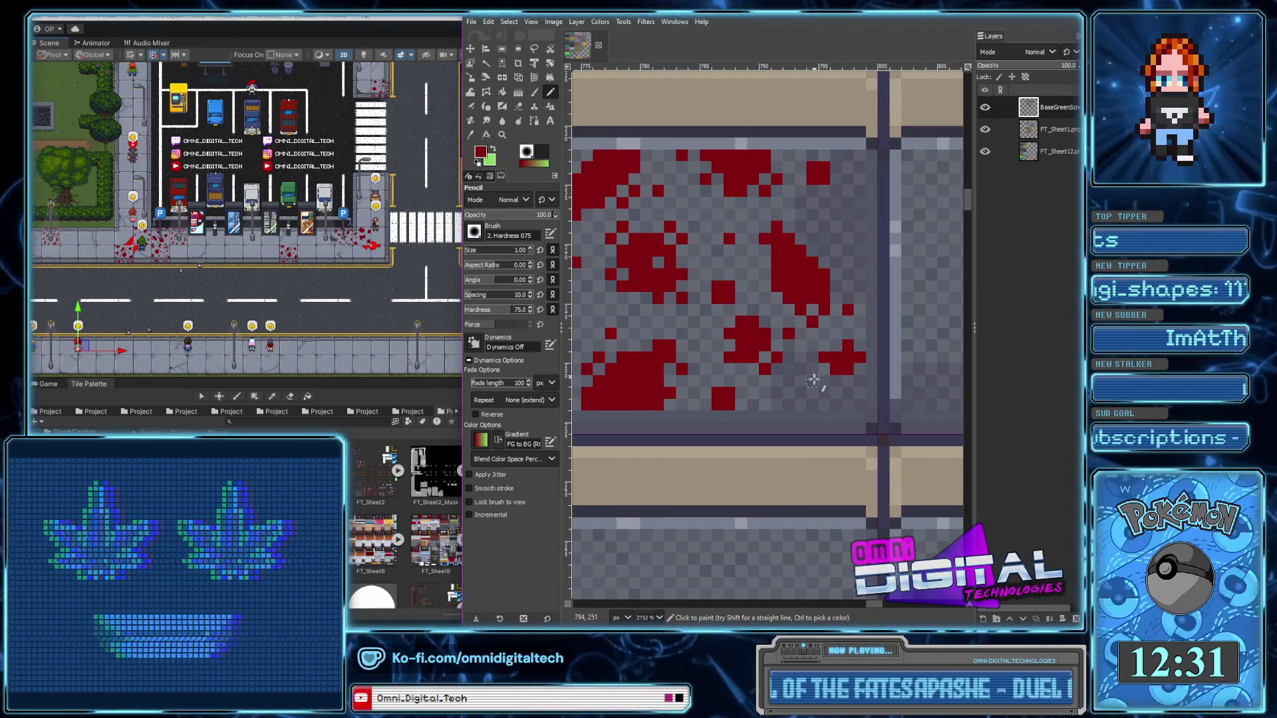
Zoom out, then zoom into a nearly clean grey floor tile
scroll(823, 368, "down", 2)
scroll(822, 366, "down", 2)
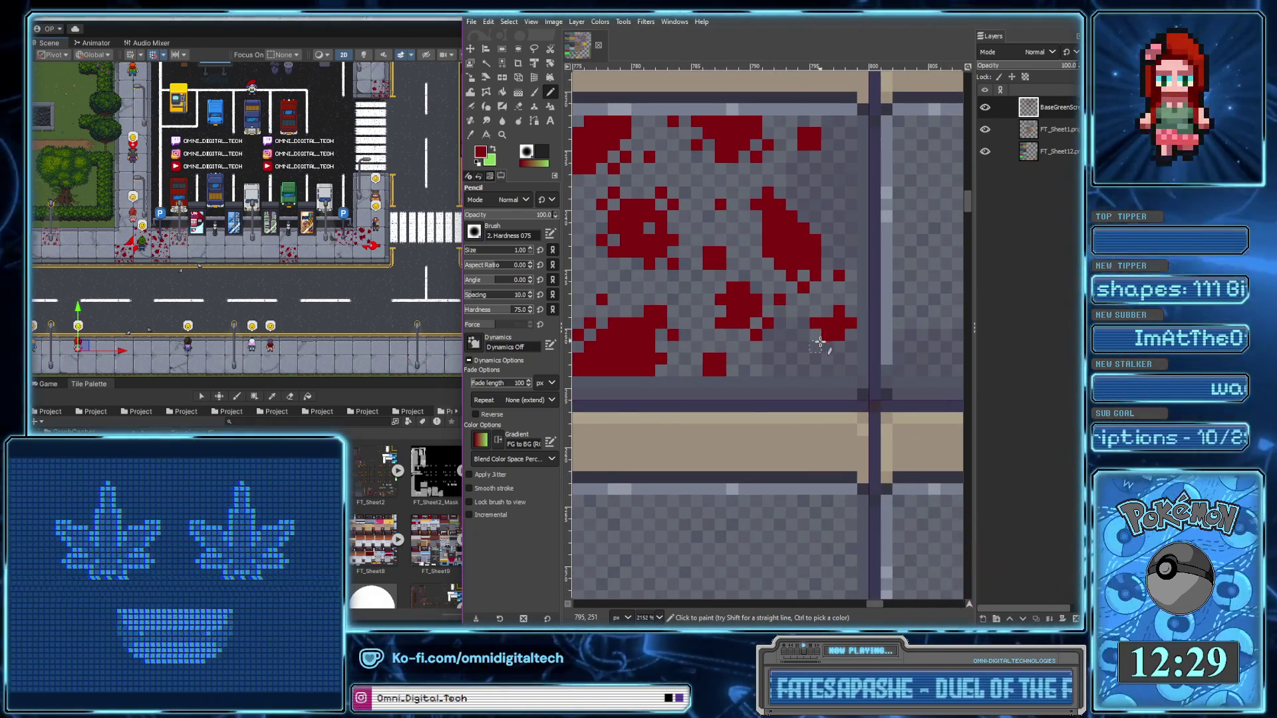
scroll(816, 362, "down", 1)
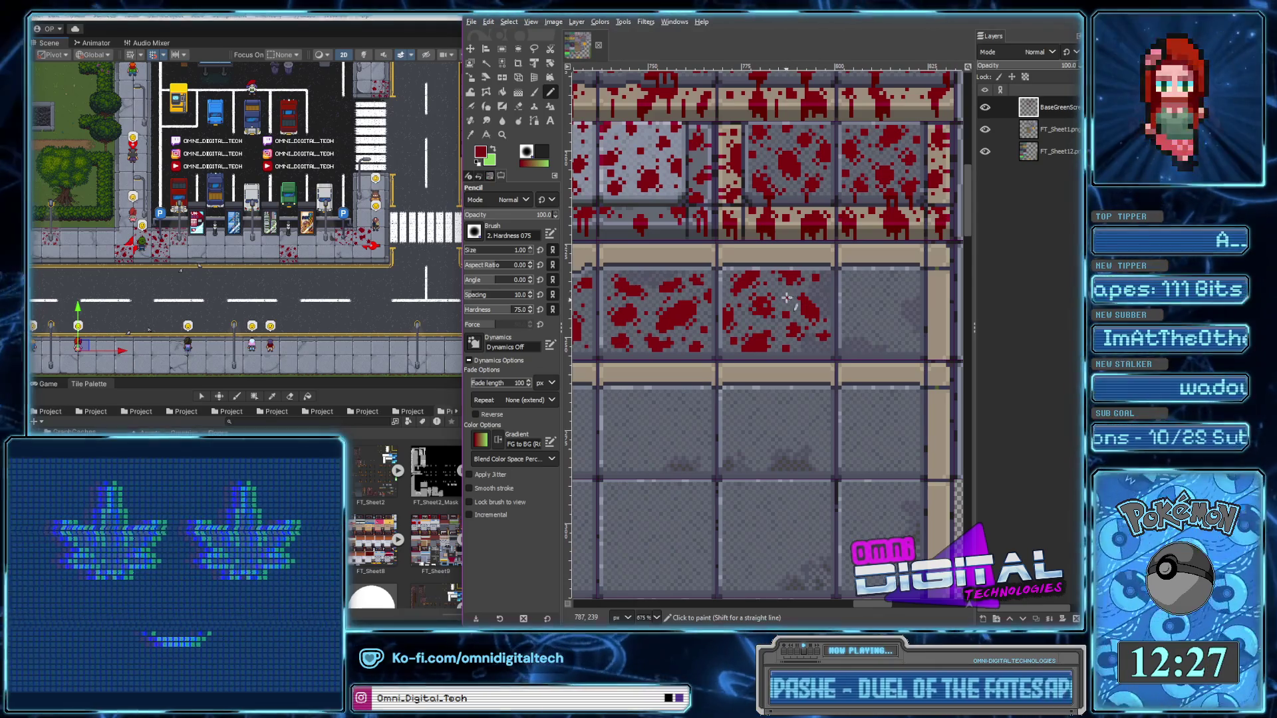
scroll(786, 300, "up", 3)
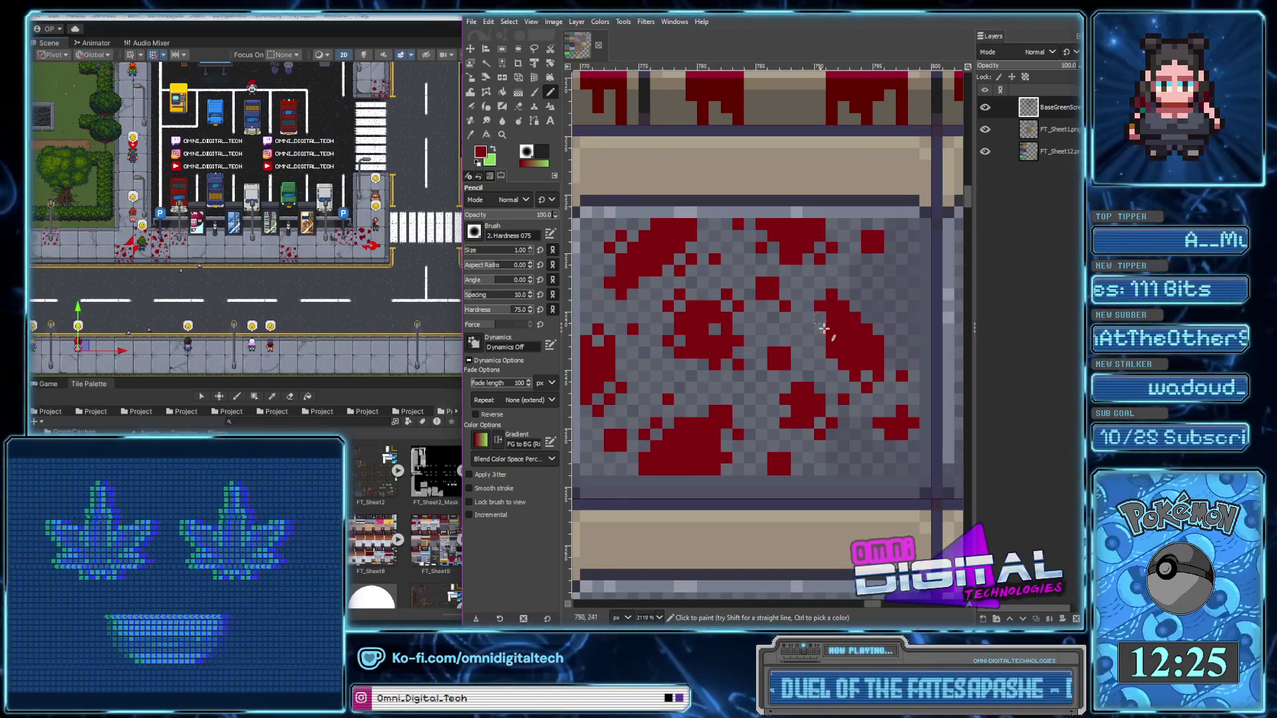
scroll(818, 321, "down", 3)
scroll(768, 298, "up", 2)
scroll(768, 297, "up", 3)
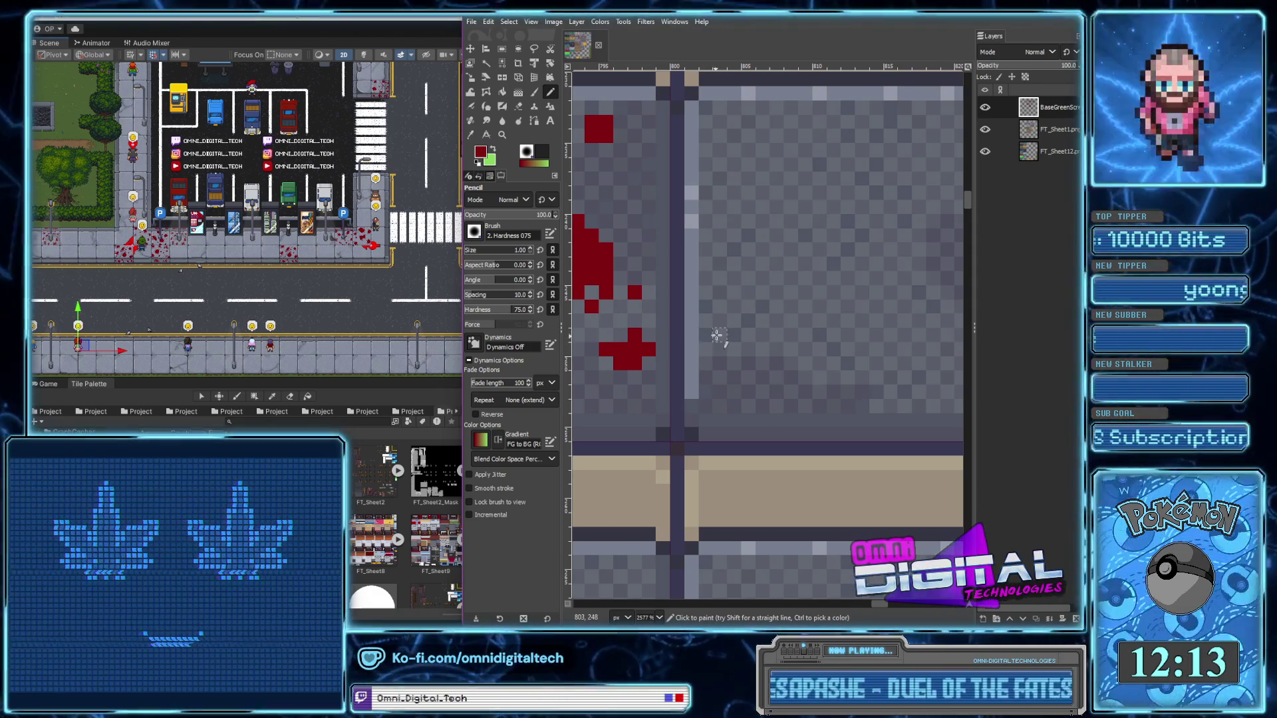
Paint a dark red splotch in the tile's middle with a few extra pixels beside it
mouse_move(727, 349)
left_mouse_down()
mouse_move(735, 322)
mouse_move(810, 325)
left_mouse_up()
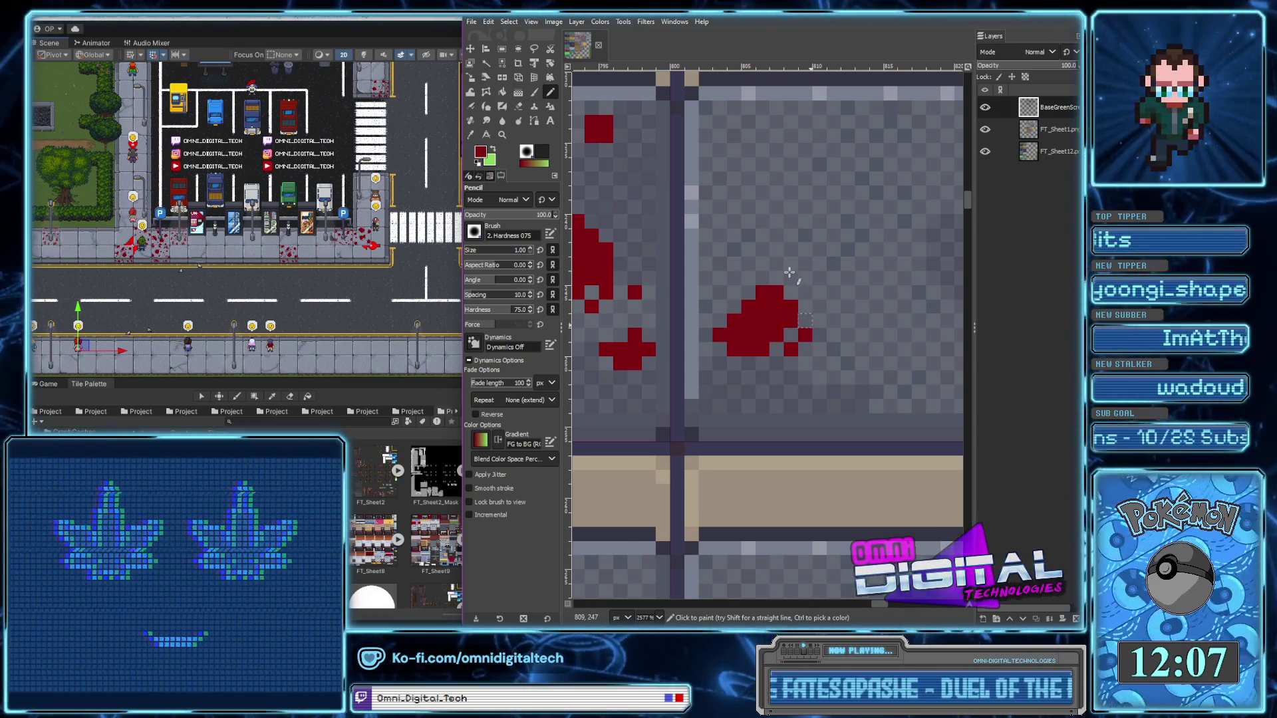
left_click(805, 294)
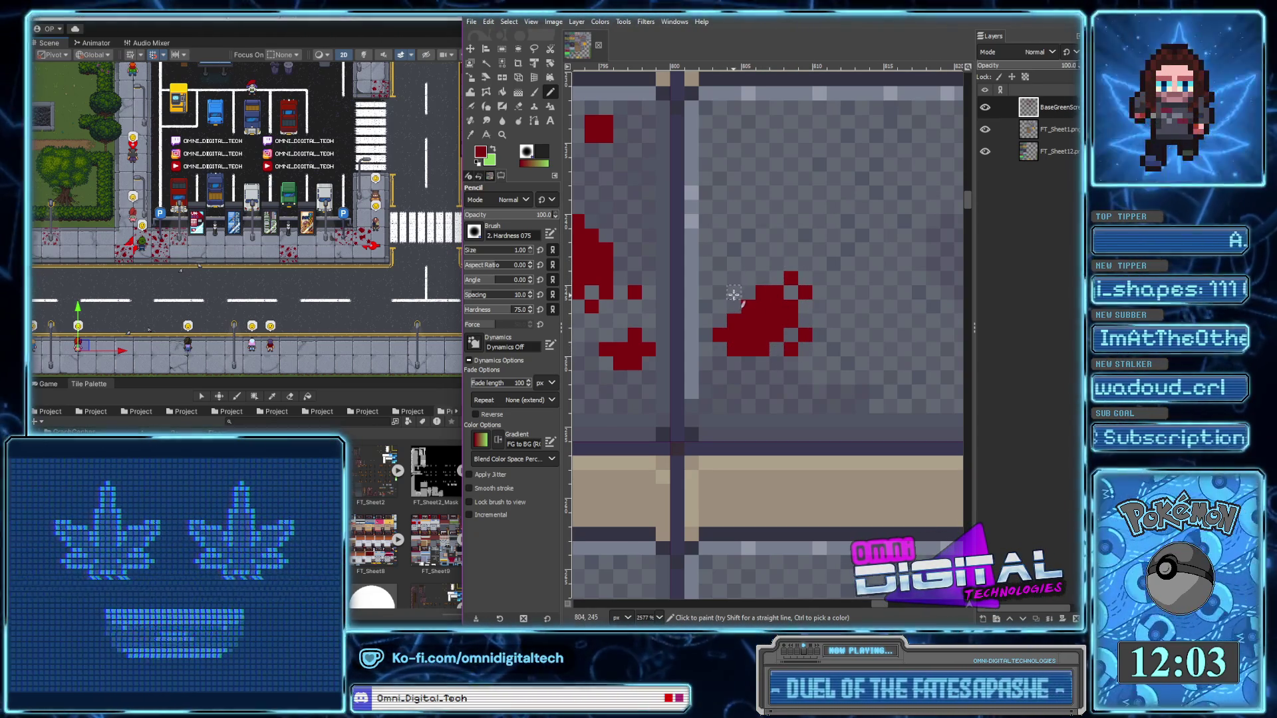
scroll(809, 322, "right", 2)
mouse_move(794, 366)
left_mouse_down()
mouse_move(808, 367)
mouse_move(806, 346)
left_mouse_up()
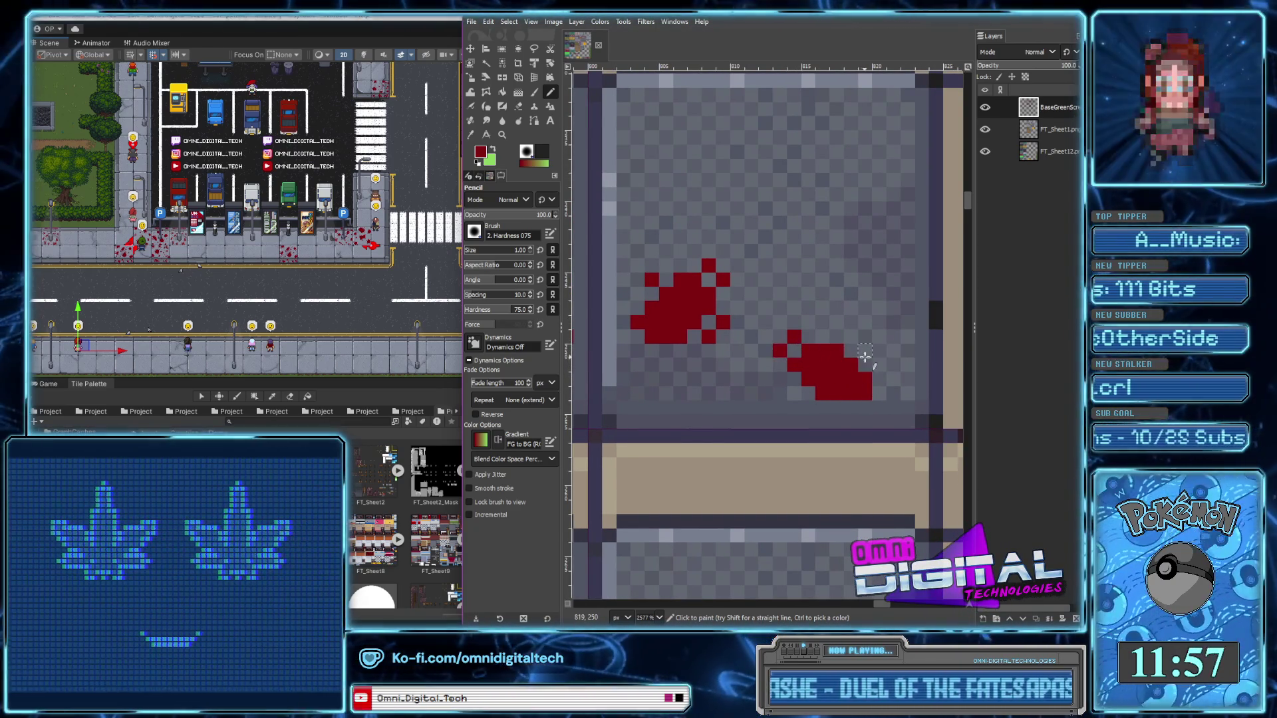
left_click_drag(865, 350, 878, 363)
Paint a diagonal dark red splotch reaching toward the tile's upper right
scroll(757, 387, "up", 3)
scroll(757, 387, "right", 3)
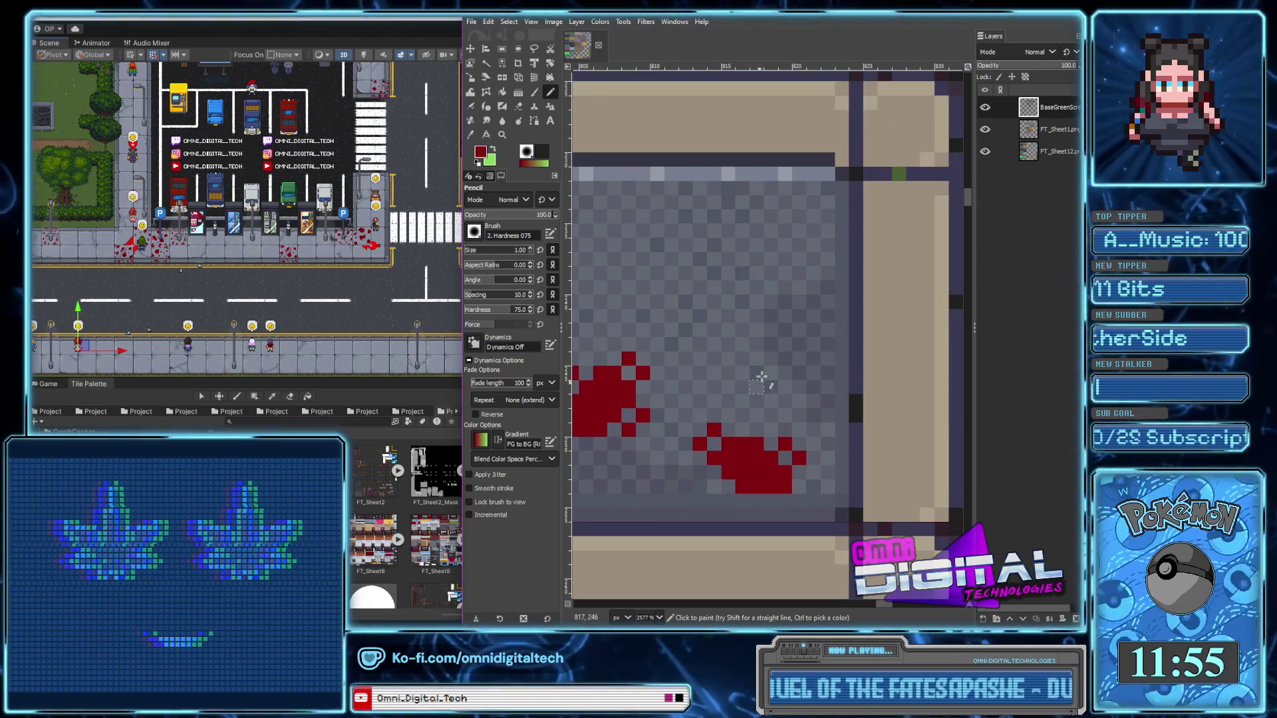
left_click_drag(756, 316, 759, 279)
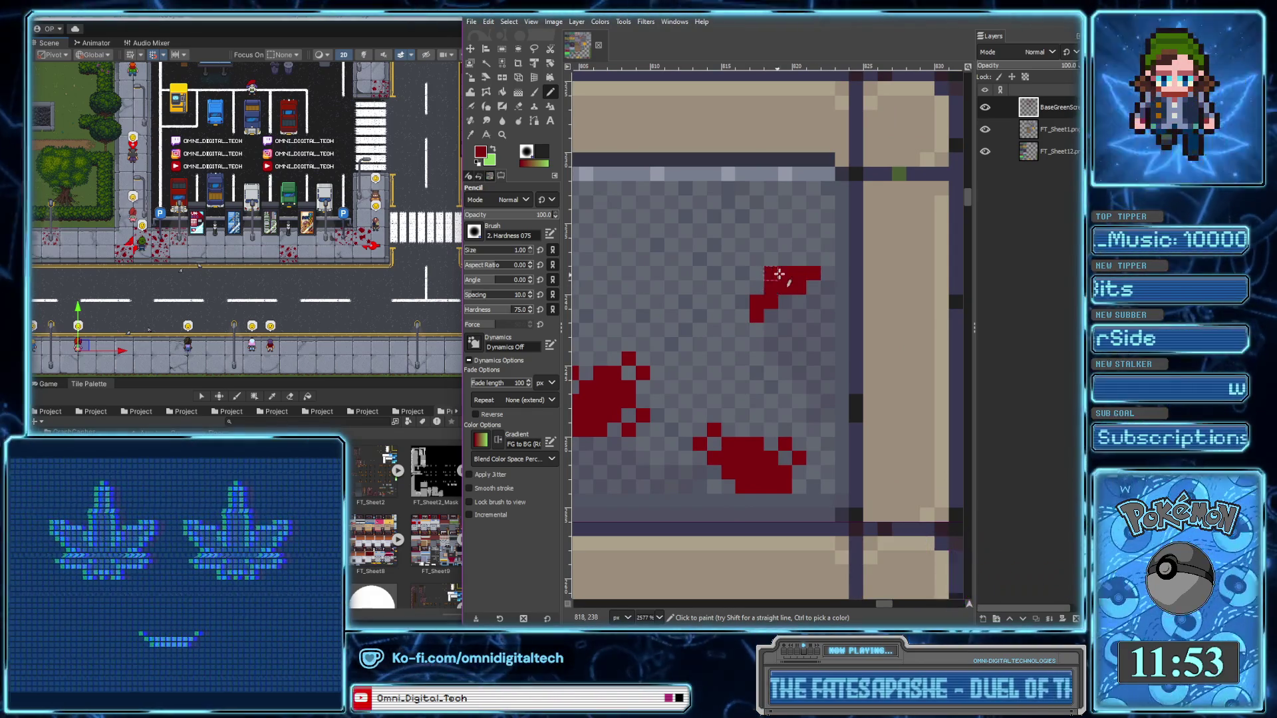
left_click_drag(799, 259, 785, 259)
left_click(827, 261)
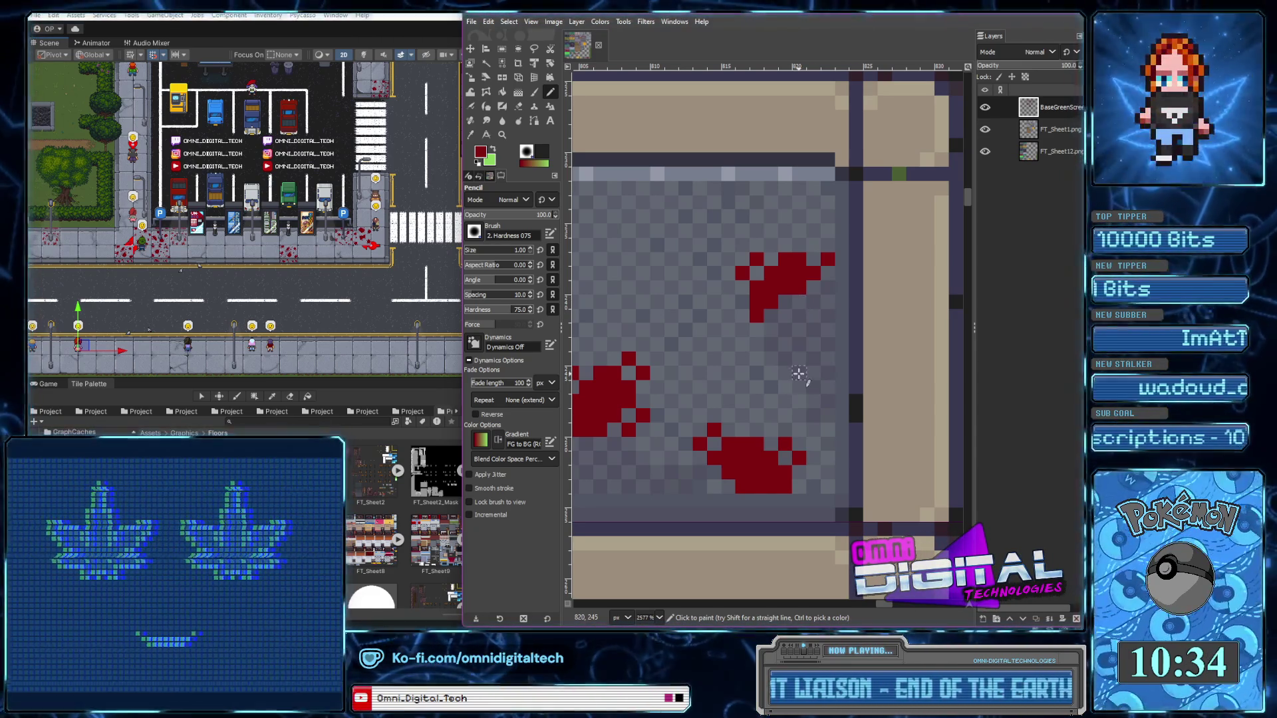
Add red splotches on the tile's right, middle and left, plus stray droplets
mouse_move(762, 369)
left_mouse_down()
mouse_move(767, 389)
mouse_move(756, 387)
left_mouse_up()
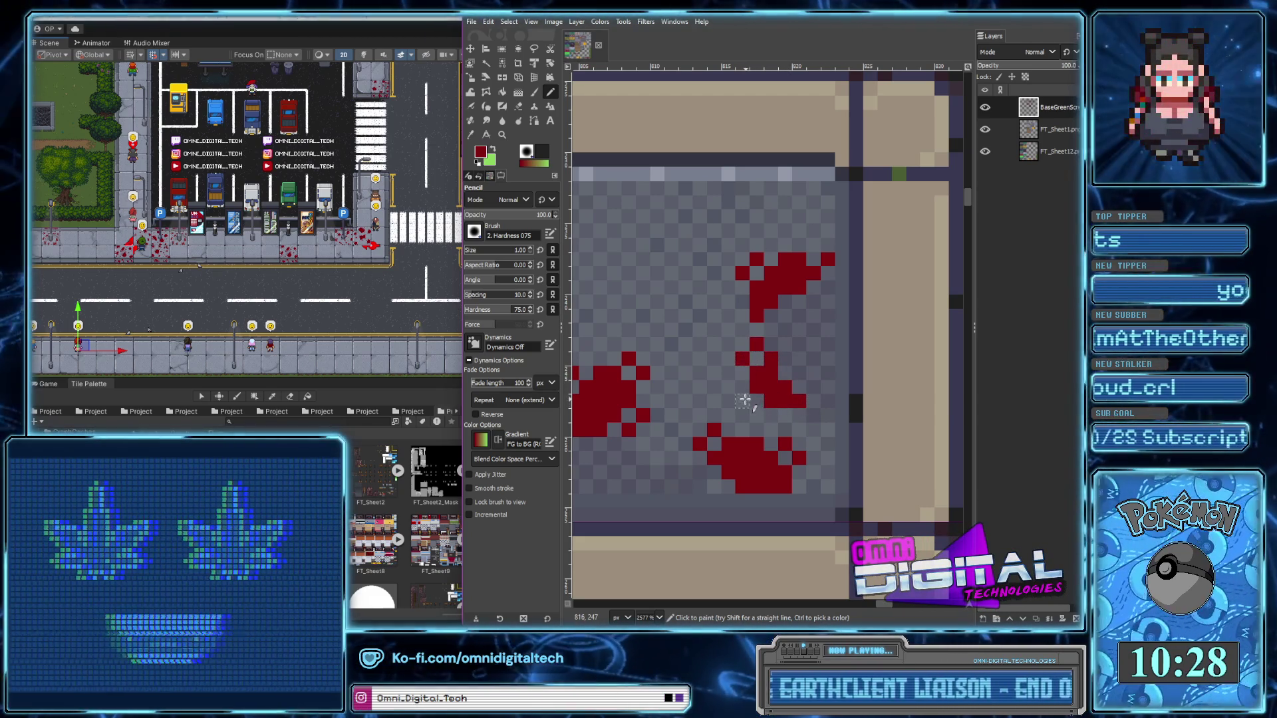
scroll(751, 385, "left", 2)
scroll(762, 366, "left", 2)
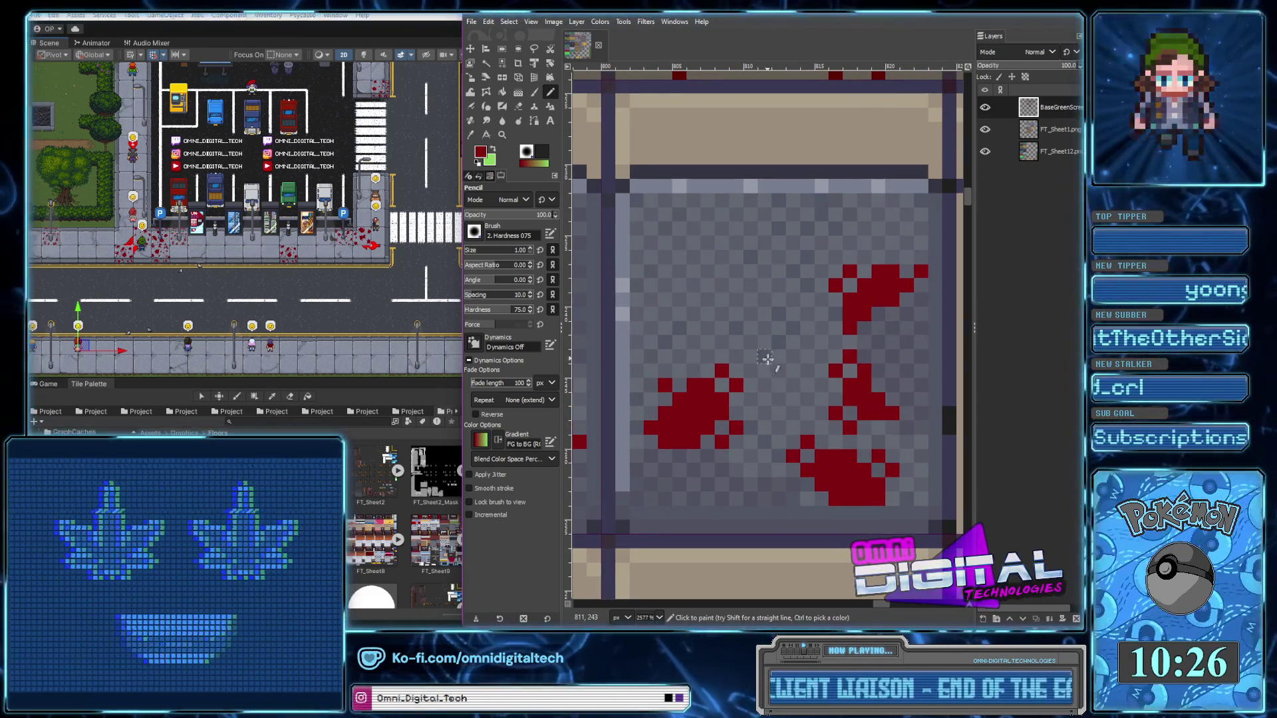
left_click_drag(764, 370, 790, 338)
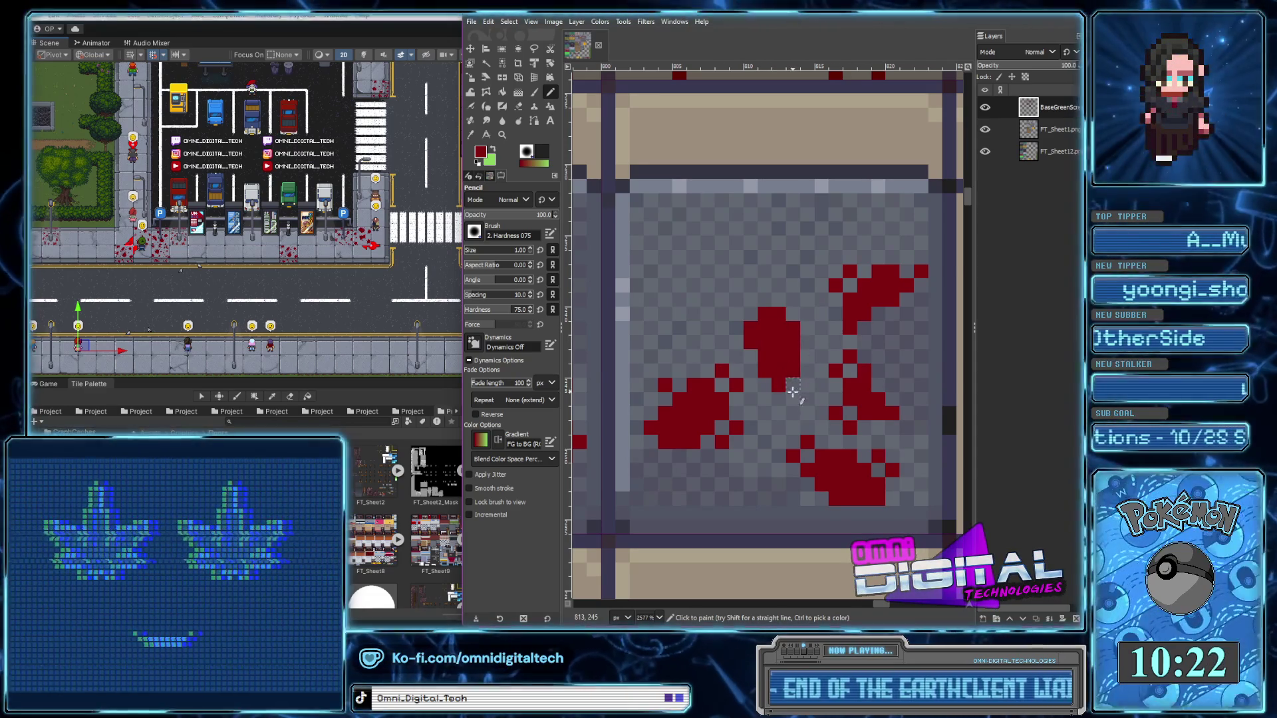
left_click_drag(793, 396, 807, 385)
left_click(750, 299)
left_click(737, 313)
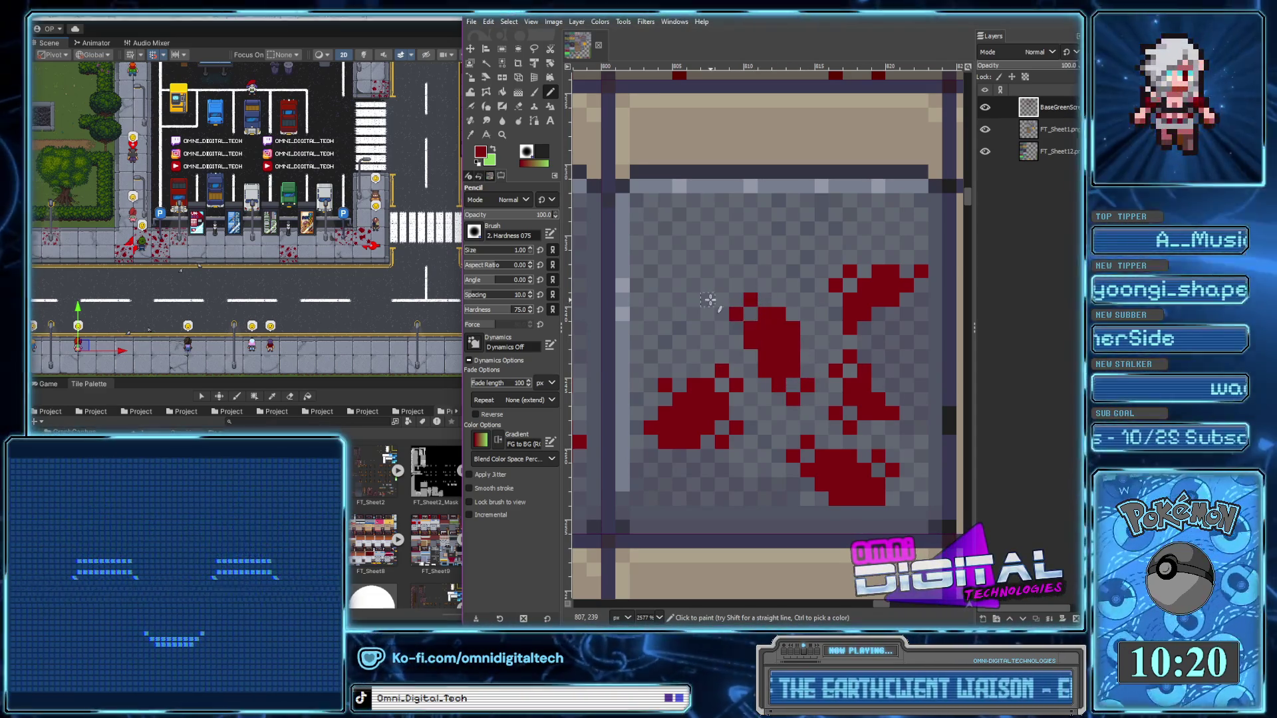
mouse_move(636, 310)
left_mouse_down()
mouse_move(637, 332)
mouse_move(658, 282)
mouse_move(678, 316)
mouse_move(668, 334)
mouse_move(656, 299)
left_mouse_up()
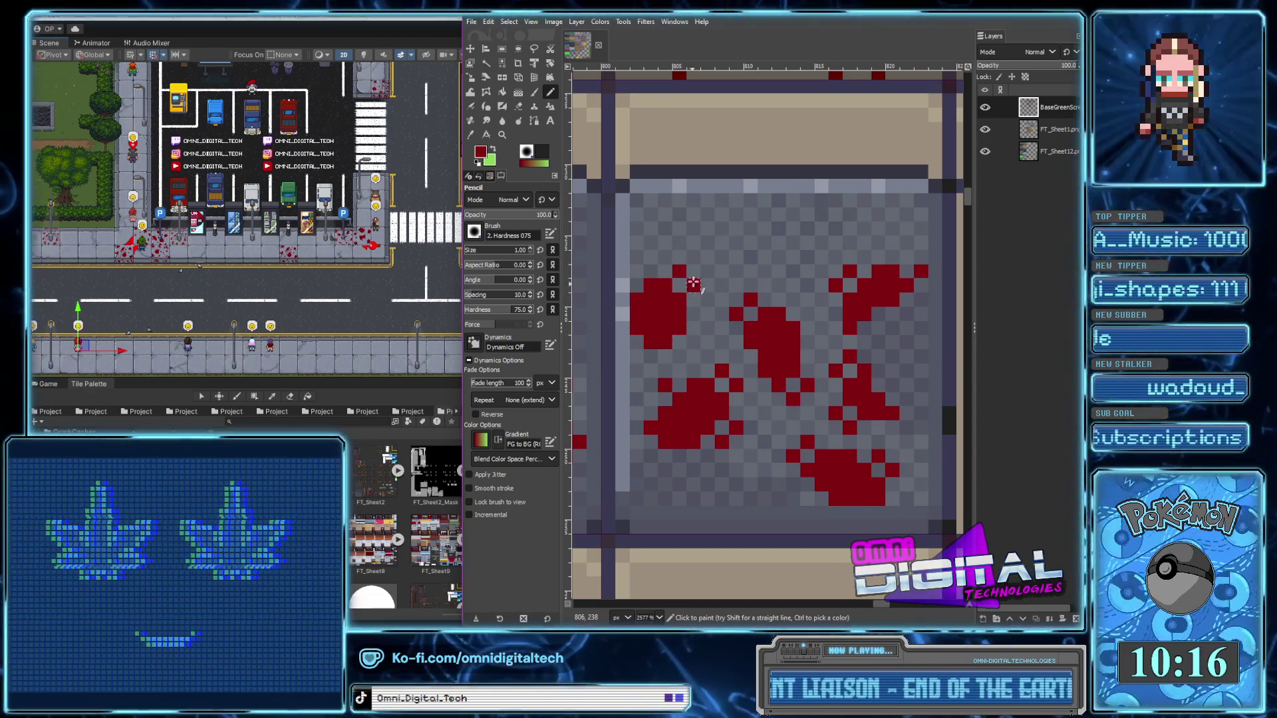
Paint red blobs along the tile's top-left, top centre and top-right corner
scroll(732, 270, "up", 1)
scroll(731, 269, "right", 1)
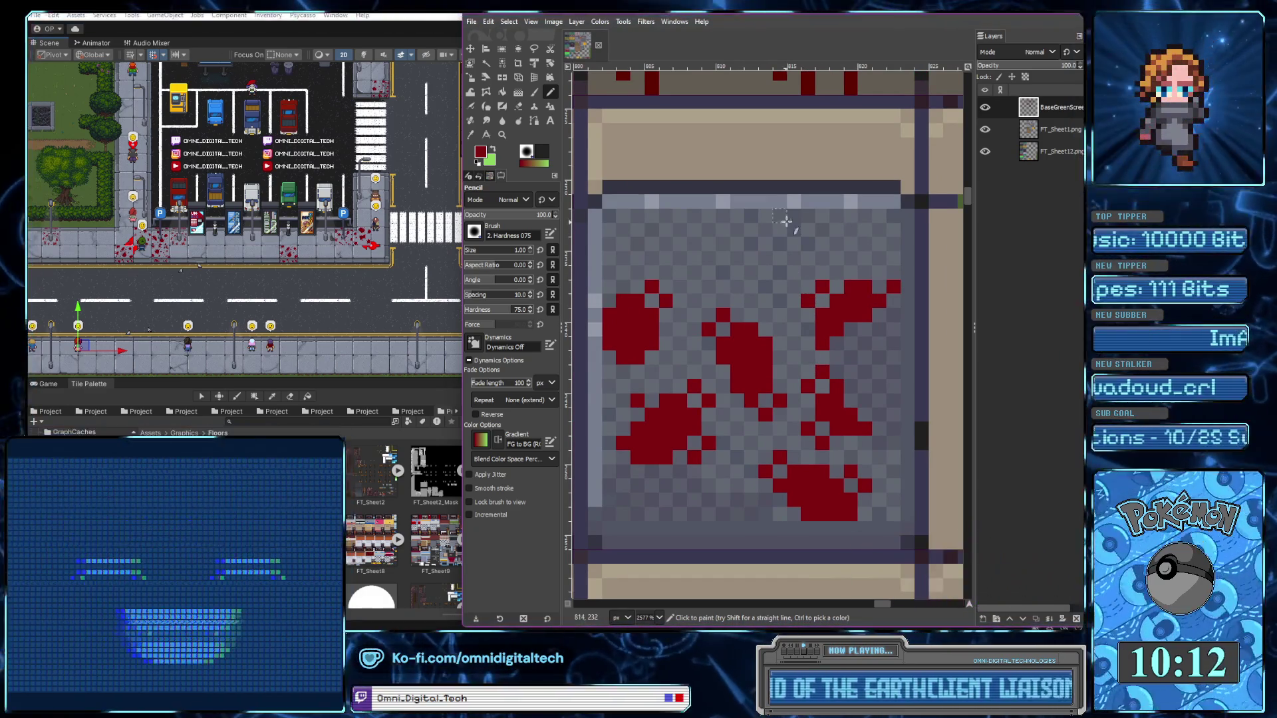
left_click_drag(640, 216, 693, 230)
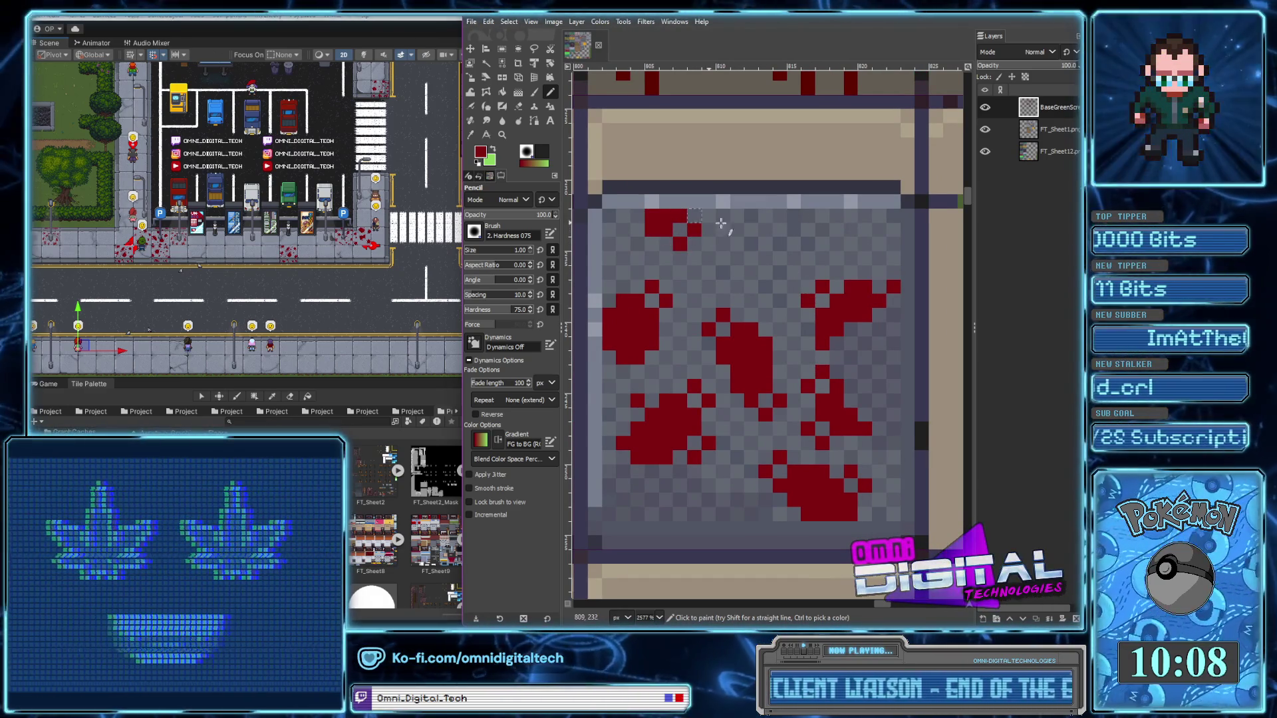
mouse_move(775, 228)
left_mouse_down()
mouse_move(778, 250)
mouse_move(742, 252)
left_mouse_up()
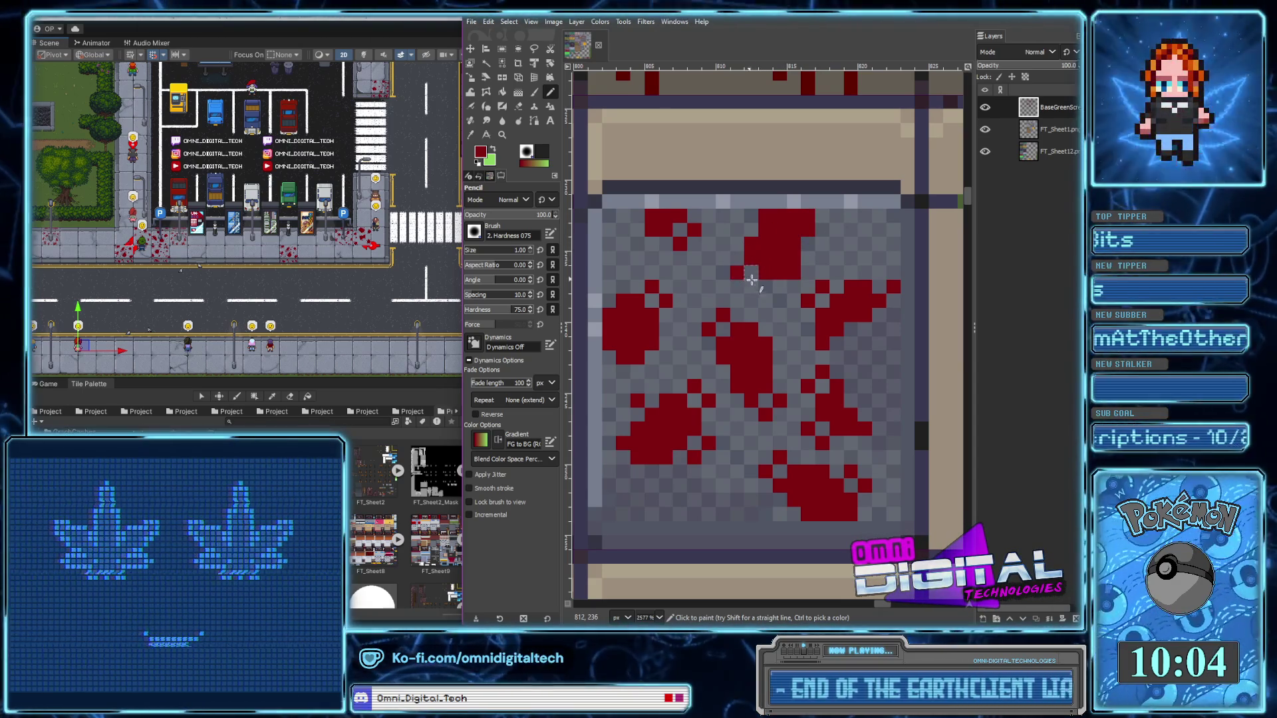
left_click(821, 244)
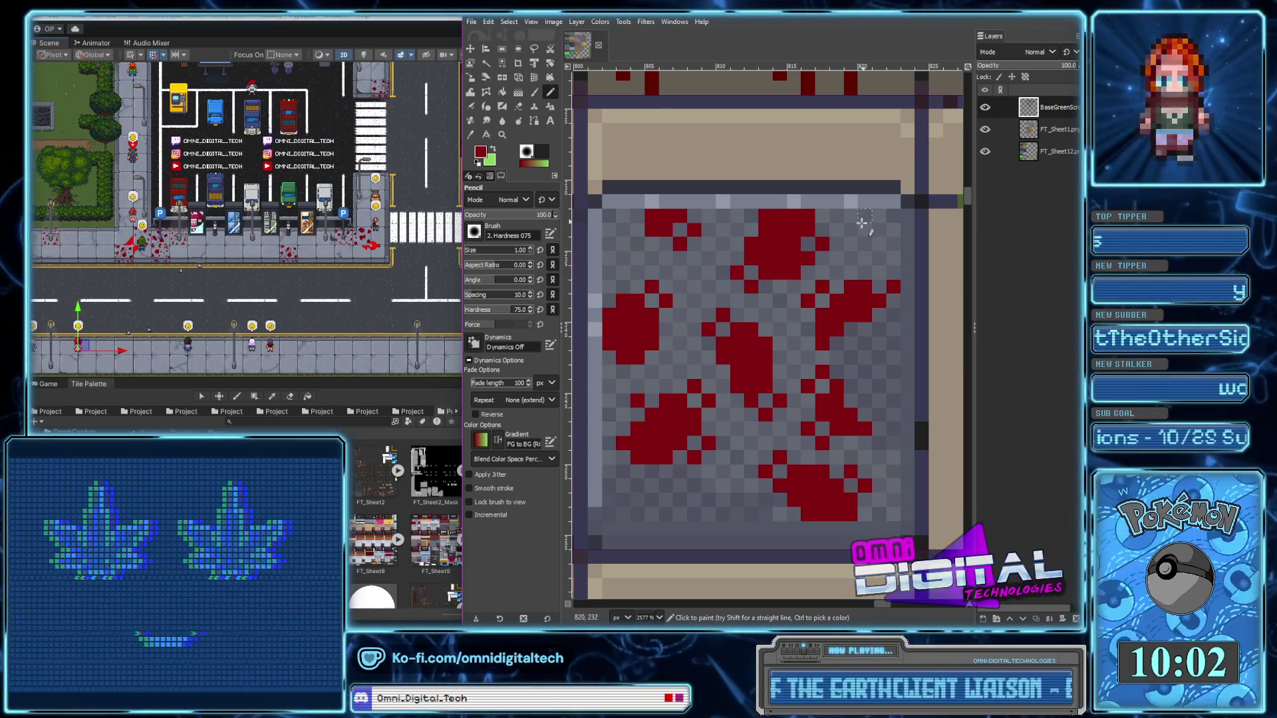
left_click_drag(877, 221, 891, 243)
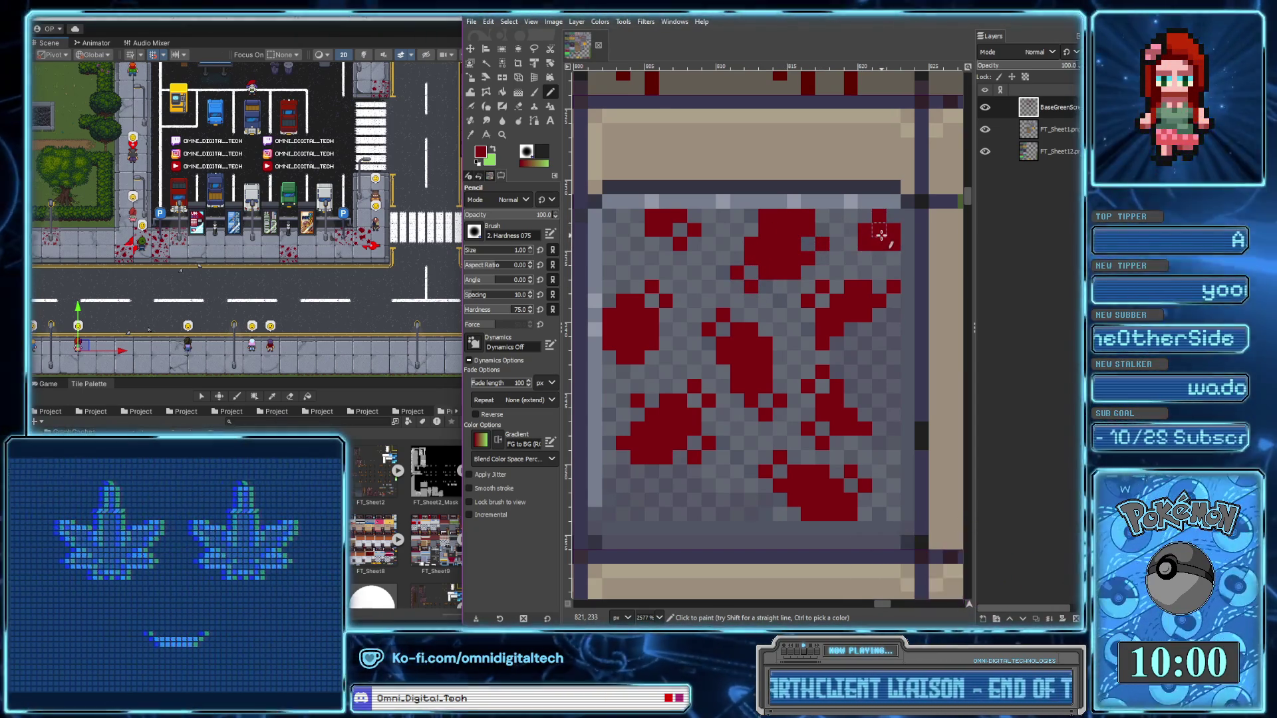
left_click(854, 216)
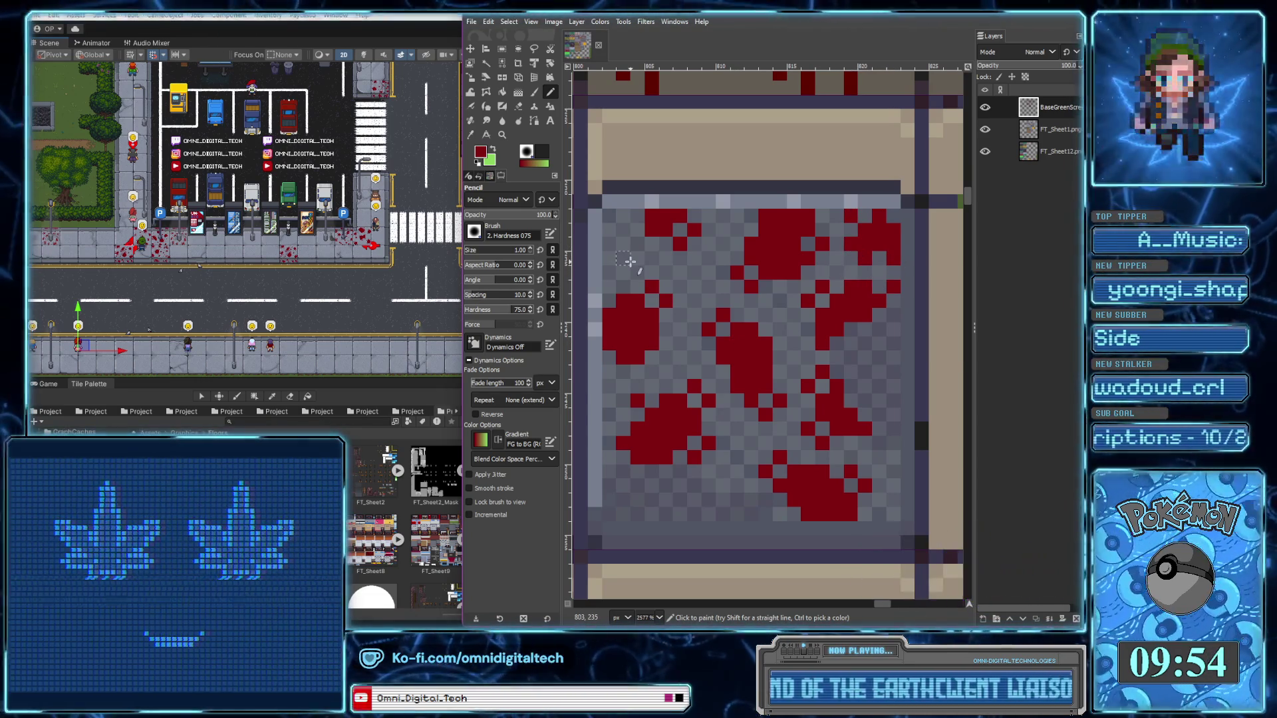
Paint dark red along the light top-edge row of the first floor tile
scroll(727, 485, "down", 1)
scroll(726, 485, "down", 1)
scroll(798, 466, "down", 1)
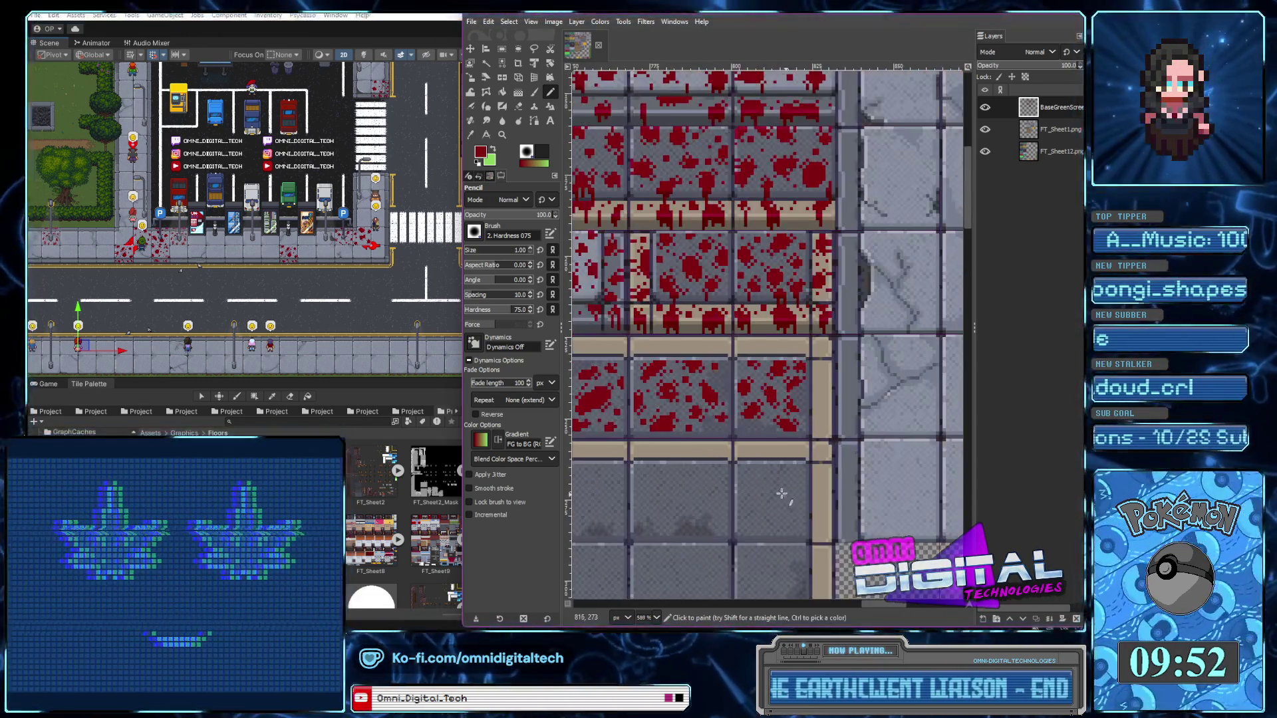
scroll(867, 445, "down", 2)
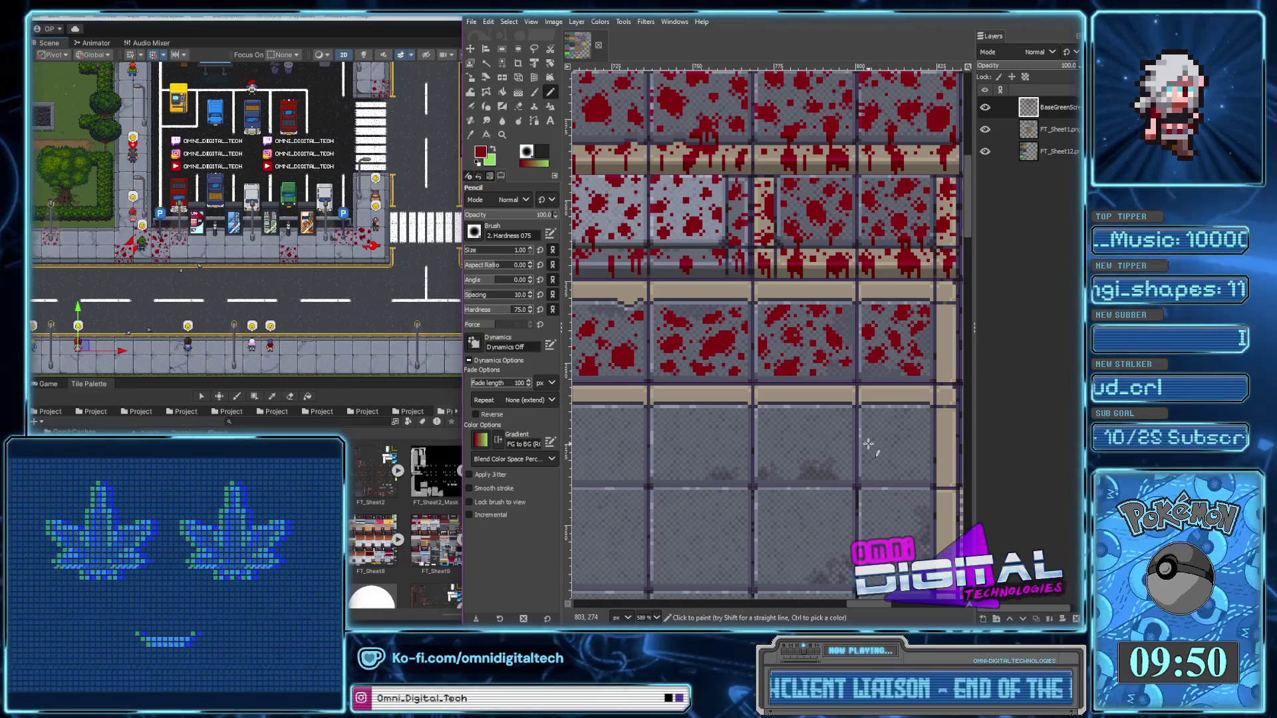
scroll(865, 311, "up", 1)
scroll(864, 311, "up", 1)
scroll(864, 311, "up", 2)
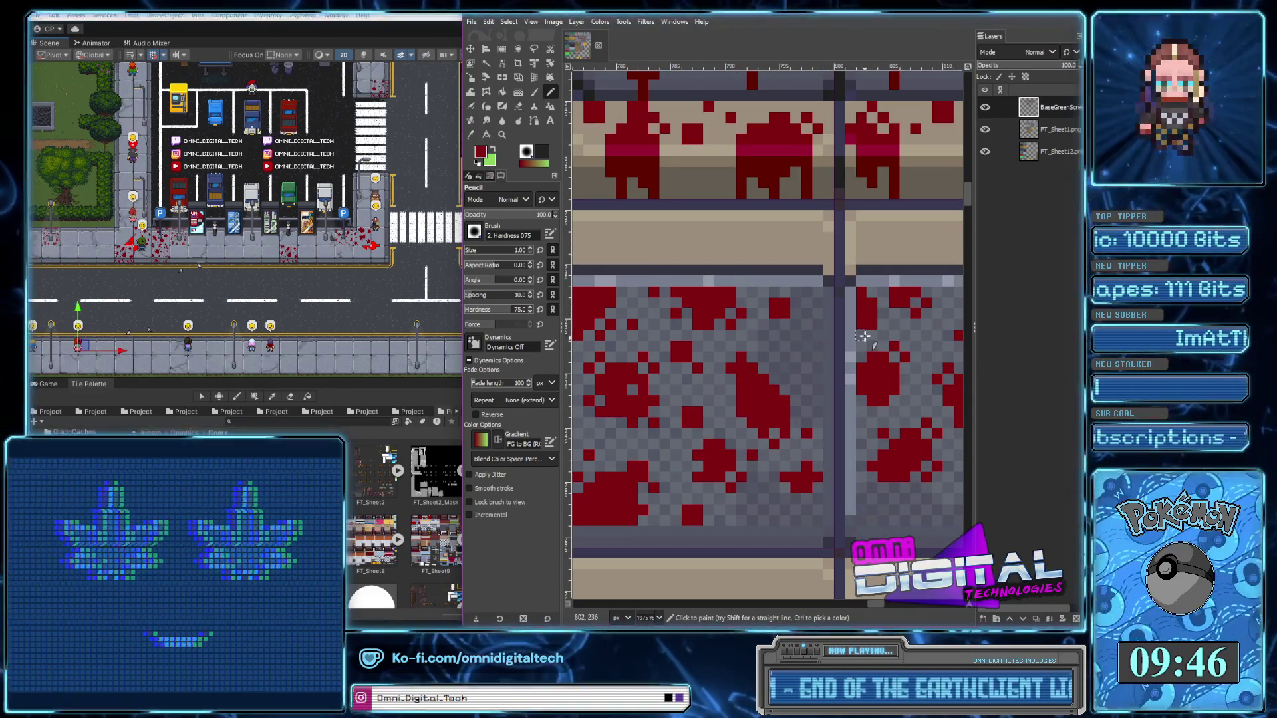
scroll(864, 332, "down", 3)
scroll(871, 326, "down", 3)
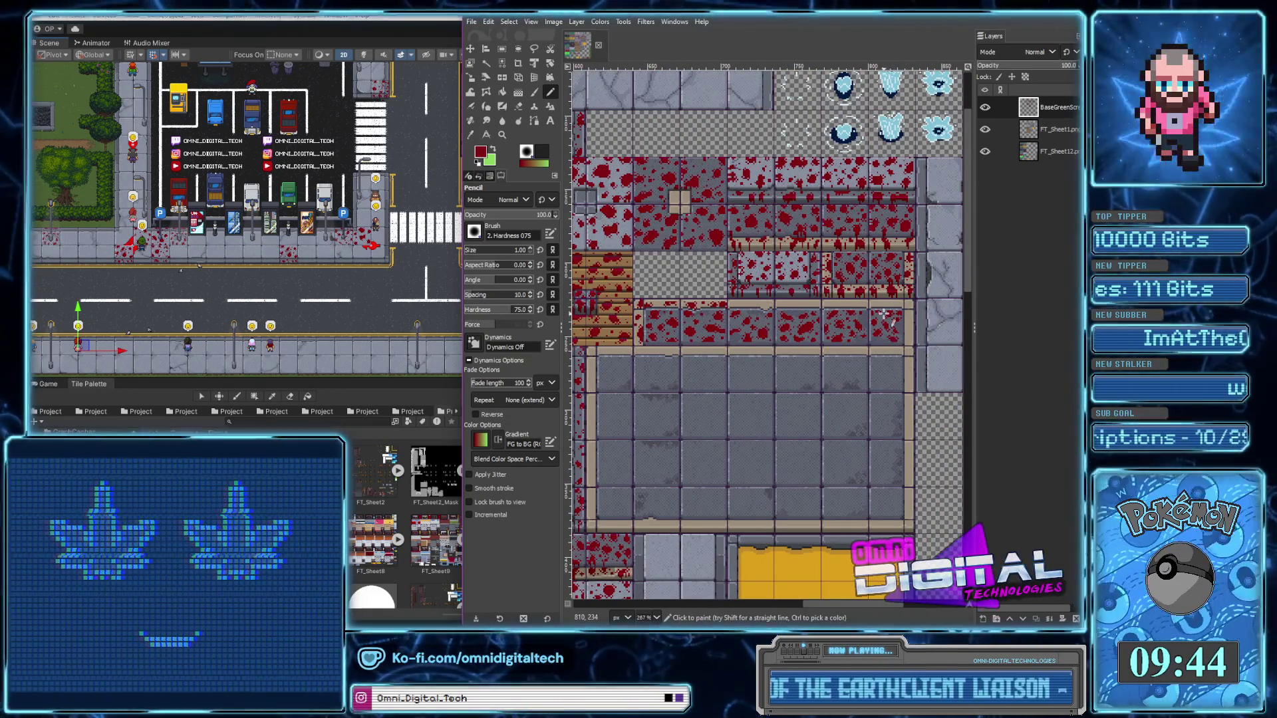
scroll(877, 311, "up", 1)
scroll(868, 303, "up", 1)
scroll(857, 292, "up", 1)
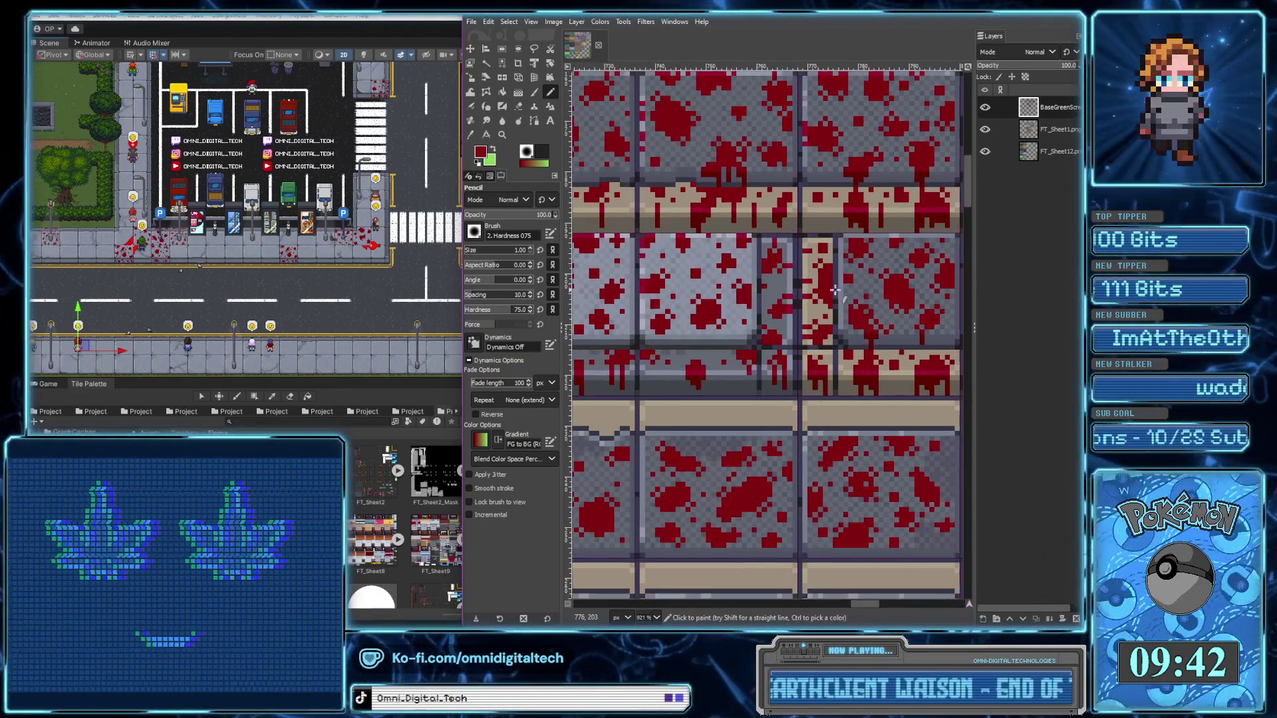
scroll(798, 259, "left", 1)
scroll(779, 245, "left", 1)
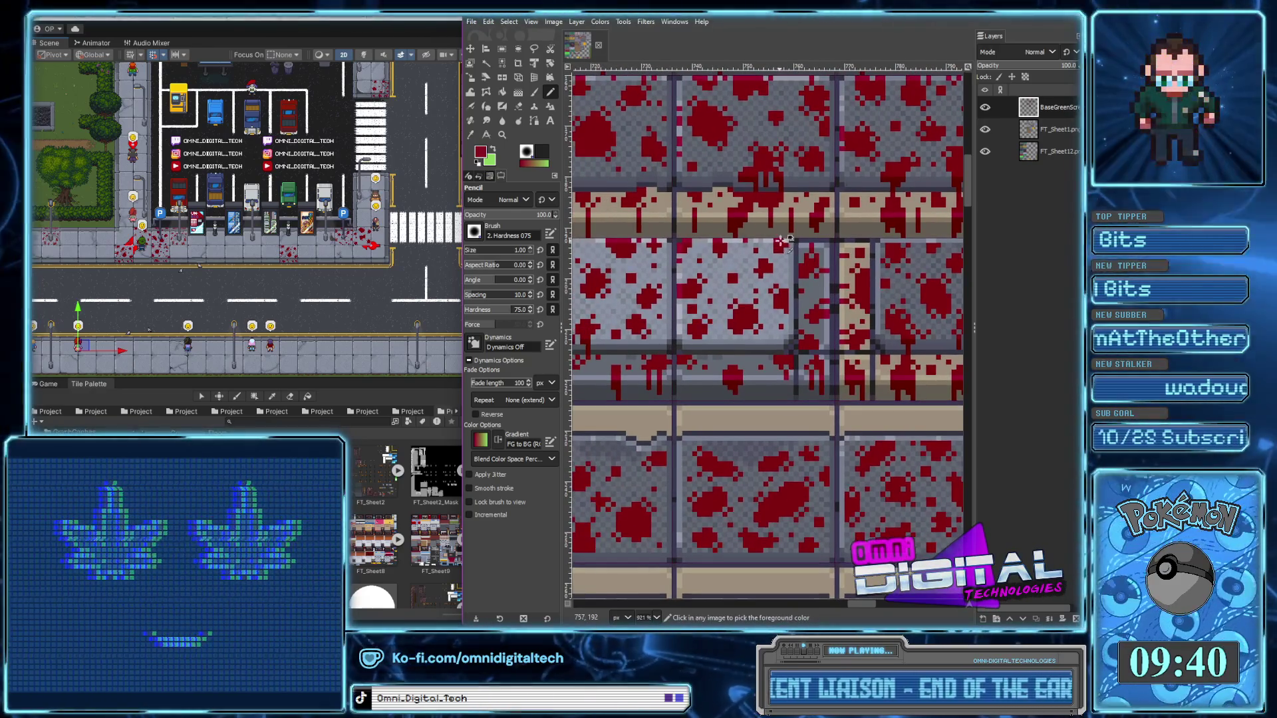
scroll(780, 241, "up", 1)
scroll(764, 239, "up", 2)
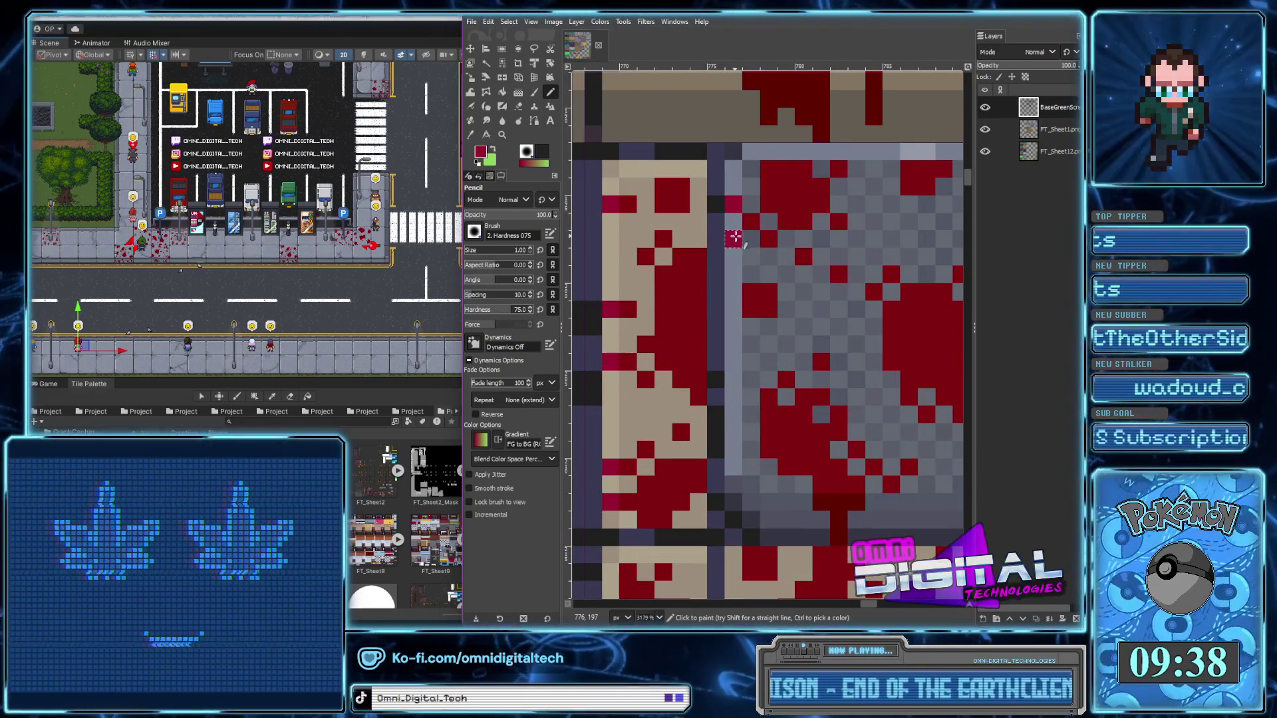
scroll(722, 313, "up", 2)
scroll(705, 256, "right", 2)
left_click_drag(648, 239, 692, 239)
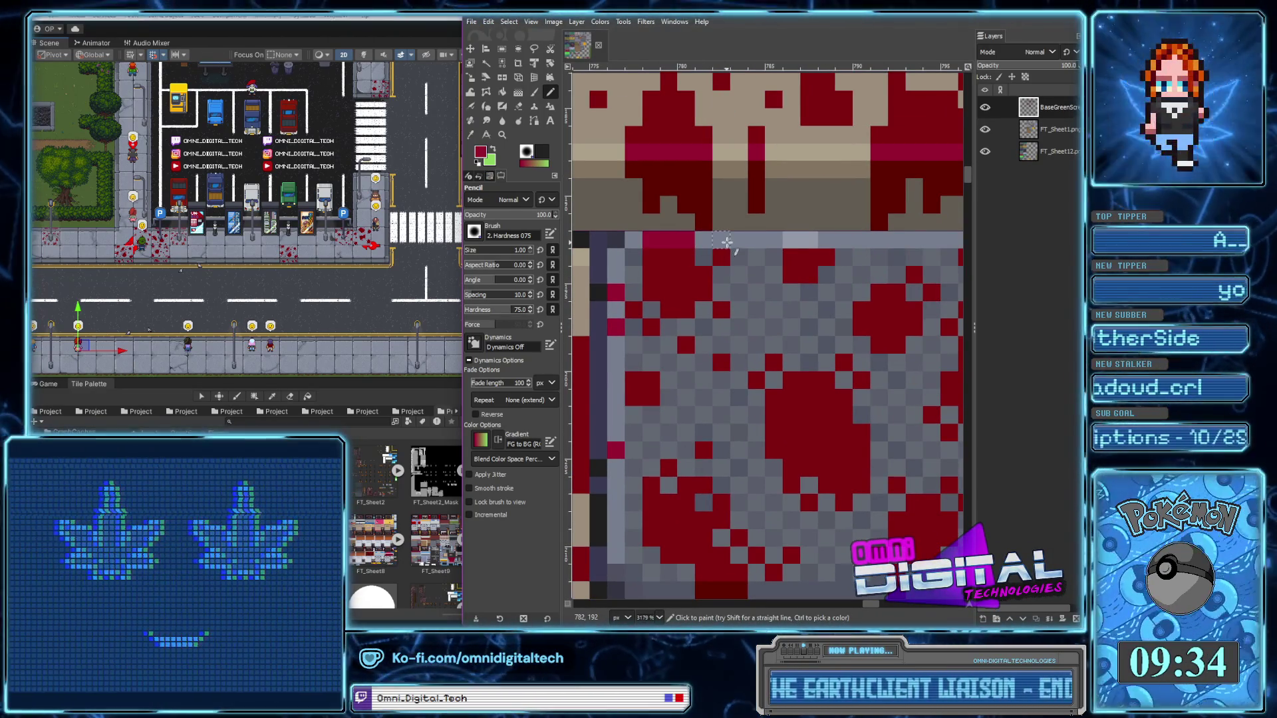
left_click(722, 241)
scroll(721, 246, "right", 2)
left_click_drag(683, 256, 710, 258)
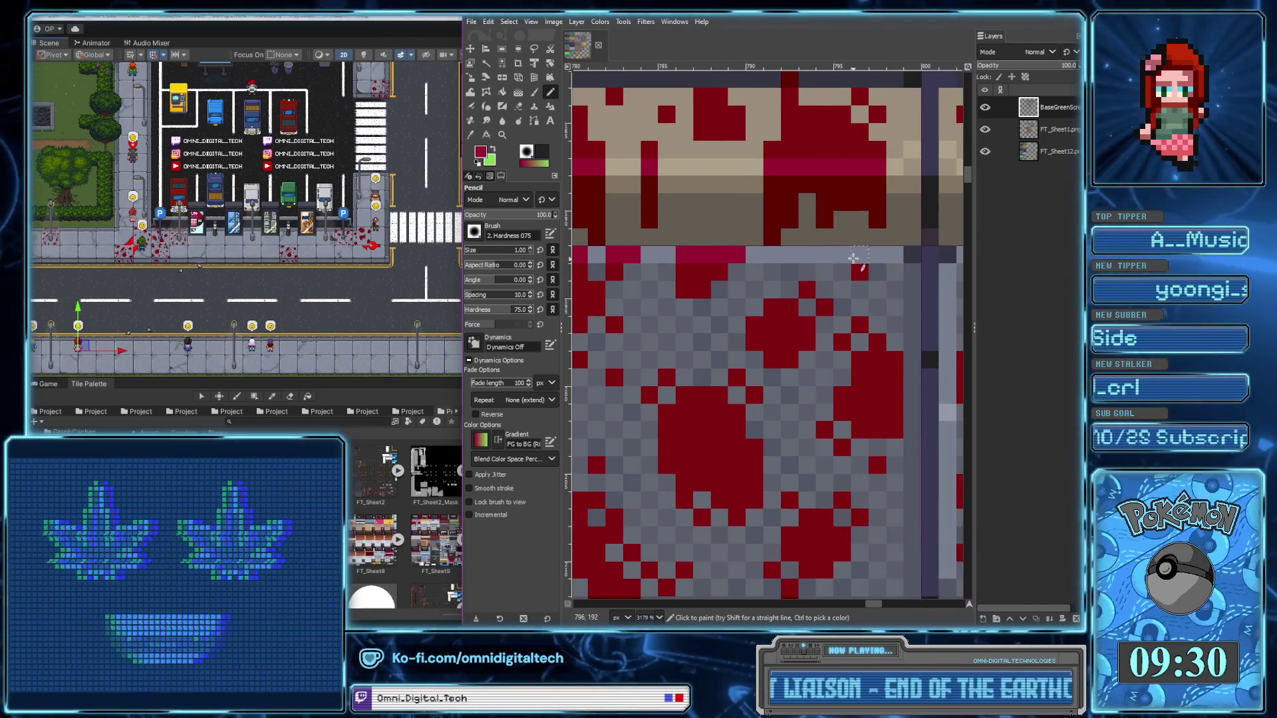
Run red pixels down a light crack column and along the next tile's top row
scroll(865, 286, "down", 5, "ctrl")
scroll(850, 388, "up", 2, "ctrl")
scroll(850, 388, "up", 2, "ctrl")
scroll(850, 388, "up", 1, "ctrl")
left_click_drag(677, 403, 677, 452)
left_click(676, 345)
scroll(712, 293, "down", 3)
left_click_drag(682, 352, 683, 382)
scroll(794, 436, "up", 3)
scroll(795, 435, "right", 1)
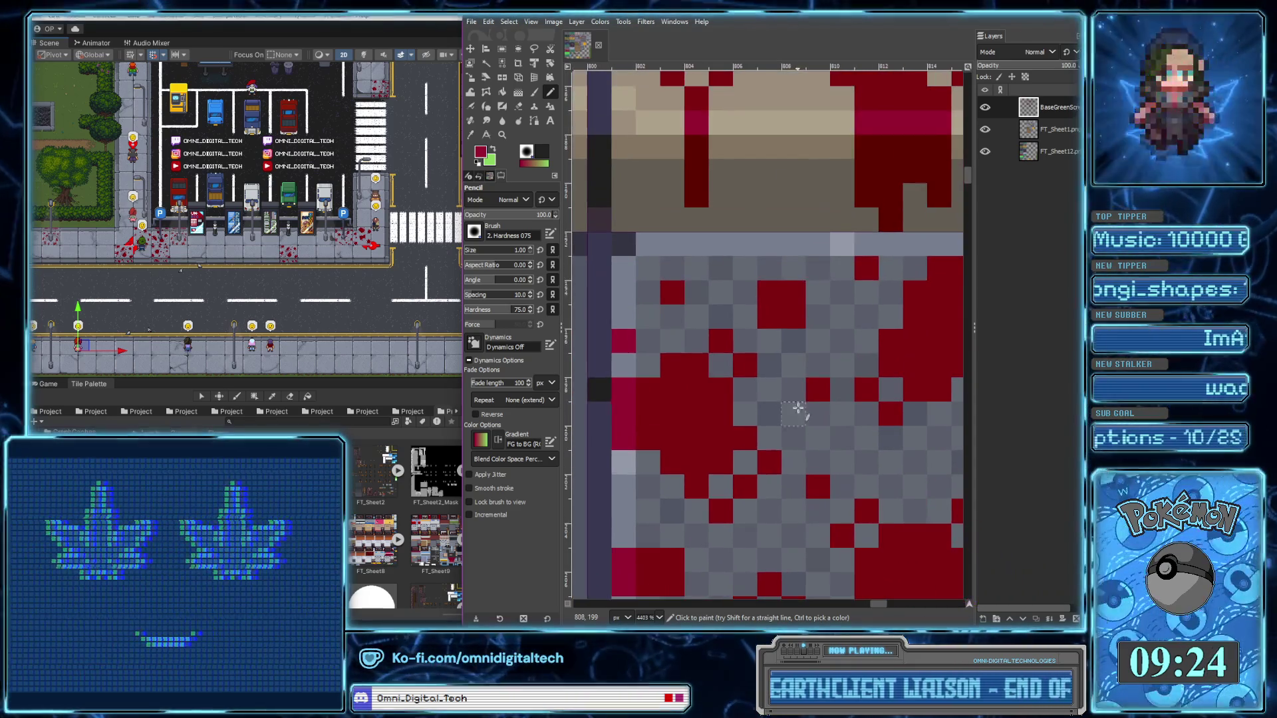
left_click(866, 244)
scroll(908, 299, "up", 1)
left_click_drag(706, 269, 771, 269)
left_click(808, 269)
Redden the full light top row of the next tile row
scroll(790, 374, "down", 5, "ctrl")
scroll(790, 374, "down", 1, "ctrl")
scroll(790, 372, "down", 1, "ctrl")
scroll(788, 369, "down", 2, "ctrl")
scroll(787, 366, "down", 1, "ctrl")
scroll(787, 366, "up", 1, "ctrl")
scroll(791, 353, "up", 2, "ctrl")
scroll(811, 320, "up", 1, "ctrl")
scroll(829, 286, "up", 1, "ctrl")
scroll(829, 286, "left", 3)
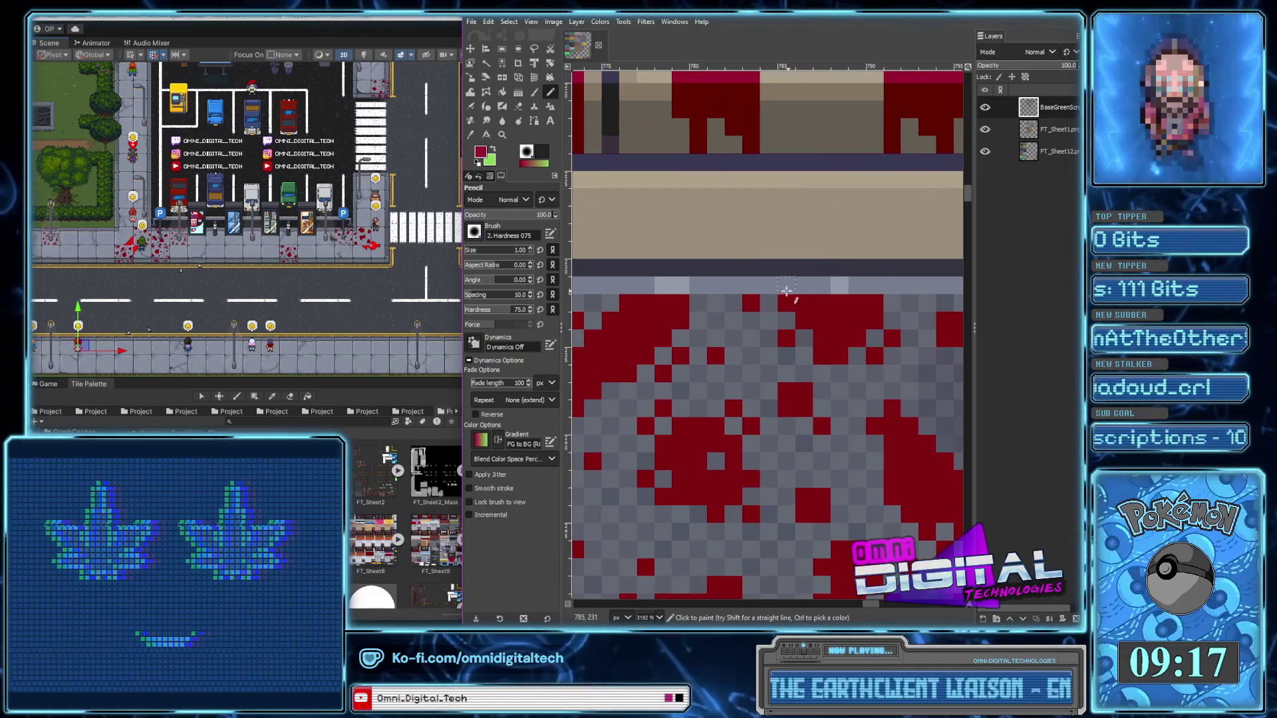
left_click_drag(785, 286, 878, 286)
left_click(750, 288)
left_click_drag(698, 287, 641, 287)
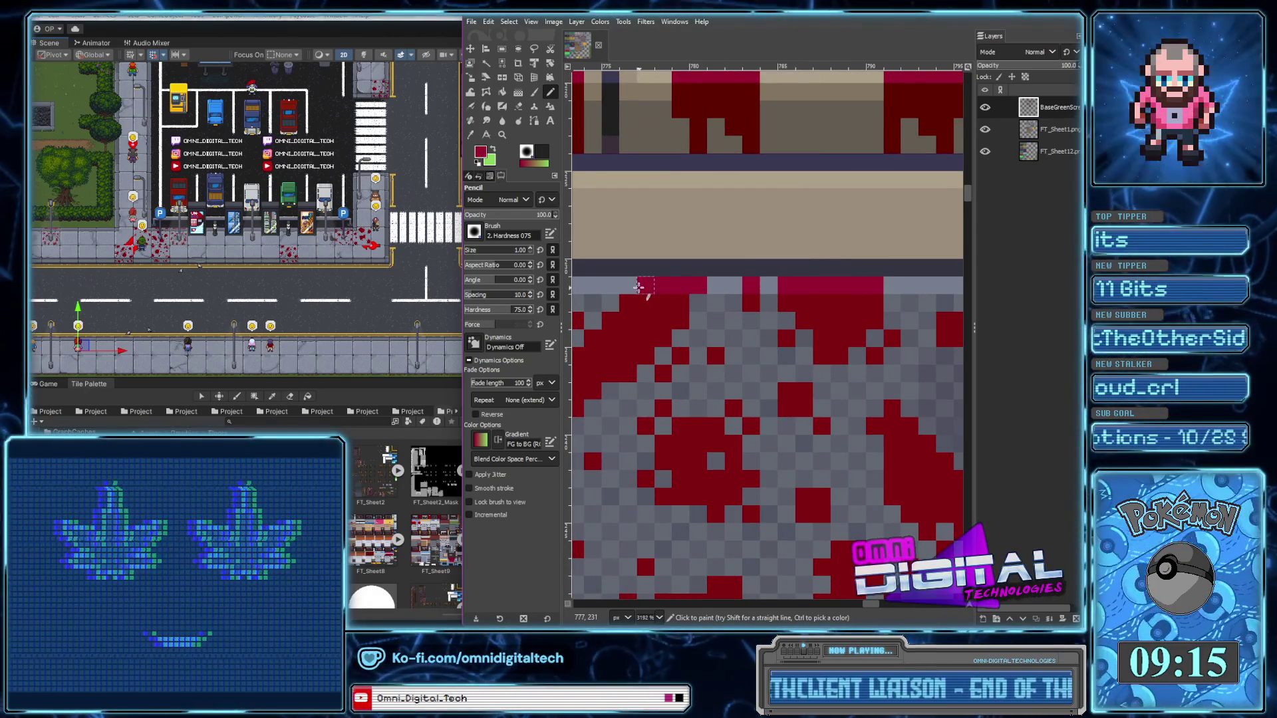
Add crimson down another crack column and across two more light top rows
scroll(613, 287, "down", 1, "ctrl")
scroll(731, 296, "down", 1, "ctrl")
scroll(768, 300, "down", 1, "ctrl")
scroll(768, 300, "up", 3, "ctrl")
left_click_drag(657, 346, 656, 399)
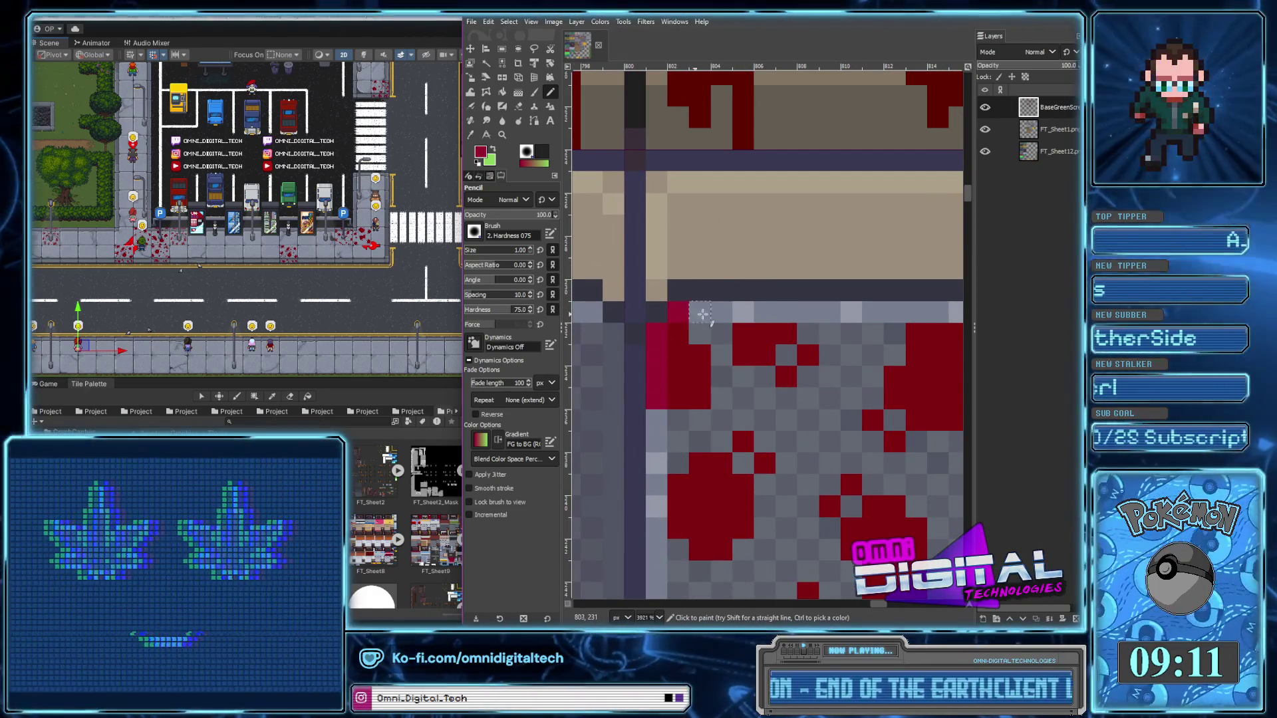
left_click(678, 312)
left_click_drag(721, 311, 771, 312)
left_click(807, 312)
scroll(785, 326, "down", 1)
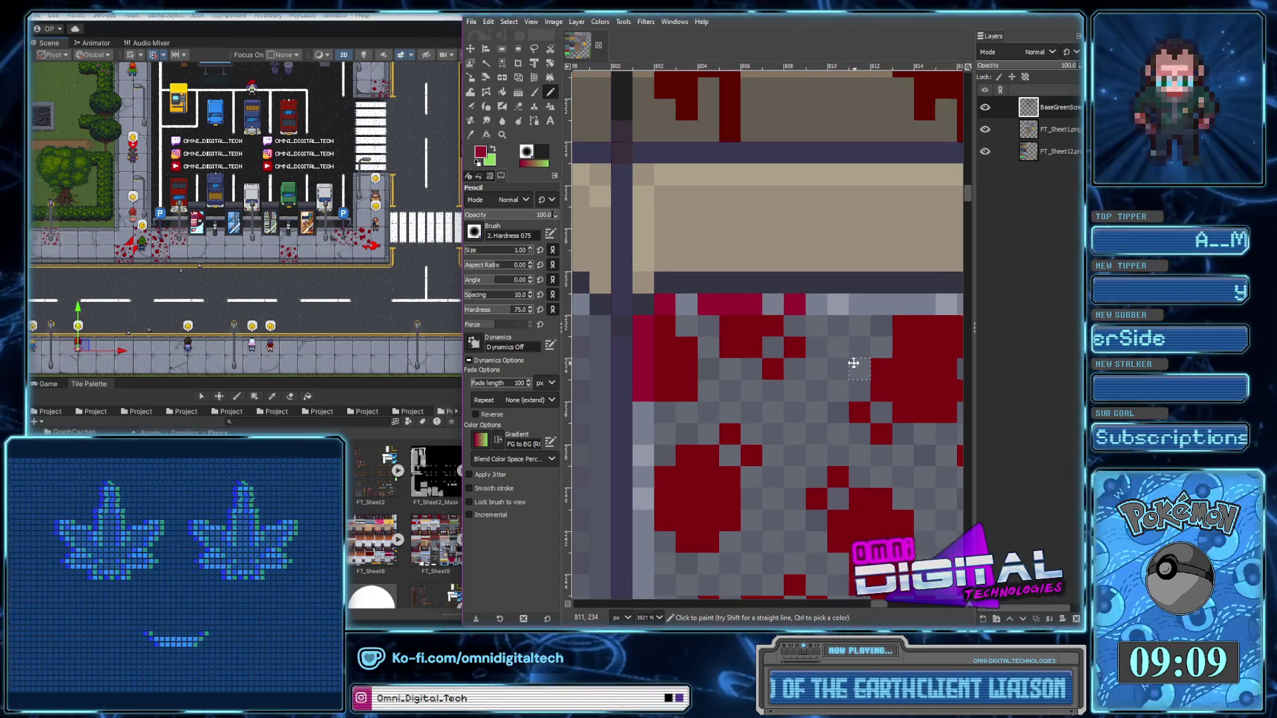
scroll(756, 345, "right", 2)
scroll(757, 345, "right", 2)
left_click_drag(688, 278, 754, 278)
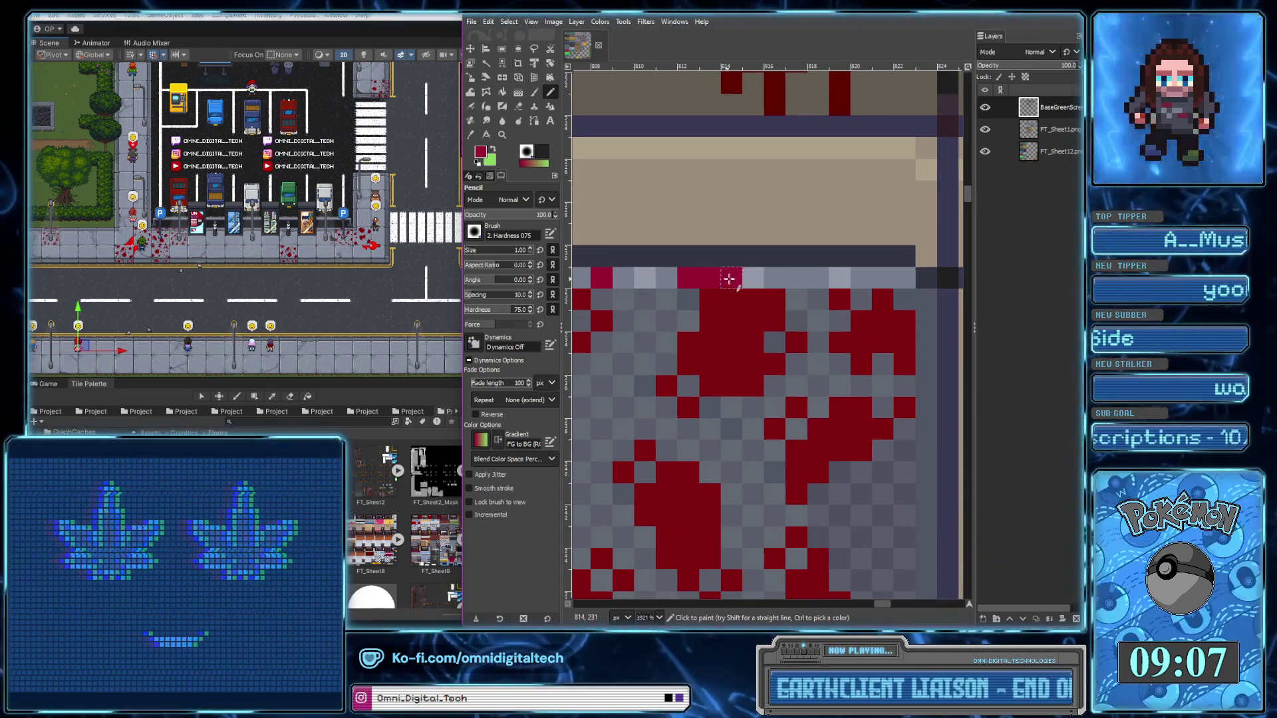
left_click(791, 279)
left_click(839, 278)
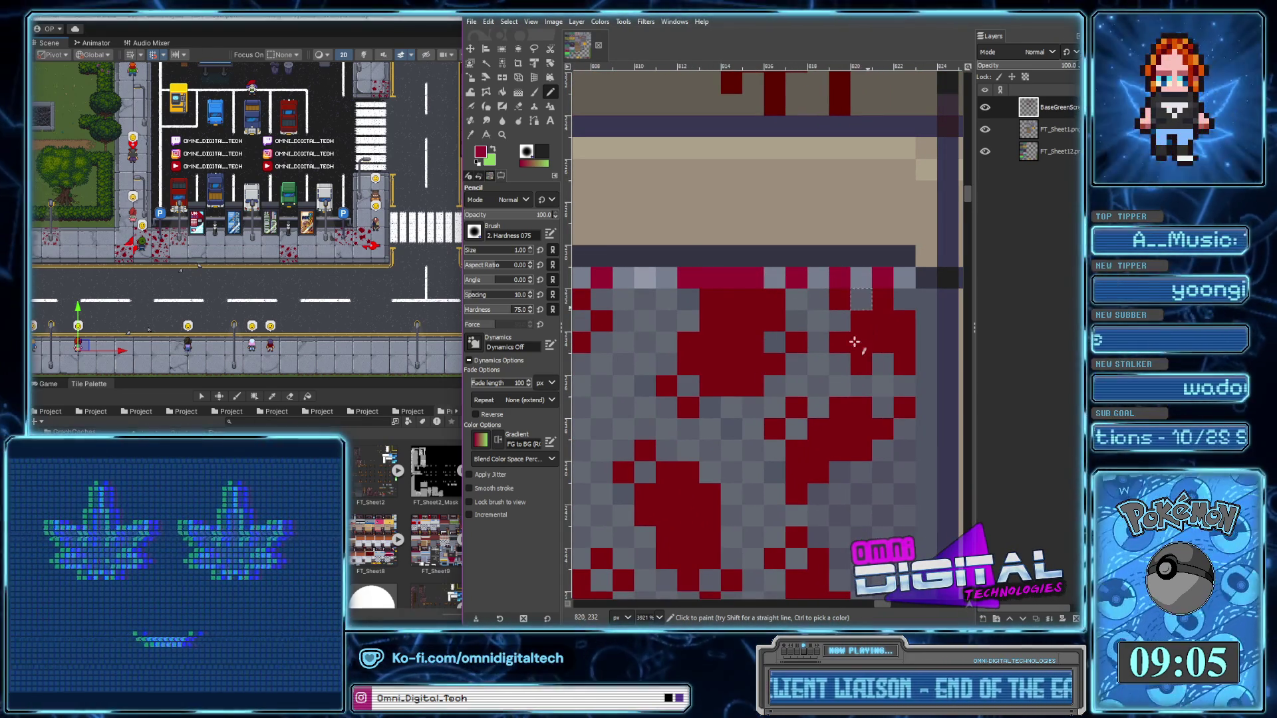
Paint red streaks down two more light crack columns
scroll(775, 299, "down", 2)
scroll(775, 299, "down", 3)
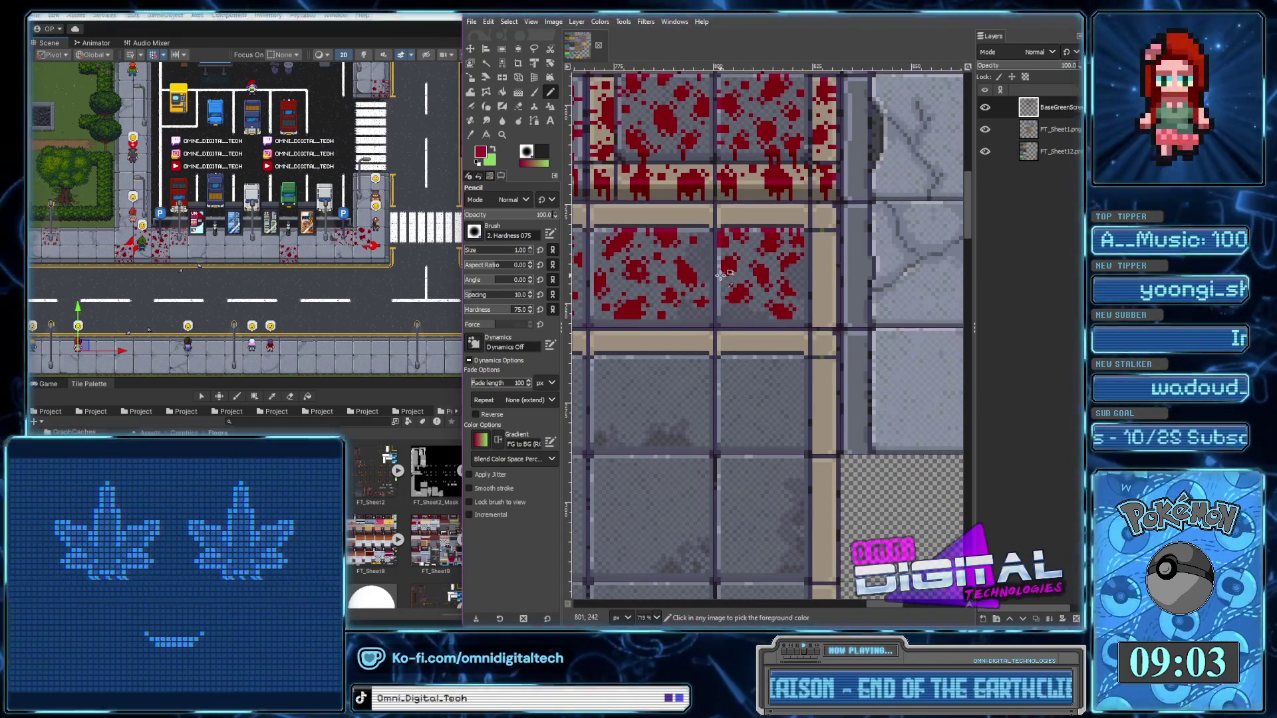
scroll(724, 273, "up", 5)
scroll(943, 267, "left", 3)
scroll(820, 305, "down", 3)
scroll(820, 305, "down", 2)
scroll(687, 279, "up", 5)
left_click(687, 279)
left_click_drag(688, 279, 688, 399)
scroll(676, 350, "up", 3)
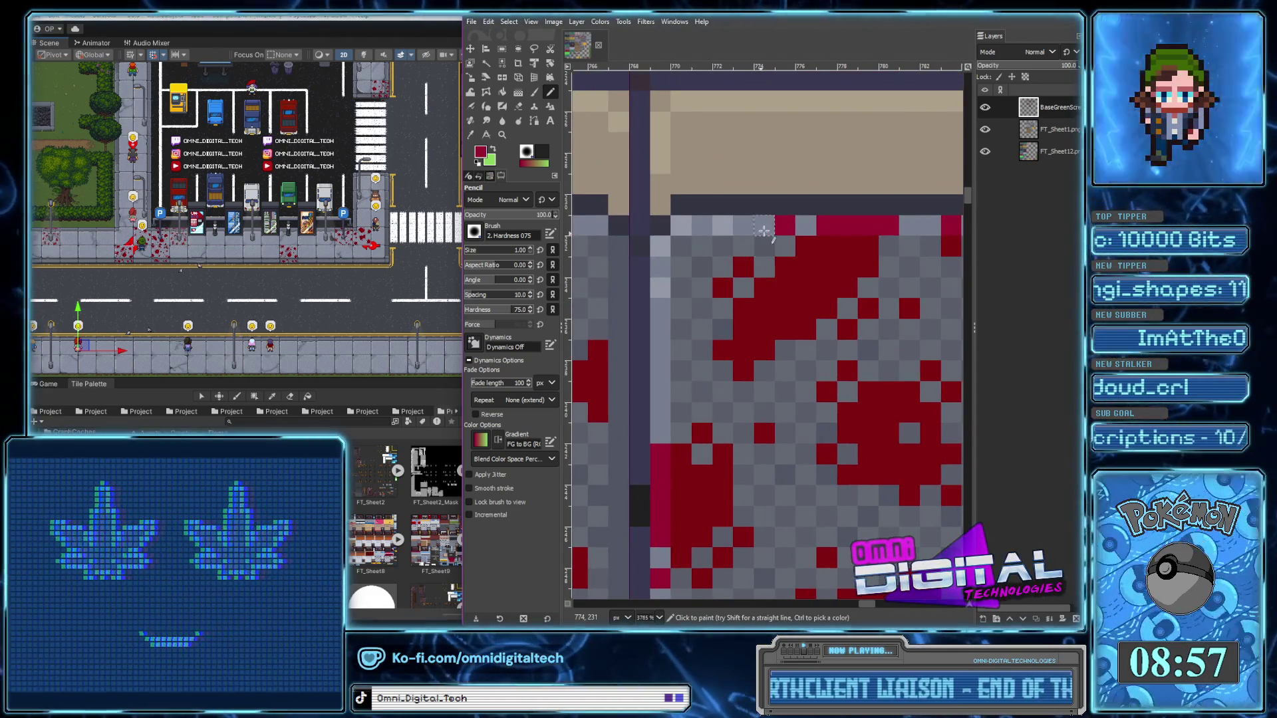
scroll(846, 247, "down", 4)
scroll(769, 237, "up", 2, "ctrl")
scroll(771, 280, "up", 1, "ctrl")
scroll(702, 349, "down", 3, "ctrl")
scroll(731, 320, "up", 2, "ctrl")
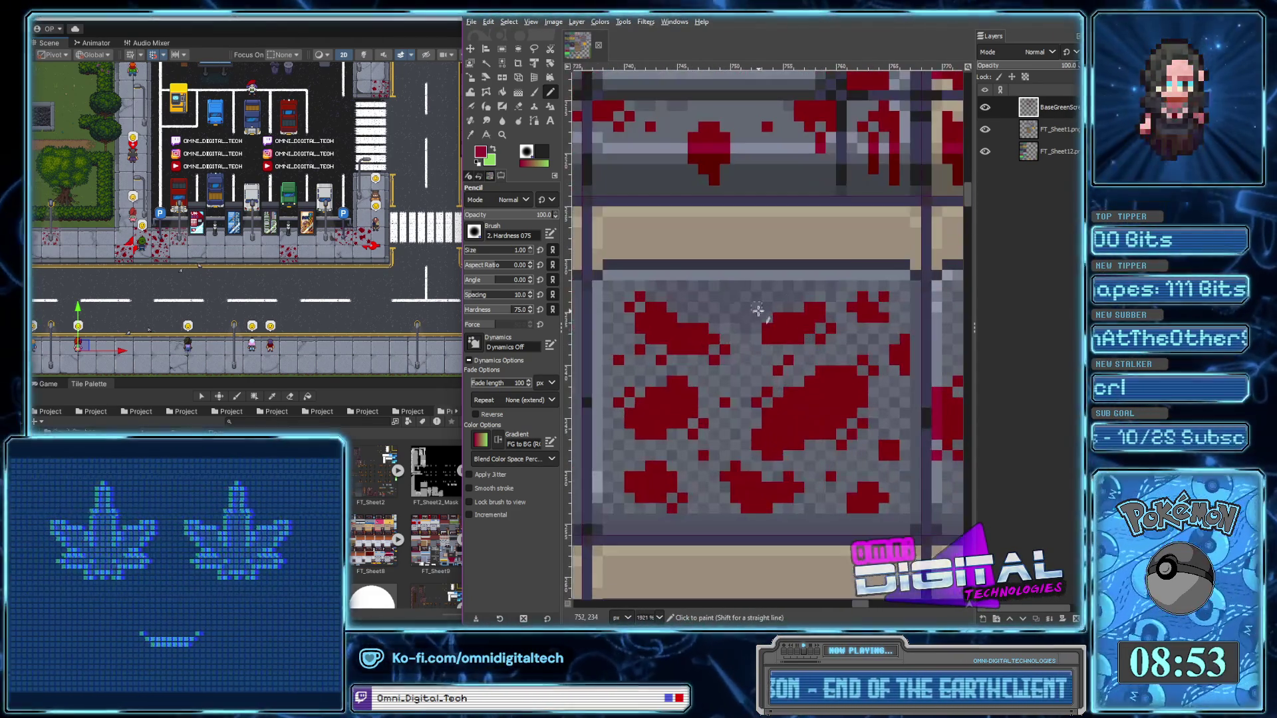
scroll(731, 293, "down", 2)
scroll(718, 290, "left", 3)
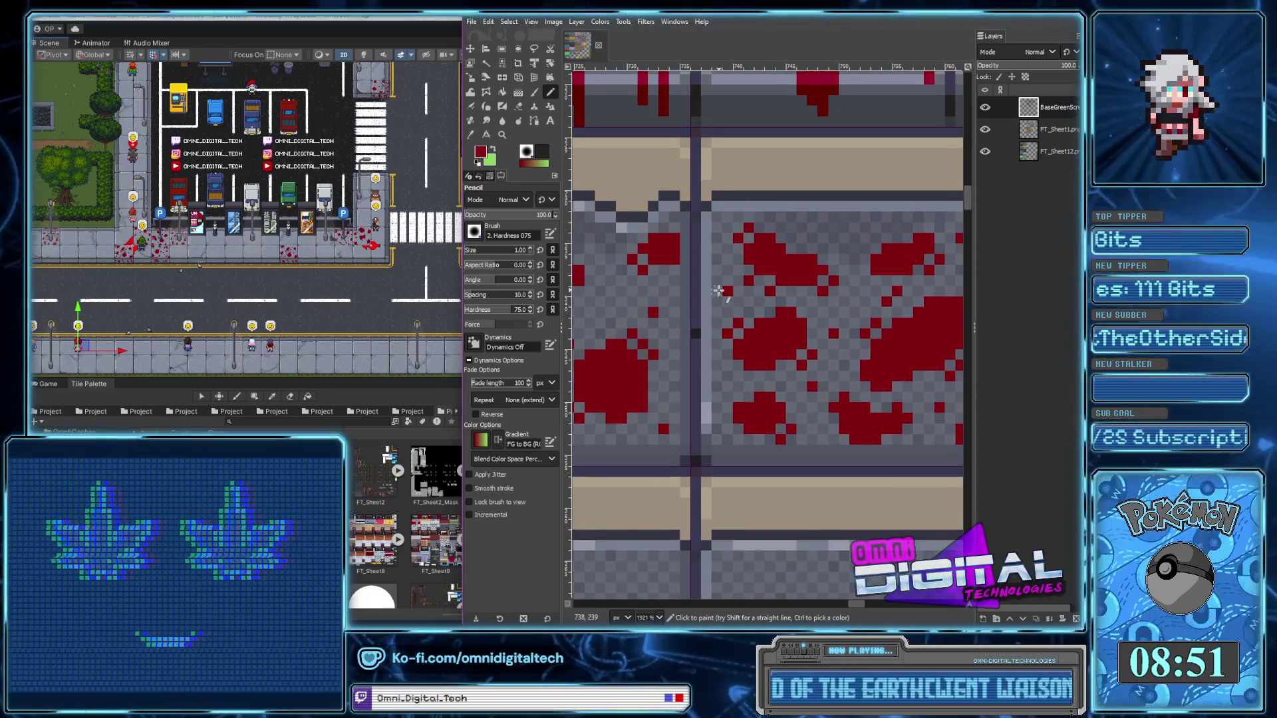
left_click_drag(715, 321, 717, 261)
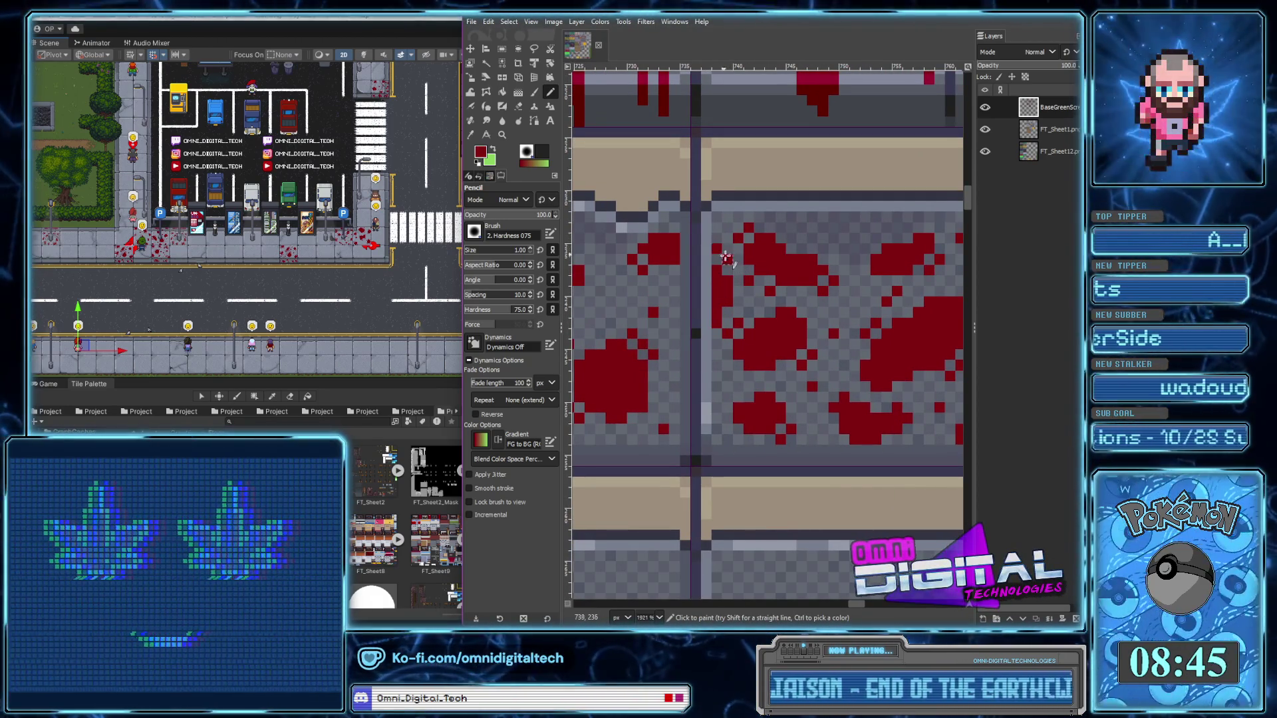
Extend red down a final crack column and onto one more top-edge pixel
scroll(744, 300, "down", 1)
scroll(778, 345, "right", 2)
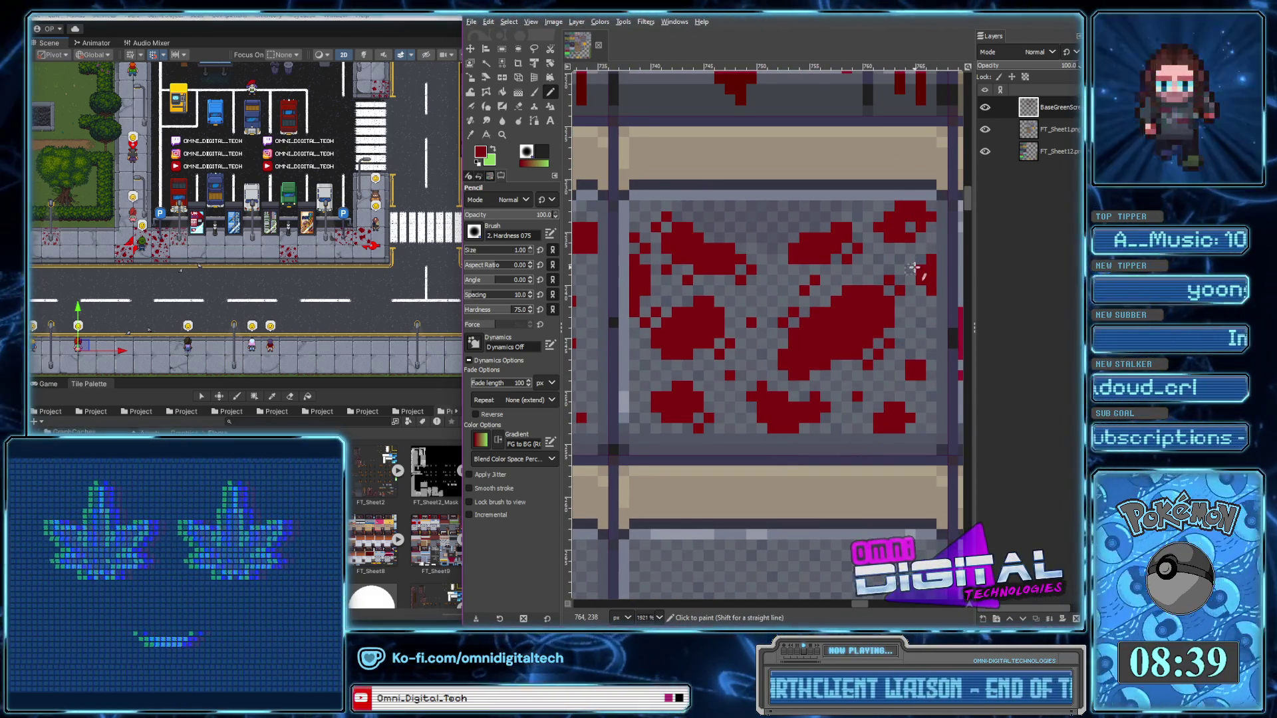
scroll(902, 280, "down", 3)
scroll(891, 276, "right", 2)
scroll(858, 266, "down", 1)
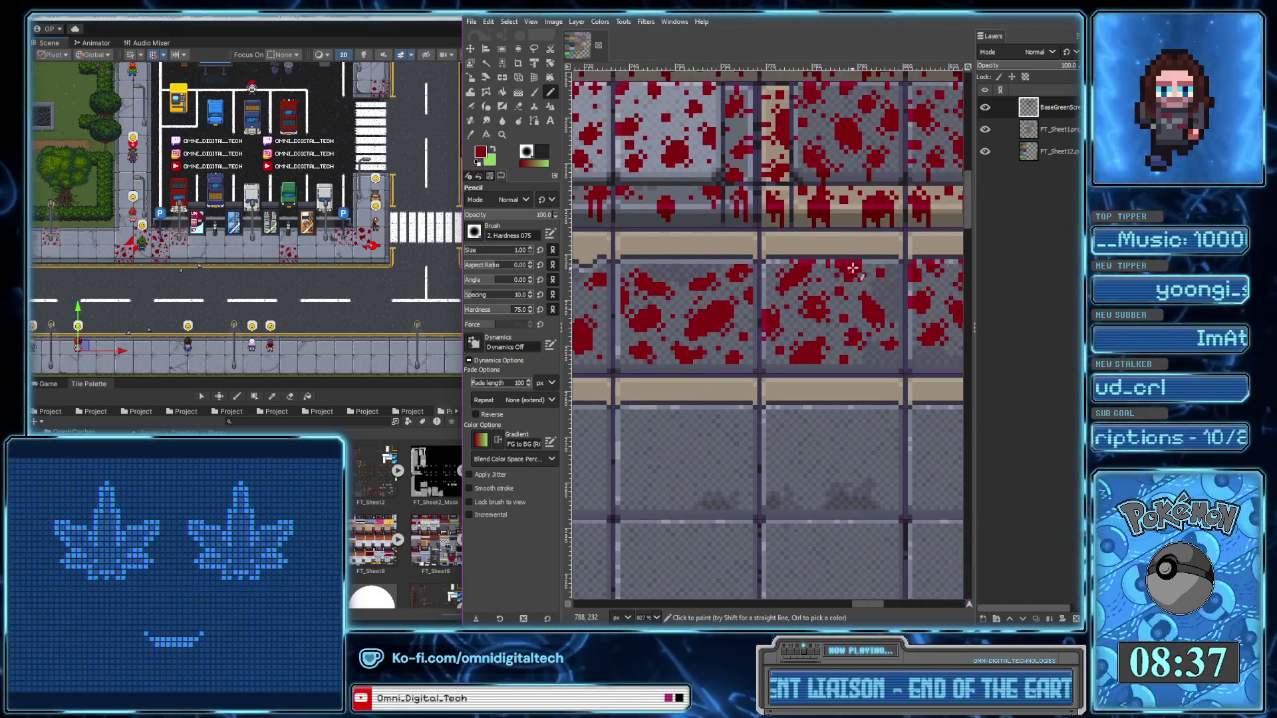
scroll(851, 261, "up", 4)
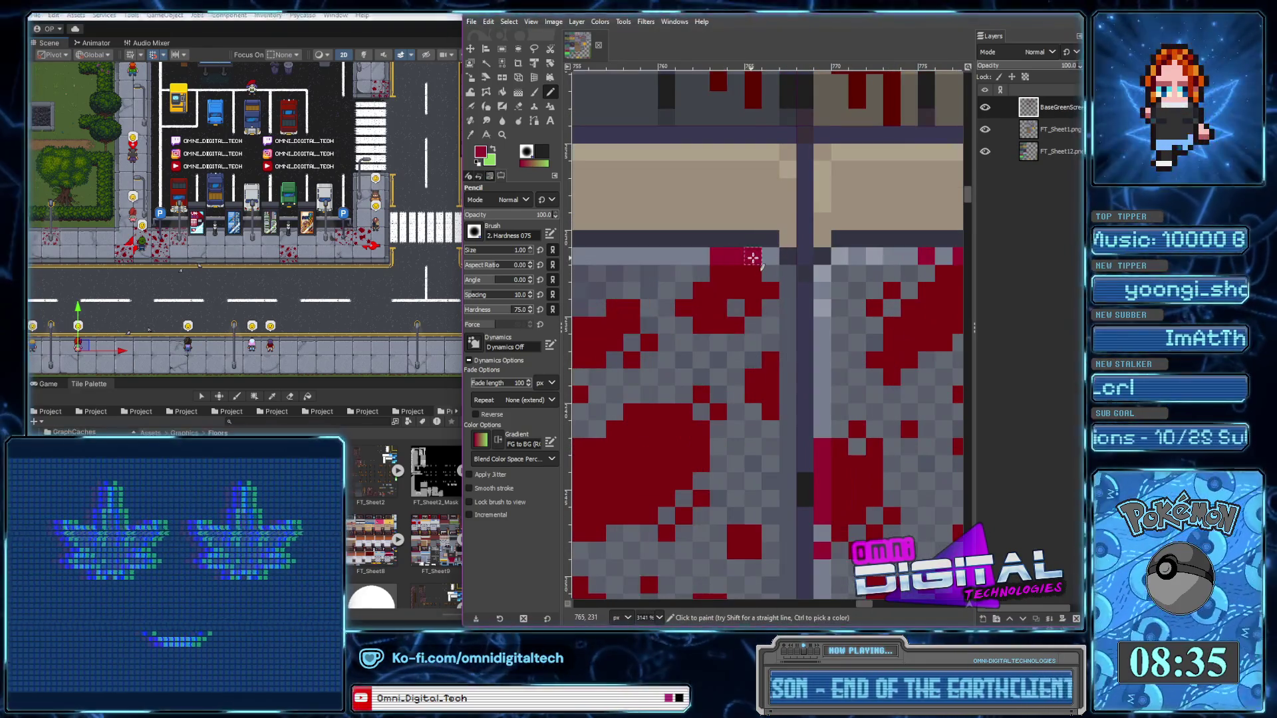
scroll(715, 300, "left", 1)
scroll(715, 301, "left", 1)
scroll(682, 277, "left", 2)
scroll(681, 277, "down", 1)
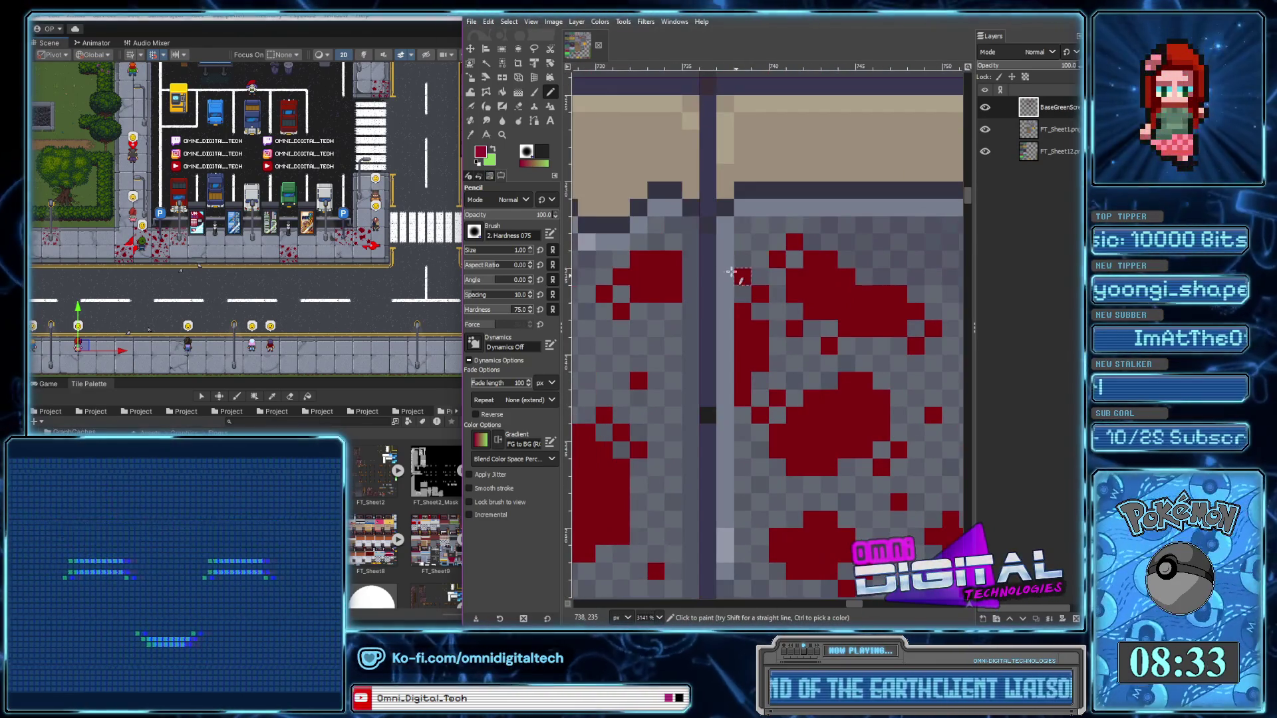
left_click_drag(726, 347, 726, 399)
scroll(727, 399, "down", 3)
scroll(726, 399, "left", 1)
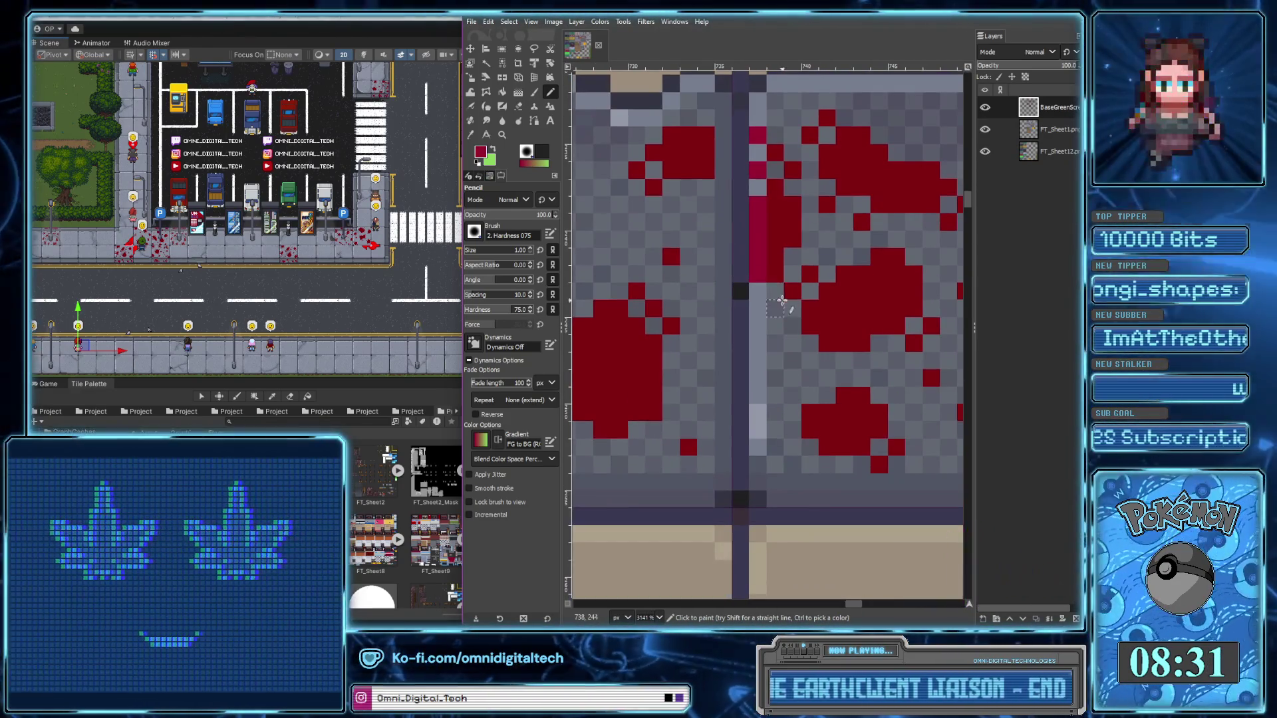
scroll(795, 304, "down", 3)
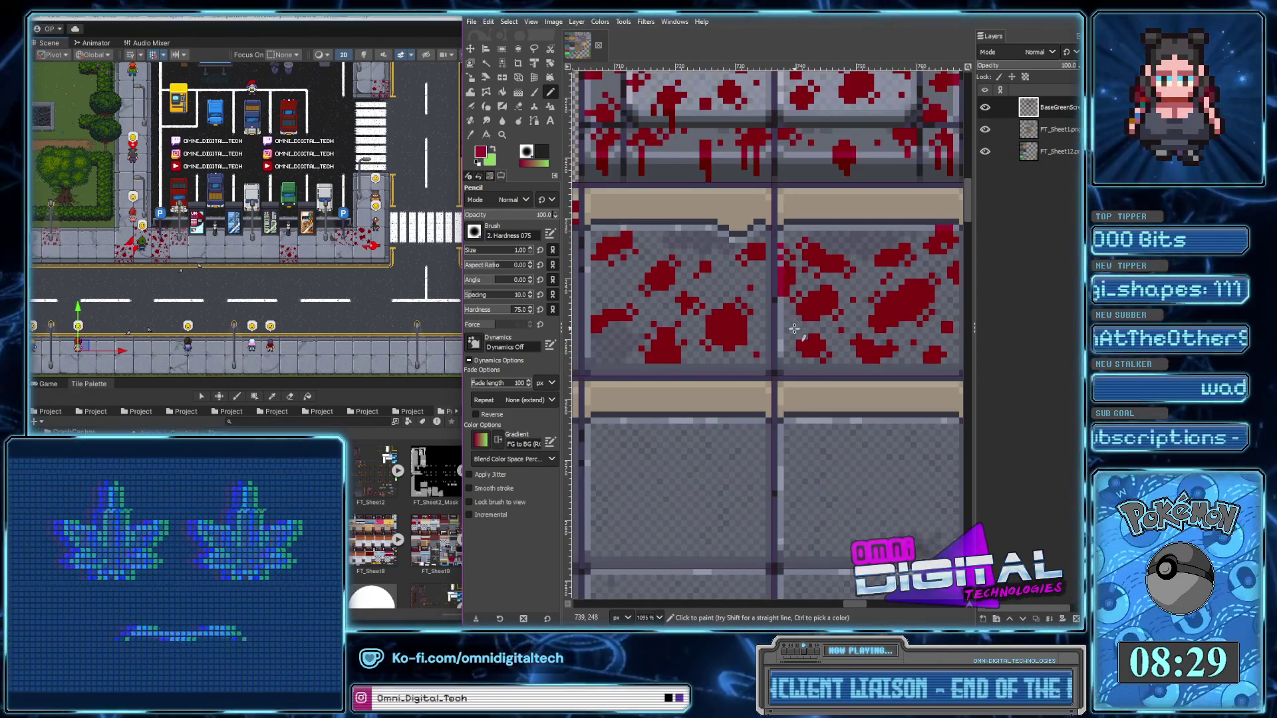
scroll(803, 294, "up", 1)
scroll(804, 295, "left", 1)
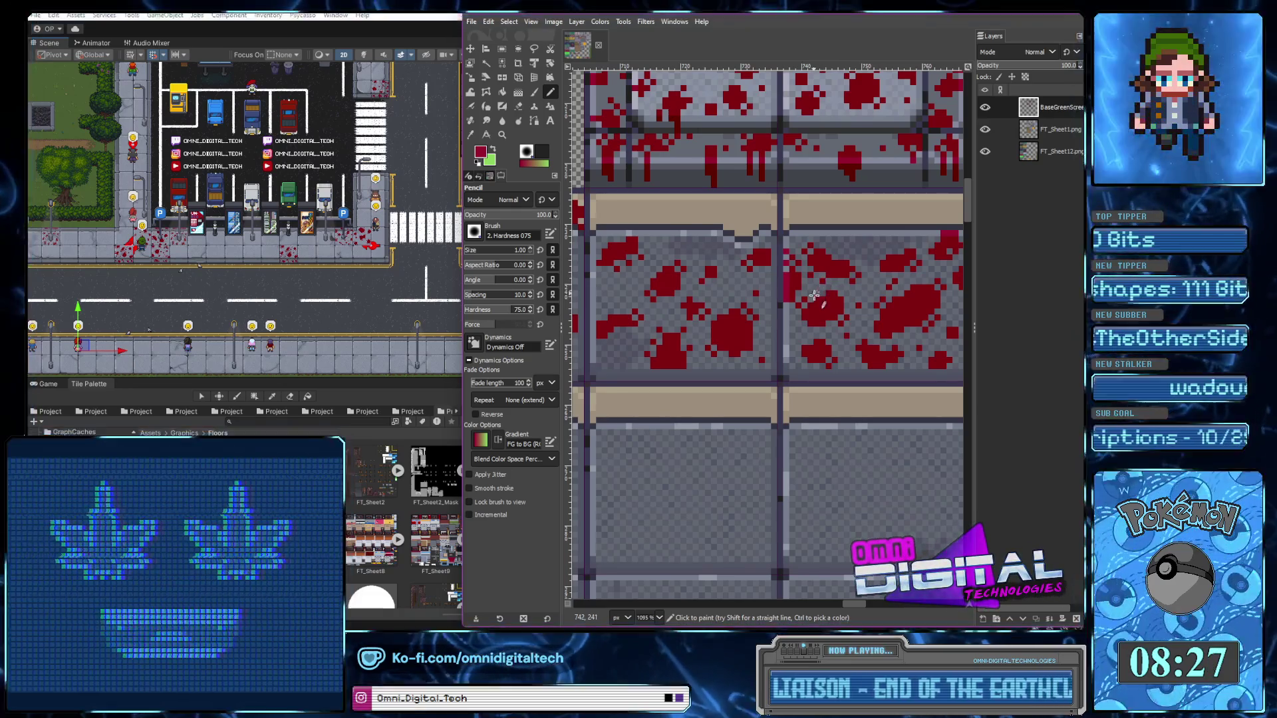
scroll(835, 269, "up", 1)
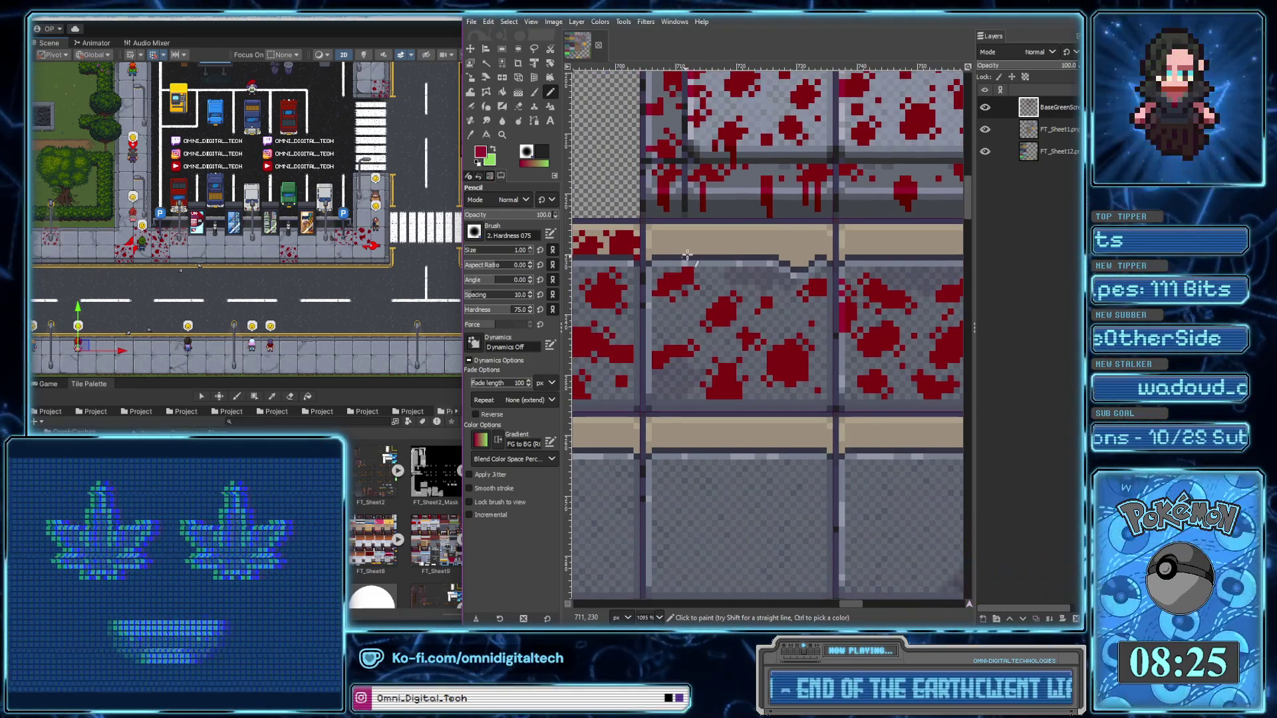
scroll(678, 272, "up", 2)
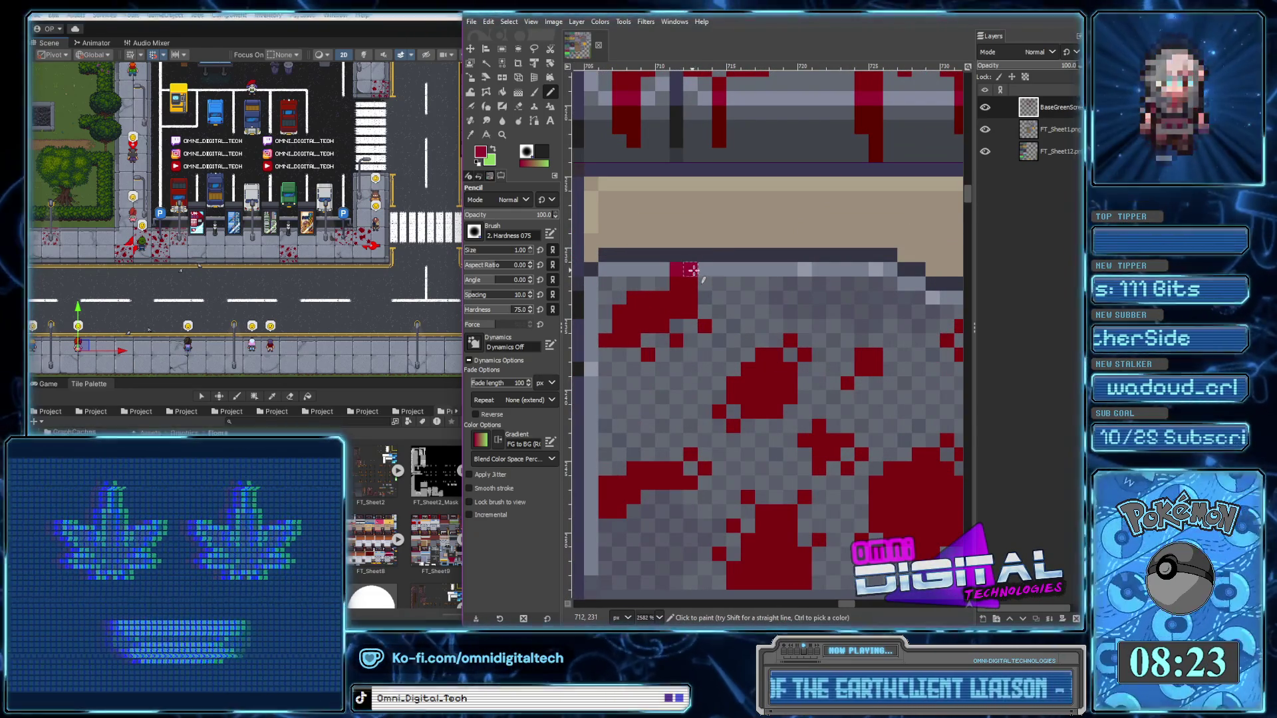
left_click(647, 271)
scroll(725, 300, "left", 2)
scroll(725, 299, "down", 1)
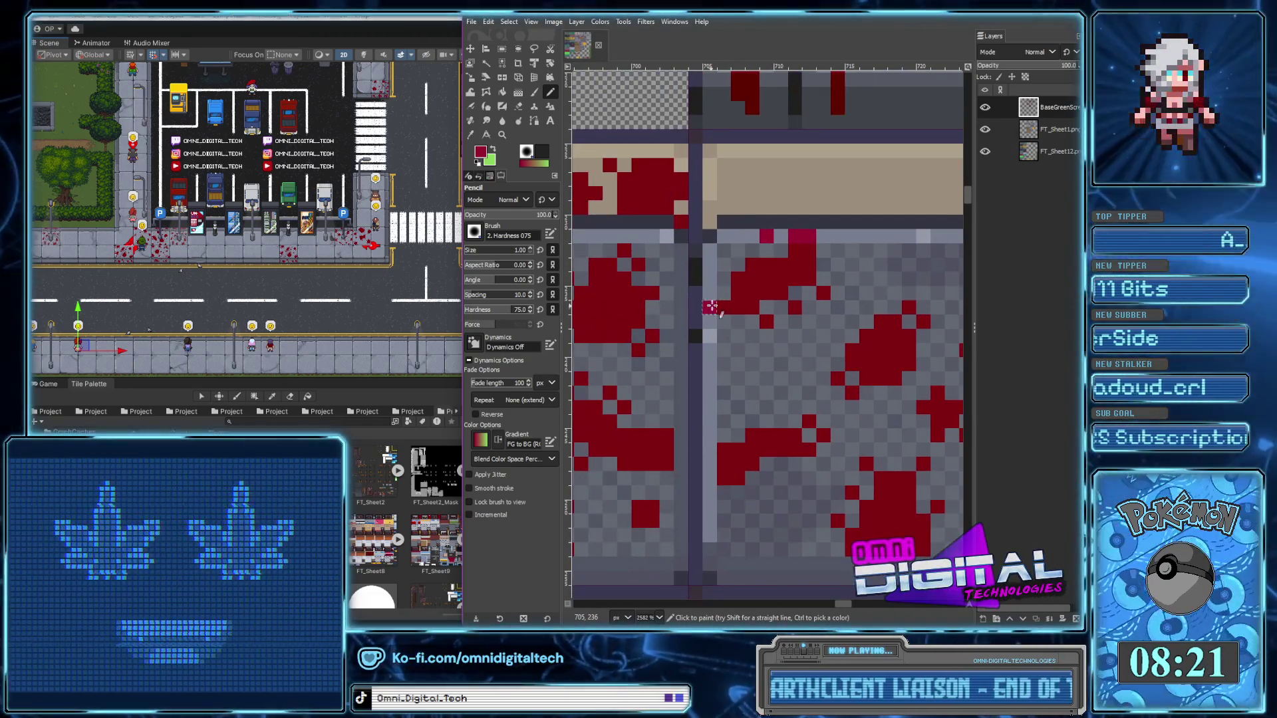
scroll(719, 294, "down", 3)
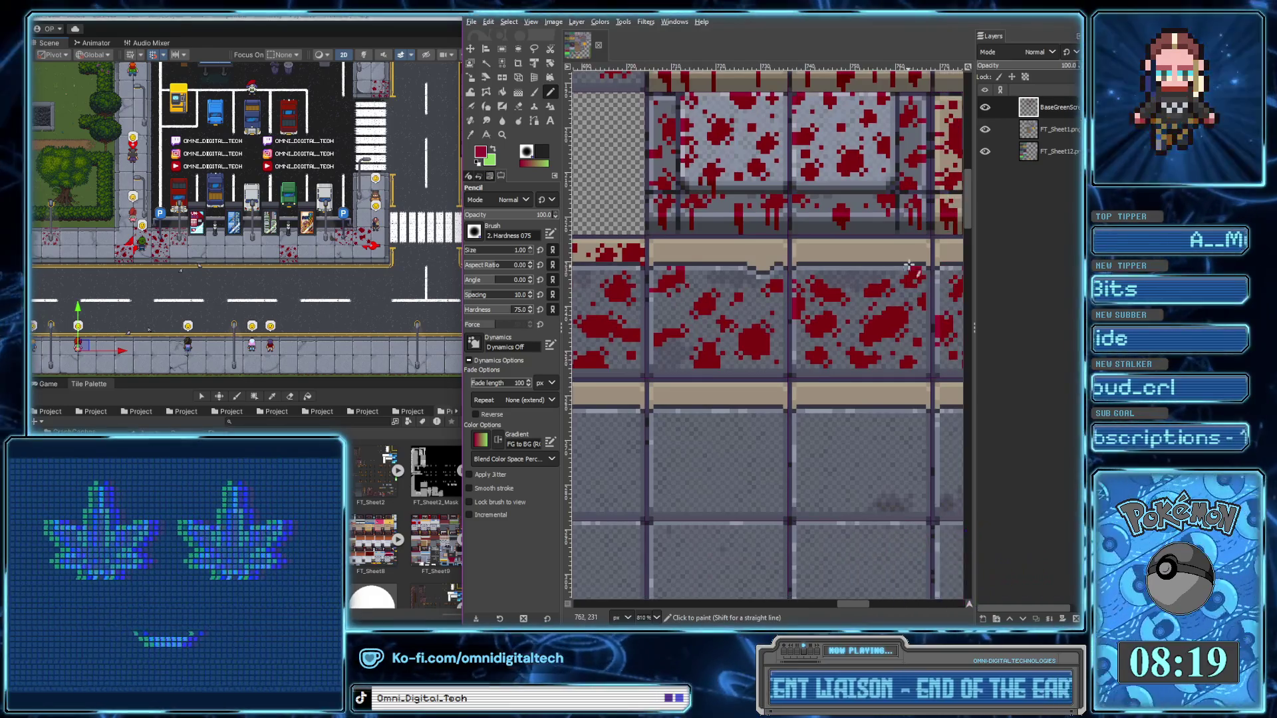
scroll(889, 265, "up", 3)
scroll(758, 385, "down", 3)
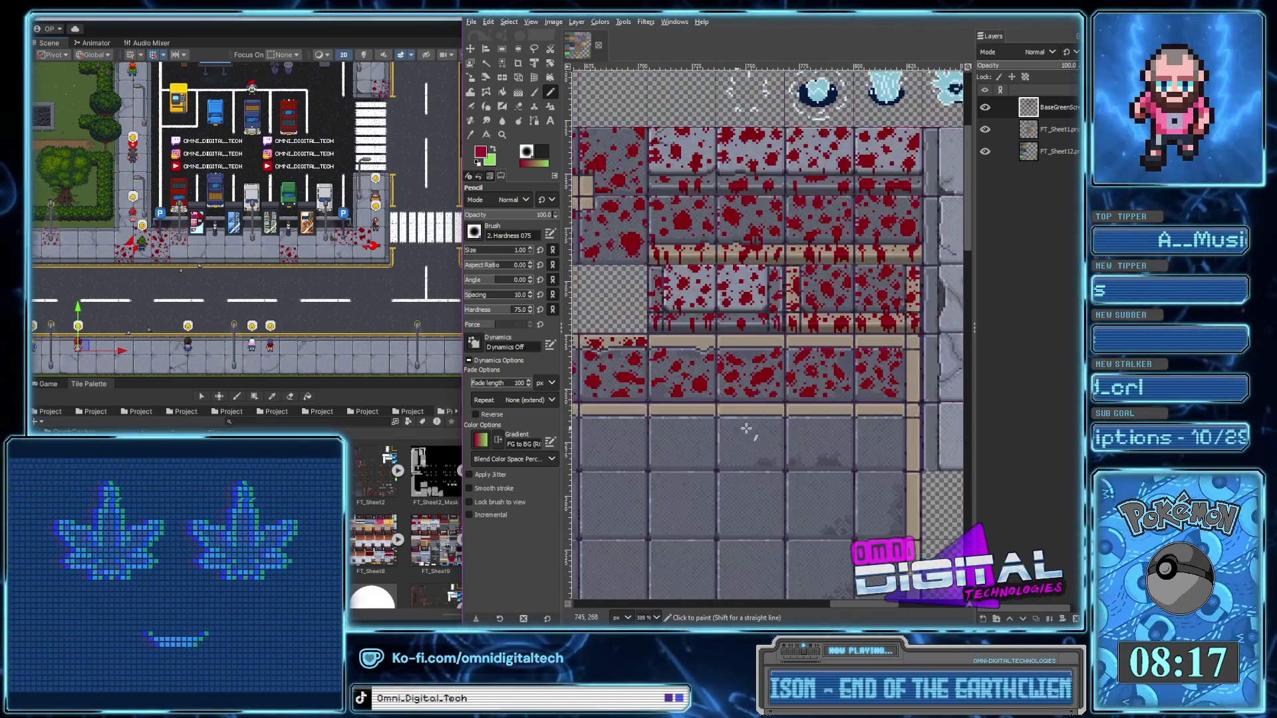
Add a crimson pixel near the tile edge and a short red line along its light top edge
scroll(665, 383, "down", 1)
scroll(631, 381, "up", 1)
scroll(664, 379, "up", 1)
scroll(704, 376, "up", 1)
scroll(749, 373, "up", 1)
scroll(750, 373, "up", 1)
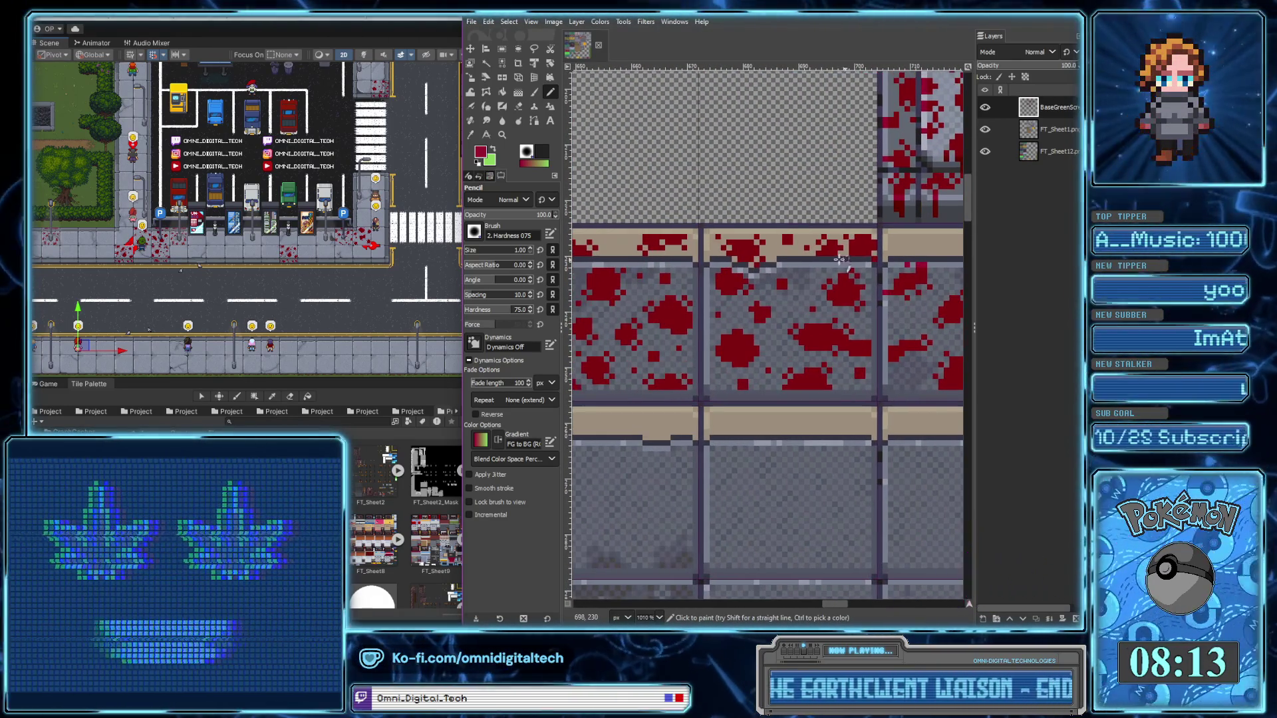
scroll(841, 266, "up", 1)
scroll(845, 274, "up", 1)
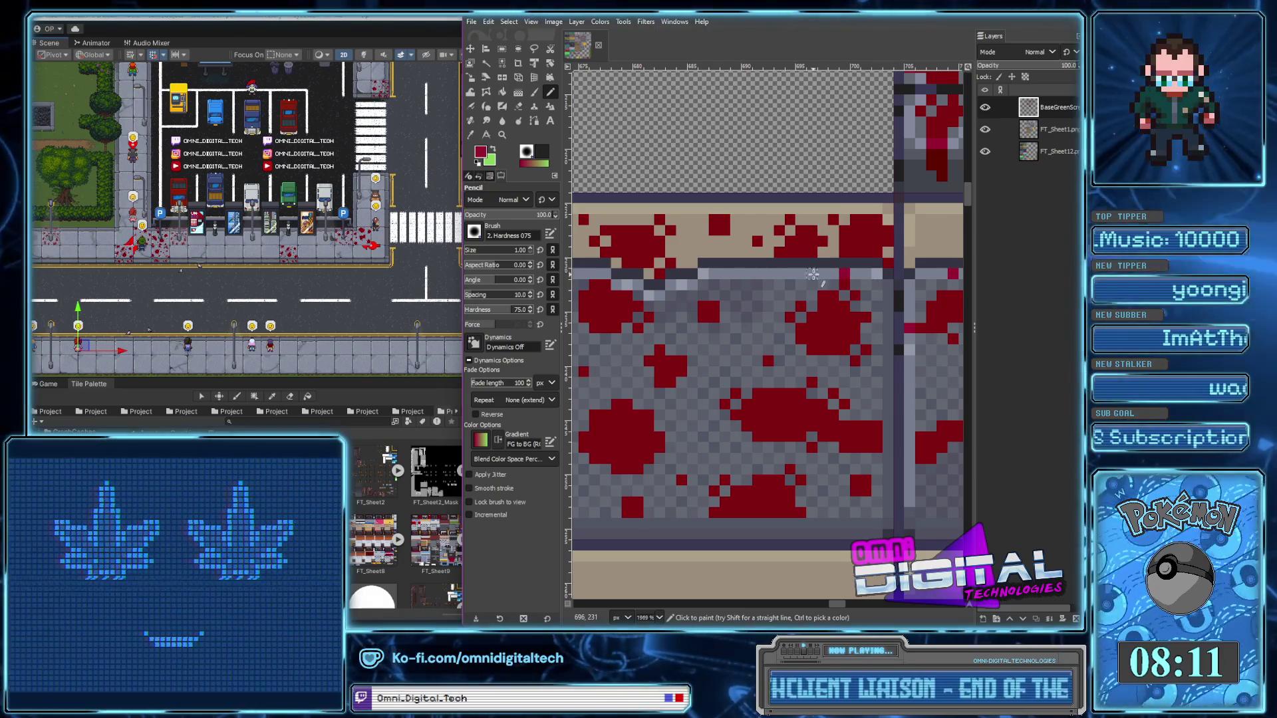
scroll(798, 273, "left", 2)
left_click(741, 260)
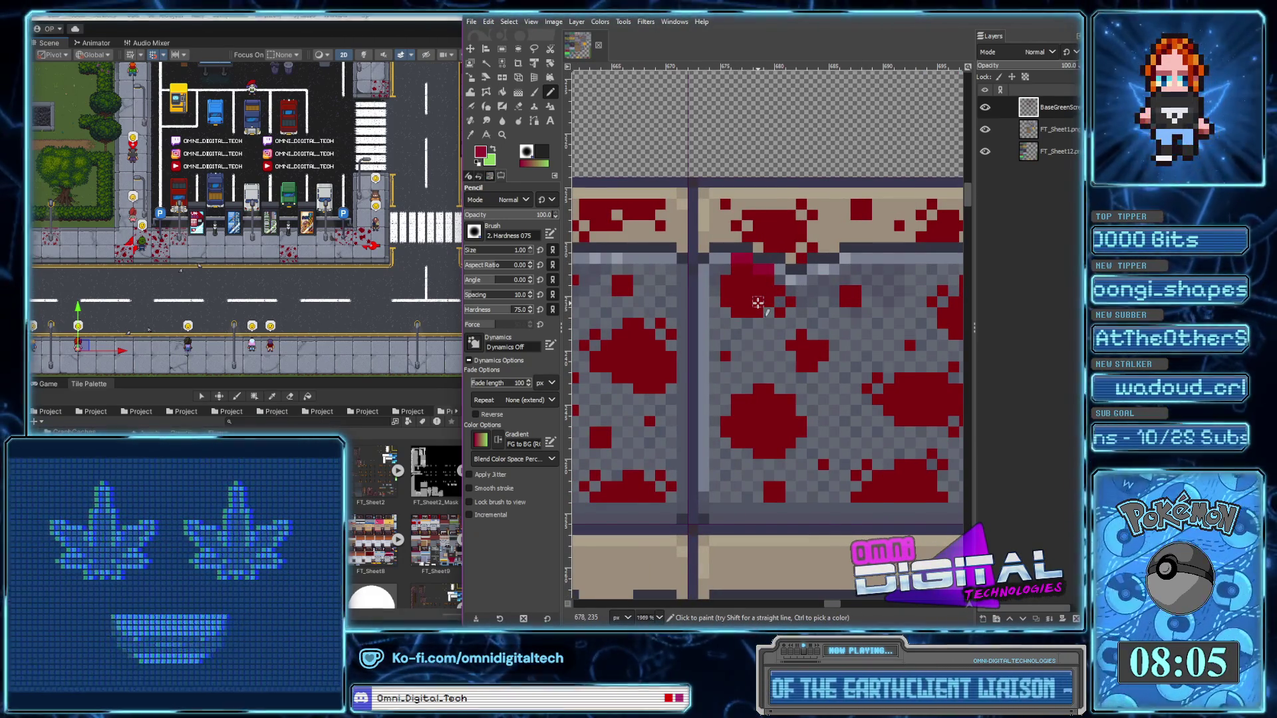
scroll(789, 284, "down", 2)
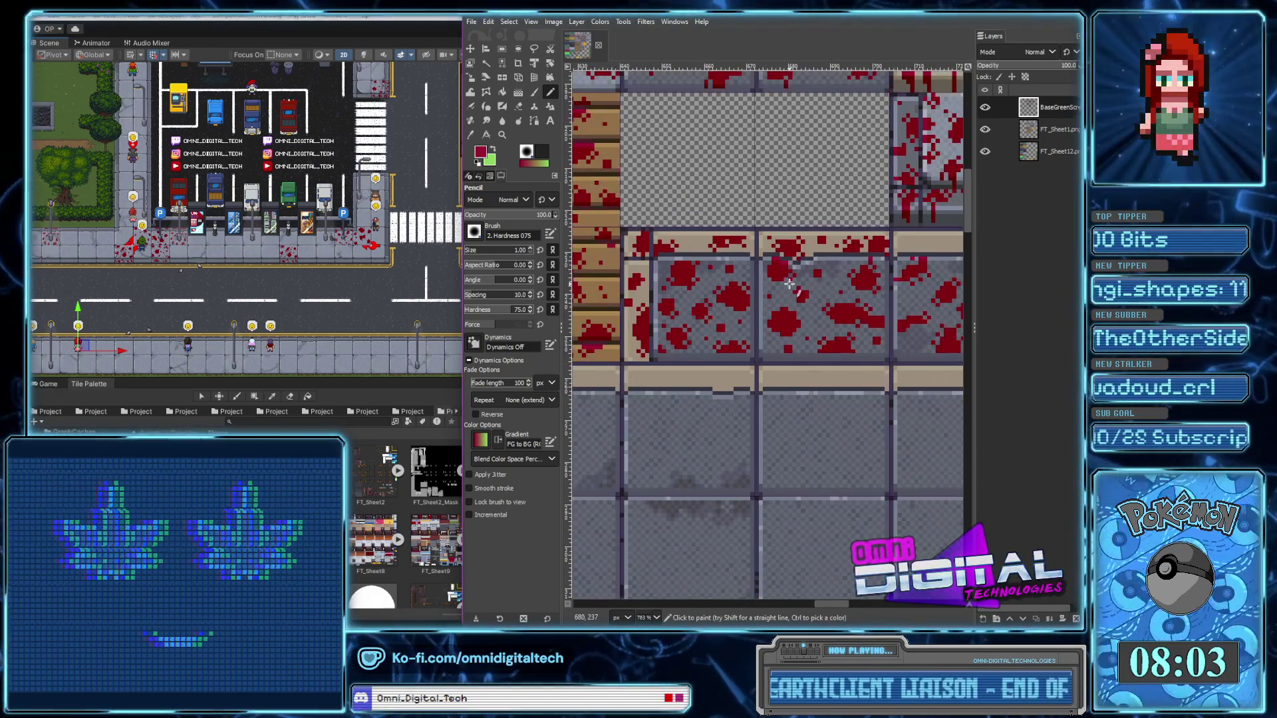
scroll(838, 288, "up", 1)
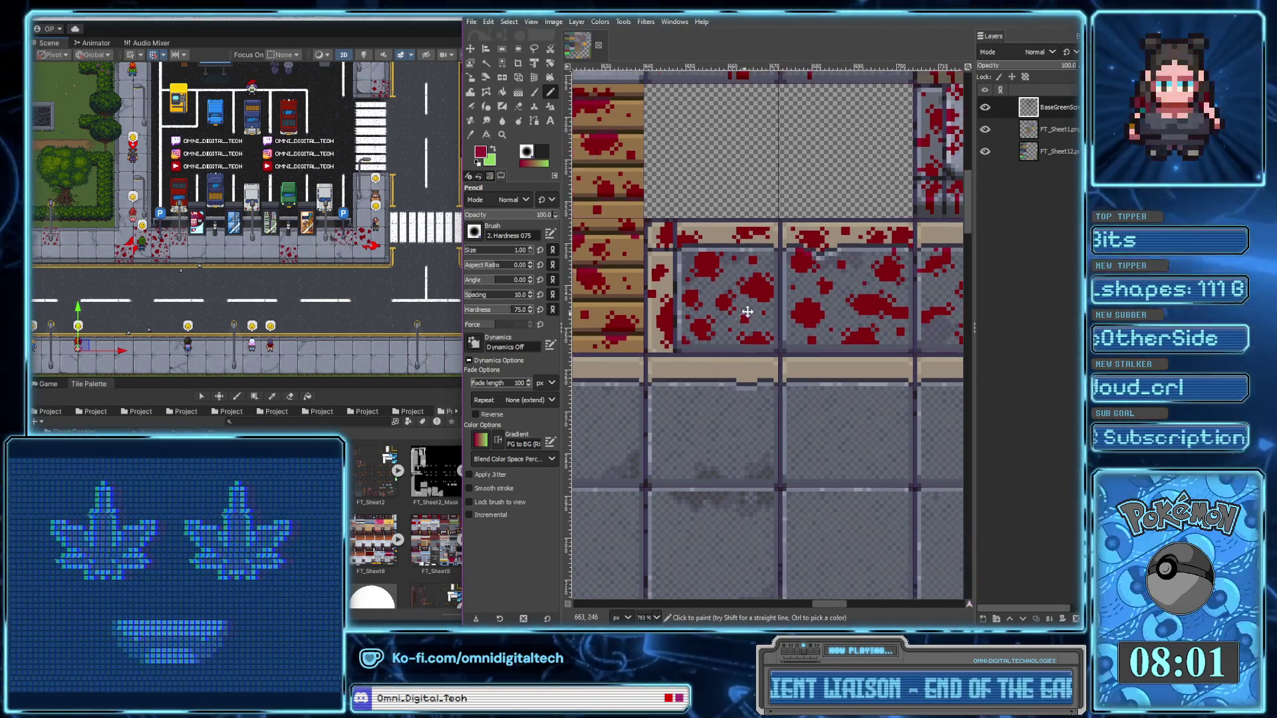
scroll(771, 284, "up", 1)
scroll(707, 280, "up", 1)
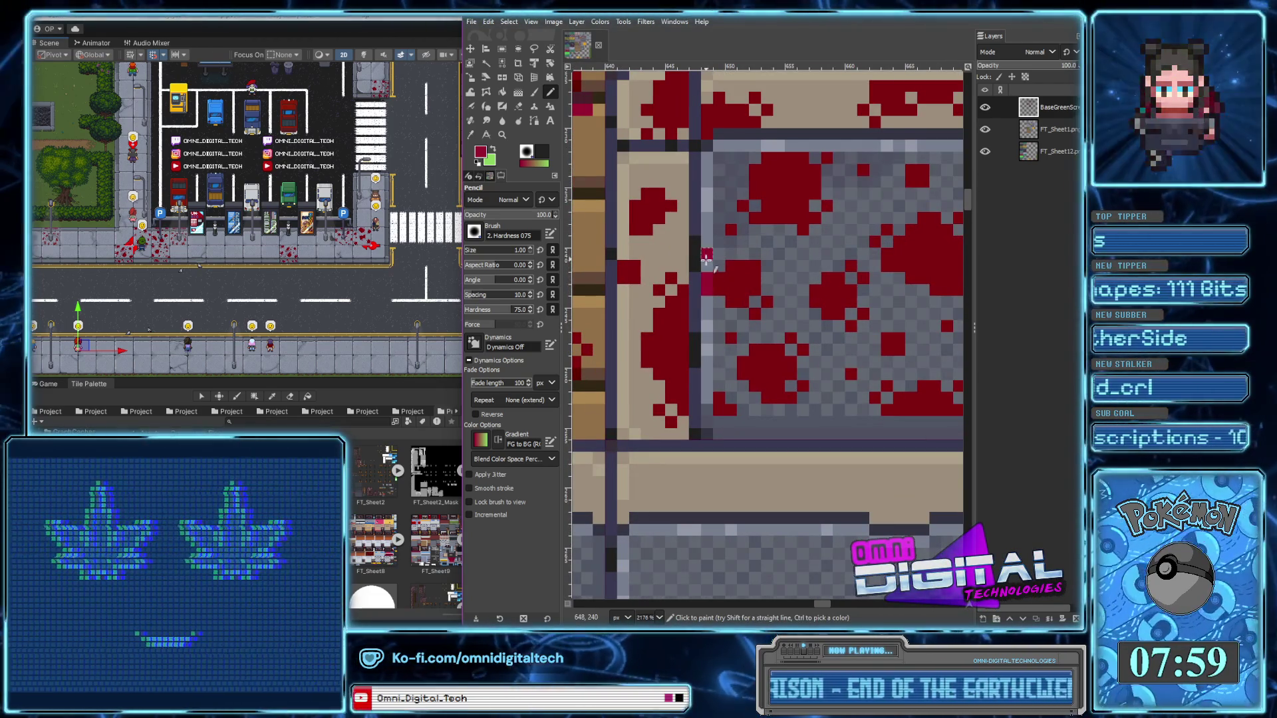
scroll(748, 246, "up", 2)
left_click_drag(748, 204, 809, 204)
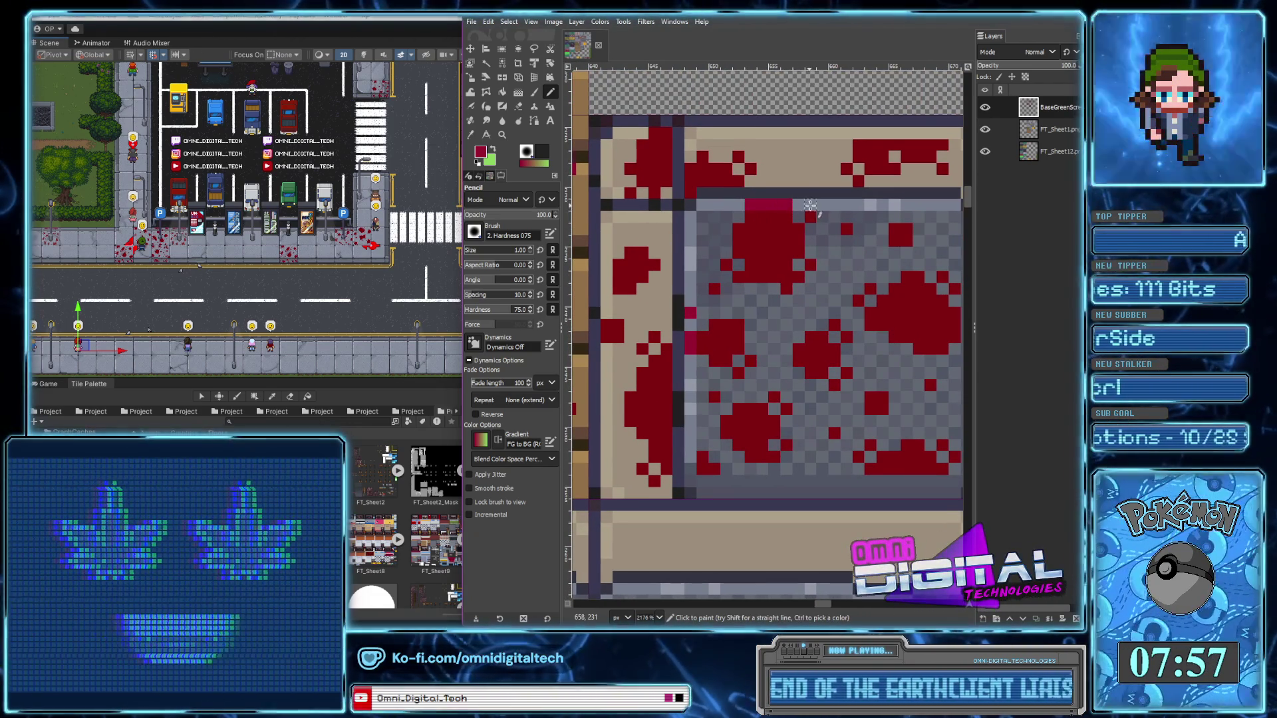
Zoom out and back in to review the bloodied tile sheet
scroll(807, 387, "down", 3)
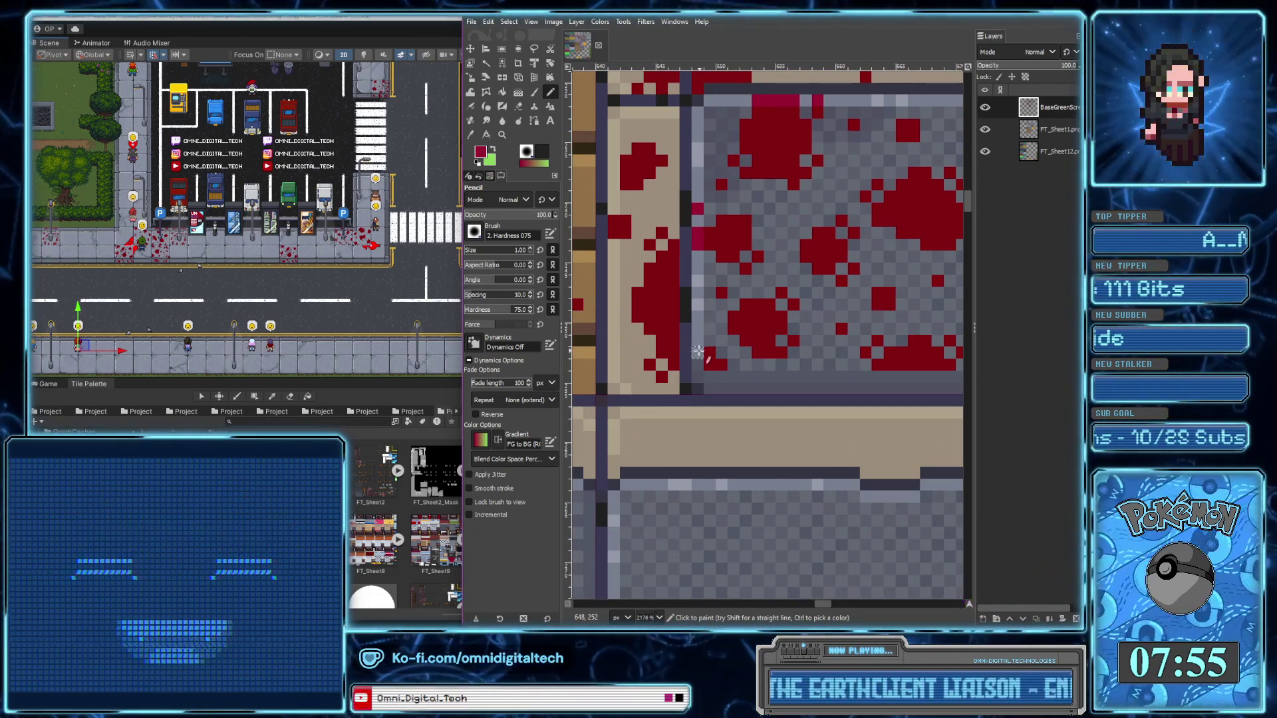
scroll(921, 345, "down", 1)
scroll(904, 349, "down", 1)
scroll(877, 355, "down", 1)
scroll(864, 338, "down", 1)
scroll(867, 336, "down", 2)
scroll(881, 342, "down", 1)
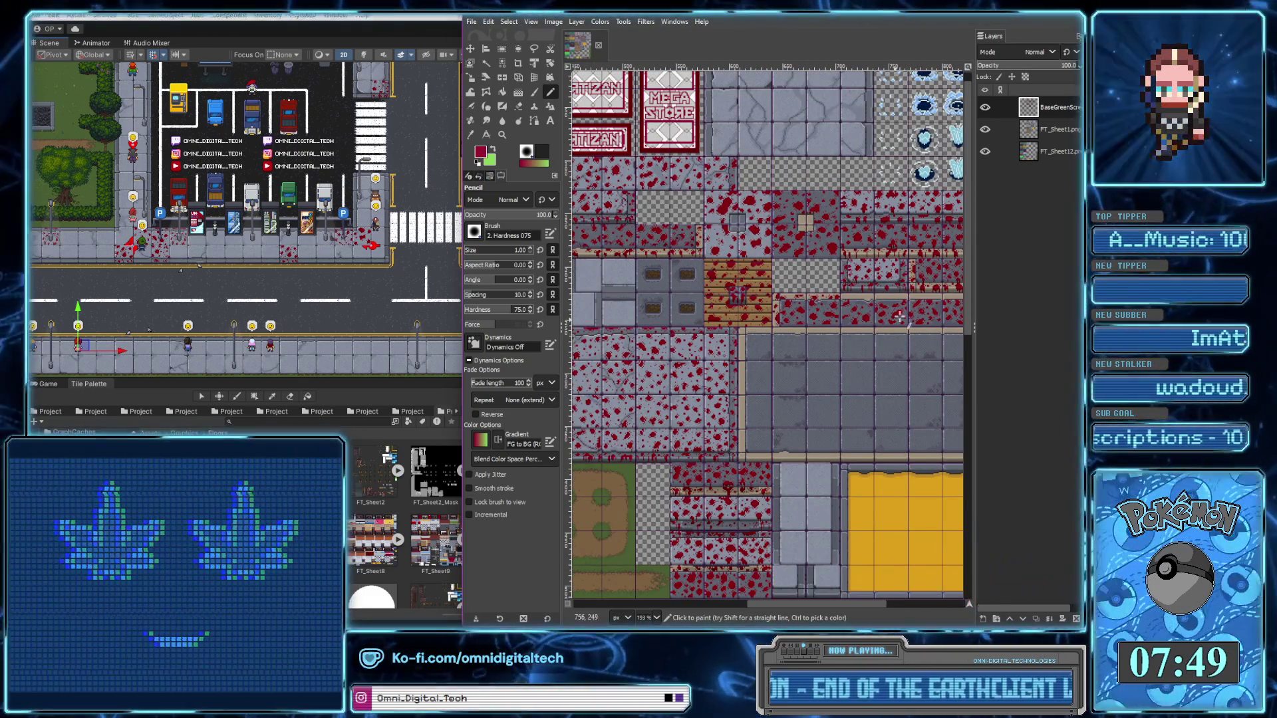
scroll(930, 285, "up", 3)
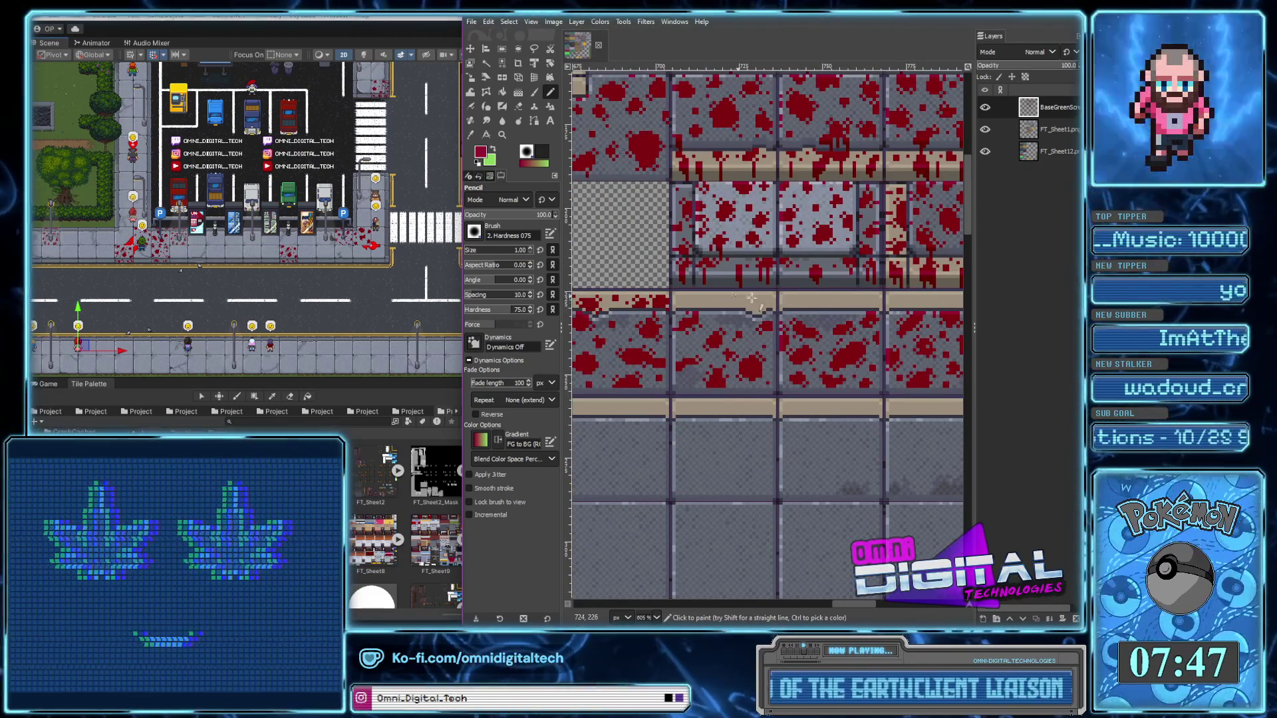
scroll(801, 312, "up", 2)
scroll(758, 278, "up", 1)
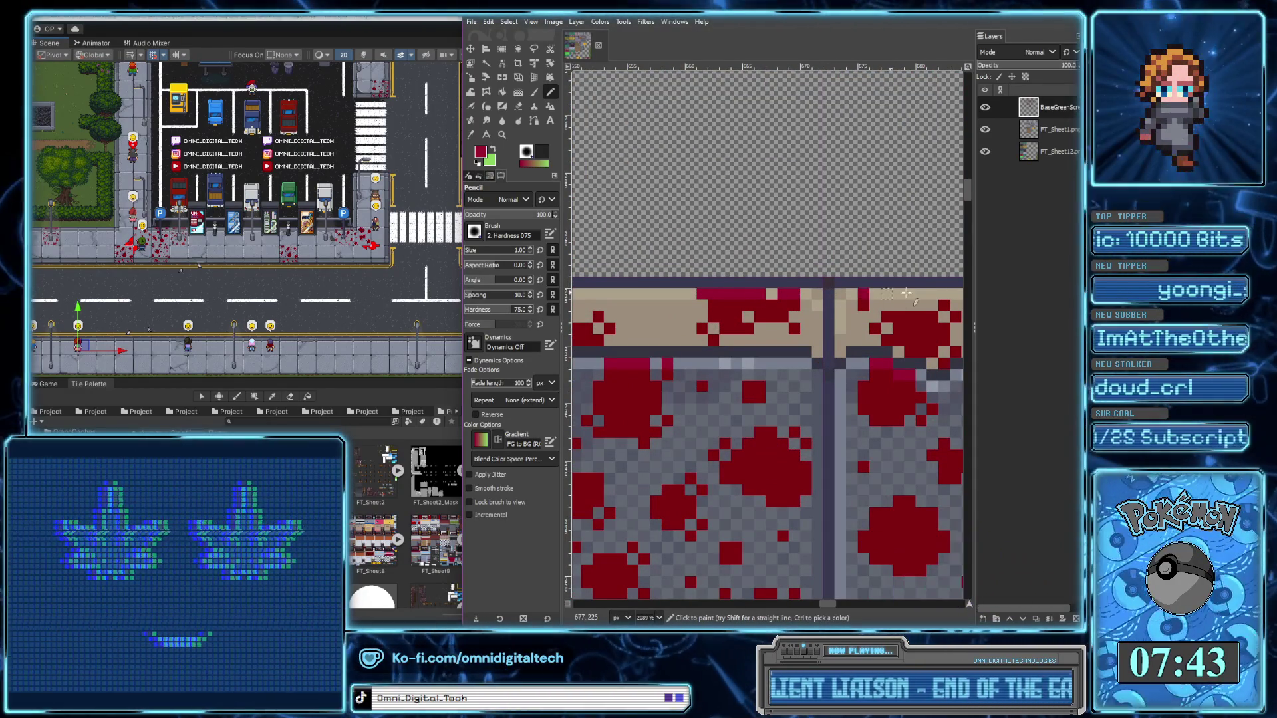
scroll(907, 334, "left", 4)
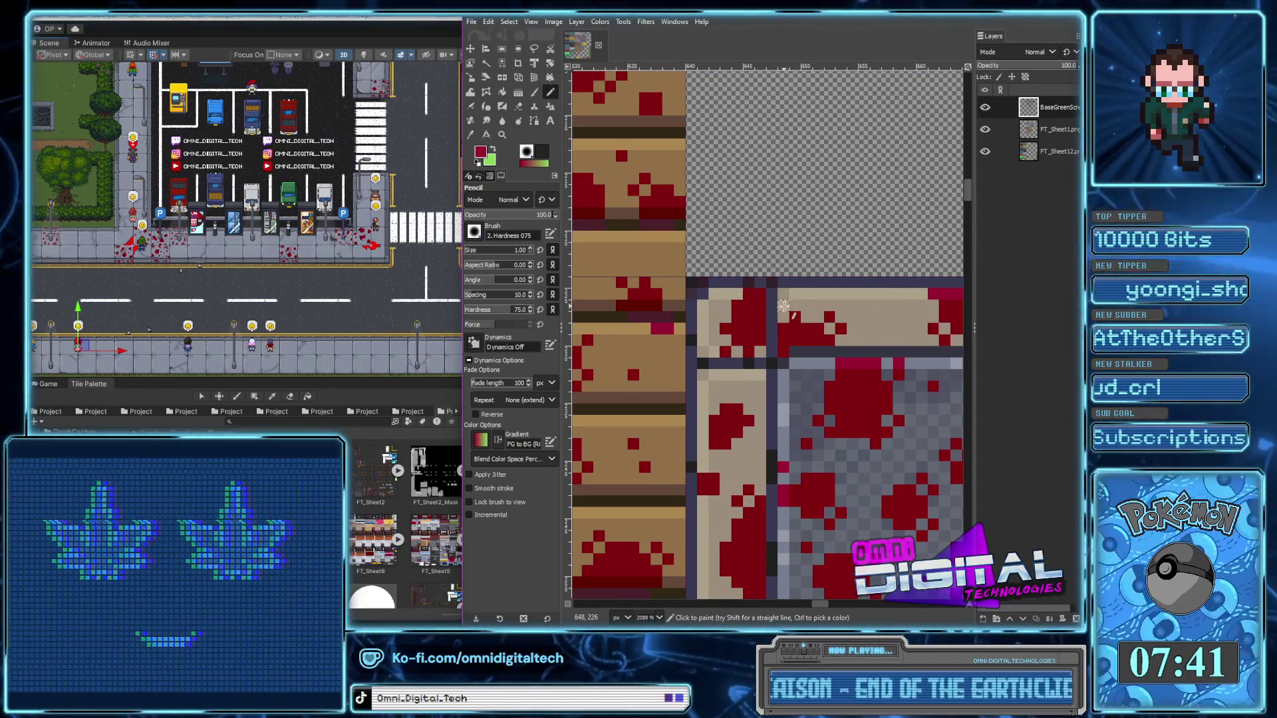
scroll(745, 299, "right", 3)
scroll(718, 296, "right", 4)
scroll(691, 291, "right", 3)
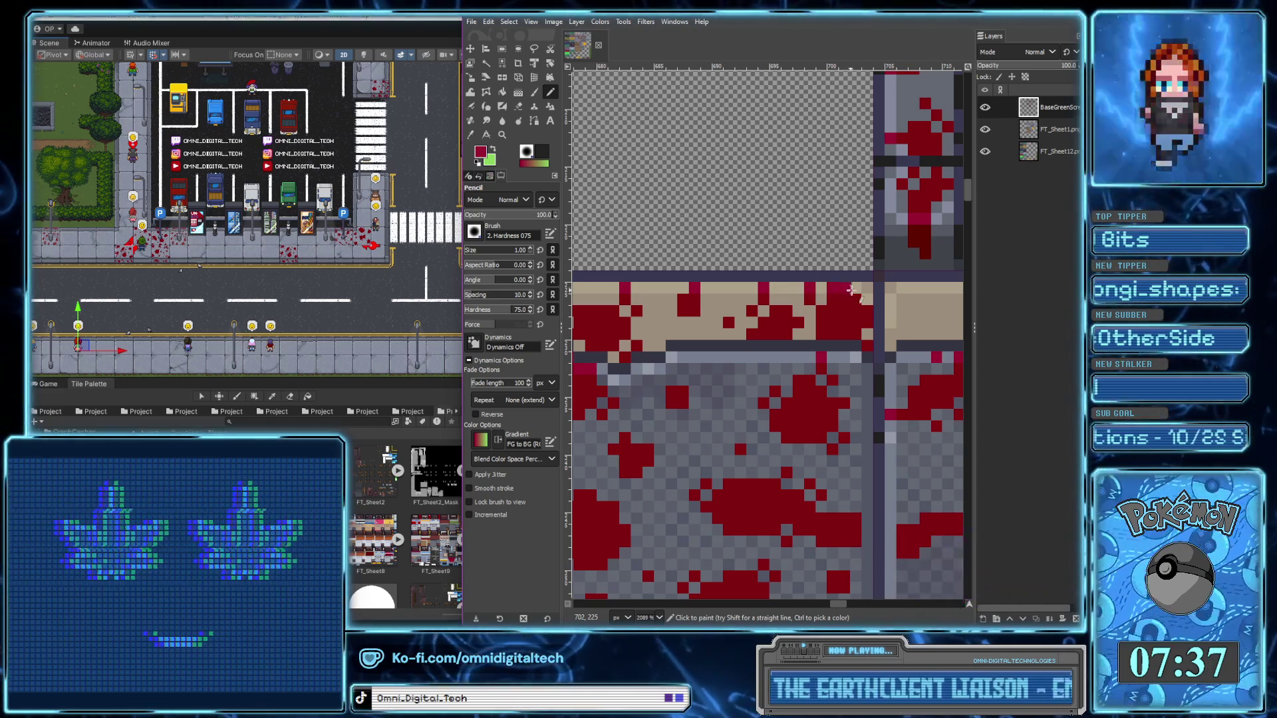
scroll(890, 380, "down", 4)
scroll(893, 374, "up", 2)
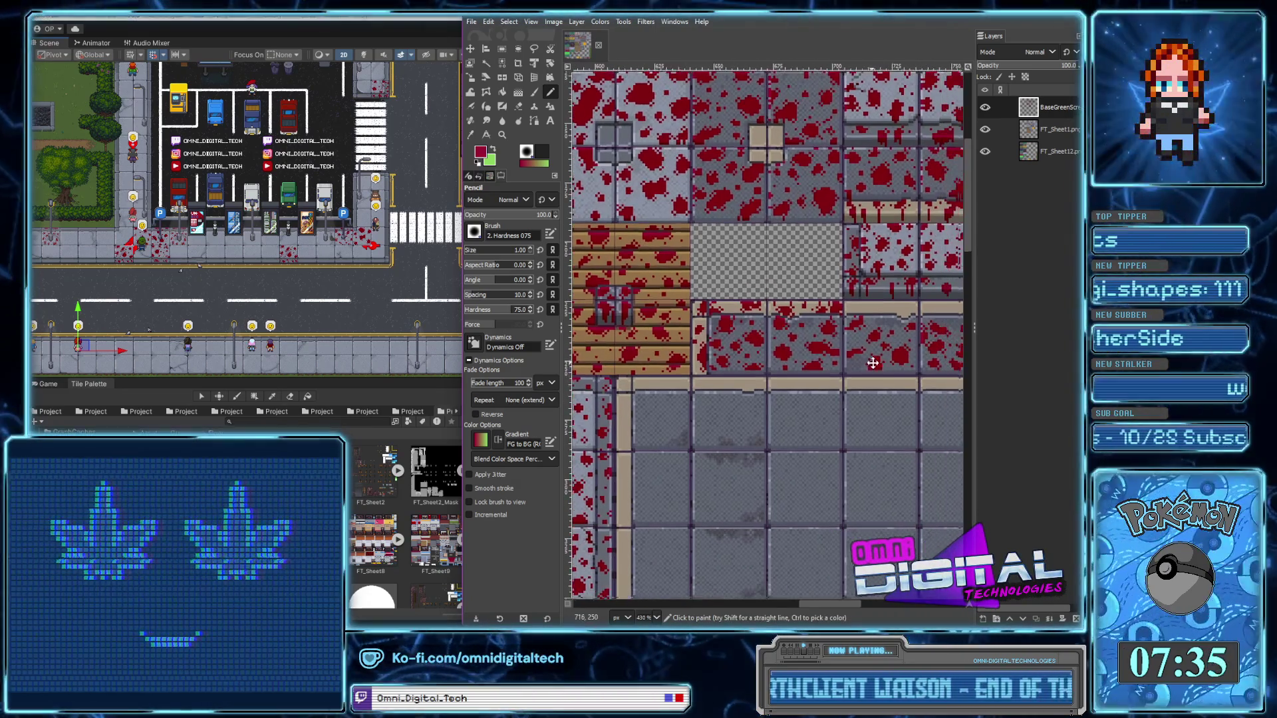
scroll(715, 266, "up", 3)
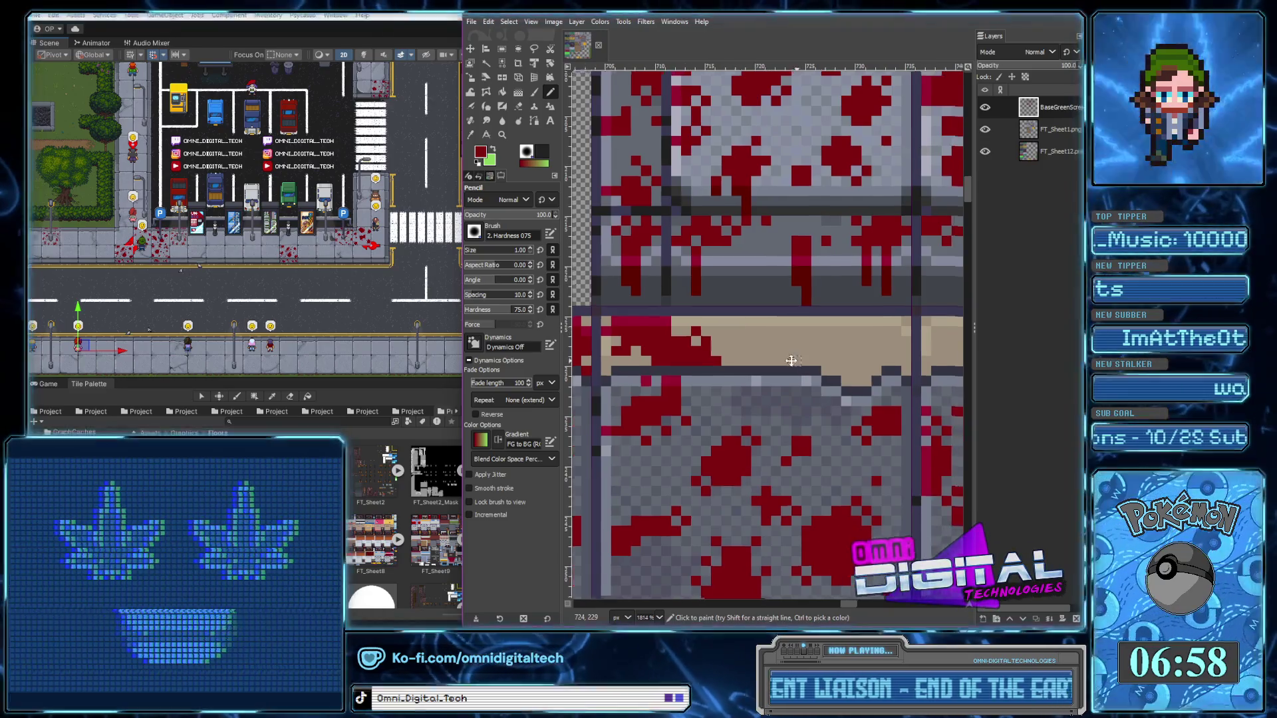
Paint red pixels along the tan strip's edge, plus a small red wedge and single pixels
left_click_drag(721, 372, 765, 366)
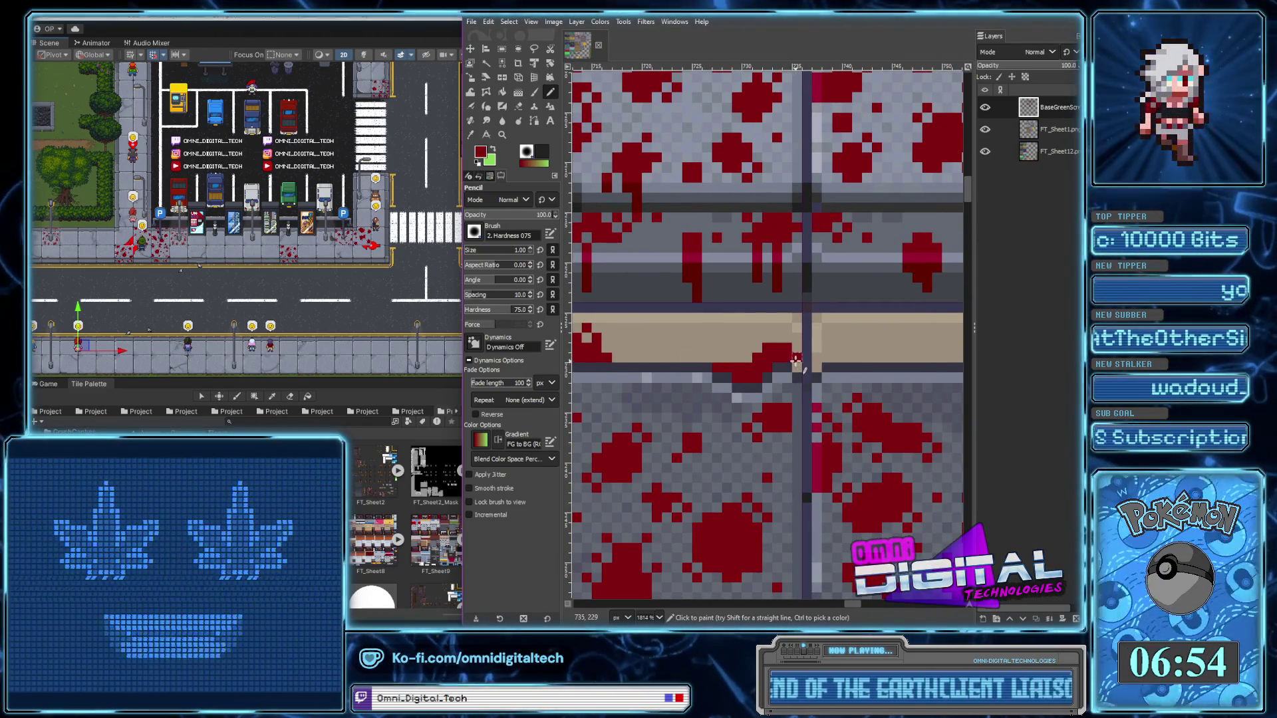
left_click(797, 339)
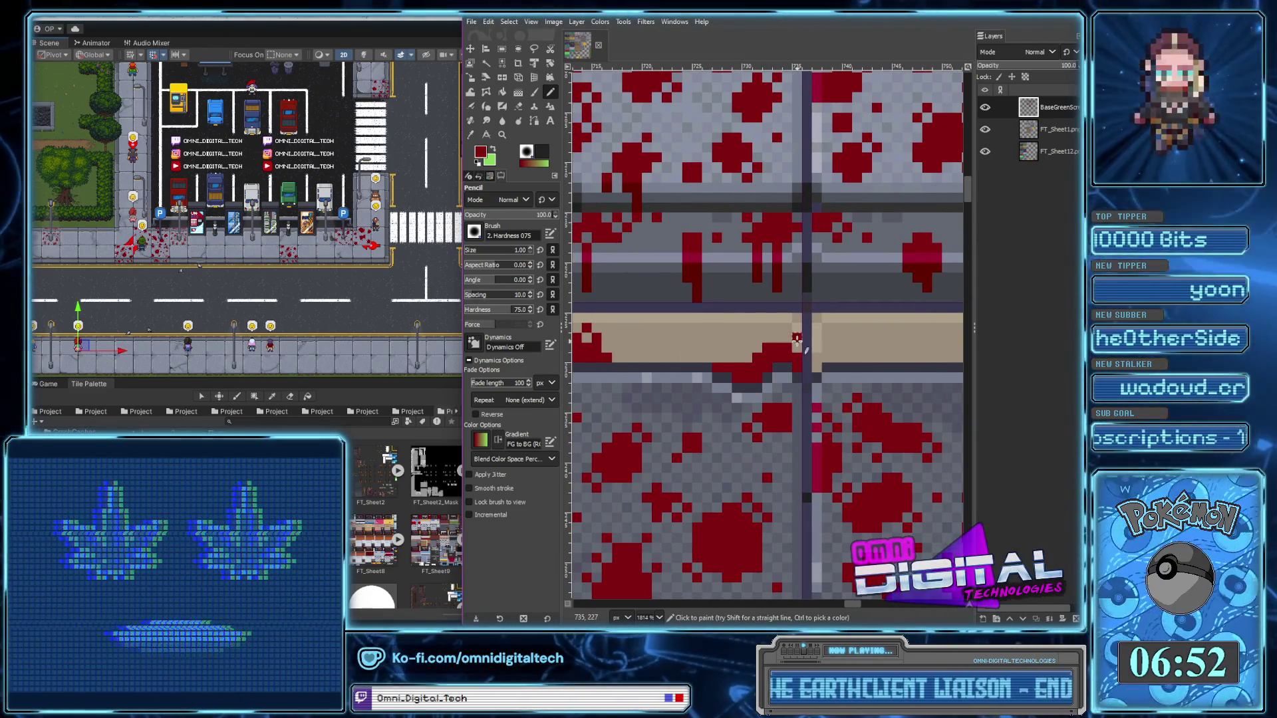
scroll(718, 372, "right", 5)
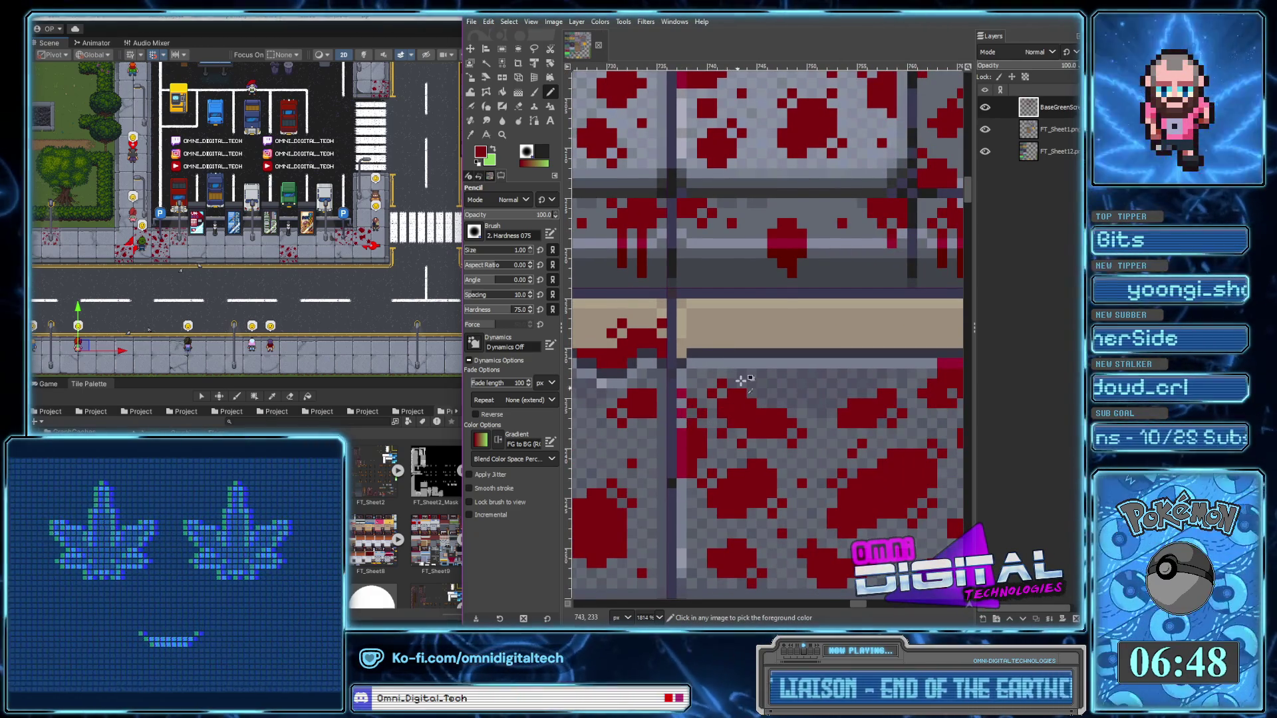
left_click_drag(722, 342, 731, 332)
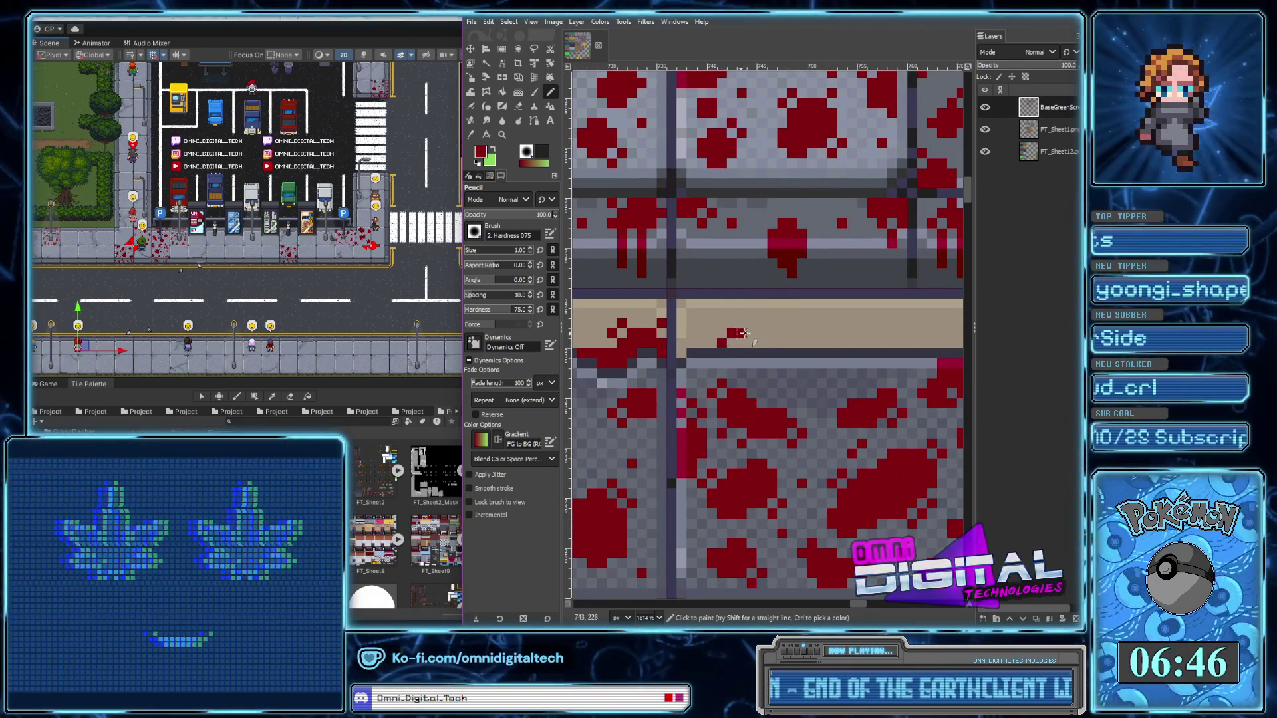
left_click_drag(804, 319, 809, 330)
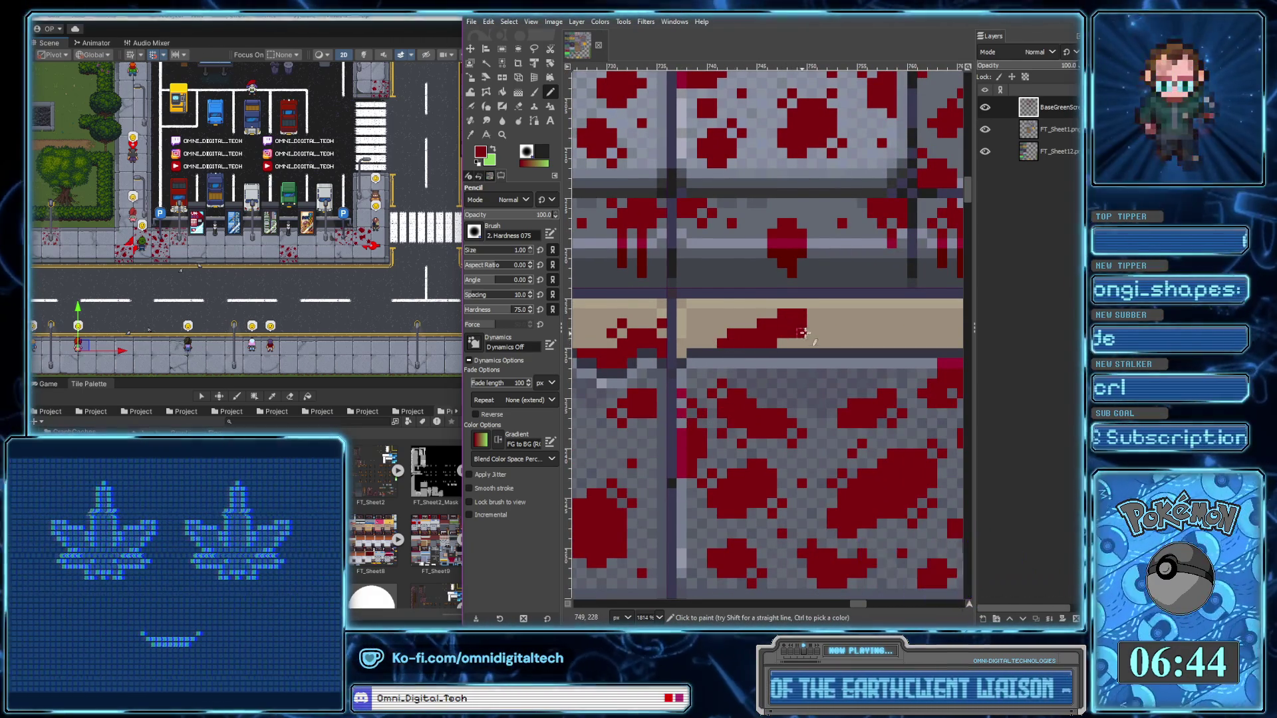
left_click(815, 341)
Undo a rightward red band extension and paint a red stroke across the tan strip instead
scroll(831, 336, "right", 3)
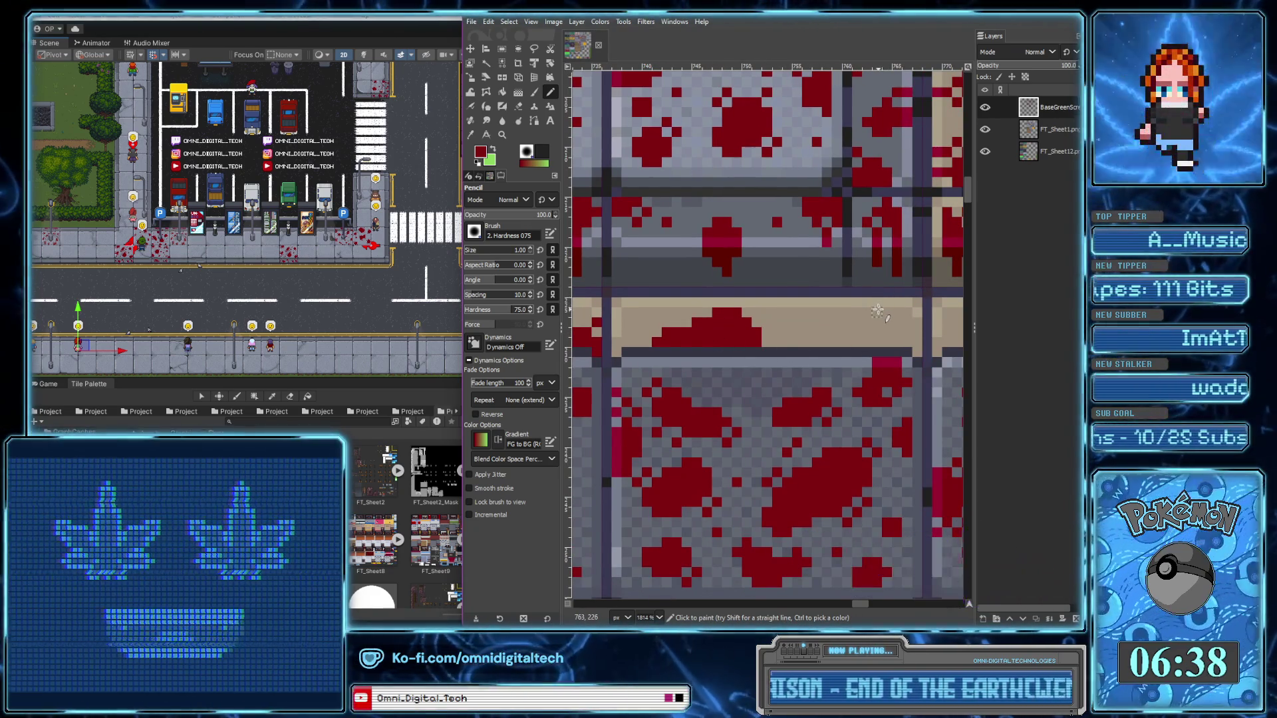
left_click_drag(893, 333, 923, 343)
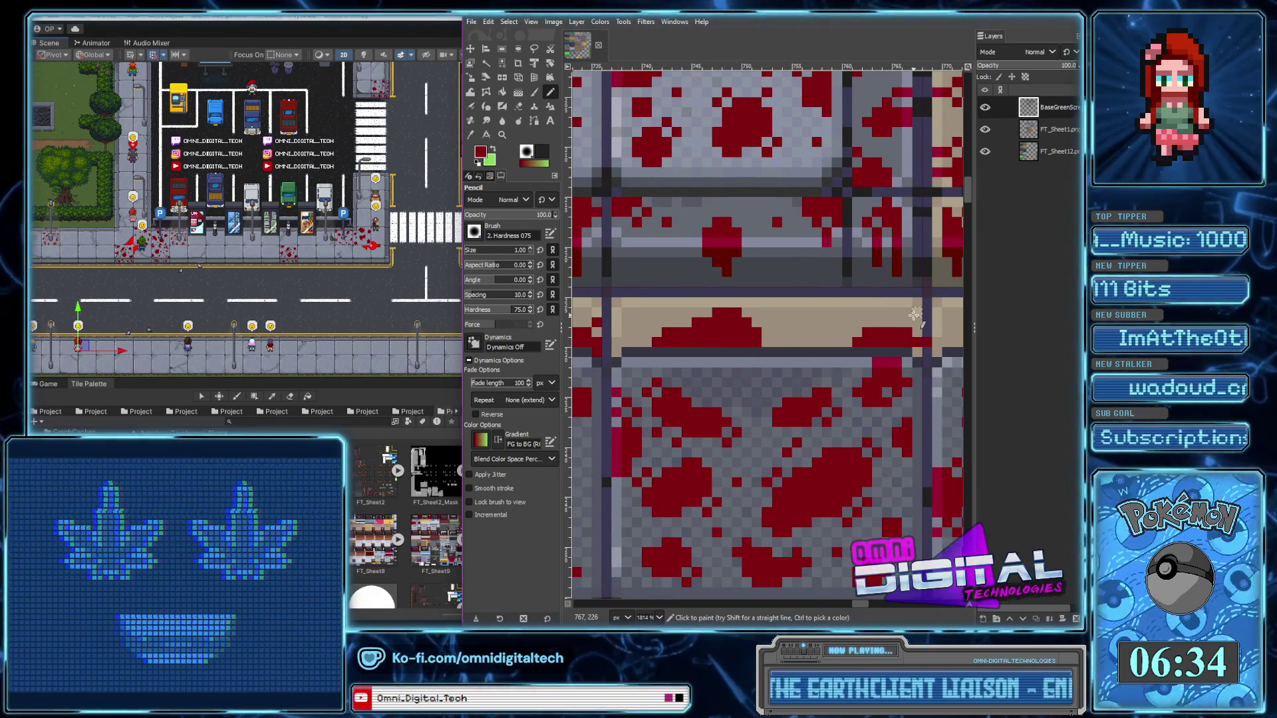
key("ctrl+z")
scroll(898, 333, "up", 2)
mouse_move(929, 367)
left_mouse_down()
mouse_move(823, 327)
mouse_move(849, 344)
left_mouse_up()
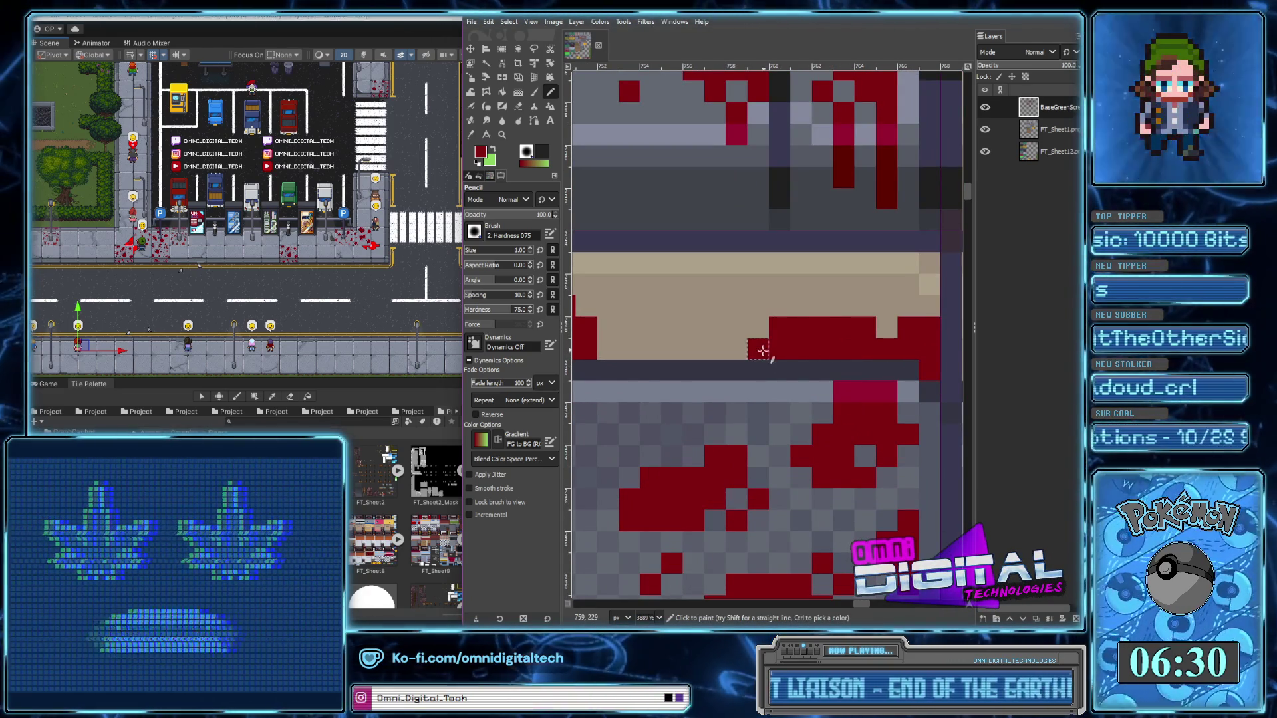
Add scattered red pixels and a small red pixel block on the tan strip
scroll(824, 328, "down", 3)
scroll(824, 328, "down", 1)
left_click_drag(788, 293, 778, 286)
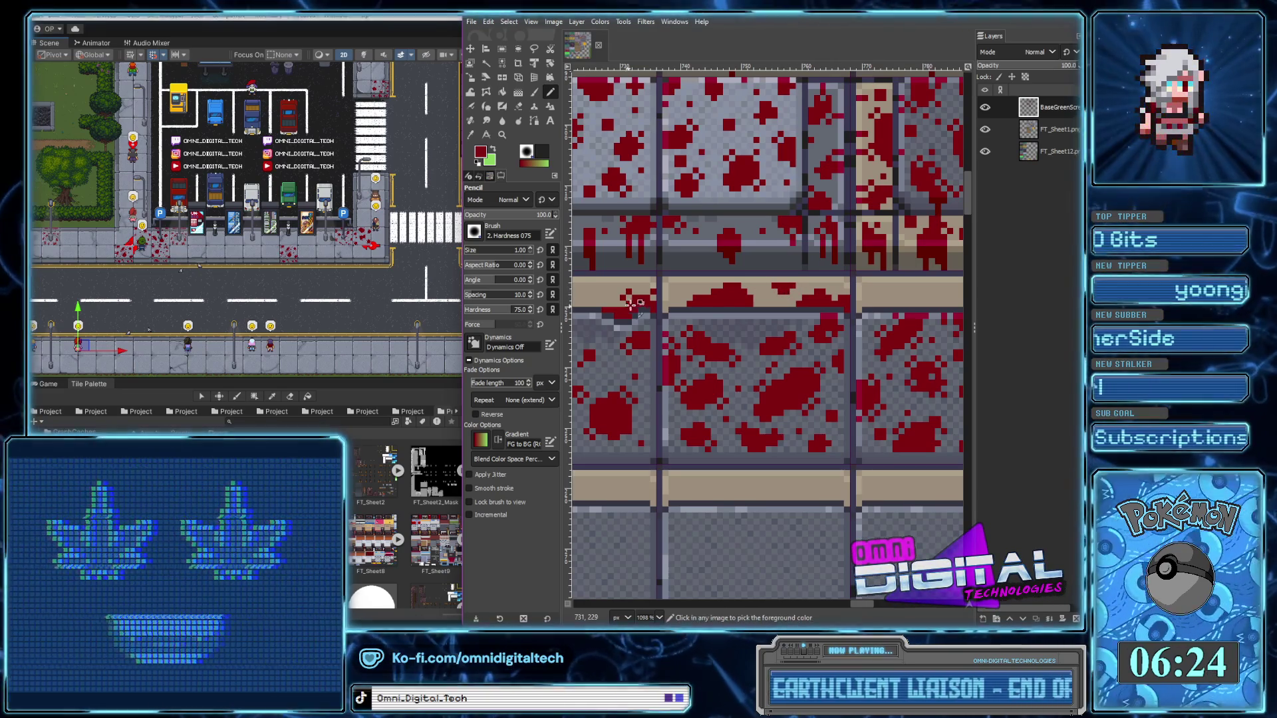
scroll(631, 304, "up", 1)
scroll(665, 292, "up", 1)
scroll(707, 280, "up", 1)
left_click(710, 283)
scroll(725, 283, "right", 1)
left_click(764, 274)
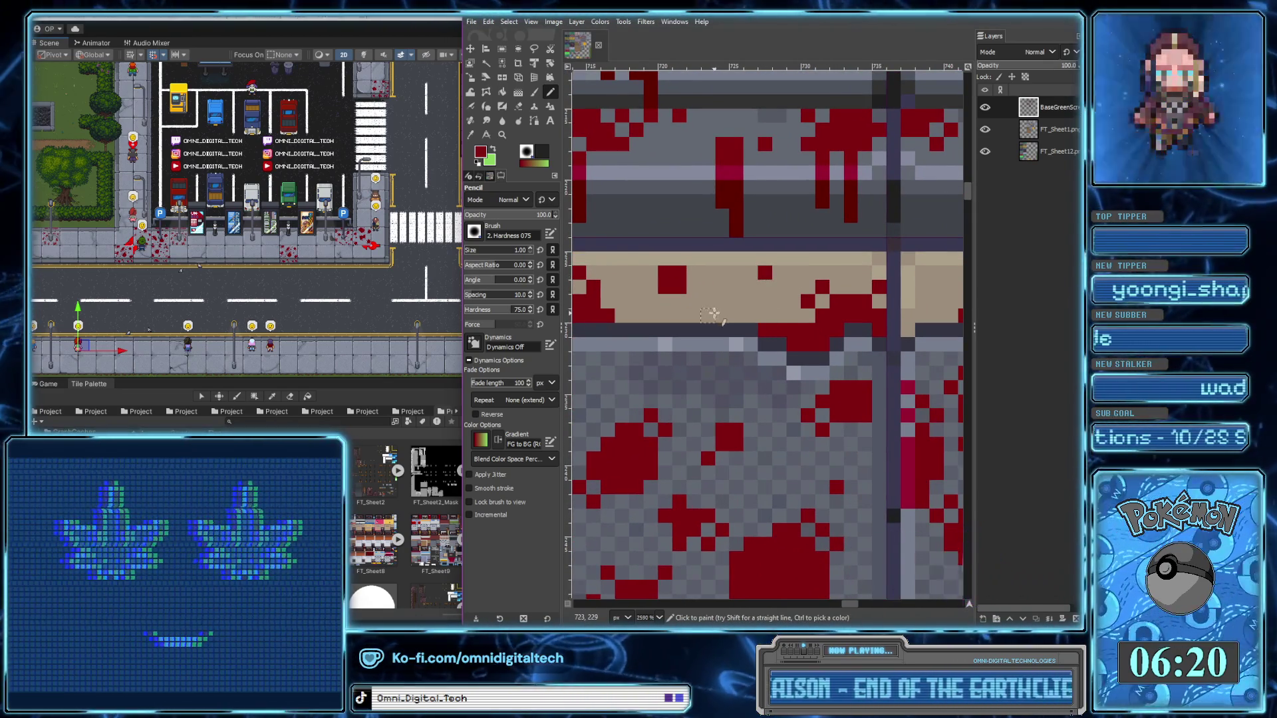
Paint a vertical column of red pixels and a small 2x2 red block on the strip
scroll(711, 313, "right", 1)
scroll(701, 323, "right", 1)
scroll(691, 331, "right", 1)
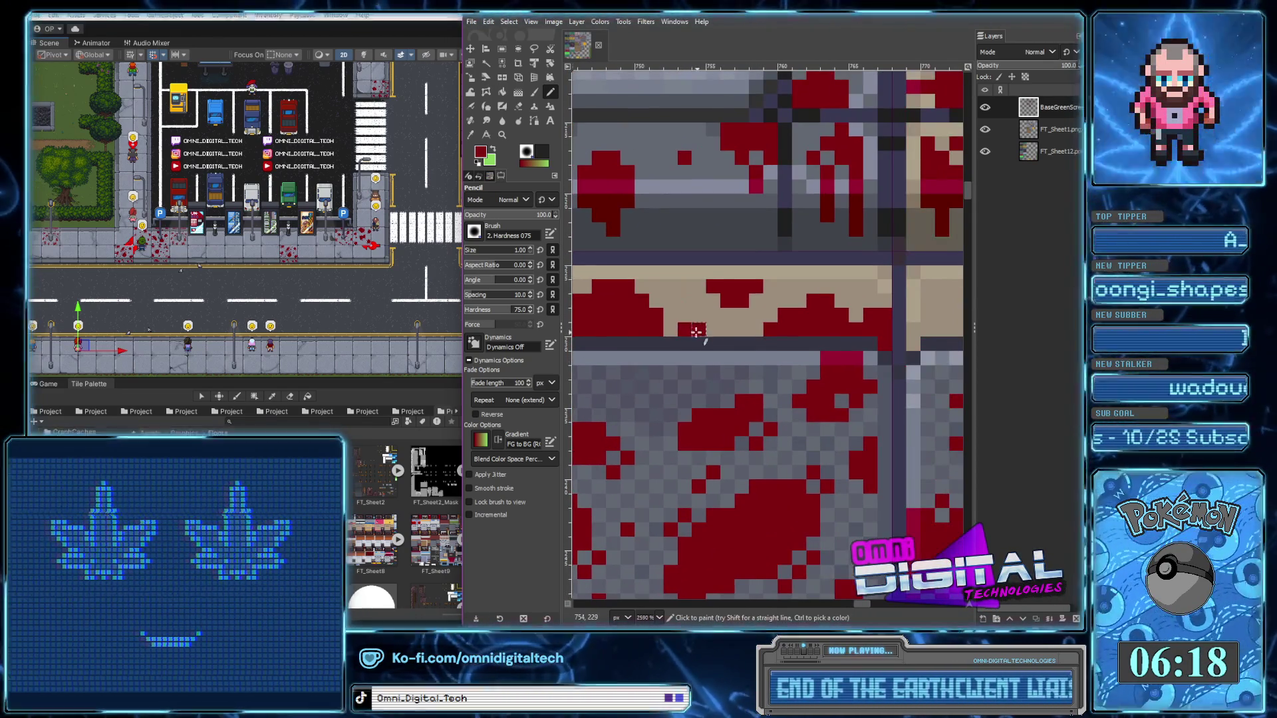
scroll(698, 331, "right", 2)
scroll(764, 329, "right", 2)
mouse_move(798, 299)
left_mouse_down()
mouse_move(798, 329)
mouse_move(931, 331)
left_mouse_up()
scroll(788, 303, "right", 2)
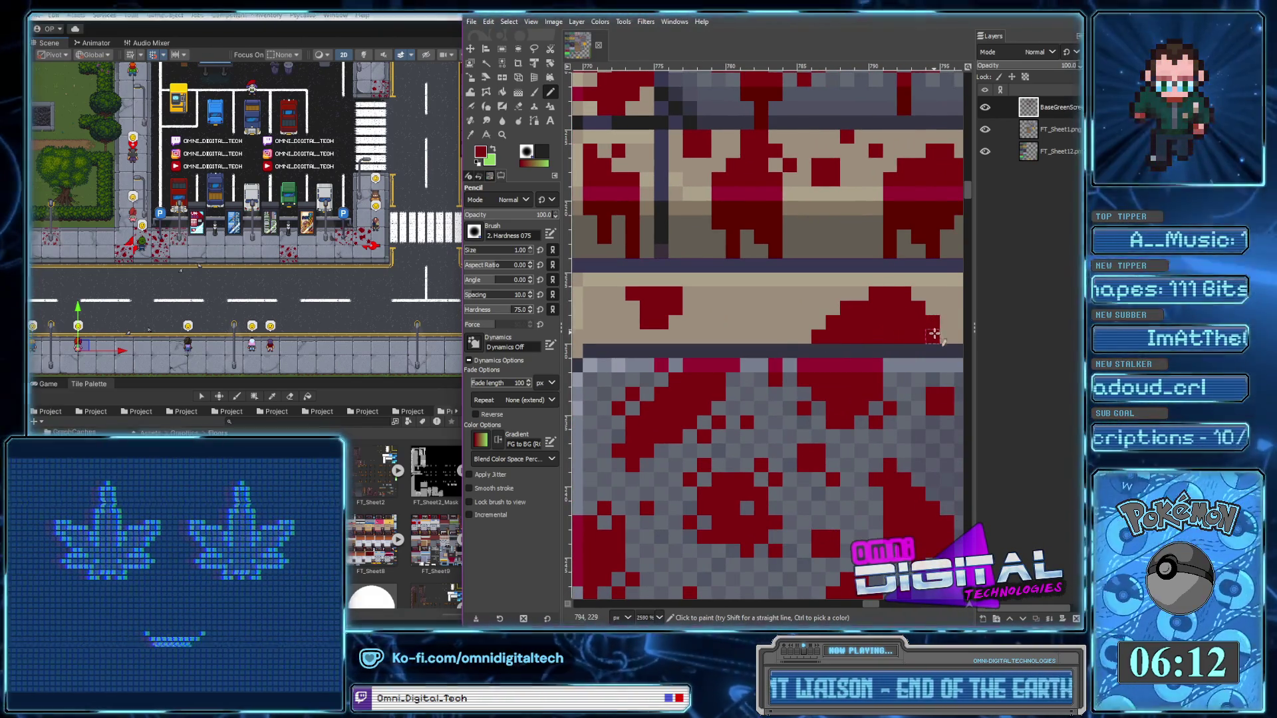
scroll(721, 334, "right", 3)
scroll(738, 322, "left", 3)
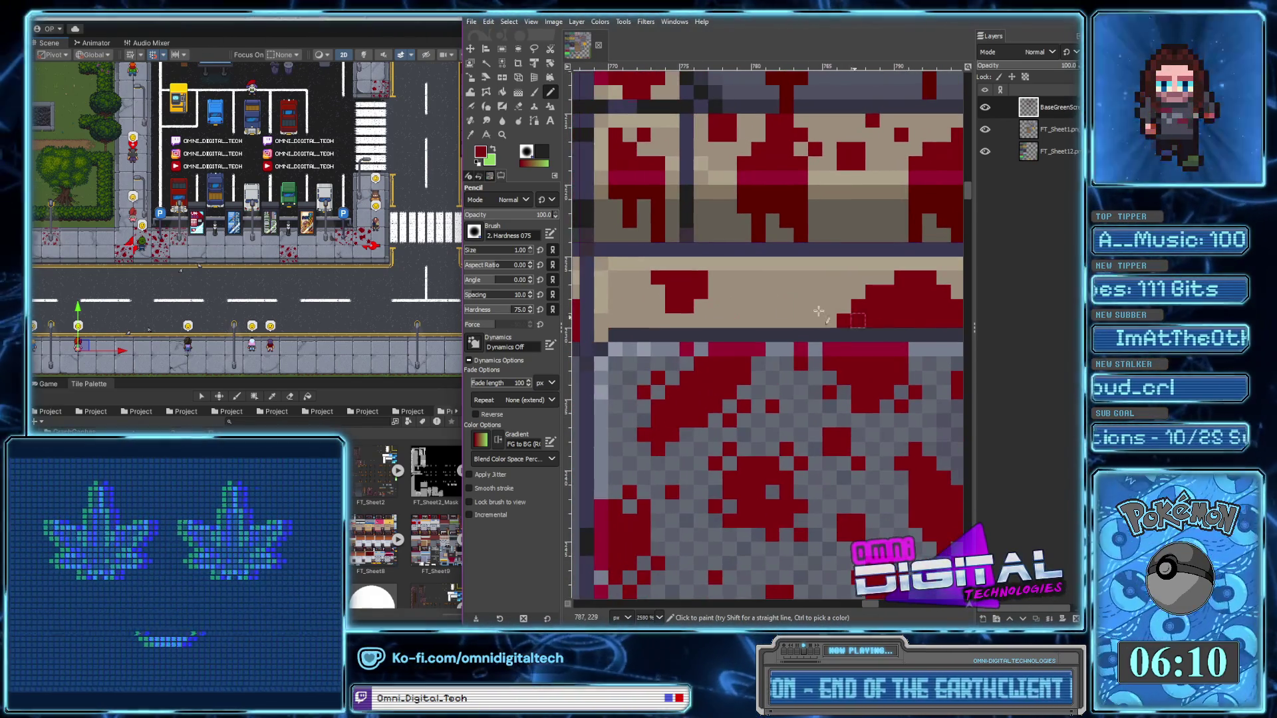
mouse_move(786, 276)
left_mouse_down()
mouse_move(832, 301)
mouse_move(788, 321)
left_mouse_up()
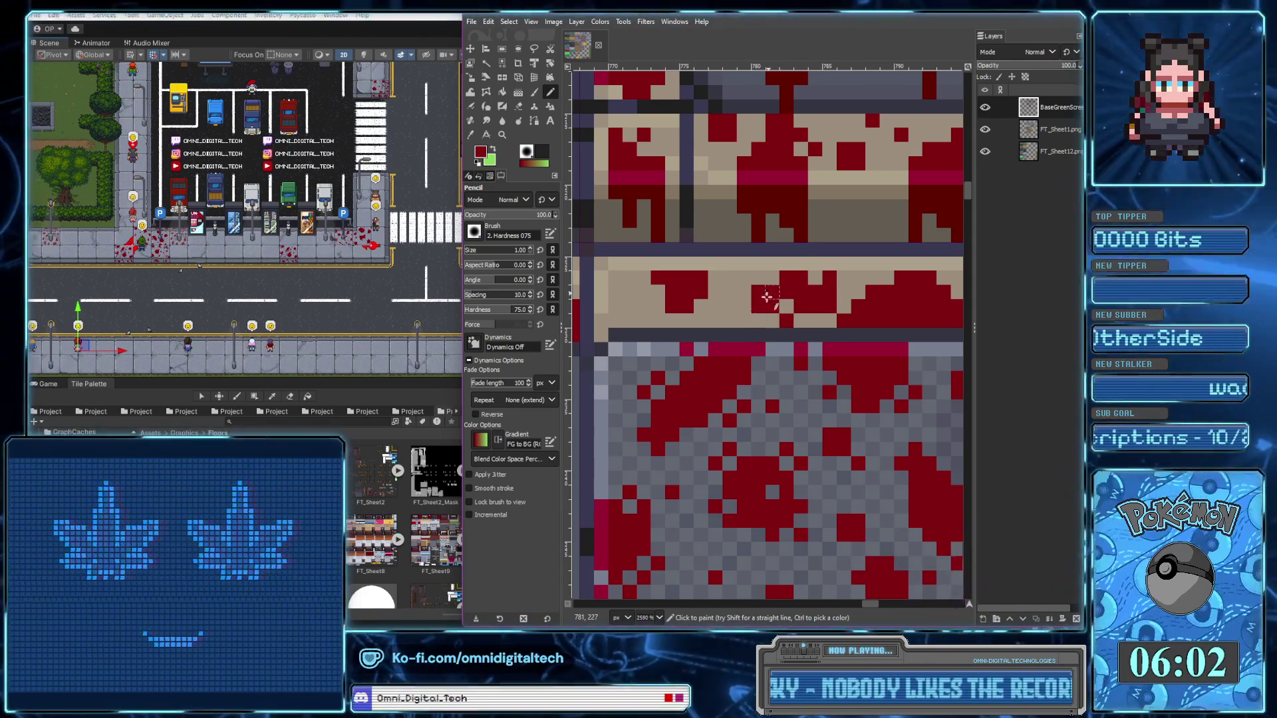
Erase a stray red pixel back to beige, then add a red pixel with the Pencil
left_click(520, 106)
left_click(758, 293)
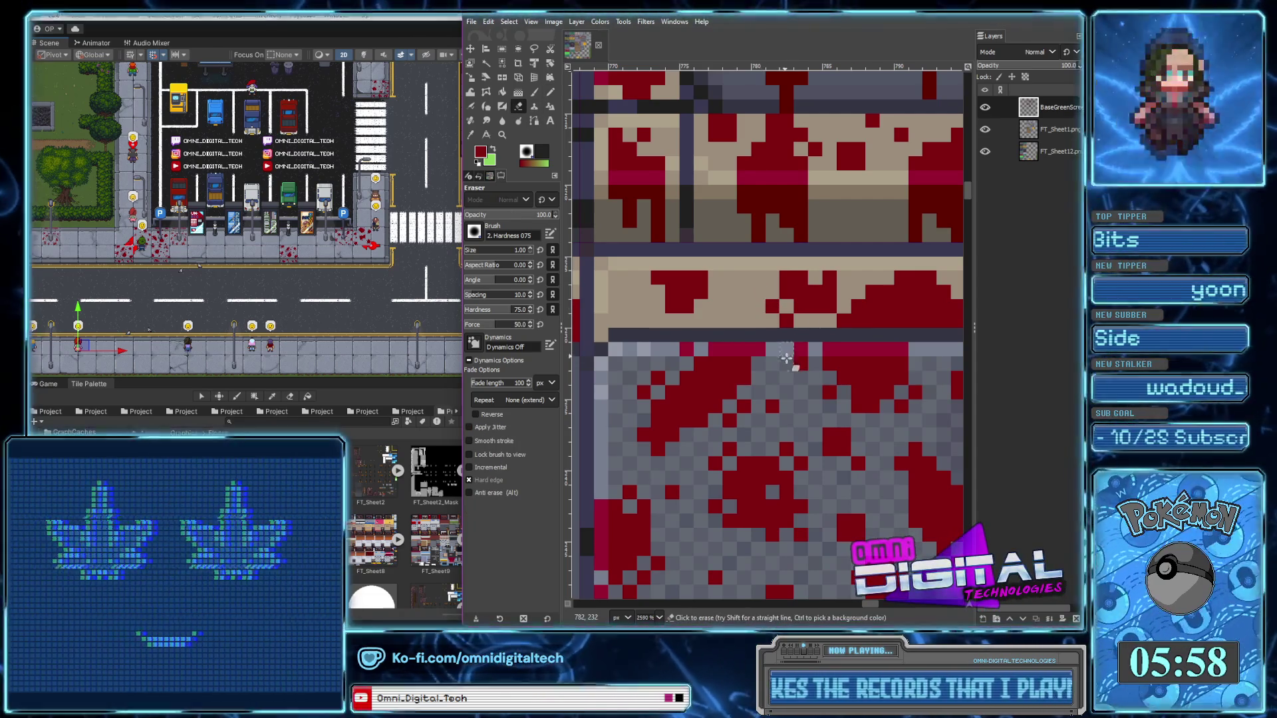
key("n")
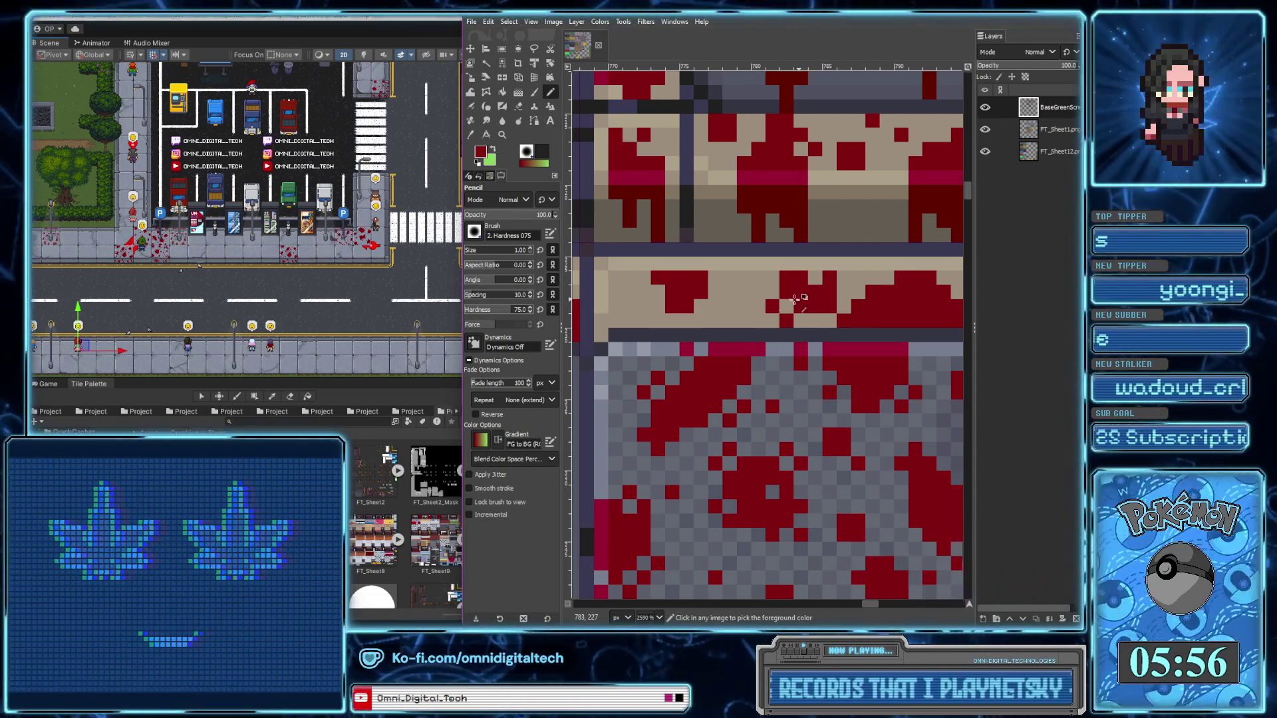
scroll(771, 298, "left", 3)
left_click(790, 311)
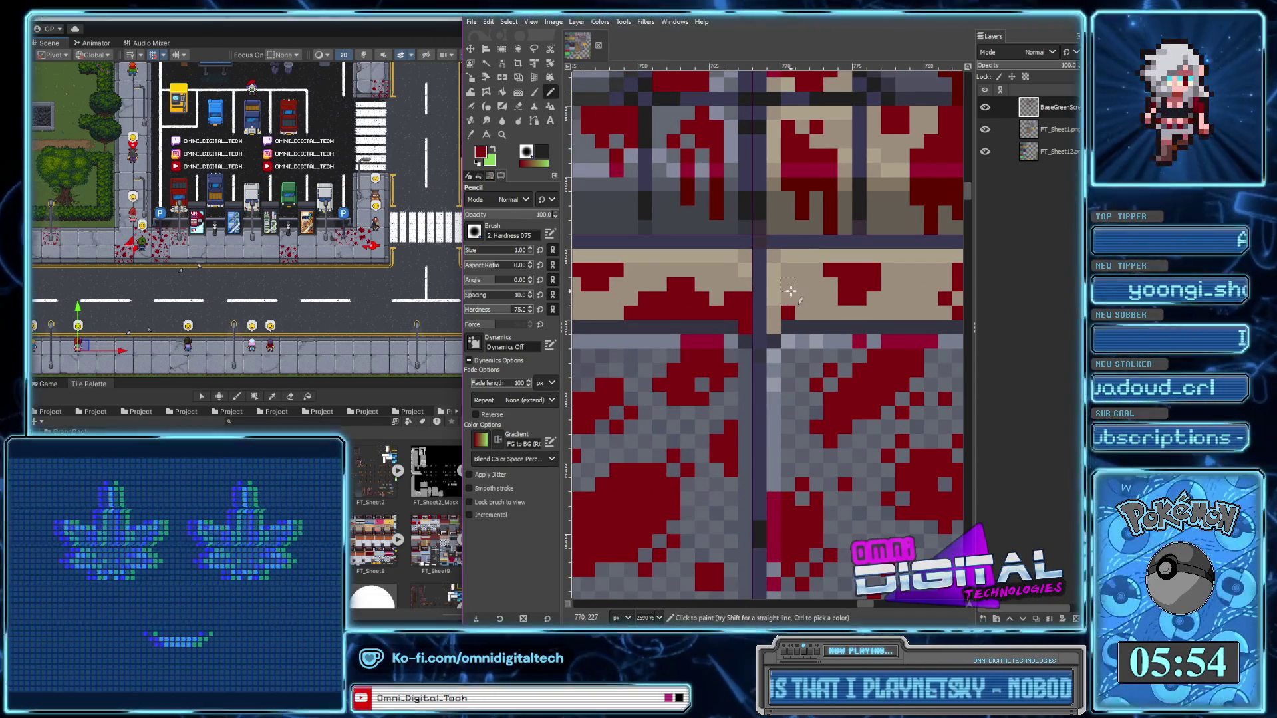
scroll(824, 345, "down", 4)
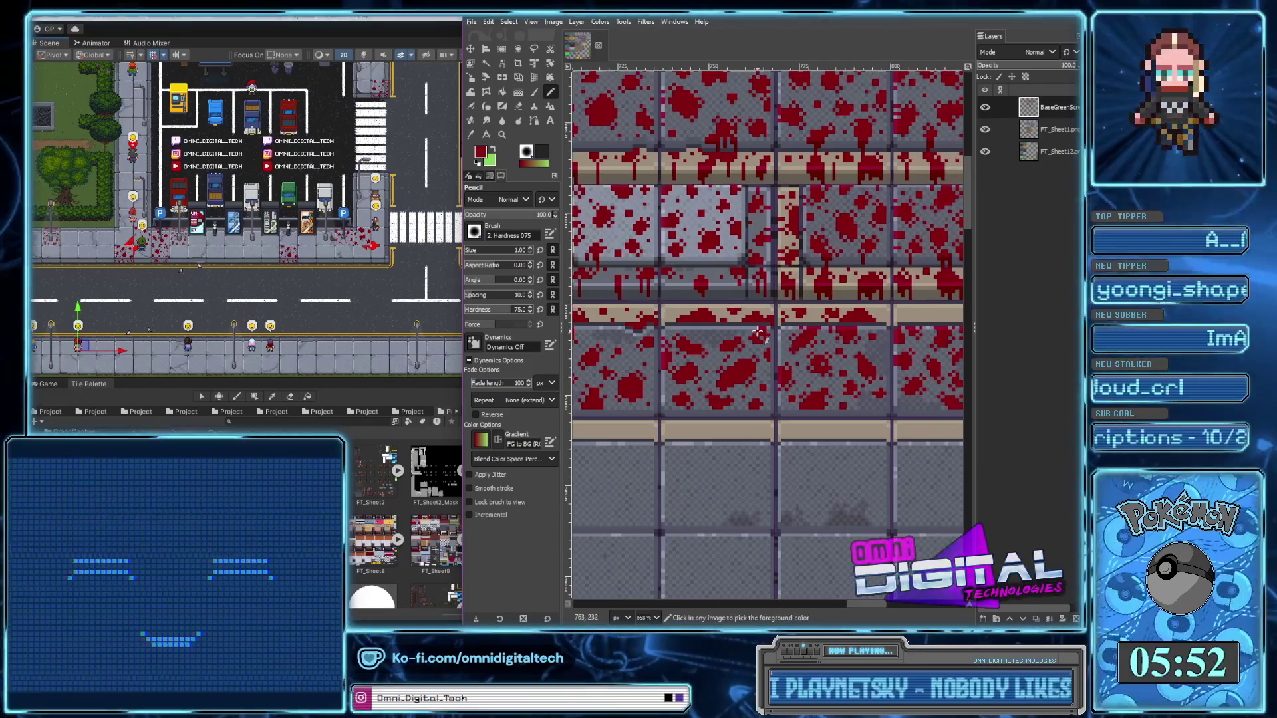
Paint red splatters on the beige strip, growing one into a fuller blob and starting another
scroll(824, 346, "up", 4)
scroll(786, 361, "down", 1)
scroll(785, 361, "down", 4)
scroll(786, 346, "up", 3)
left_click(765, 333)
left_click(783, 331)
left_click_drag(790, 326, 775, 326)
left_click_drag(864, 346, 908, 347)
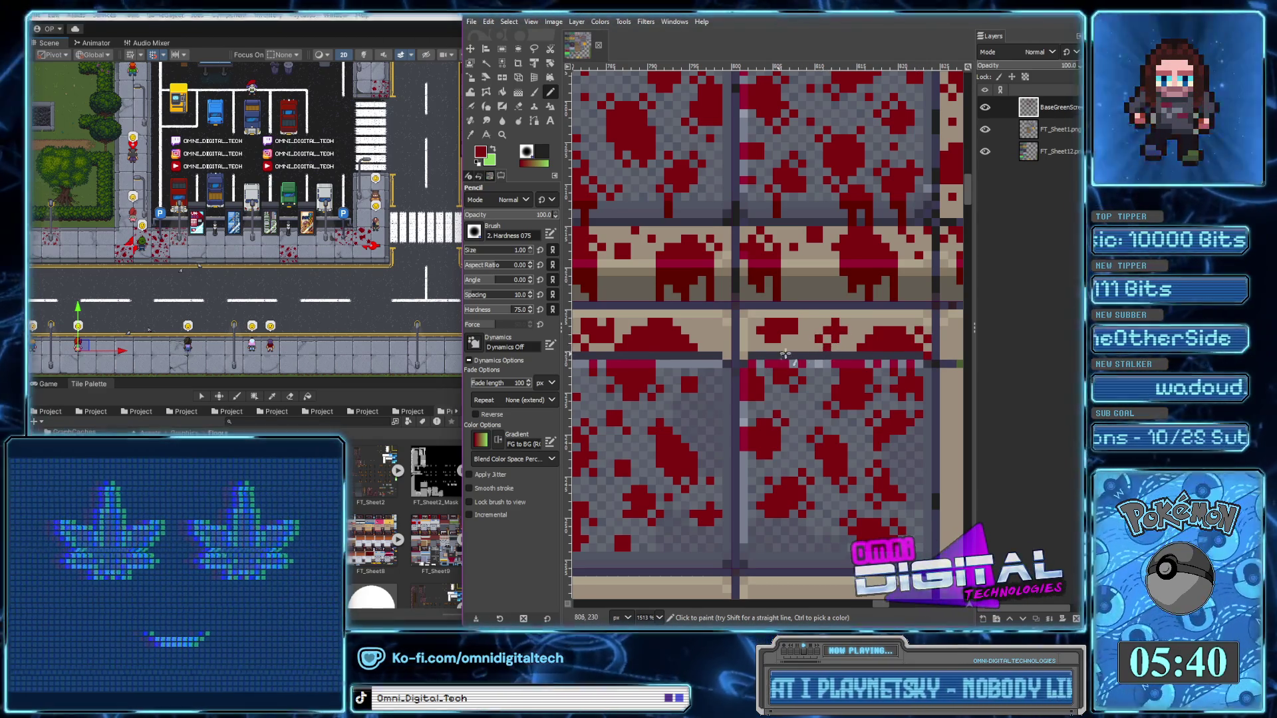
scroll(770, 355, "down", 3)
scroll(876, 350, "up", 4)
left_click_drag(861, 332, 889, 360)
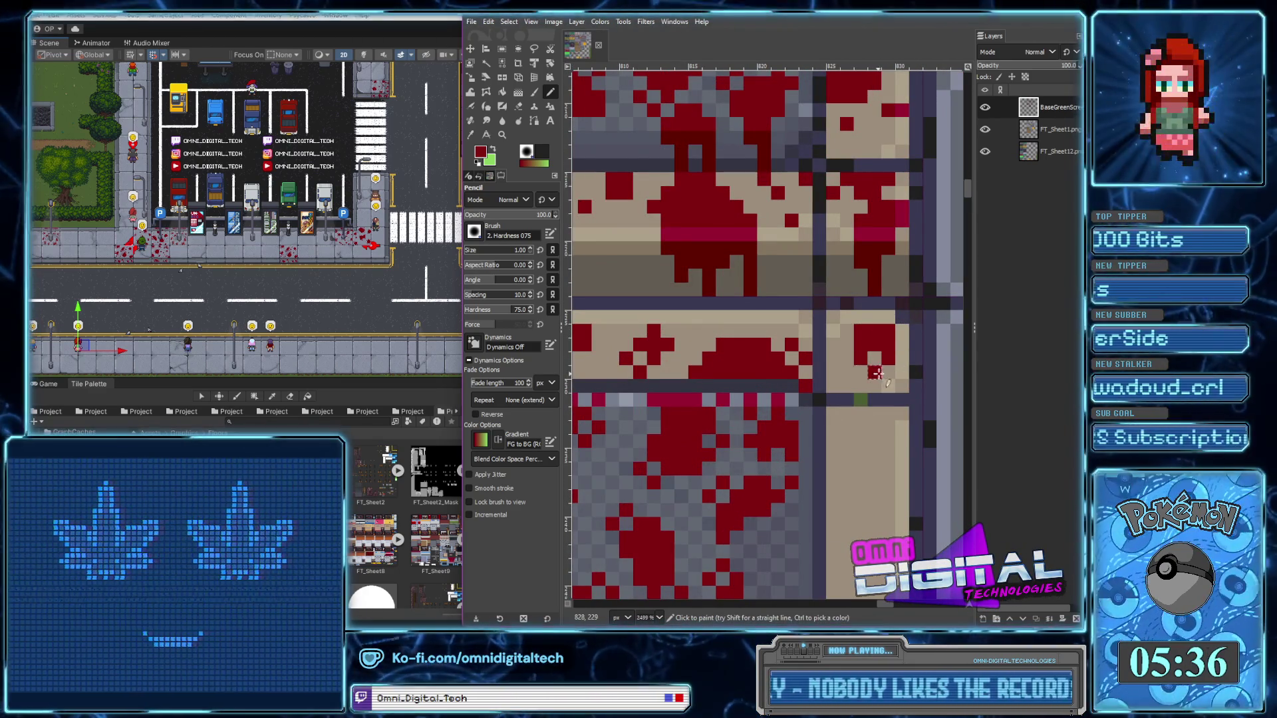
Sample the red from the canvas and paint blood blobs plus a small lower cluster on the strip
scroll(838, 299, "down", 3)
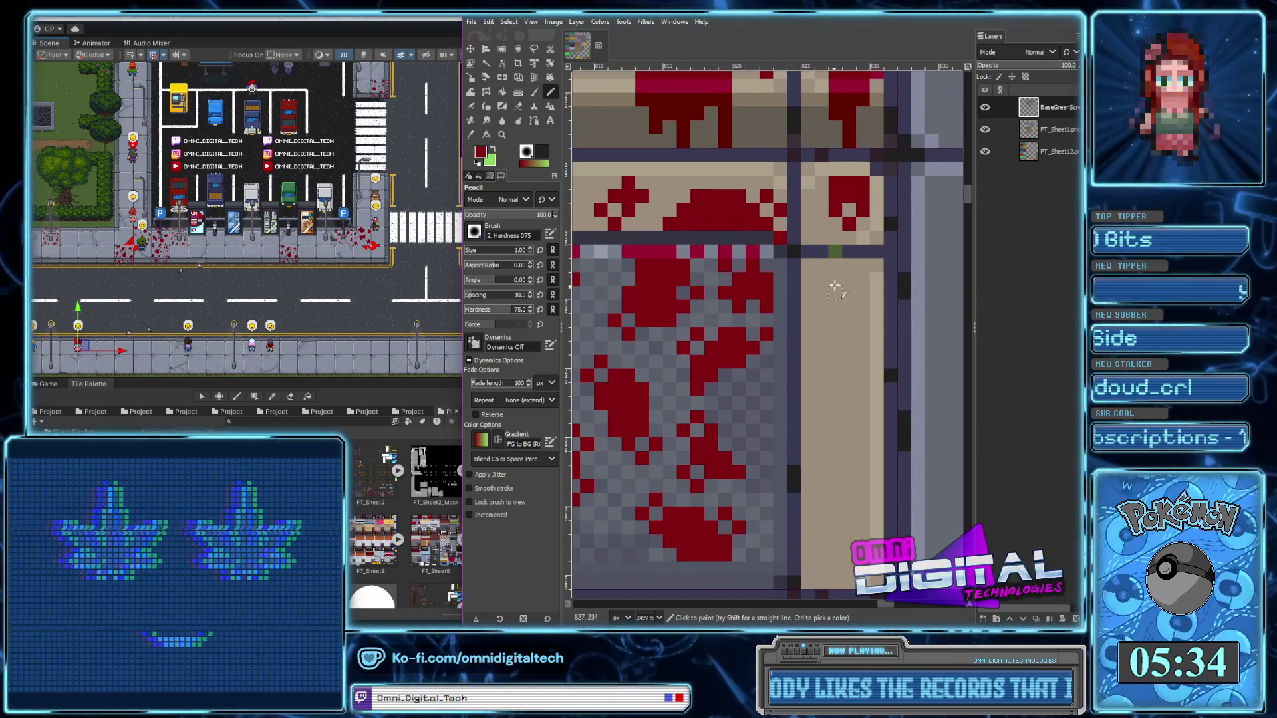
scroll(836, 279, "down", 1)
scroll(844, 278, "down", 1)
scroll(863, 272, "up", 1)
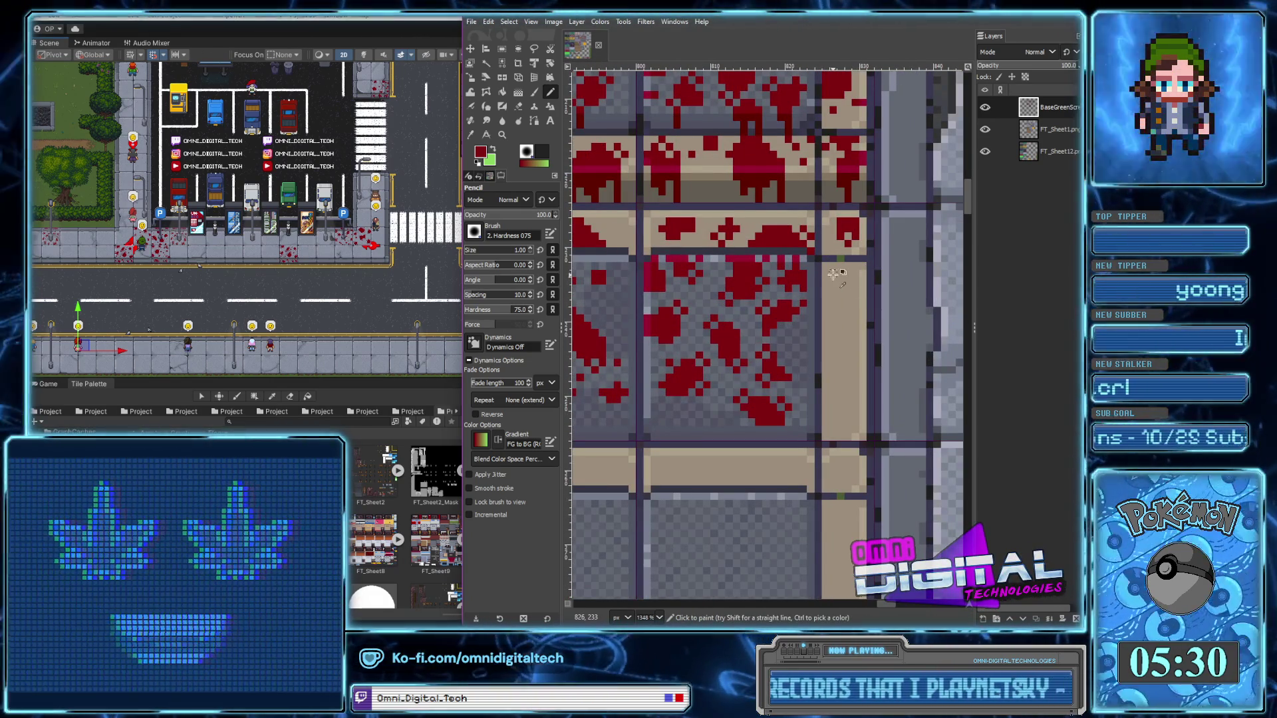
left_click(834, 277, "ctrl")
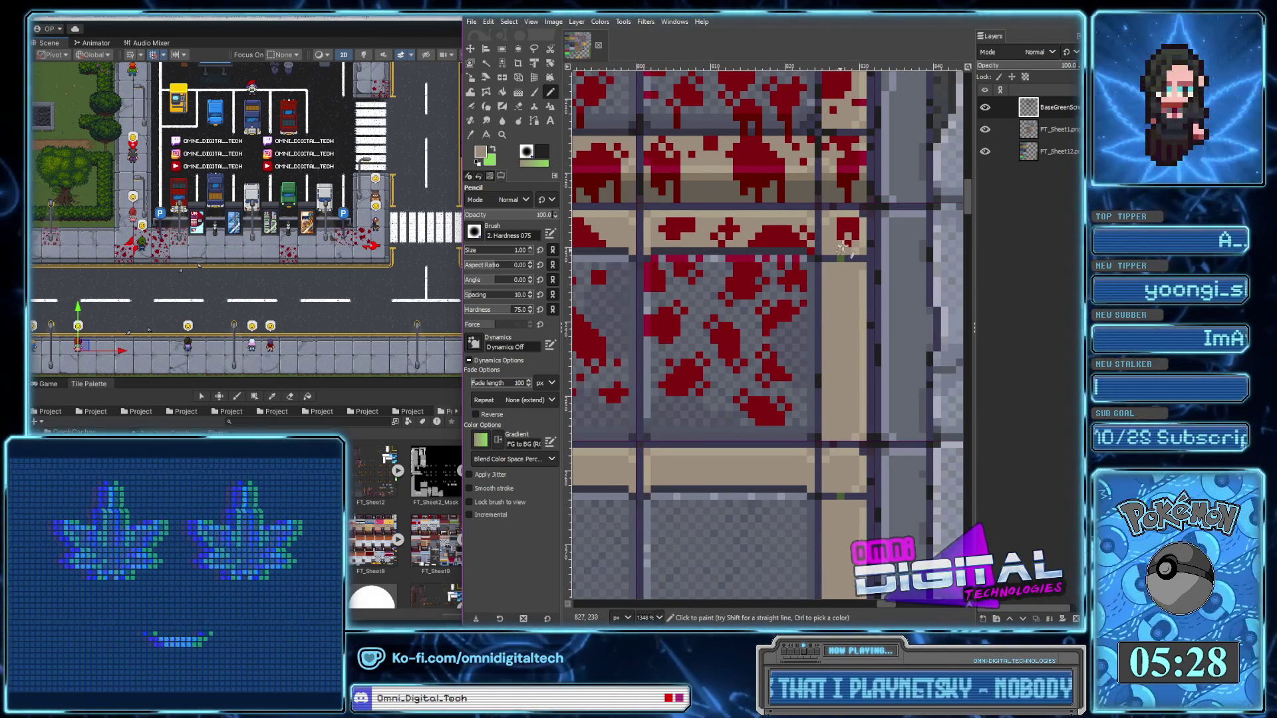
left_click_drag(828, 271, 831, 275)
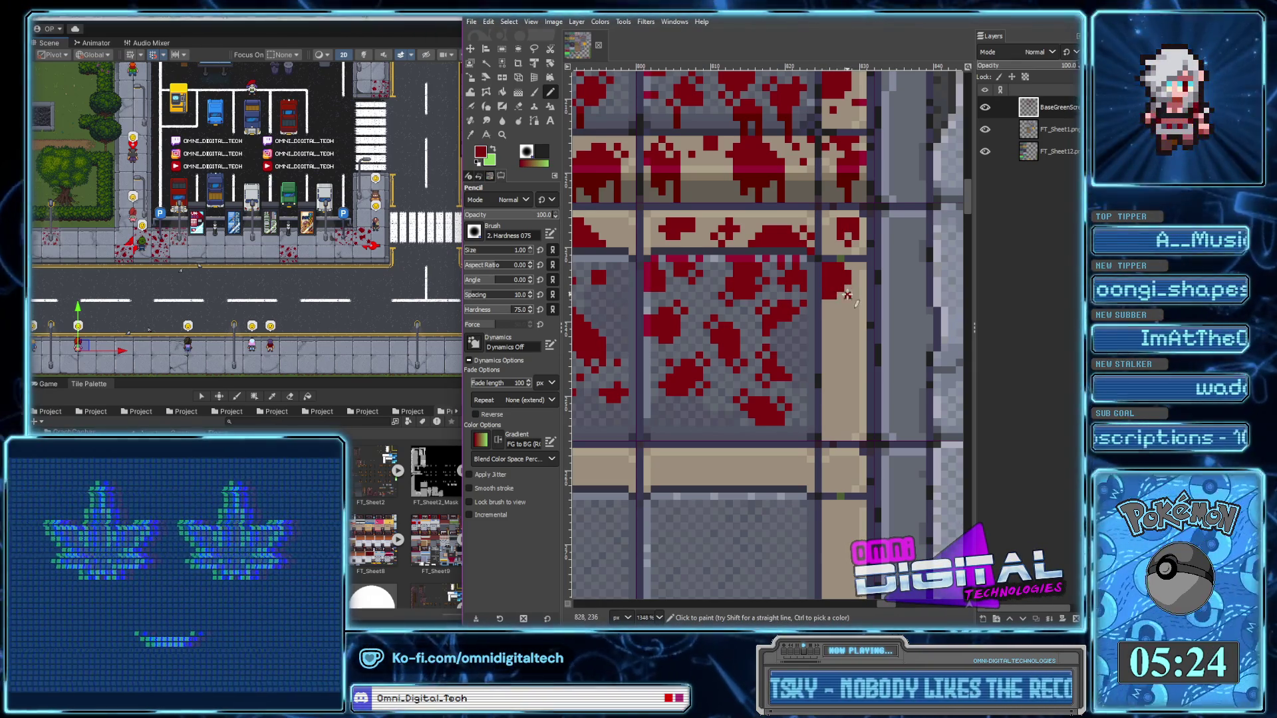
left_click_drag(840, 346, 849, 359)
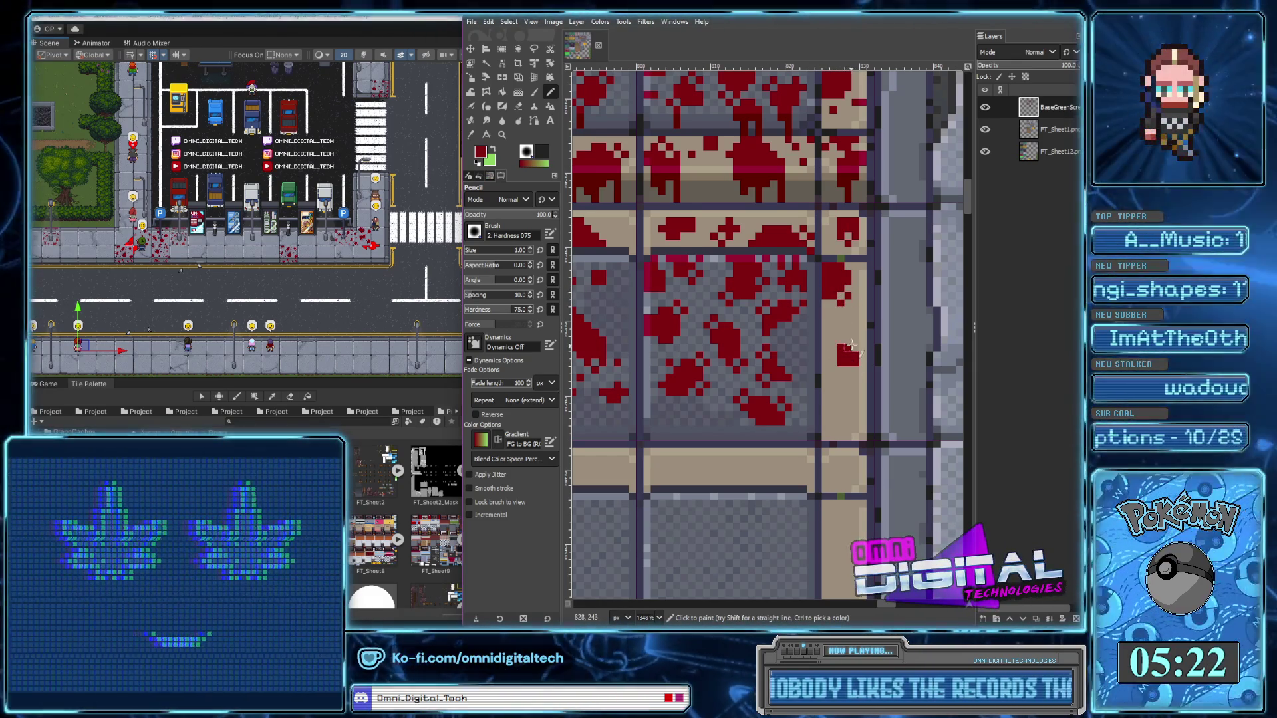
left_click_drag(845, 331, 840, 353)
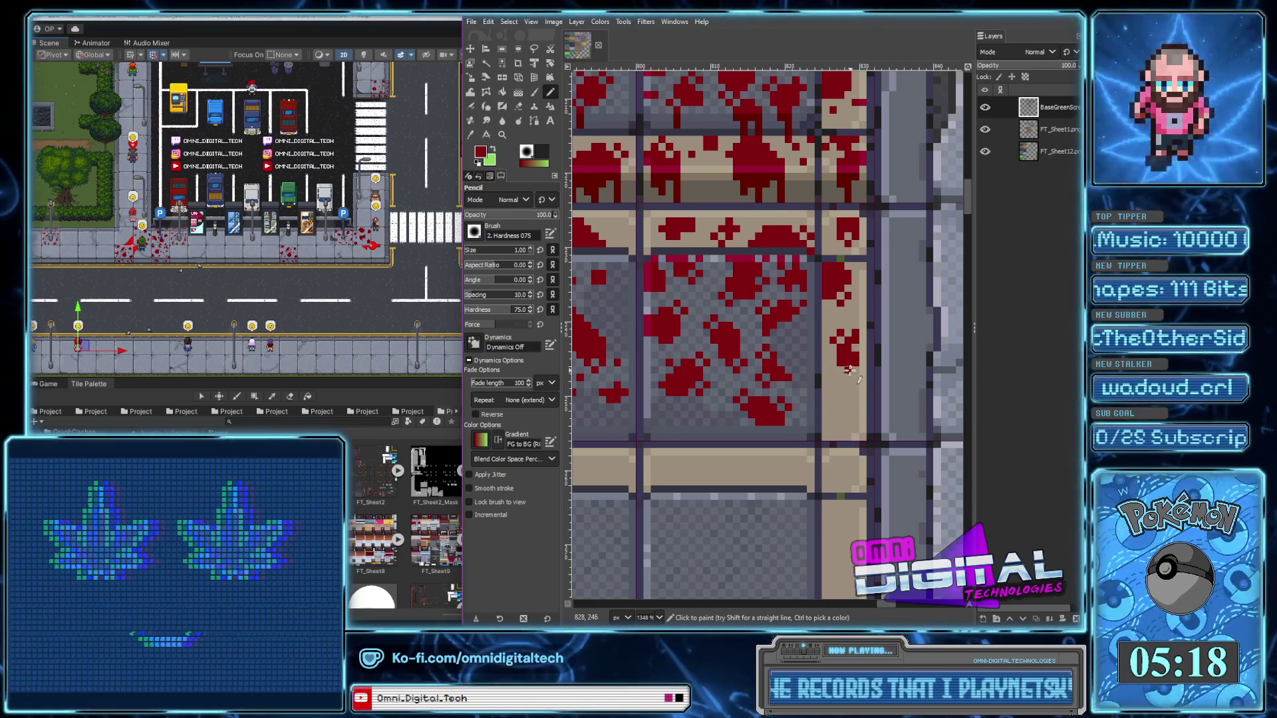
left_click_drag(831, 401, 833, 408)
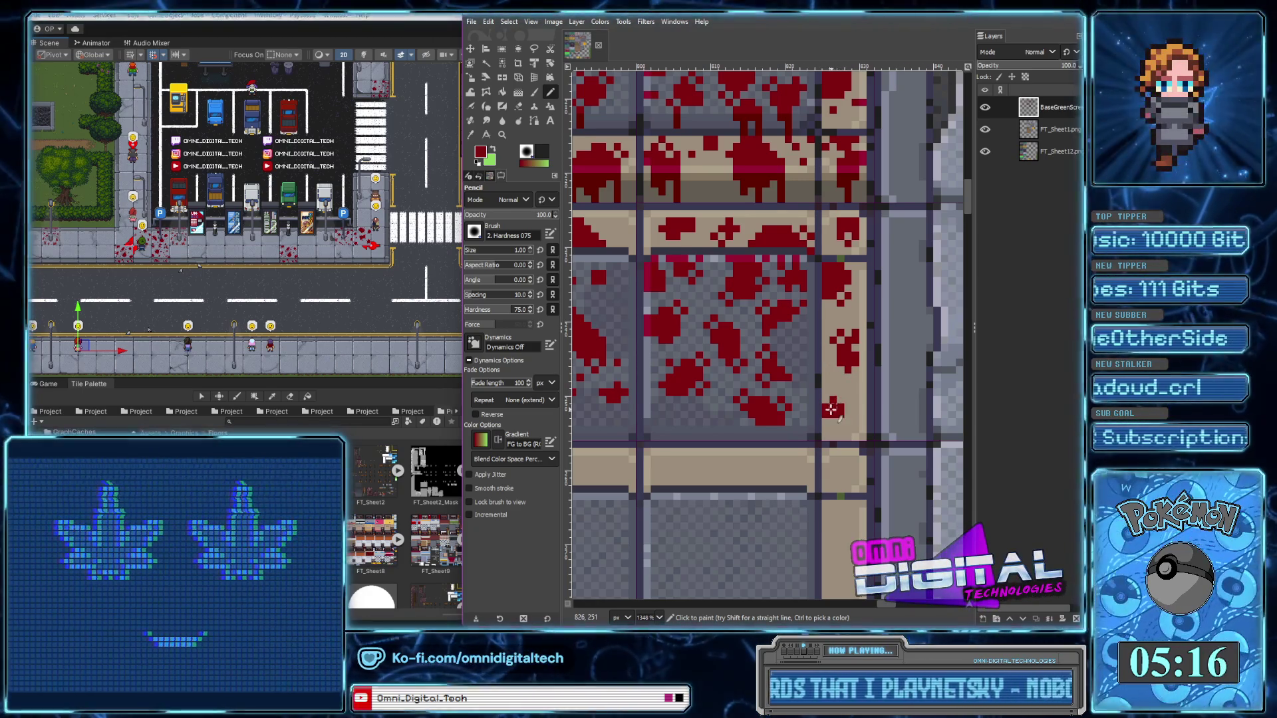
Add a couple of single dark red pixels higher on the tan strip
scroll(841, 396, "up", 3, "ctrl")
scroll(844, 412, "up", 2, "ctrl")
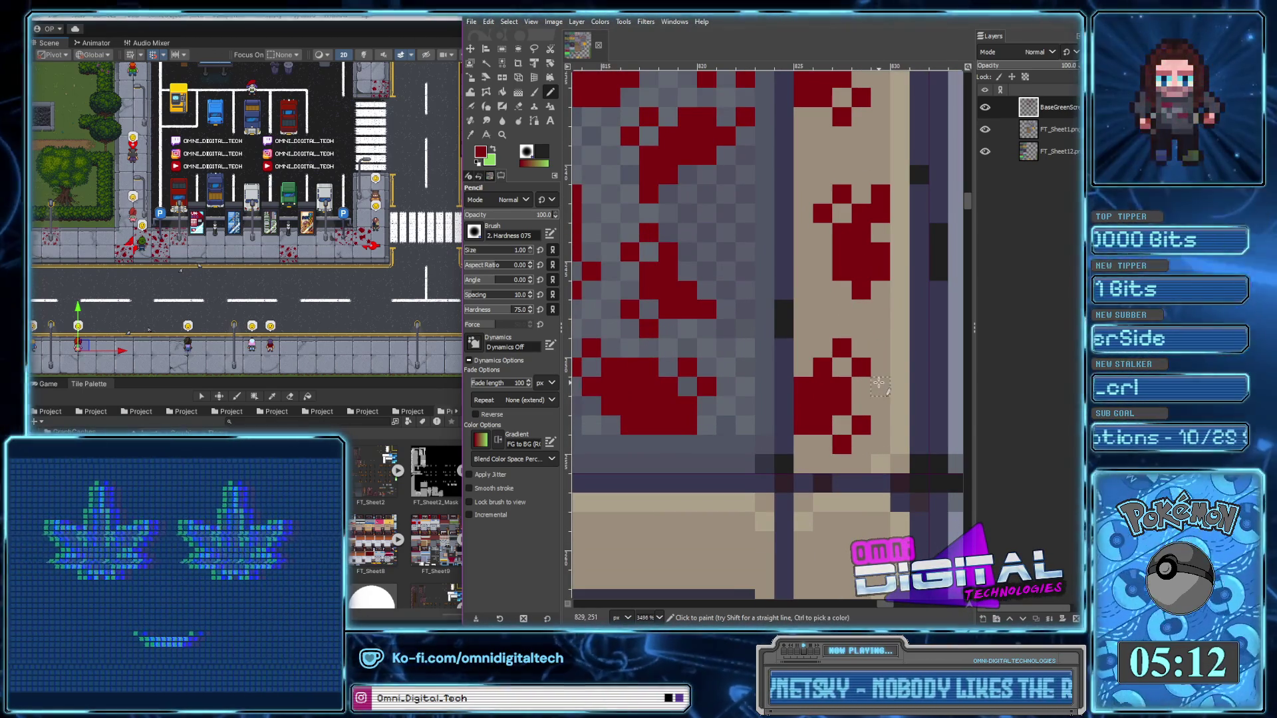
left_click(802, 309)
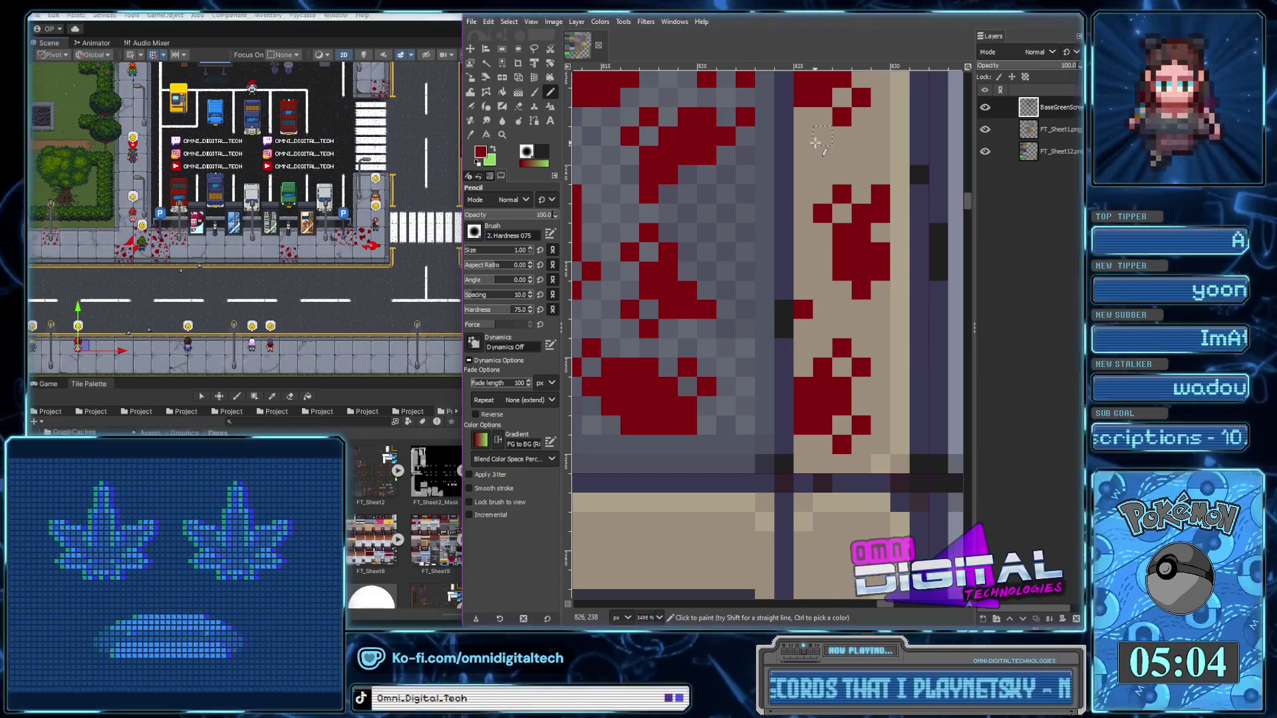
scroll(836, 350, "down", 3)
scroll(795, 323, "up", 3)
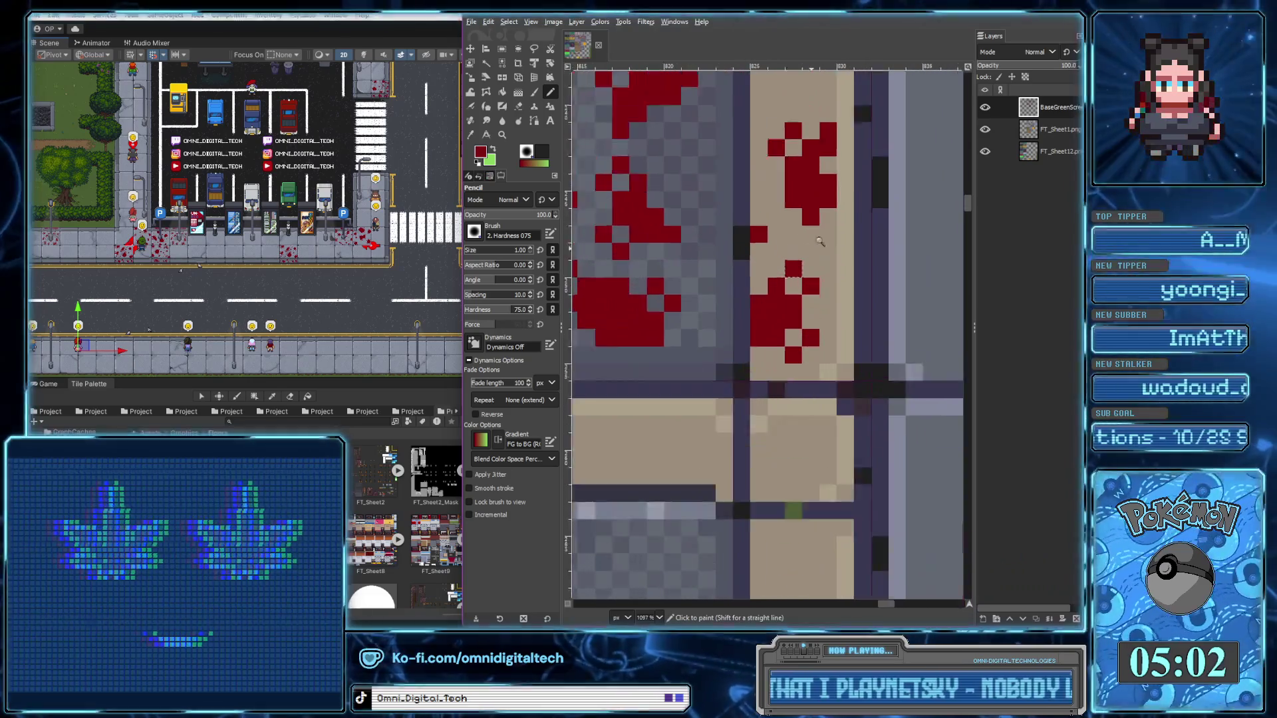
scroll(804, 325, "up", 1)
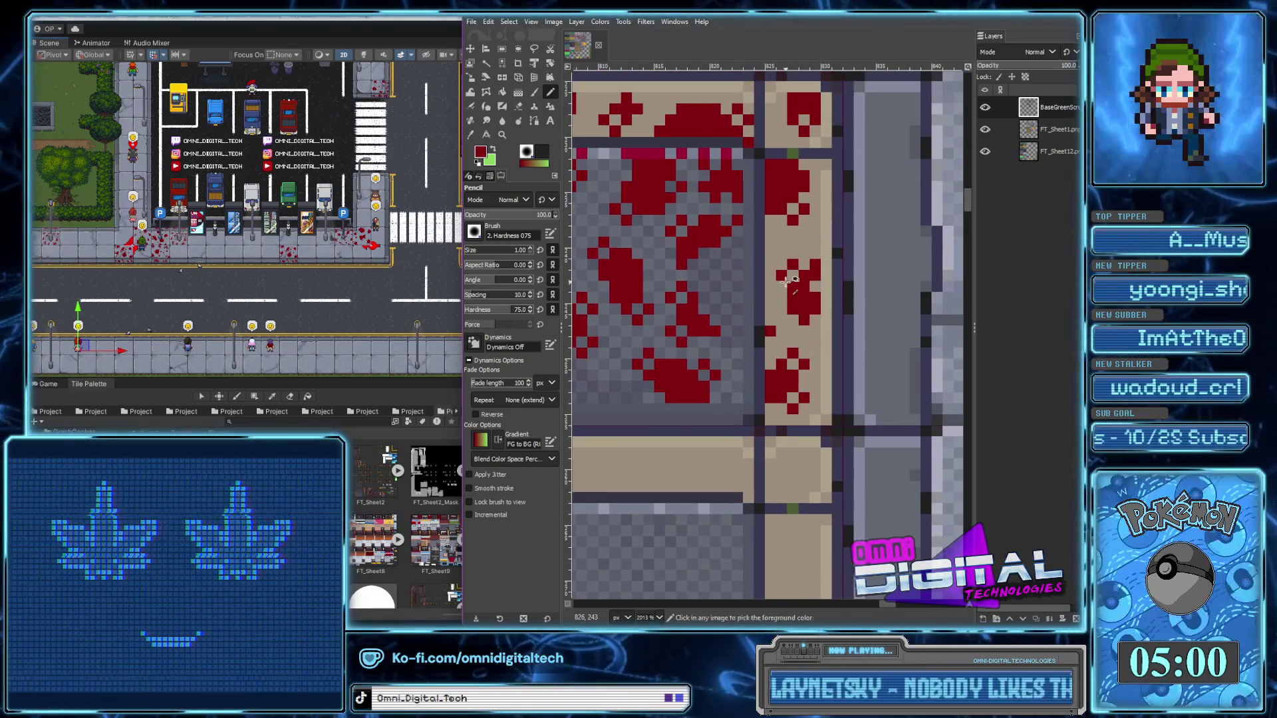
left_click(820, 266)
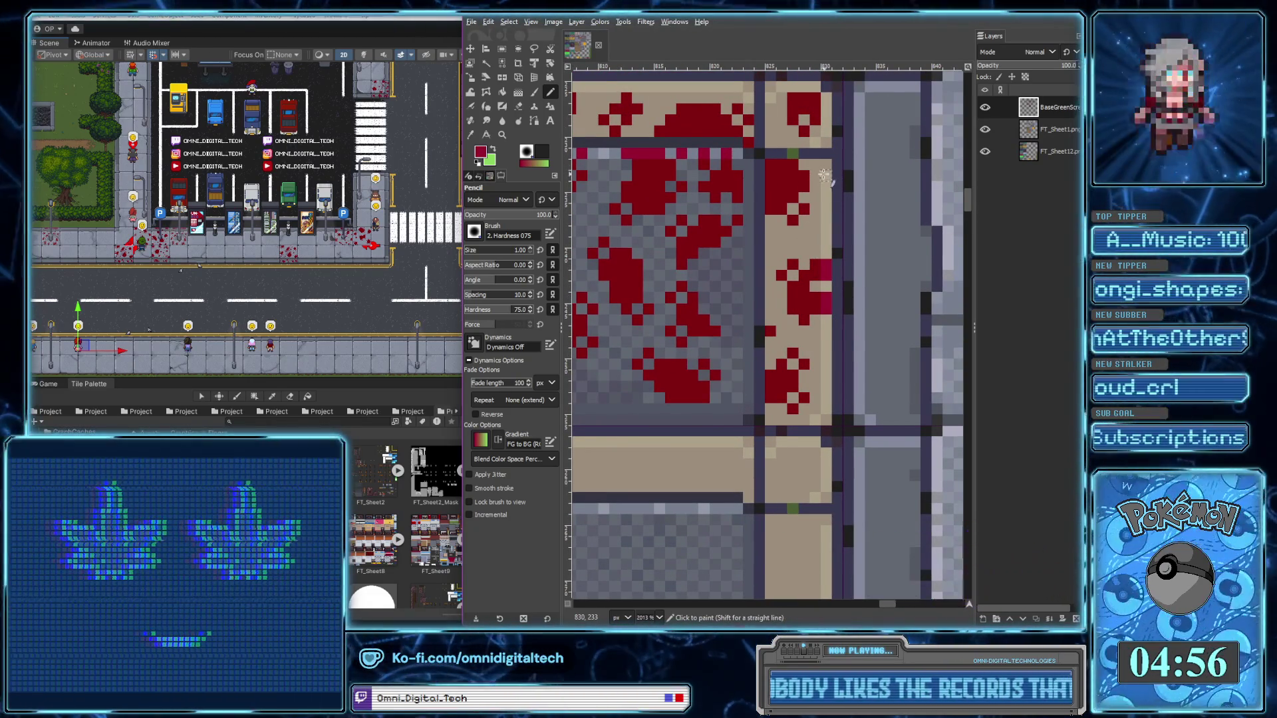
scroll(803, 168, "down", 3)
scroll(824, 152, "down", 1)
scroll(823, 152, "up", 4)
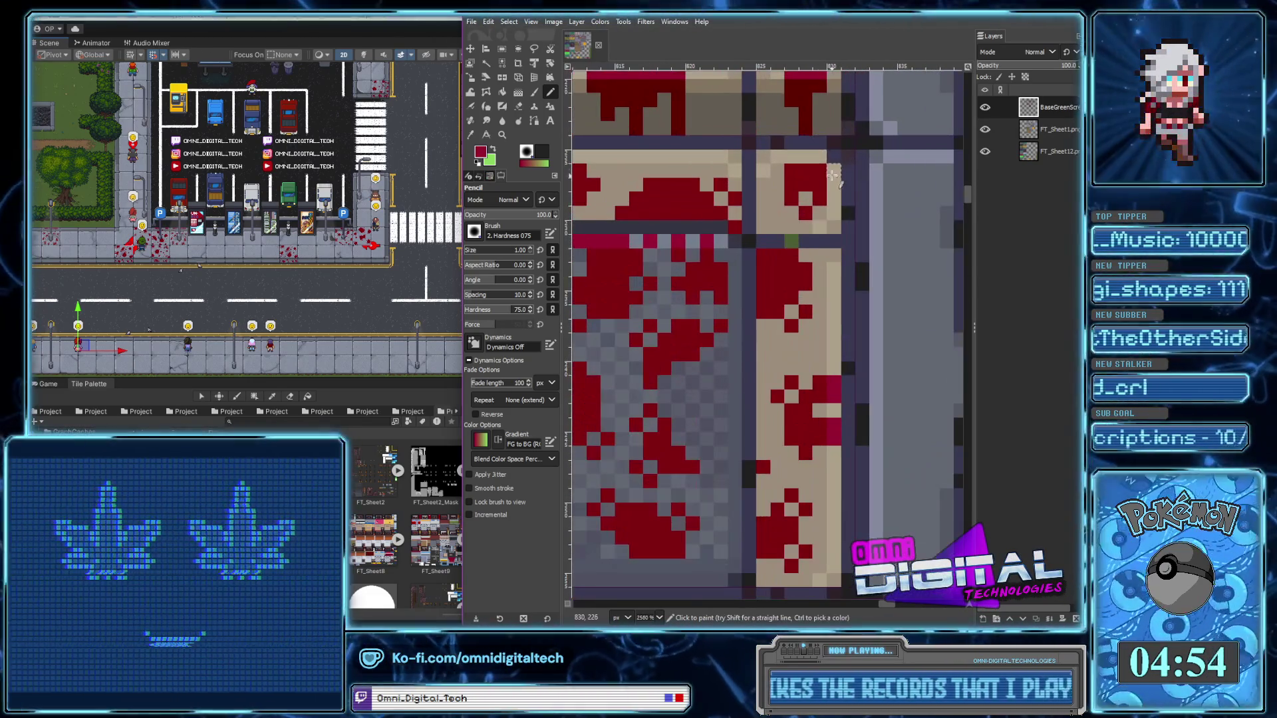
scroll(803, 154, "down", 5)
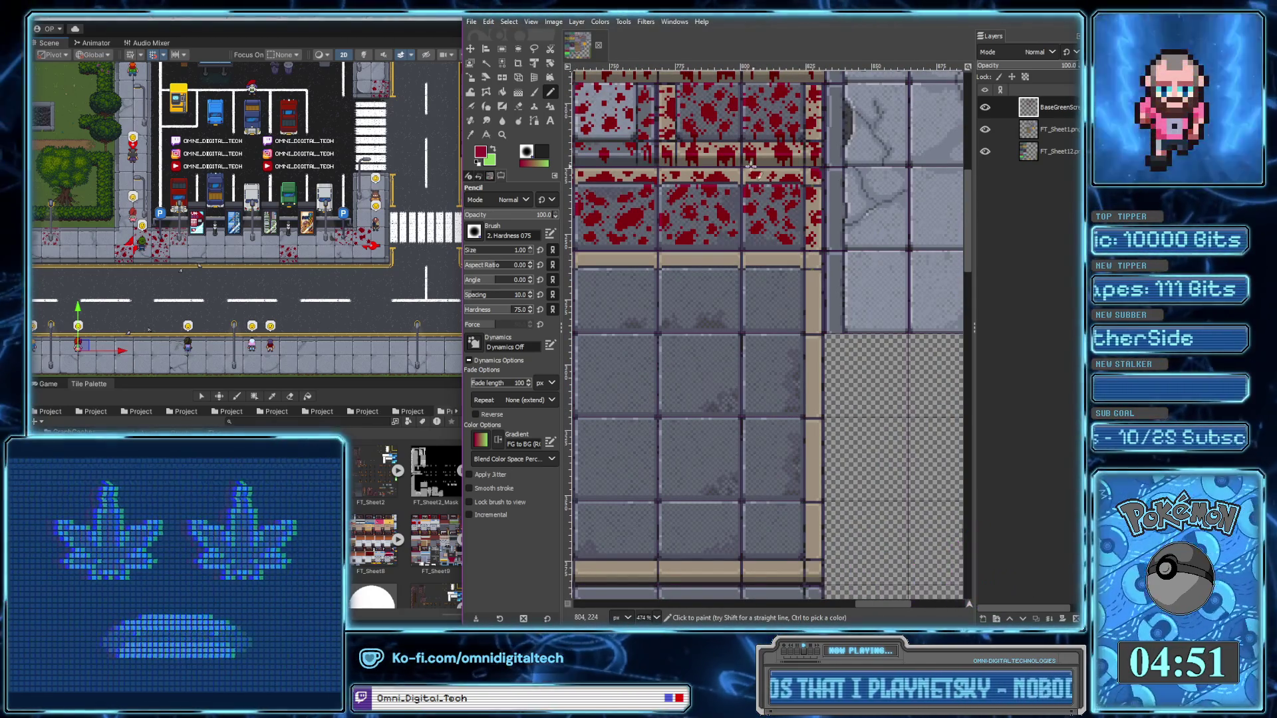
Add red drip pixels along the tile's upper row and one on the tan row
scroll(771, 173, "up", 3)
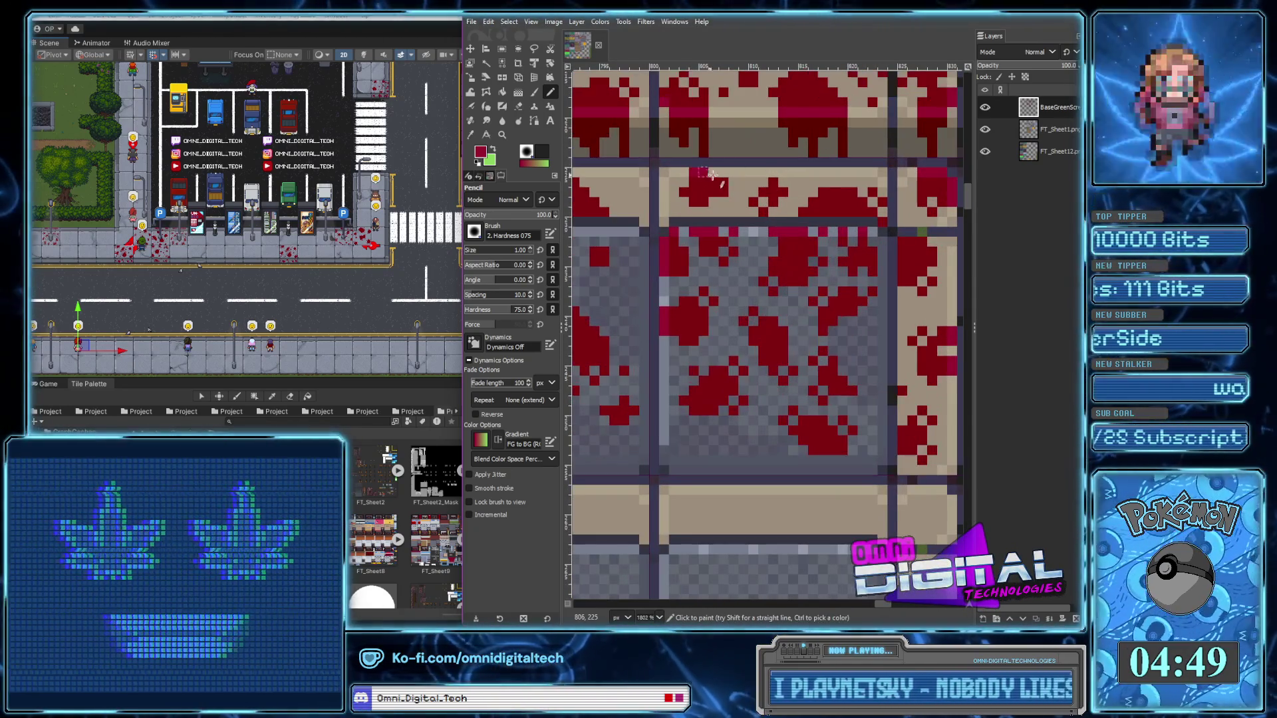
left_click(705, 174)
left_click(773, 173)
left_click(879, 181)
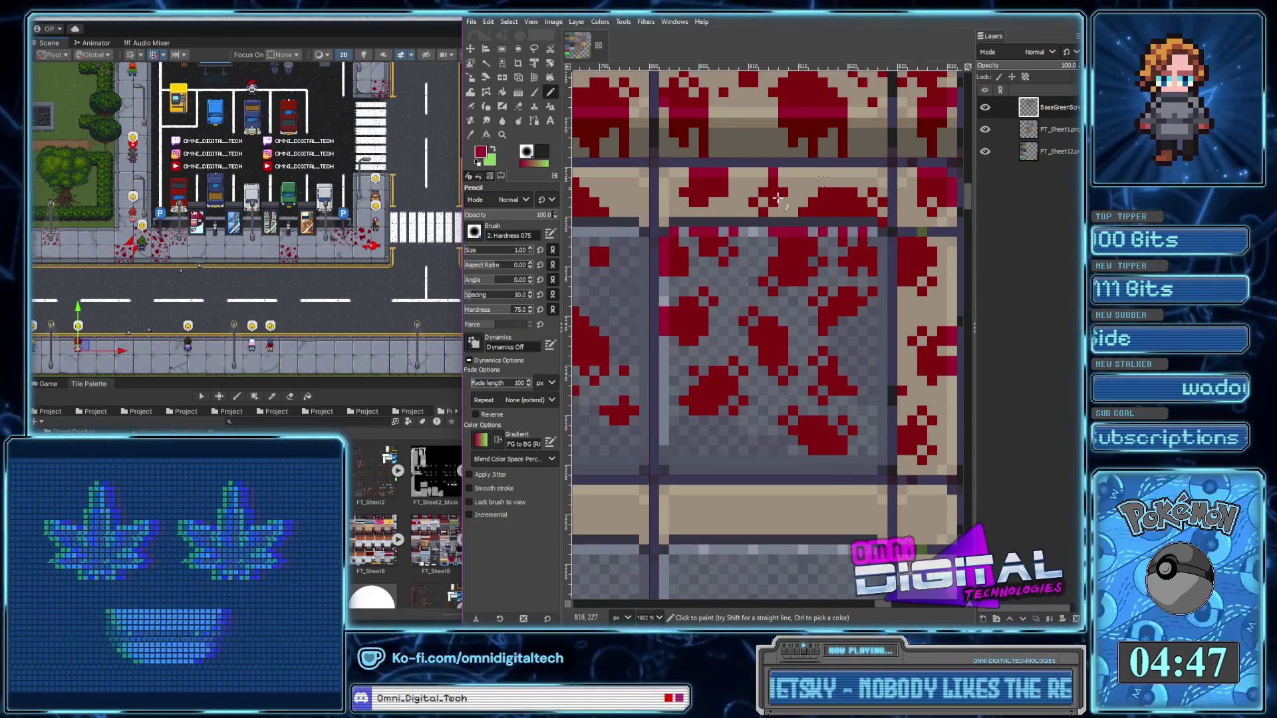
scroll(847, 182, "left", 5)
scroll(848, 193, "up", 1)
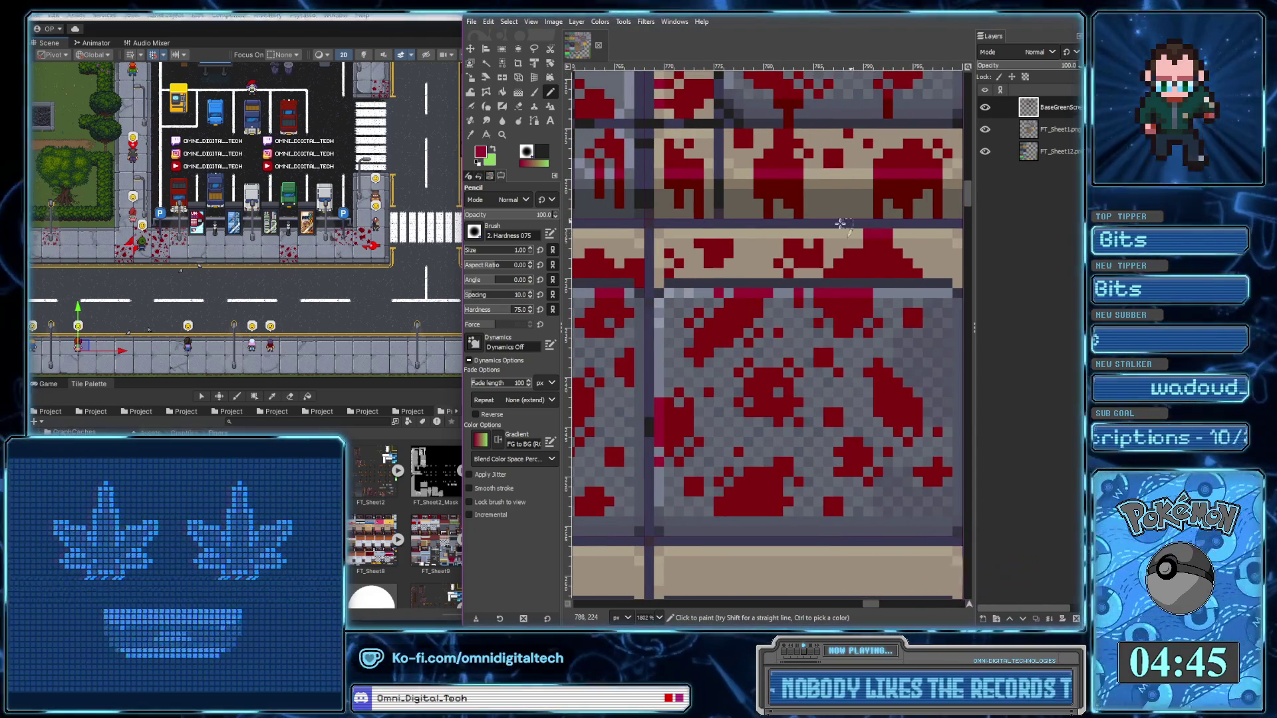
left_click(845, 233)
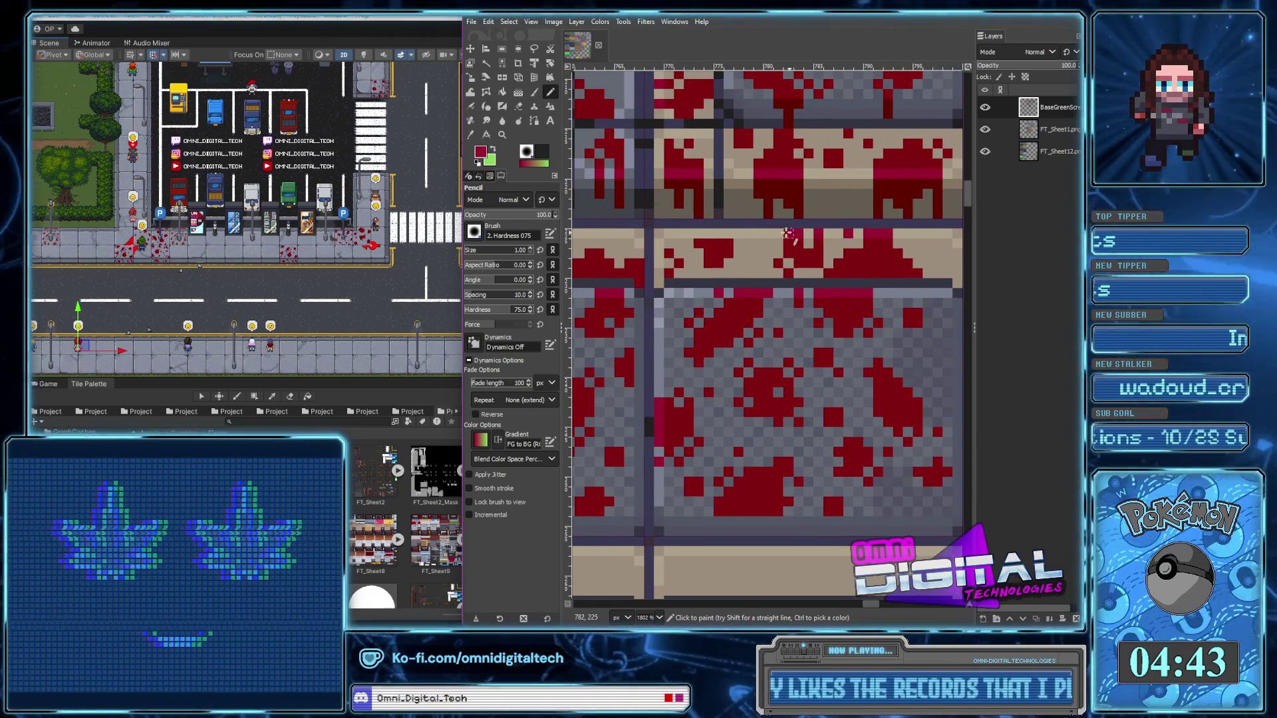
Zoom out and pan across the sheet to check the new blood drips
scroll(735, 233, "down", 2, "ctrl")
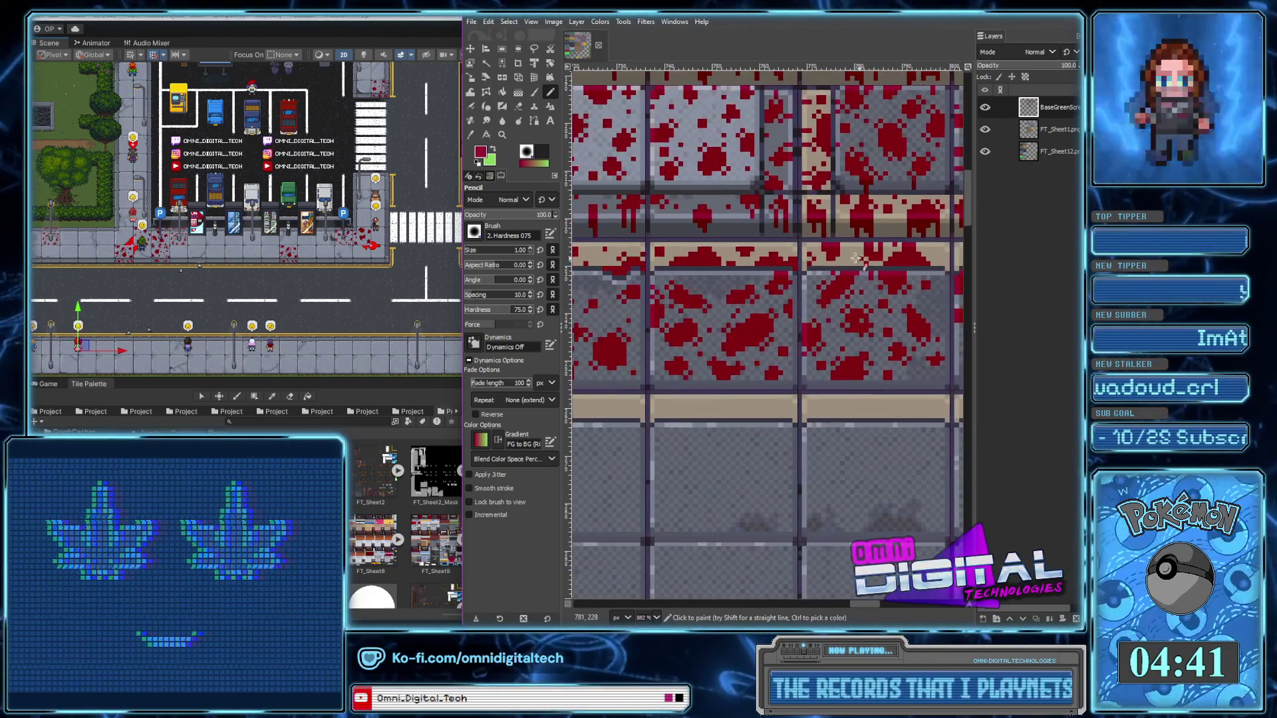
scroll(744, 233, "up", 2, "ctrl")
scroll(851, 247, "left", 2)
scroll(864, 244, "left", 2)
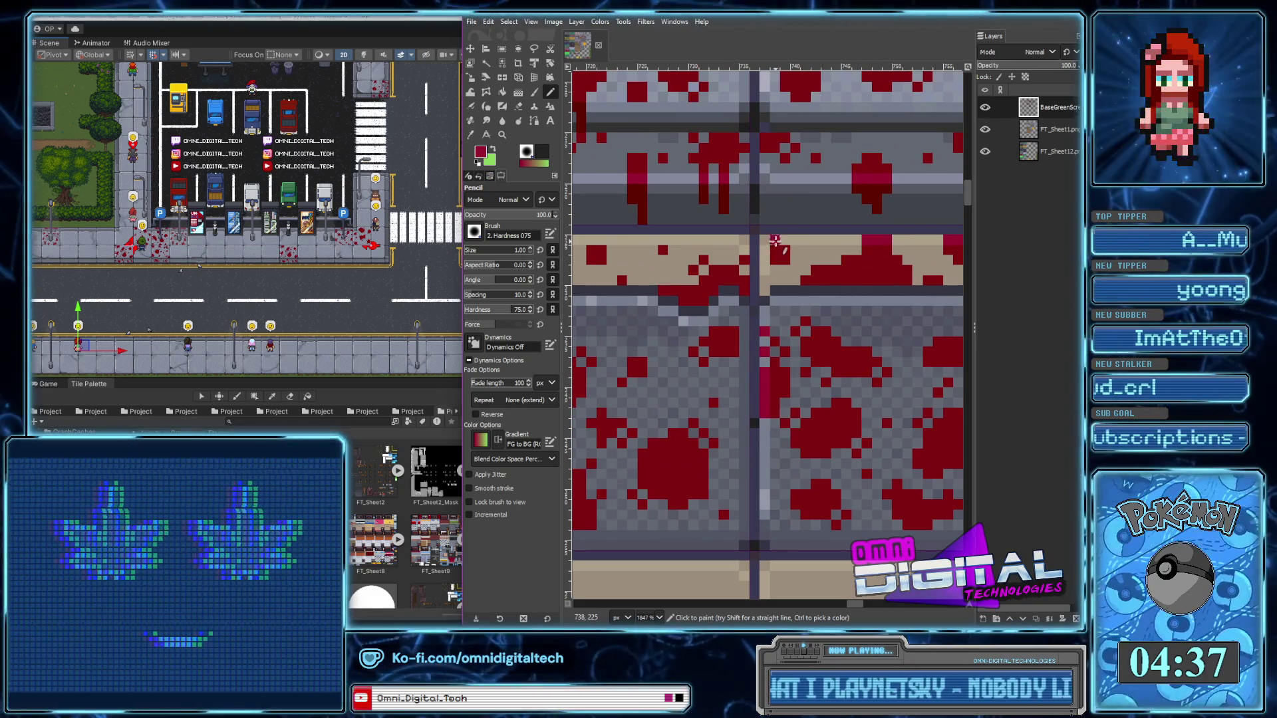
scroll(745, 263, "down", 1, "ctrl")
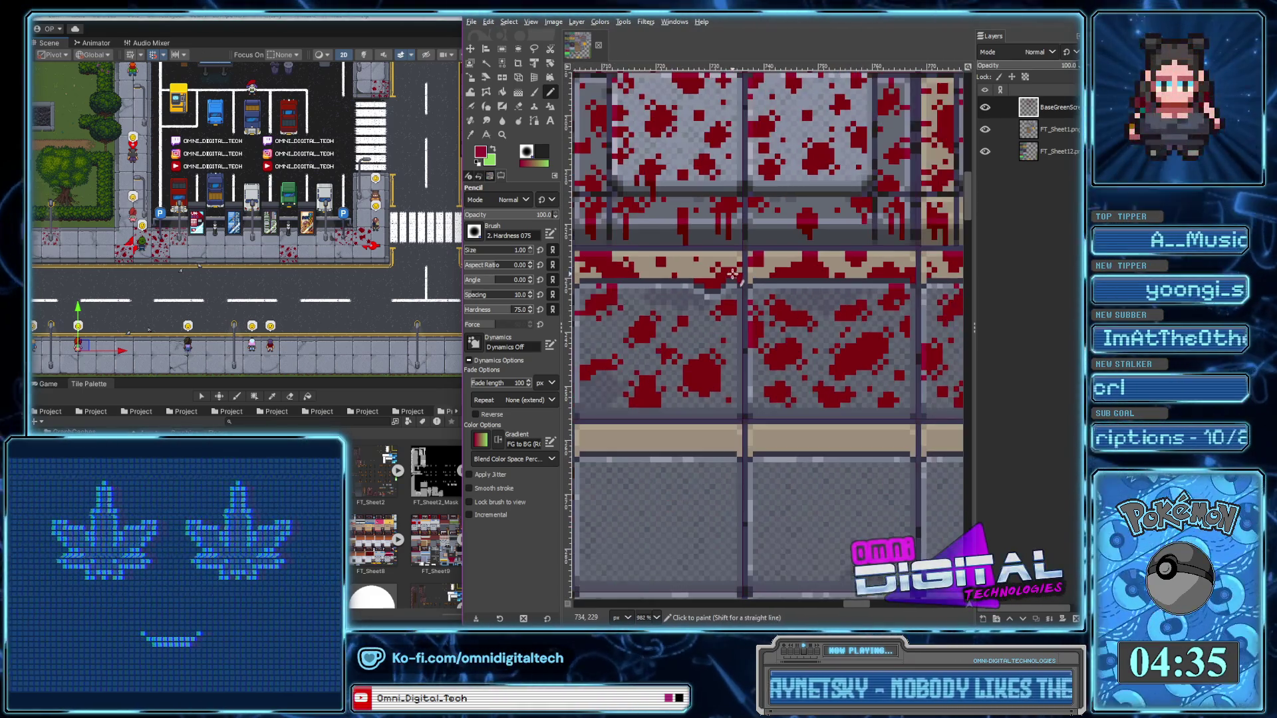
scroll(700, 251, "down", 1, "ctrl")
scroll(700, 251, "down", 1, "ctrl")
scroll(745, 256, "down", 1, "ctrl")
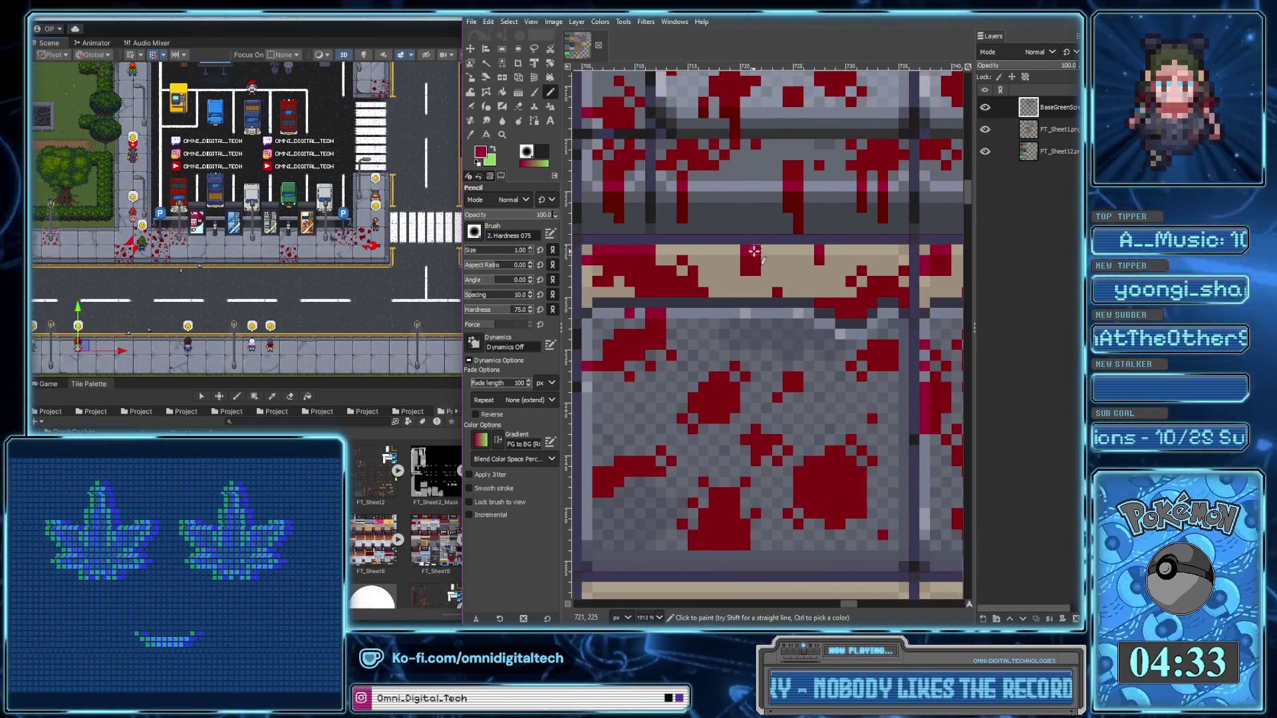
scroll(736, 307, "down", 1, "ctrl")
scroll(772, 446, "right", 2, "shift")
scroll(725, 388, "right", 2, "shift")
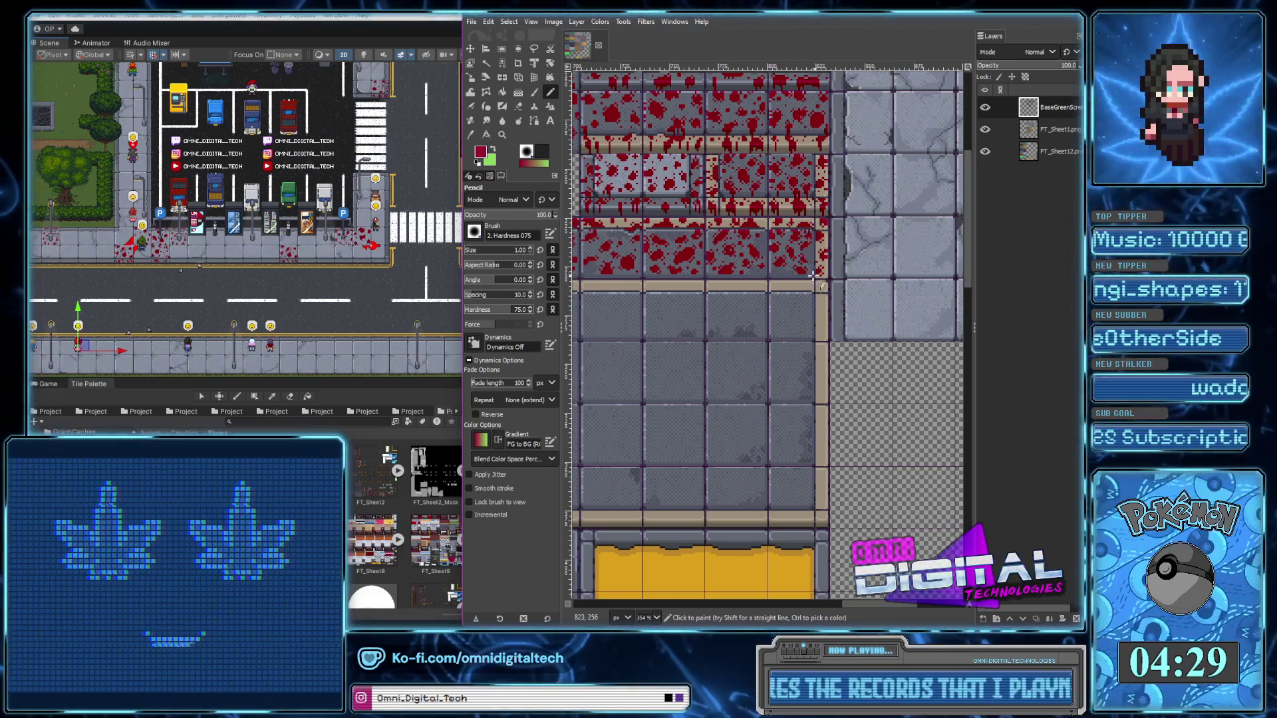
Zoom in on the floor tile below the tan strip and dot three darker red pixels onto the splatters
scroll(821, 272, "up", 1, "ctrl")
scroll(825, 273, "up", 1, "ctrl")
scroll(827, 272, "down", 2, "ctrl")
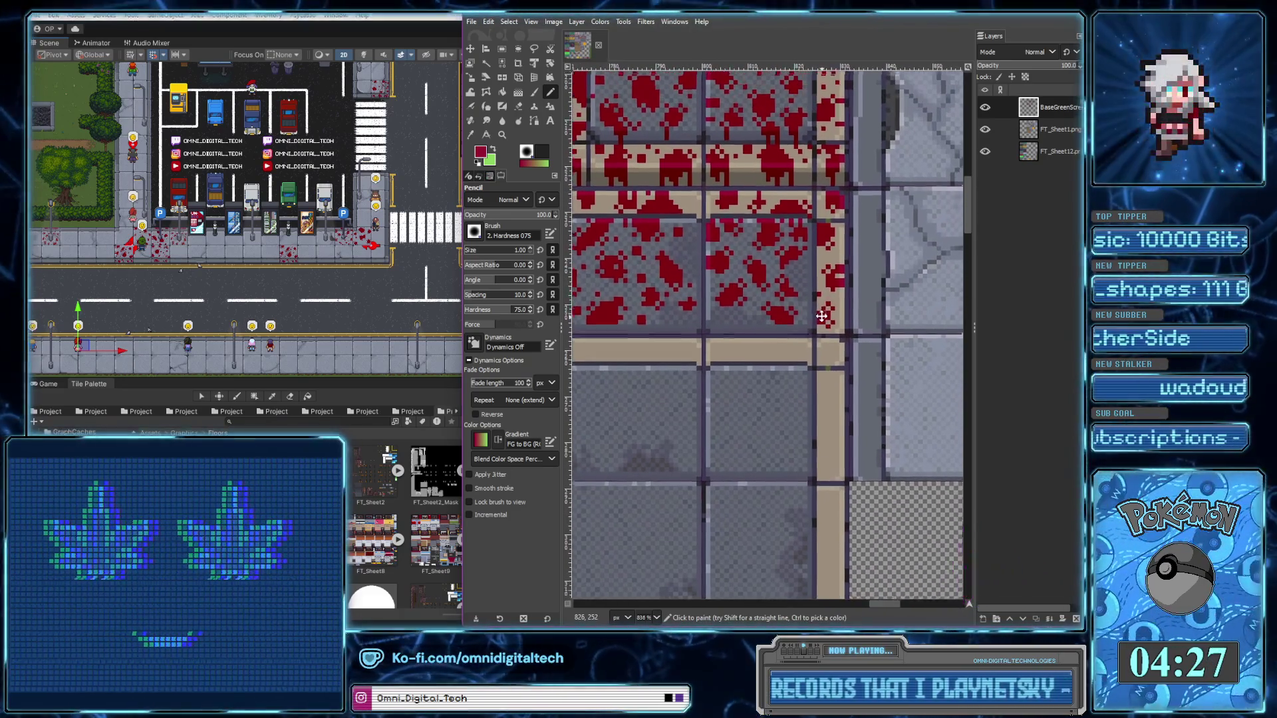
scroll(823, 286, "down", 1, "ctrl")
scroll(819, 302, "down", 2, "ctrl")
scroll(771, 206, "up", 2, "ctrl")
scroll(772, 207, "up", 2, "ctrl")
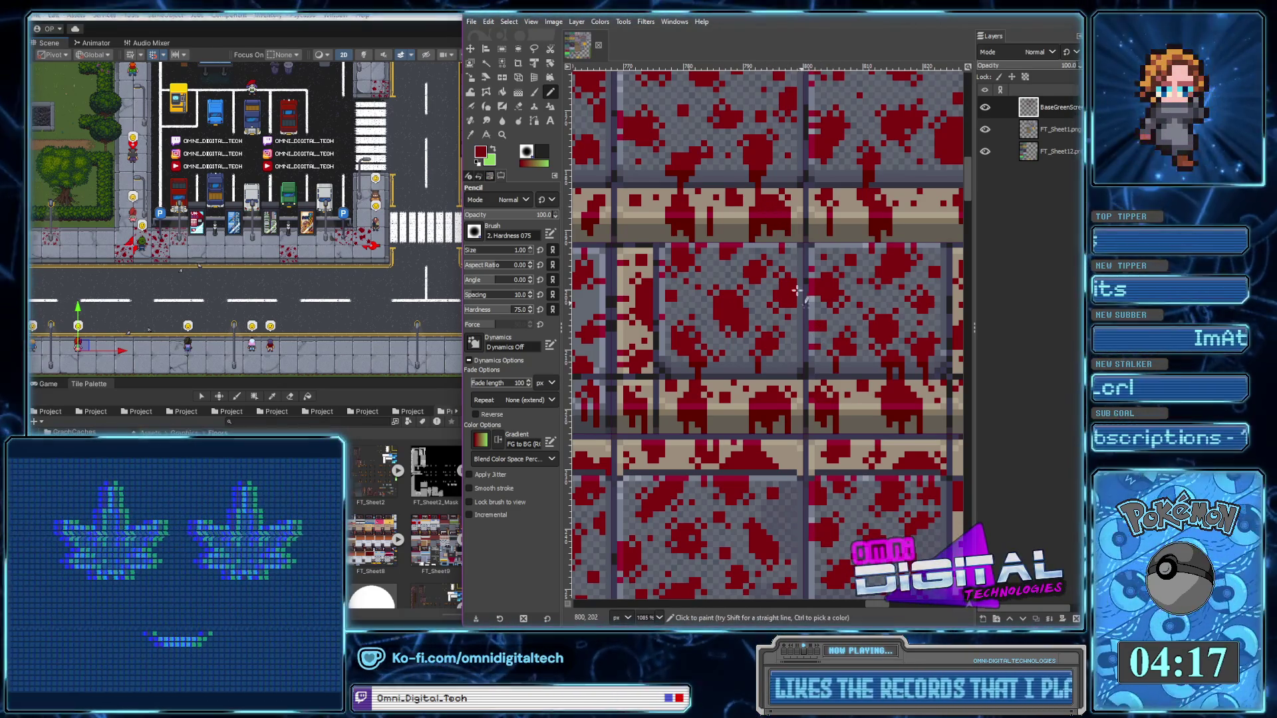
scroll(776, 239, "down", 3)
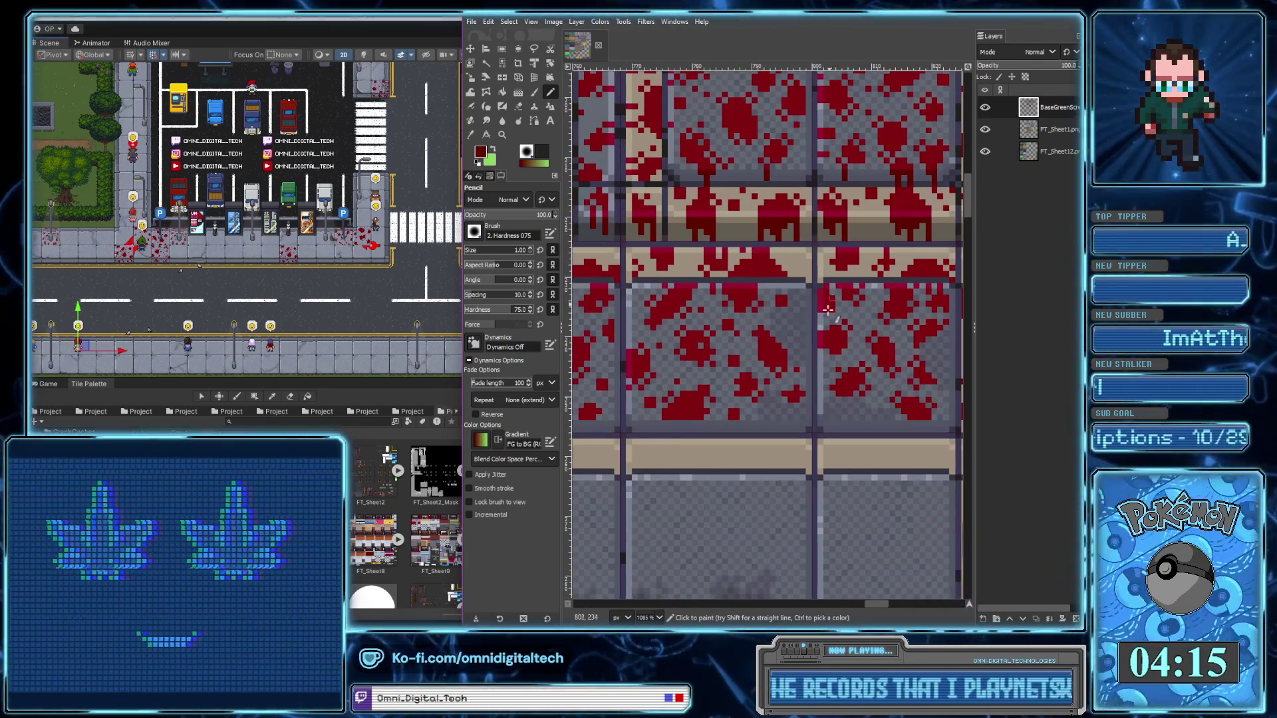
scroll(744, 343, "up", 1, "ctrl")
scroll(751, 359, "up", 1, "ctrl")
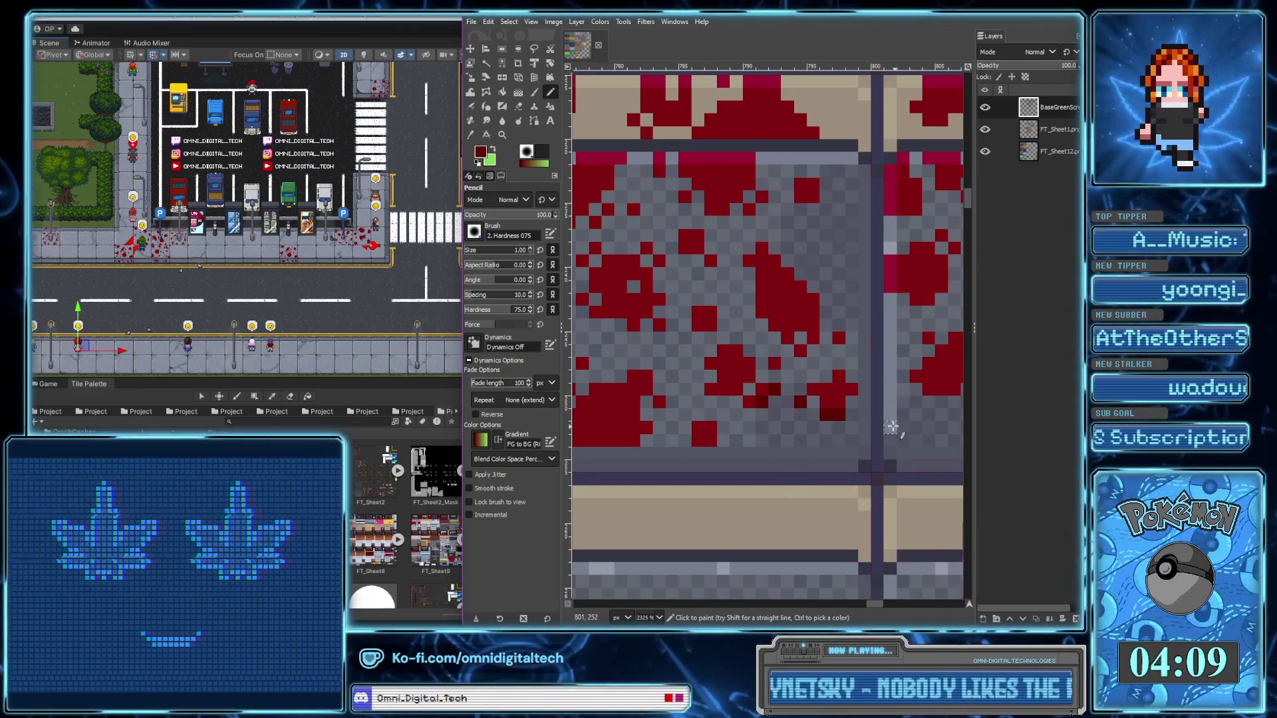
scroll(705, 342, "right", 4)
scroll(706, 341, "down", 1)
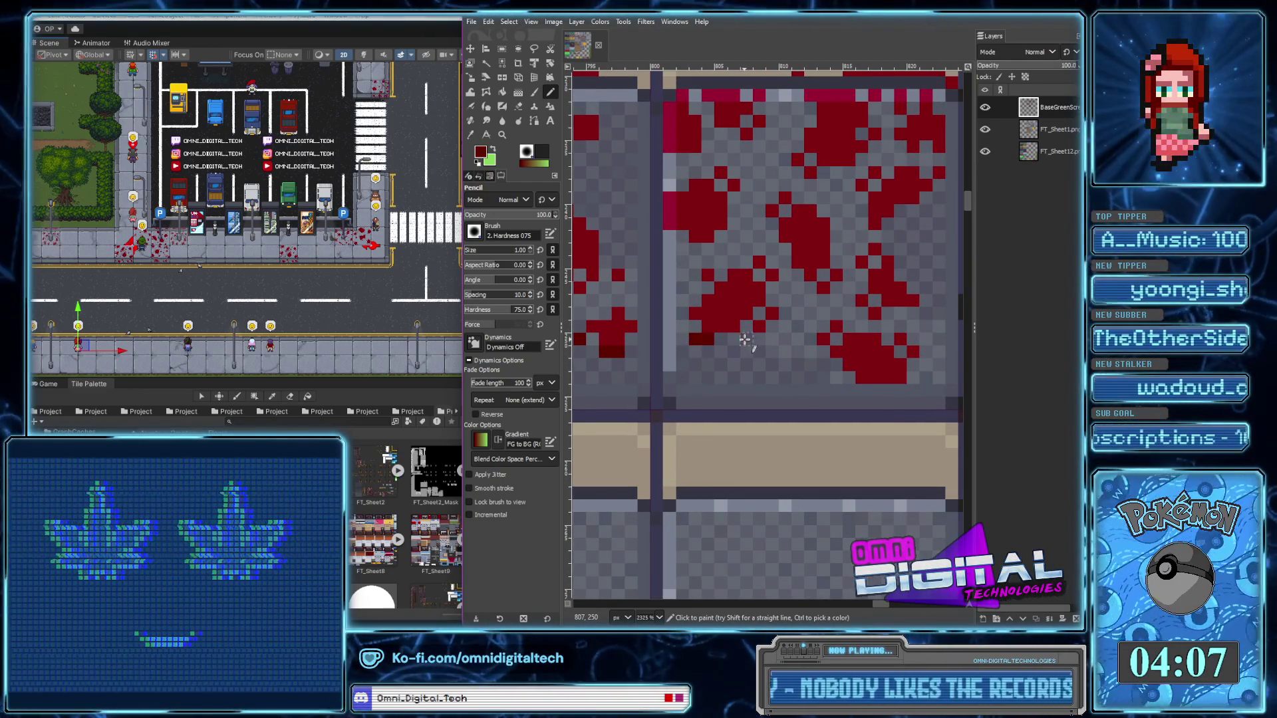
scroll(865, 393, "right", 1)
scroll(865, 392, "up", 1)
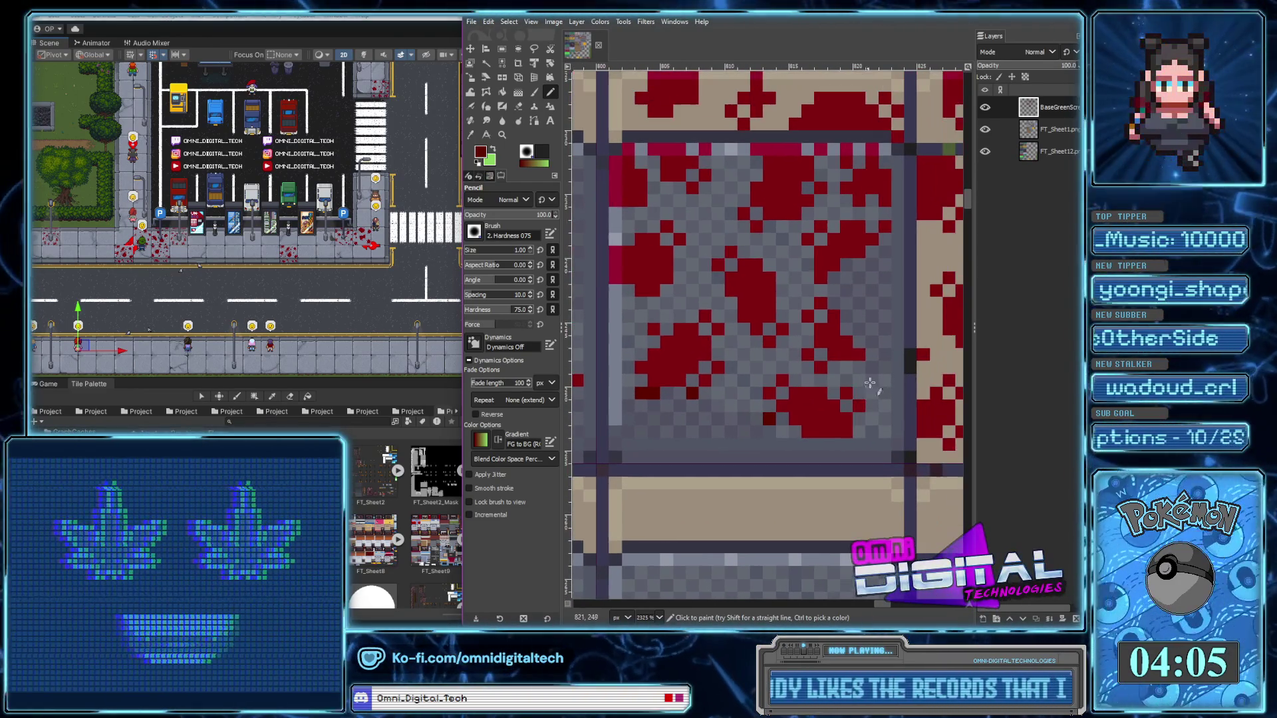
left_click(843, 267)
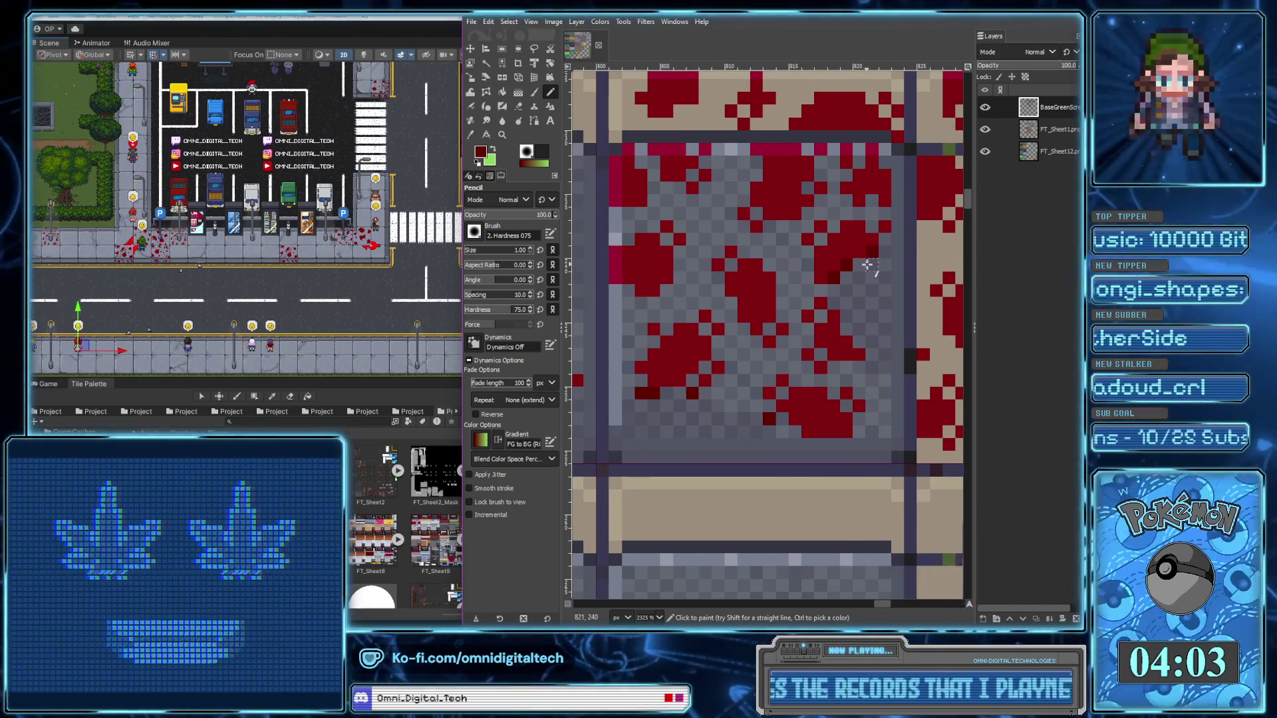
left_click(867, 254)
left_click(844, 329)
Shade the splatter's top edge with darker red pixels and short rows
scroll(873, 318, "down", 4)
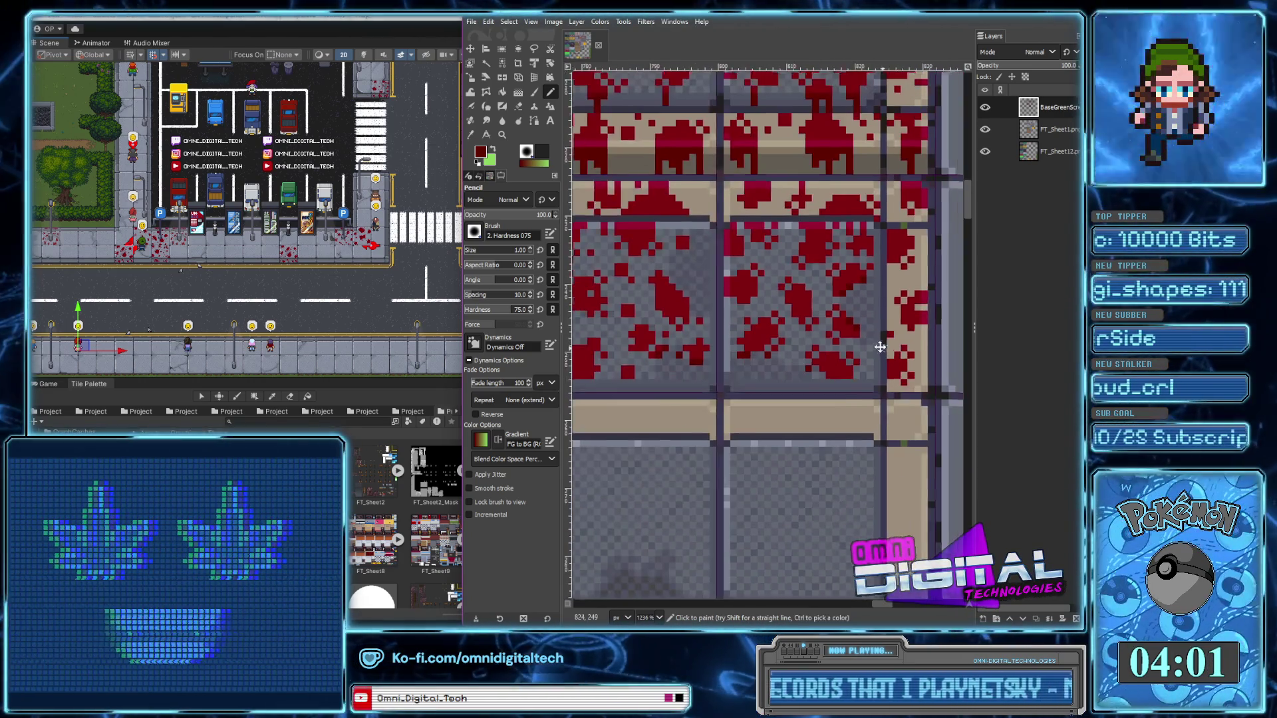
scroll(808, 342, "down", 1)
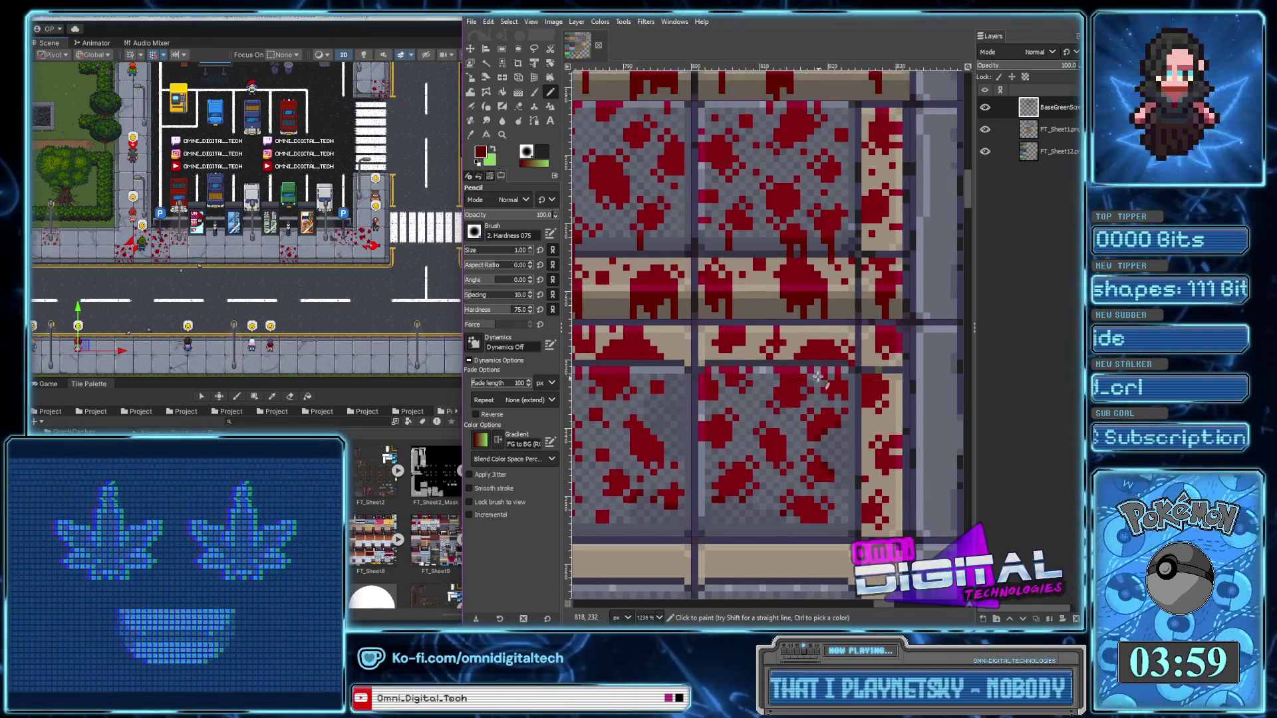
scroll(807, 352, "left", 2)
scroll(807, 363, "left", 2)
scroll(806, 374, "left", 1)
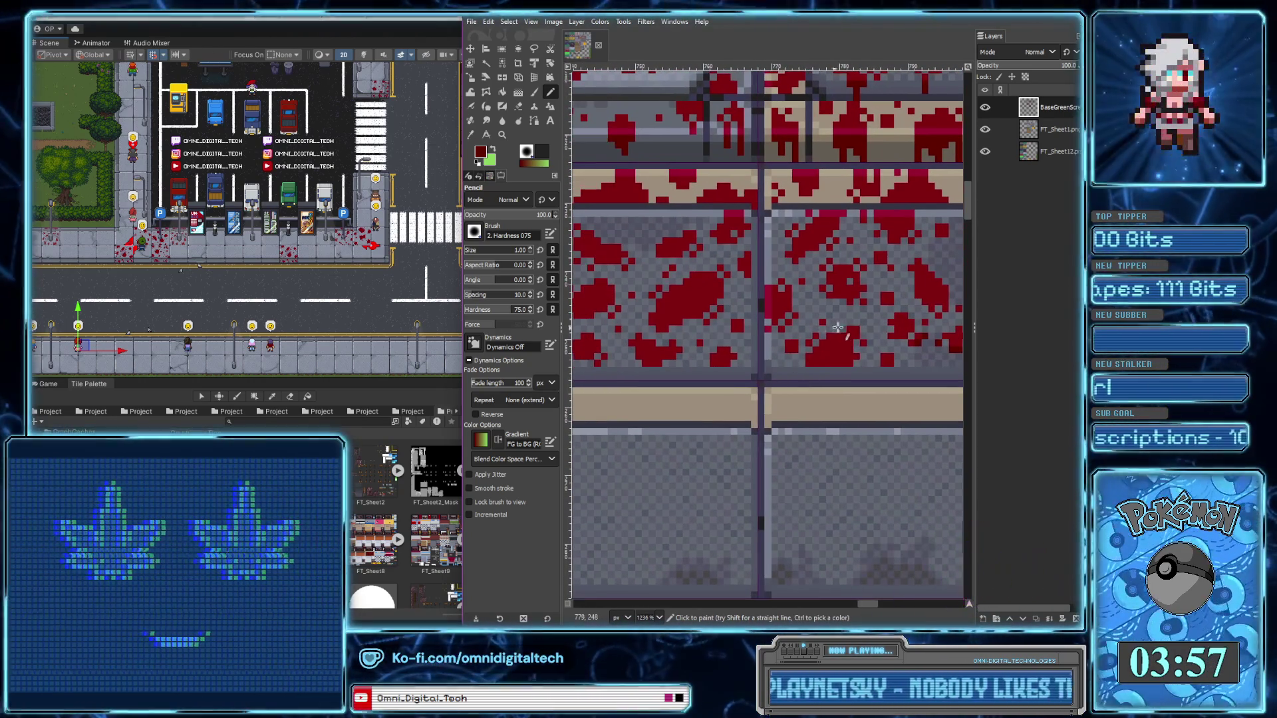
scroll(786, 339, "up", 1)
scroll(784, 312, "up", 1)
scroll(765, 206, "up", 2)
left_click(748, 217)
left_click_drag(885, 201, 932, 190)
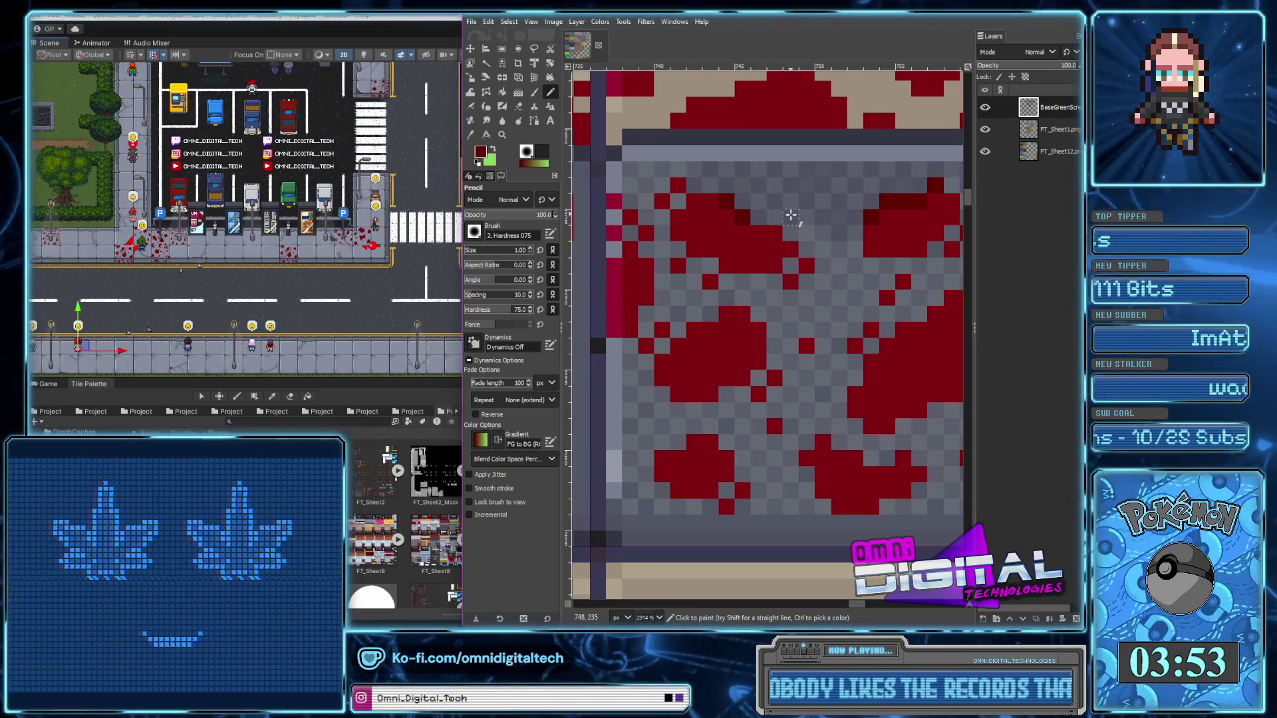
left_click_drag(814, 178, 827, 172)
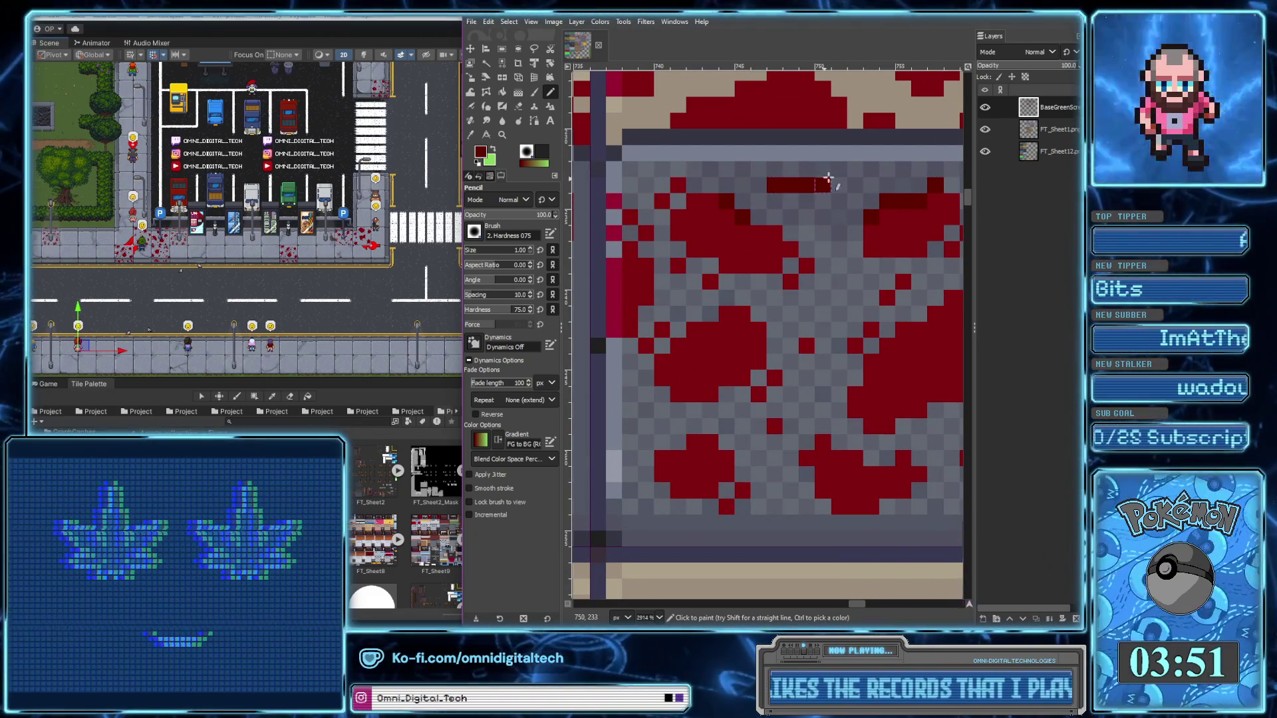
left_click(758, 198)
left_click(854, 170)
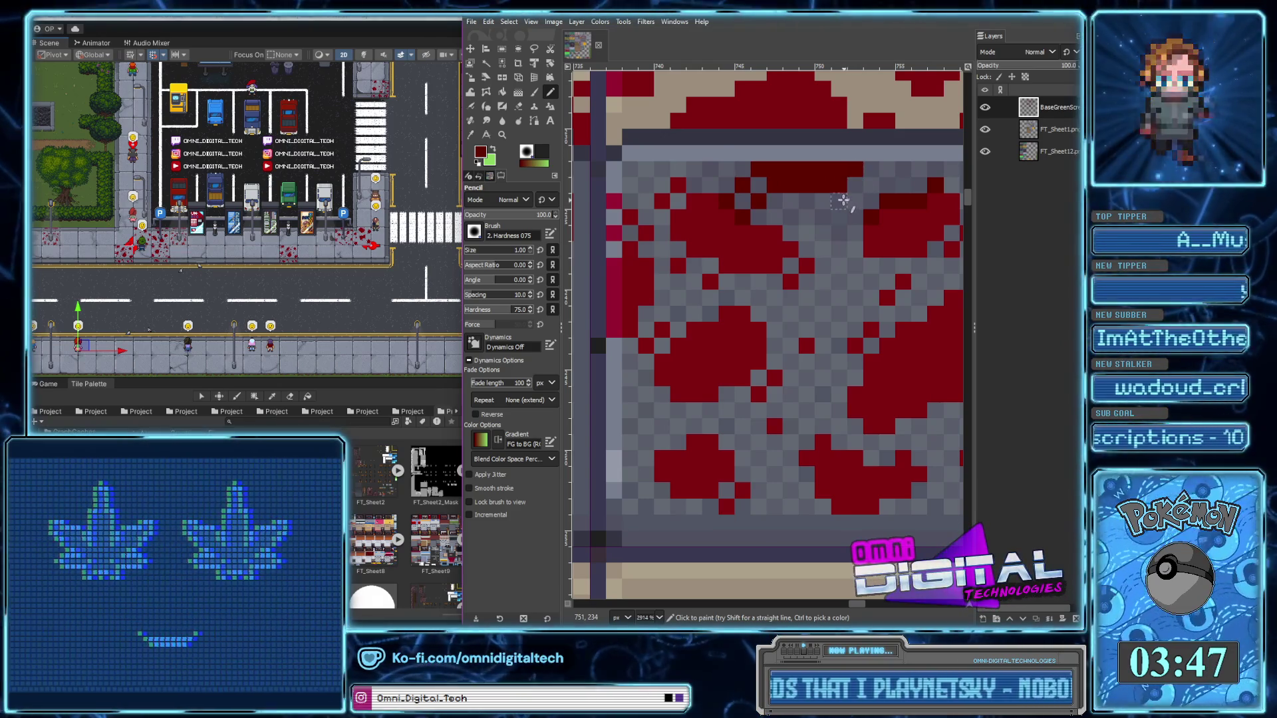
Paint an L-shaped dark red stroke along the splatter and extend it downward
scroll(843, 200, "down", 4)
scroll(830, 198, "up", 4)
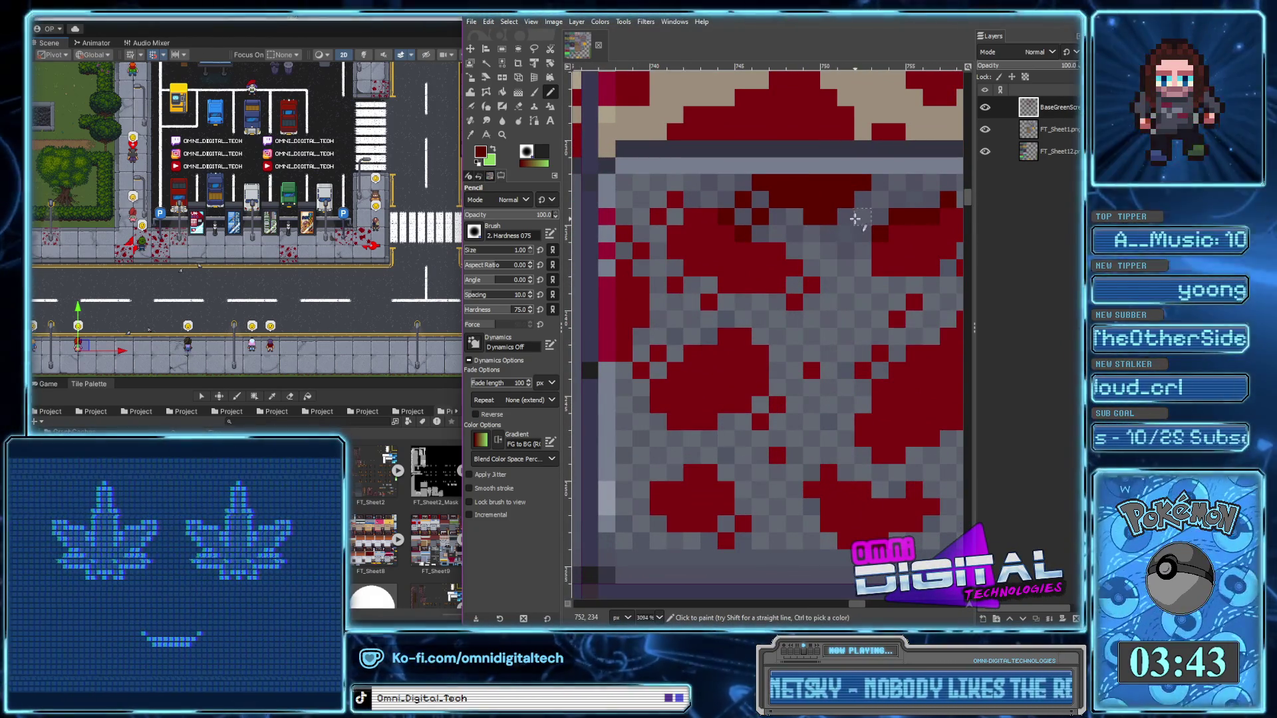
scroll(755, 258, "down", 3)
scroll(756, 258, "up", 3)
mouse_move(672, 240)
left_mouse_down()
mouse_move(685, 251)
mouse_move(654, 234)
left_mouse_up()
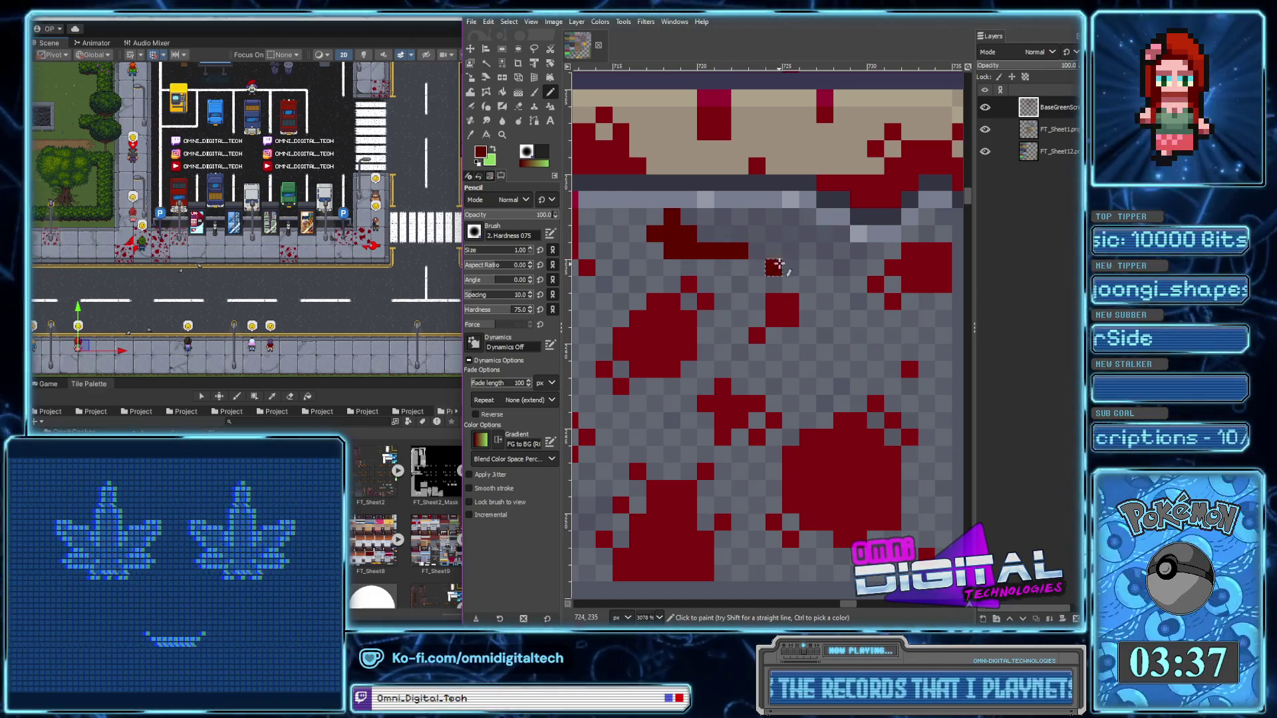
left_click_drag(774, 234, 764, 291)
Add a horizontal run of dark red pixels and darken the blood blotch, joining the streak to the splotches
scroll(760, 273, "right", 2)
scroll(760, 272, "up", 1)
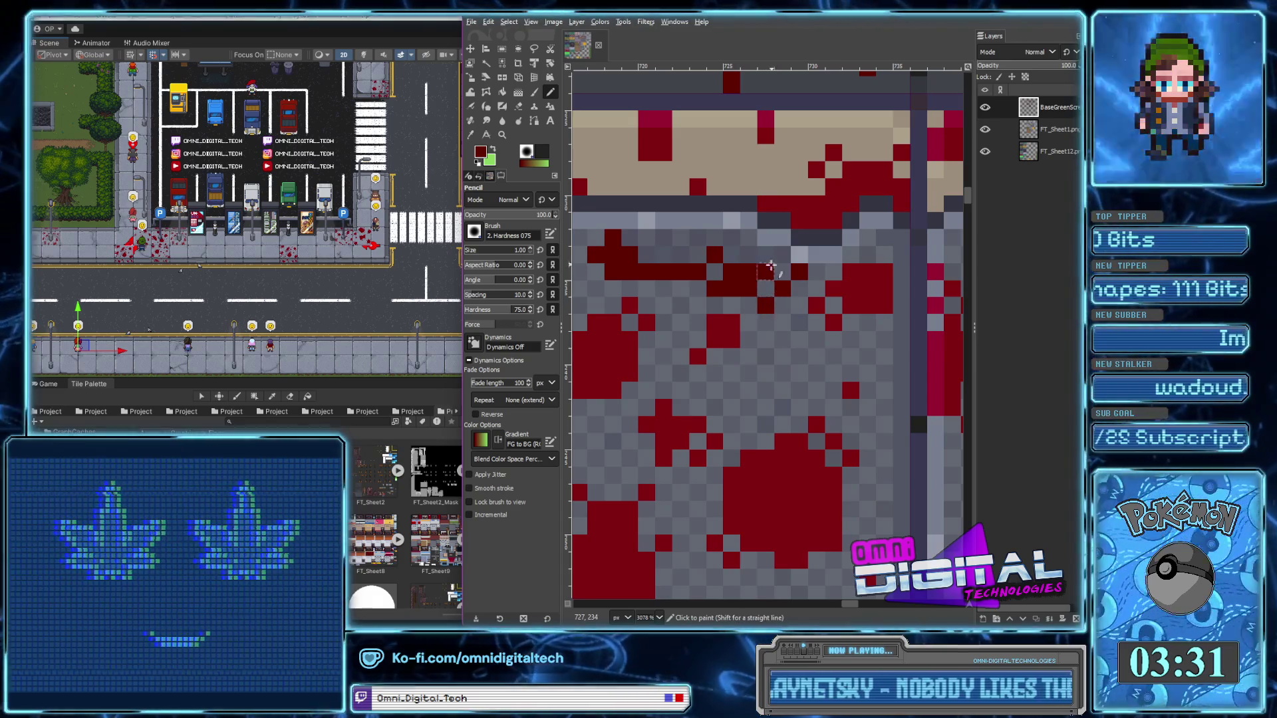
scroll(768, 277, "down", 5, "ctrl")
scroll(737, 277, "left", 2)
scroll(736, 277, "up", 1, "ctrl")
scroll(738, 282, "up", 2, "ctrl")
left_click_drag(742, 295, 787, 298)
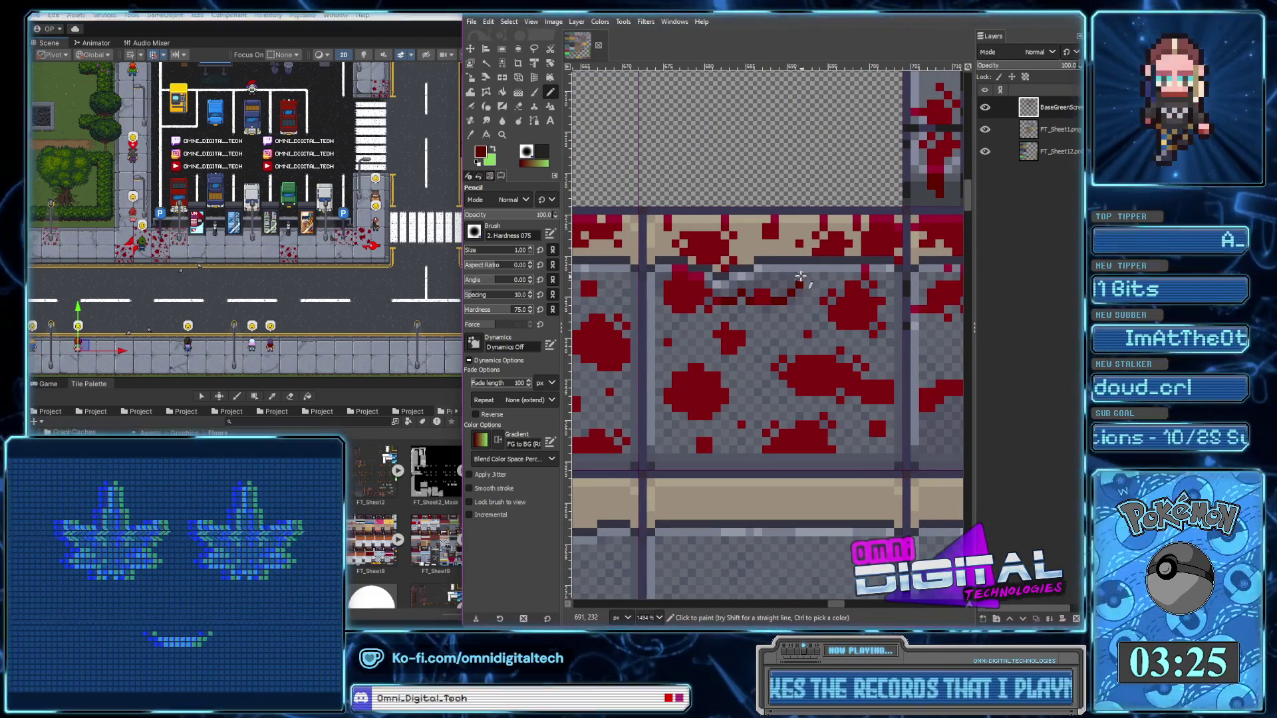
scroll(788, 292, "down", 2, "ctrl")
scroll(777, 299, "up", 3, "ctrl")
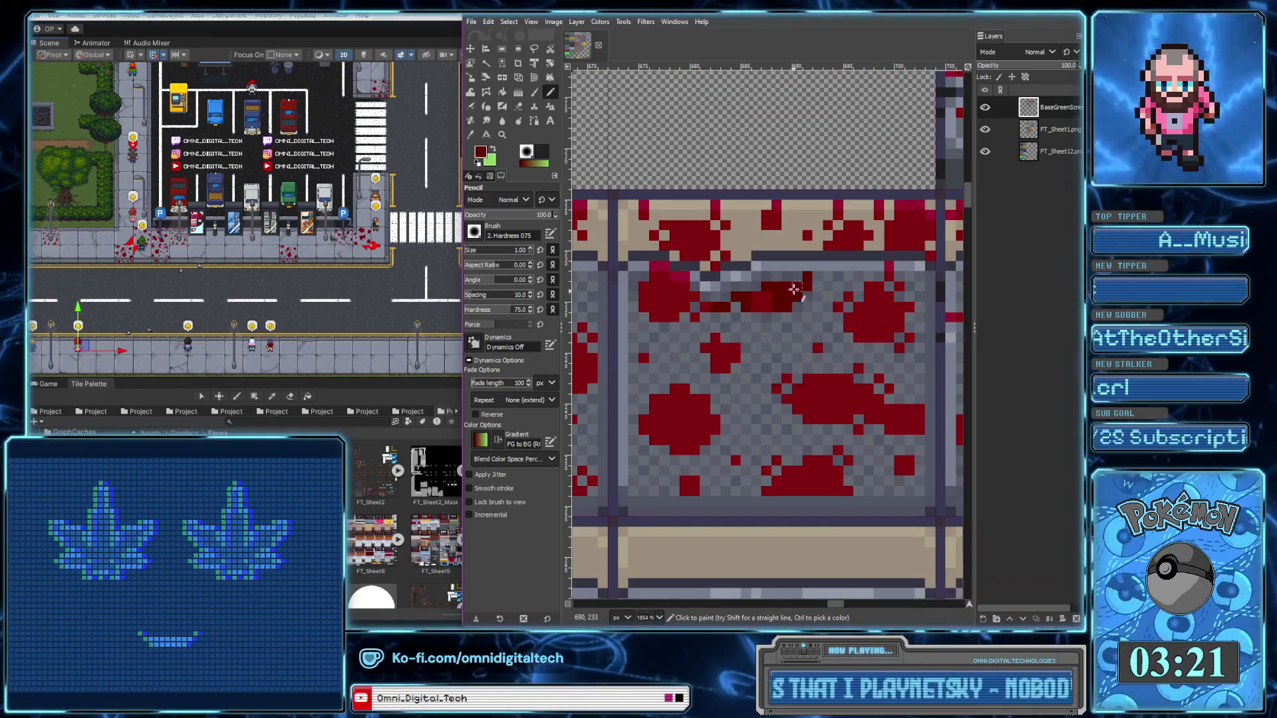
scroll(738, 316, "down", 3, "ctrl")
scroll(738, 316, "up", 3, "ctrl")
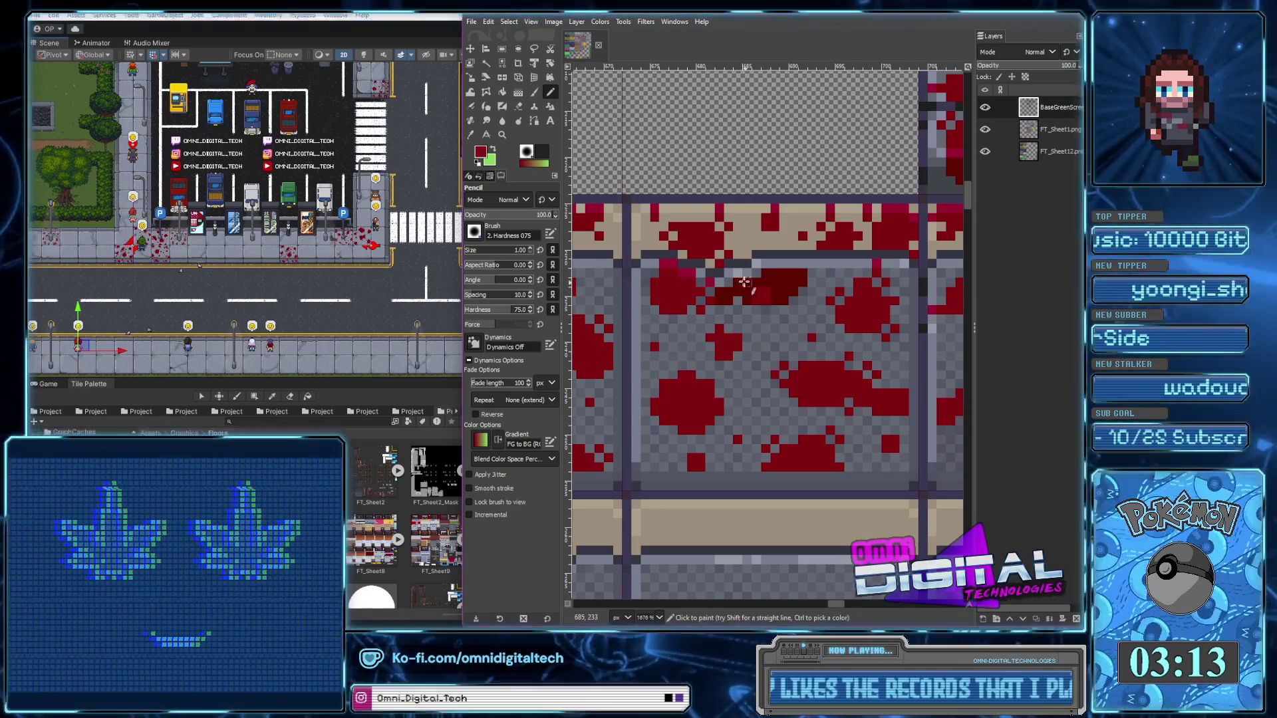
left_click_drag(751, 286, 793, 263)
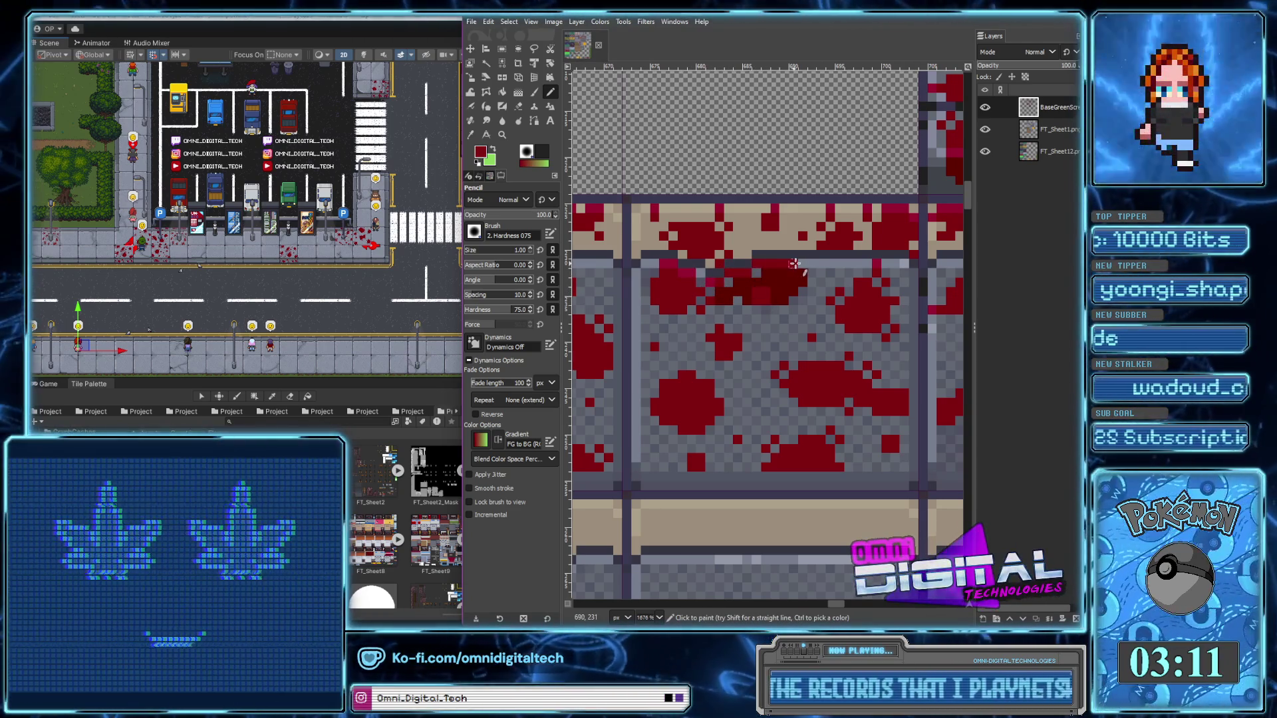
scroll(745, 280, "down", 5)
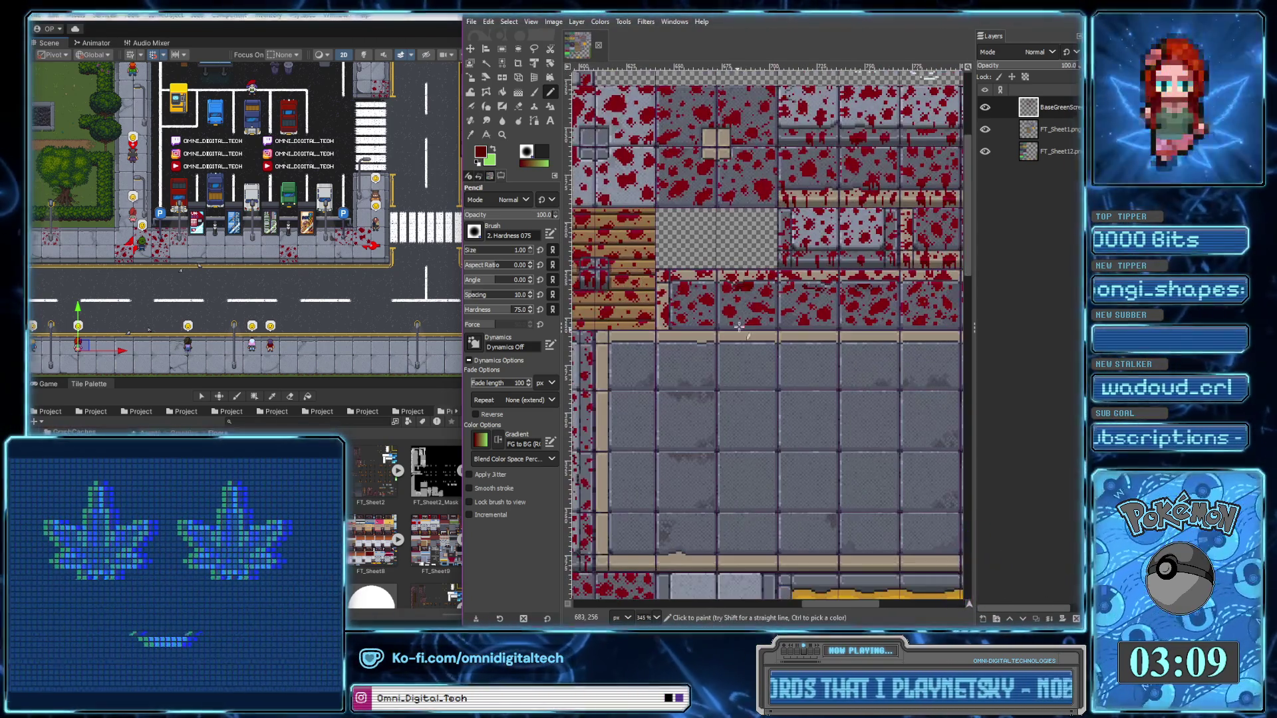
scroll(778, 254, "up", 5)
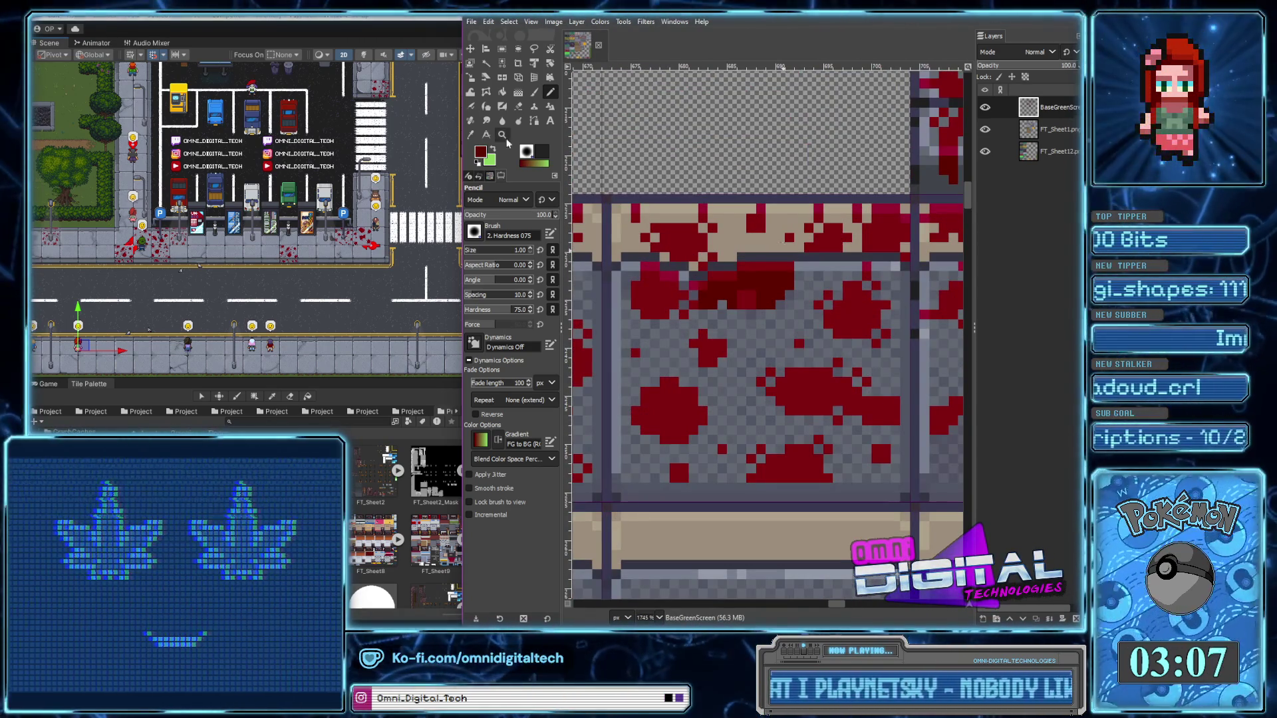
Erase the two stray dark pixels at the top of the blood splatter with the Eraser
left_click(518, 106)
mouse_move(711, 273)
left_mouse_down()
mouse_move(711, 286)
mouse_move(721, 276)
left_mouse_up()
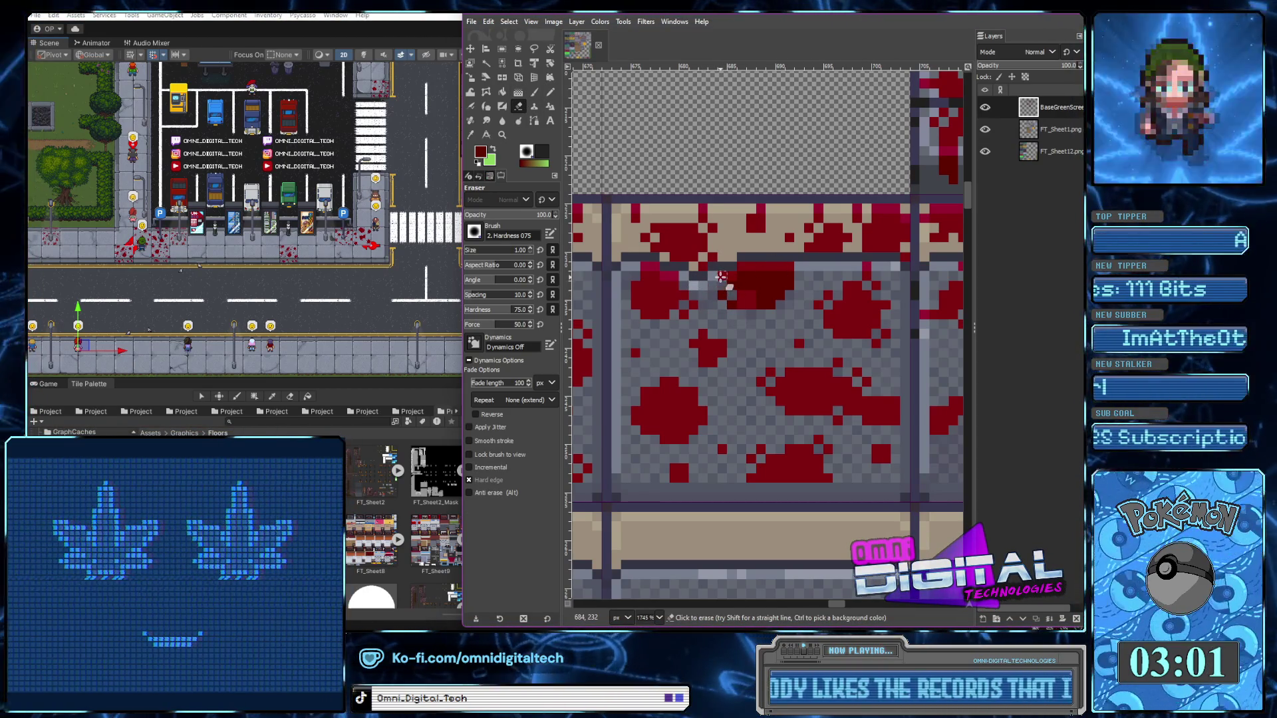
scroll(718, 293, "down", 2)
scroll(705, 326, "down", 2)
scroll(692, 361, "down", 2)
scroll(691, 361, "up", 2)
scroll(689, 320, "up", 2)
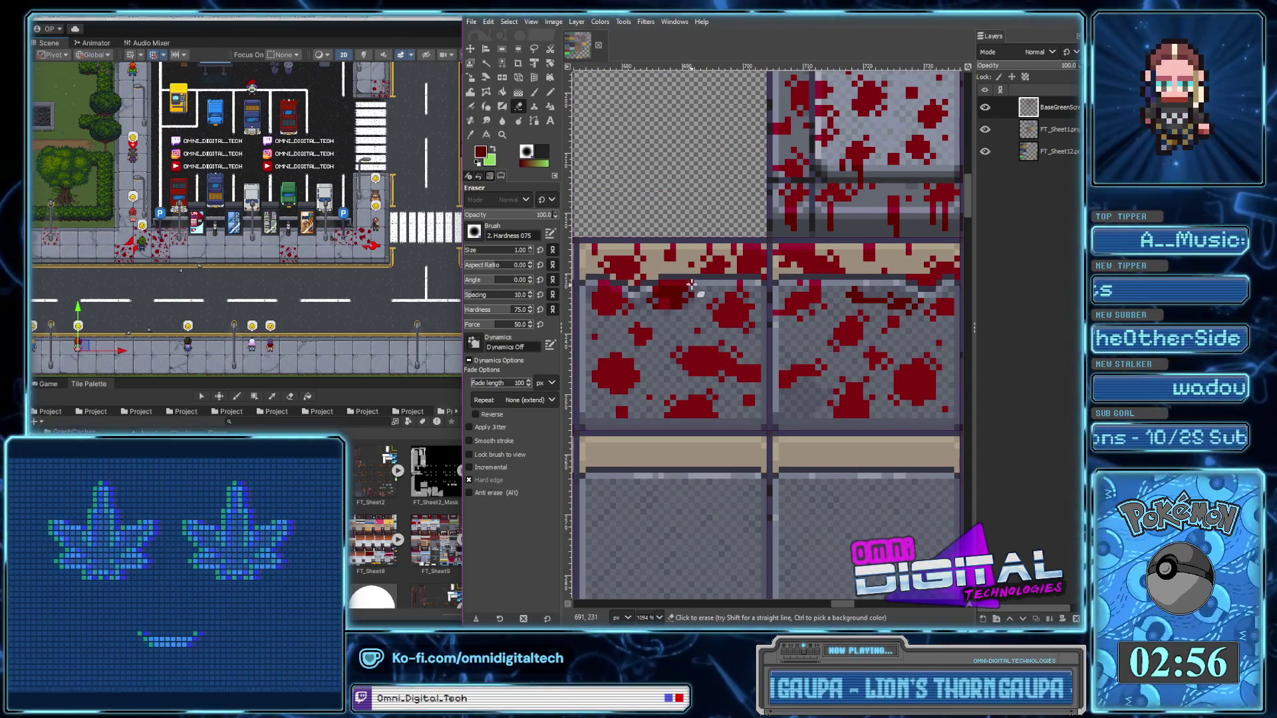
Pan and zoom out across the tilesheet to review the splattered tile rows
scroll(724, 279, "right", 1)
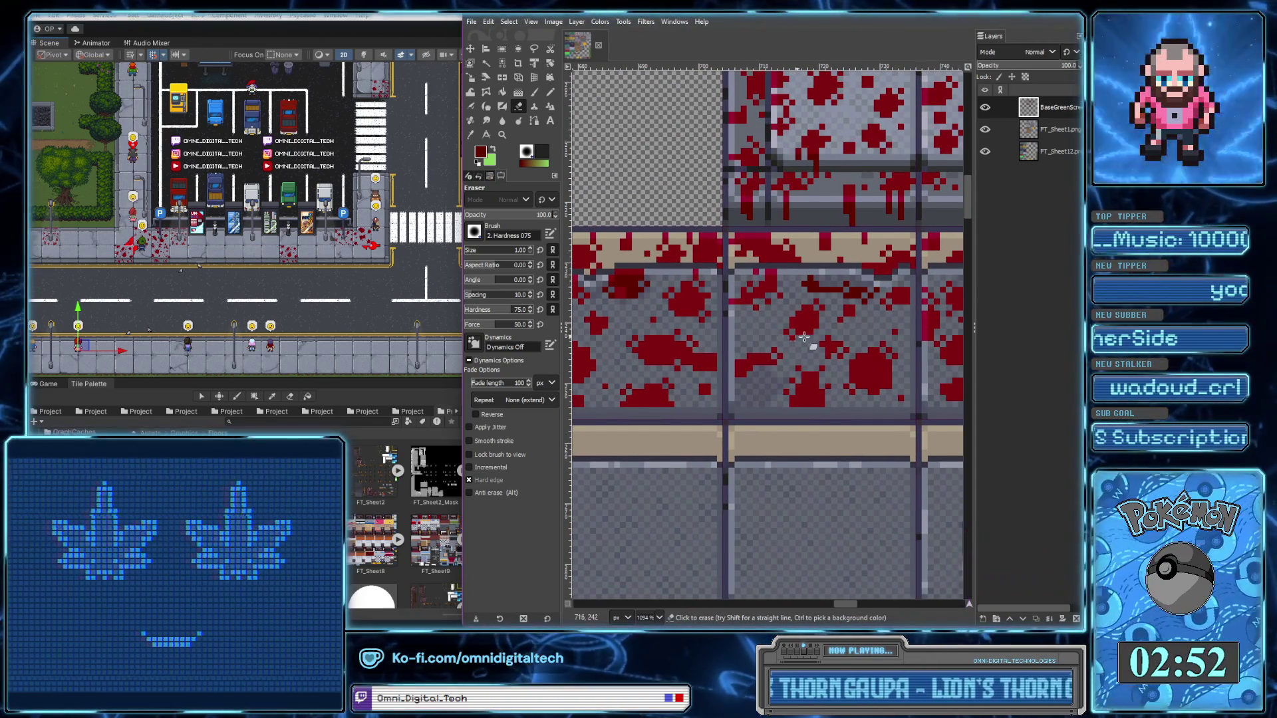
scroll(764, 293, "right", 1)
scroll(777, 306, "right", 1)
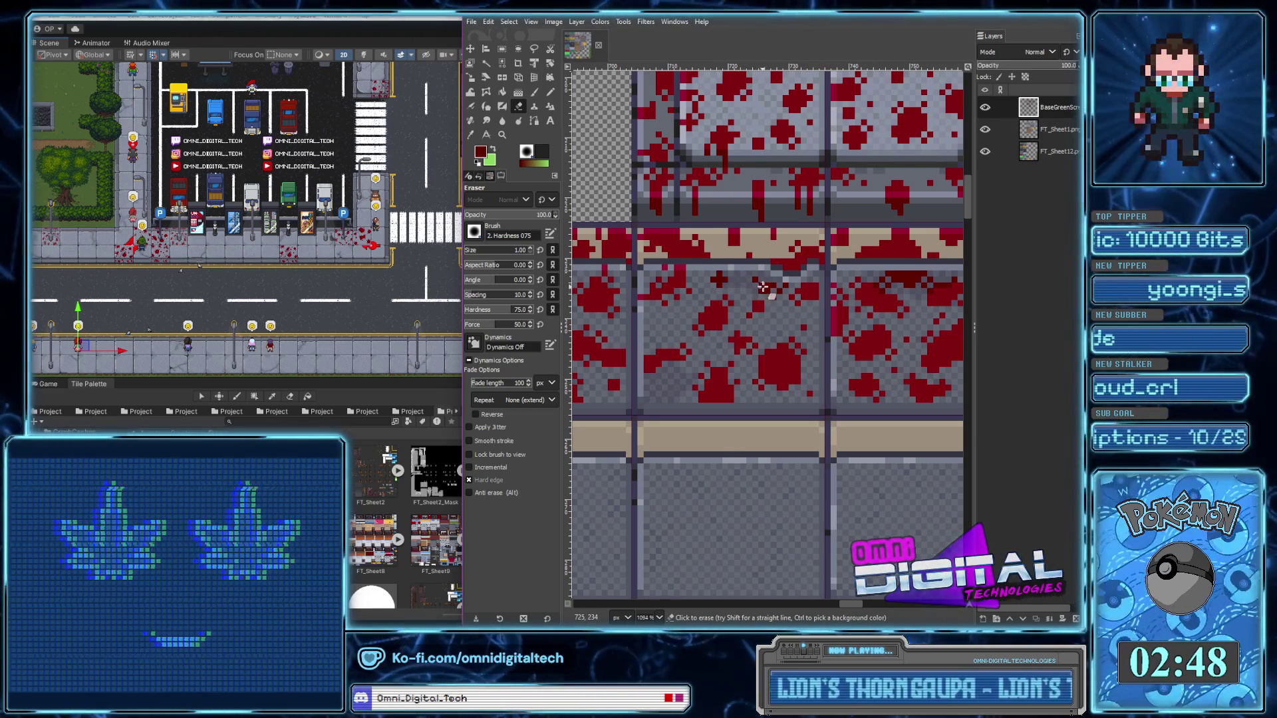
scroll(762, 287, "down", 4)
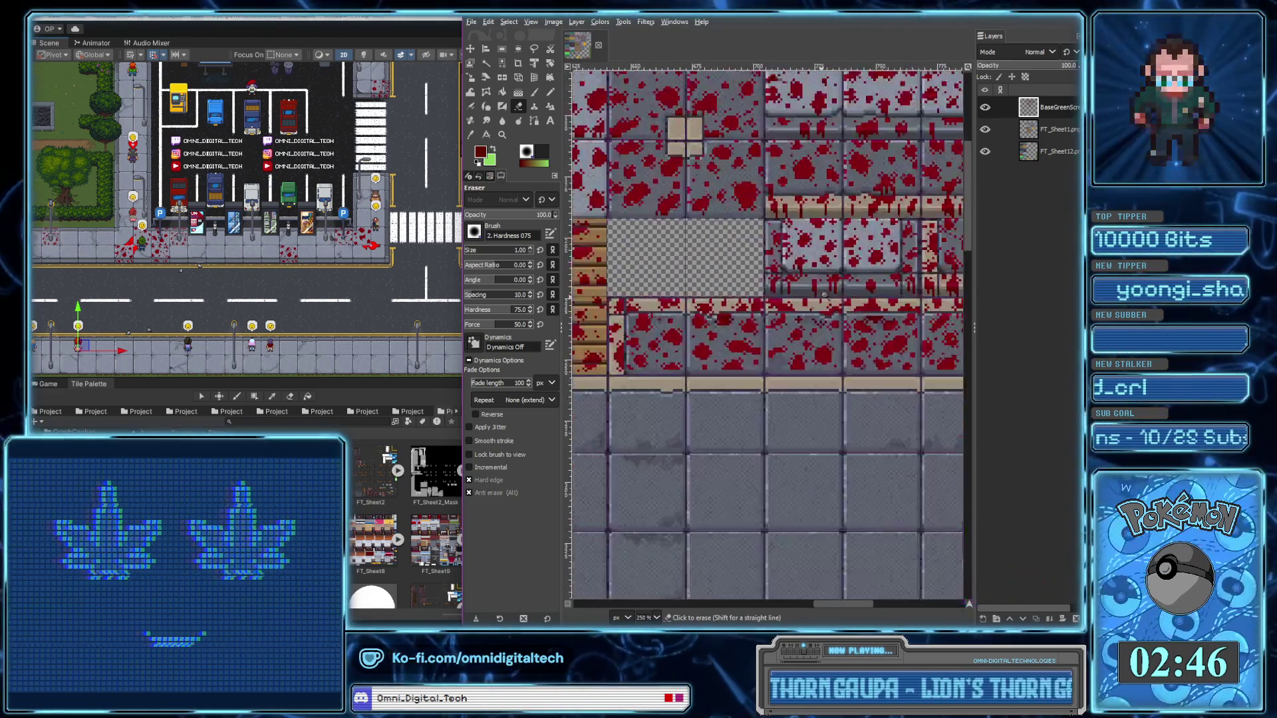
scroll(821, 298, "up", 3)
scroll(871, 401, "down", 3)
scroll(758, 338, "up", 3)
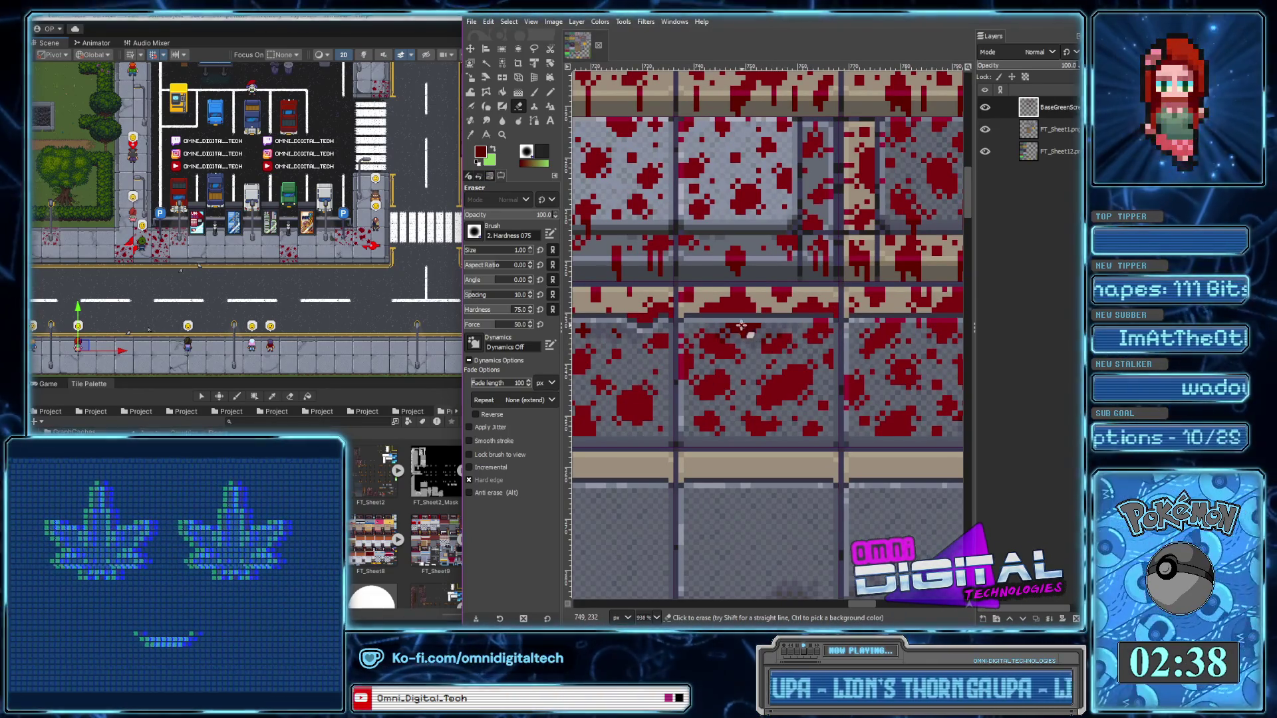
scroll(758, 353, "down", 5)
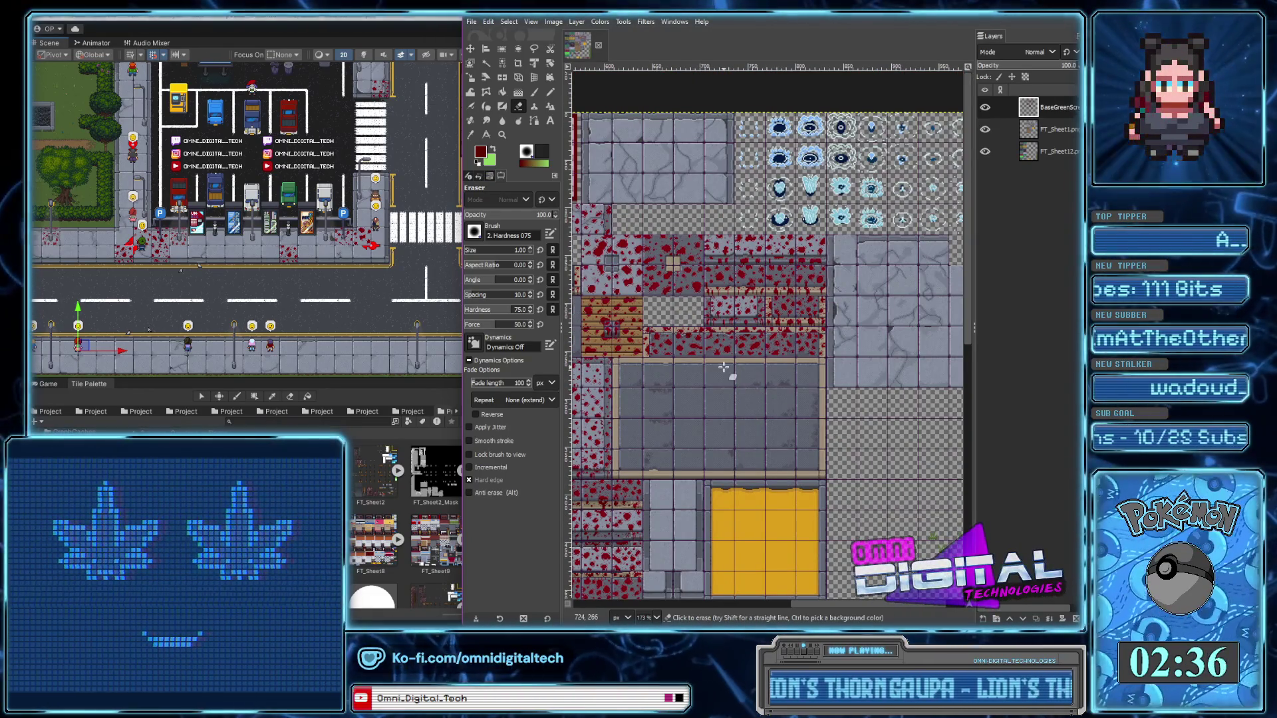
With the Pencil, add a short stroke, a vertical drip and edge dots to the splatters
left_click(550, 93)
scroll(834, 311, "up", 4)
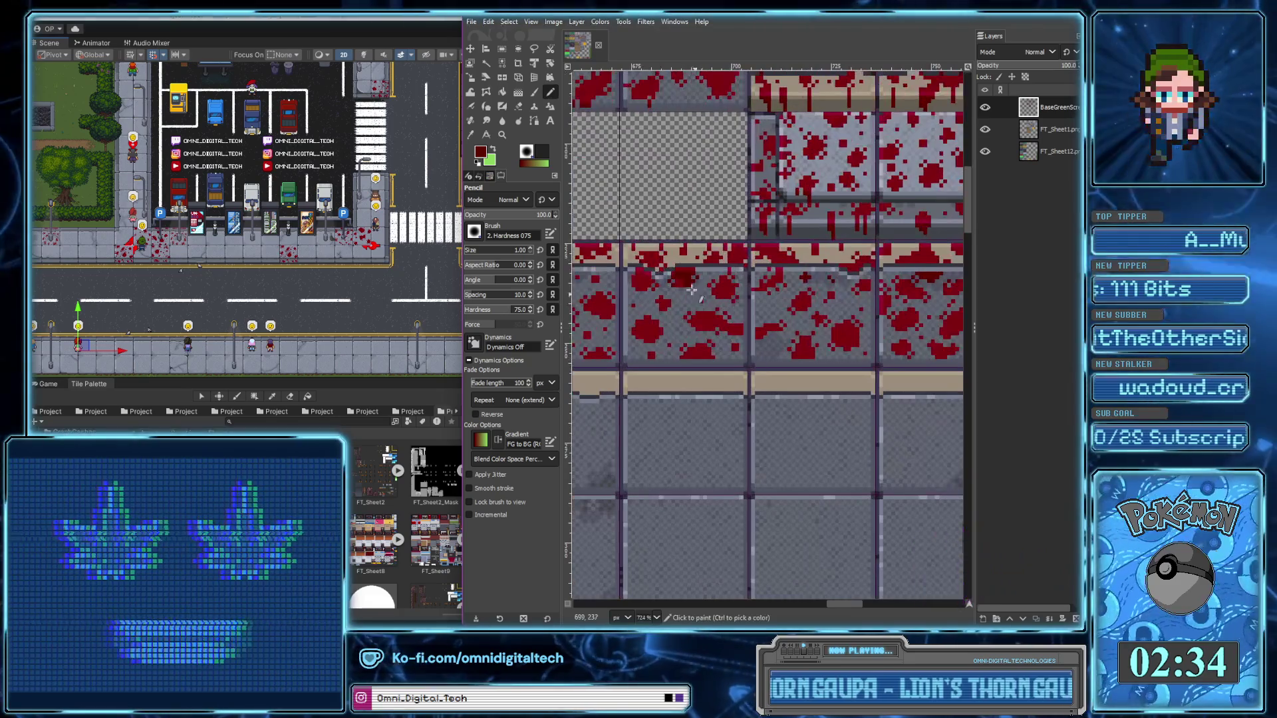
scroll(835, 311, "up", 3)
left_click_drag(718, 291, 739, 290)
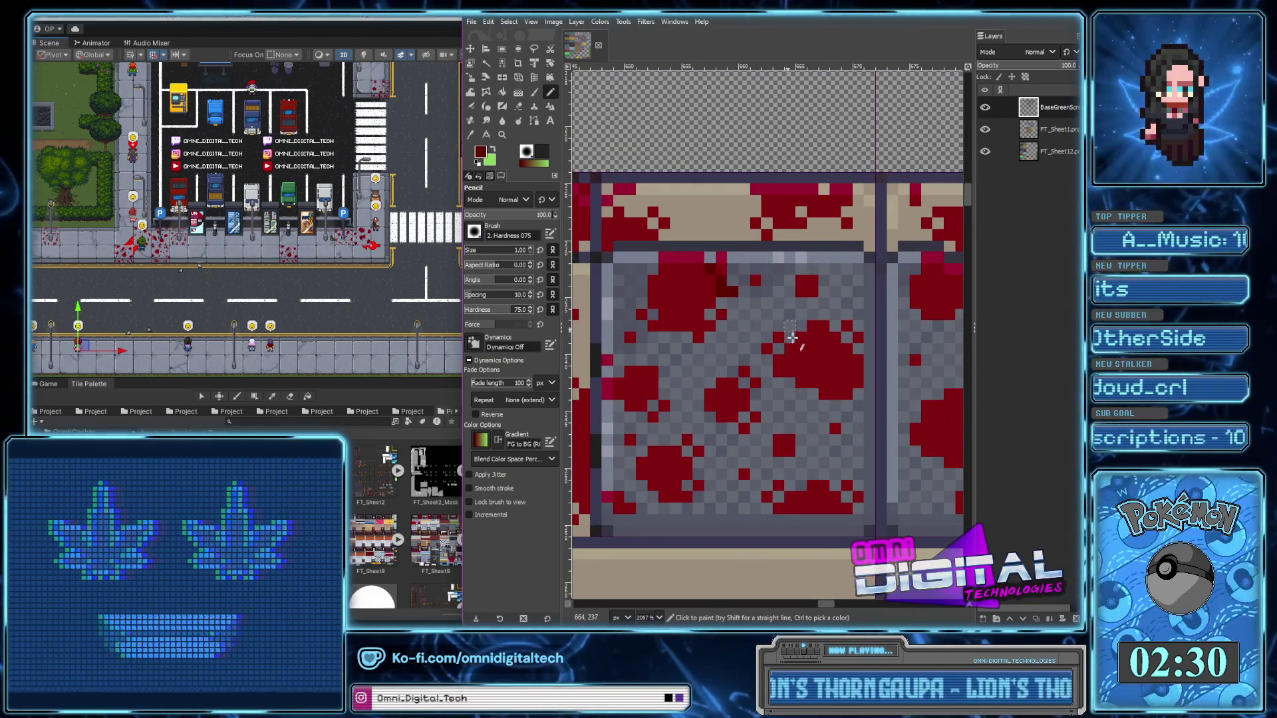
scroll(658, 380, "down", 4)
scroll(844, 228, "up", 4)
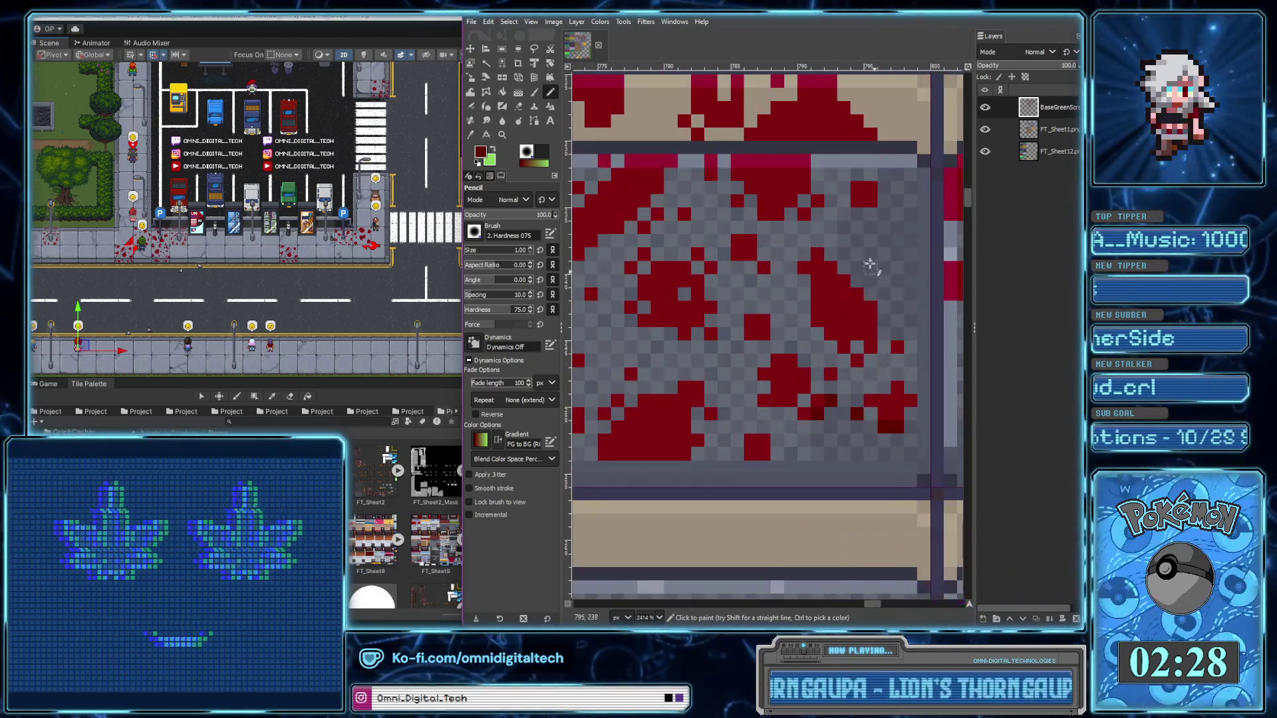
left_click_drag(844, 258, 843, 224)
left_click(856, 214)
left_click(870, 294)
left_click(883, 307)
left_click(883, 325)
left_click(896, 327)
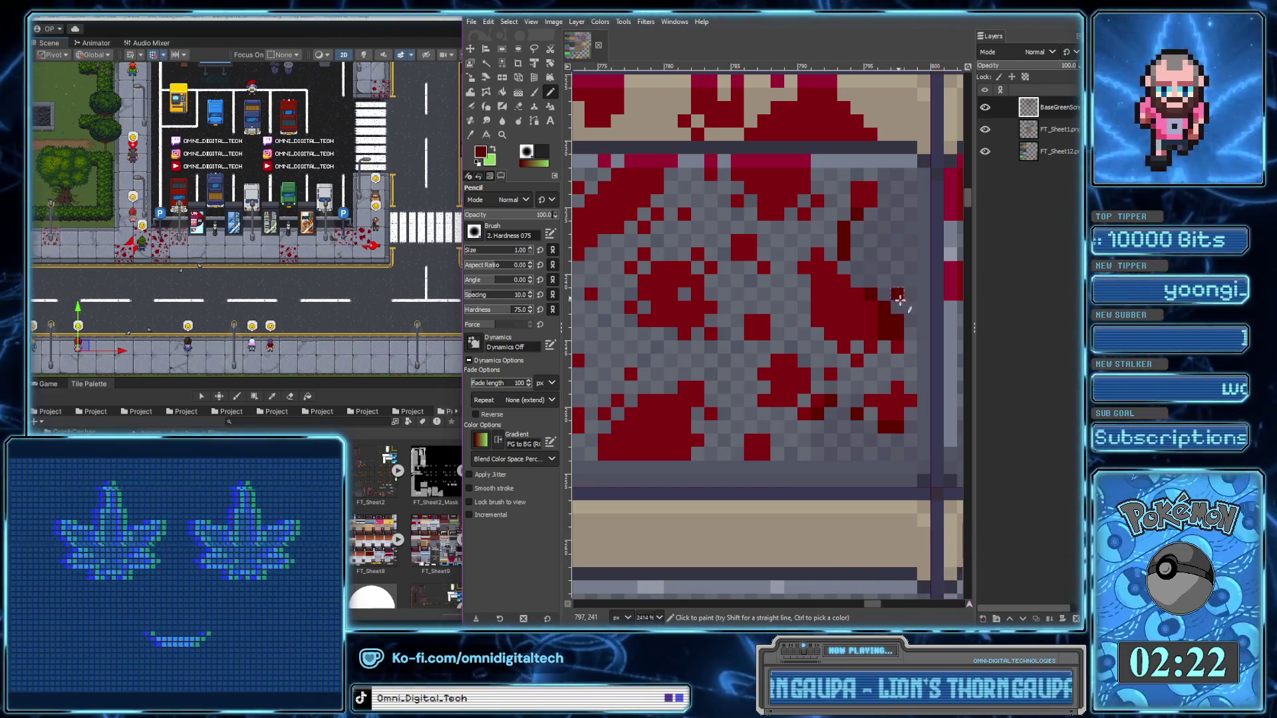
Darken pixels of the lower splatter and draw a short dark-red drip down from it
scroll(855, 384, "down", 4)
scroll(855, 384, "up", 2)
scroll(804, 313, "up", 2)
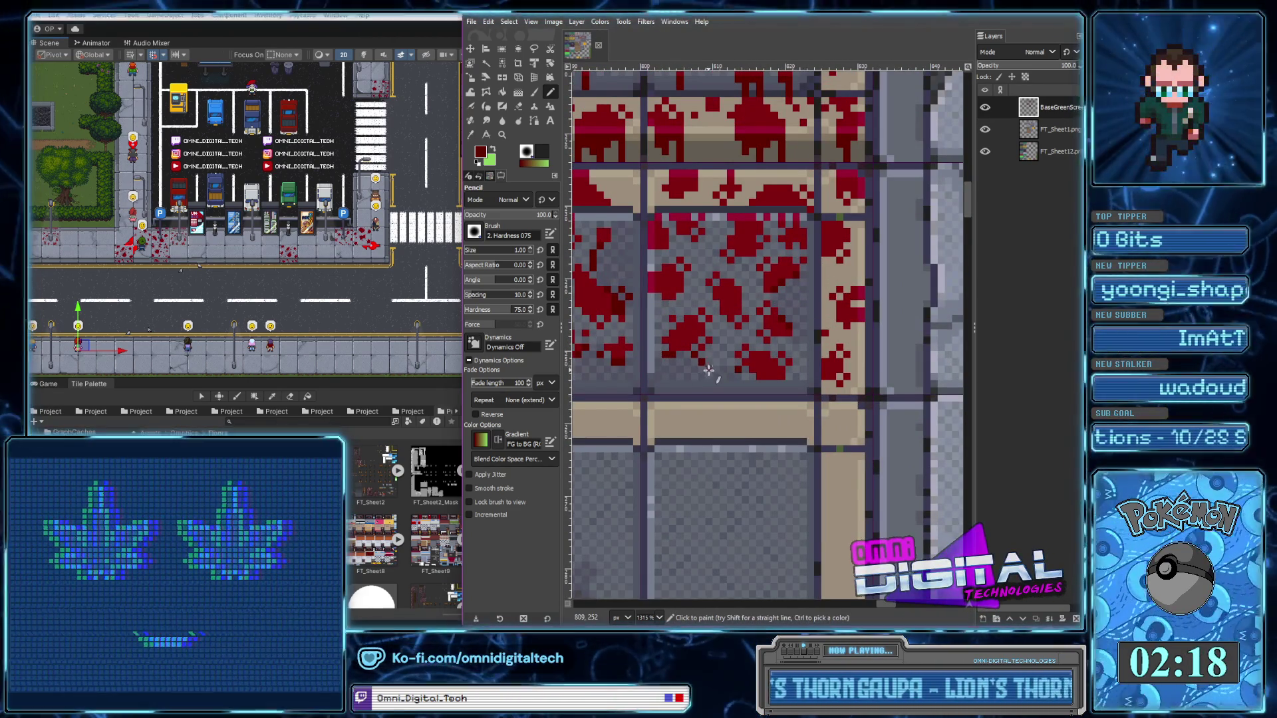
left_click_drag(681, 361, 698, 370)
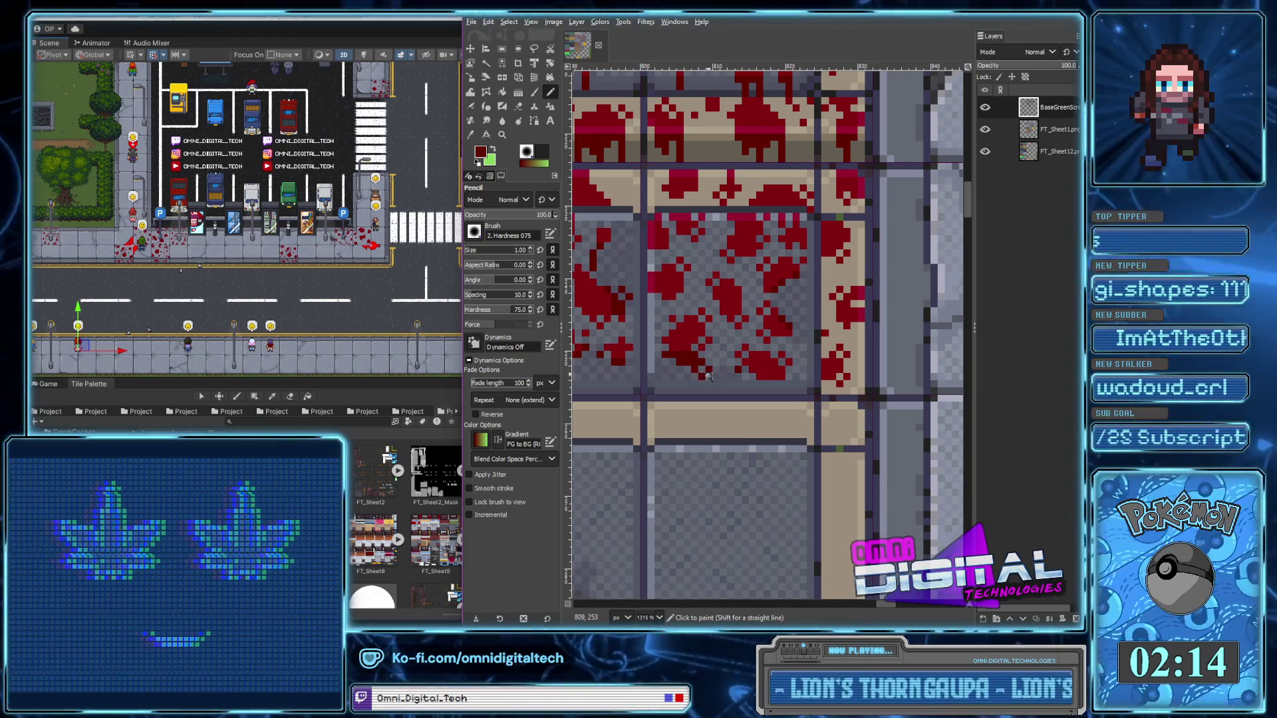
scroll(707, 374, "down", 5)
scroll(794, 370, "down", 1)
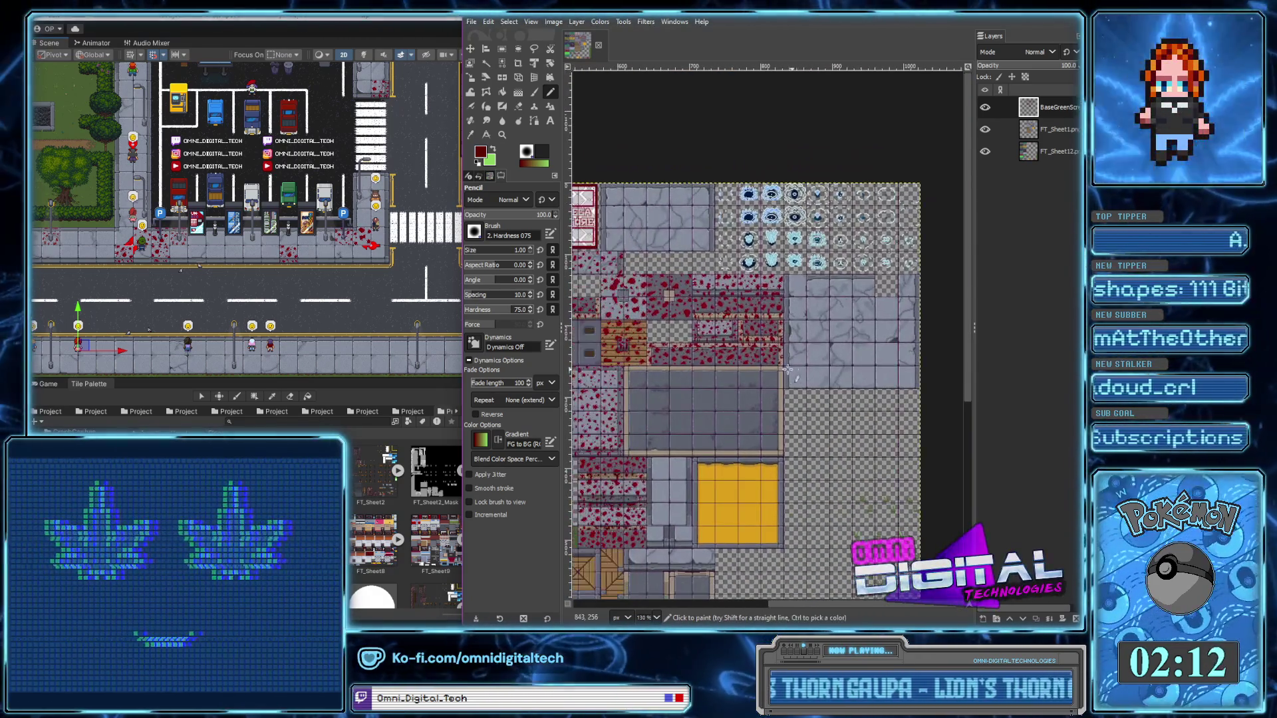
scroll(793, 370, "up", 2)
scroll(765, 369, "up", 1)
scroll(736, 368, "up", 2)
left_click_drag(736, 368, 743, 365)
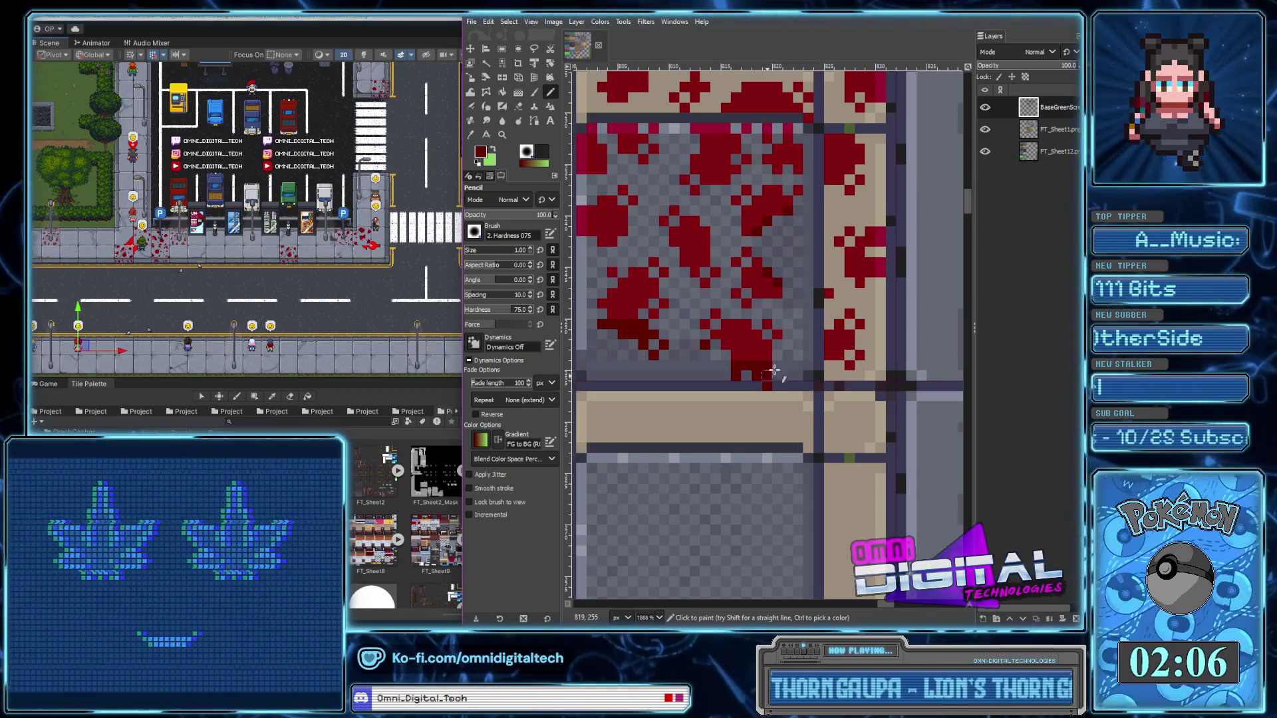
scroll(768, 393, "down", 4)
scroll(768, 396, "up", 1)
scroll(772, 373, "up", 1)
scroll(784, 333, "up", 1)
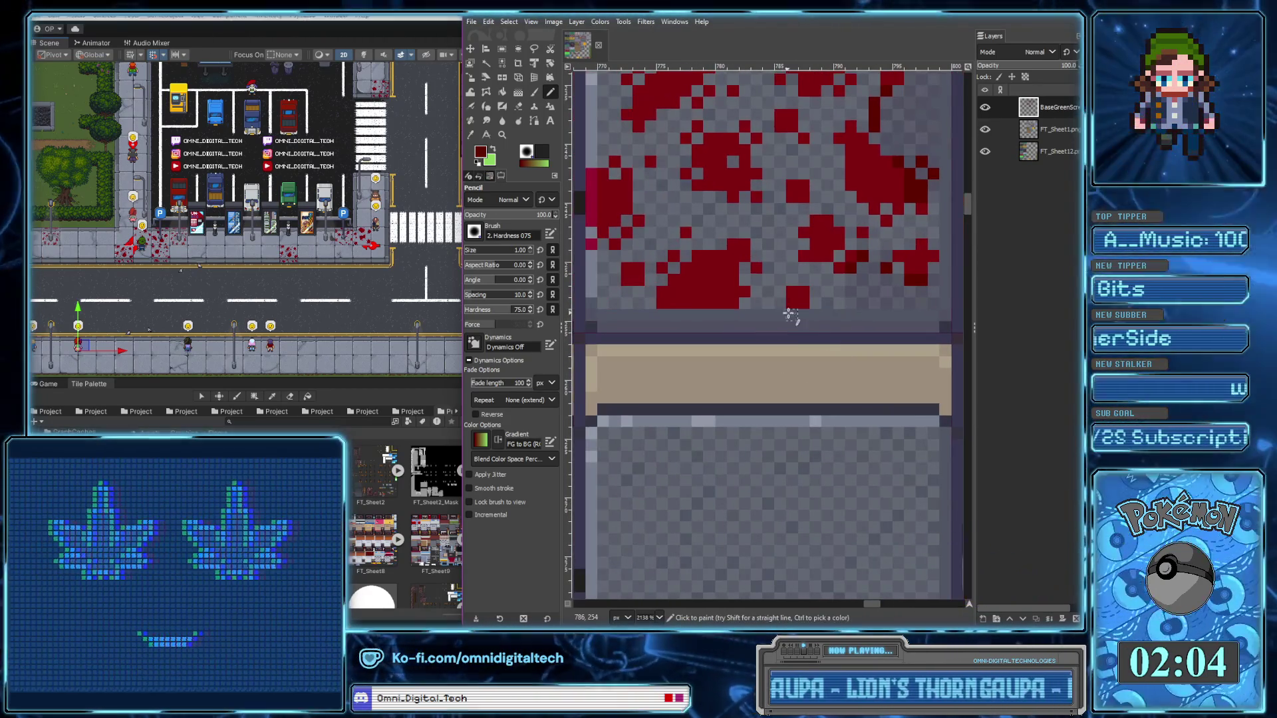
left_click(793, 315)
left_click_drag(796, 315, 803, 333)
Darken the splatter's bottom edge and paint vertical dark-red drips beneath it
left_click_drag(662, 316, 709, 315)
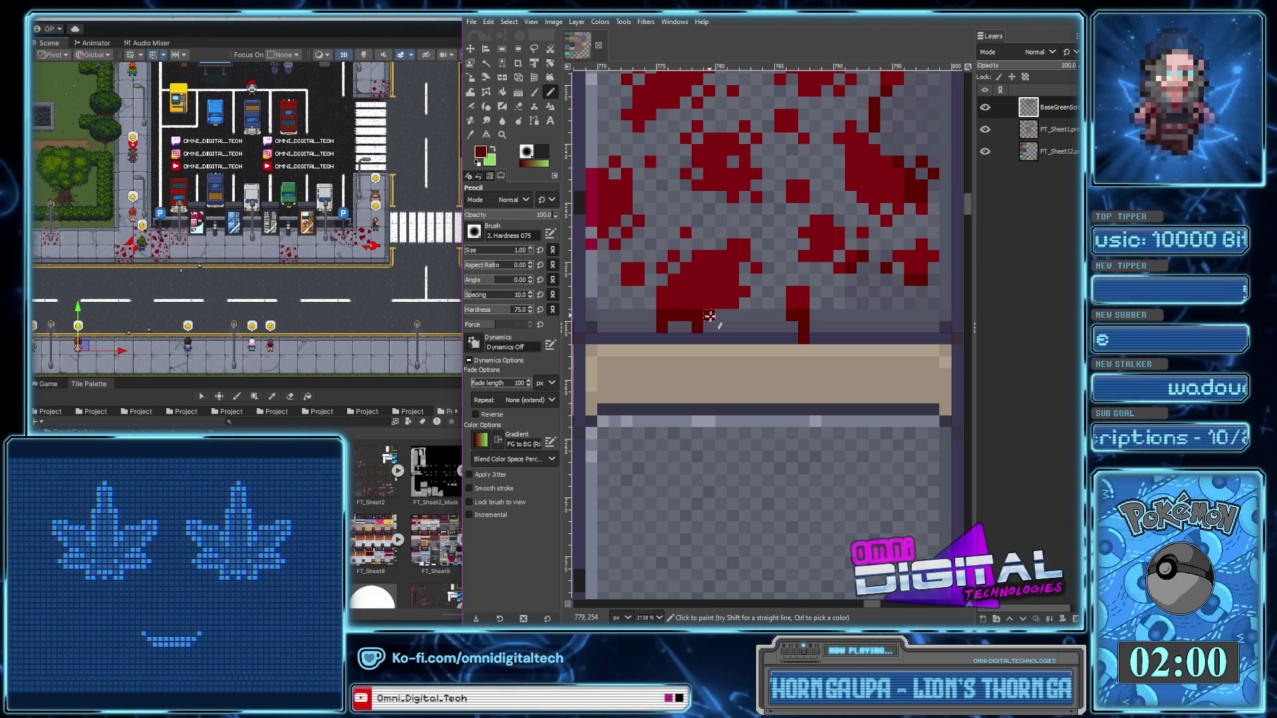
left_click_drag(721, 319, 737, 326)
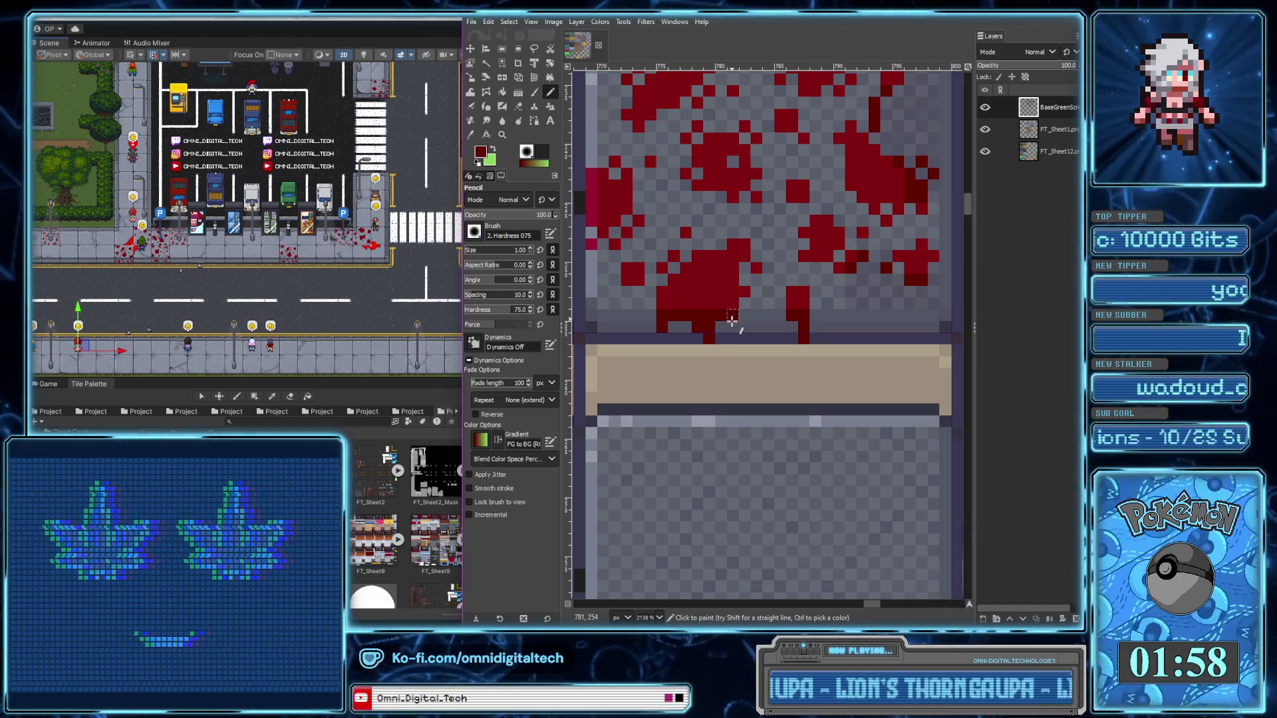
scroll(735, 325, "down", 3)
scroll(741, 386, "up", 1)
scroll(731, 359, "up", 1)
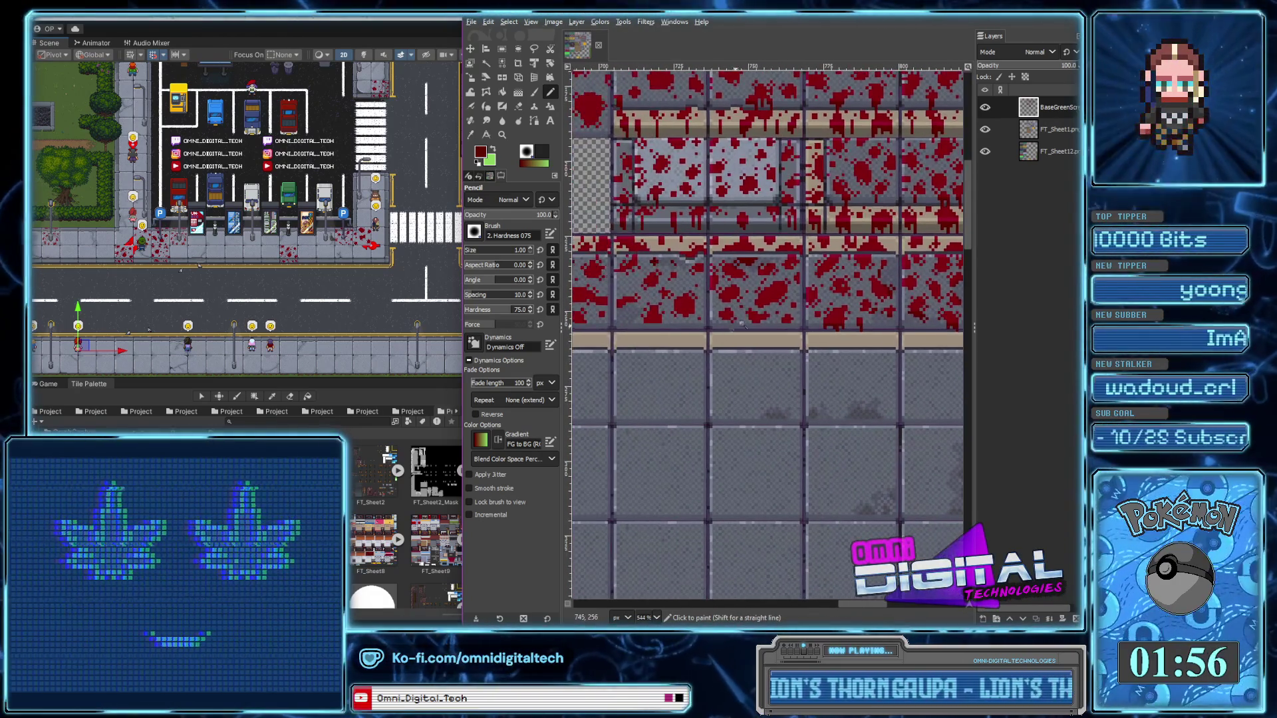
scroll(721, 332, "up", 1)
left_click_drag(719, 324, 719, 347)
left_click(797, 324)
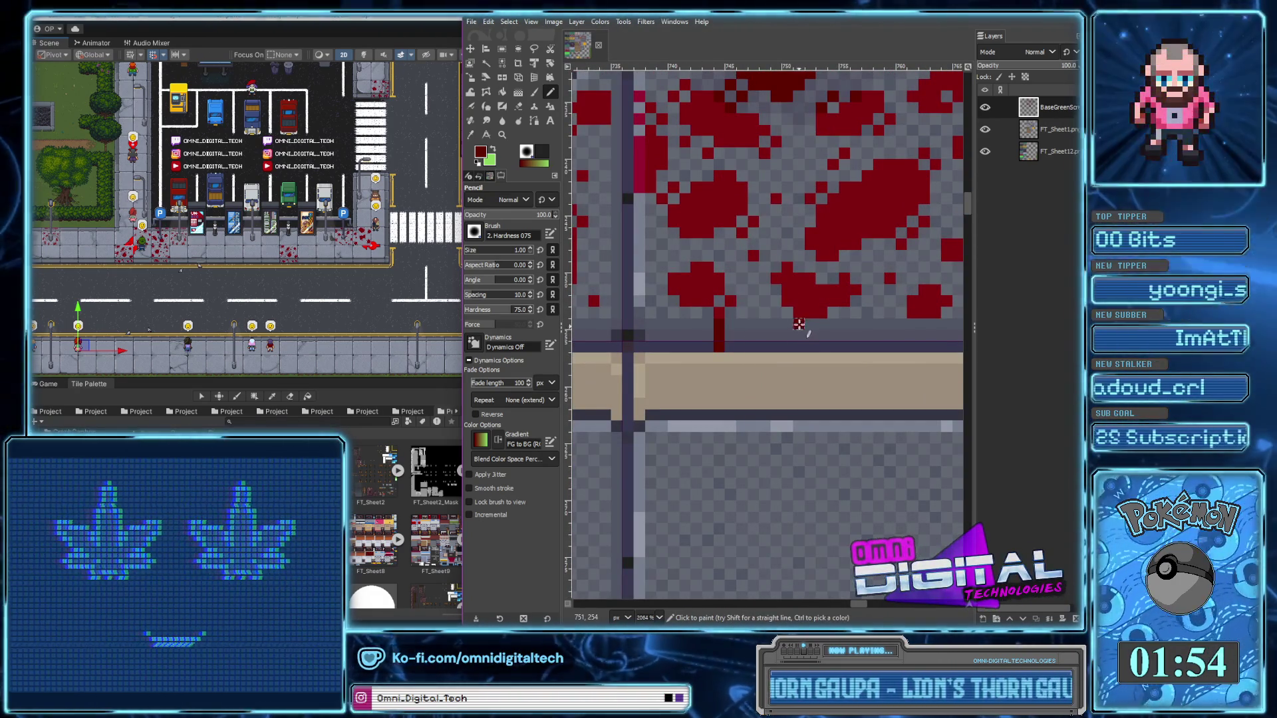
scroll(822, 344, "right", 2)
left_click_drag(798, 327, 798, 346)
Extend the drips and splatter downward toward the tile's bottom edge with extra dark-red pixels
scroll(810, 345, "down", 3)
scroll(798, 346, "down", 1)
scroll(768, 347, "up", 4)
left_click_drag(768, 347, 779, 352)
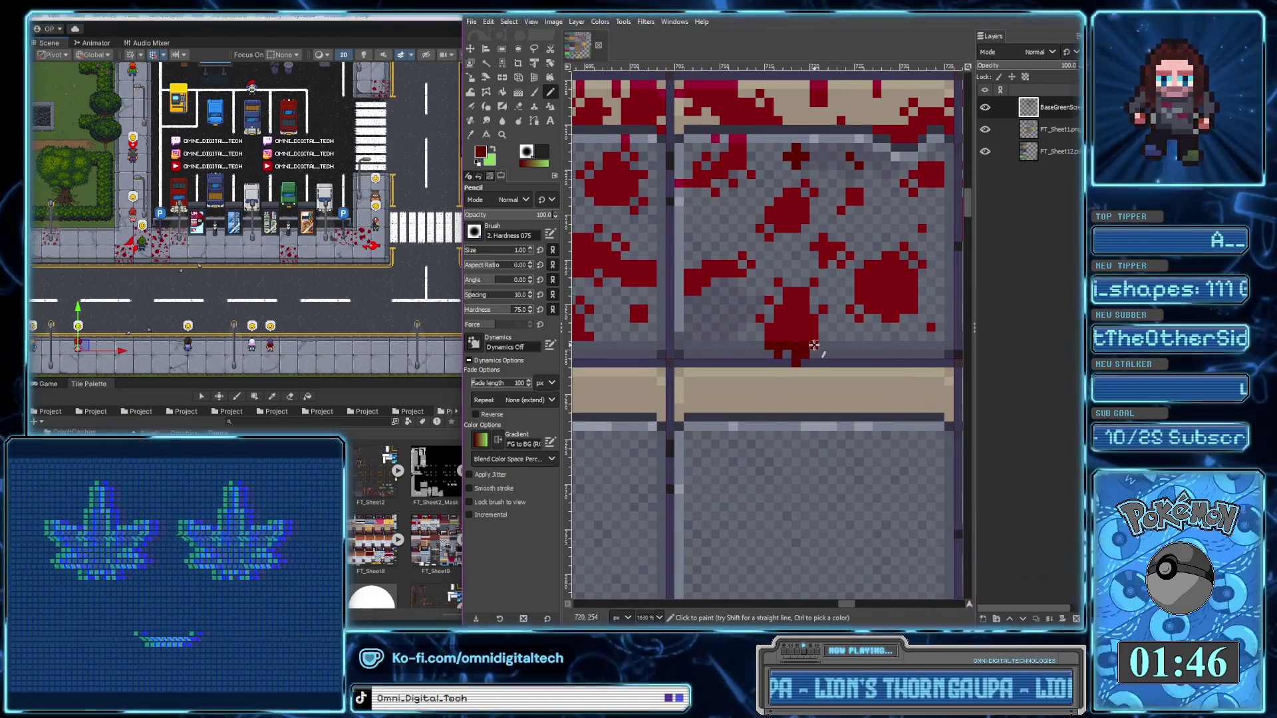
scroll(758, 359, "left", 3)
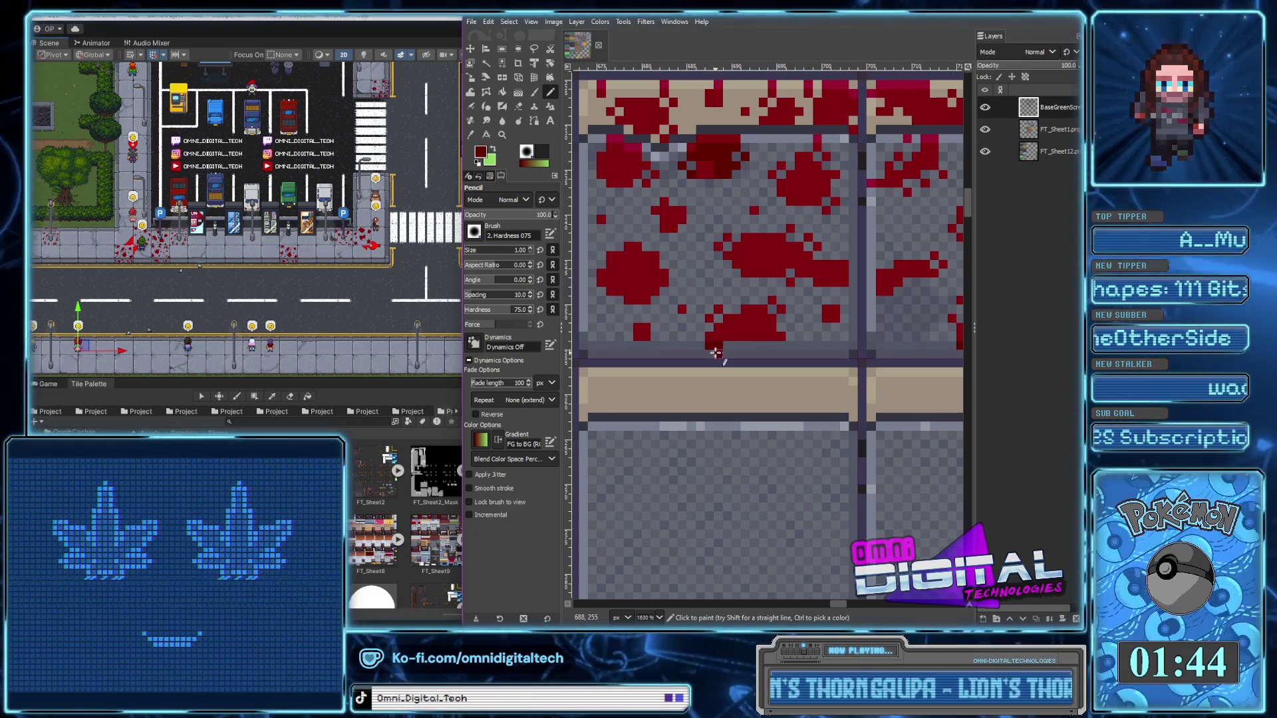
left_click_drag(715, 353, 752, 345)
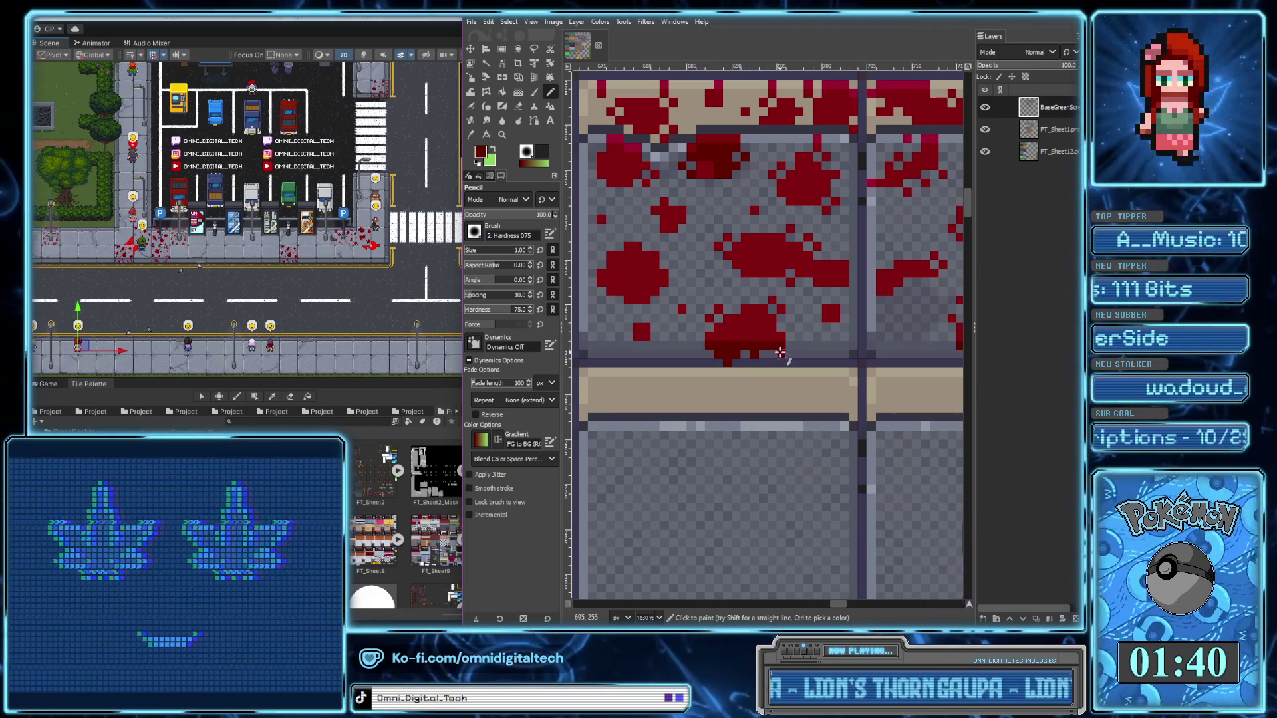
scroll(785, 345, "left", 5)
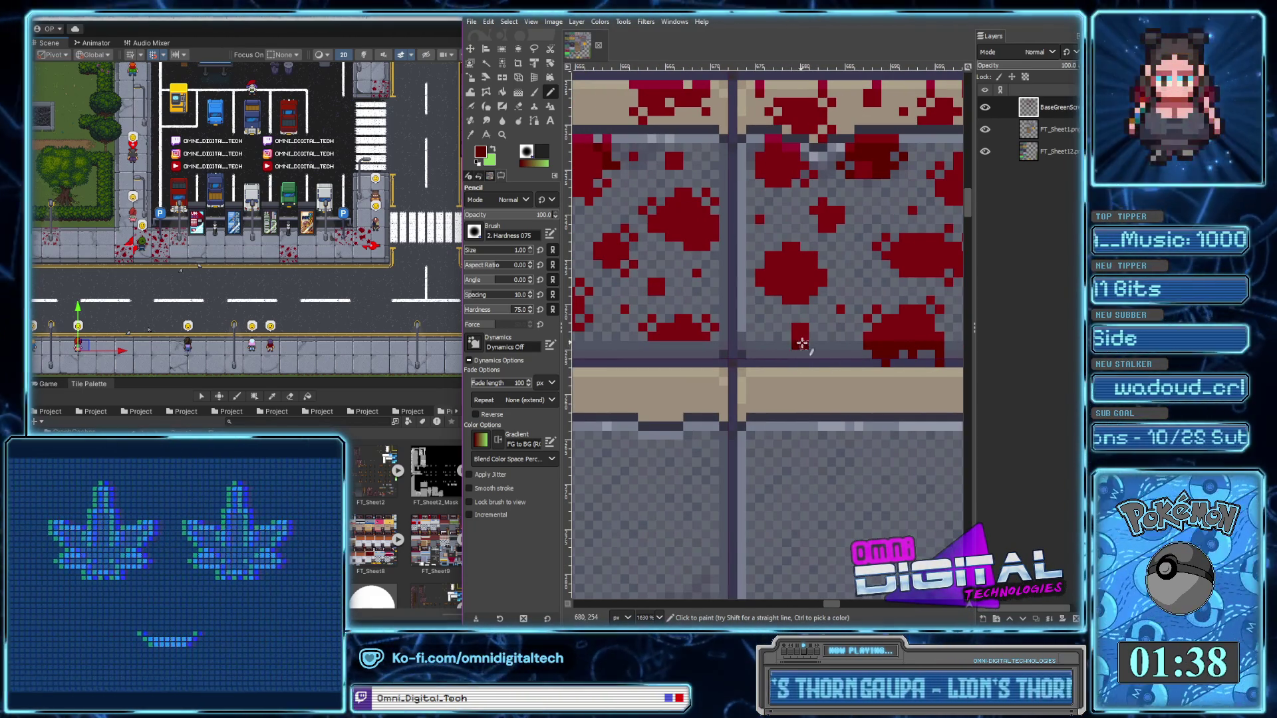
scroll(804, 354, "left", 3)
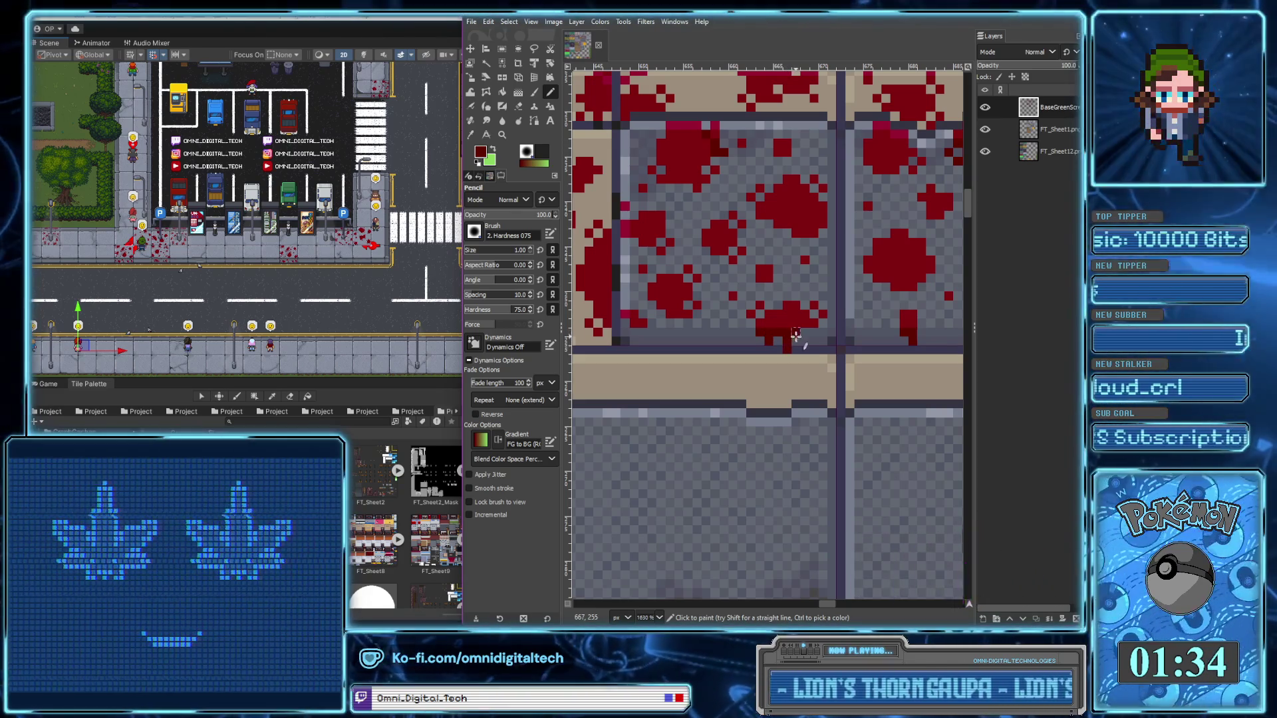
left_click_drag(787, 347, 812, 334)
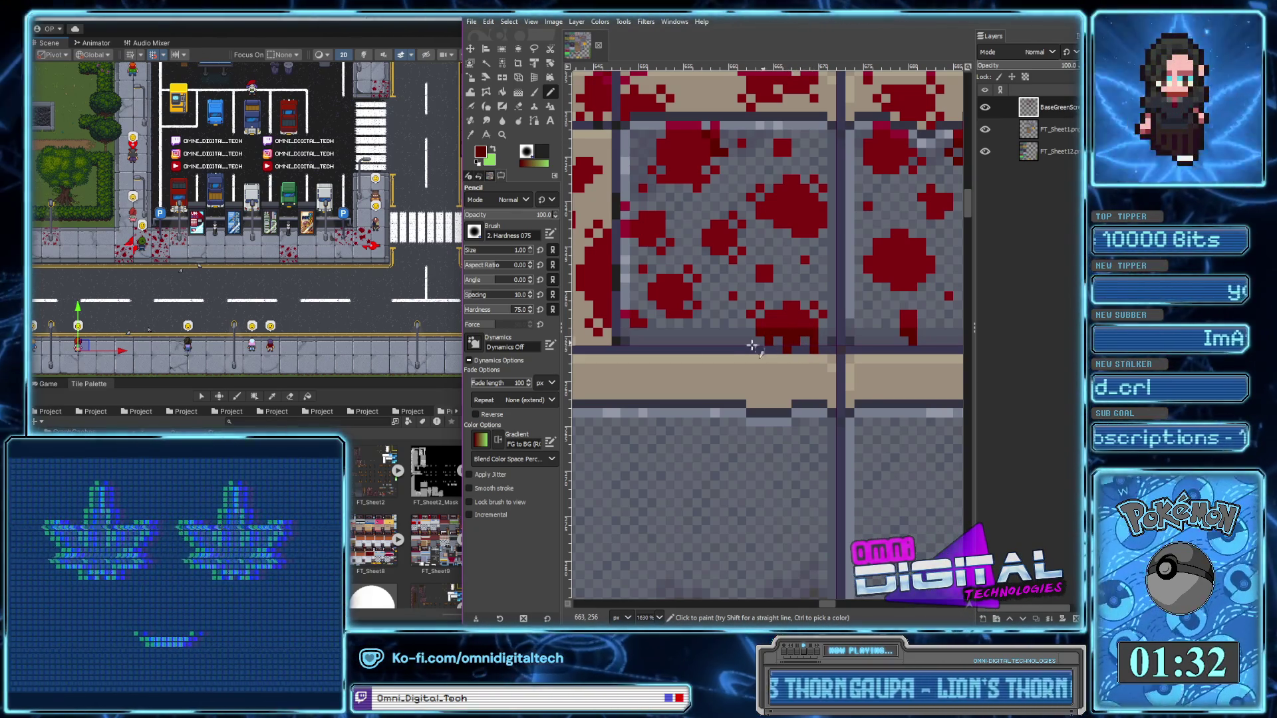
Pan and zoom across the tile sheet to review the new blood drips
scroll(762, 343, "left", 3)
scroll(784, 336, "left", 1)
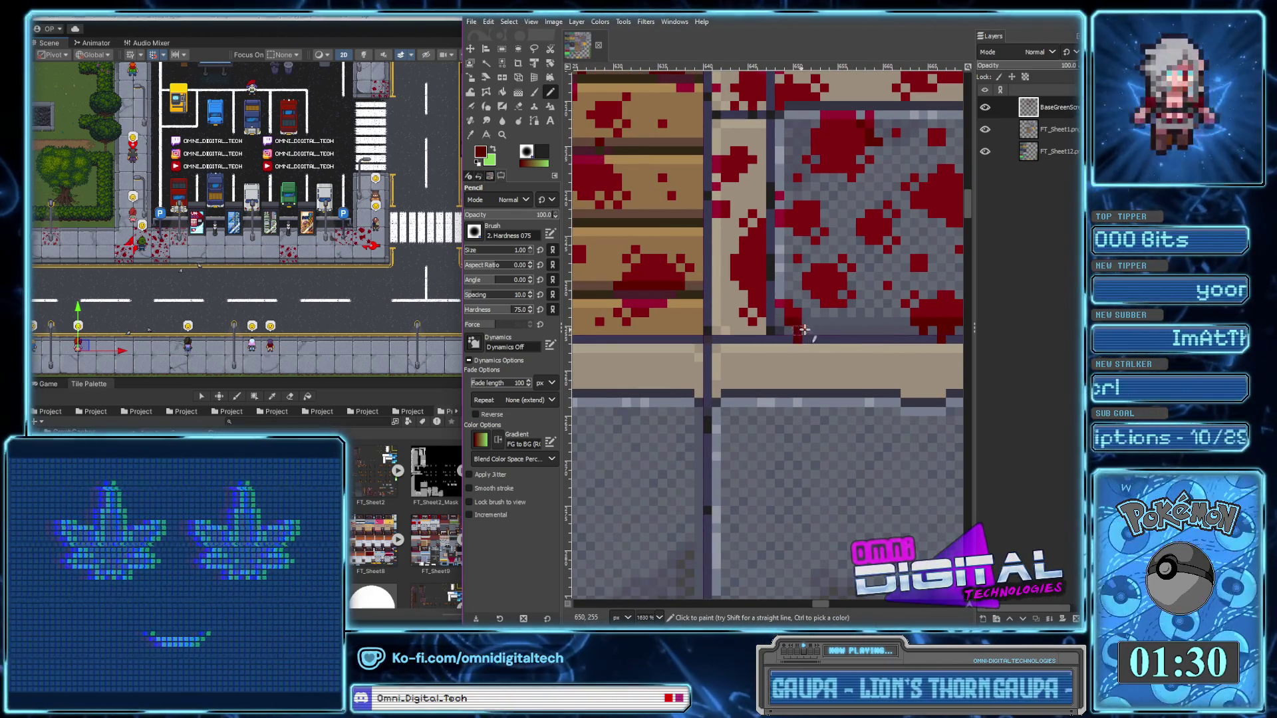
scroll(800, 329, "down", 2, "ctrl")
scroll(844, 373, "down", 2, "ctrl")
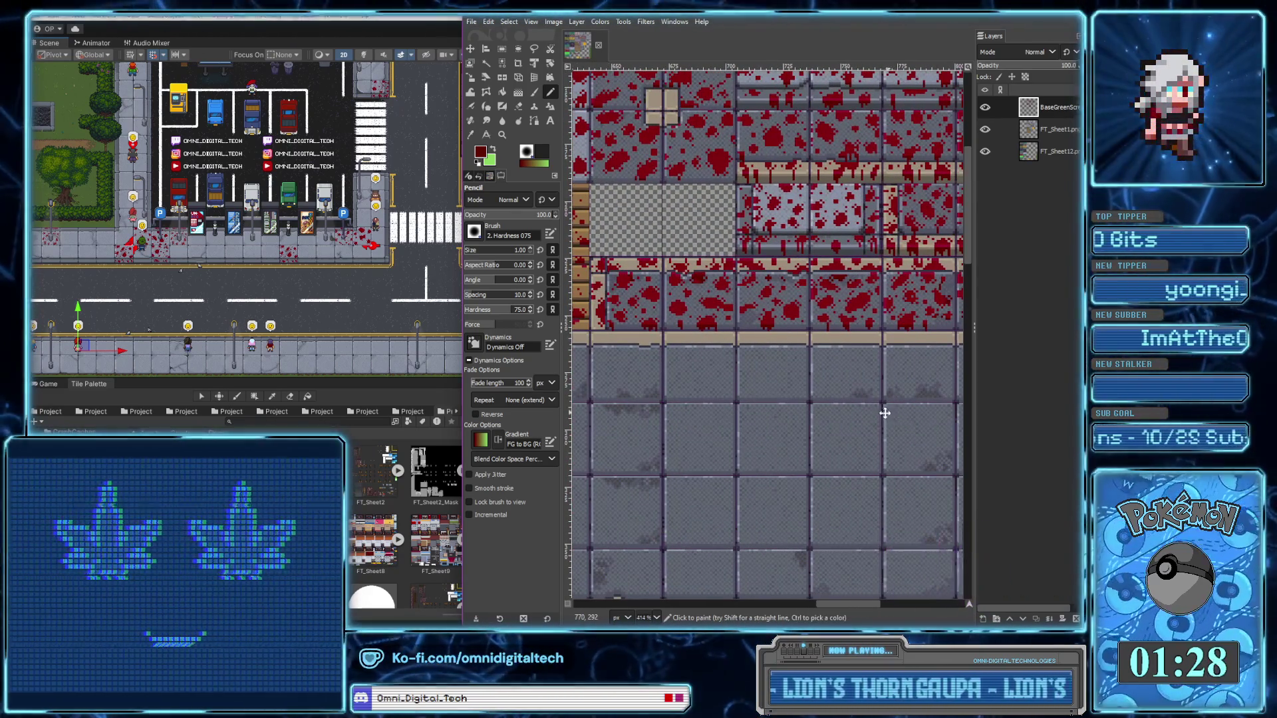
left_click_drag(888, 412, 771, 408)
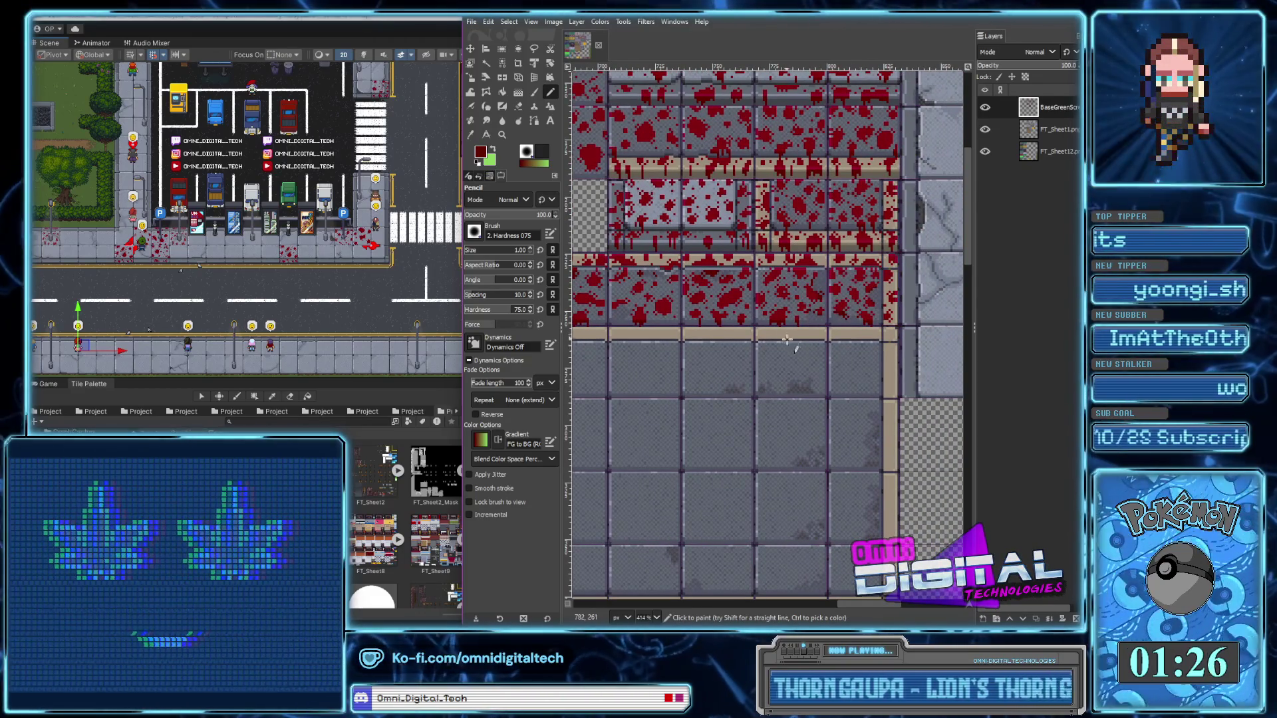
scroll(784, 339, "left", 3)
scroll(758, 352, "up", 3)
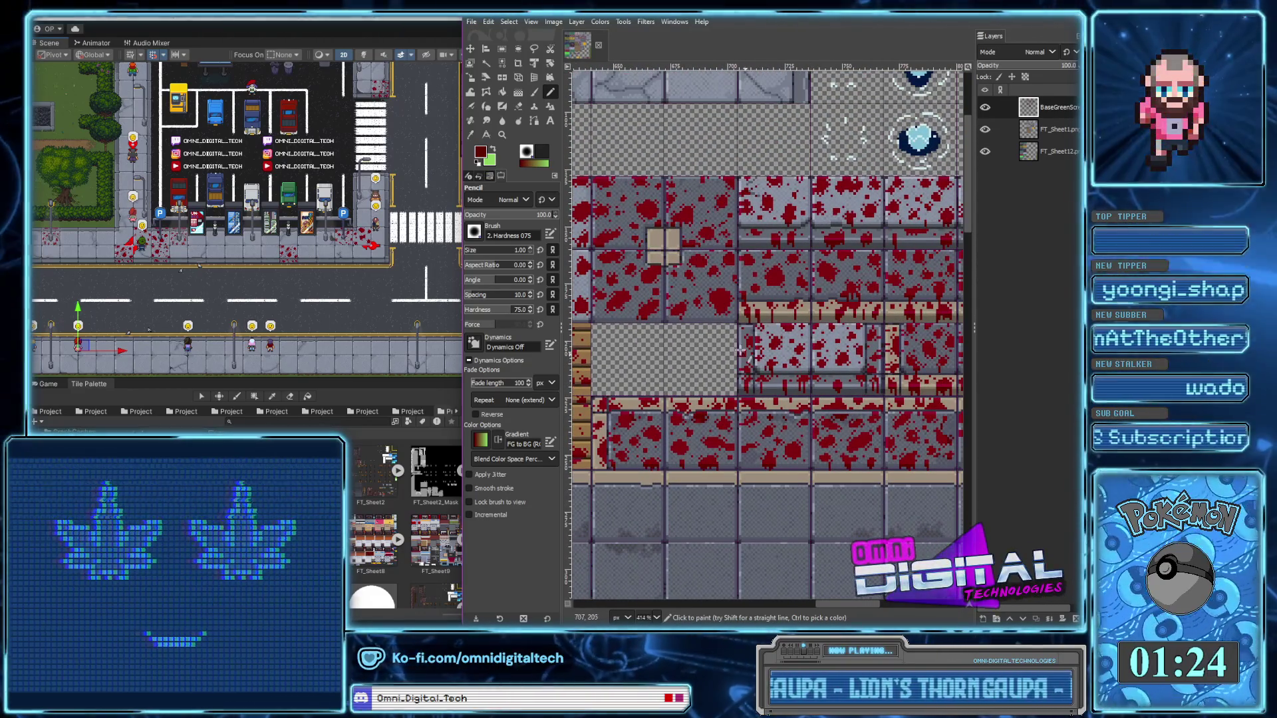
scroll(738, 349, "left", 2)
scroll(798, 342, "left", 2)
scroll(847, 394, "up", 1)
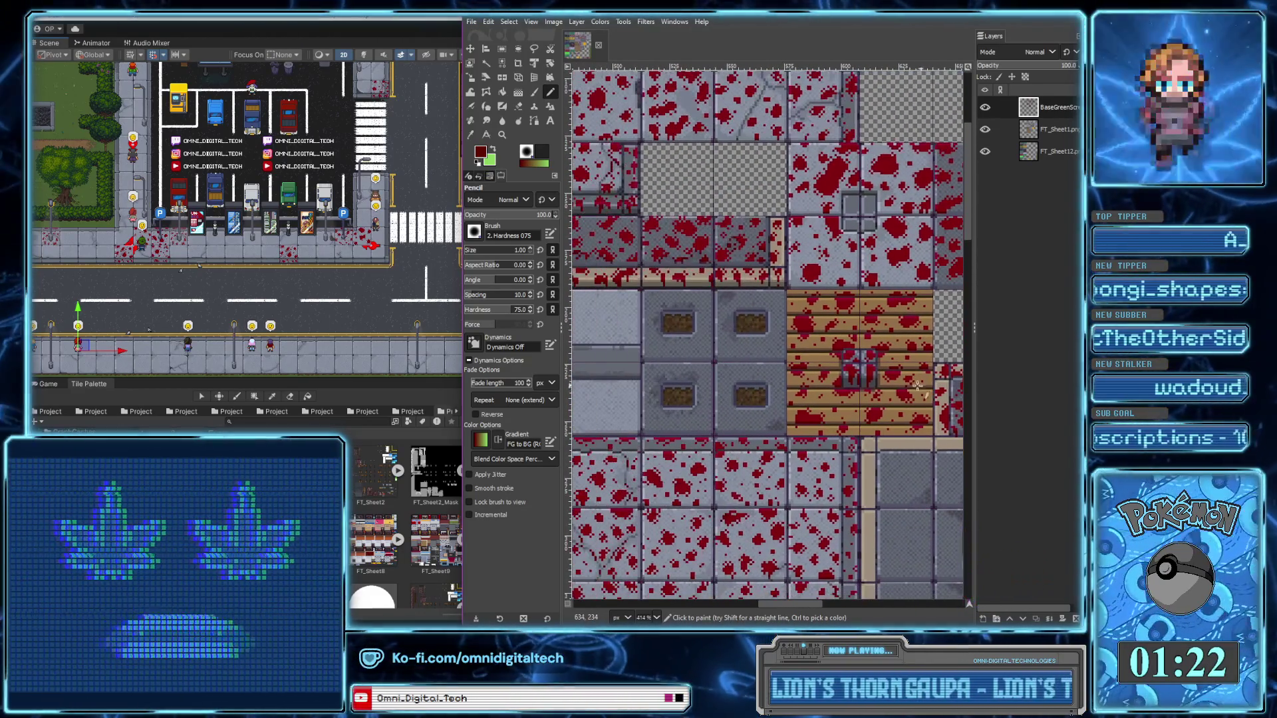
scroll(765, 333, "up", 2)
scroll(700, 266, "up", 2)
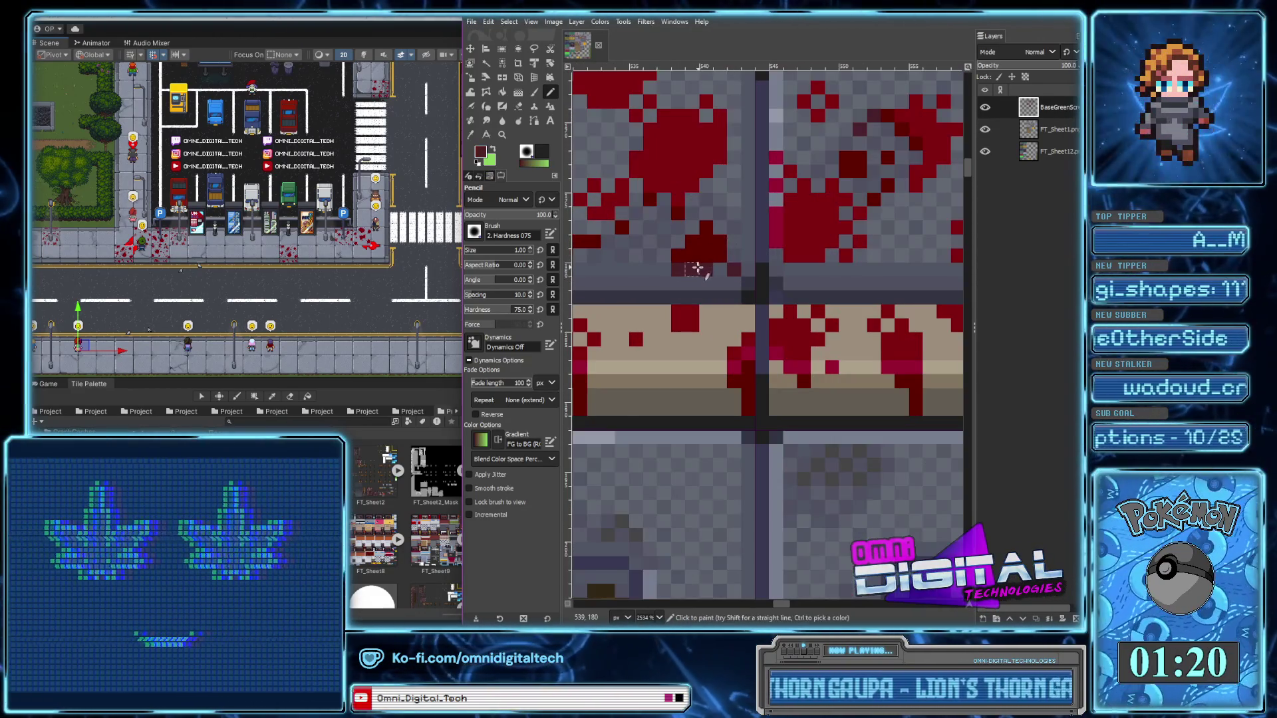
scroll(697, 267, "down", 3)
scroll(702, 286, "down", 2)
scroll(705, 306, "down", 2)
scroll(731, 326, "up", 2)
scroll(865, 333, "up", 1)
scroll(907, 339, "up", 1)
scroll(798, 352, "right", 3)
scroll(671, 367, "right", 3)
scroll(779, 310, "up", 5)
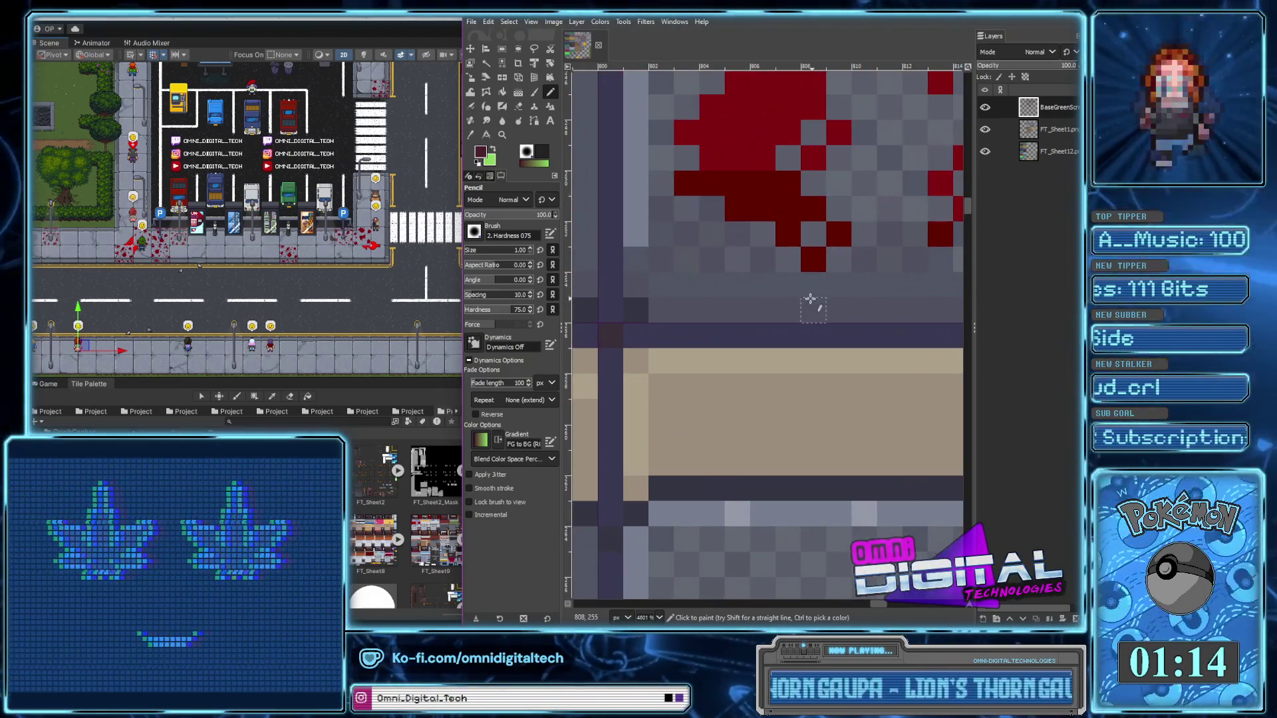
scroll(809, 304, "down", 3)
scroll(785, 331, "up", 1)
scroll(805, 364, "down", 3)
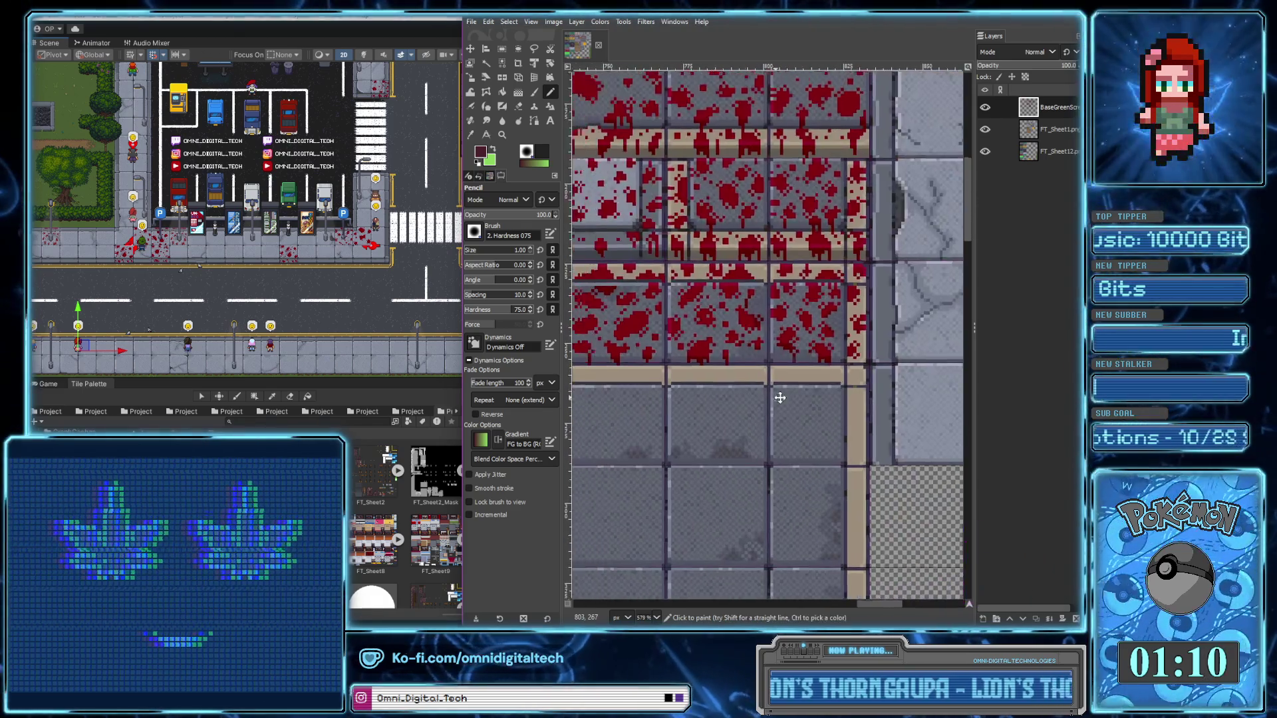
scroll(725, 352, "up", 3)
scroll(849, 369, "left", 3)
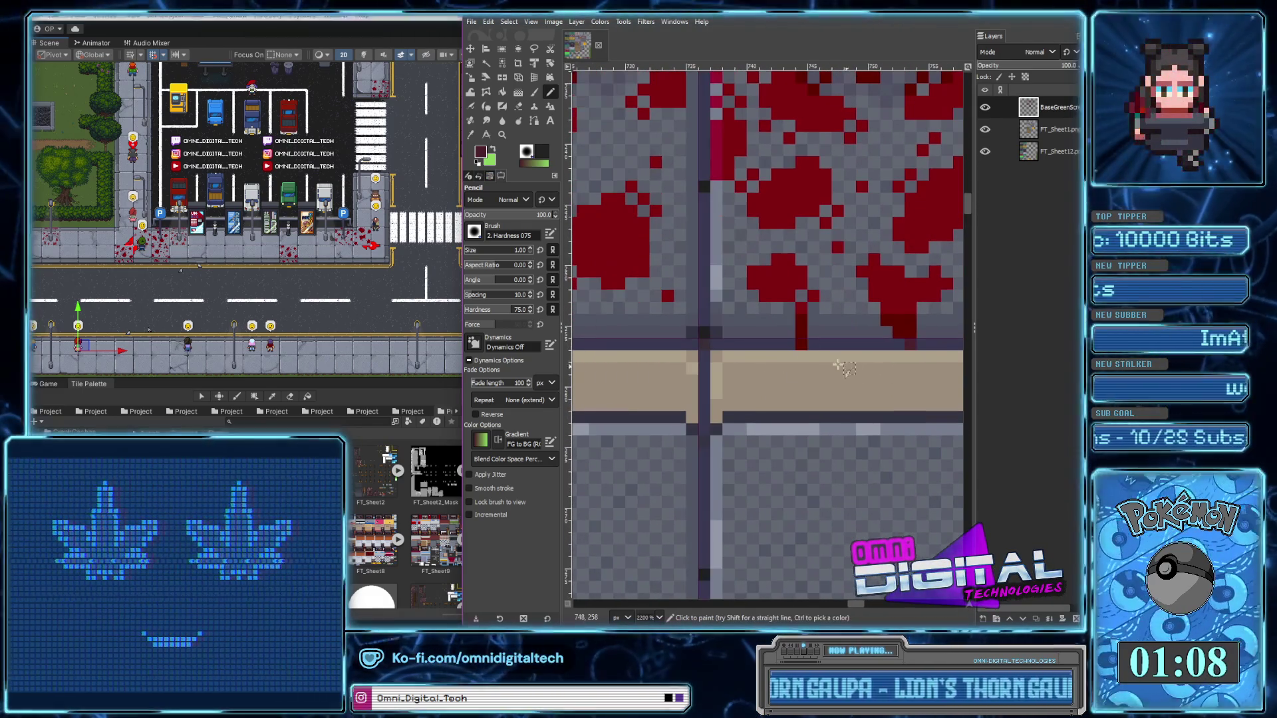
scroll(803, 346, "left", 2)
scroll(803, 349, "left", 2)
scroll(802, 352, "left", 2)
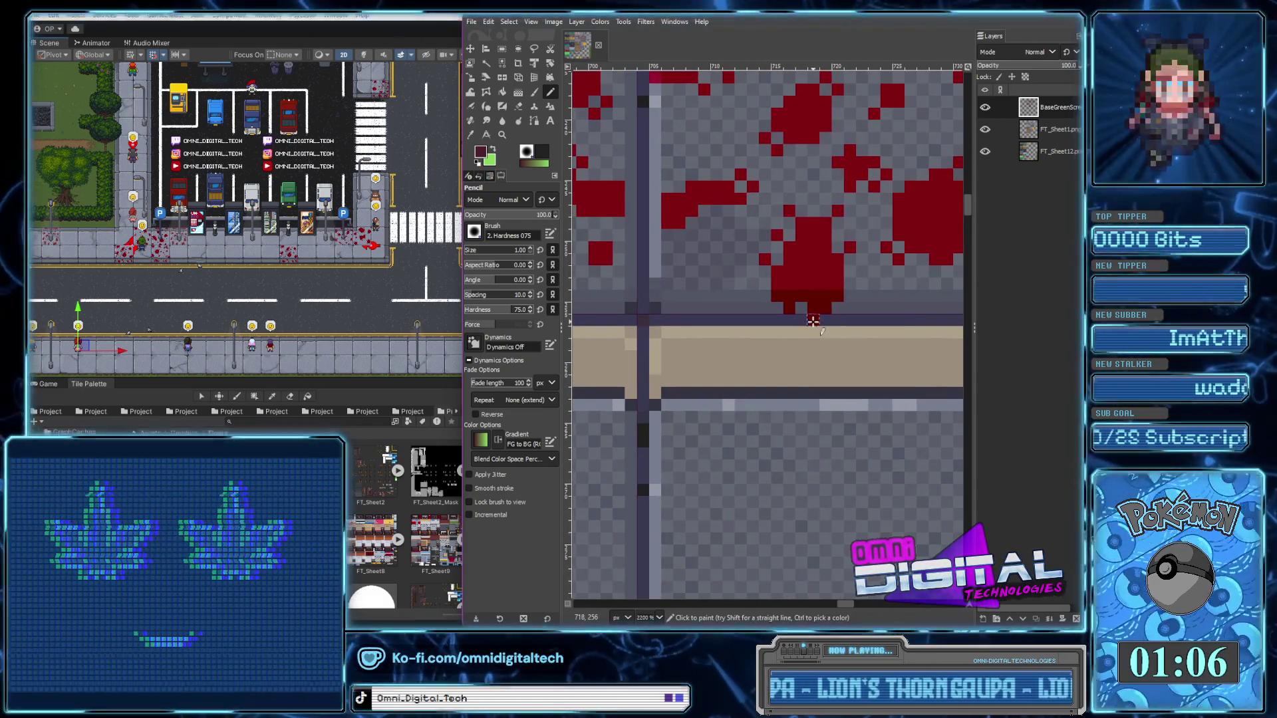
scroll(802, 359, "left", 1)
scroll(801, 359, "left", 2)
scroll(795, 359, "left", 2)
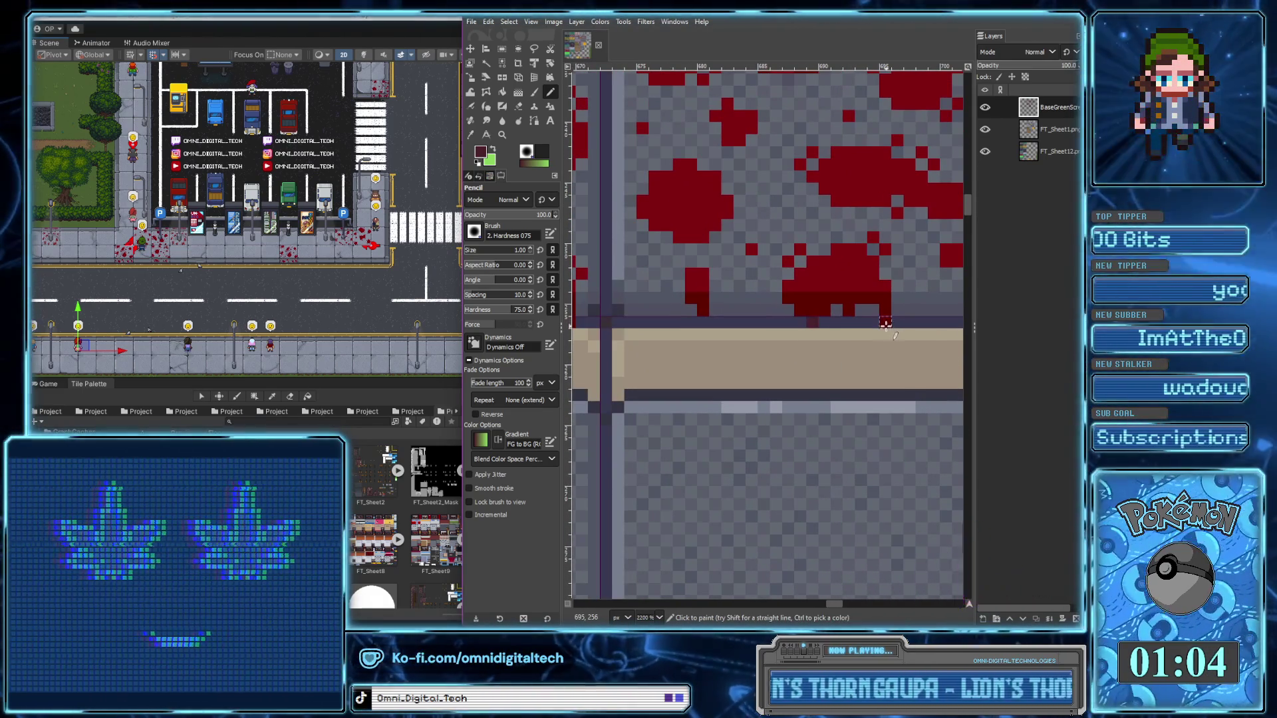
scroll(786, 359, "left", 1)
scroll(786, 359, "left", 3)
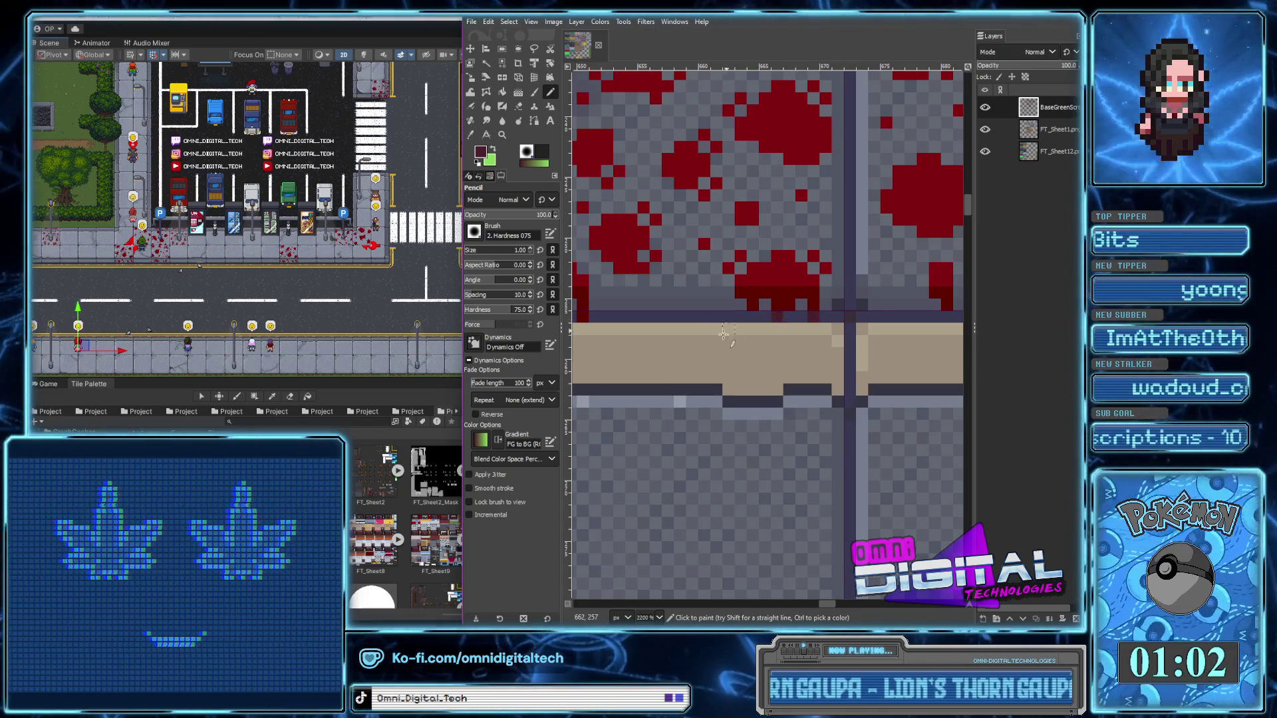
scroll(732, 327, "down", 2)
scroll(745, 379, "down", 2)
scroll(757, 430, "down", 2)
scroll(757, 429, "right", 1)
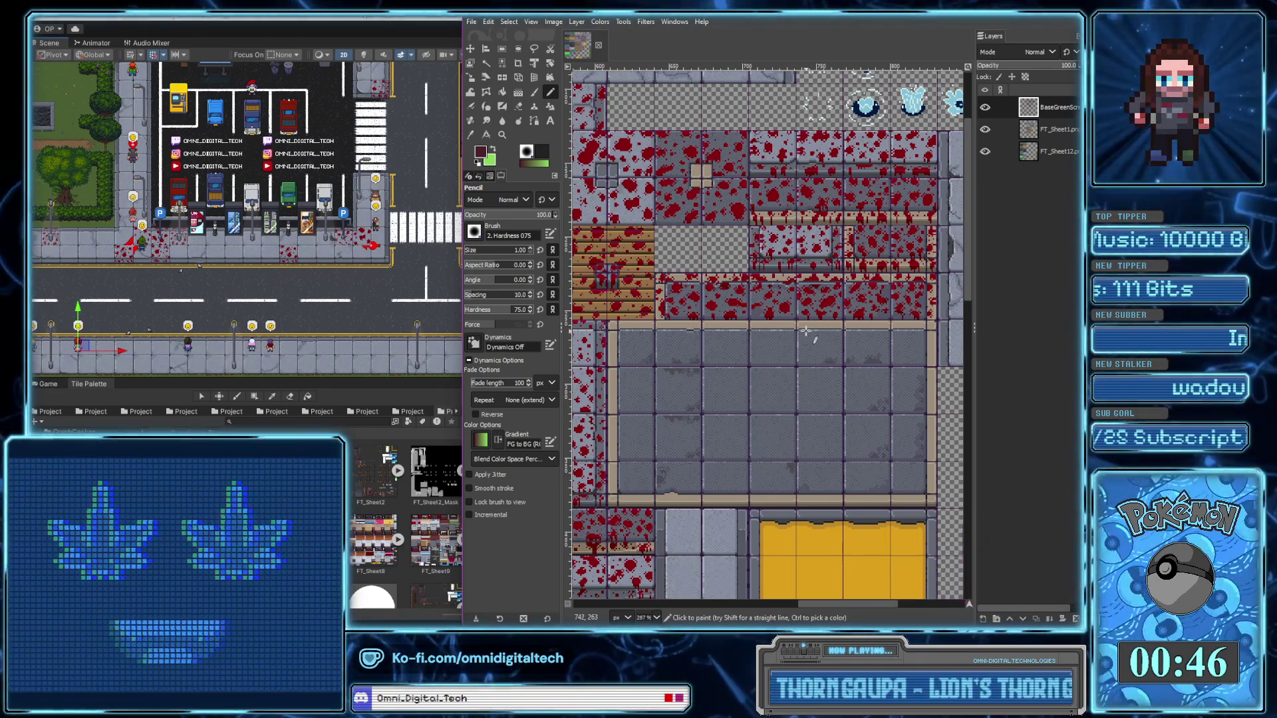
scroll(780, 292, "up", 2, "ctrl")
scroll(781, 293, "up", 4, "ctrl")
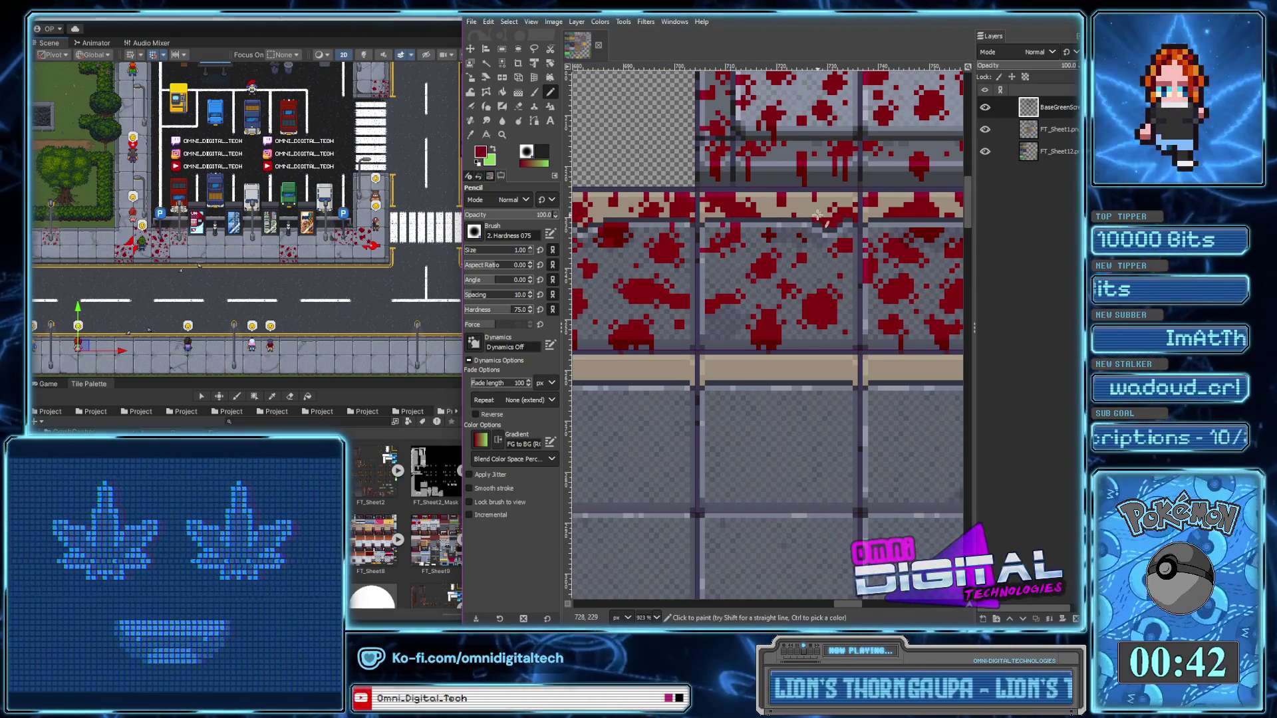
scroll(822, 207, "up", 1, "ctrl")
scroll(825, 204, "up", 2, "ctrl")
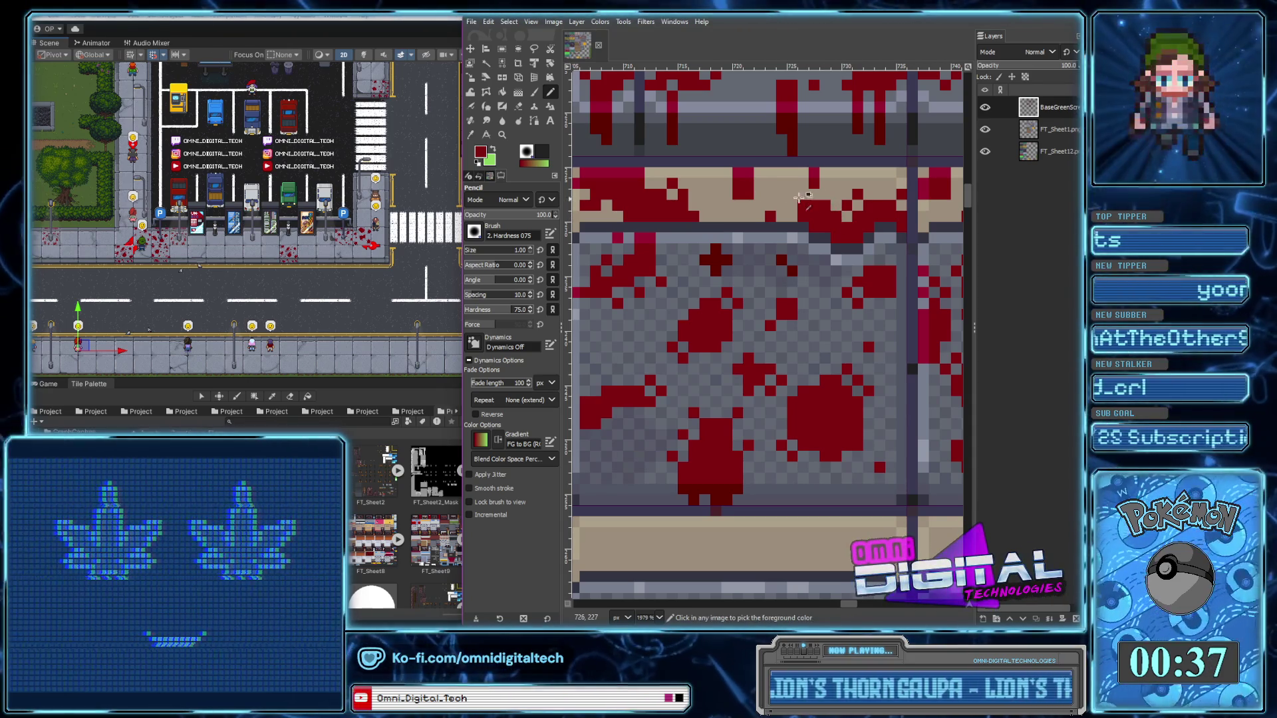
Toggle between the Eraser and Pencil while zooming over the blood-splattered tiles
left_click(519, 107)
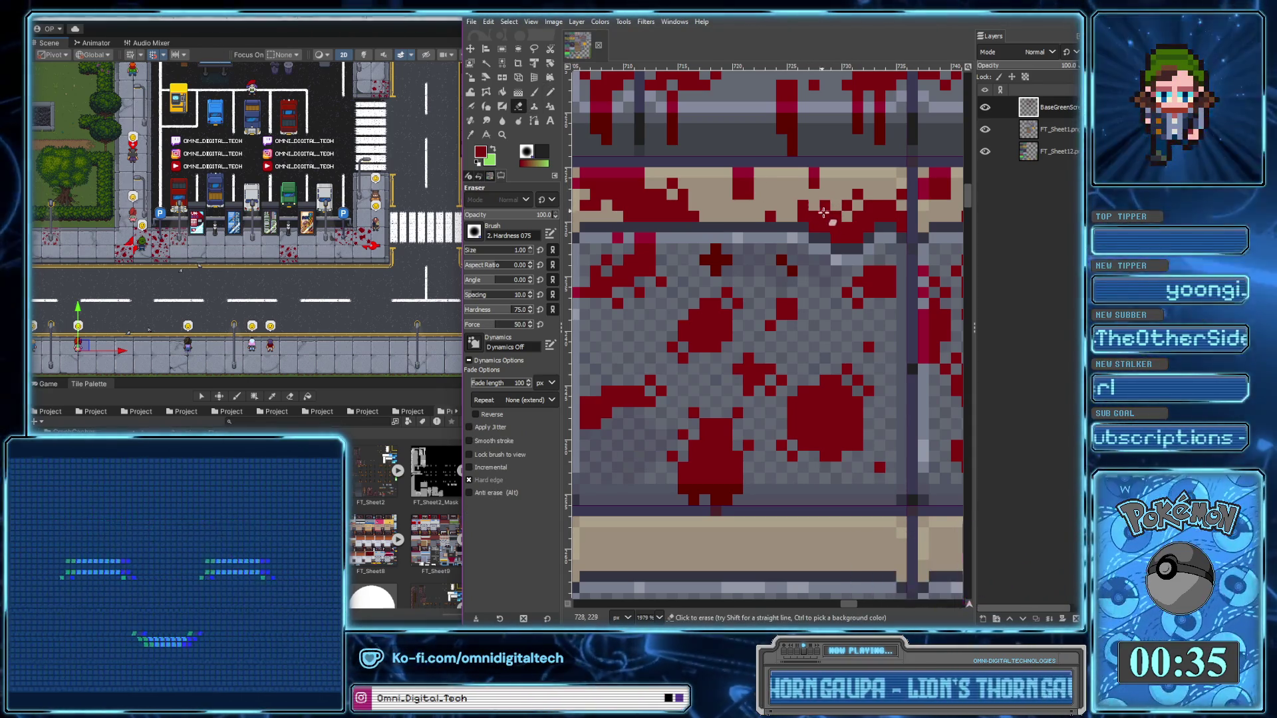
left_click(549, 95)
scroll(745, 388, "down", 4)
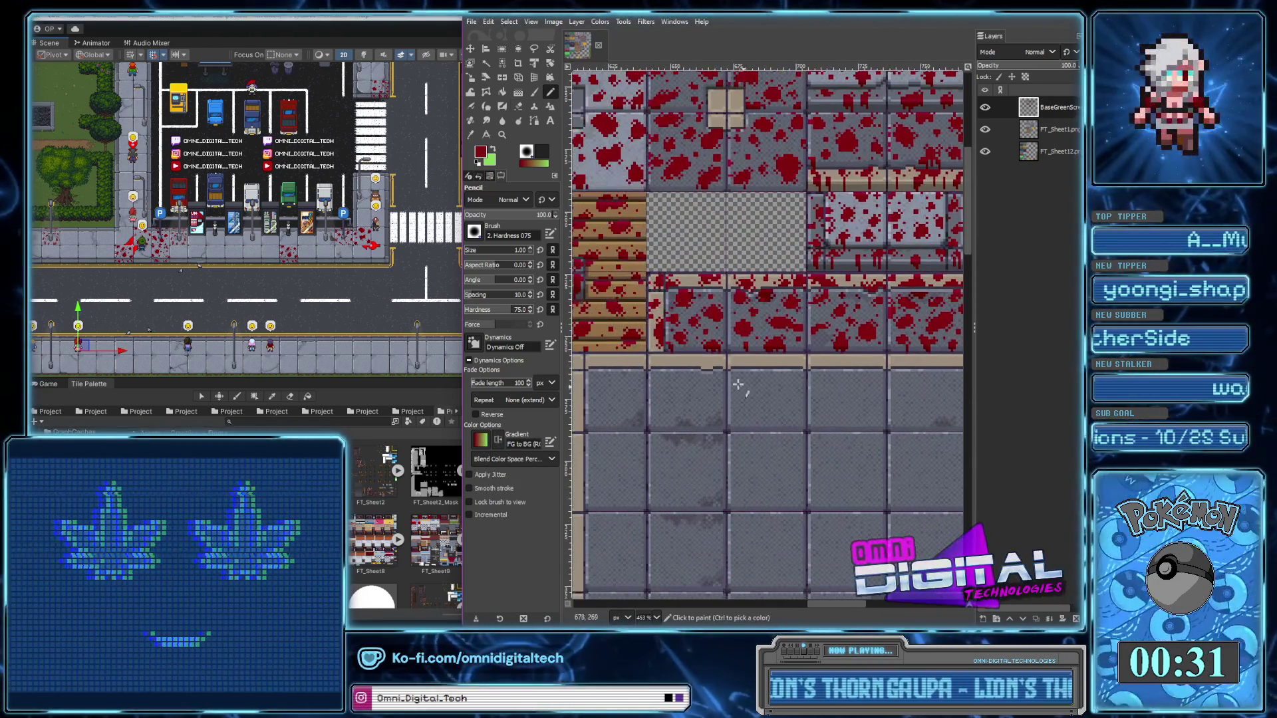
scroll(703, 361, "up", 4)
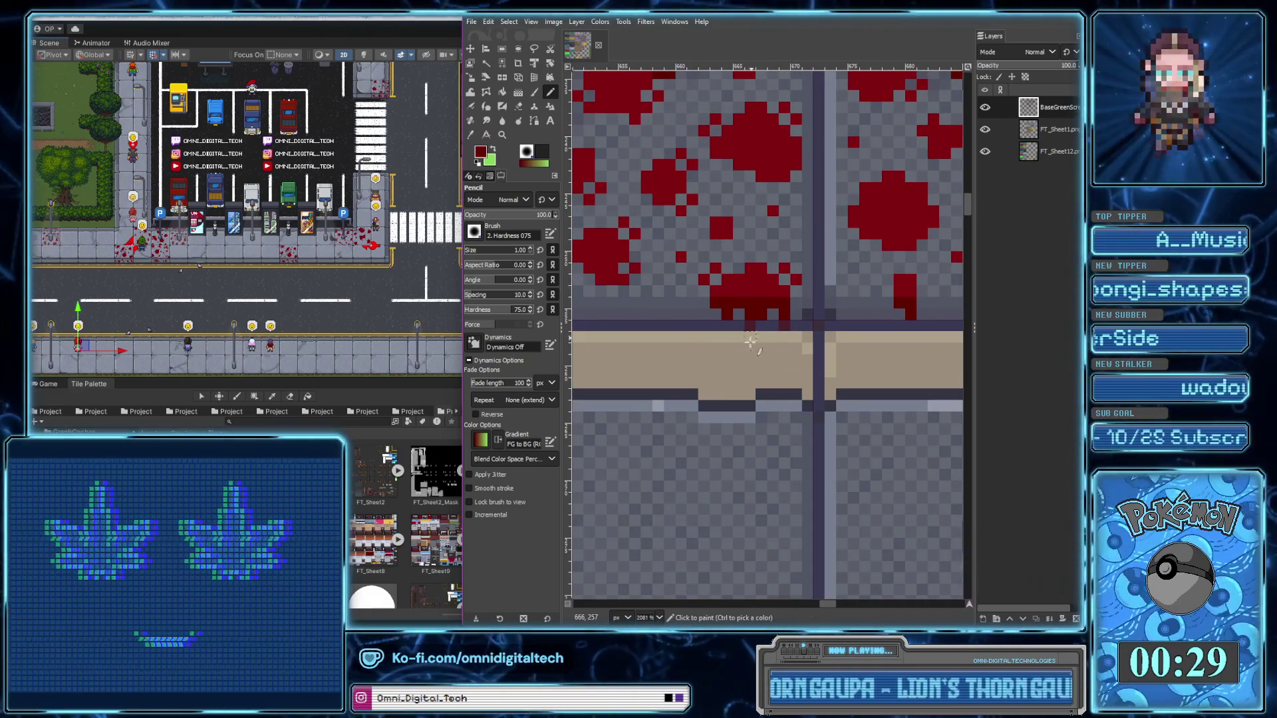
scroll(752, 345, "down", 4)
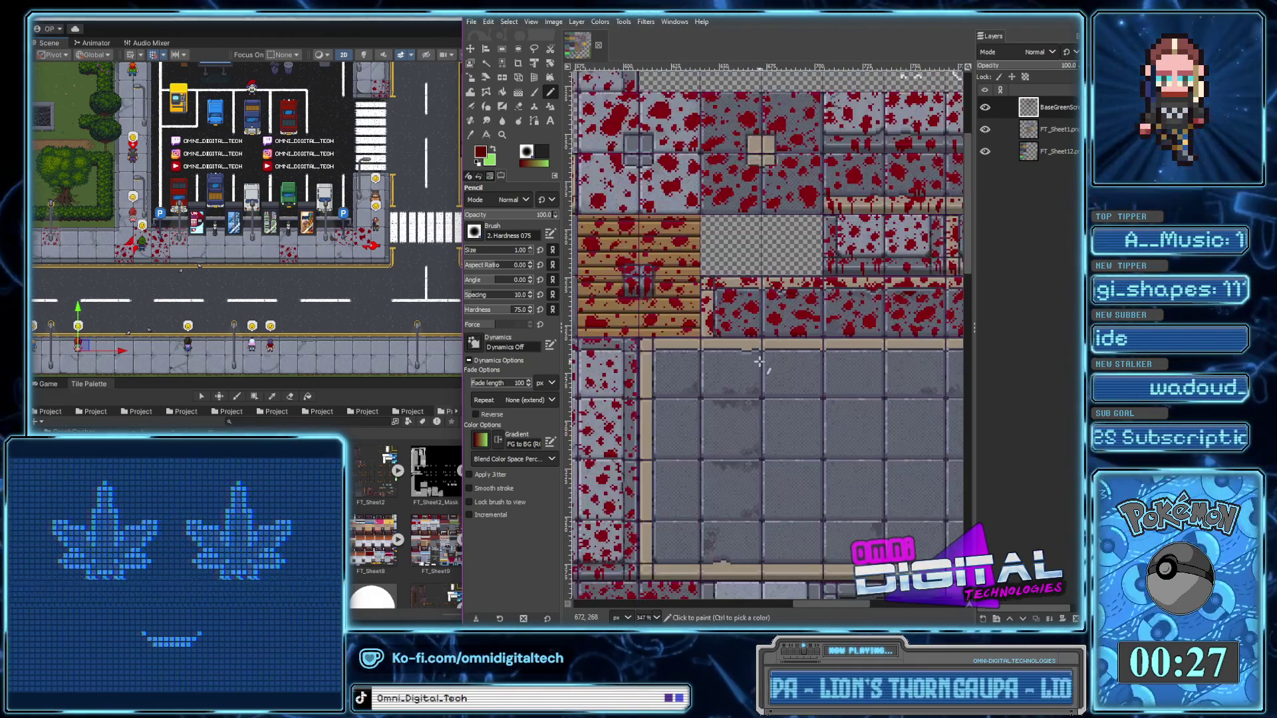
scroll(763, 361, "up", 2)
scroll(698, 299, "up", 2)
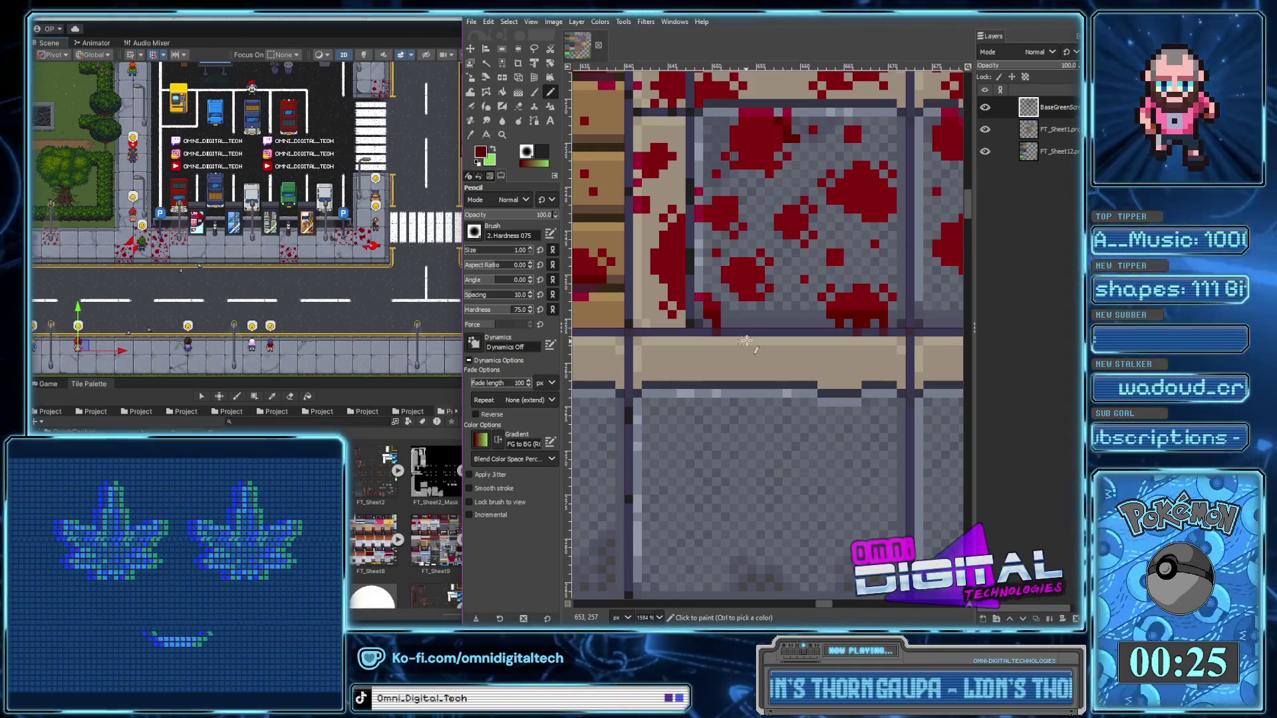
left_click(521, 105)
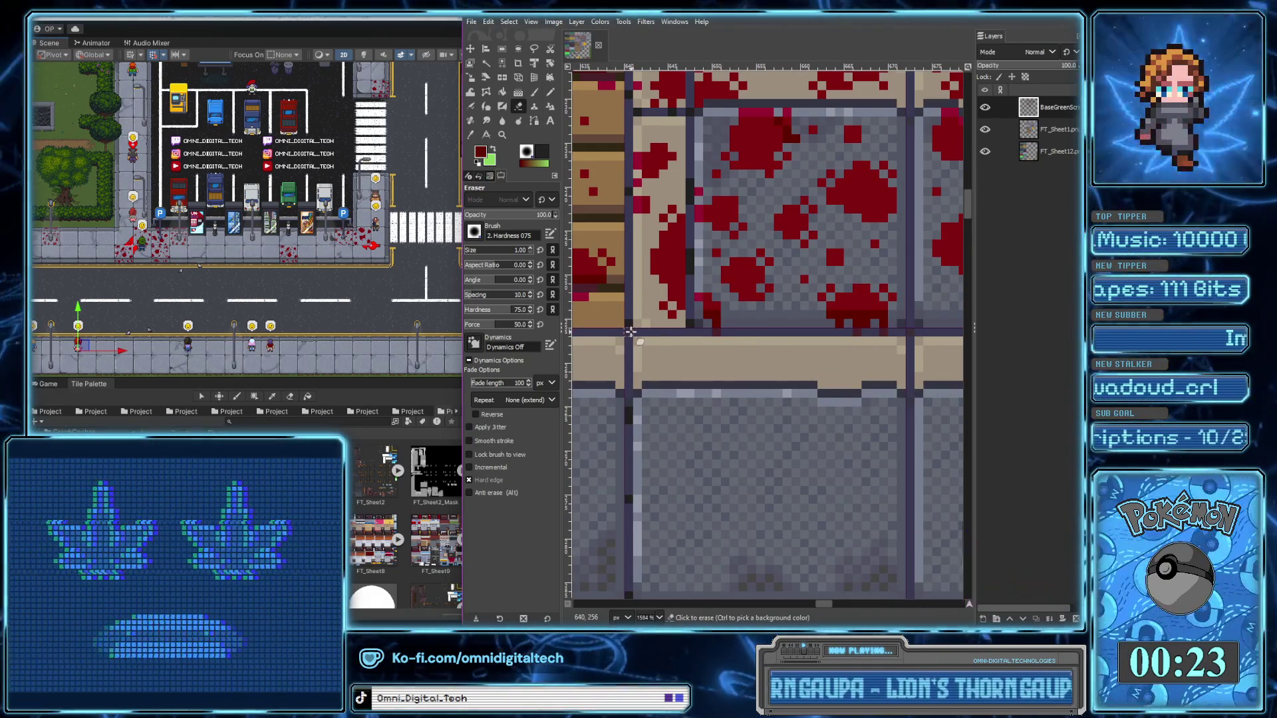
scroll(629, 356, "down", 1)
scroll(765, 339, "up", 2)
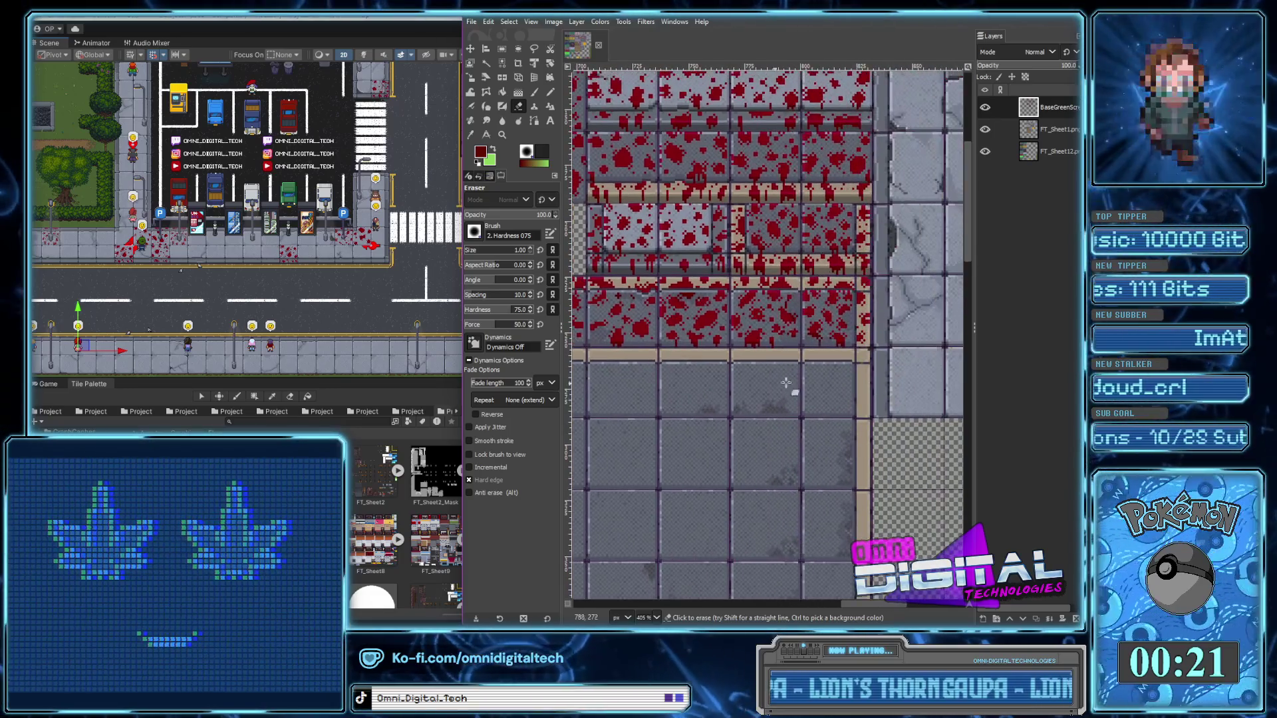
scroll(864, 326, "up", 1)
scroll(903, 320, "up", 1)
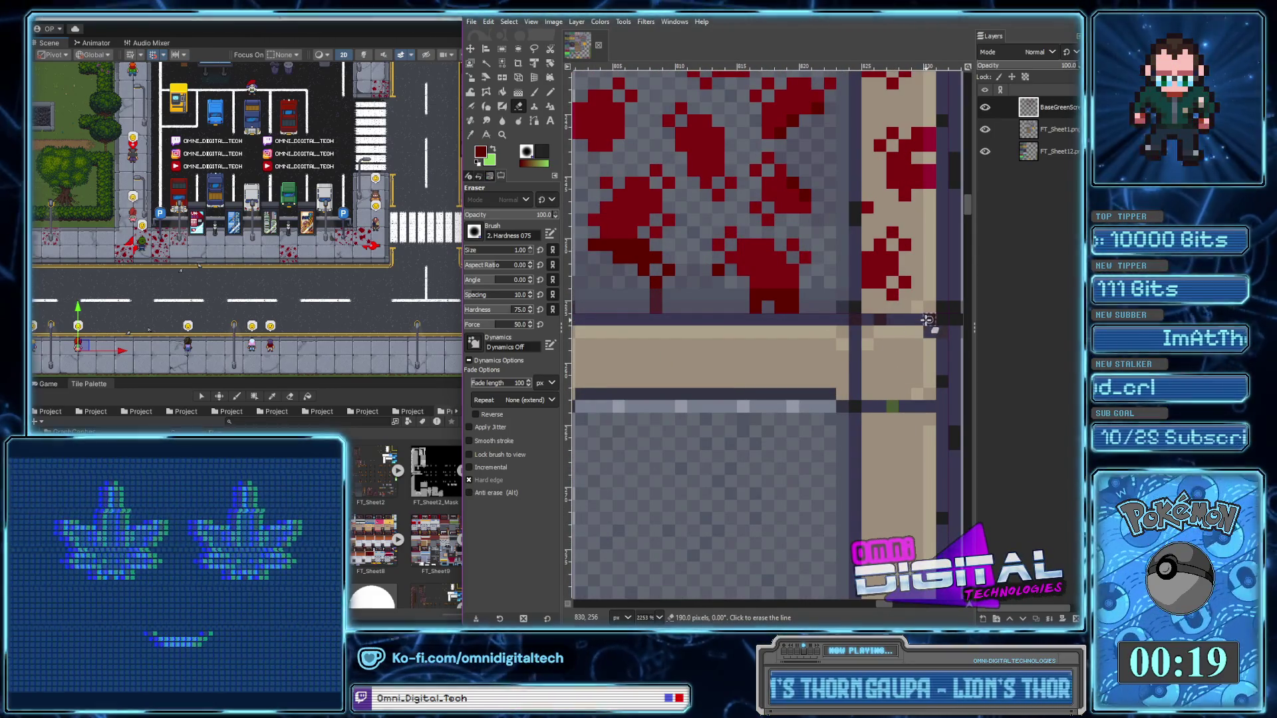
scroll(898, 329, "down", 2)
scroll(885, 348, "down", 2)
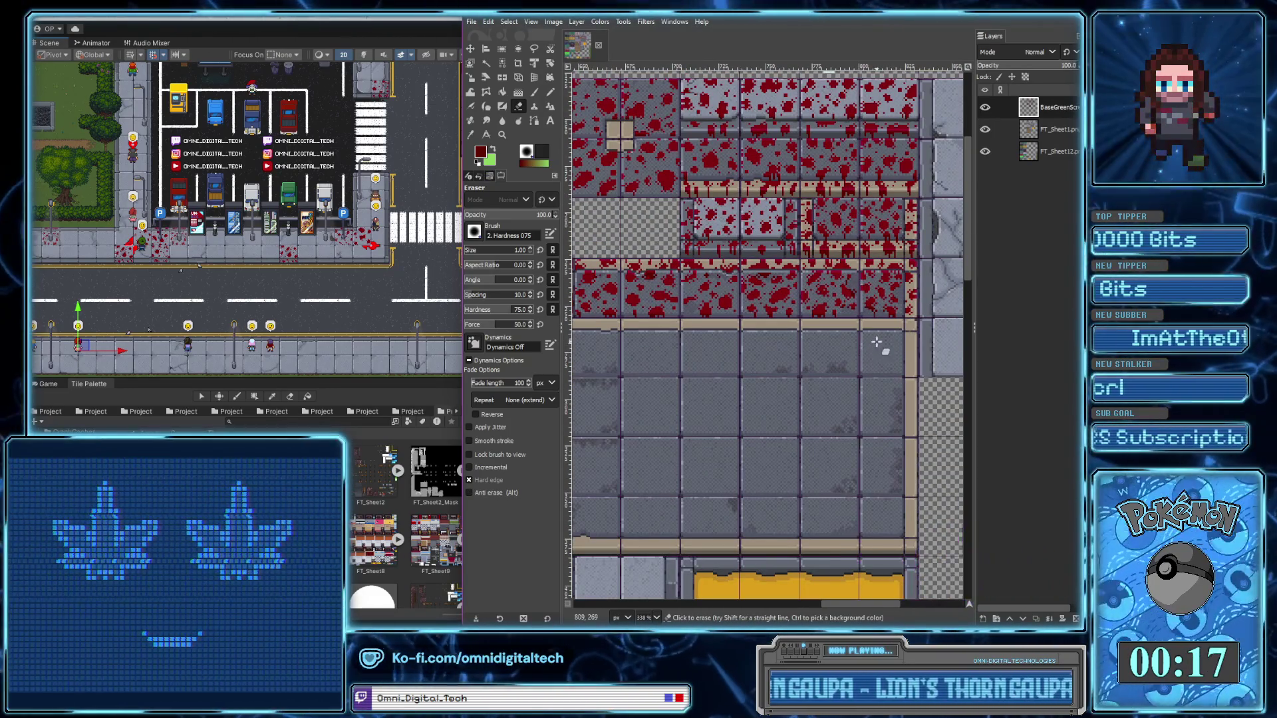
Settle on the Pencil and pan across the tile sheet to survey the splattered tiles
left_click(551, 92)
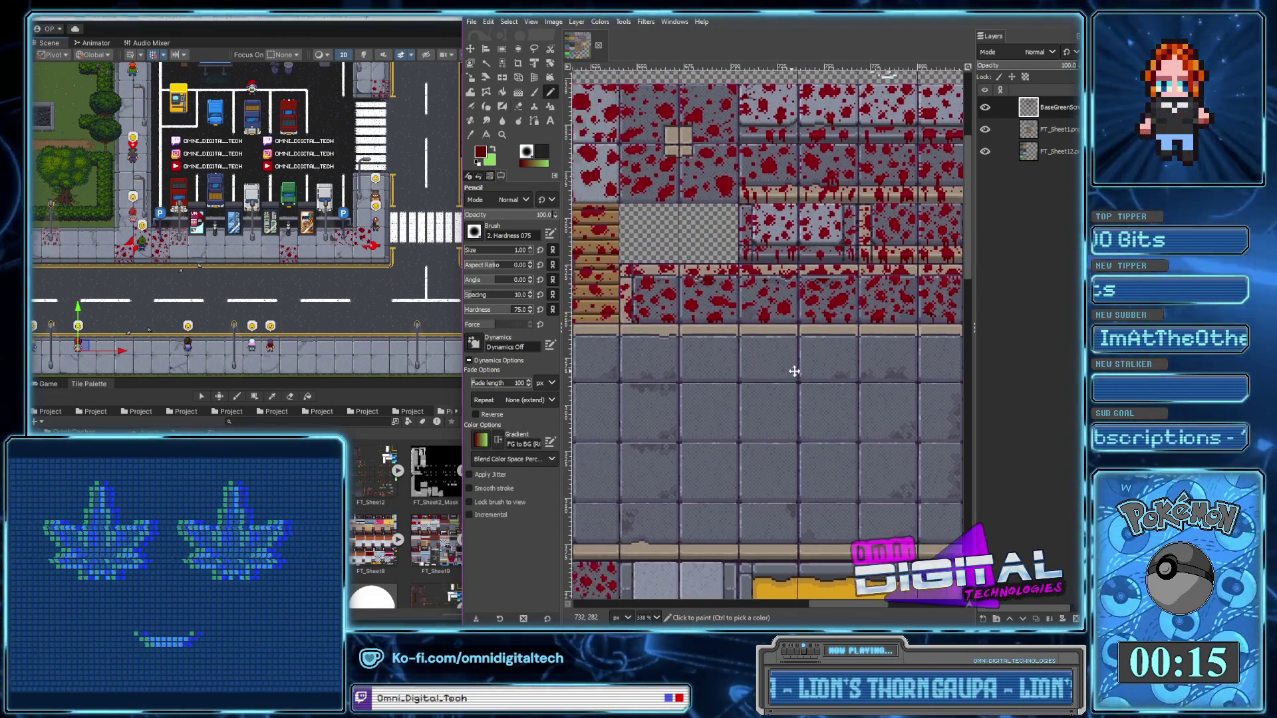
scroll(688, 334, "up", 3)
scroll(688, 335, "down", 1)
scroll(738, 379, "down", 1)
scroll(792, 430, "down", 1)
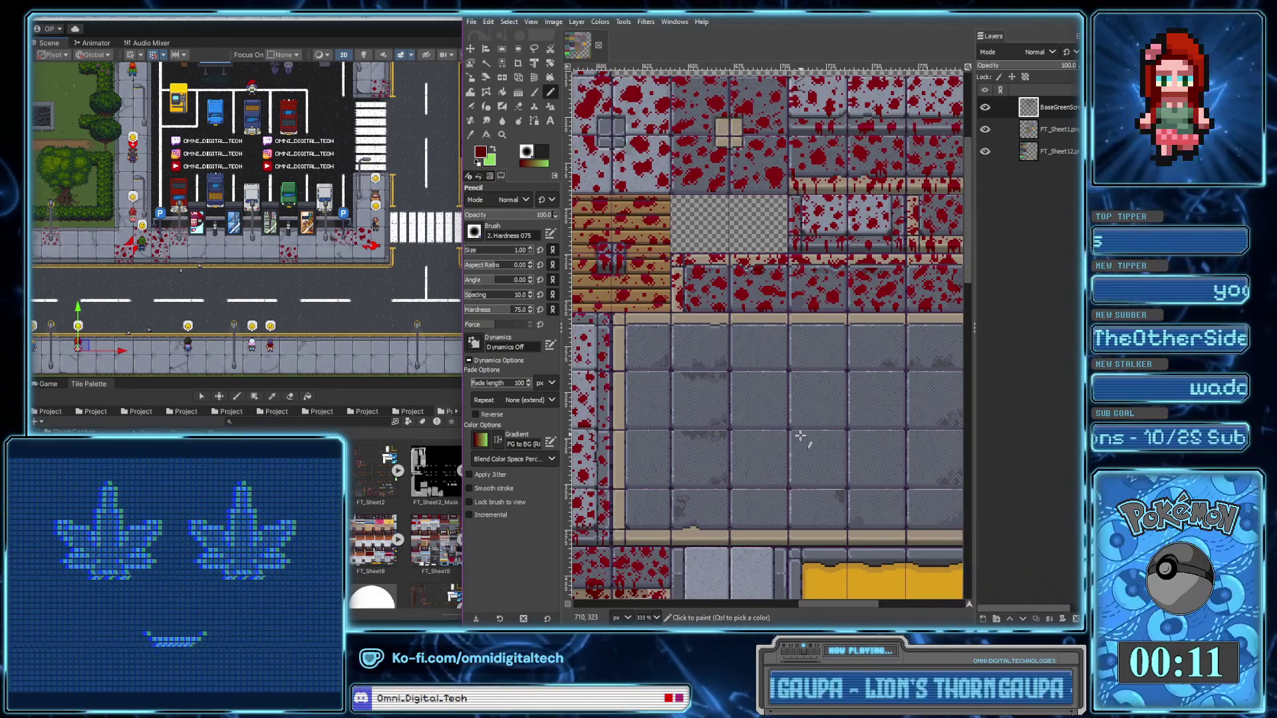
left_click_drag(797, 381, 876, 305)
scroll(876, 305, "down", 1)
scroll(871, 372, "down", 1)
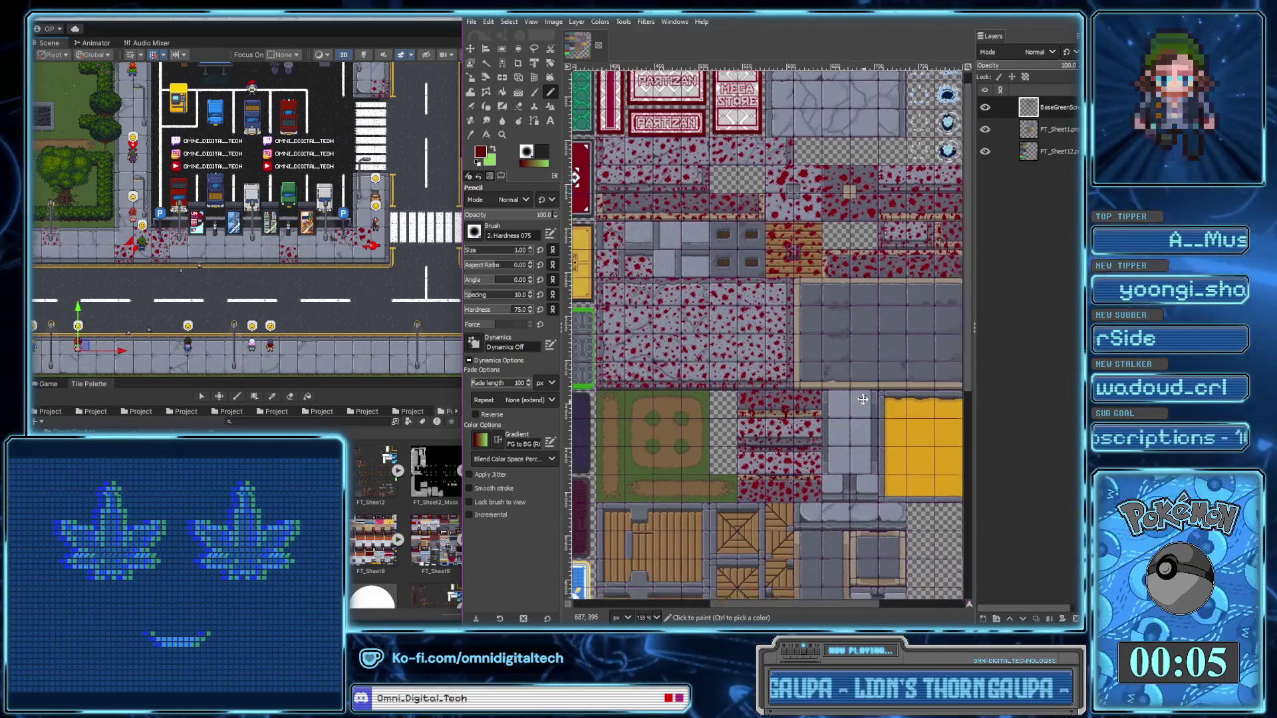
Pencil a small dark-red blood splatter onto the tan strip
scroll(839, 353, "down", 2)
scroll(840, 352, "right", 1)
scroll(839, 352, "down", 1)
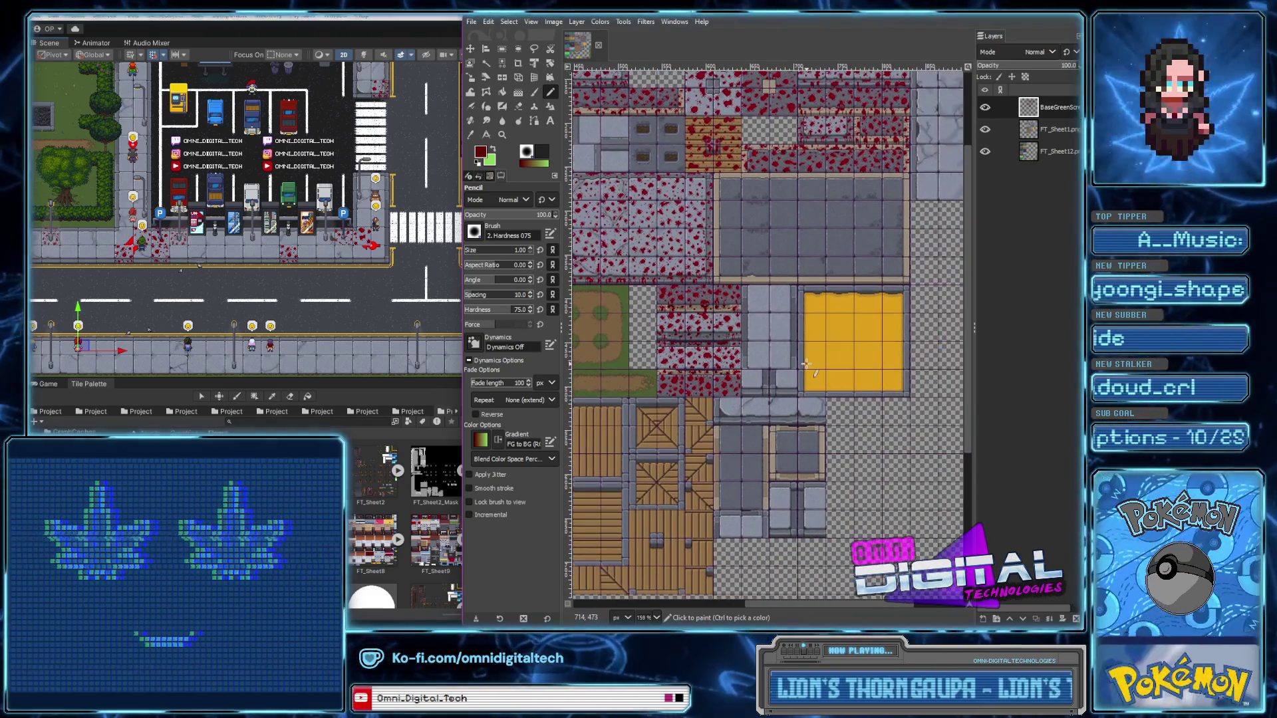
scroll(712, 351, "up", 2)
scroll(712, 351, "up", 1)
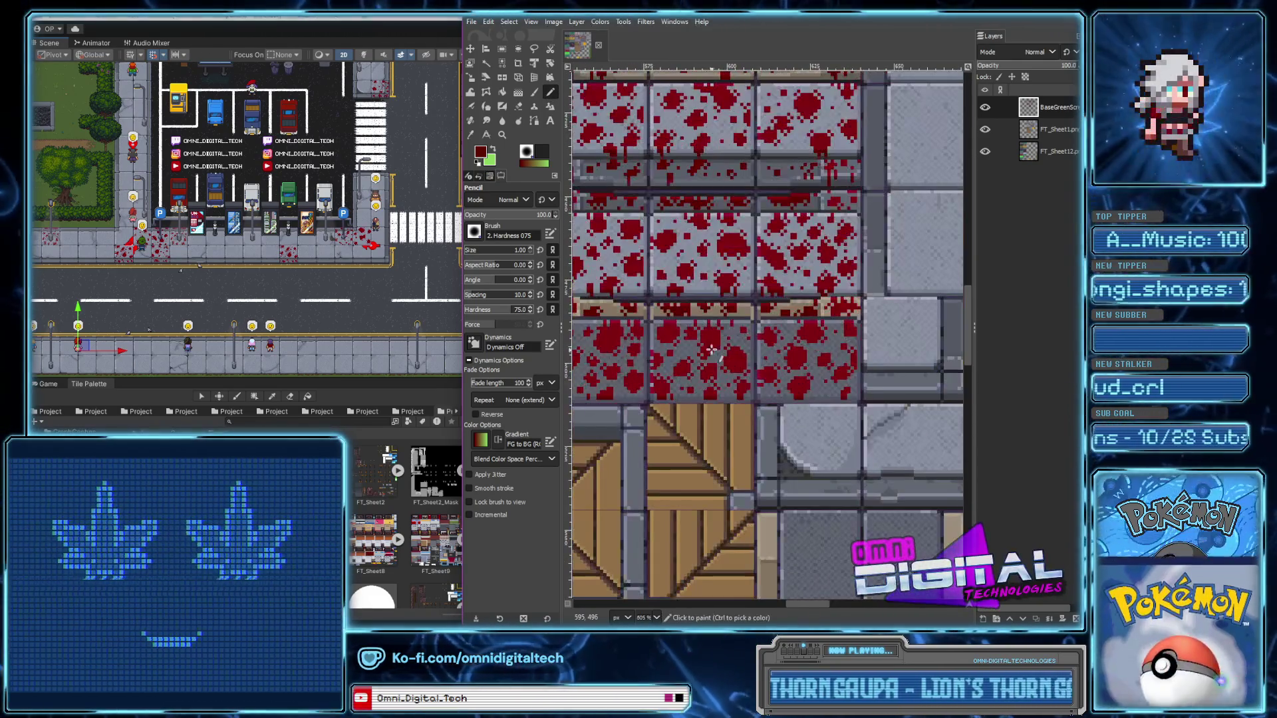
scroll(712, 346, "down", 3)
scroll(718, 352, "right", 2)
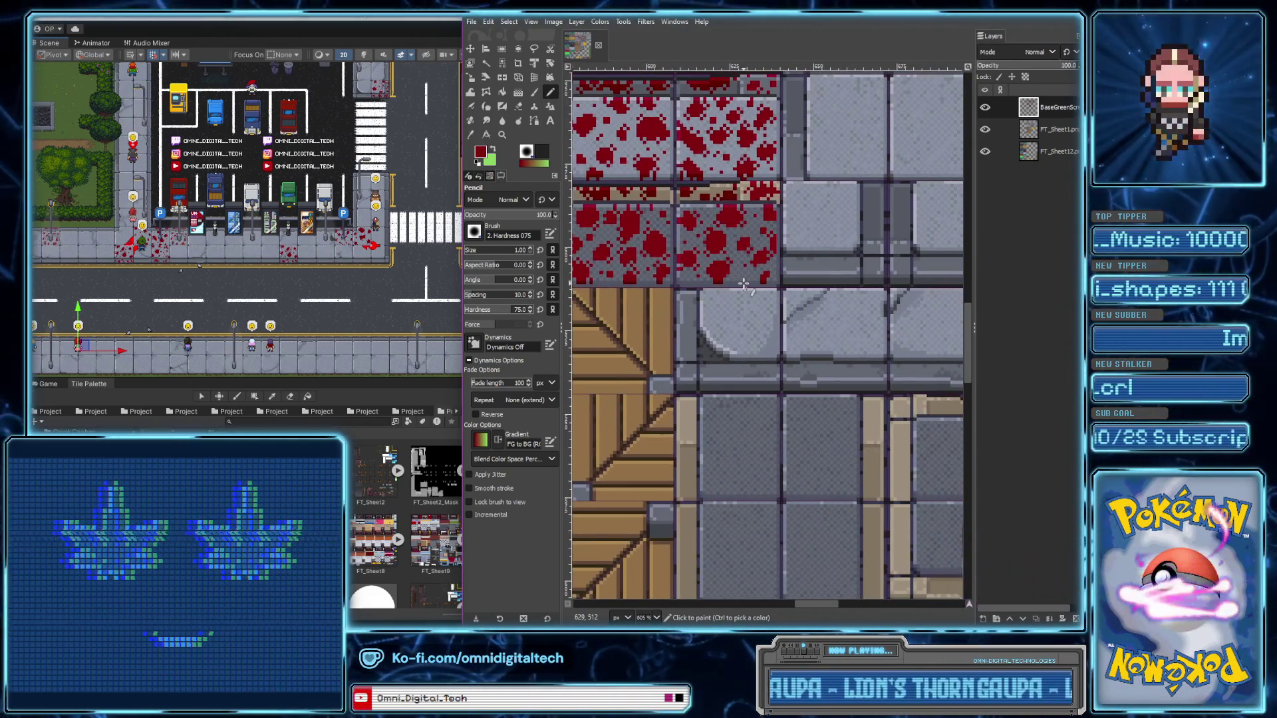
scroll(722, 357, "left", 3)
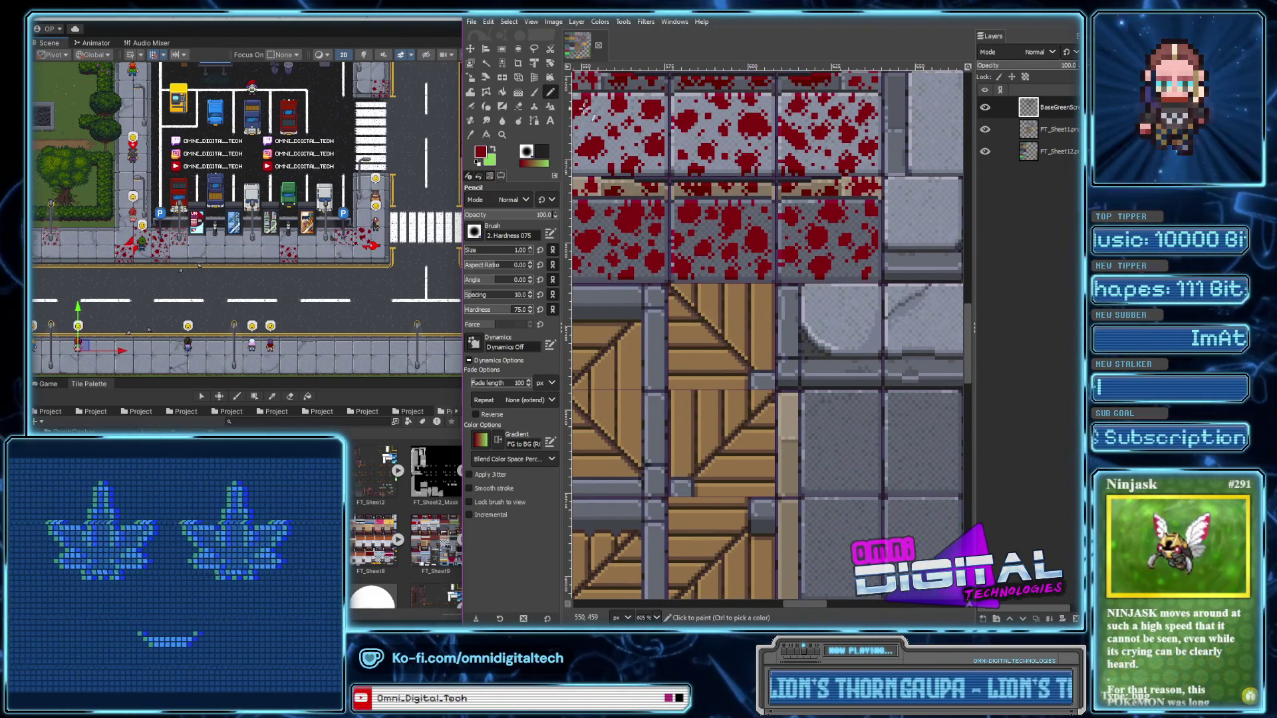
scroll(733, 289, "up", 4)
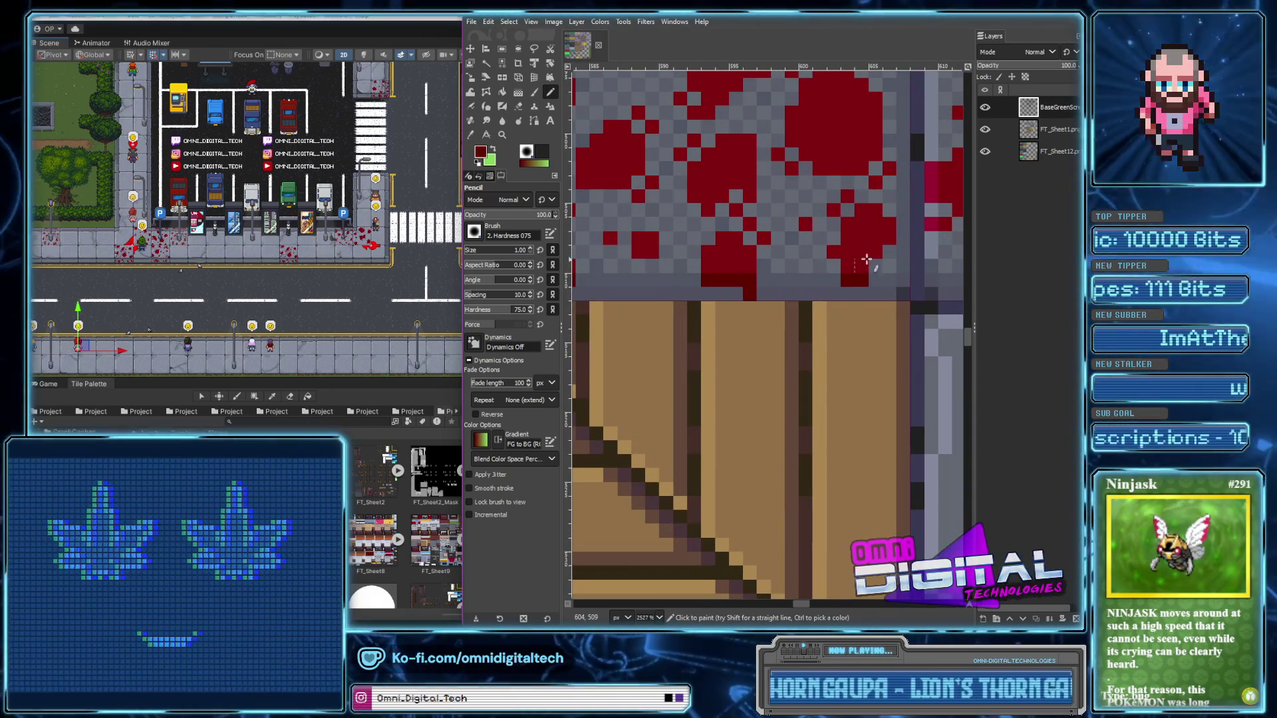
scroll(841, 296, "down", 2)
scroll(831, 300, "down", 2)
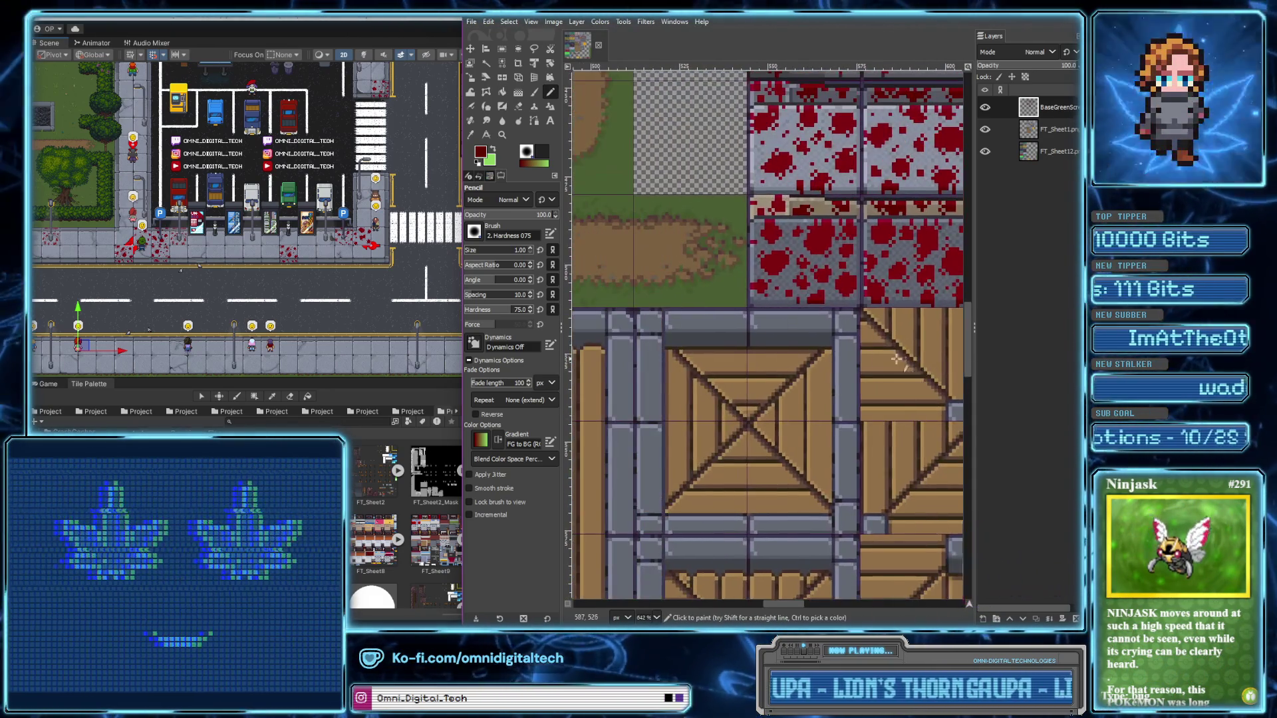
scroll(812, 308, "up", 3)
scroll(811, 309, "down", 2)
scroll(785, 307, "down", 2)
scroll(758, 306, "down", 2)
scroll(732, 303, "up", 2)
scroll(732, 304, "up", 5)
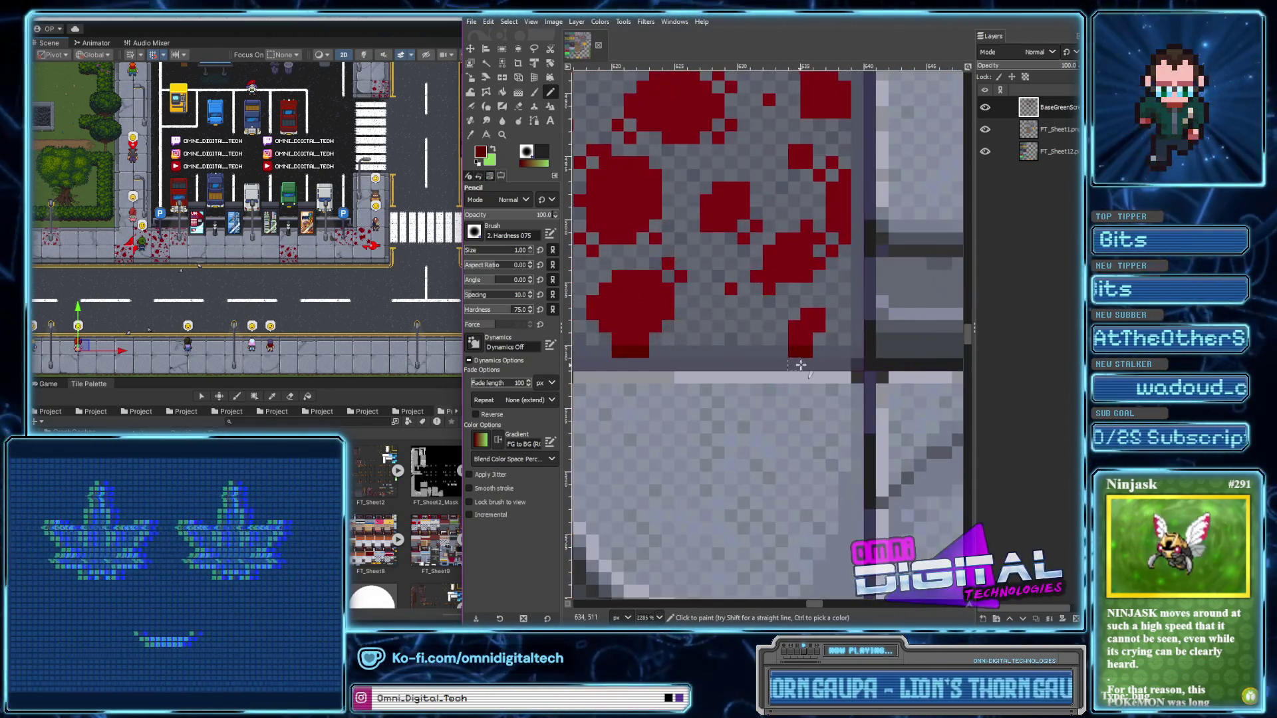
scroll(655, 341, "down", 5)
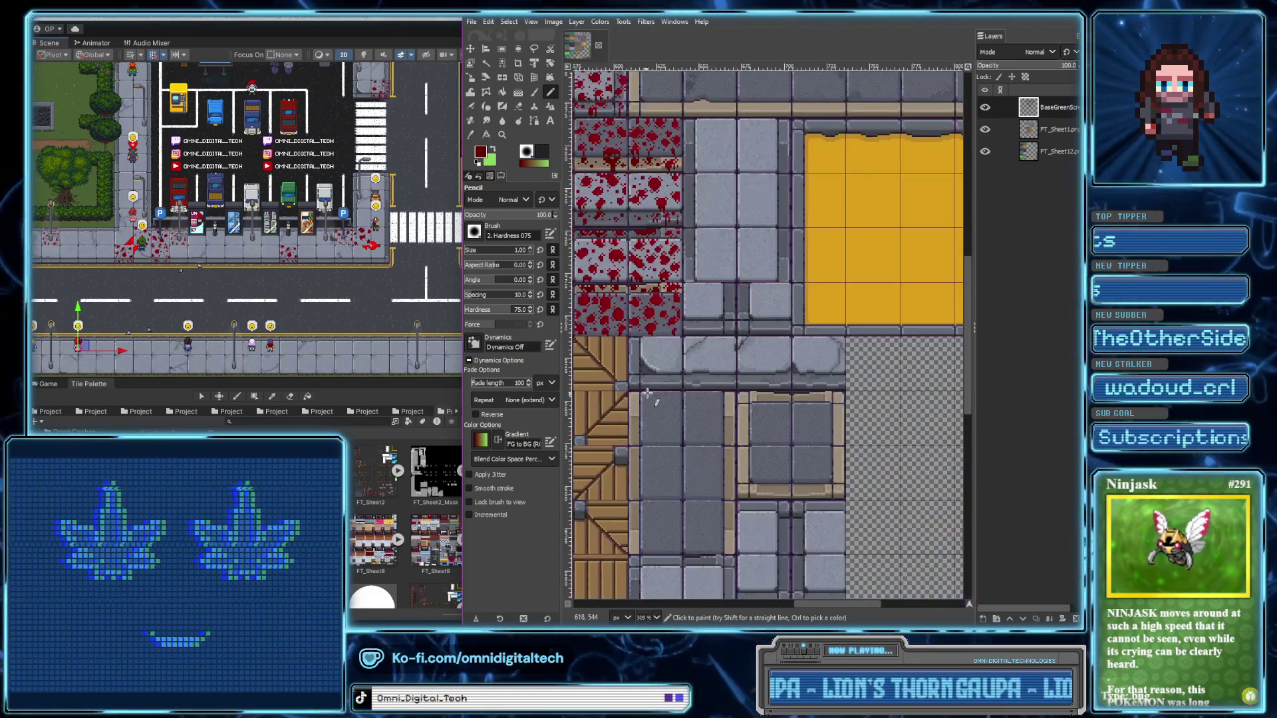
scroll(745, 359, "up", 1)
scroll(788, 382, "right", 1)
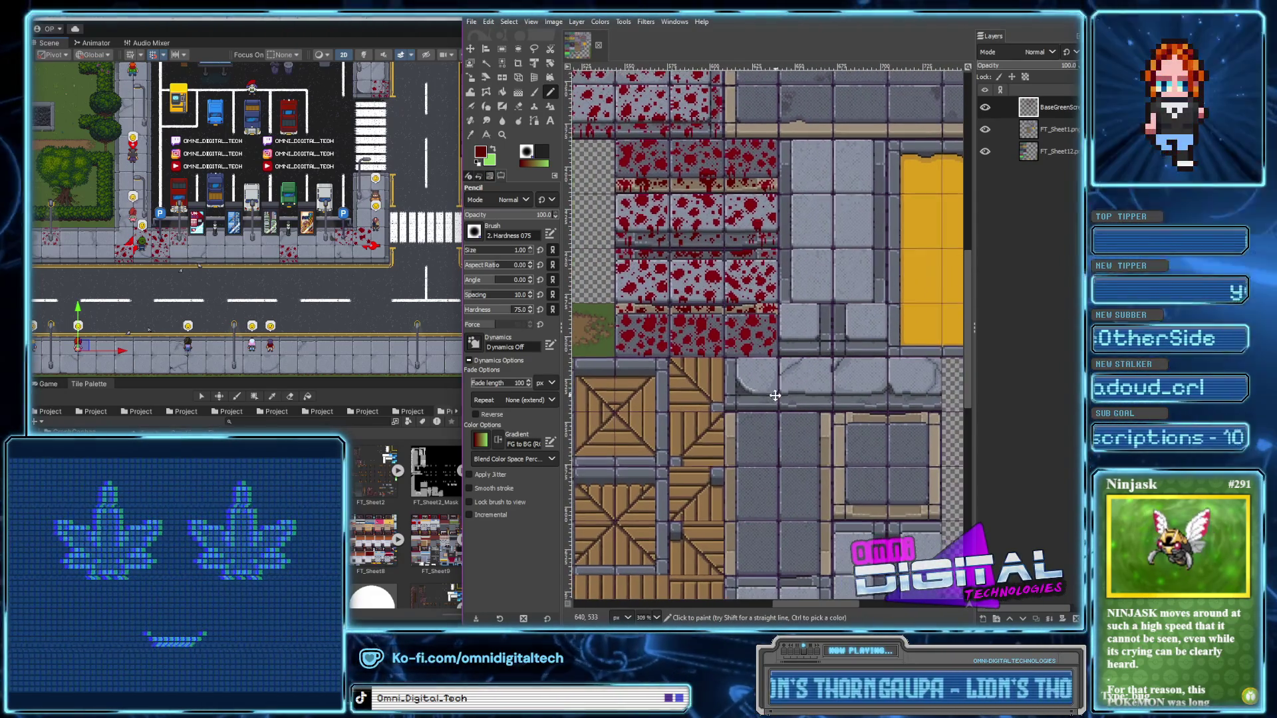
scroll(794, 396, "right", 1)
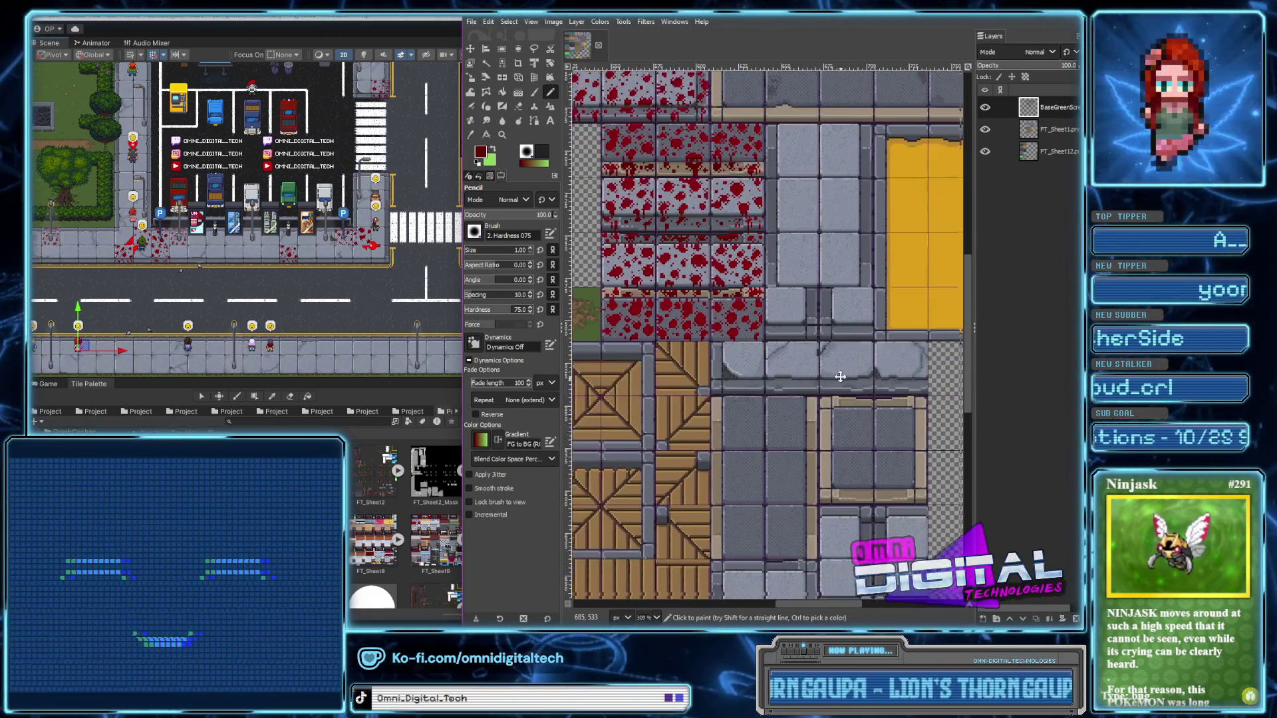
scroll(791, 373, "down", 3)
scroll(781, 326, "right", 2)
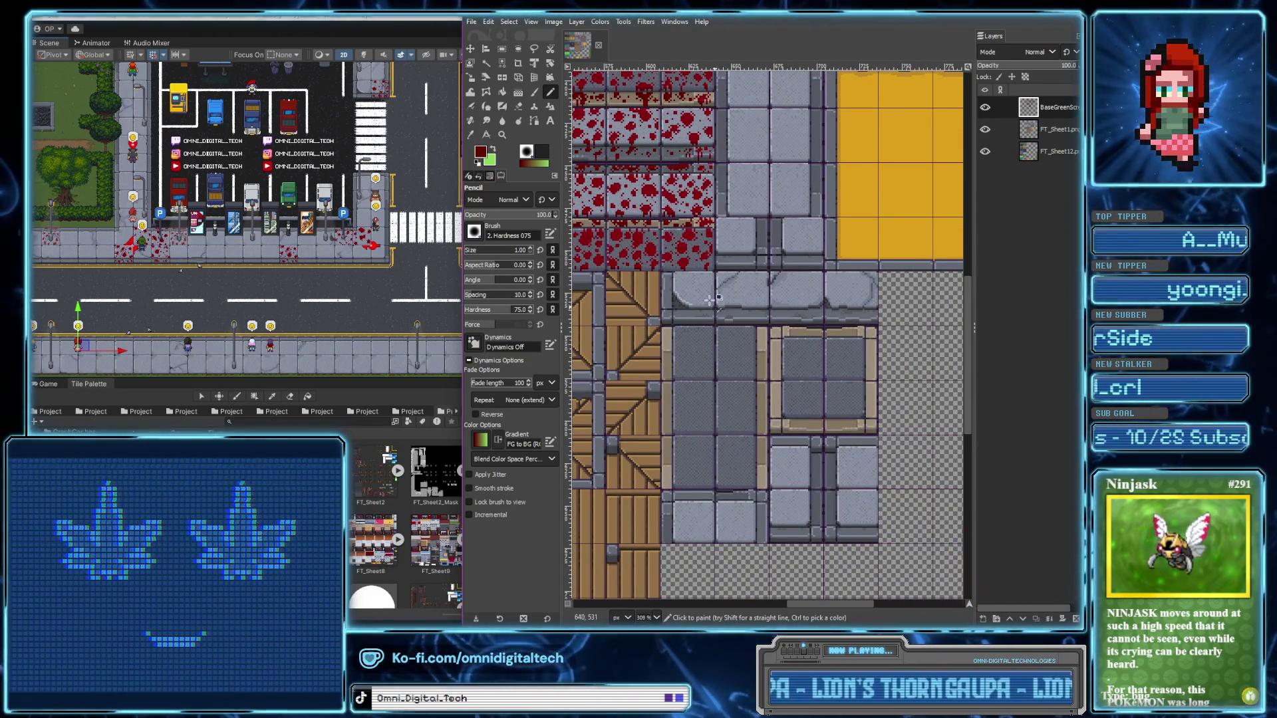
scroll(664, 184, "up", 2)
scroll(676, 209, "down", 2)
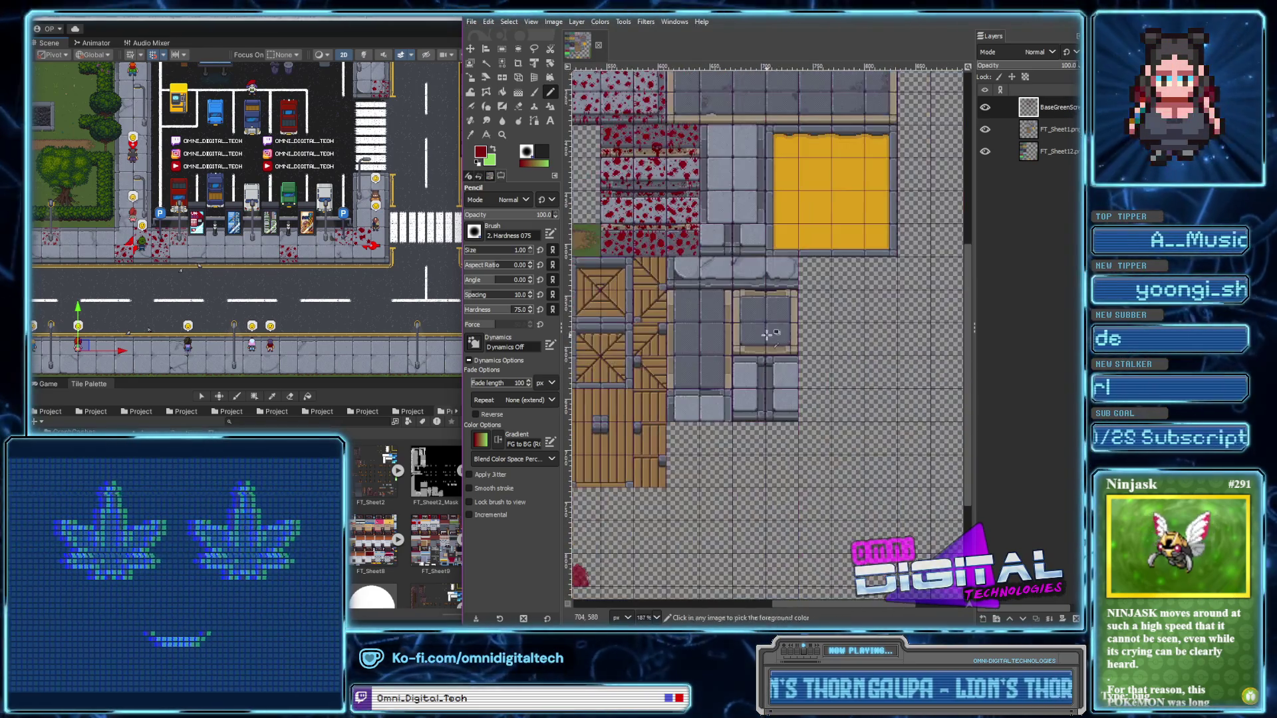
scroll(720, 315, "up", 2)
scroll(798, 173, "up", 2)
scroll(782, 213, "up", 1)
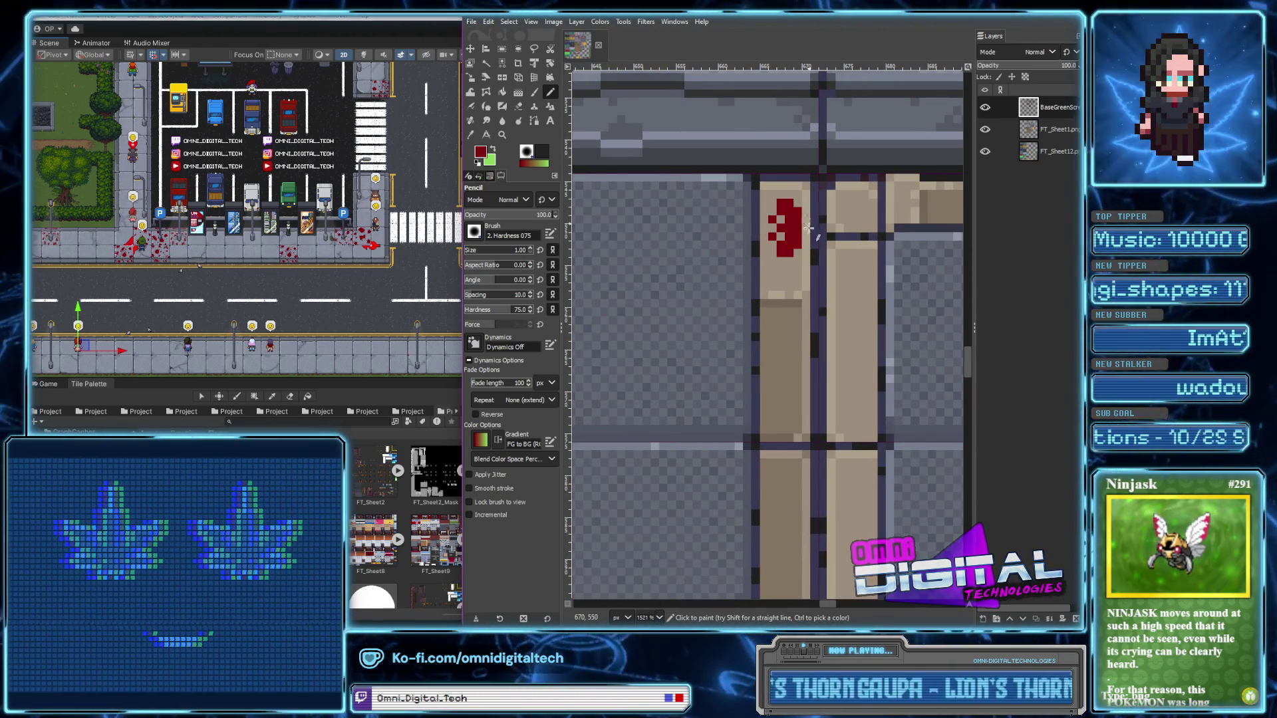
left_click_drag(788, 286, 765, 278)
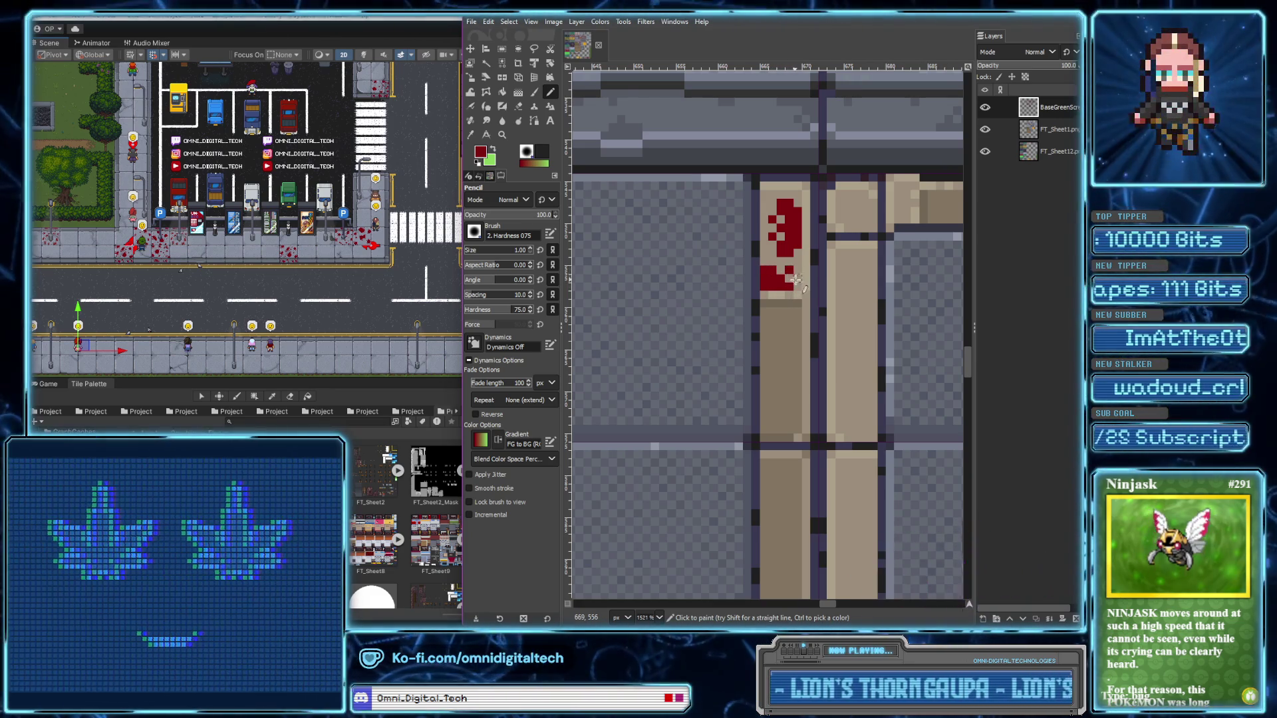
scroll(797, 299, "down", 3)
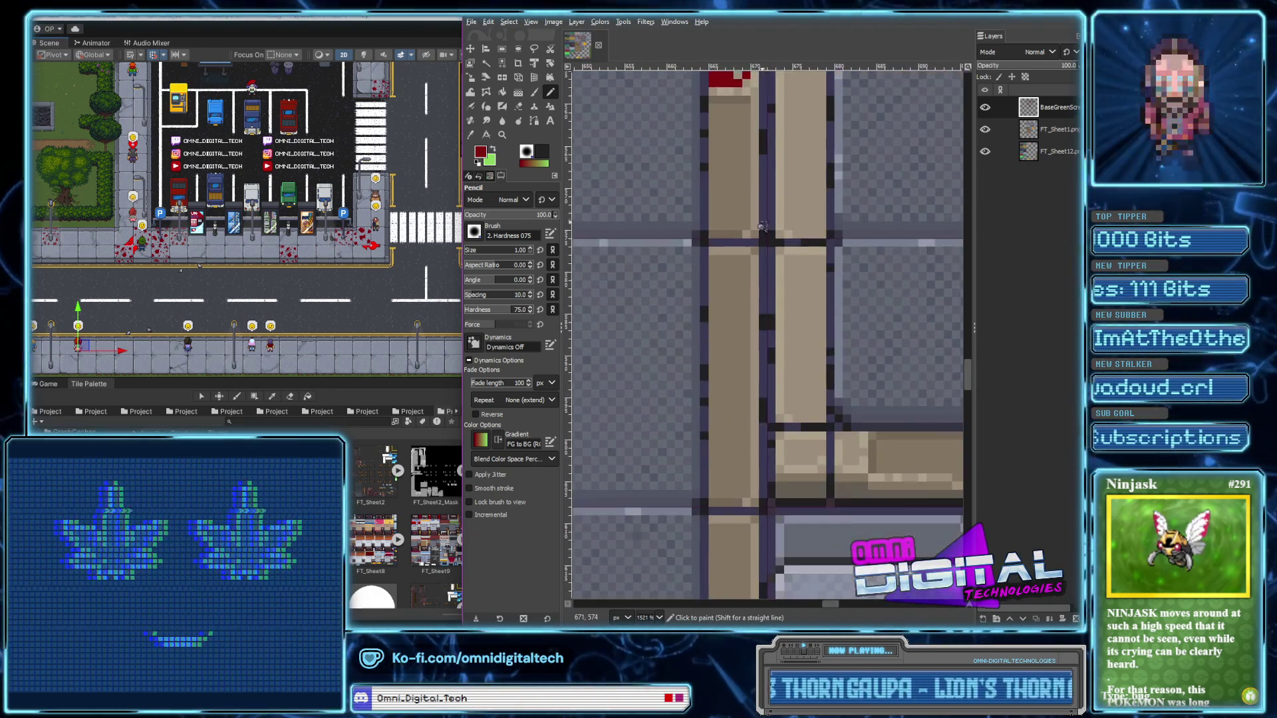
scroll(800, 317, "down", 5)
scroll(765, 286, "up", 3)
scroll(742, 278, "up", 1)
left_click_drag(754, 261, 742, 278)
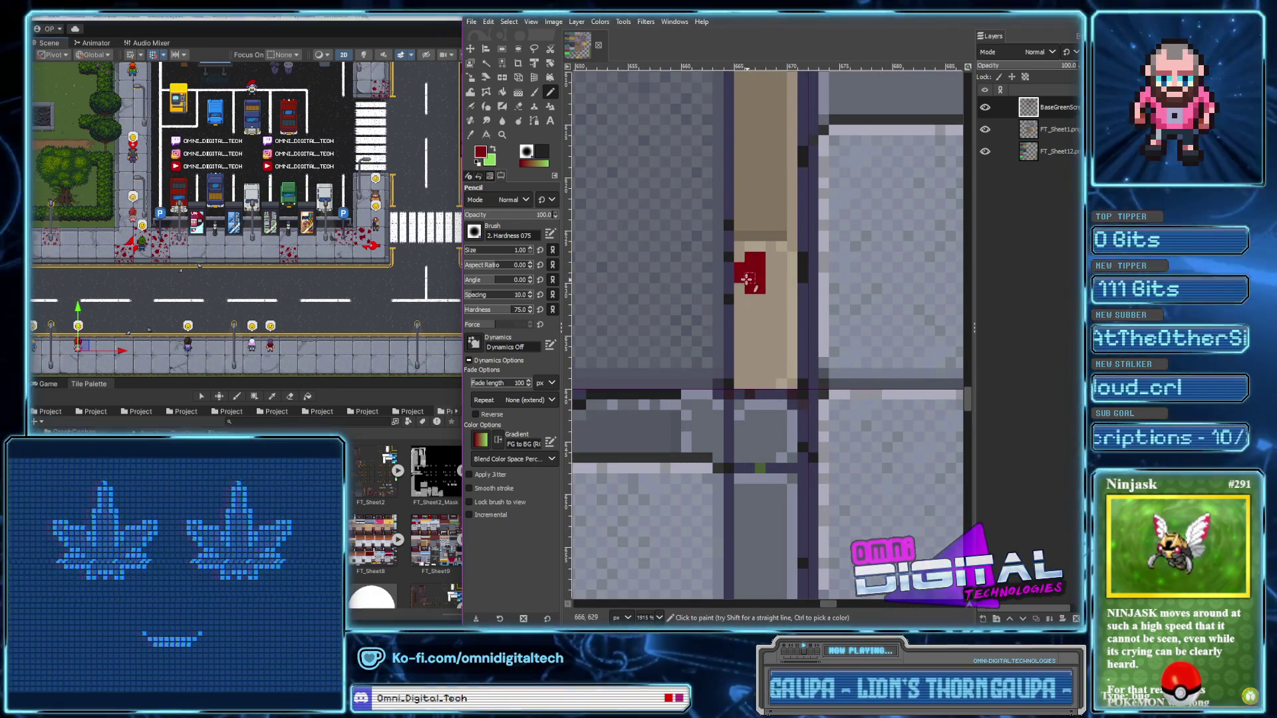
left_click(781, 257)
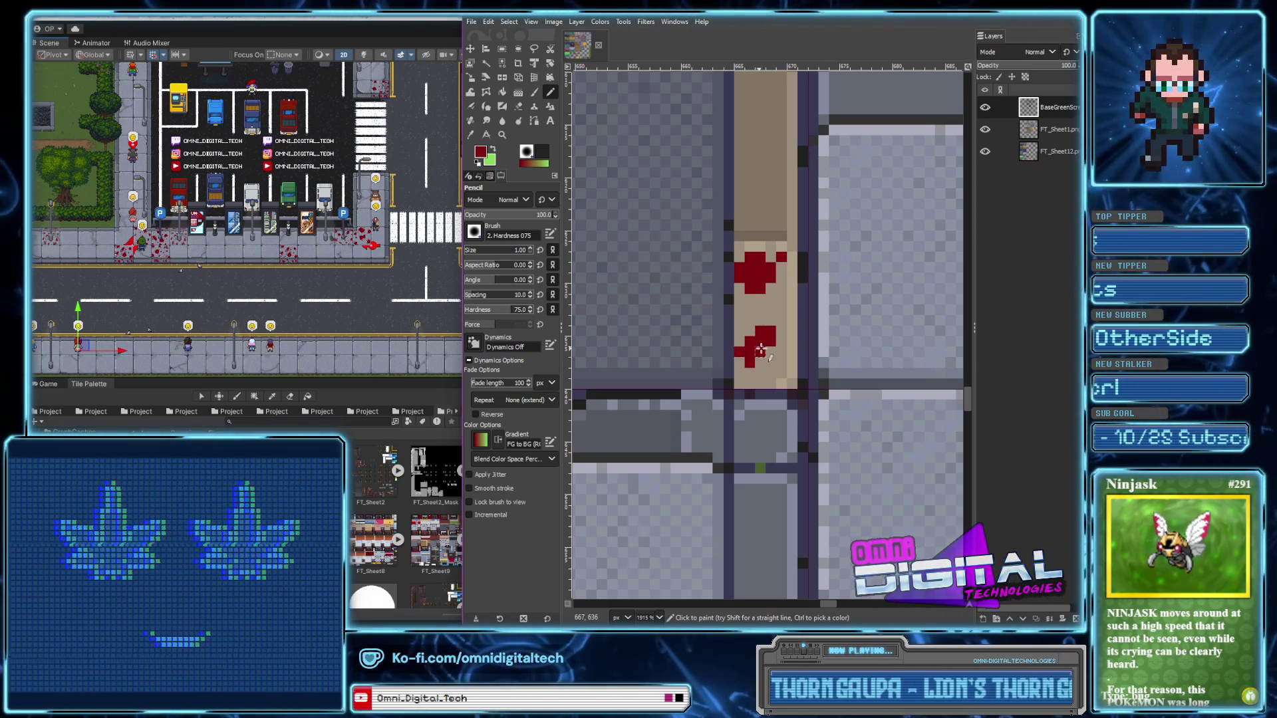
Grow the splatter with dark-red pixels below it, to its left, and onto the grey border
left_click_drag(760, 373, 770, 363)
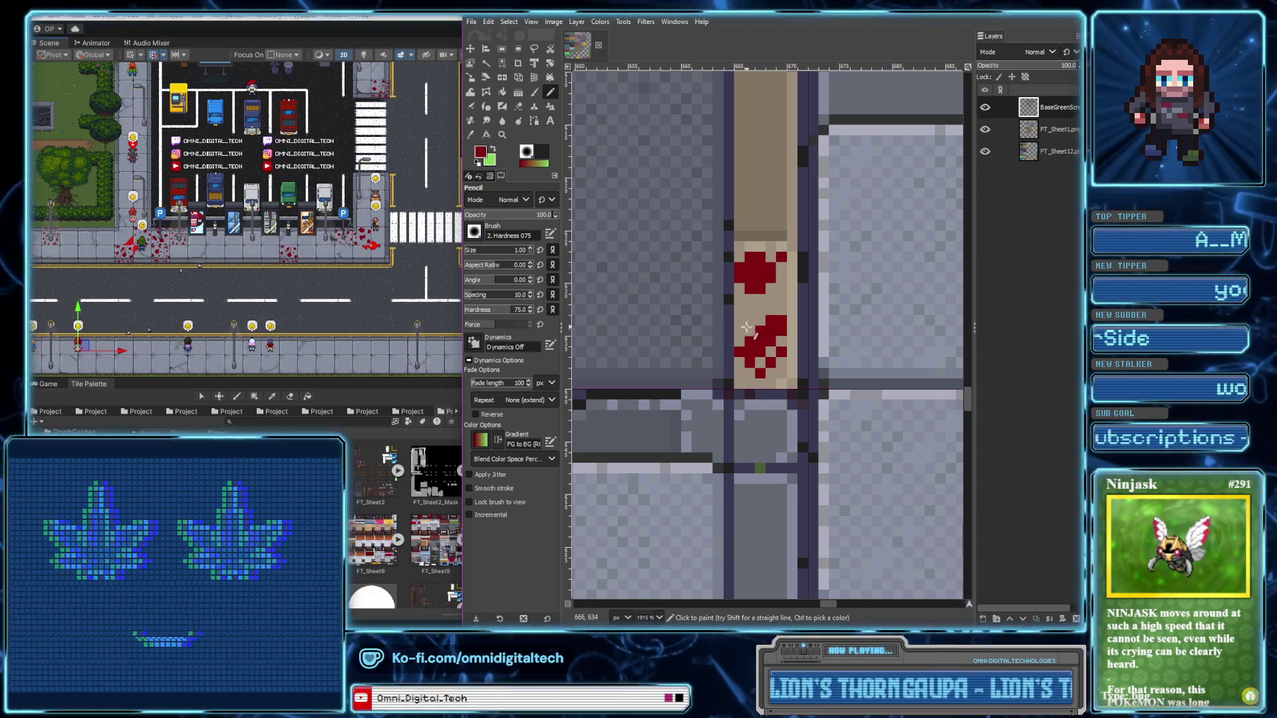
scroll(760, 331, "down", 5)
scroll(787, 330, "up", 3)
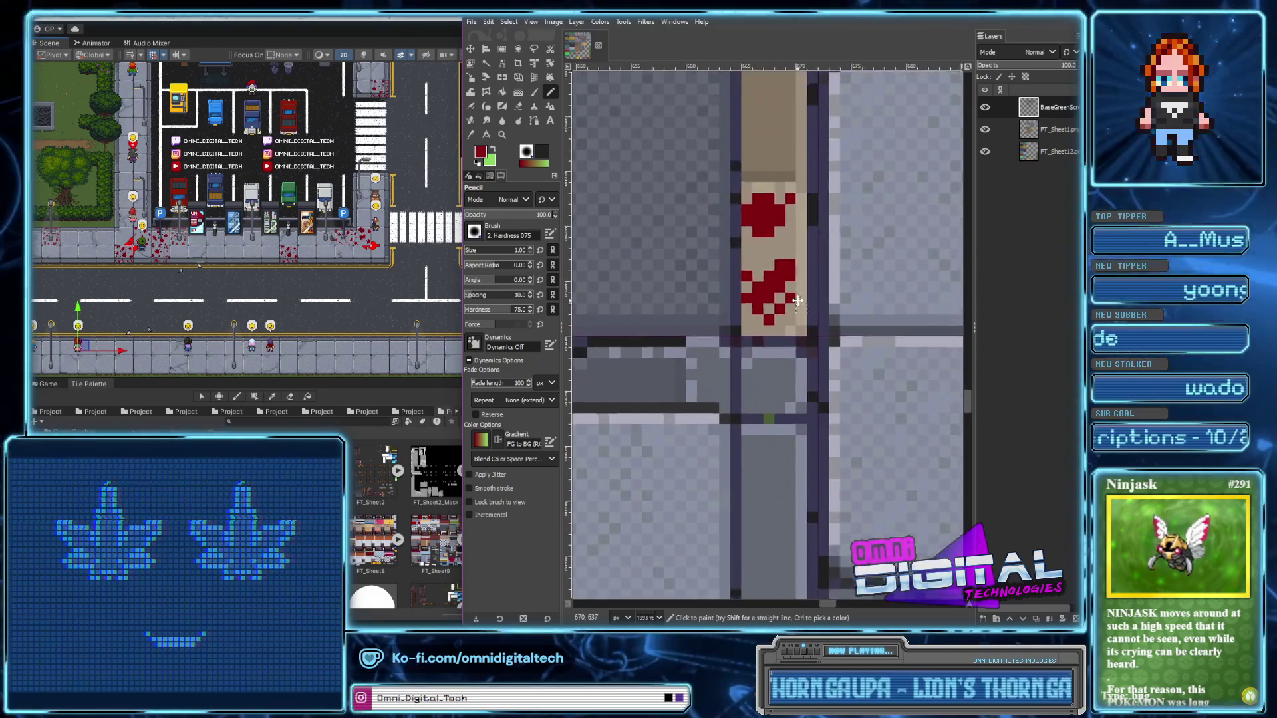
scroll(798, 279, "down", 3)
scroll(814, 216, "up", 1)
scroll(814, 217, "up", 5)
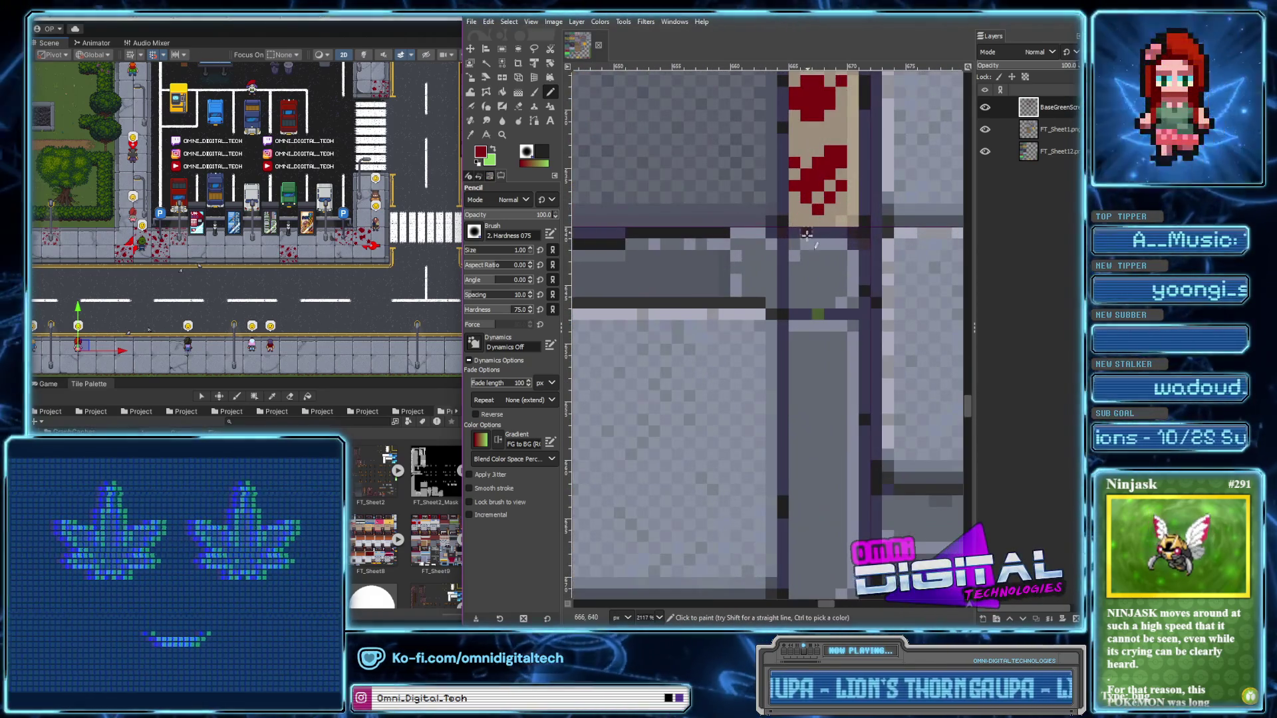
left_click(841, 256)
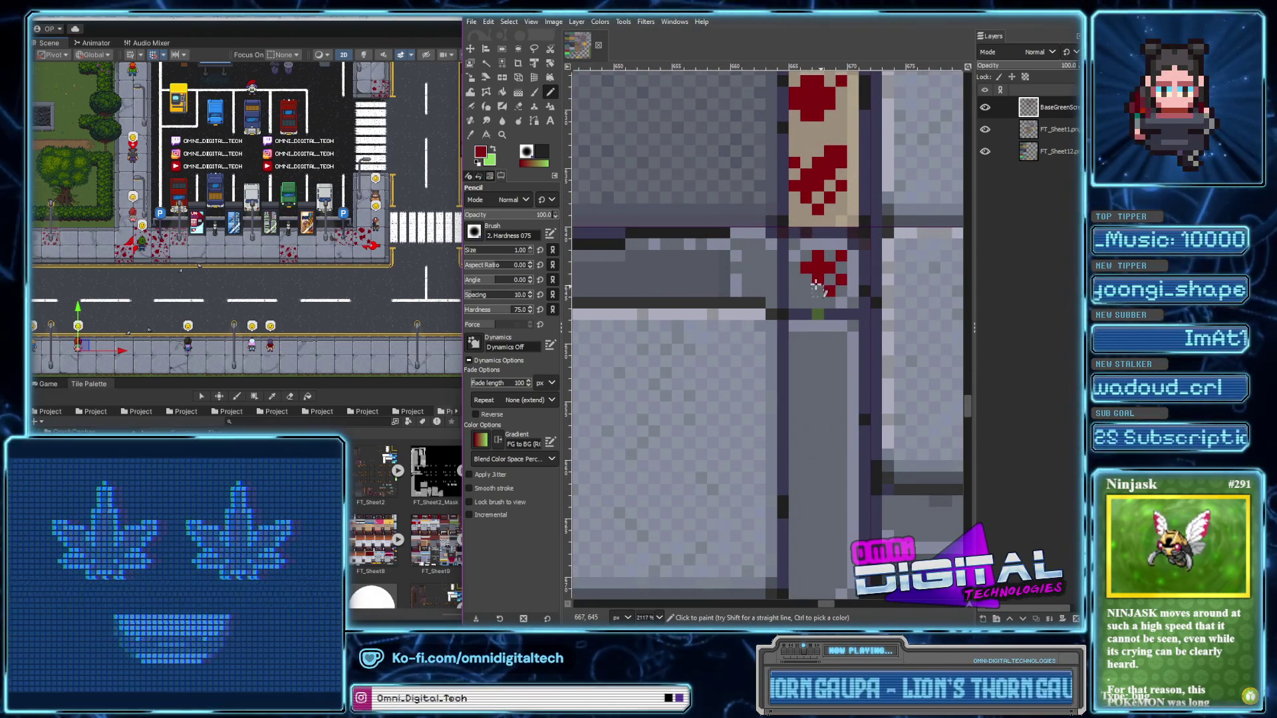
left_click_drag(798, 276, 827, 282)
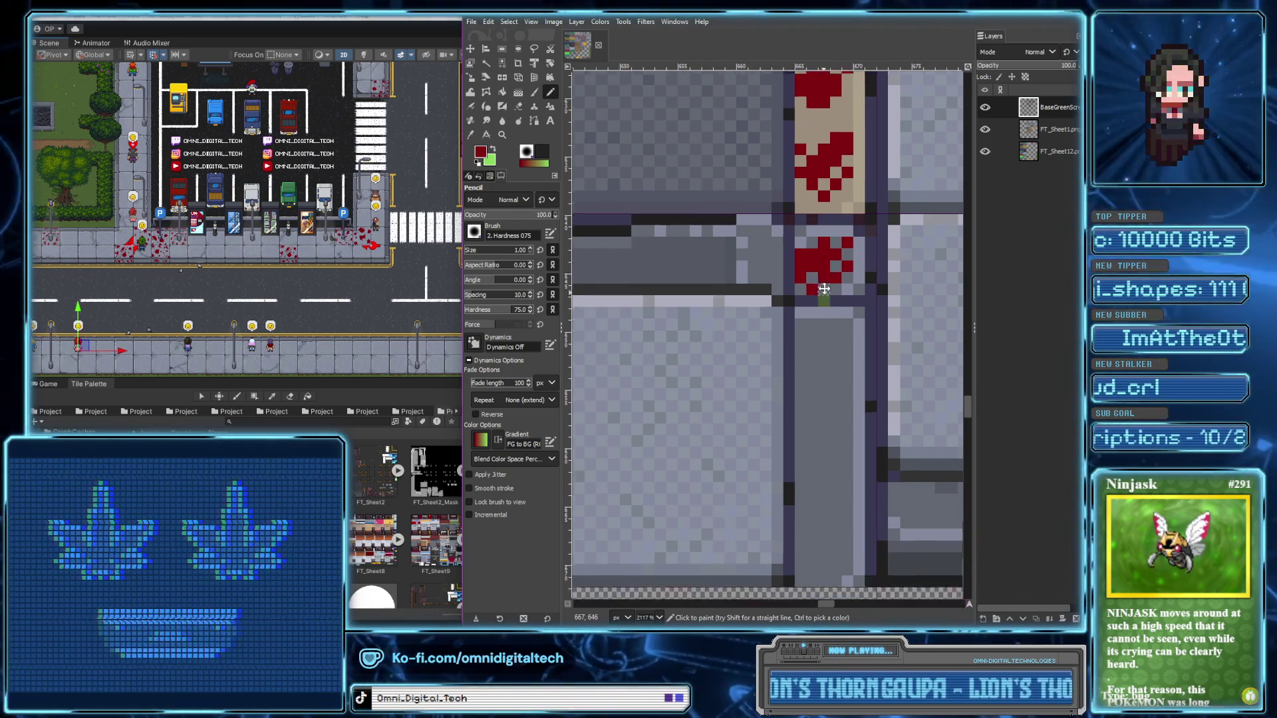
scroll(818, 351, "down", 2)
left_click_drag(812, 284, 837, 326)
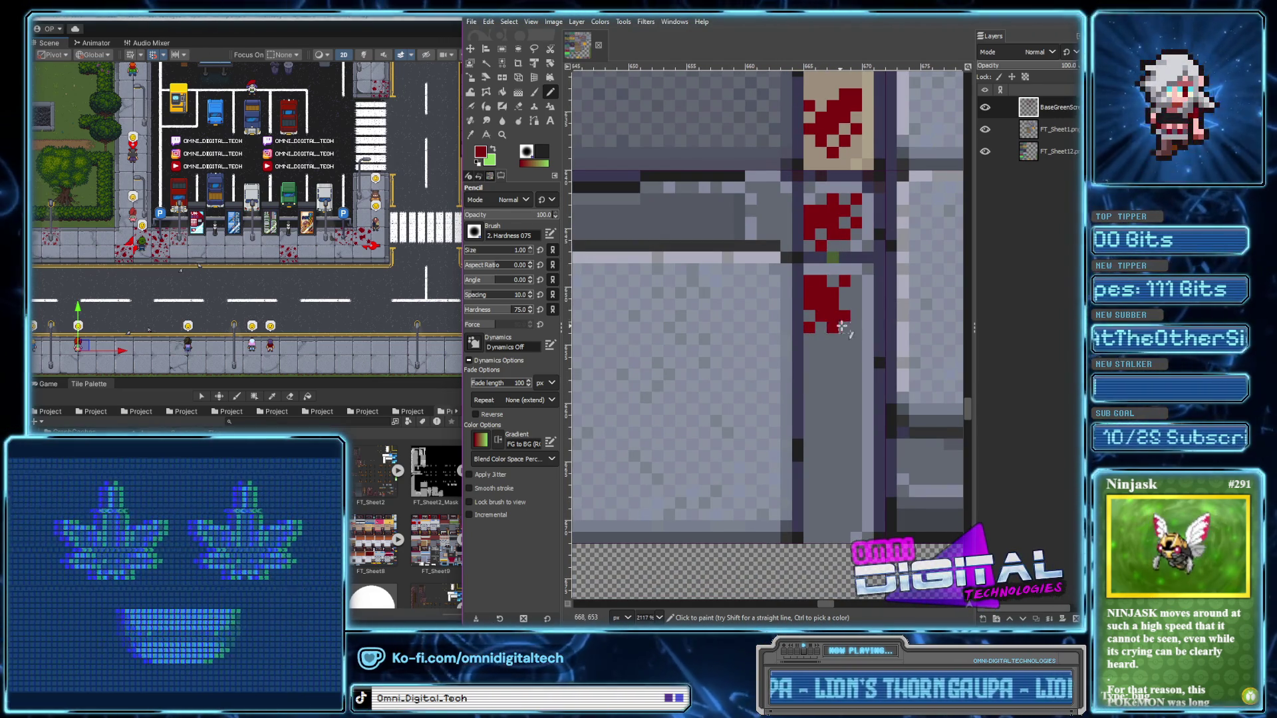
Paint a thick blood blob whose drip runs down the grey strip
left_click_drag(848, 398, 819, 479)
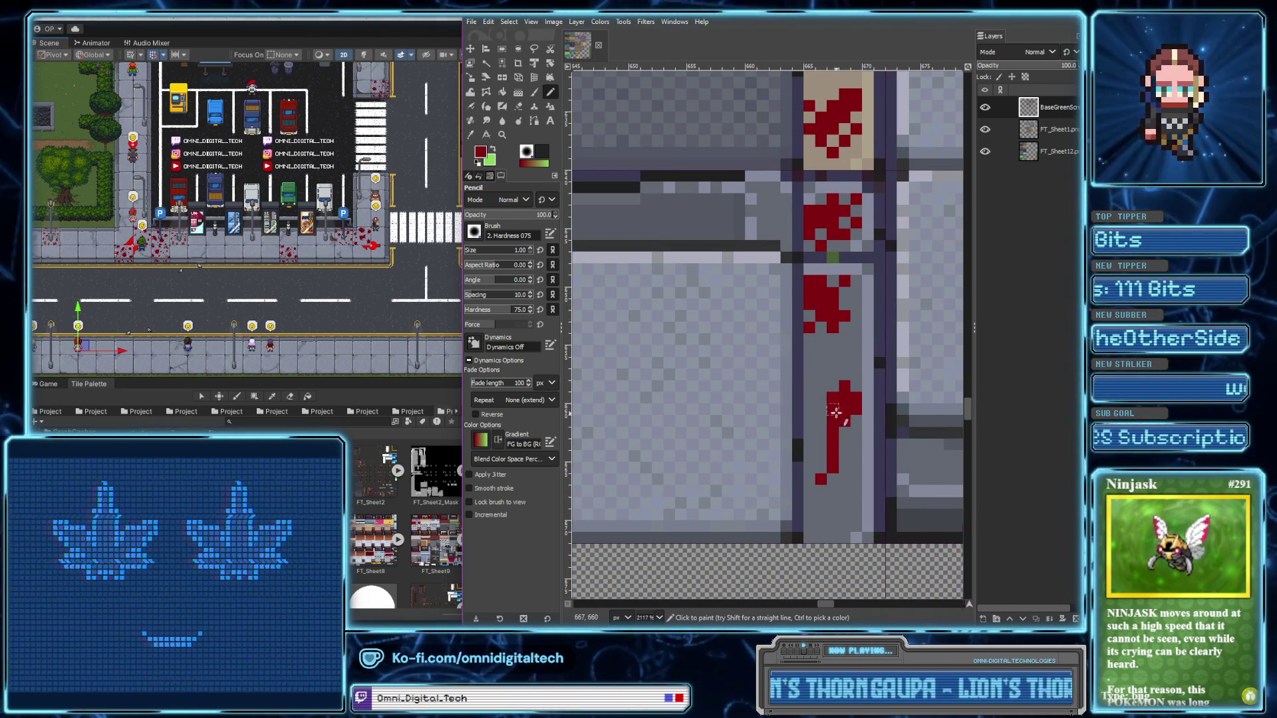
mouse_move(839, 418)
left_mouse_down()
mouse_move(839, 454)
mouse_move(856, 460)
mouse_move(835, 375)
left_mouse_up()
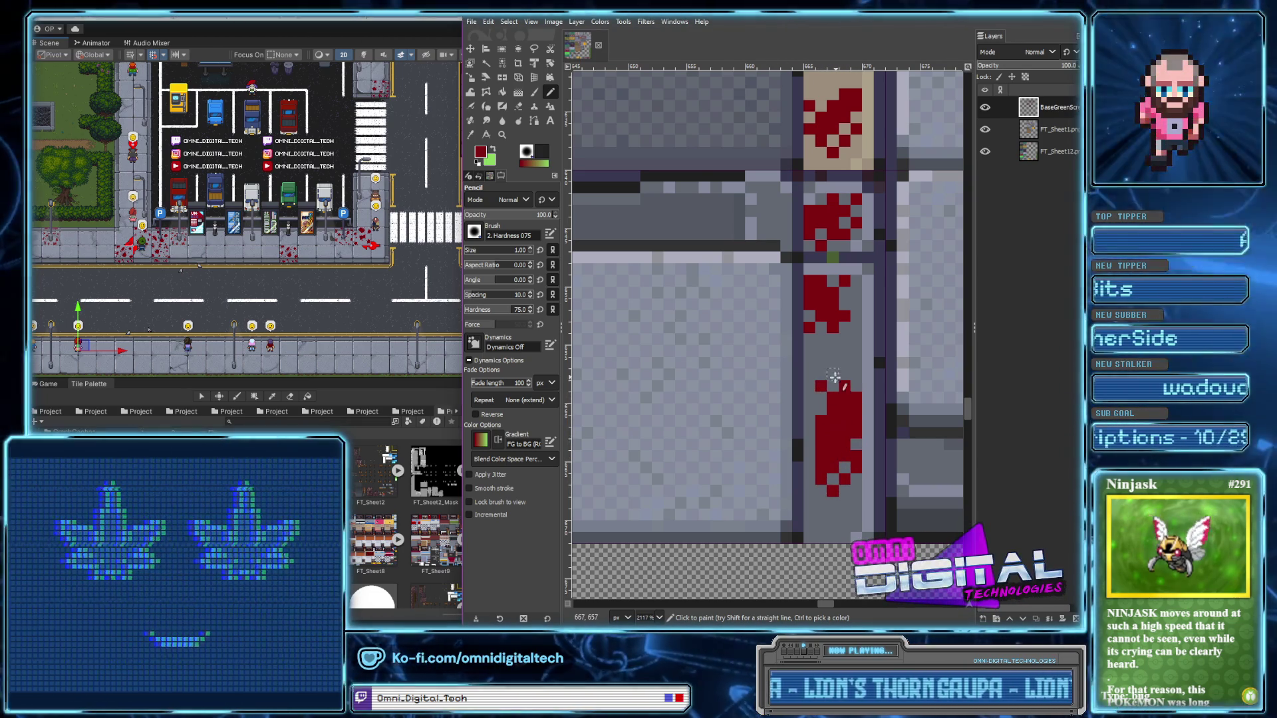
left_click_drag(810, 442, 810, 460)
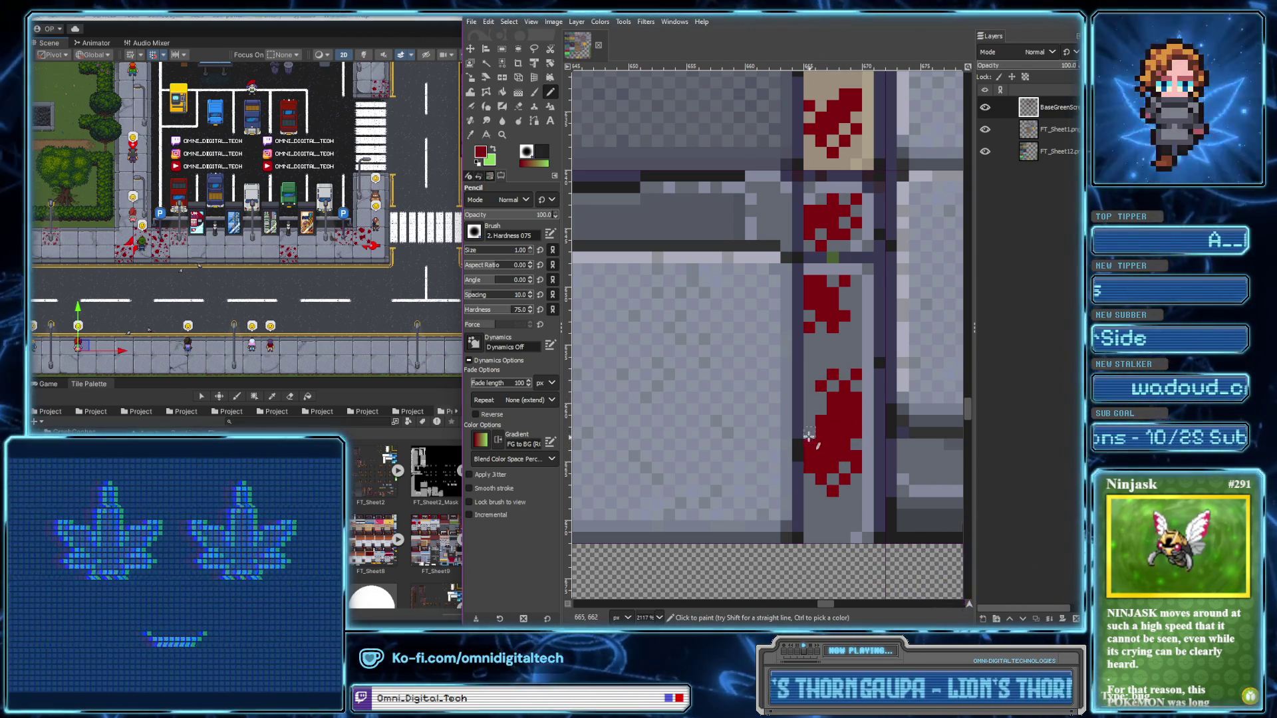
scroll(813, 439, "down", 2)
scroll(783, 436, "down", 2)
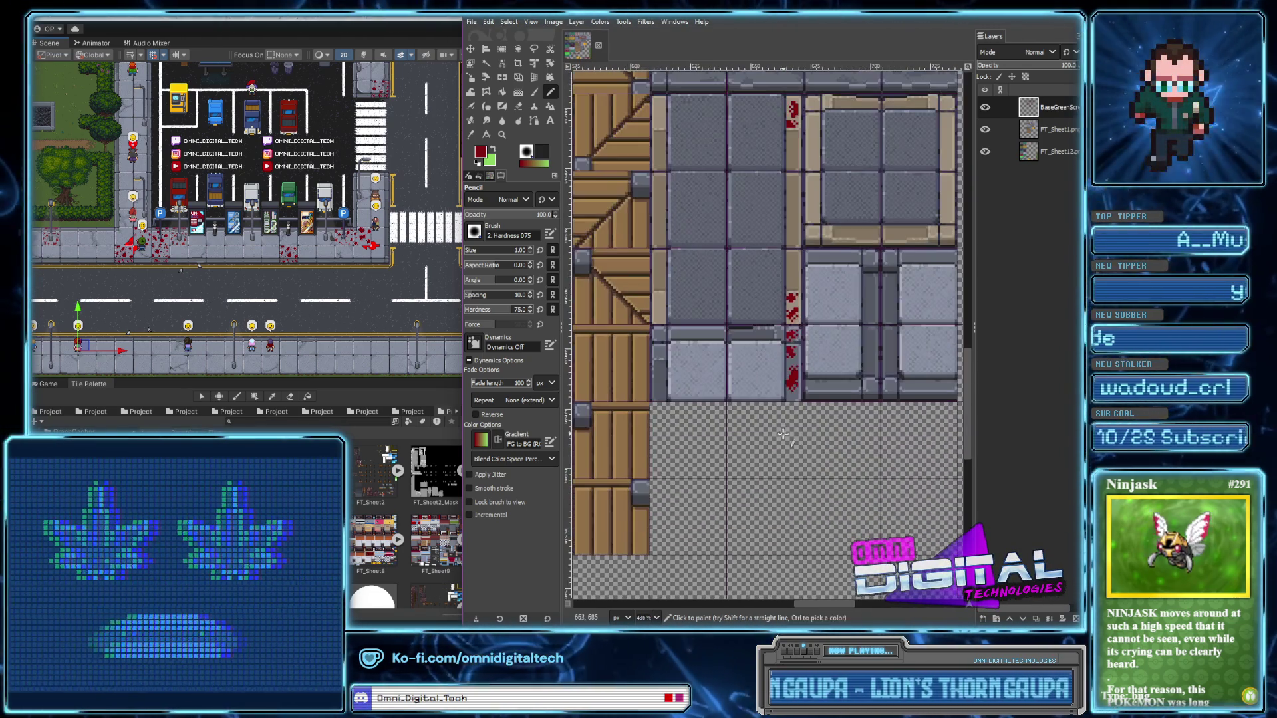
scroll(794, 391, "up", 2)
scroll(794, 397, "up", 2)
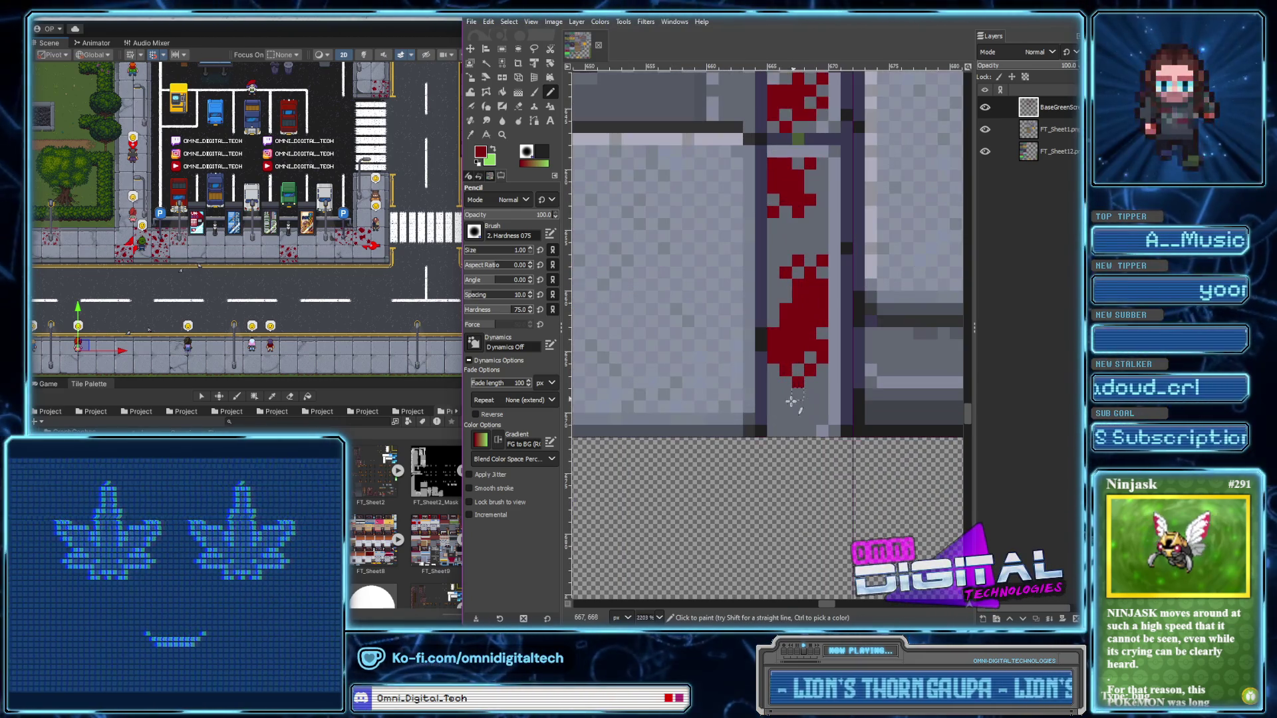
left_click_drag(794, 407, 800, 418)
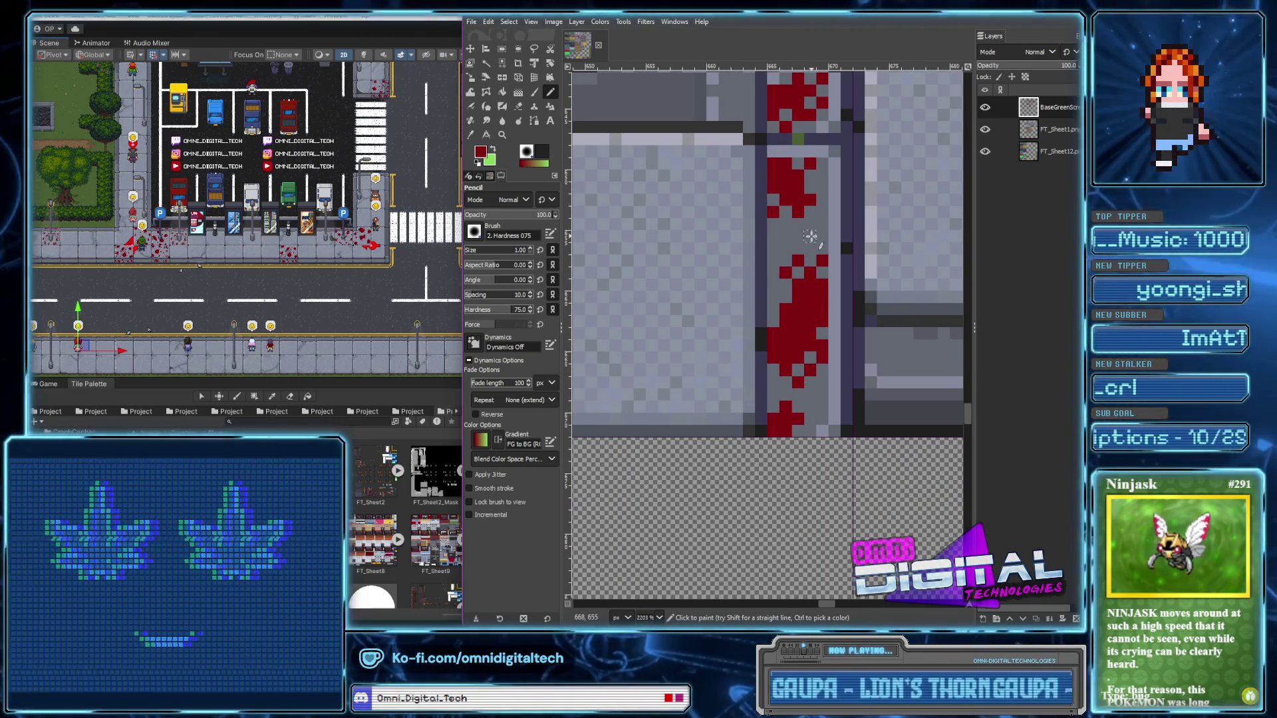
scroll(792, 385, "up", 3)
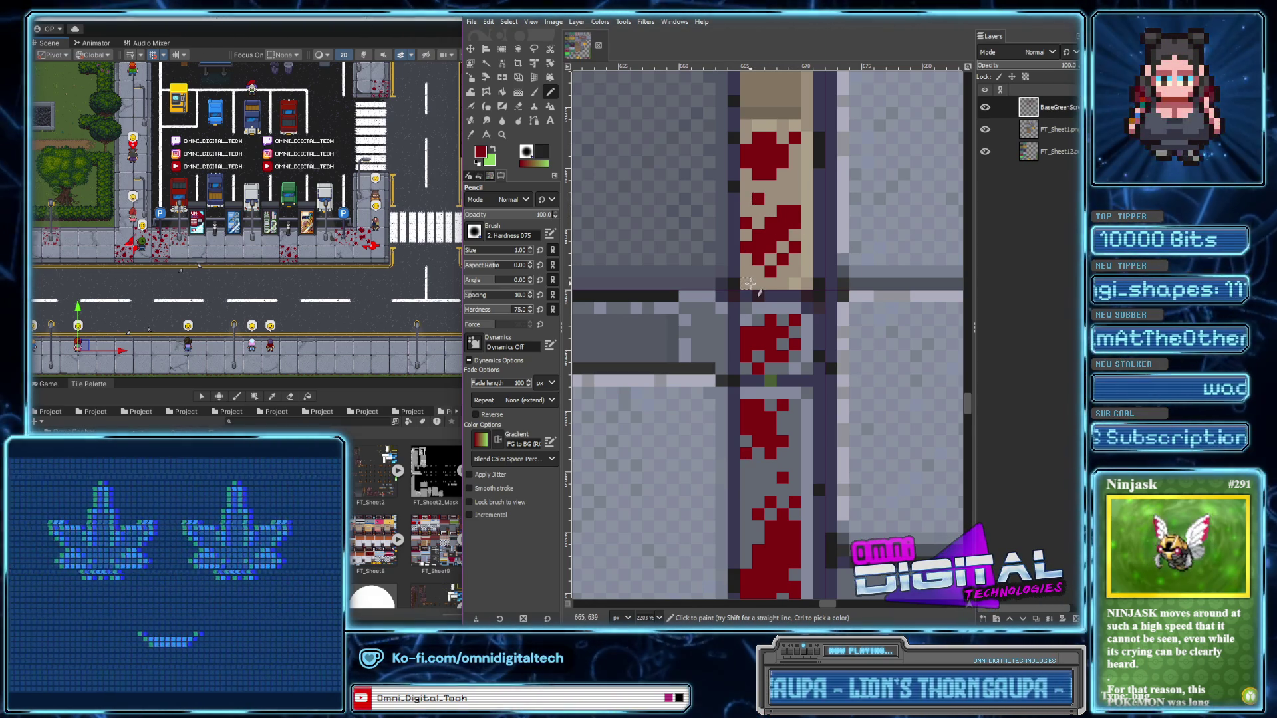
scroll(751, 293, "down", 2)
scroll(764, 333, "down", 2)
scroll(783, 374, "down", 2)
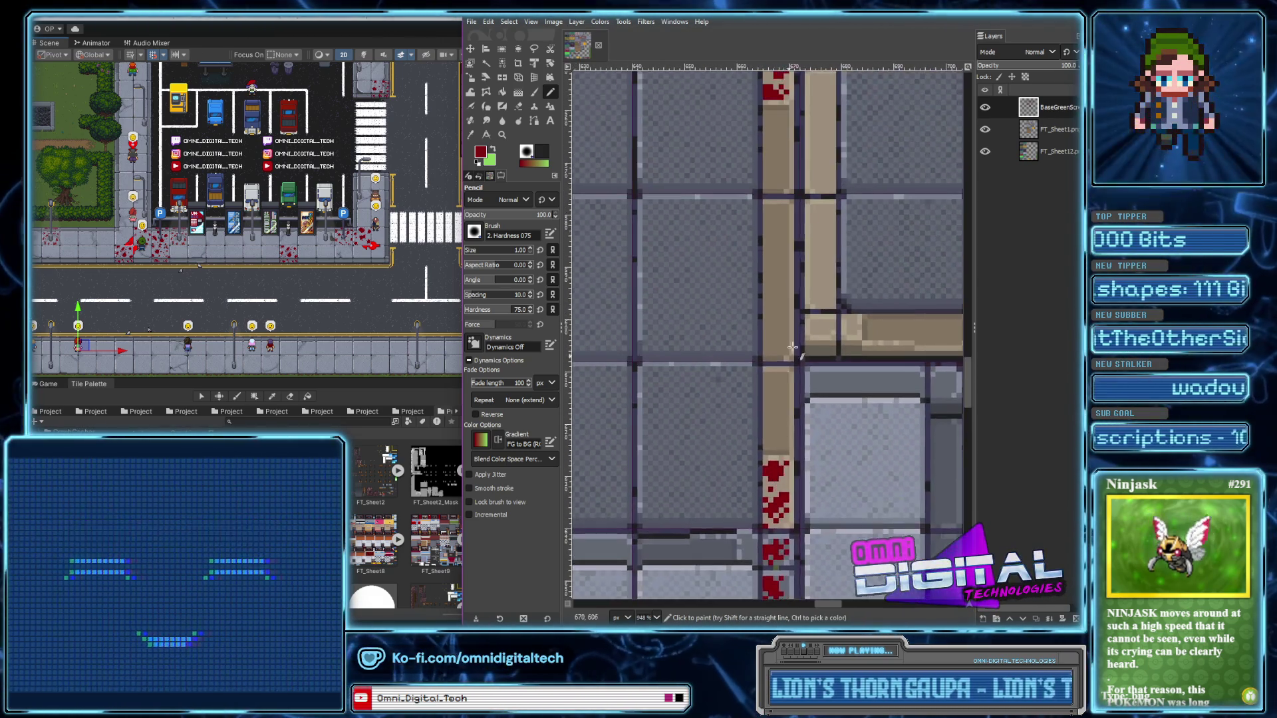
Paint a blood splatter with a short drip and a small spot on the upper tan strip
scroll(783, 374, "up", 3)
scroll(771, 279, "up", 2)
scroll(768, 257, "up", 2)
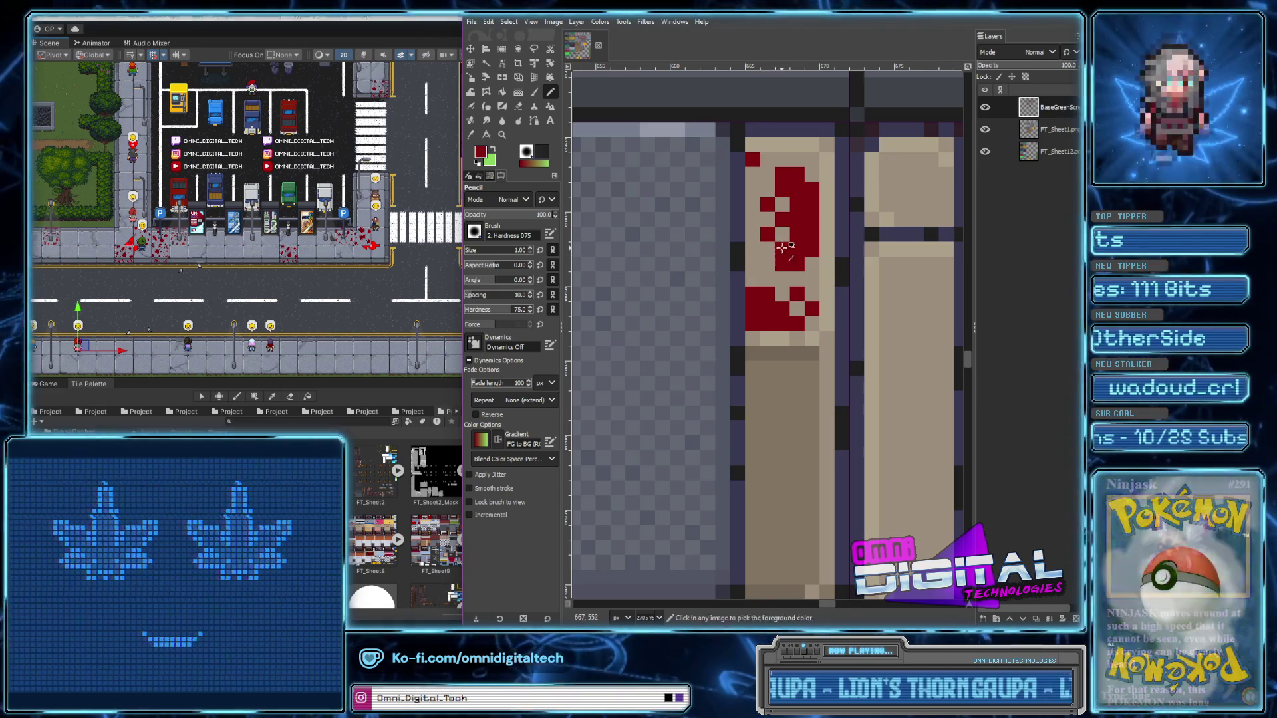
scroll(782, 249, "down", 2)
scroll(758, 206, "up", 2)
scroll(740, 170, "up", 1)
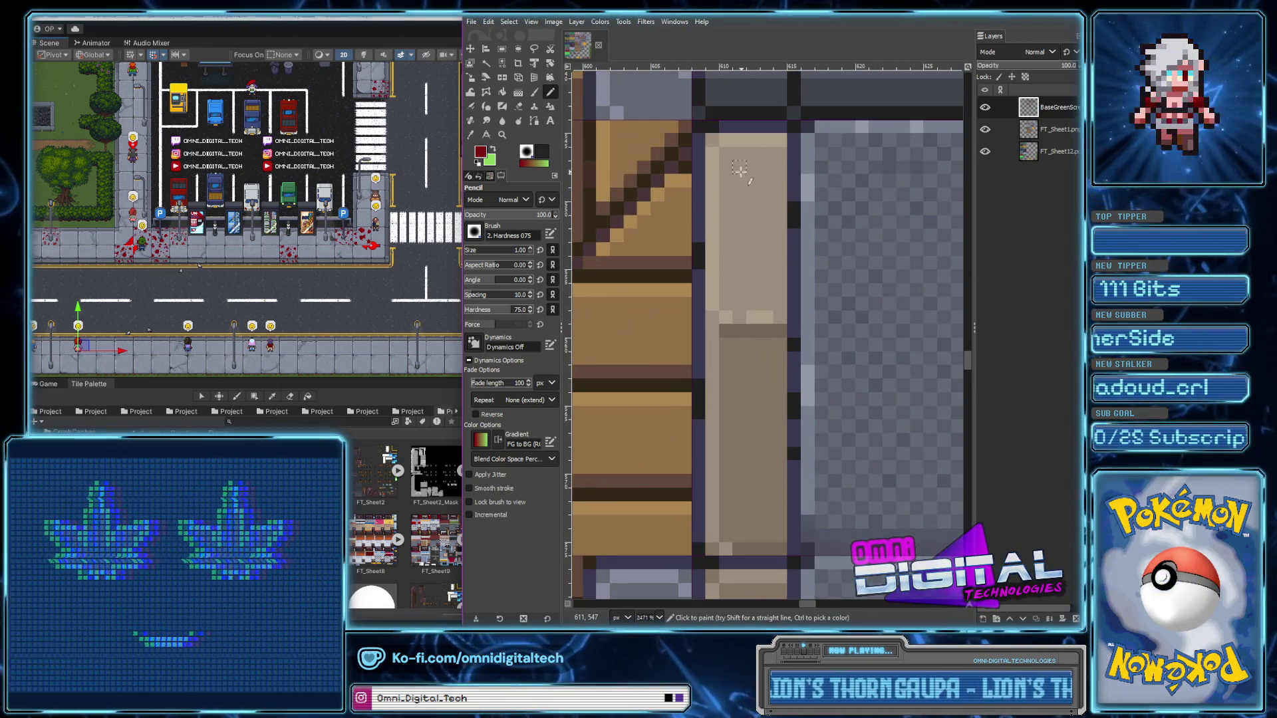
left_click_drag(740, 170, 758, 174)
left_click(780, 155)
left_click(766, 194)
left_click(753, 207)
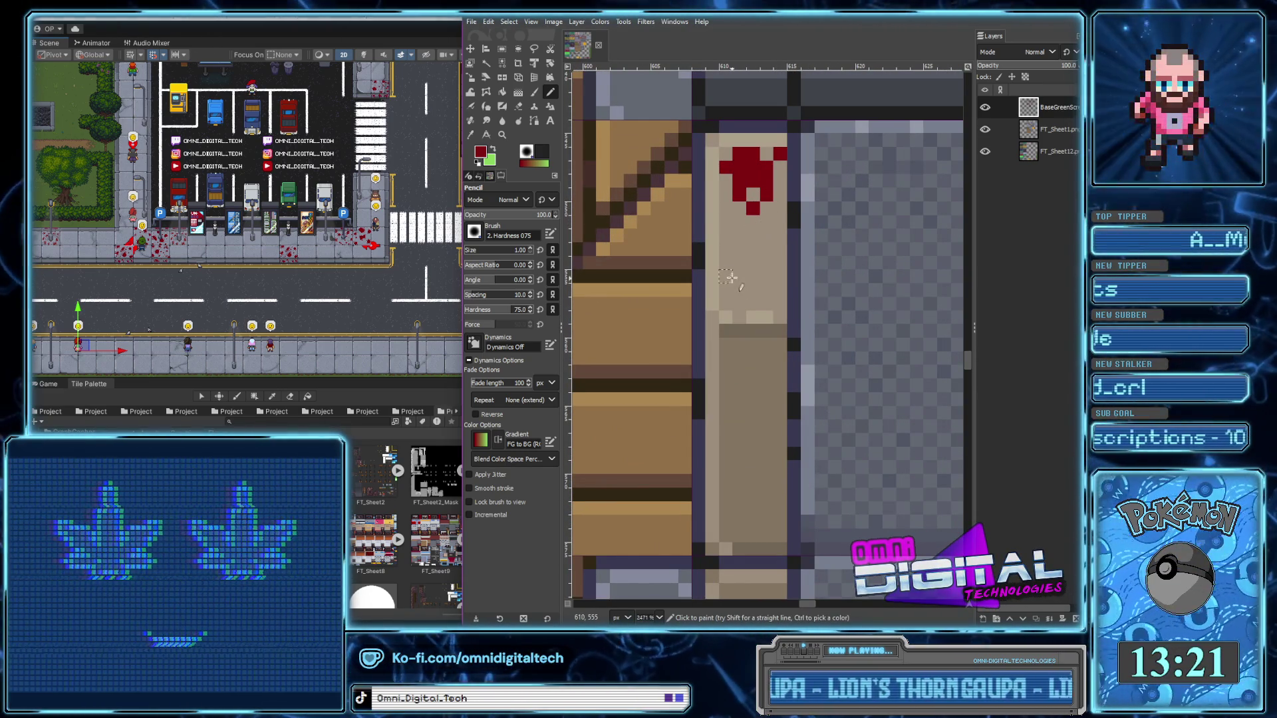
left_click_drag(730, 278, 740, 290)
Paint and enlarge a second dark-red splatter lower on the tan strip
scroll(750, 275, "down", 1)
scroll(748, 299, "down", 2)
scroll(744, 346, "down", 2)
scroll(740, 410, "down", 2)
scroll(740, 410, "down", 4)
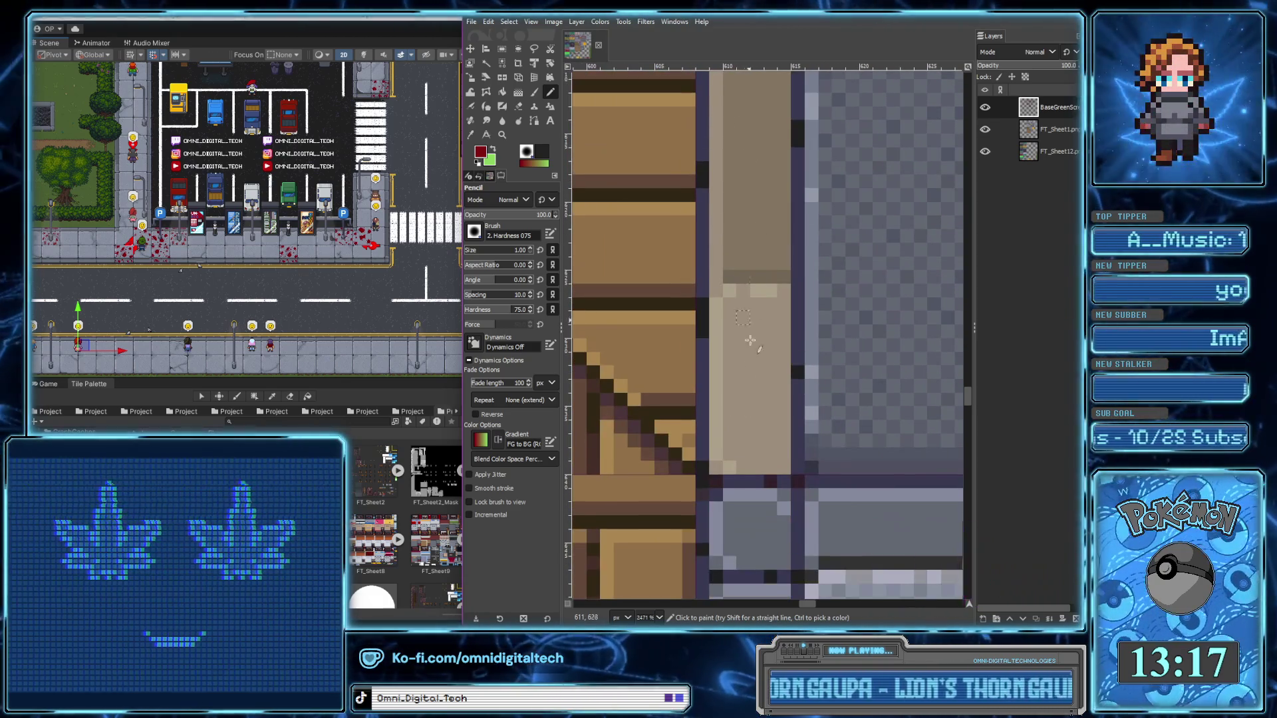
left_click_drag(772, 305, 756, 358)
left_click(742, 305)
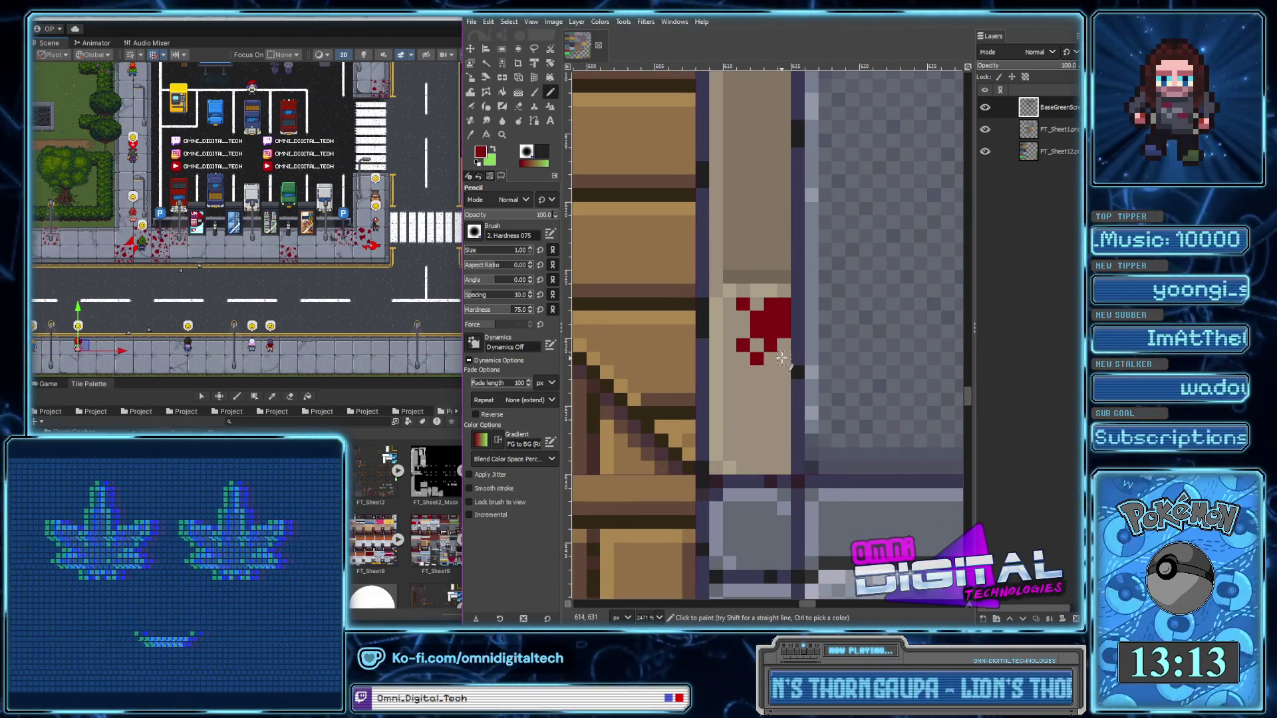
mouse_move(756, 447)
left_mouse_down()
mouse_move(729, 454)
mouse_move(729, 413)
left_mouse_up()
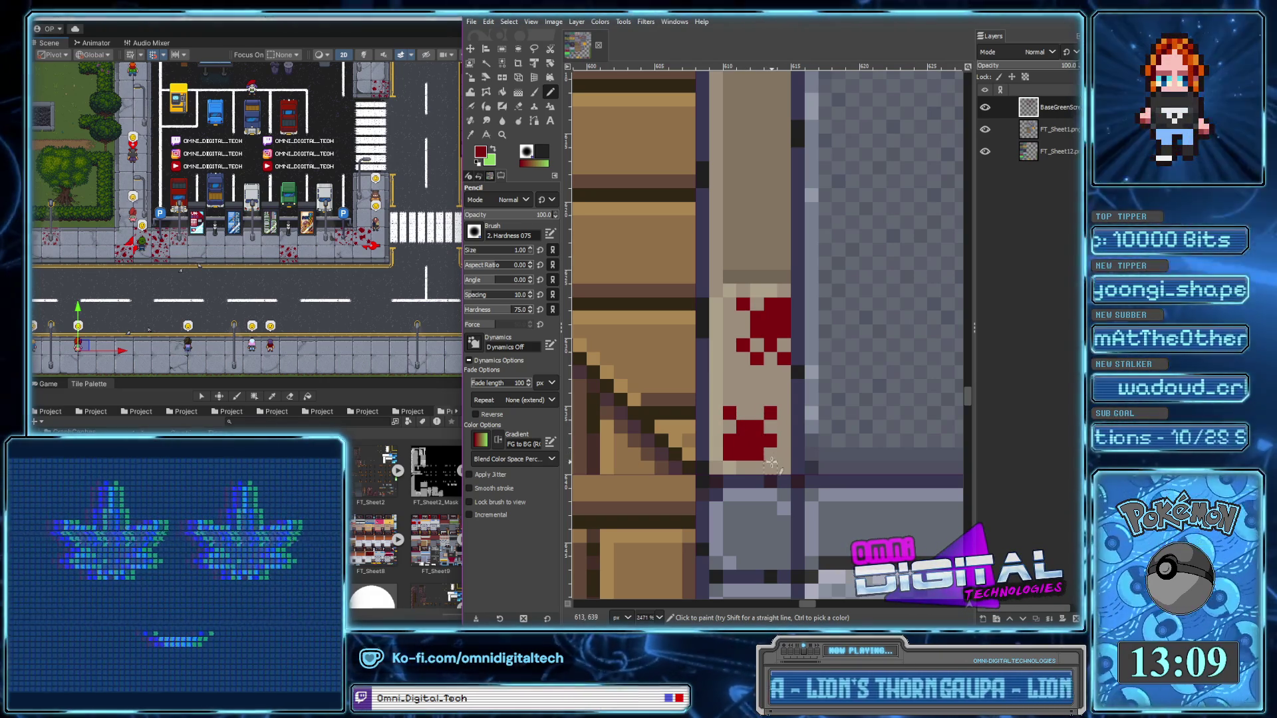
scroll(770, 449, "down", 3)
scroll(770, 449, "down", 1)
scroll(770, 448, "down", 2)
scroll(761, 426, "up", 4)
scroll(758, 414, "up", 3)
mouse_move(758, 423)
left_mouse_down()
mouse_move(731, 447)
mouse_move(735, 469)
left_mouse_up()
Add a dark-red blood block below the strip's border, extended left onto the grey floor
scroll(751, 407, "down", 3)
scroll(750, 404, "right", 1)
left_click_drag(750, 404, 771, 383)
scroll(764, 372, "up", 3)
scroll(764, 373, "right", 1)
mouse_move(748, 303)
left_mouse_down()
mouse_move(738, 346)
mouse_move(775, 334)
left_mouse_up()
mouse_move(755, 290)
left_mouse_down()
mouse_move(719, 325)
mouse_move(692, 306)
left_mouse_up()
scroll(717, 347, "down", 2)
scroll(725, 332, "right", 1)
scroll(728, 319, "right", 1)
Paint two dark-red blood smears along the horizontal grey strip
scroll(732, 313, "right", 1)
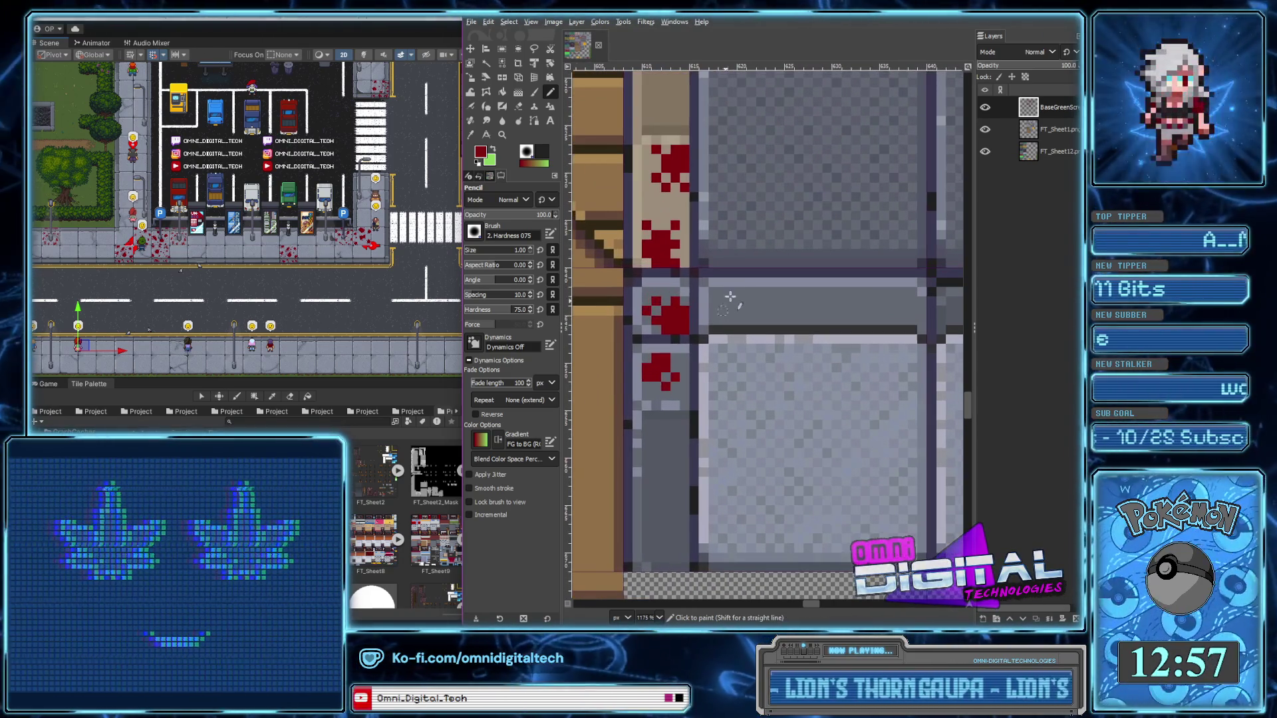
left_click(734, 304)
left_click_drag(735, 306, 724, 309)
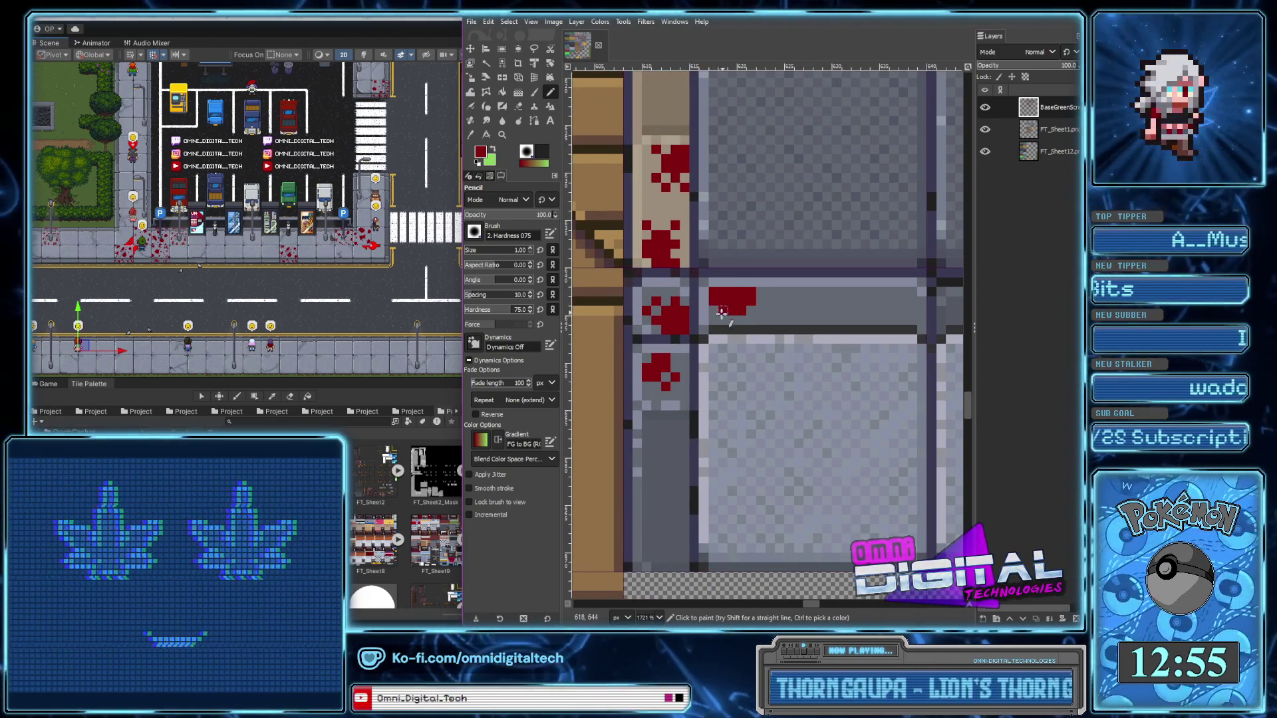
left_click(760, 311)
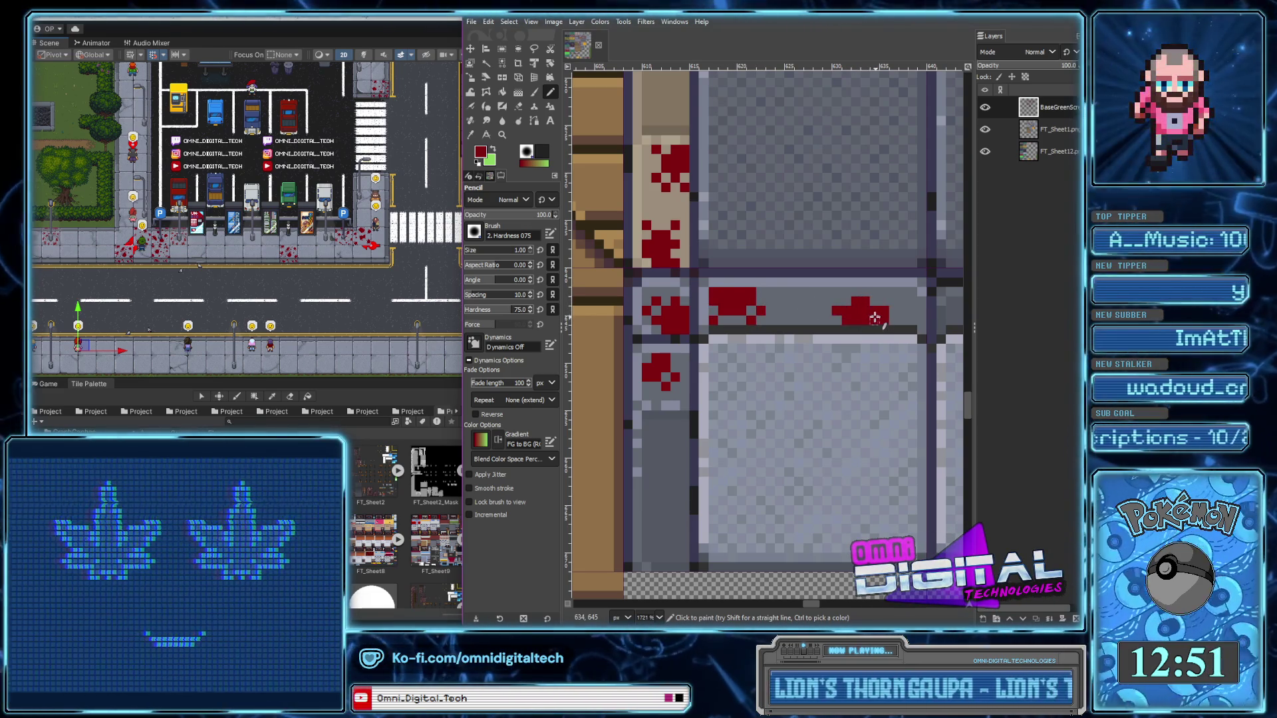
left_click_drag(873, 293, 882, 301)
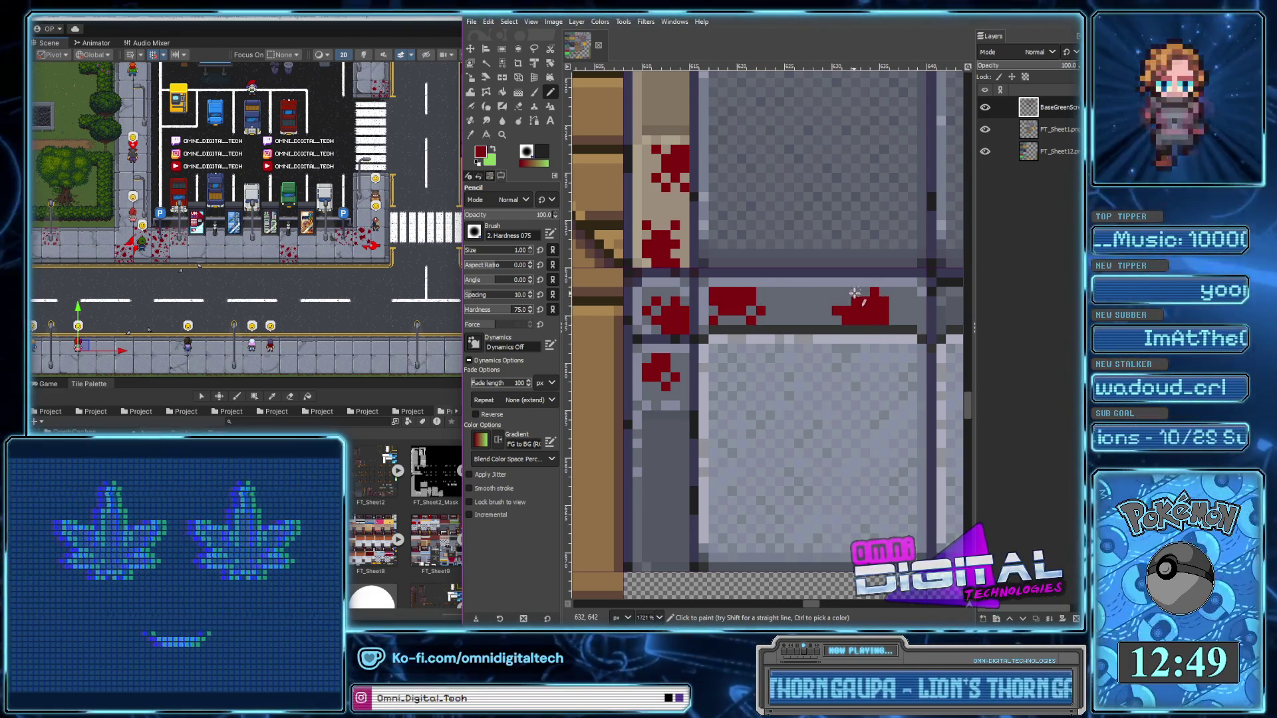
left_click(827, 298)
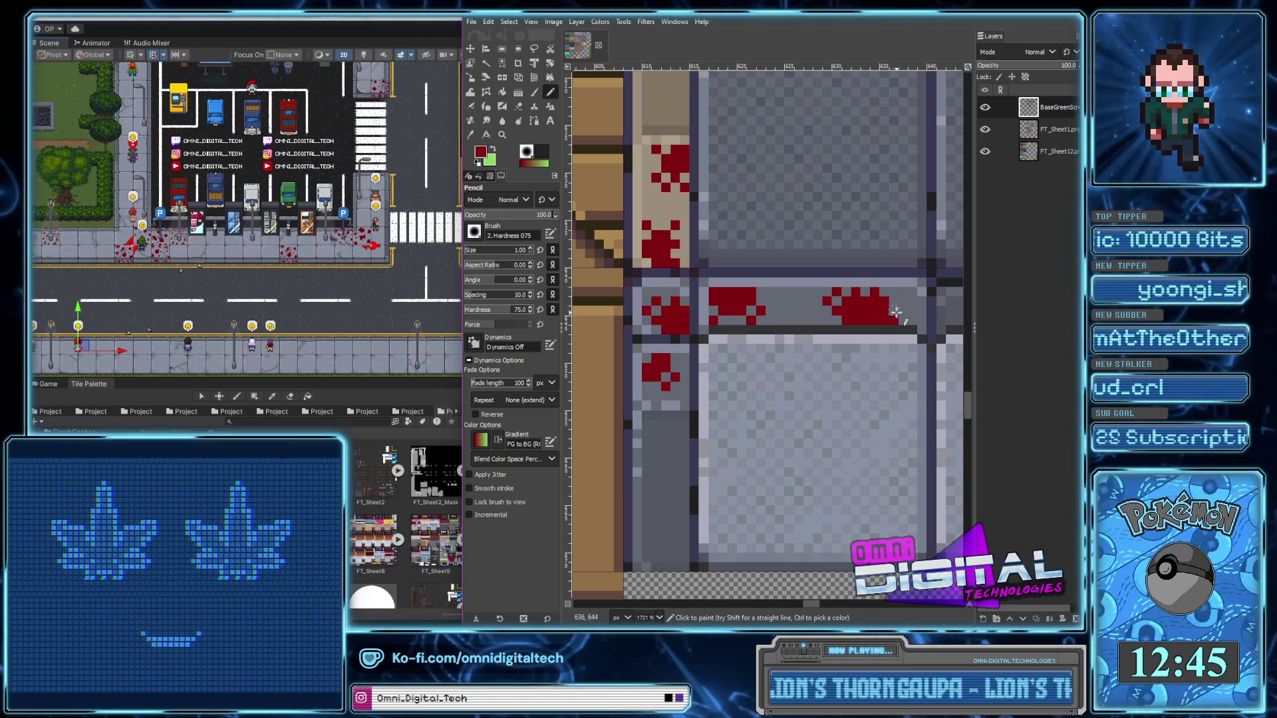
Dot extra blood pixels near the strip corner and between the smears, then zoom out
scroll(704, 367, "right", 5)
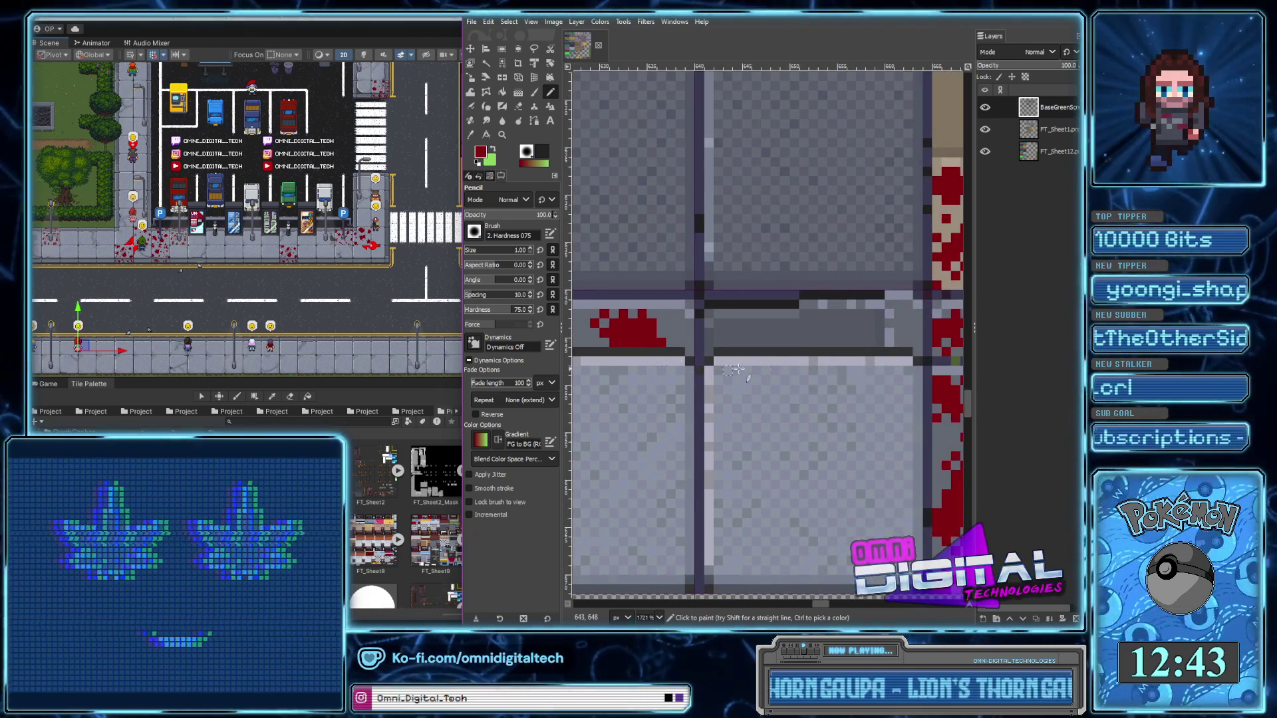
scroll(798, 348, "down", 3)
scroll(818, 312, "up", 5)
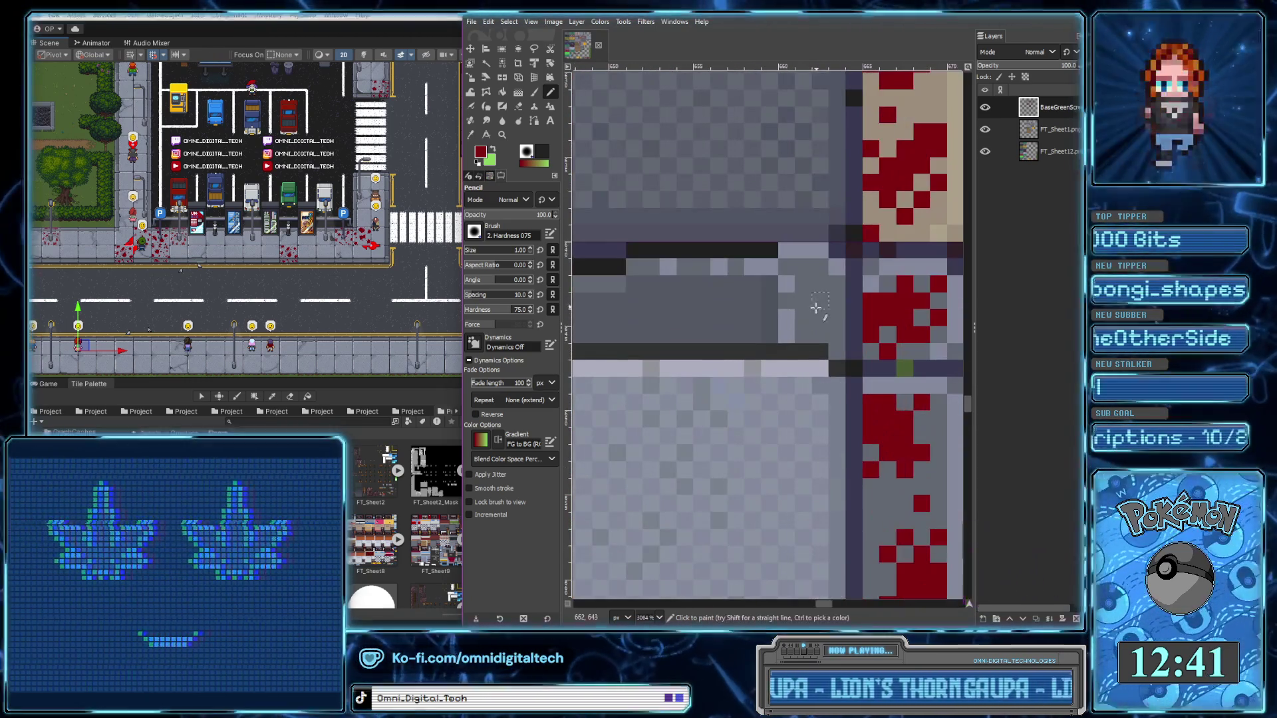
left_click(811, 292)
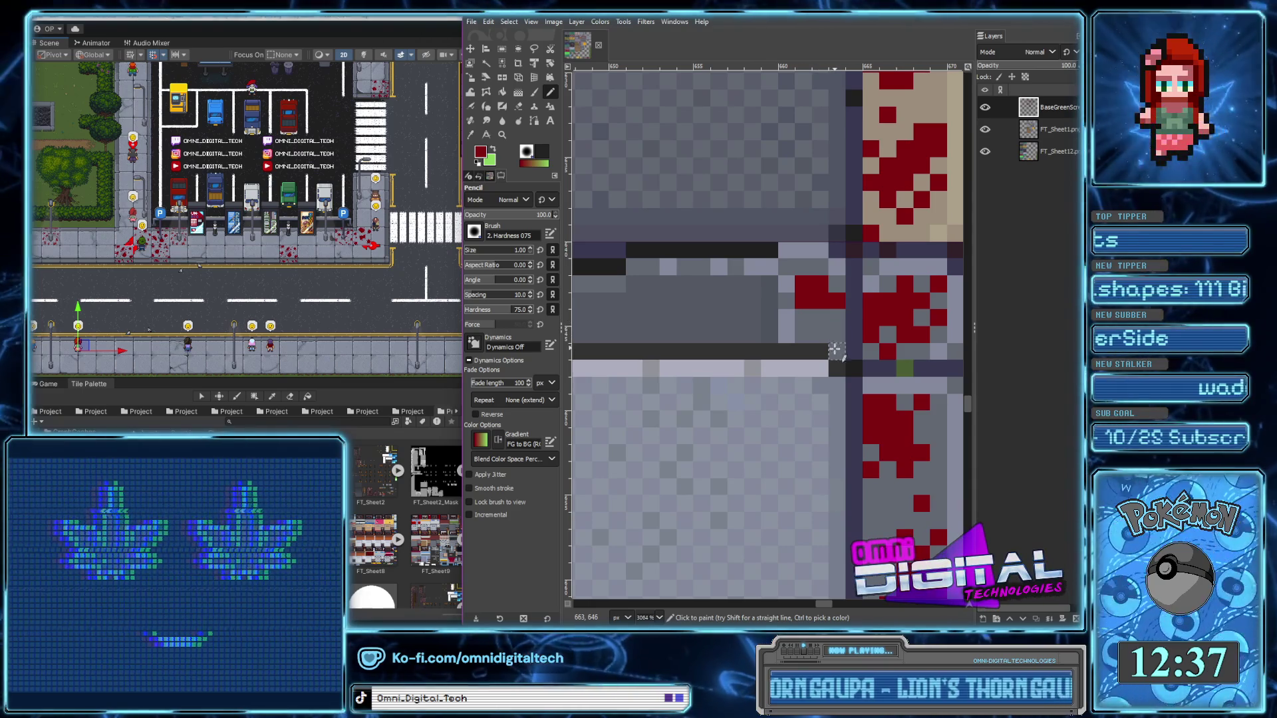
left_click(816, 267)
scroll(815, 288, "down", 5, "ctrl")
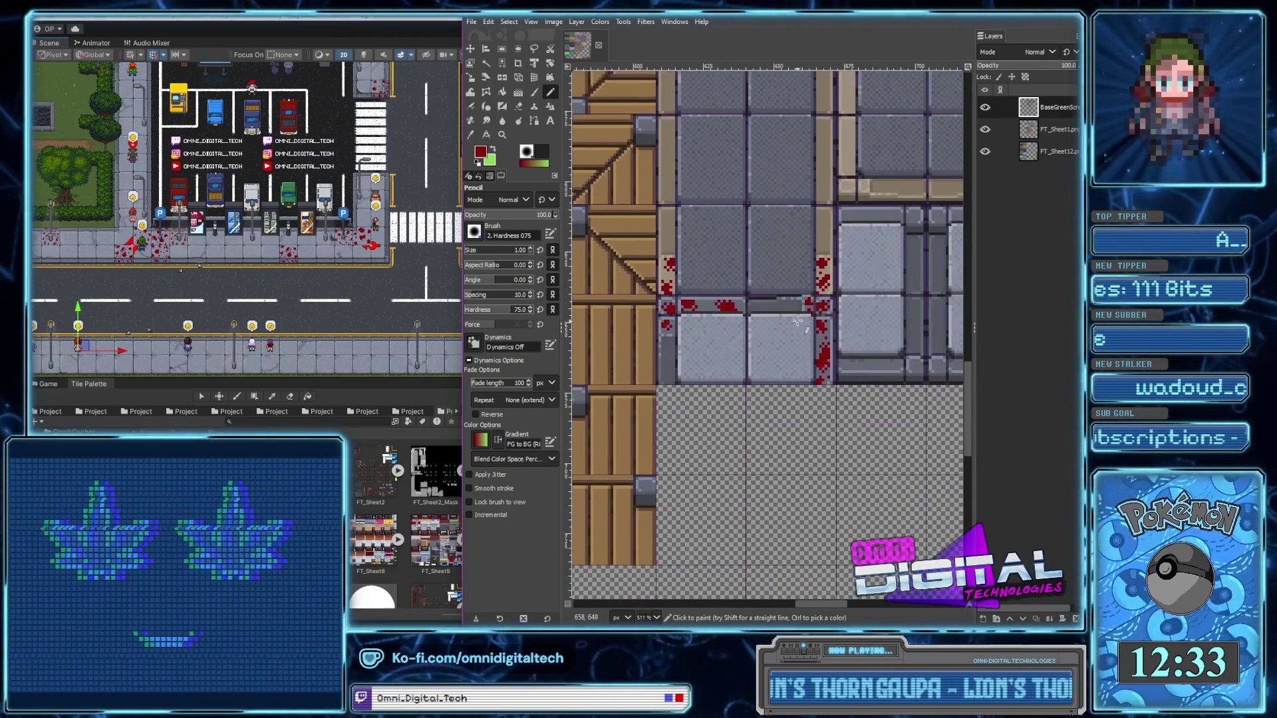
scroll(696, 310, "up", 1, "ctrl")
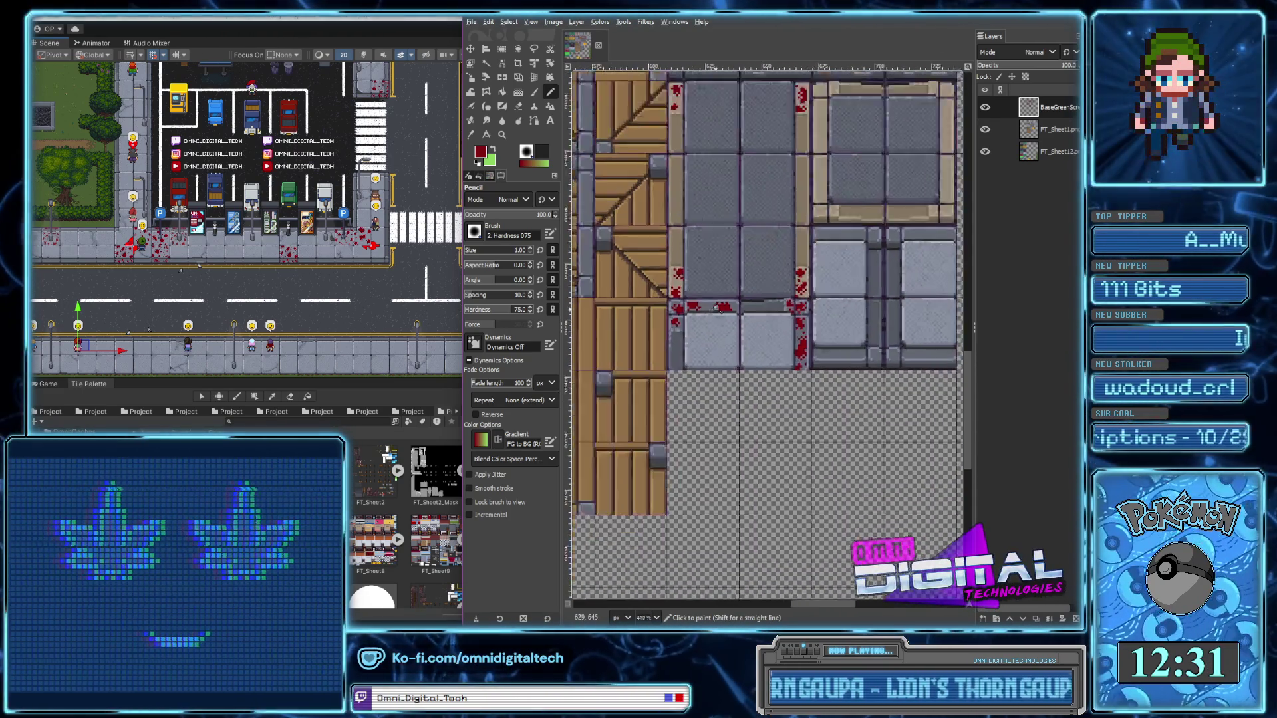
scroll(696, 310, "up", 5)
left_click(725, 296)
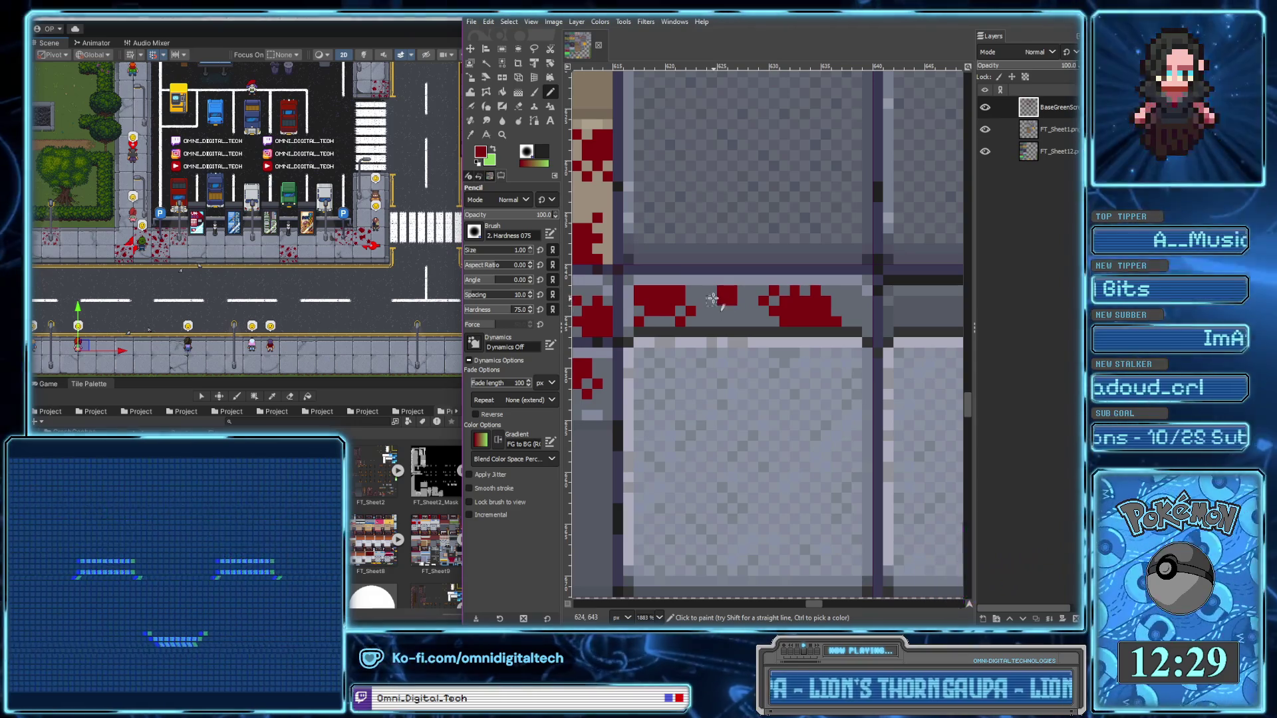
scroll(740, 304, "down", 2, "ctrl")
scroll(740, 304, "down", 3, "ctrl")
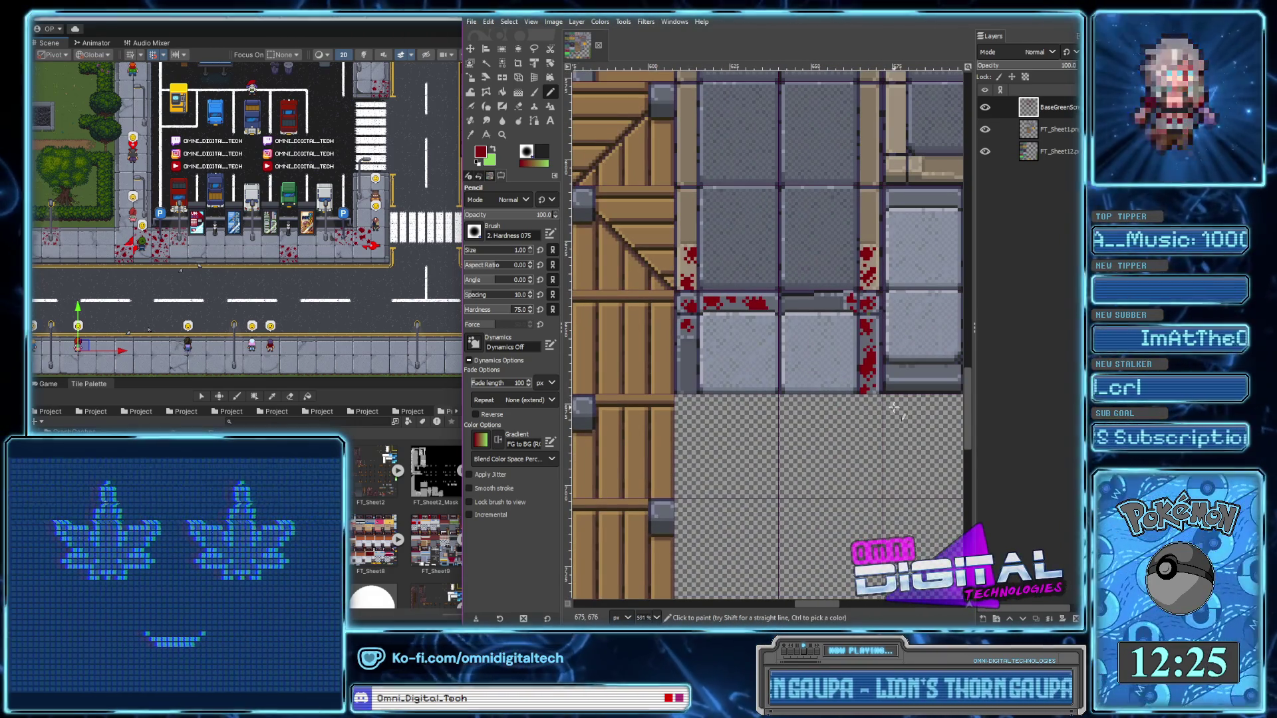
scroll(877, 395, "down", 1, "ctrl")
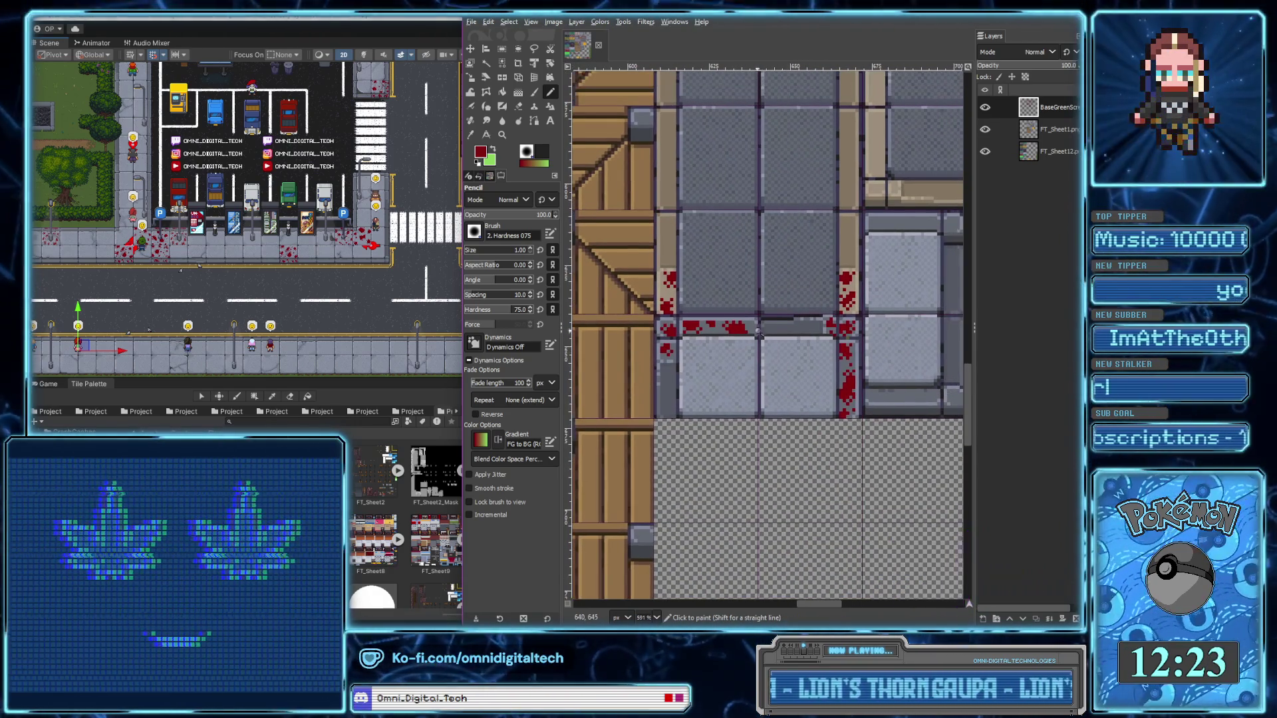
scroll(832, 386, "down", 1, "ctrl")
scroll(795, 375, "down", 1, "ctrl")
scroll(795, 375, "up", 2, "ctrl")
scroll(778, 366, "up", 2, "ctrl")
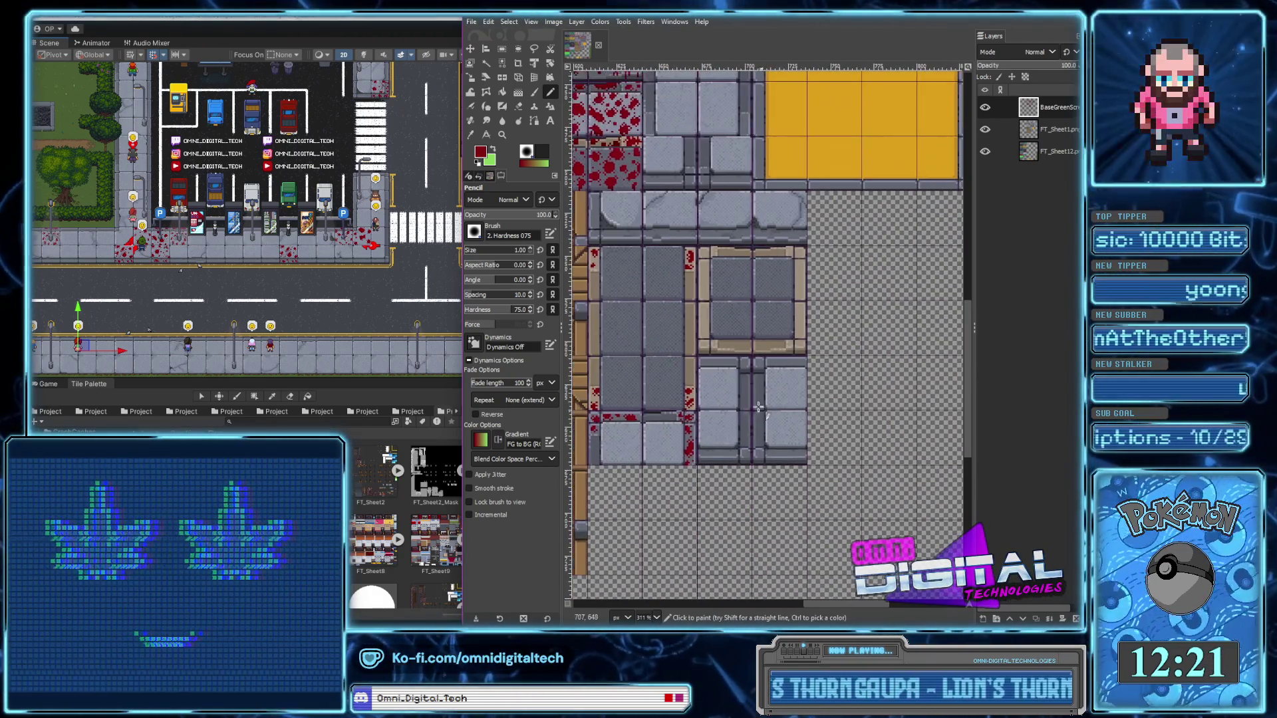
Fill out the tan-border corner splatter with a row and a few extra dark-red pixels
scroll(765, 355, "up", 3, "ctrl")
scroll(748, 345, "up", 3, "ctrl")
left_click_drag(748, 345, 803, 346)
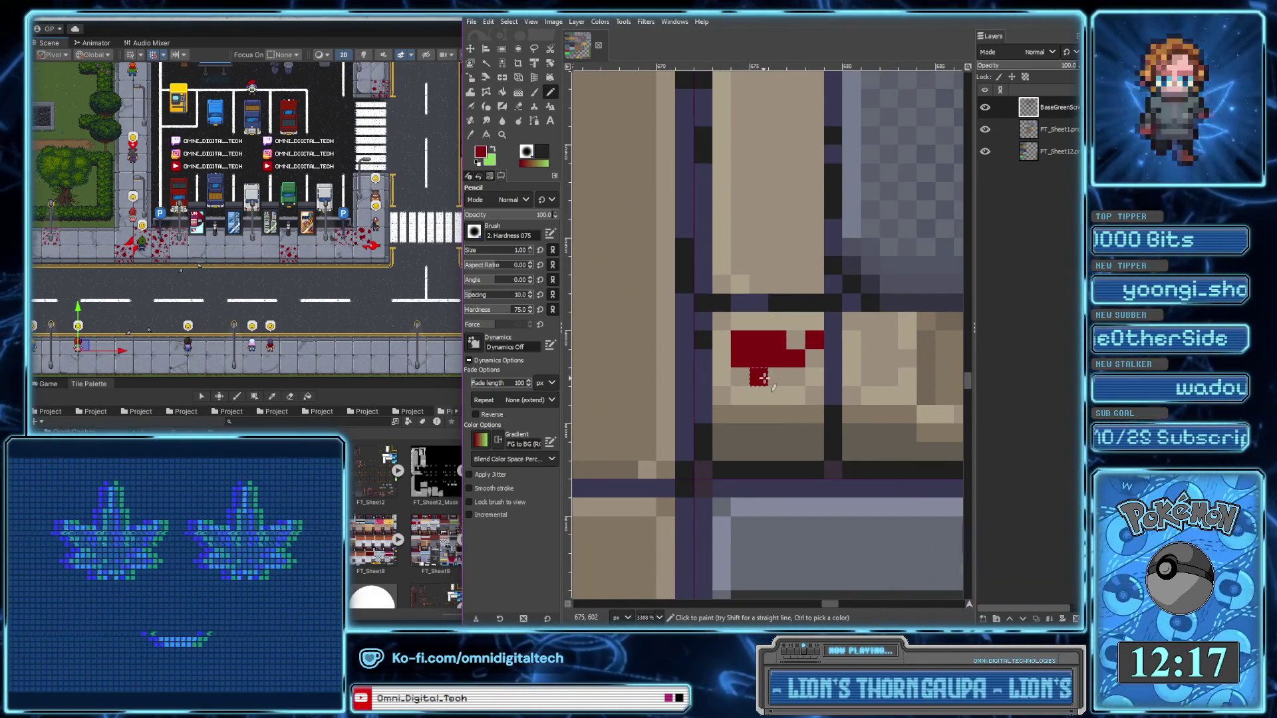
scroll(650, 392, "right", 3)
left_click(630, 334)
left_click(662, 371)
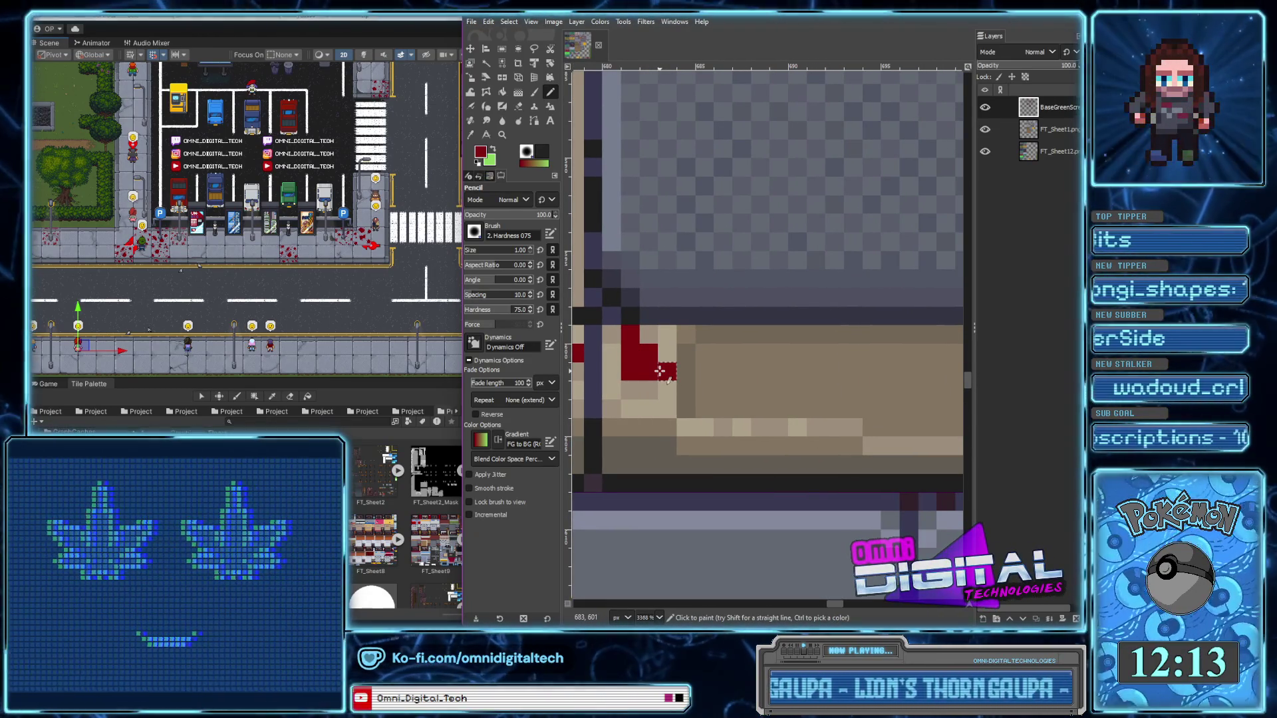
right_click(643, 374)
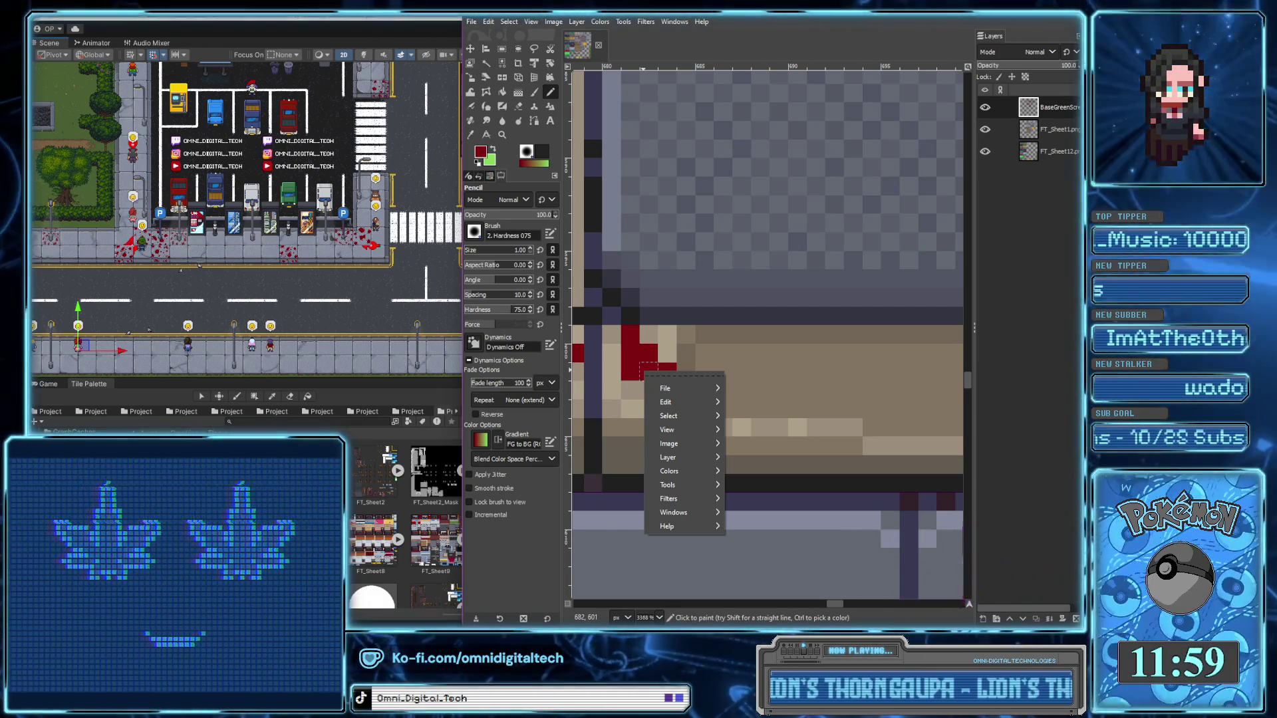
key("Escape")
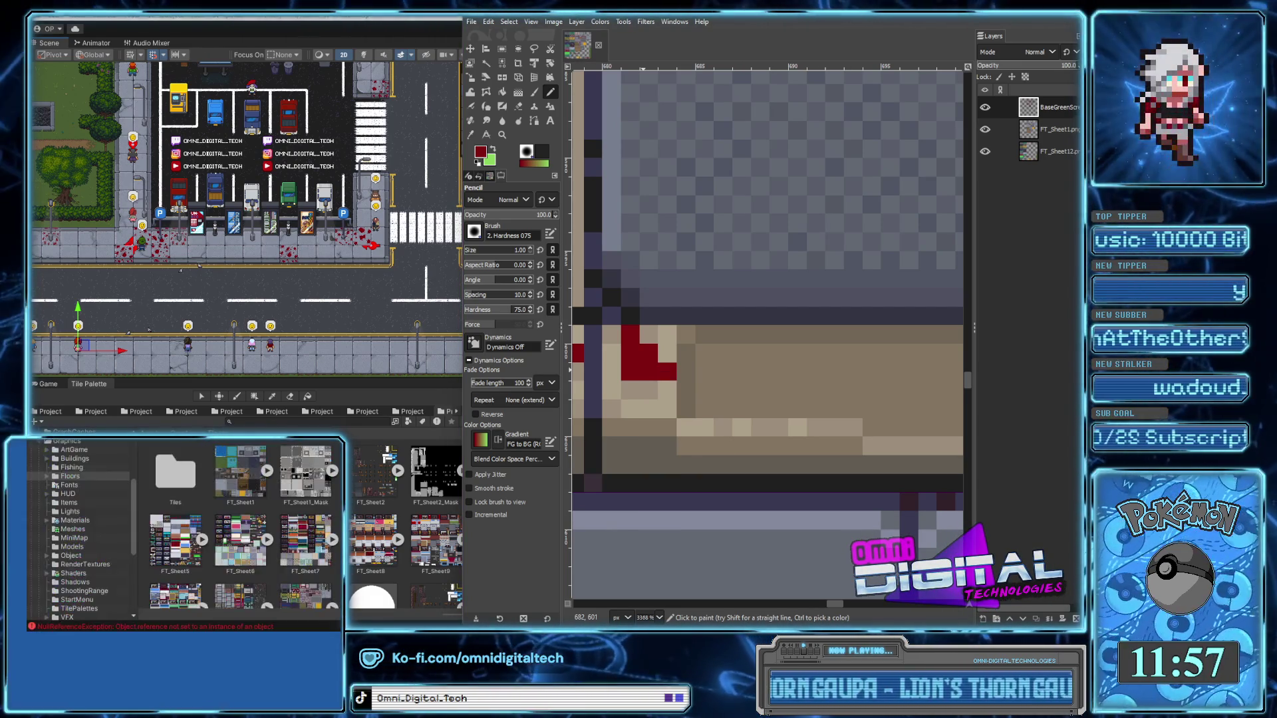
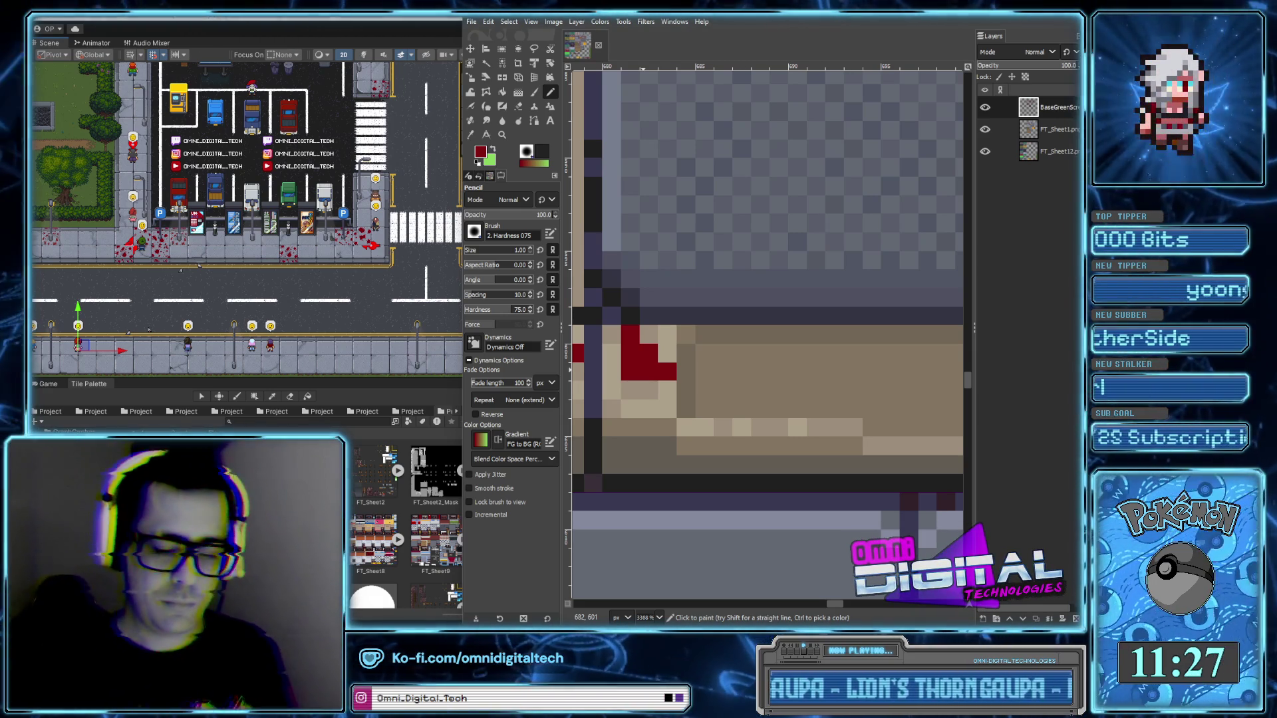
Paint a dark red blood splatter on the tan border at the tile's corner
scroll(673, 370, "down", 5)
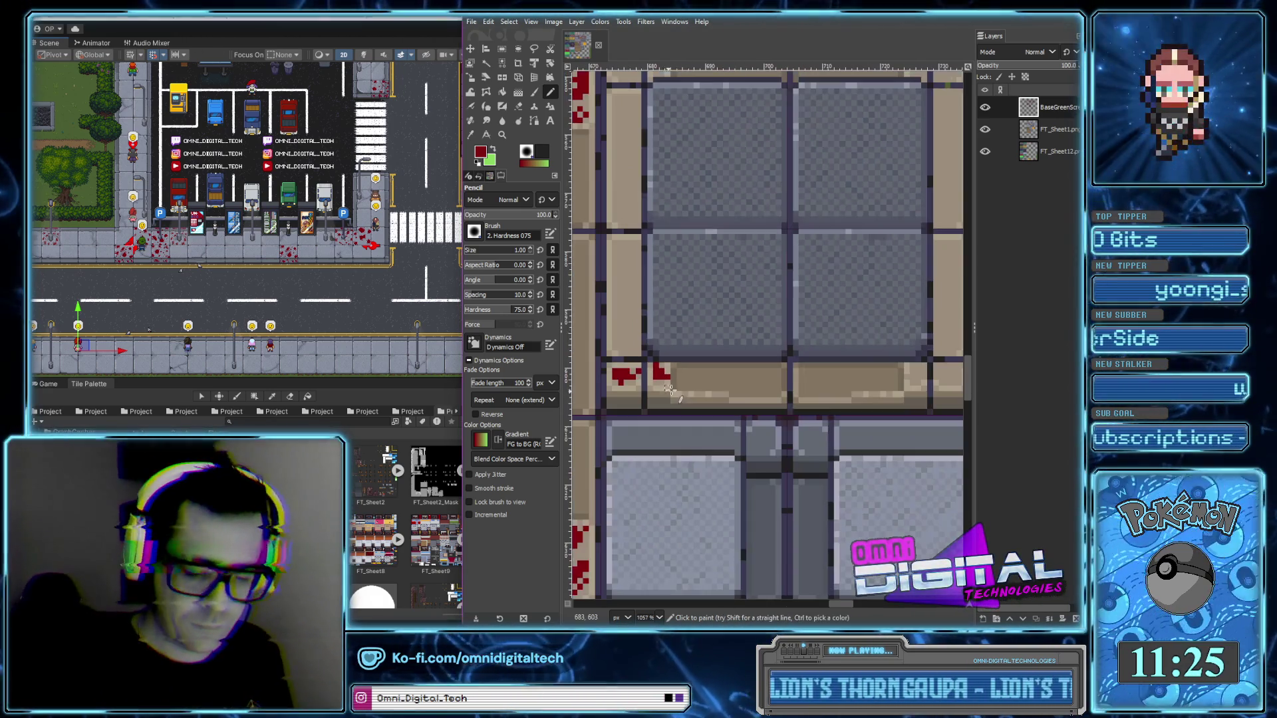
scroll(672, 369, "up", 2)
scroll(672, 370, "up", 1)
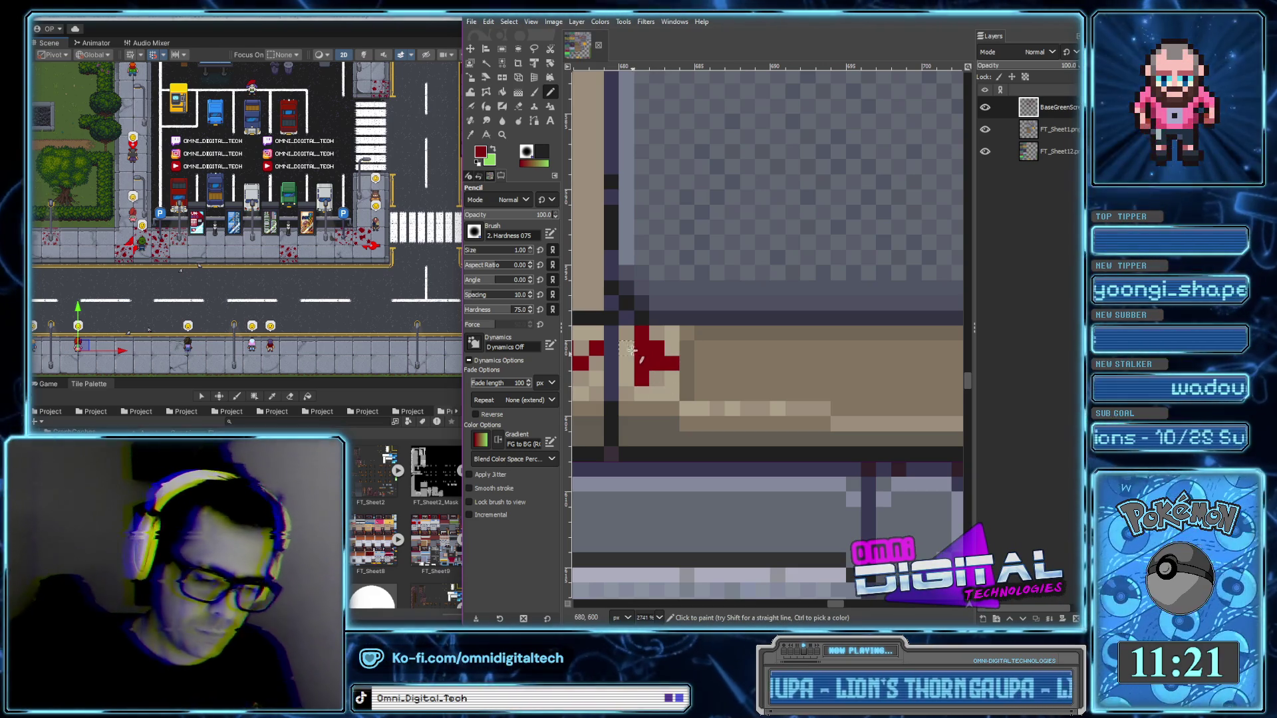
scroll(634, 357, "down", 5)
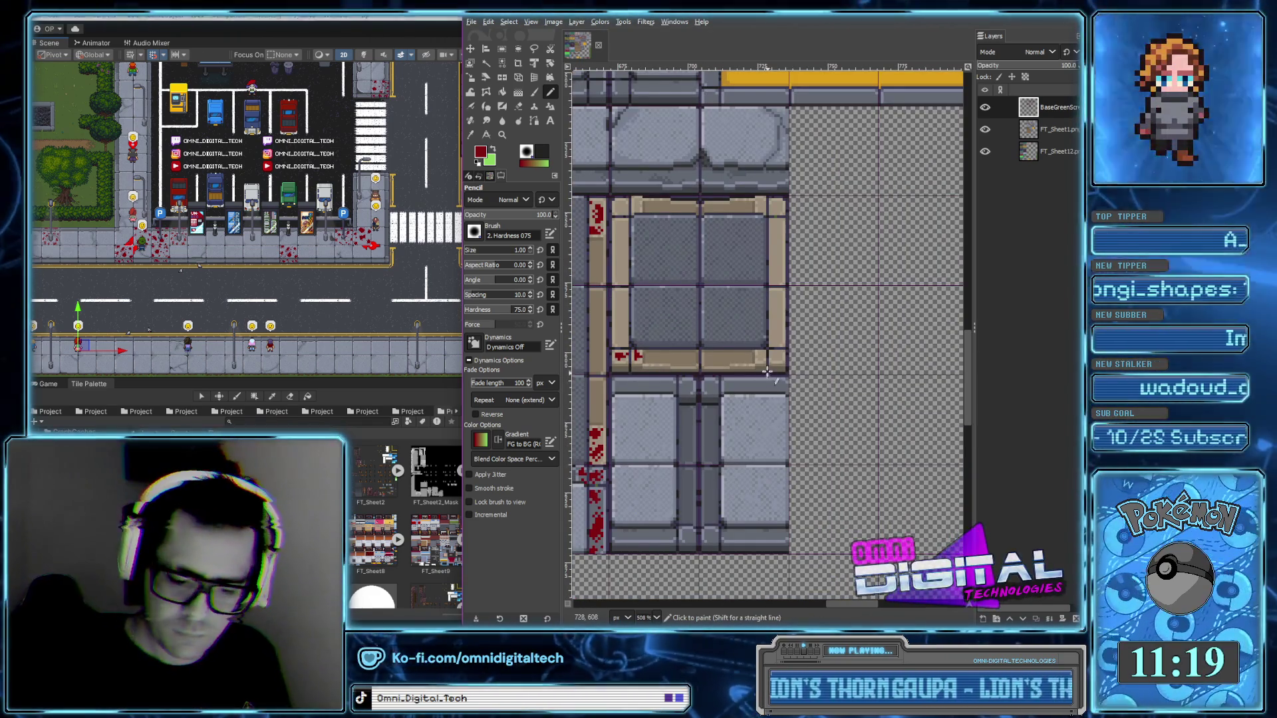
scroll(744, 366, "up", 1)
scroll(718, 359, "up", 1)
scroll(692, 350, "up", 1)
scroll(669, 341, "up", 2)
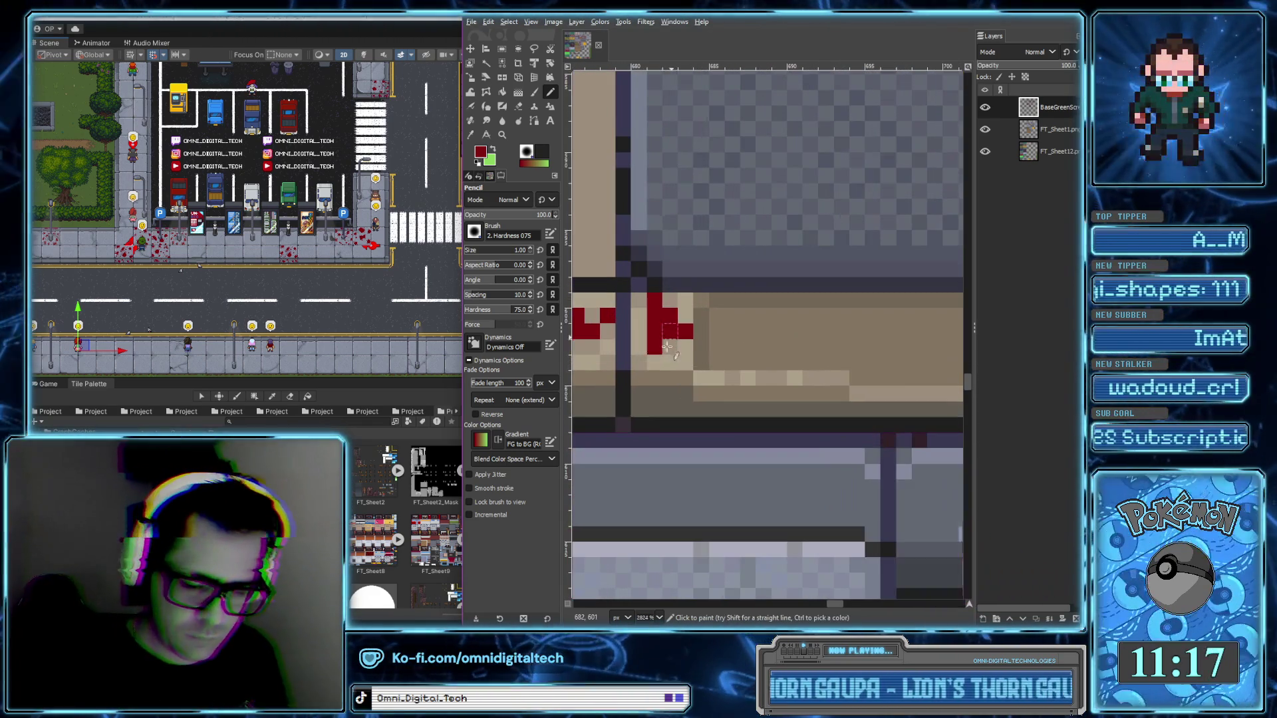
scroll(669, 341, "down", 3)
scroll(798, 332, "up", 1)
scroll(815, 330, "up", 1)
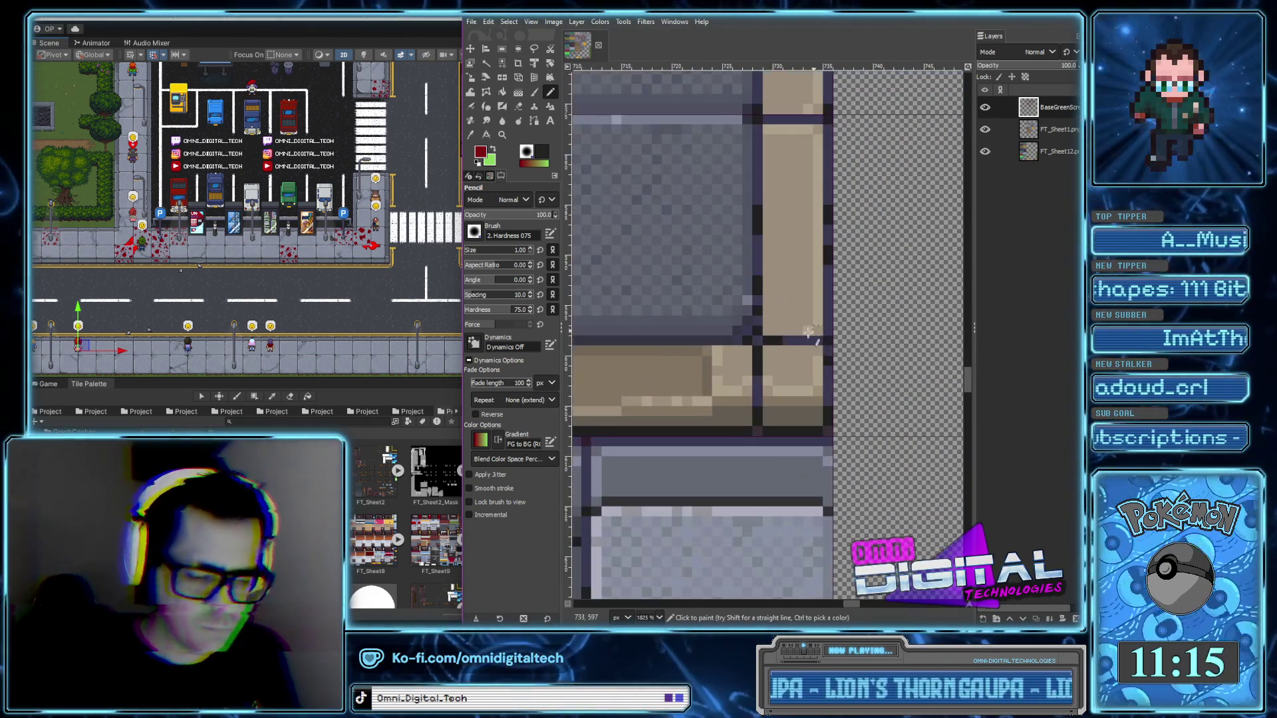
left_click(768, 362)
left_click_drag(778, 351, 795, 371)
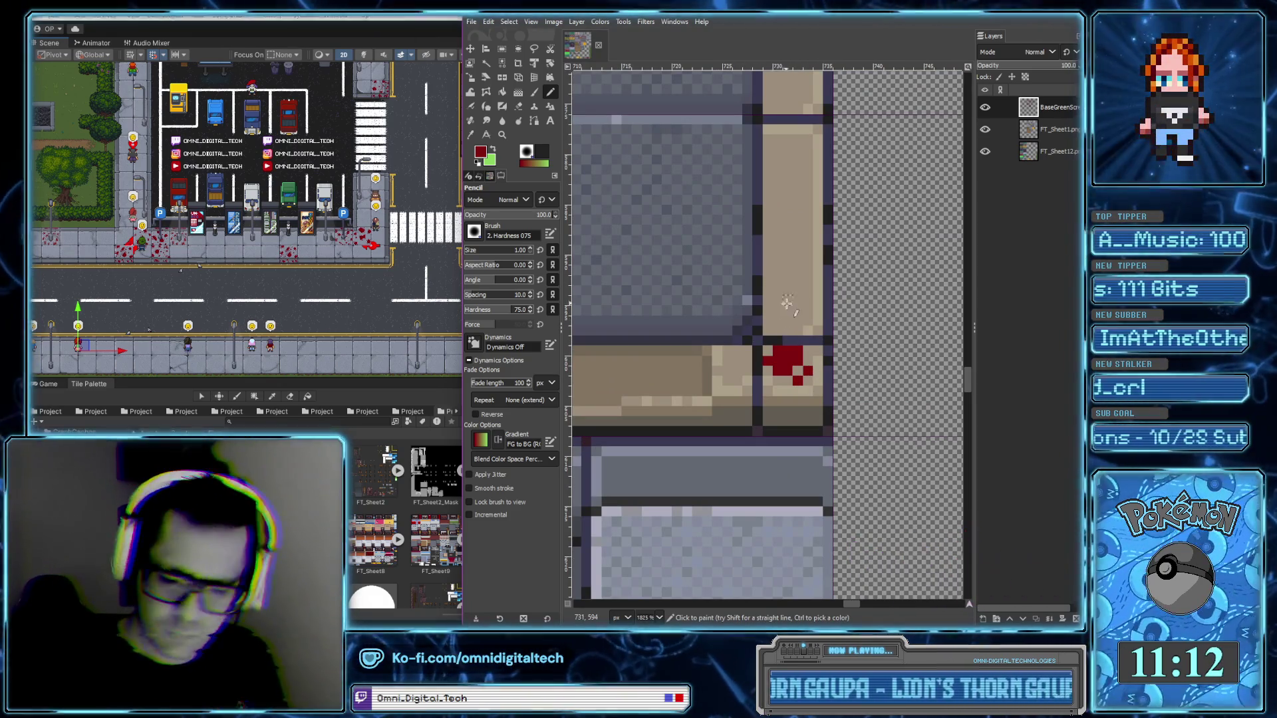
Add a small blood cluster up the right edge, undoing one stray stroke
left_click_drag(767, 301, 801, 297)
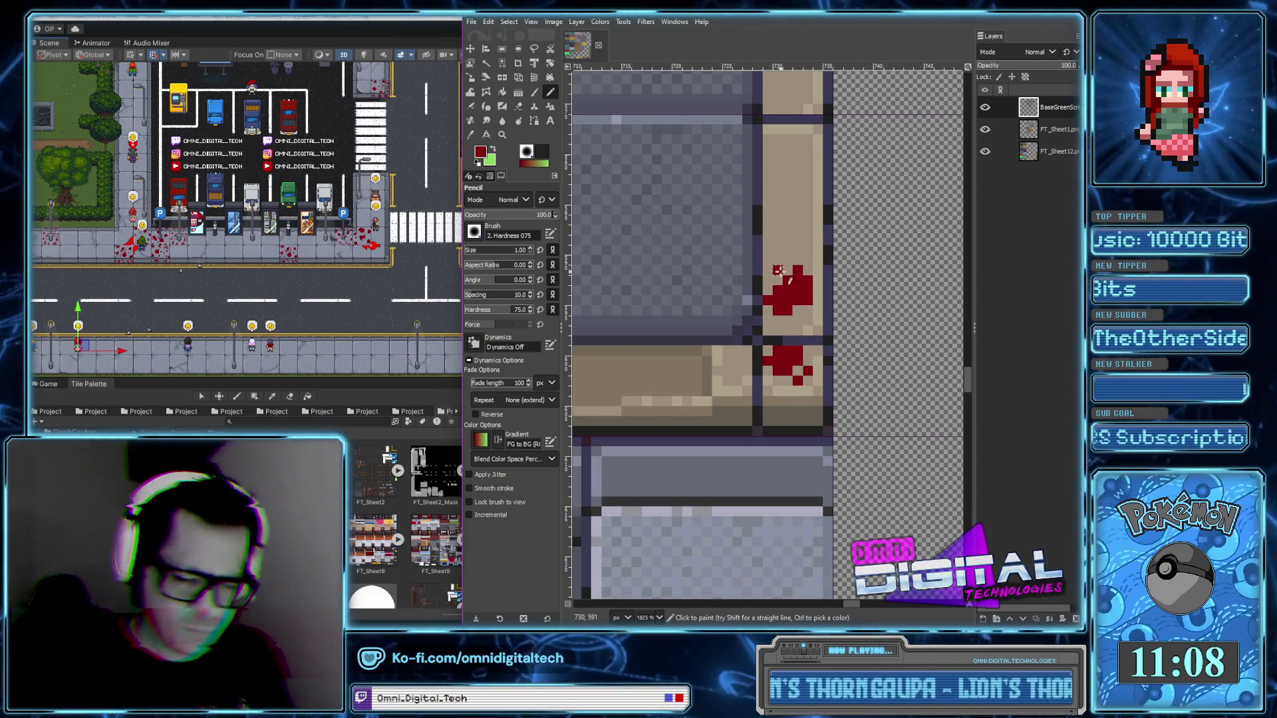
scroll(801, 303, "up", 2)
mouse_move(790, 273)
left_mouse_down()
mouse_move(774, 234)
mouse_move(747, 262)
left_mouse_up()
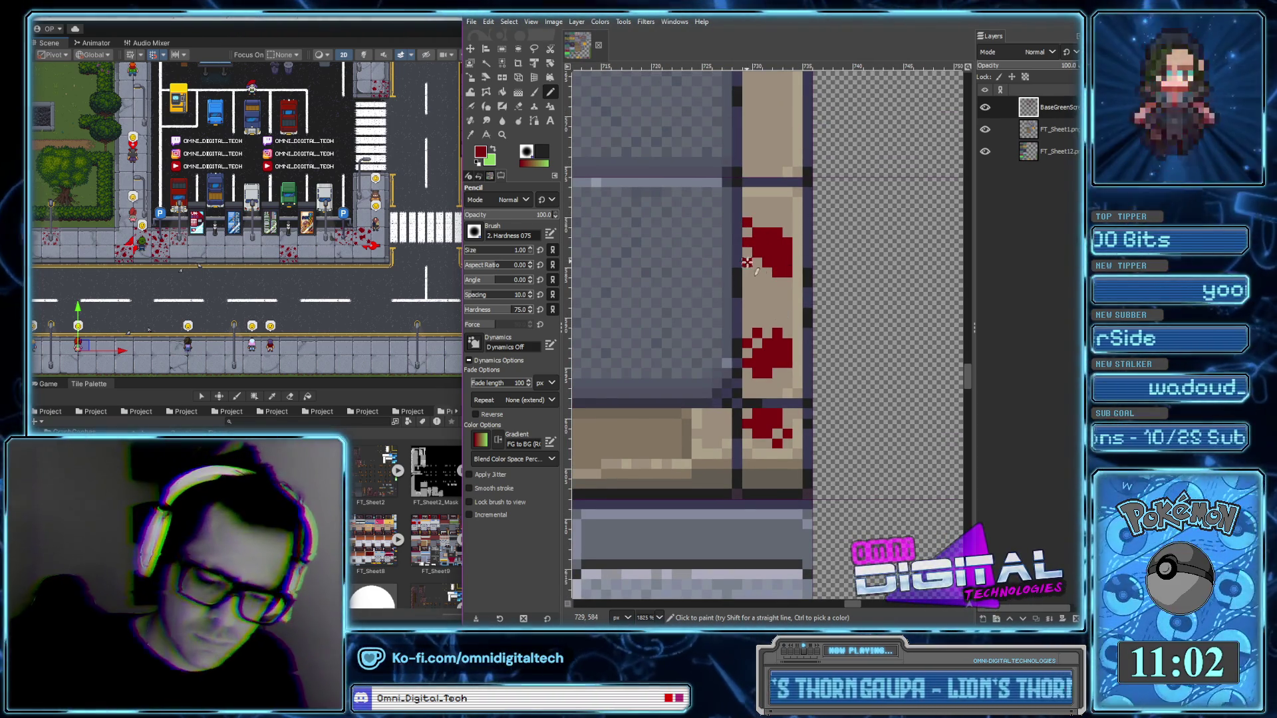
key("ctrl+z")
scroll(786, 224, "down", 3)
scroll(771, 332, "up", 2)
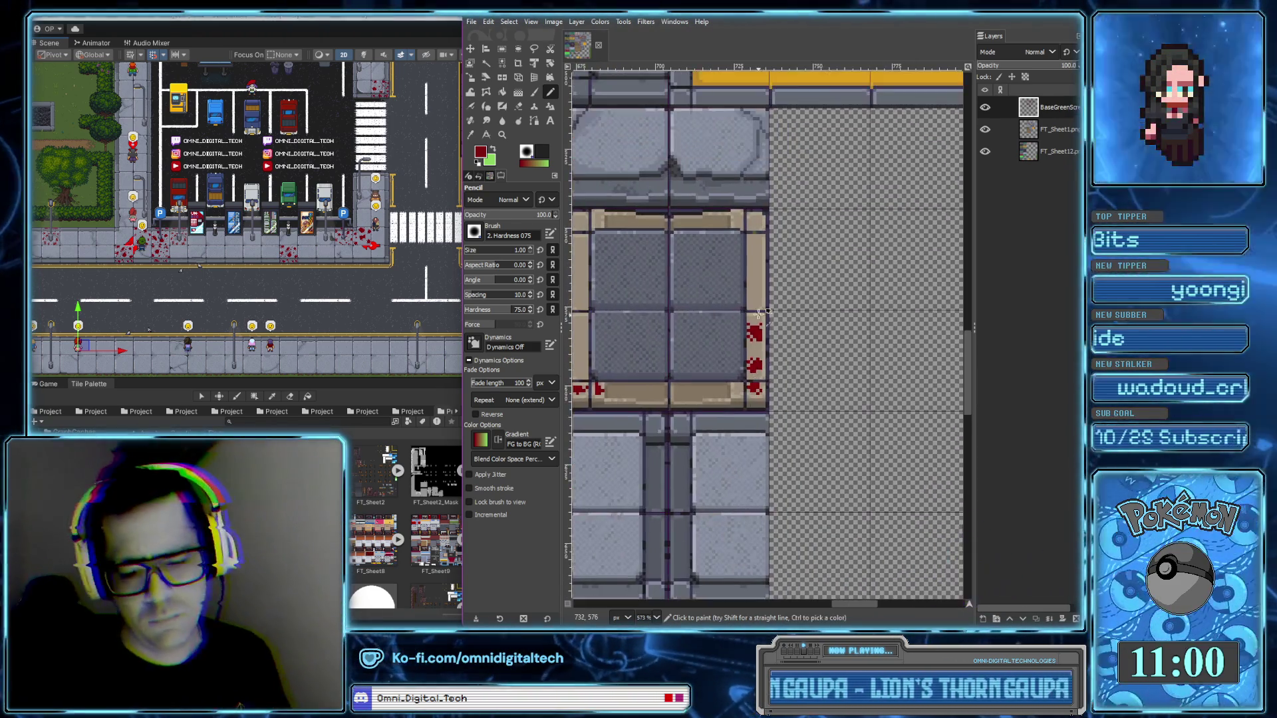
Paint small blood blocks and a new square spot along the tan border column
scroll(768, 402, "up", 2)
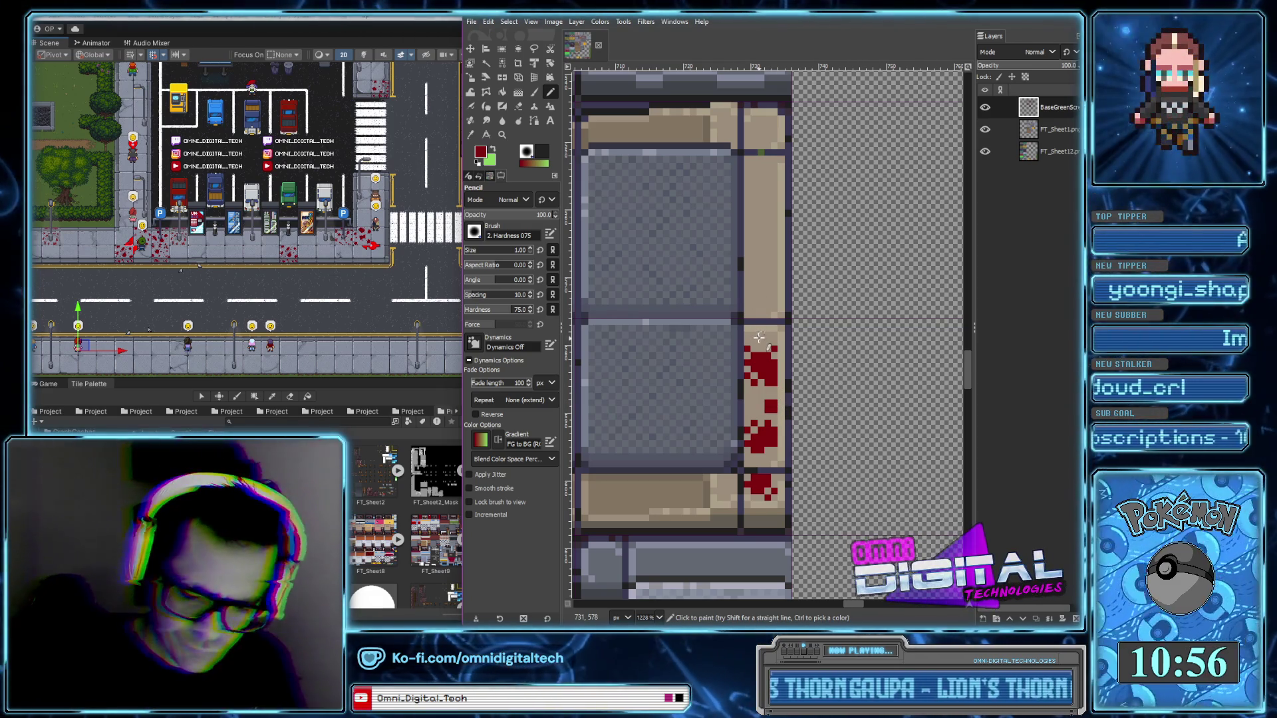
scroll(751, 404, "up", 2)
mouse_move(744, 362)
left_mouse_down()
mouse_move(760, 355)
mouse_move(741, 329)
mouse_move(758, 365)
mouse_move(736, 369)
left_mouse_up()
left_click(736, 337)
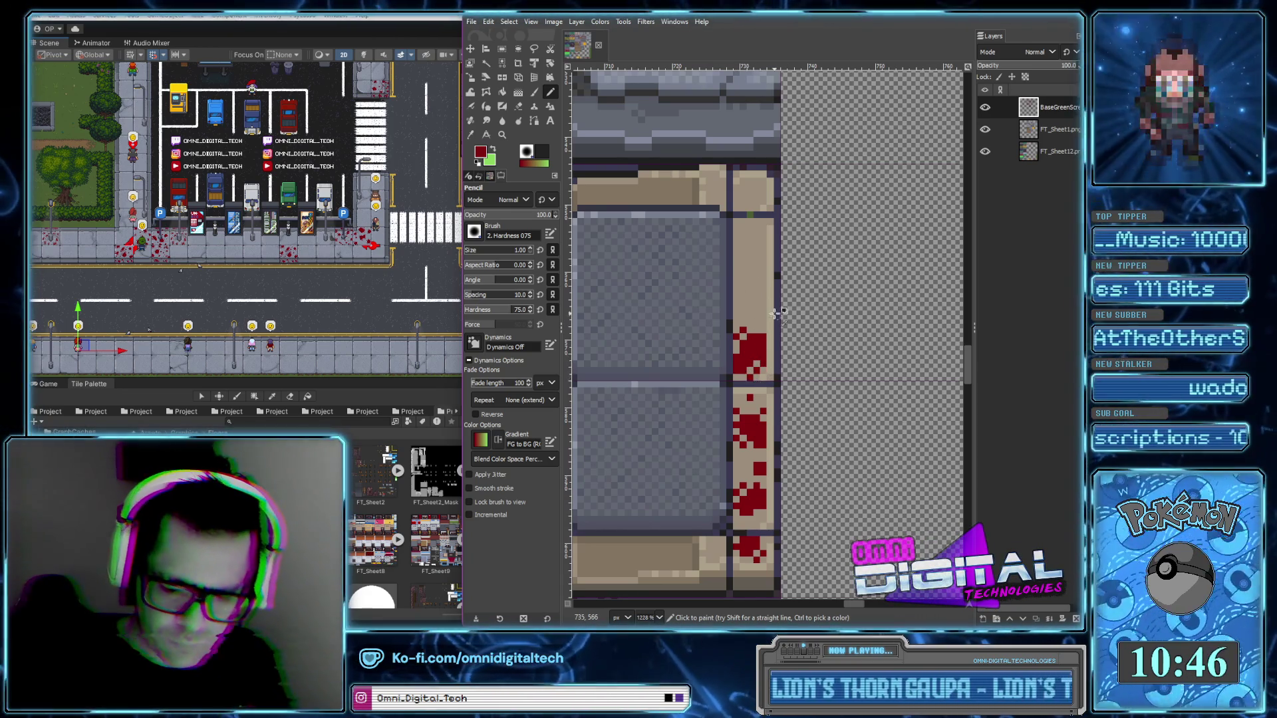
scroll(775, 314, "up", 2, "ctrl")
mouse_move(739, 237)
left_mouse_down()
mouse_move(758, 259)
mouse_move(725, 276)
left_mouse_up()
scroll(736, 258, "up", 2)
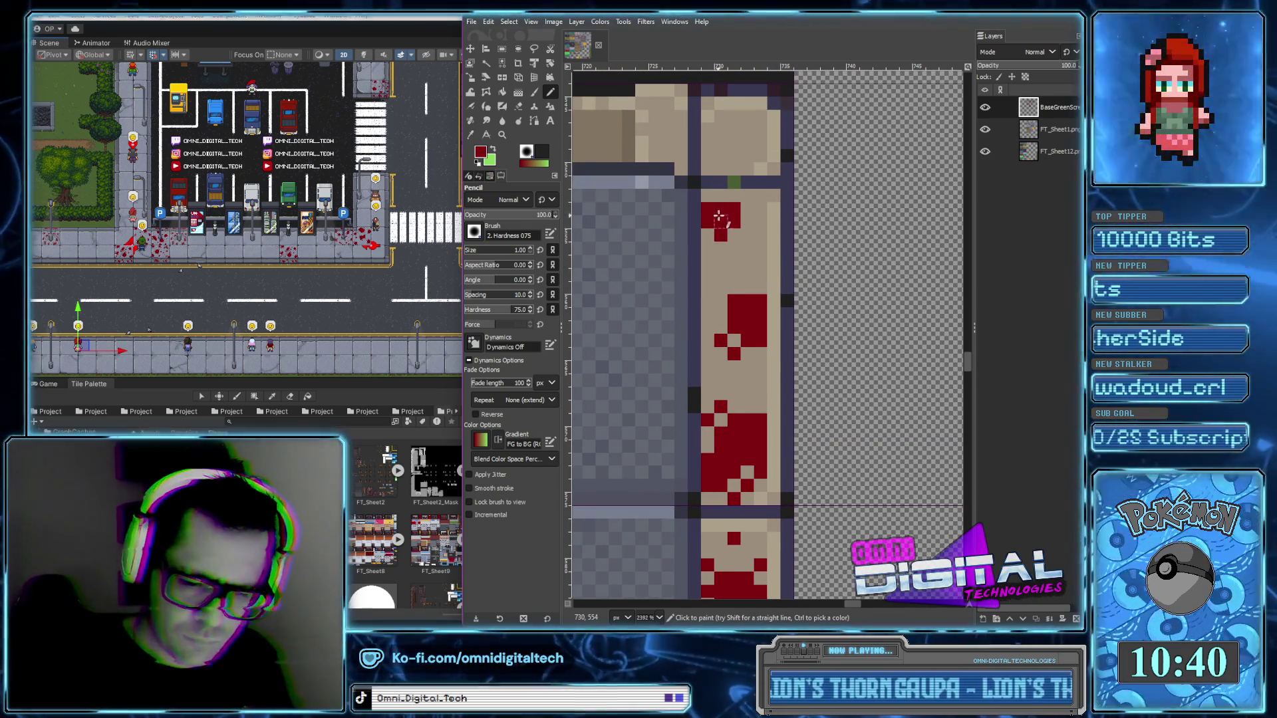
left_click_drag(719, 208, 722, 199)
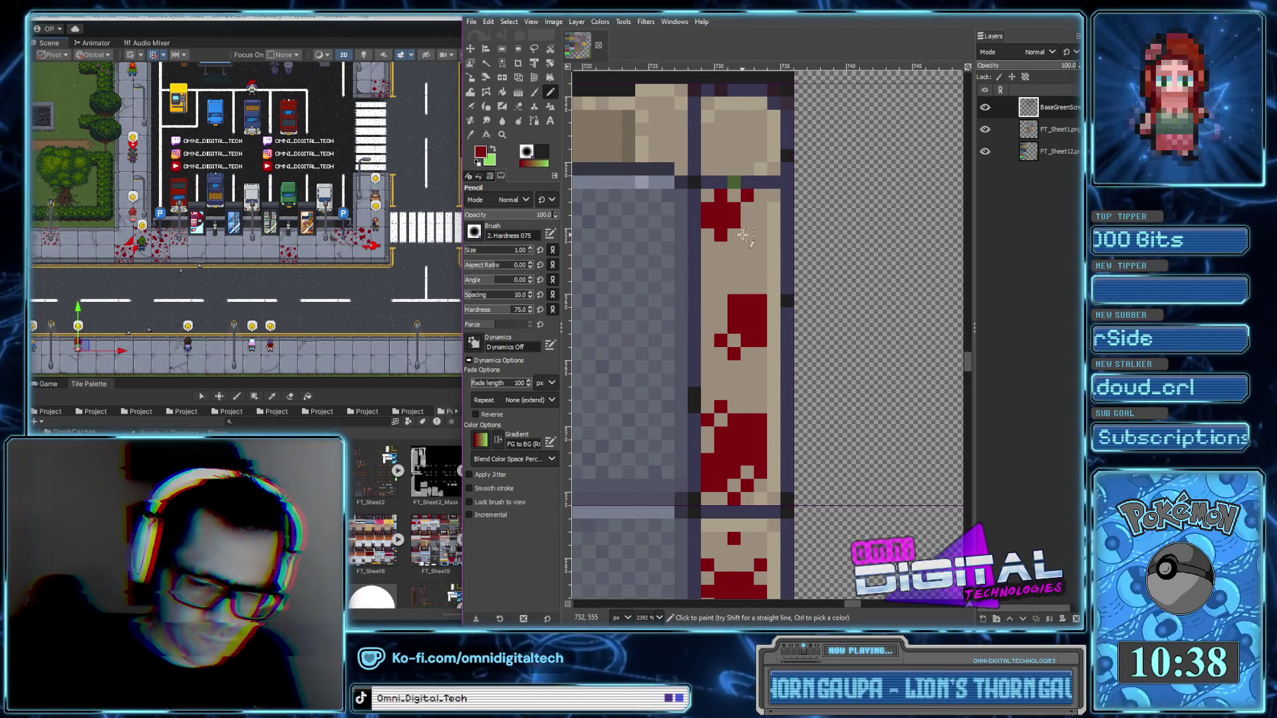
Add red pixels to the splatter plus two stray blood drops below it
scroll(740, 240, "down", 1, "ctrl")
scroll(748, 256, "down", 1, "ctrl")
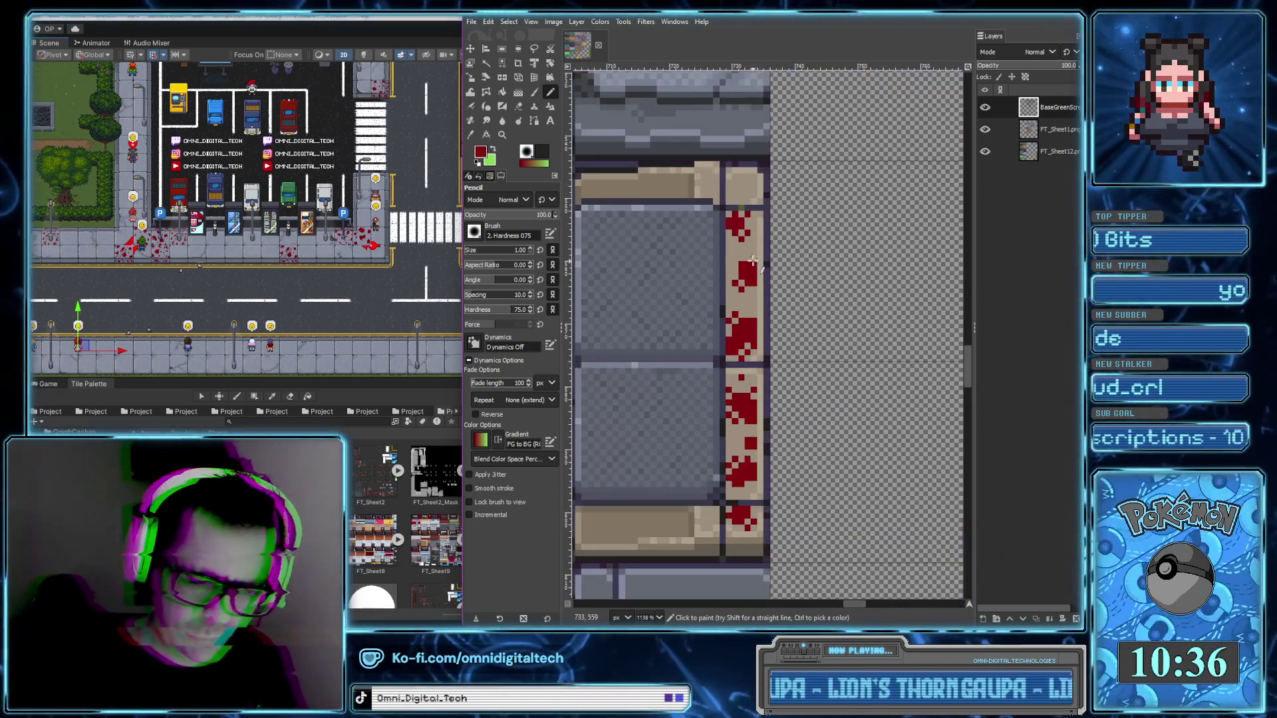
scroll(752, 256, "down", 3, "ctrl")
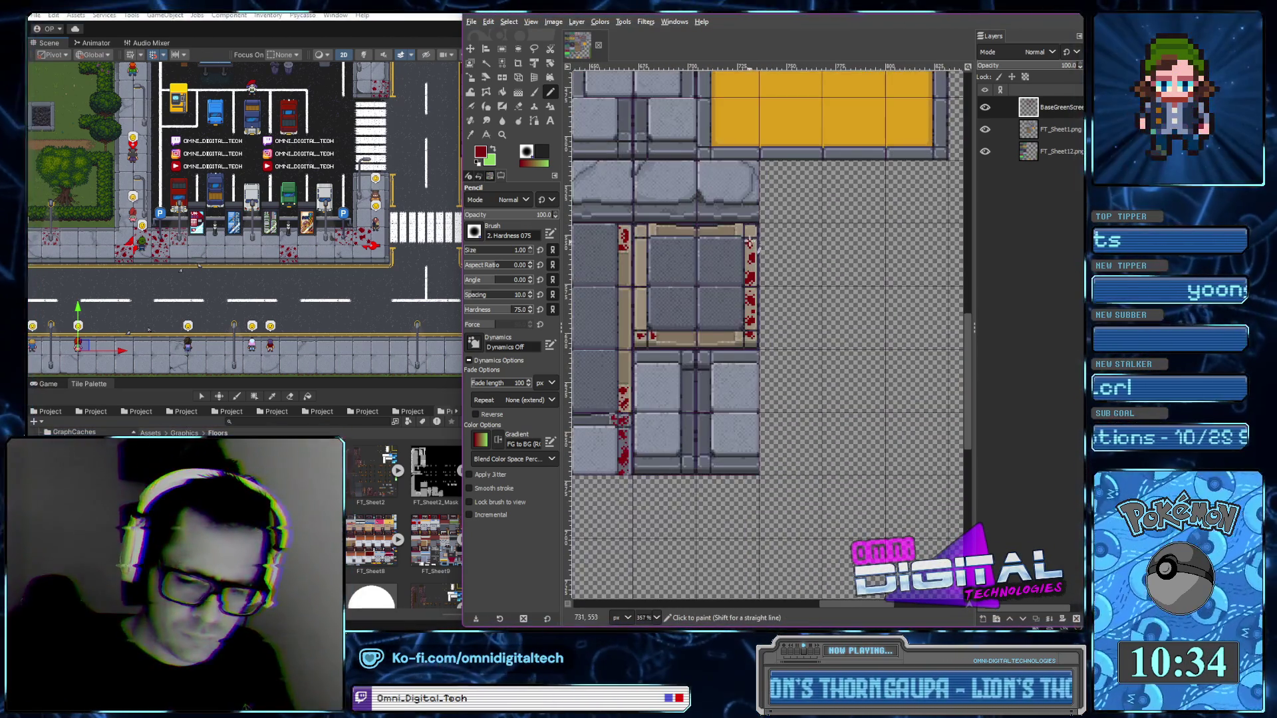
scroll(750, 219, "up", 3, "ctrl")
scroll(738, 226, "up", 2, "ctrl")
left_click_drag(703, 230, 725, 230)
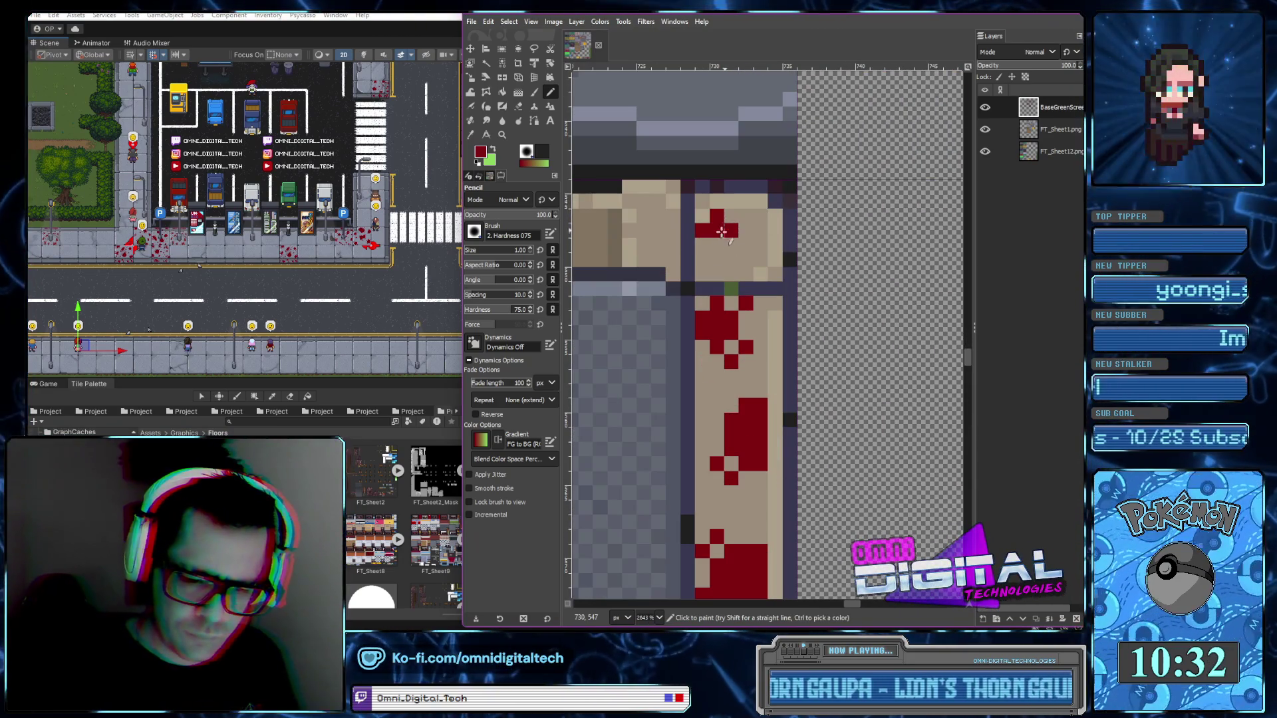
left_click(716, 244)
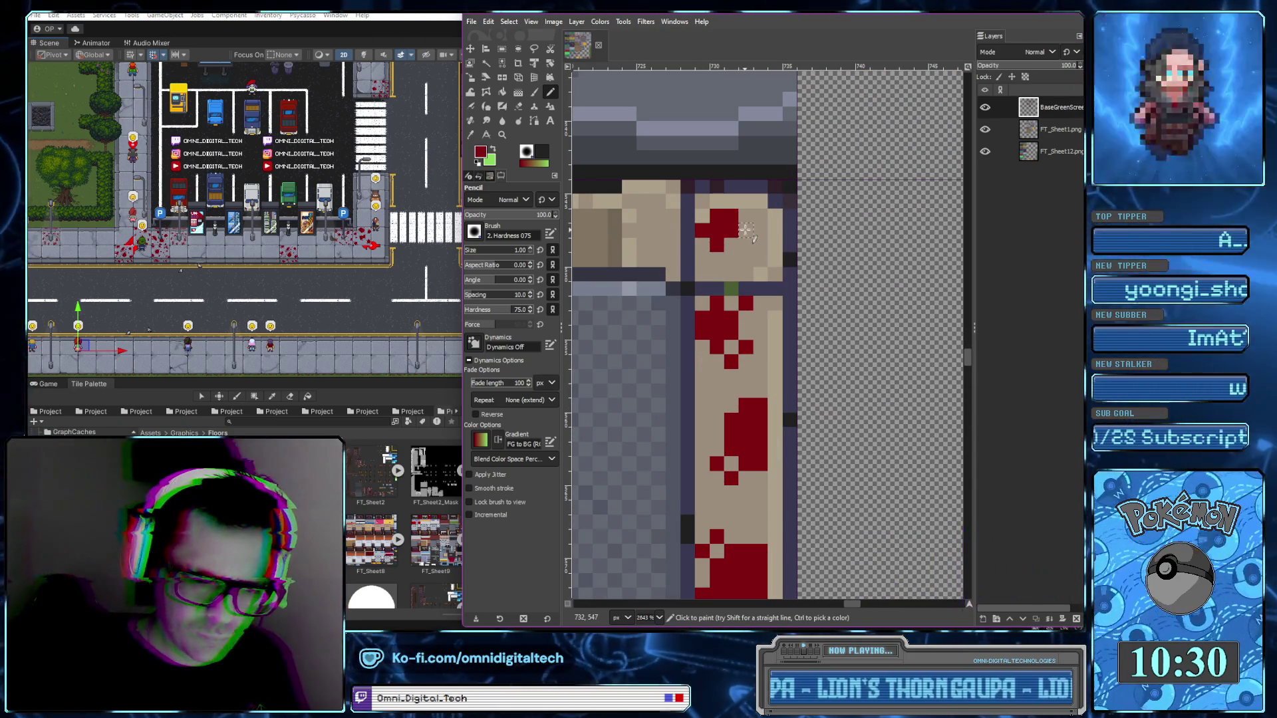
left_click(731, 258)
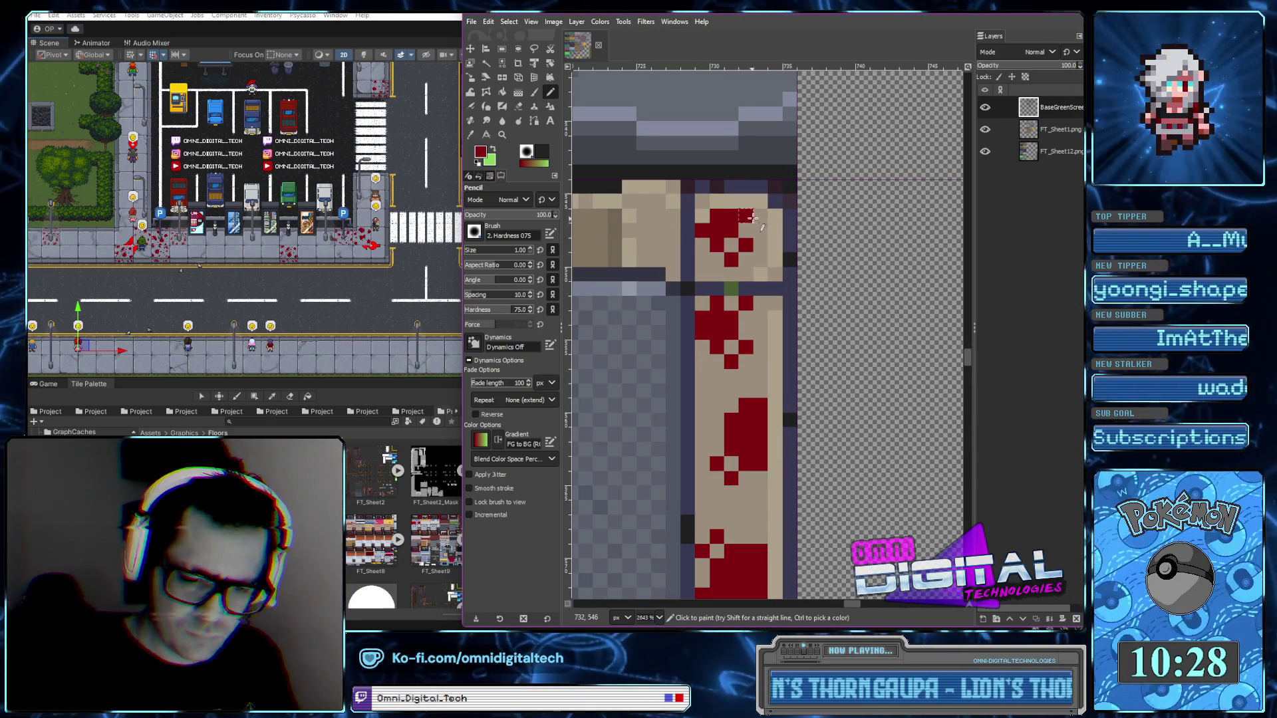
Paint a blood patch near the lower-left border and reshape its edges
scroll(749, 218, "down", 3, "ctrl")
scroll(798, 242, "down", 2, "ctrl")
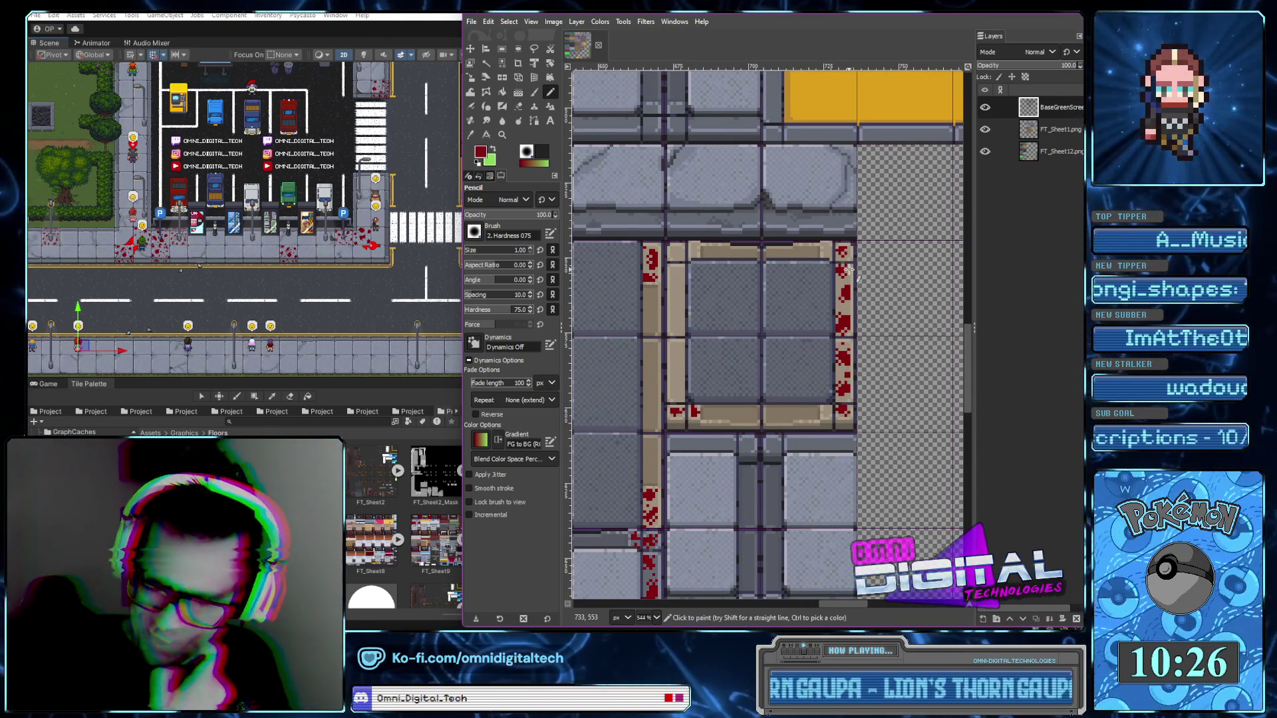
scroll(684, 392, "up", 3, "ctrl")
left_click_drag(671, 395, 699, 395)
left_click(696, 383)
left_click(703, 365)
left_click(702, 408)
Paint a larger blood cluster higher on the border plus one stray droplet
mouse_move(679, 240)
left_mouse_down()
mouse_move(669, 251)
mouse_move(678, 286)
left_mouse_up()
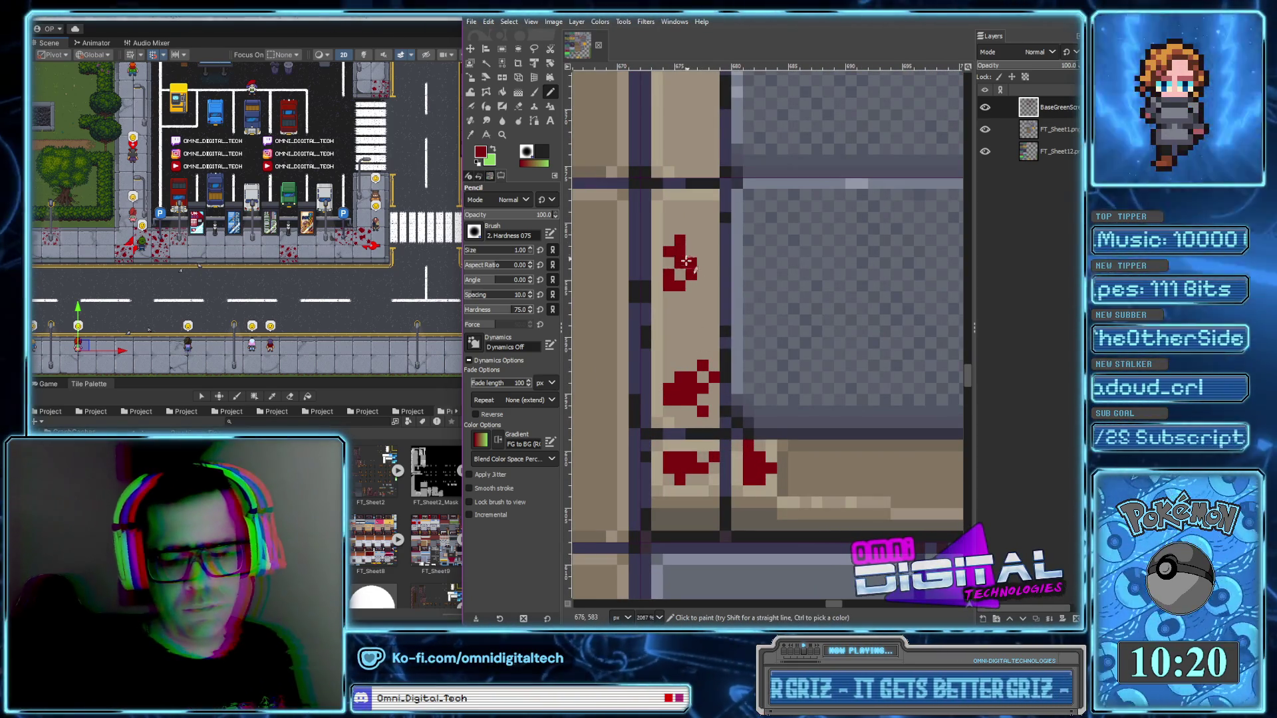
left_click(696, 272)
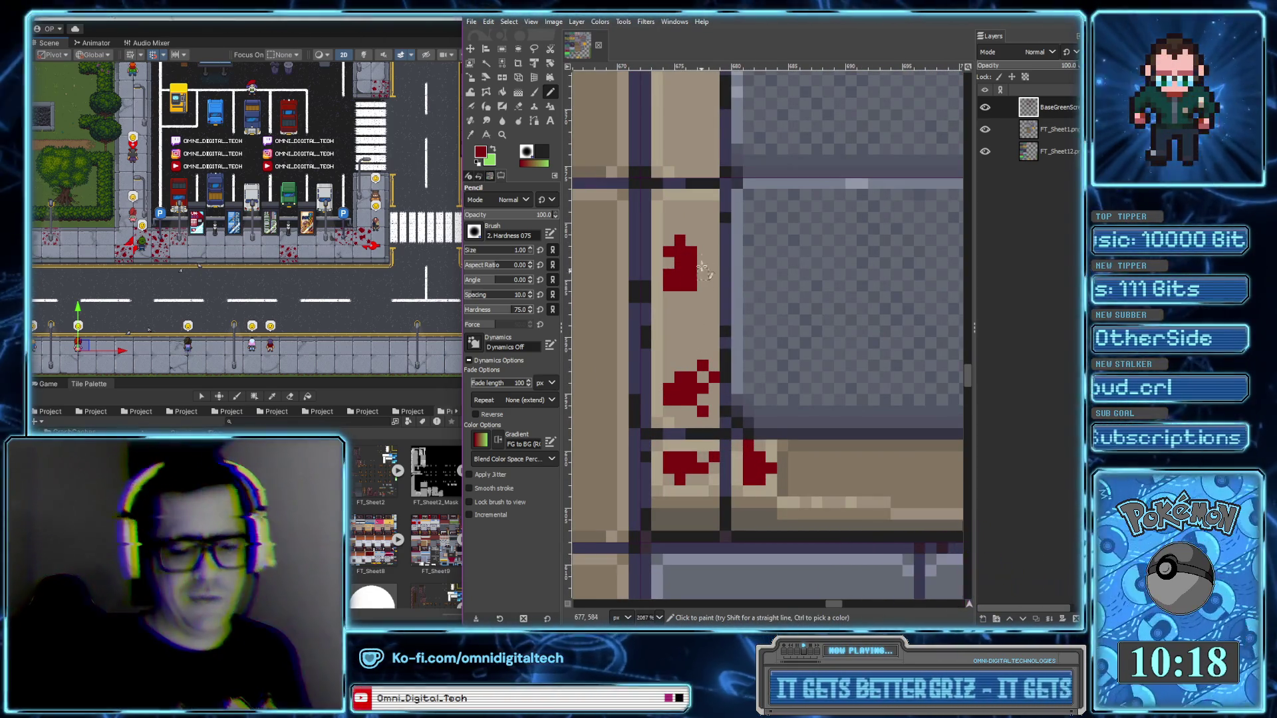
left_click(701, 264)
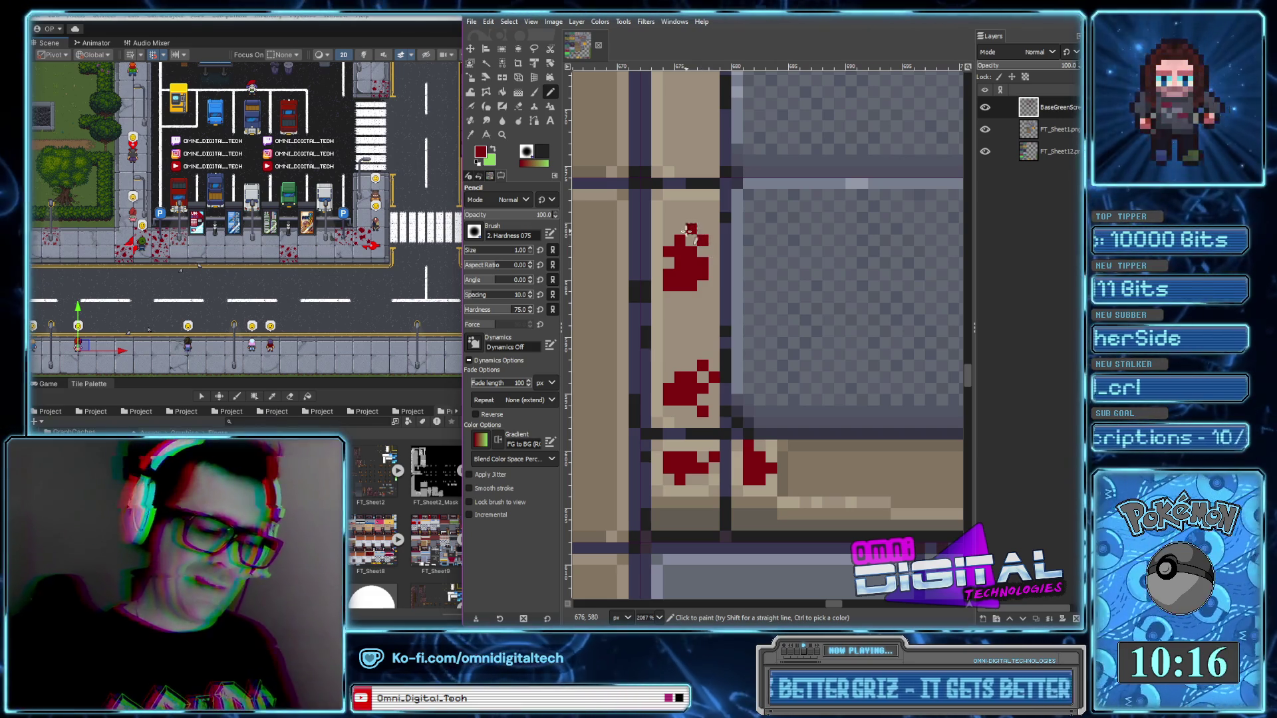
left_click(669, 308)
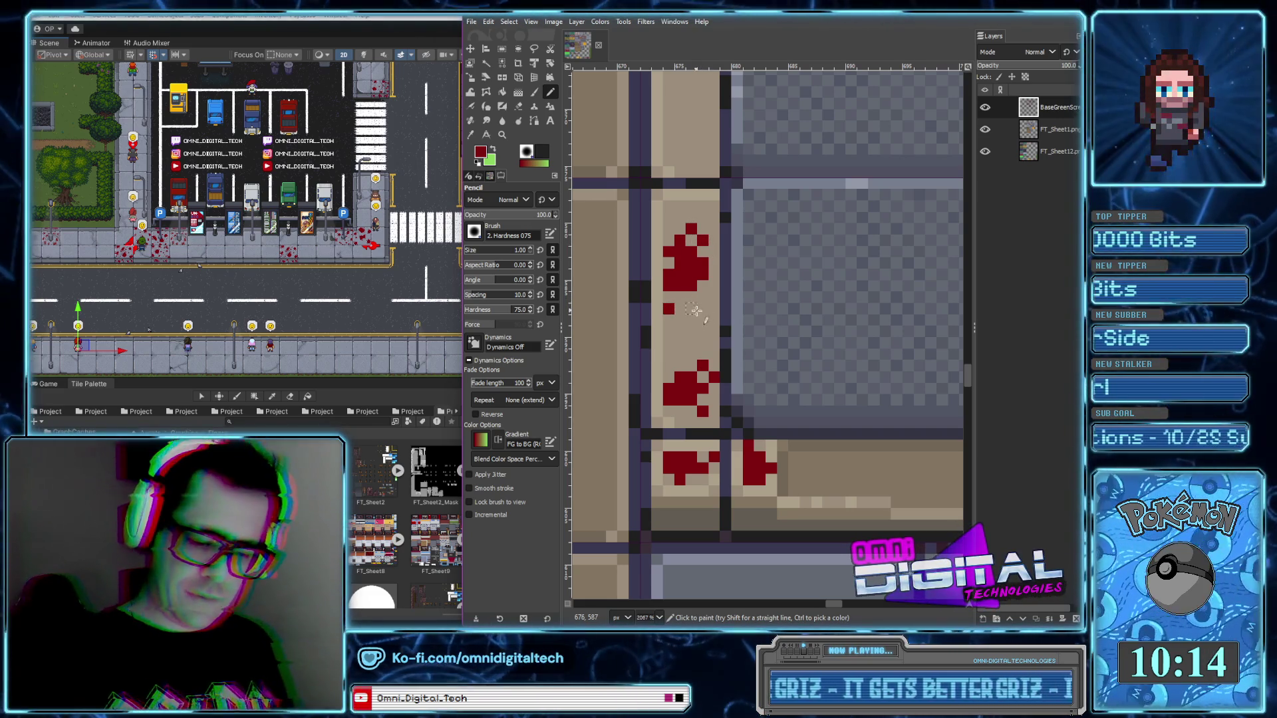
scroll(738, 386, "down", 6)
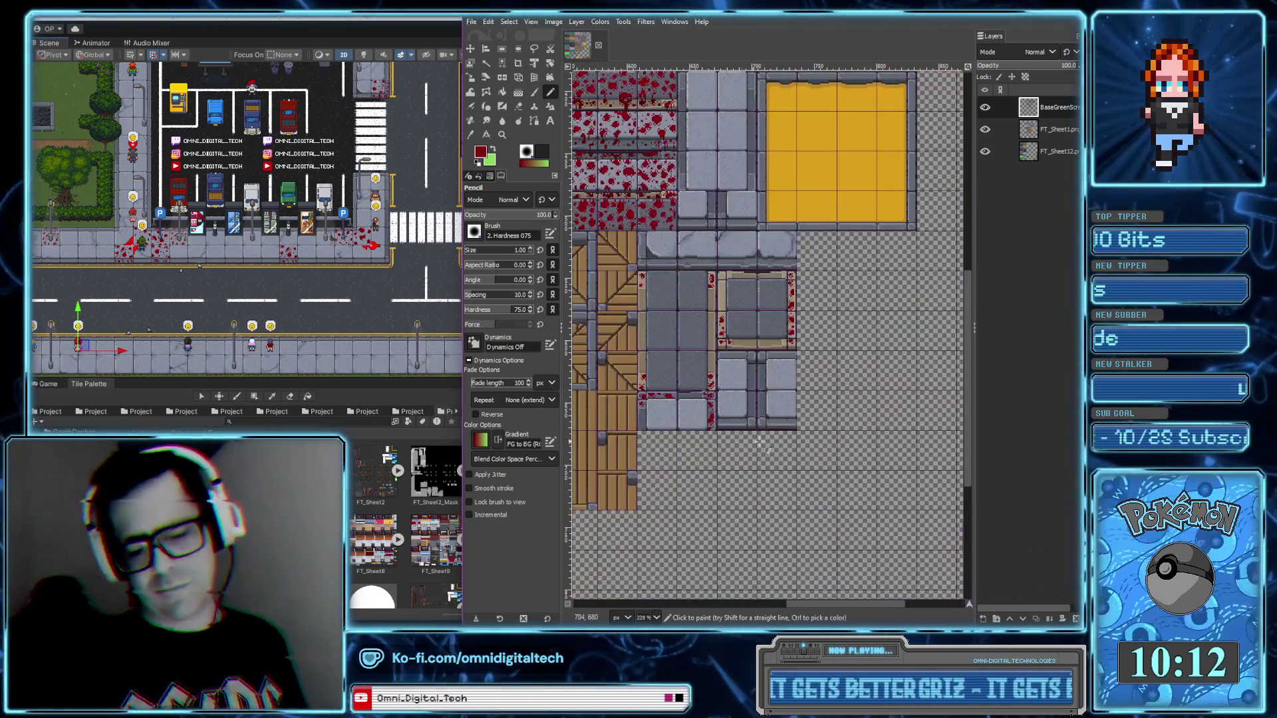
Paint a small blood block on the tan border and extend its edges
scroll(780, 437, "up", 2)
scroll(731, 365, "up", 2)
scroll(701, 308, "up", 1)
left_click_drag(701, 308, 692, 271)
left_click(694, 280)
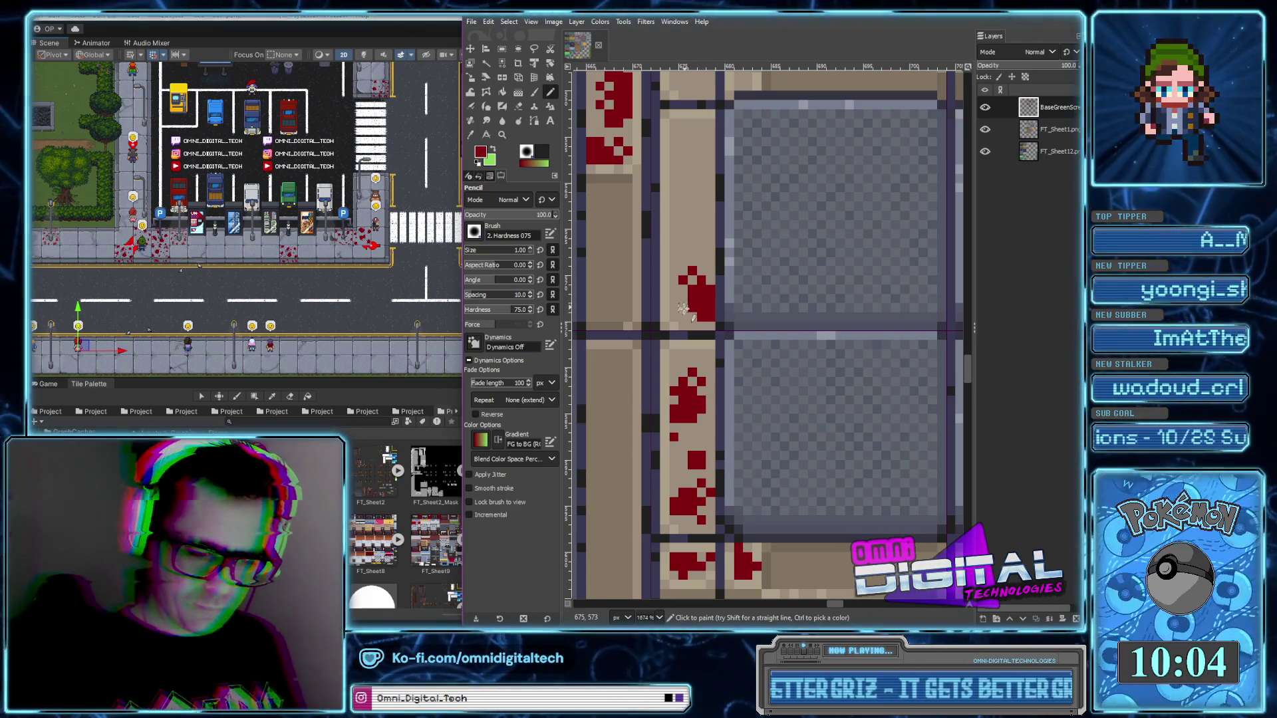
left_click_drag(683, 317, 698, 322)
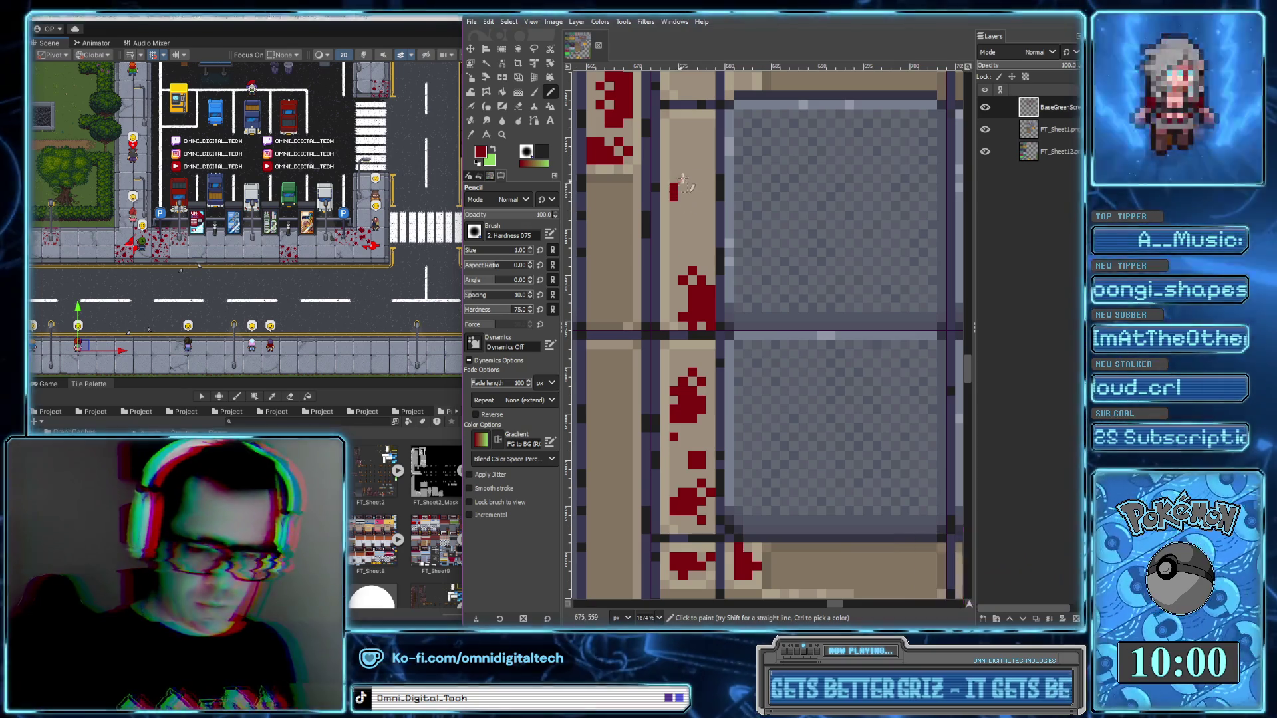
Paint a larger splatter higher on the border, widening it with extra red pixels
left_click_drag(688, 180, 685, 206)
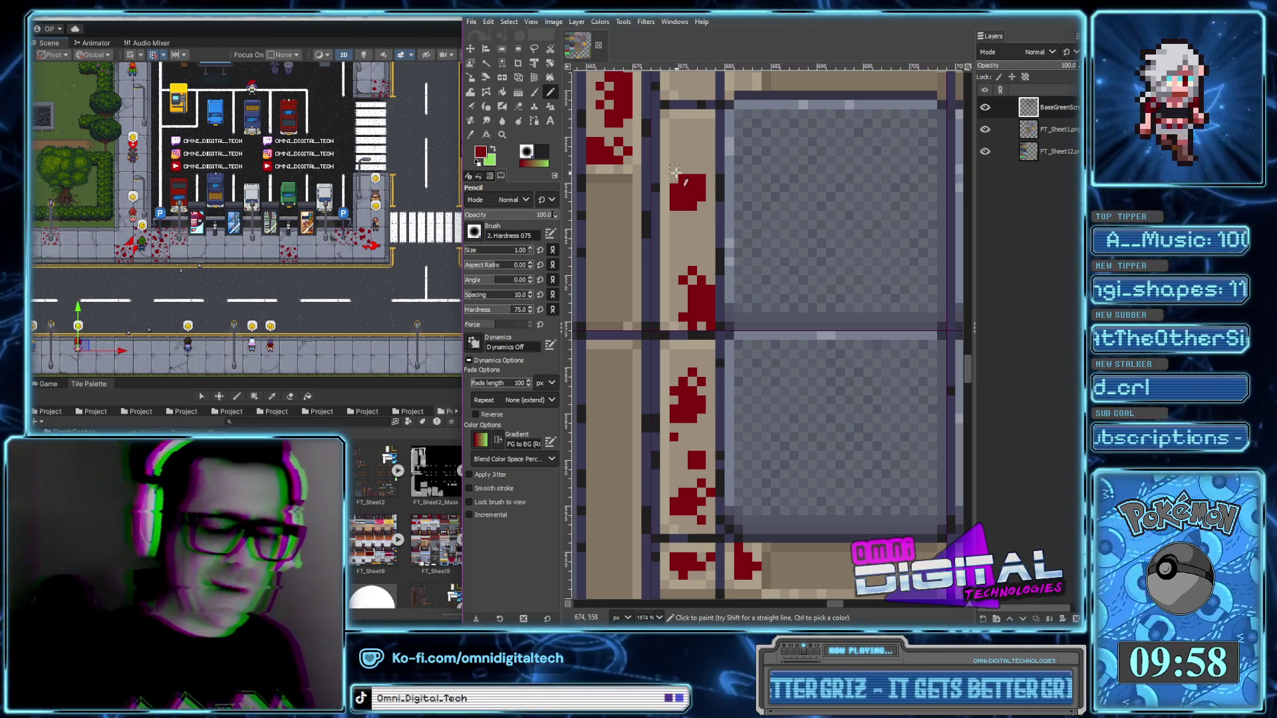
left_click_drag(701, 215, 710, 194)
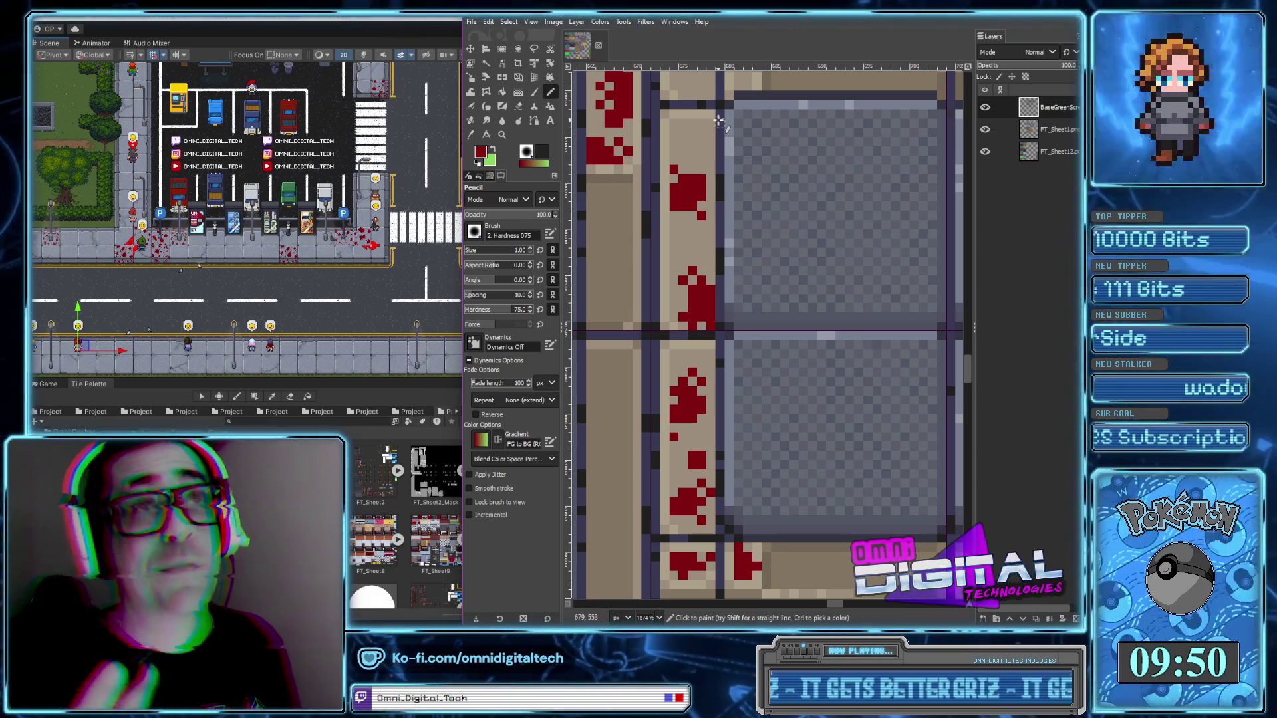
scroll(714, 186, "up", 5)
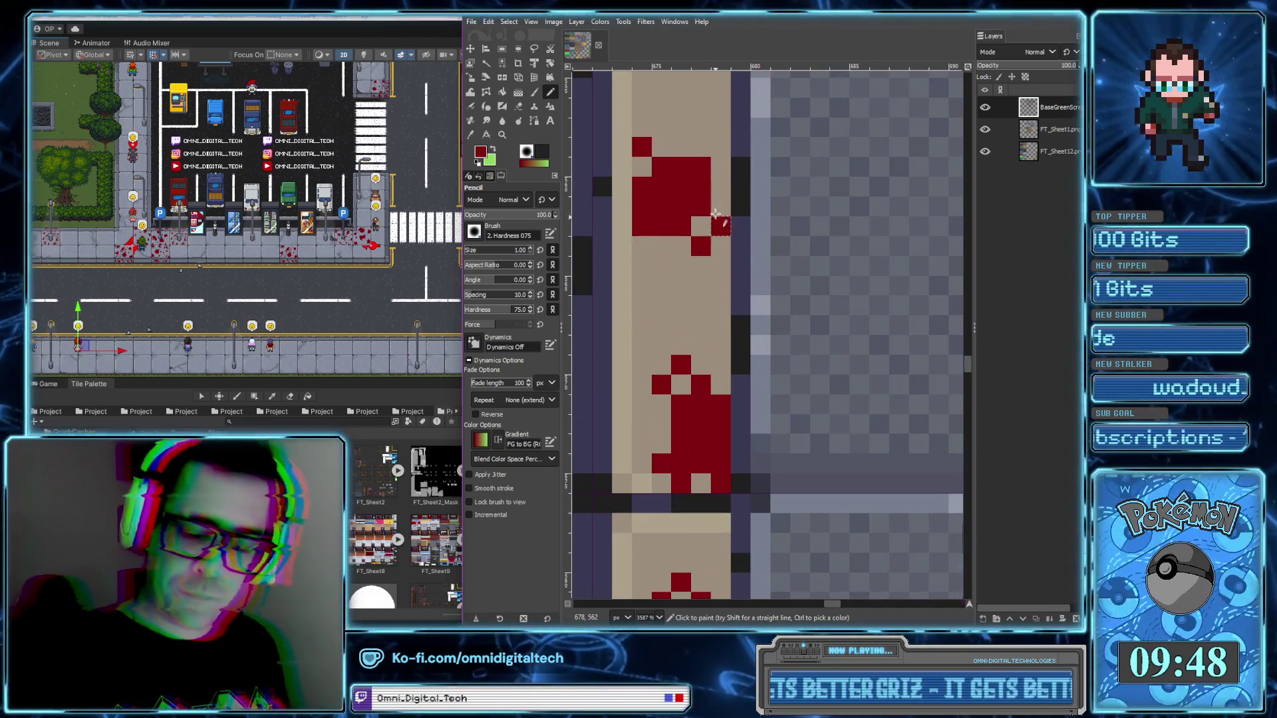
scroll(715, 221, "up", 3)
left_click_drag(685, 173, 701, 191)
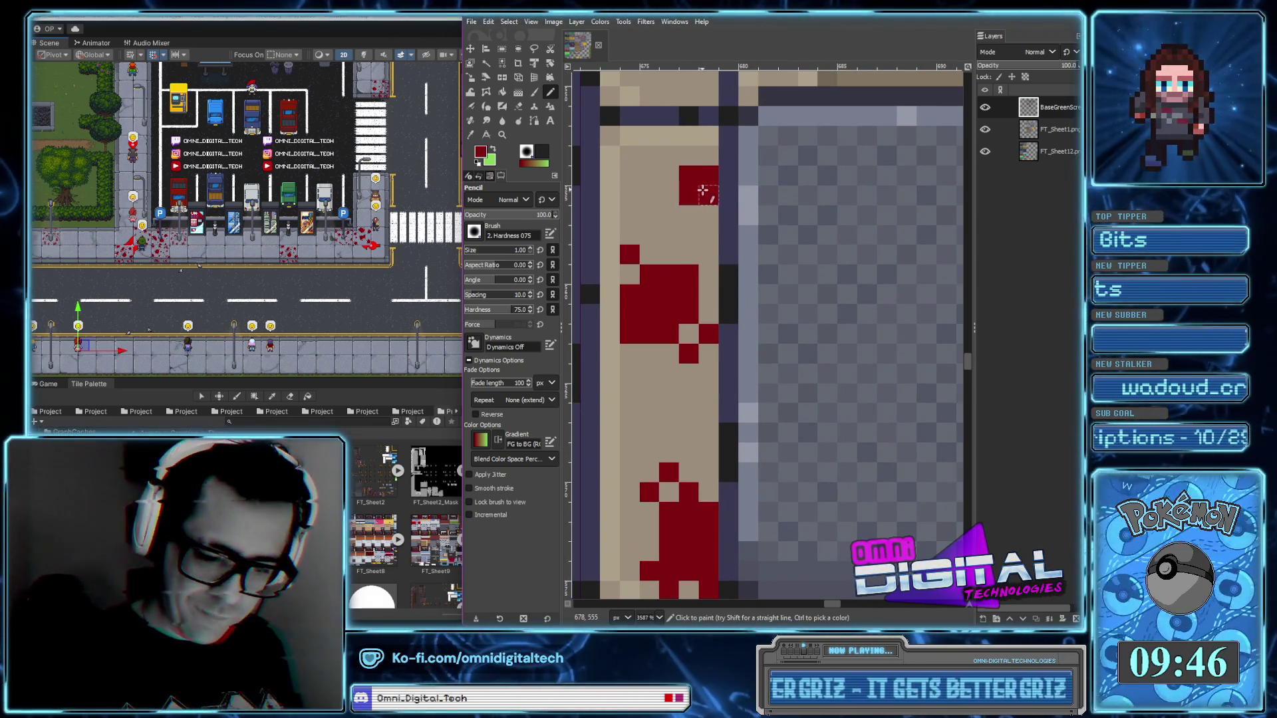
scroll(668, 247, "down", 3)
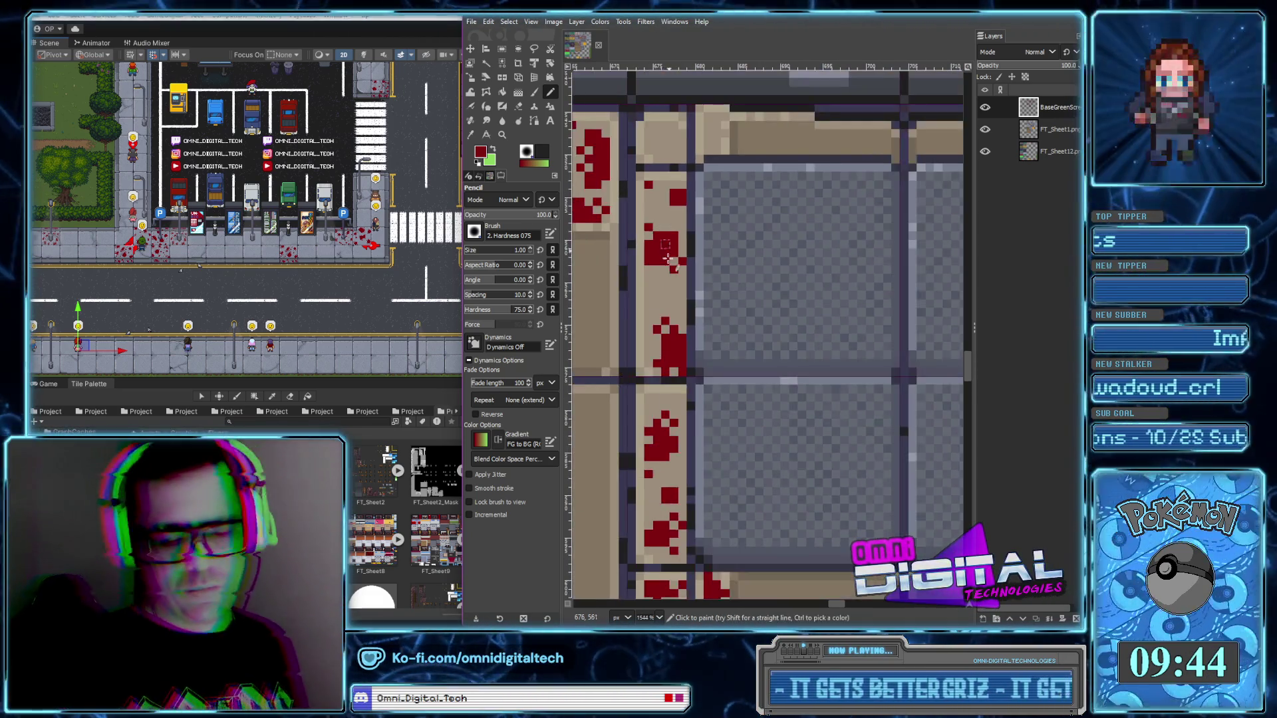
scroll(667, 247, "up", 4)
left_click(660, 301)
left_click(672, 295)
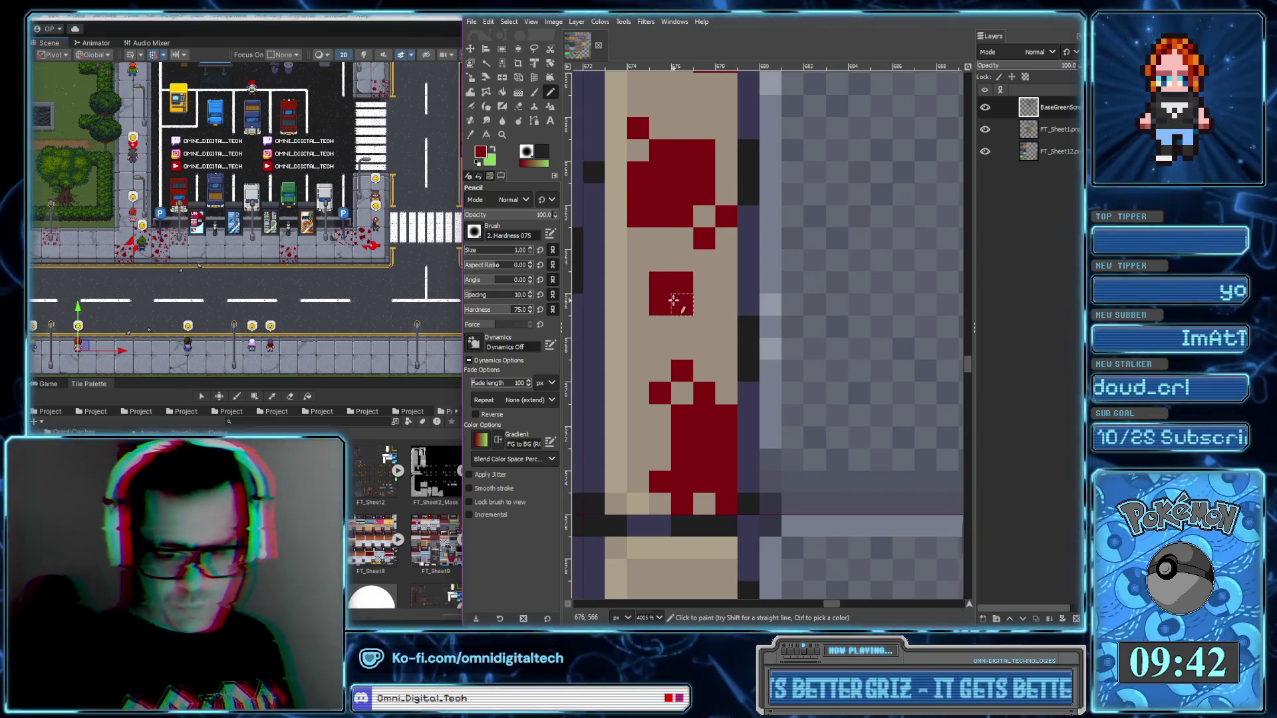
Fill the gap in the red splatter row and erase a stray red block
scroll(685, 313, "down", 4)
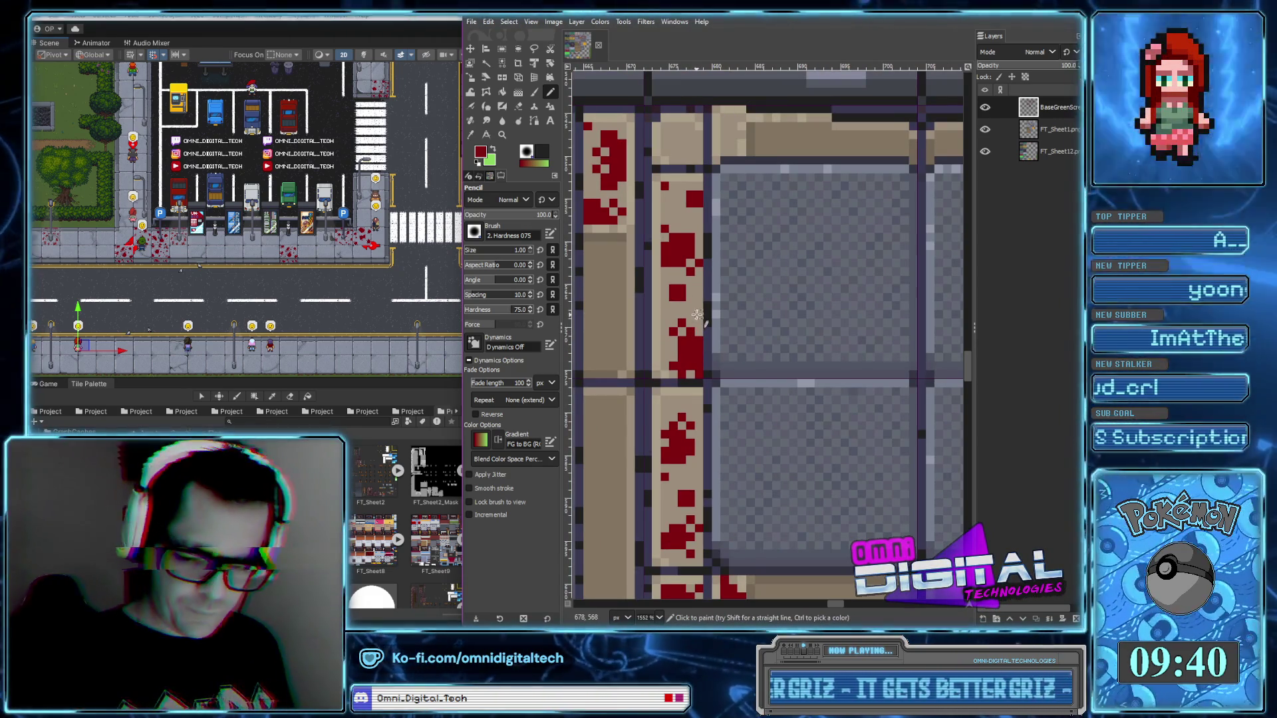
scroll(682, 332, "up", 2)
scroll(682, 332, "up", 3)
mouse_move(701, 331)
left_mouse_down()
mouse_move(741, 312)
mouse_move(741, 251)
left_mouse_up()
left_click(519, 106)
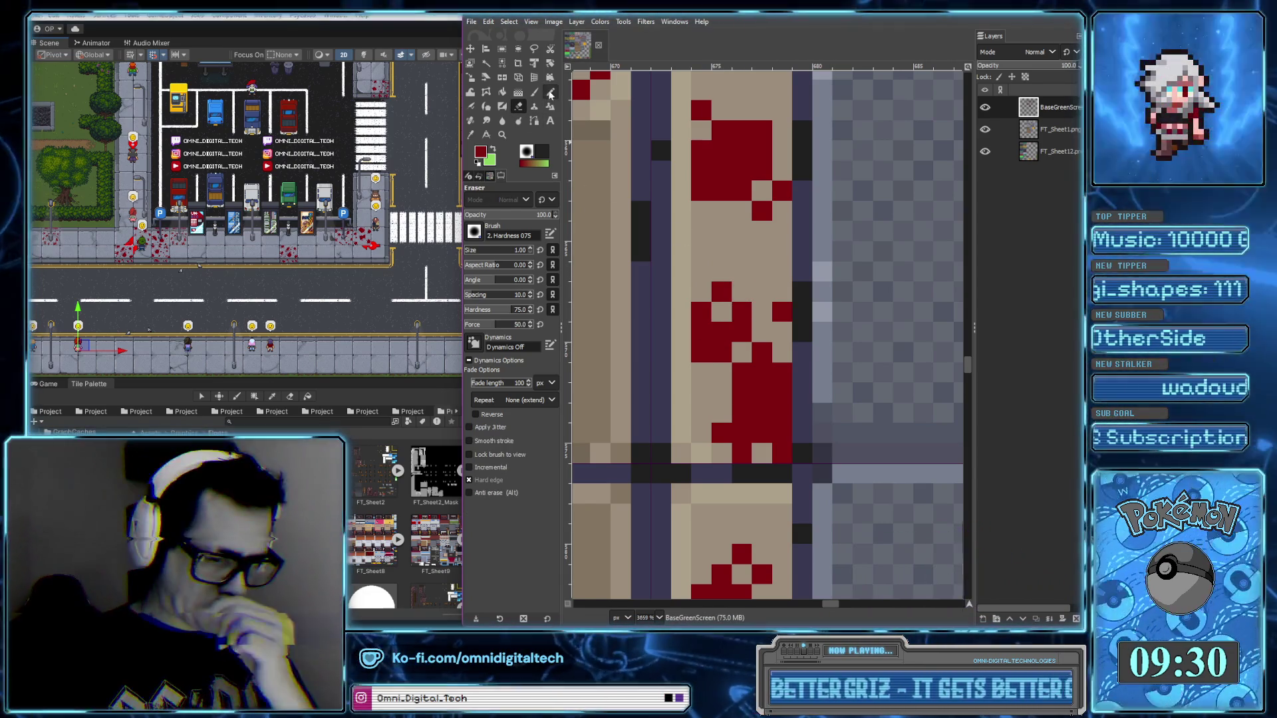
left_click(550, 95)
scroll(731, 299, "up", 2)
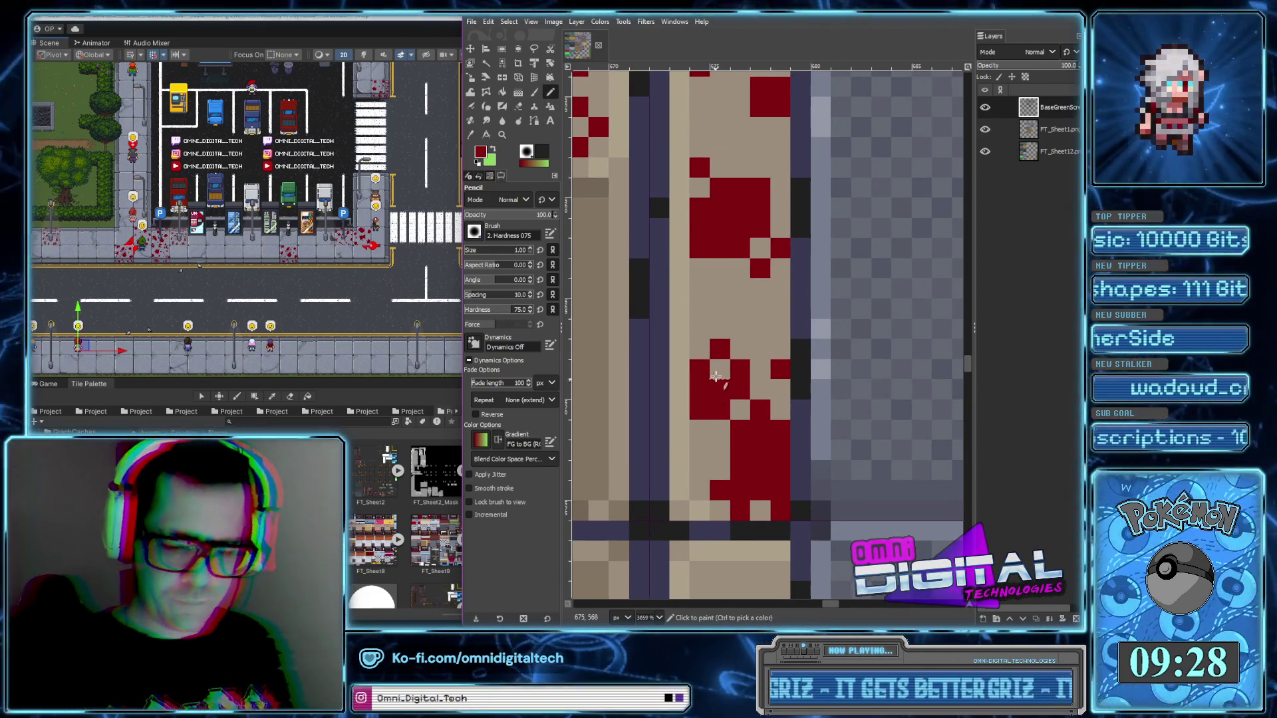
Paint a red block near the tan corner with a stray drop below
scroll(713, 383, "down", 3)
scroll(731, 299, "up", 3)
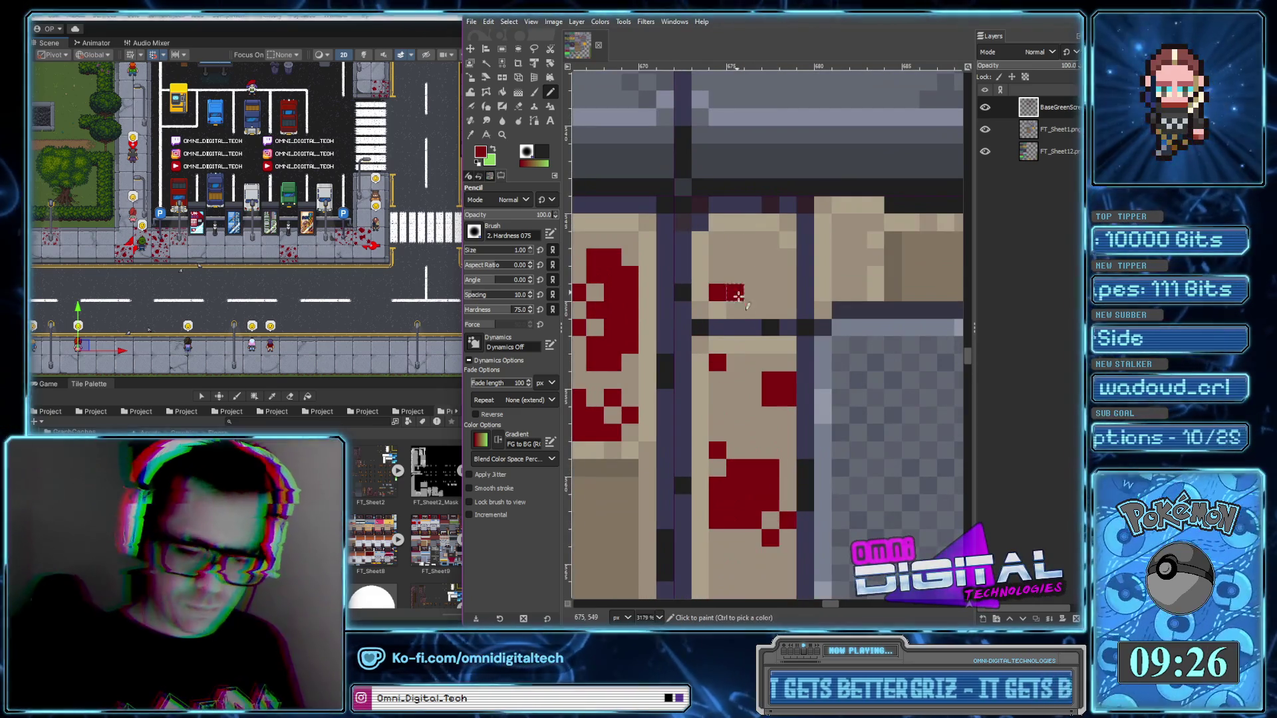
mouse_move(734, 240)
left_mouse_down()
mouse_move(752, 258)
mouse_move(735, 275)
left_mouse_up()
left_click(787, 293)
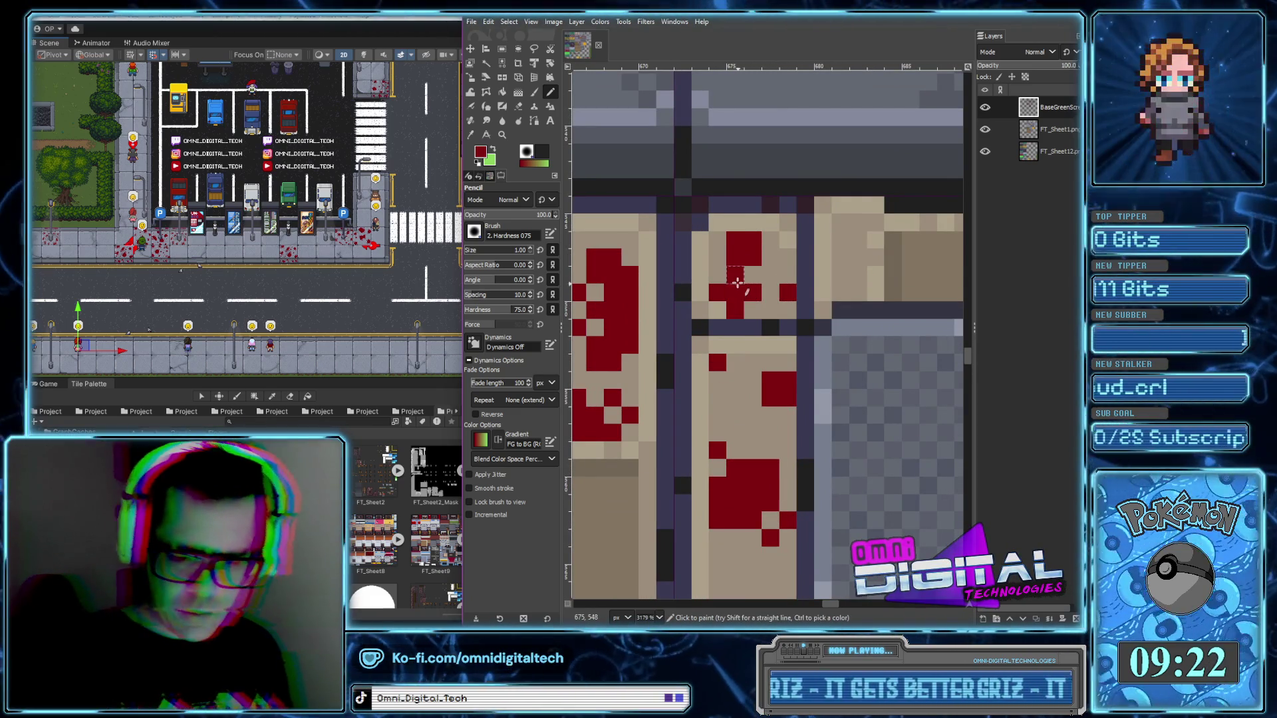
left_click(770, 309)
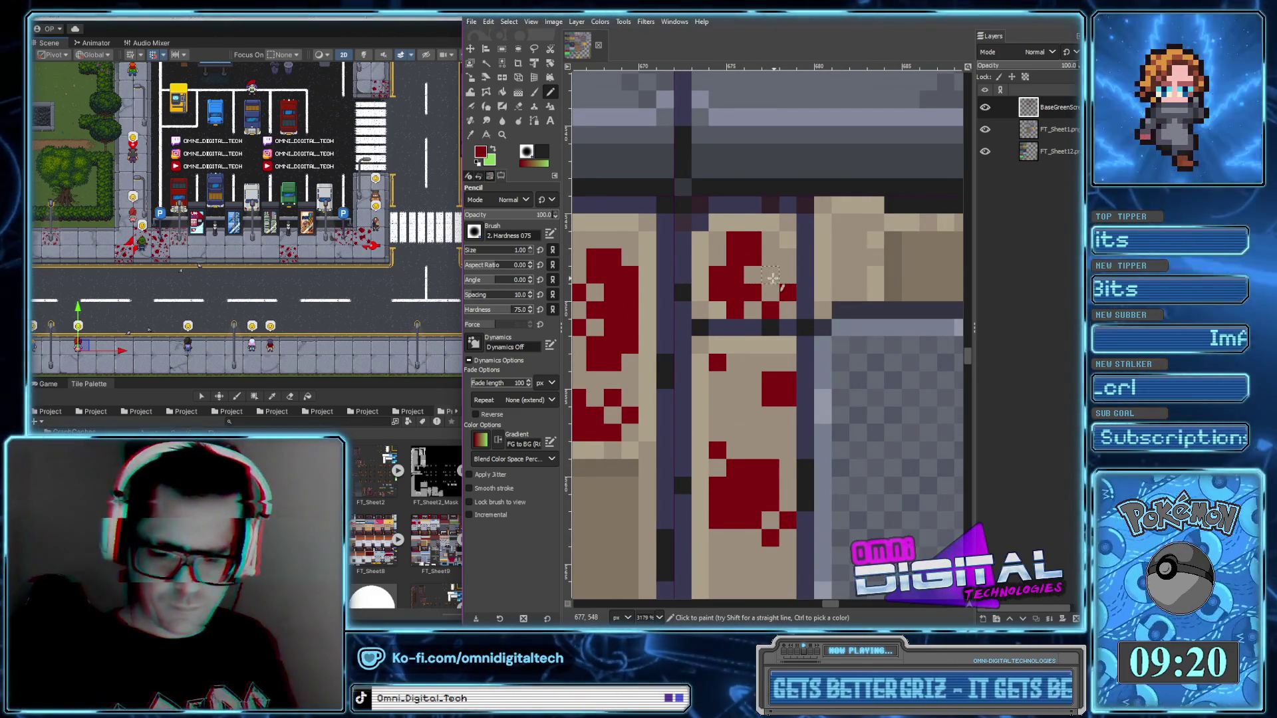
Add red drips running down the tan ledge corner
scroll(817, 284, "down", 3)
scroll(729, 307, "up", 3)
left_click(729, 307)
left_click_drag(716, 319, 742, 320)
left_click(730, 330)
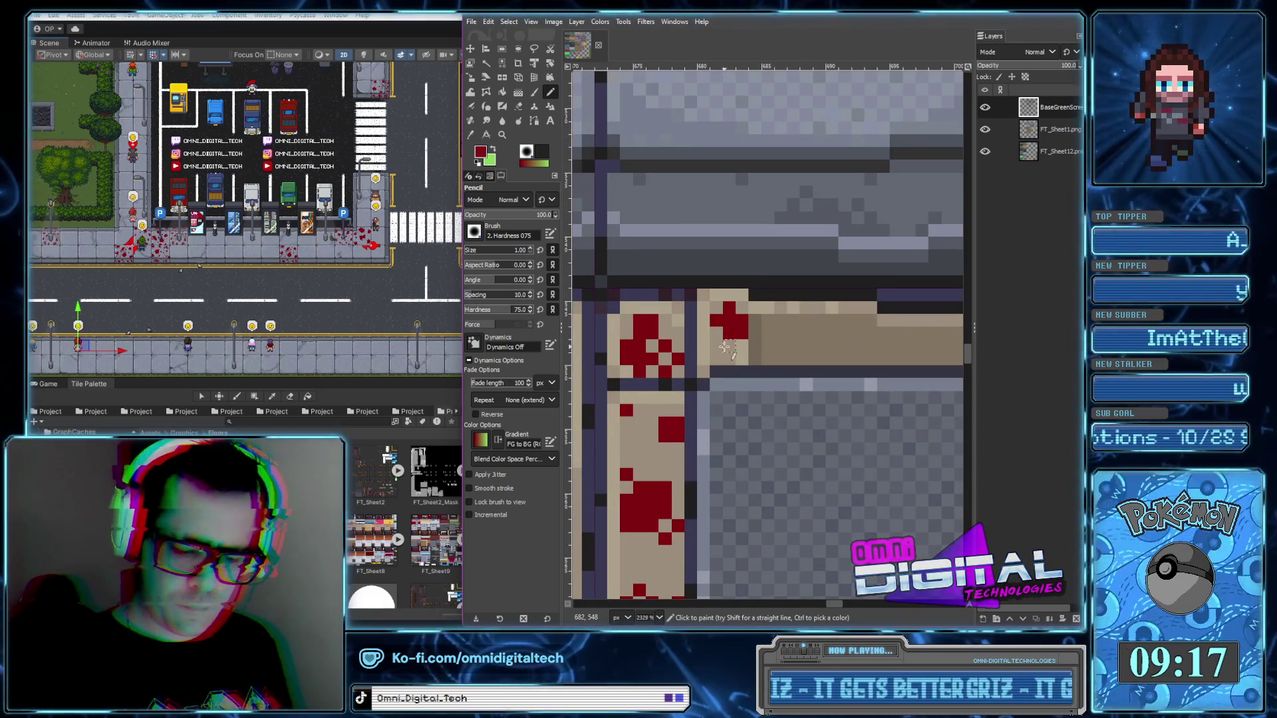
scroll(717, 345, "down", 3)
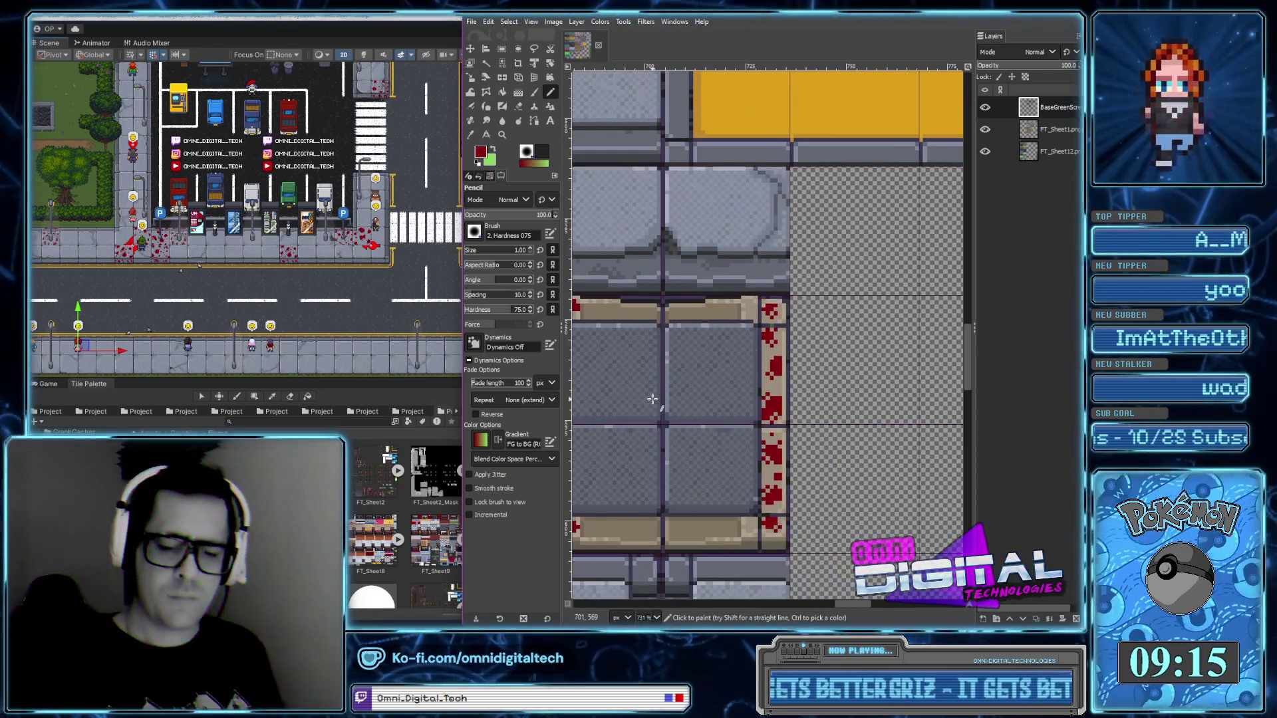
scroll(749, 301, "up", 3)
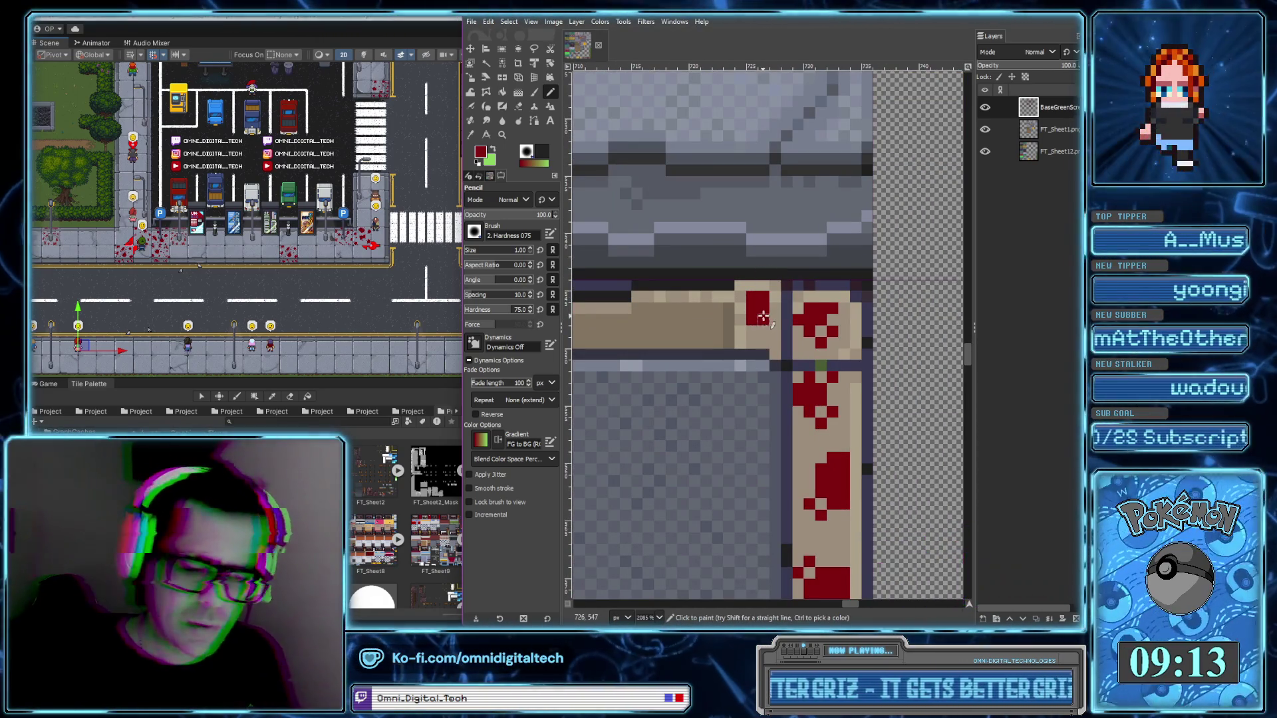
left_click(763, 315)
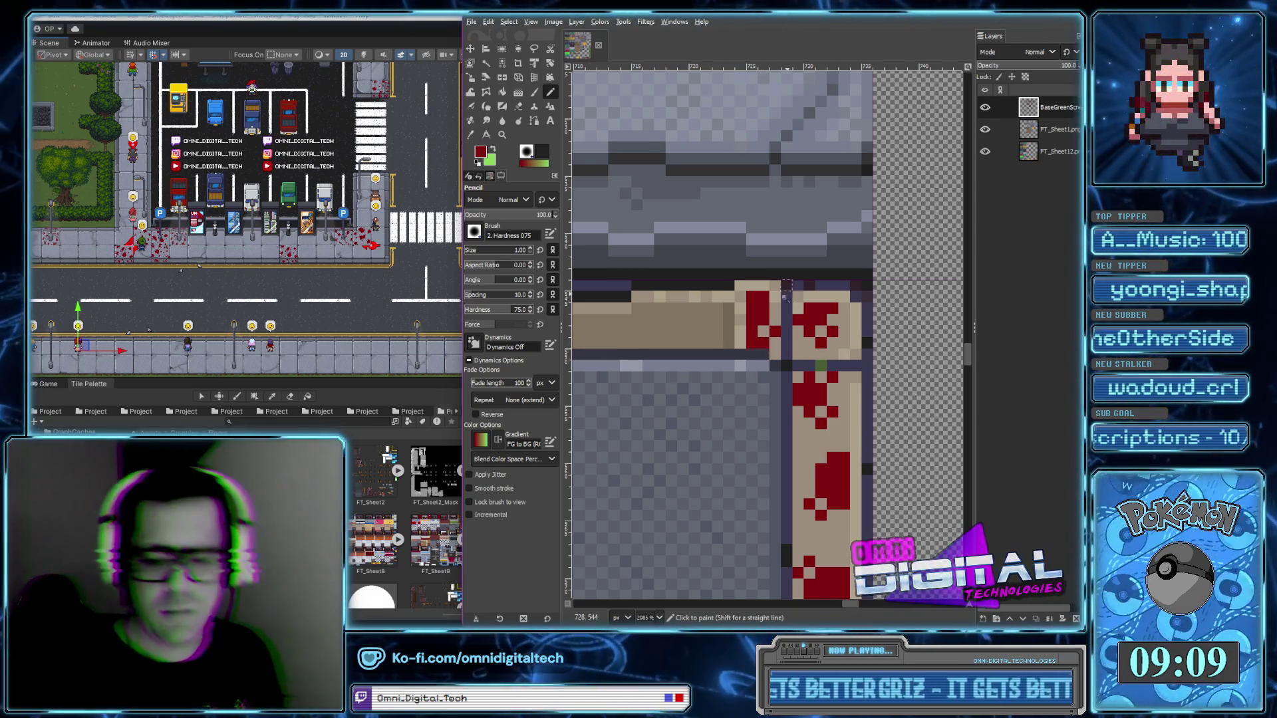
Paint red clusters along the grey ledge with a small drop beside them
scroll(787, 370, "down", 4)
scroll(786, 370, "left", 1)
scroll(786, 370, "down", 1)
scroll(858, 419, "down", 2)
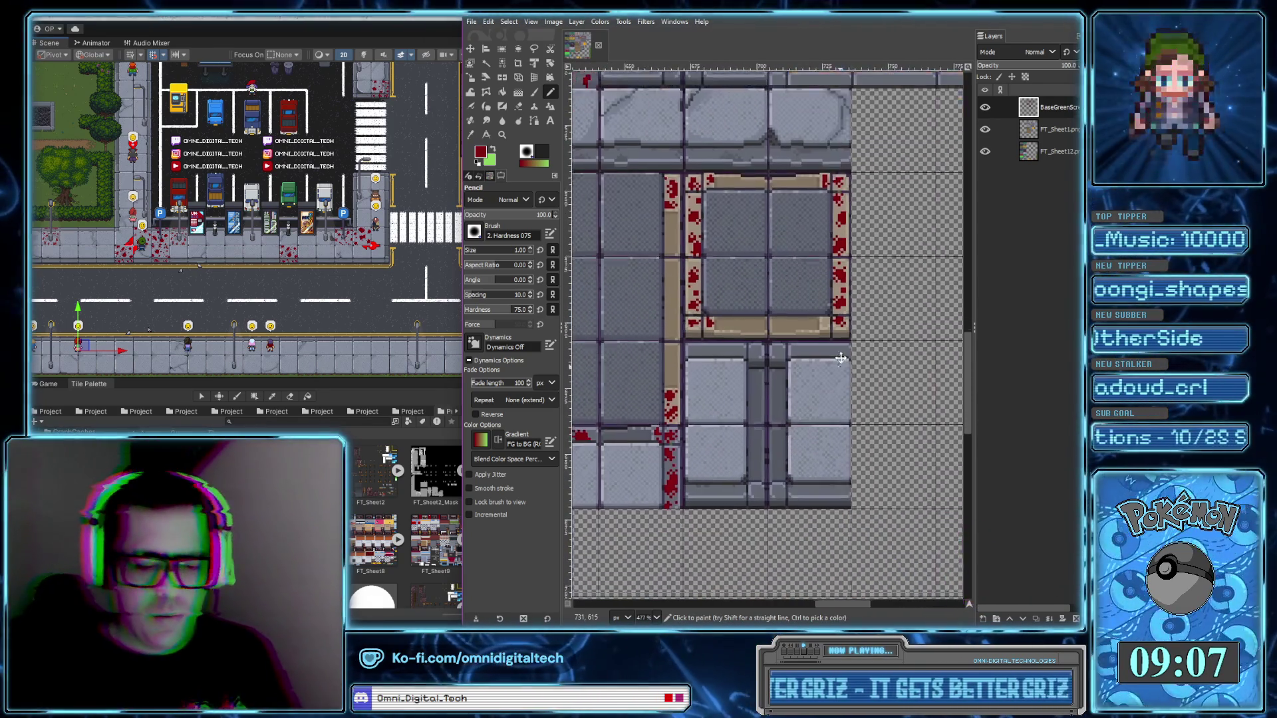
scroll(869, 431, "down", 2)
scroll(737, 417, "up", 1)
scroll(737, 422, "up", 2)
scroll(737, 429, "up", 1)
scroll(737, 433, "down", 2)
scroll(675, 326, "left", 1)
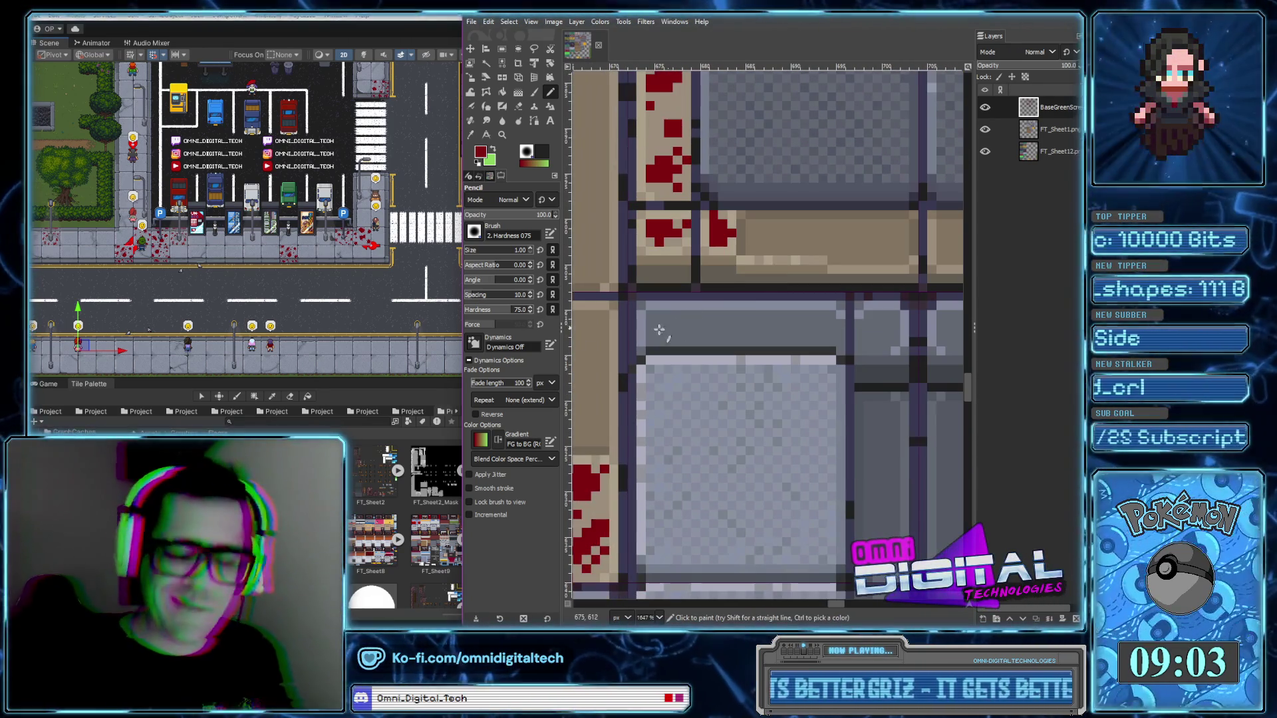
left_click_drag(655, 322, 679, 313)
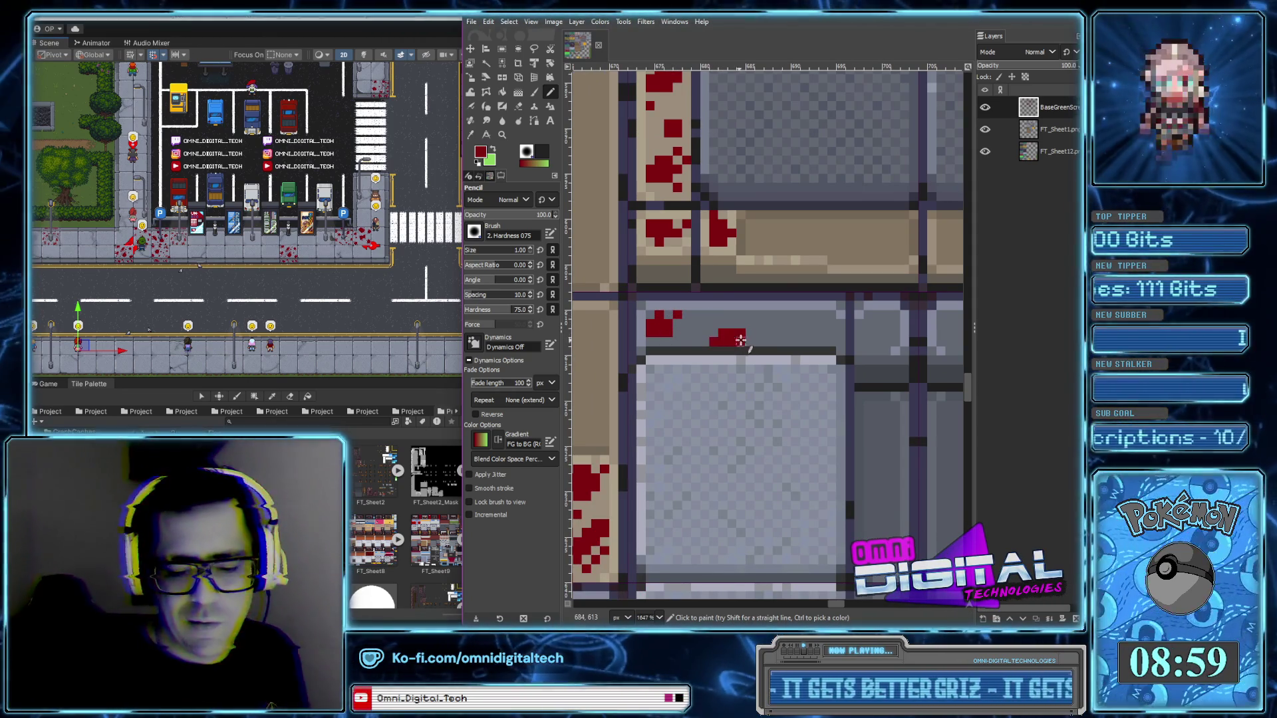
left_click(799, 324)
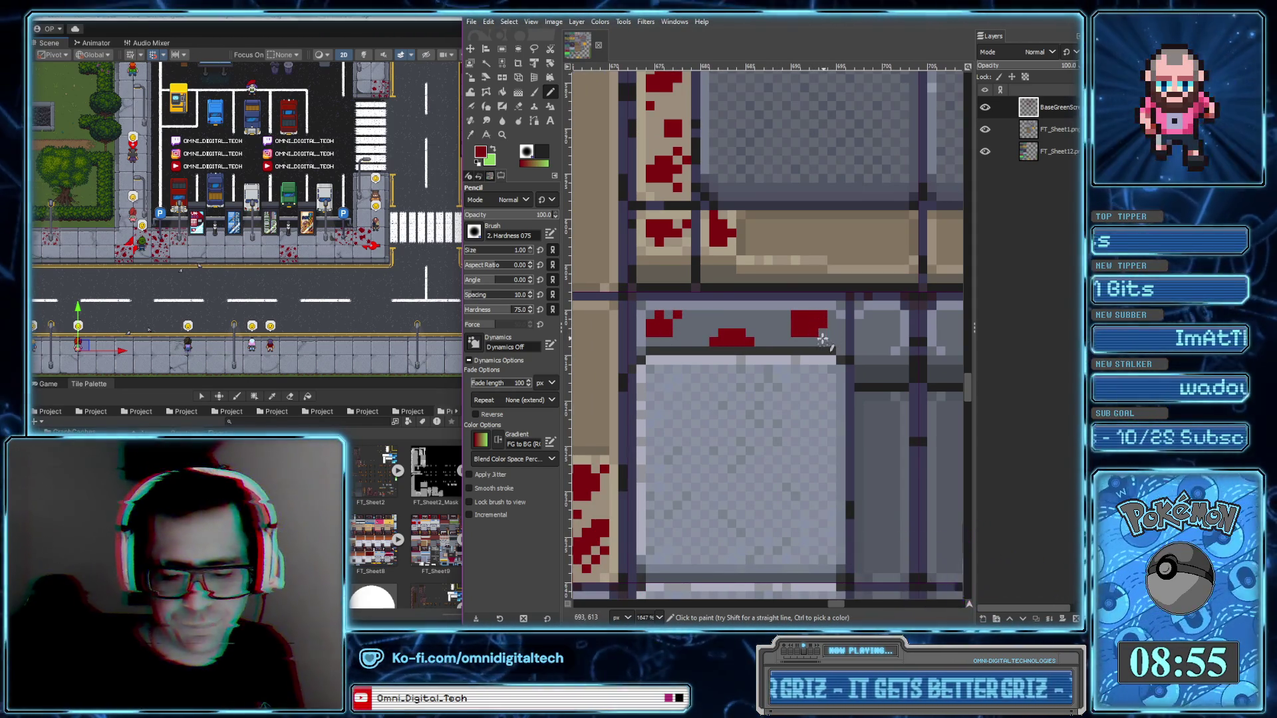
left_click(826, 335)
Add another red cluster further along the ledge with stray pixels around it
scroll(790, 340, "right", 2)
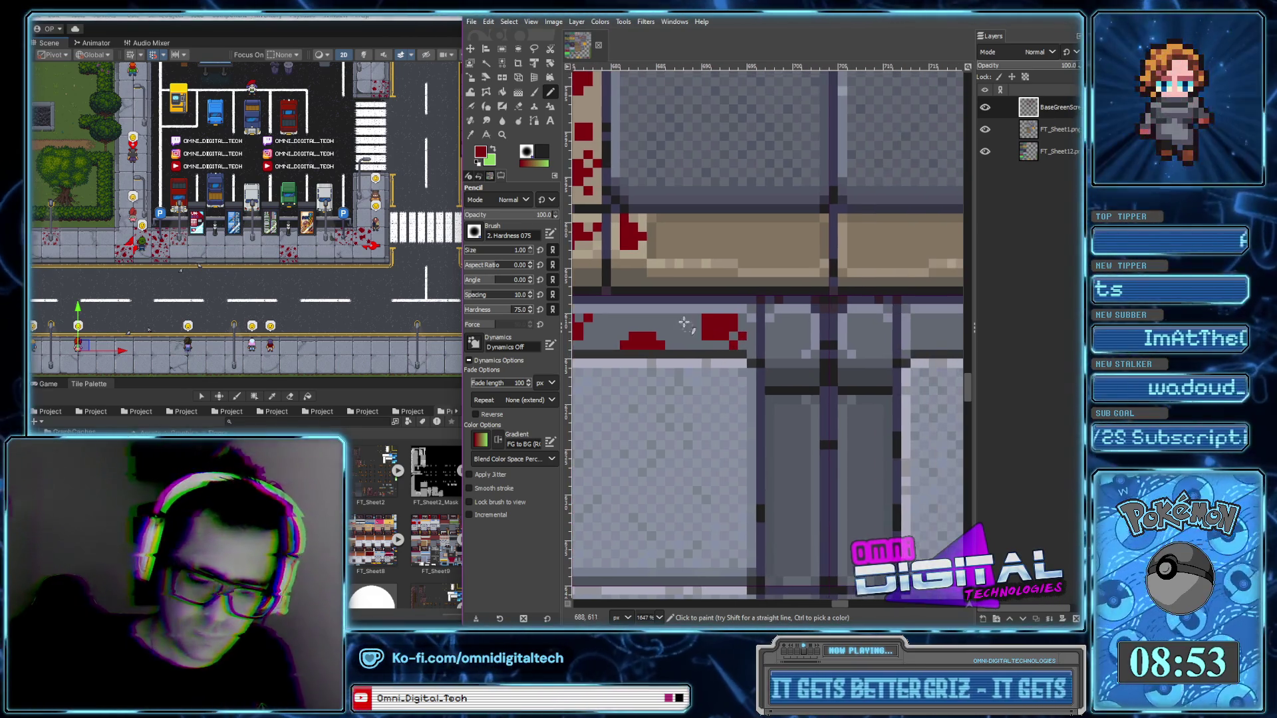
scroll(729, 306, "right", 2)
left_click_drag(729, 306, 728, 310)
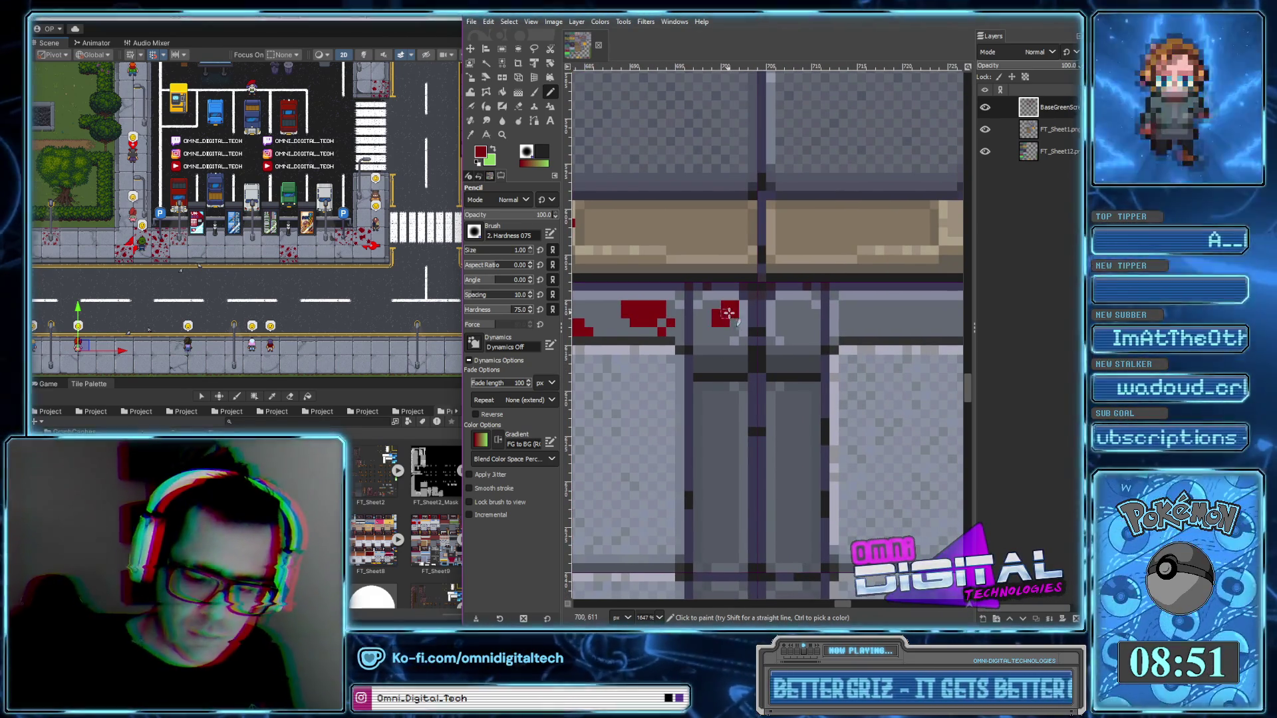
left_click(725, 332)
left_click(706, 304)
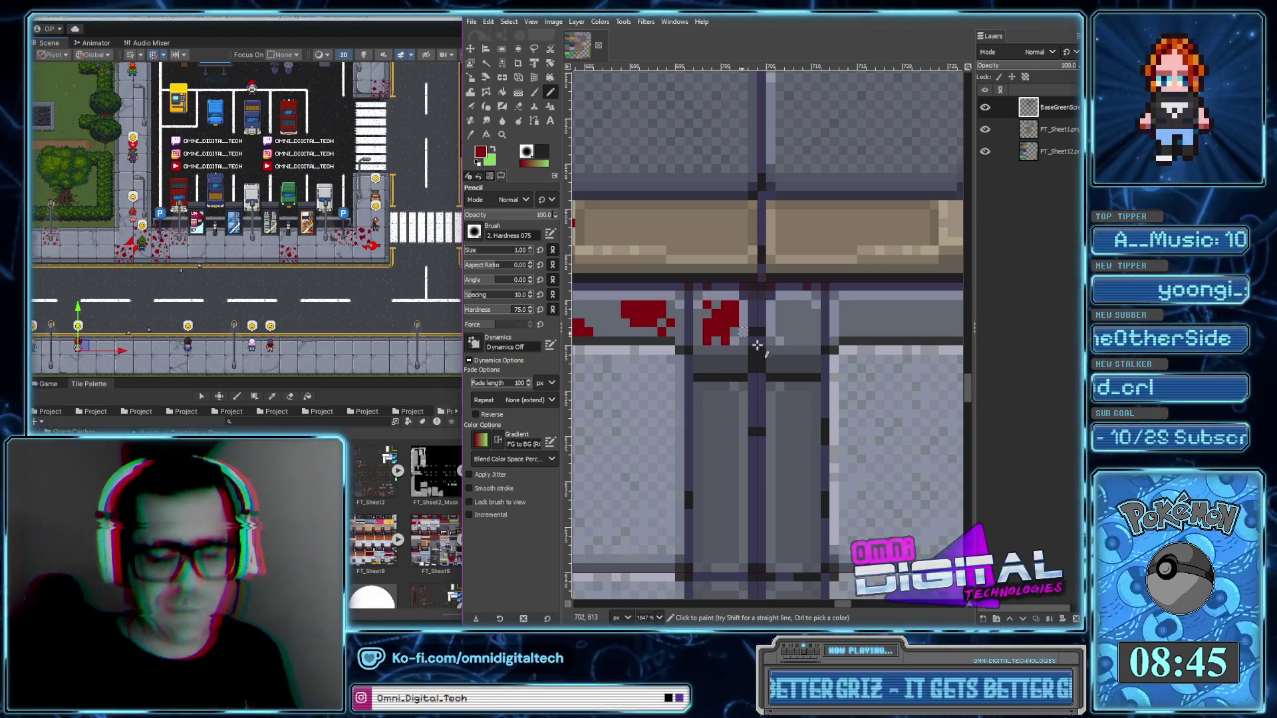
Paint two more red splotches along the grey ledge
scroll(770, 353, "right", 1)
scroll(770, 353, "down", 1)
scroll(771, 353, "right", 1)
scroll(771, 353, "down", 1)
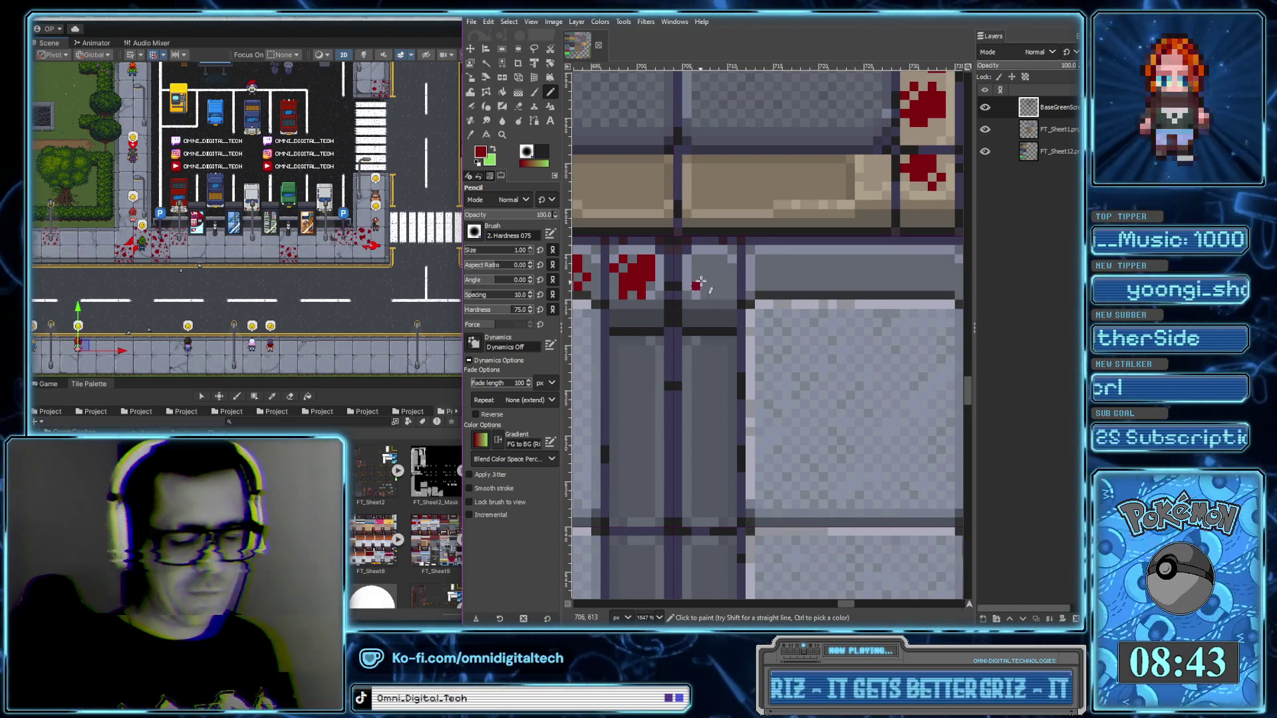
left_click_drag(696, 293, 709, 279)
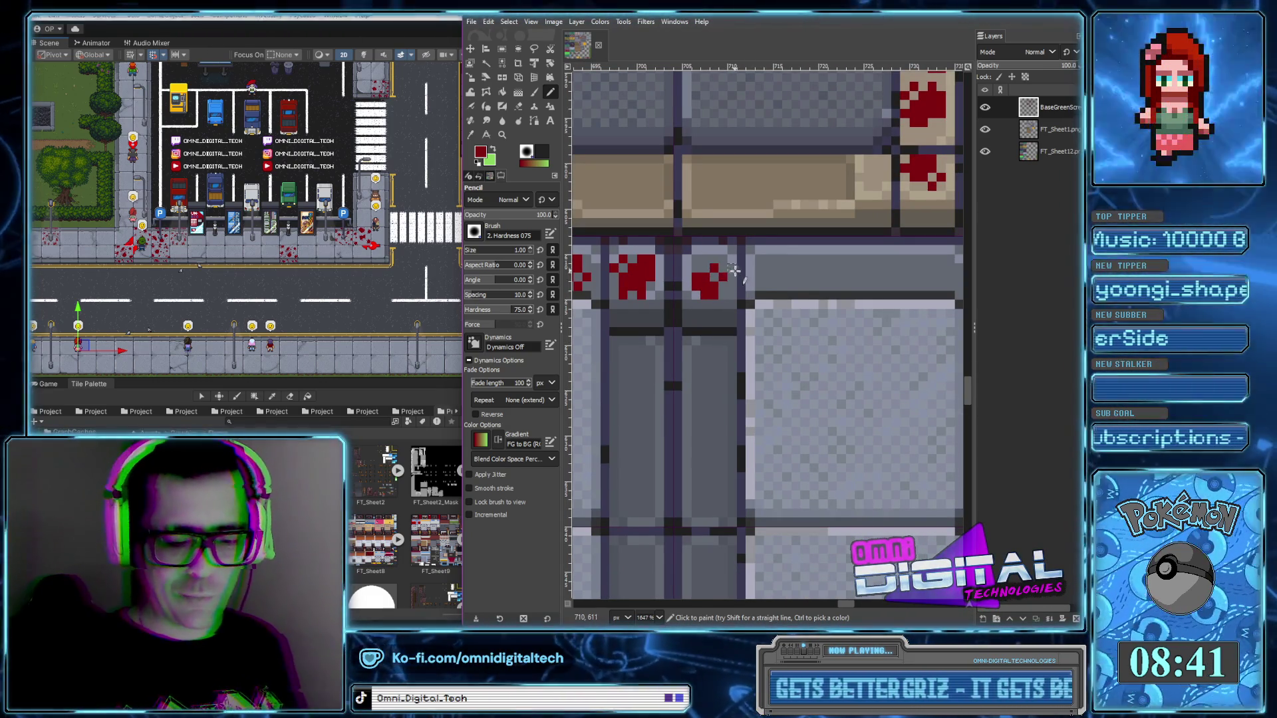
left_click_drag(759, 261, 826, 298)
Extend the red streak with pixels above, below and at its right end
scroll(796, 275, "right", 4)
scroll(796, 275, "up", 2)
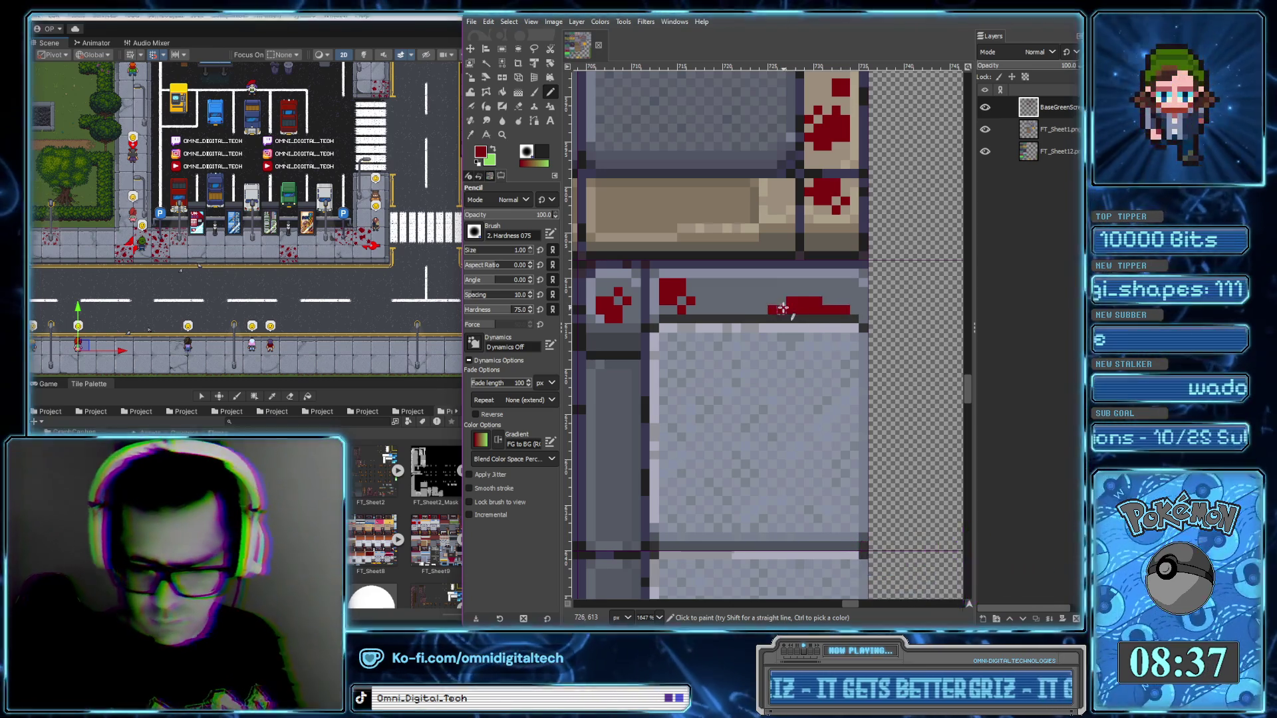
left_click(826, 295)
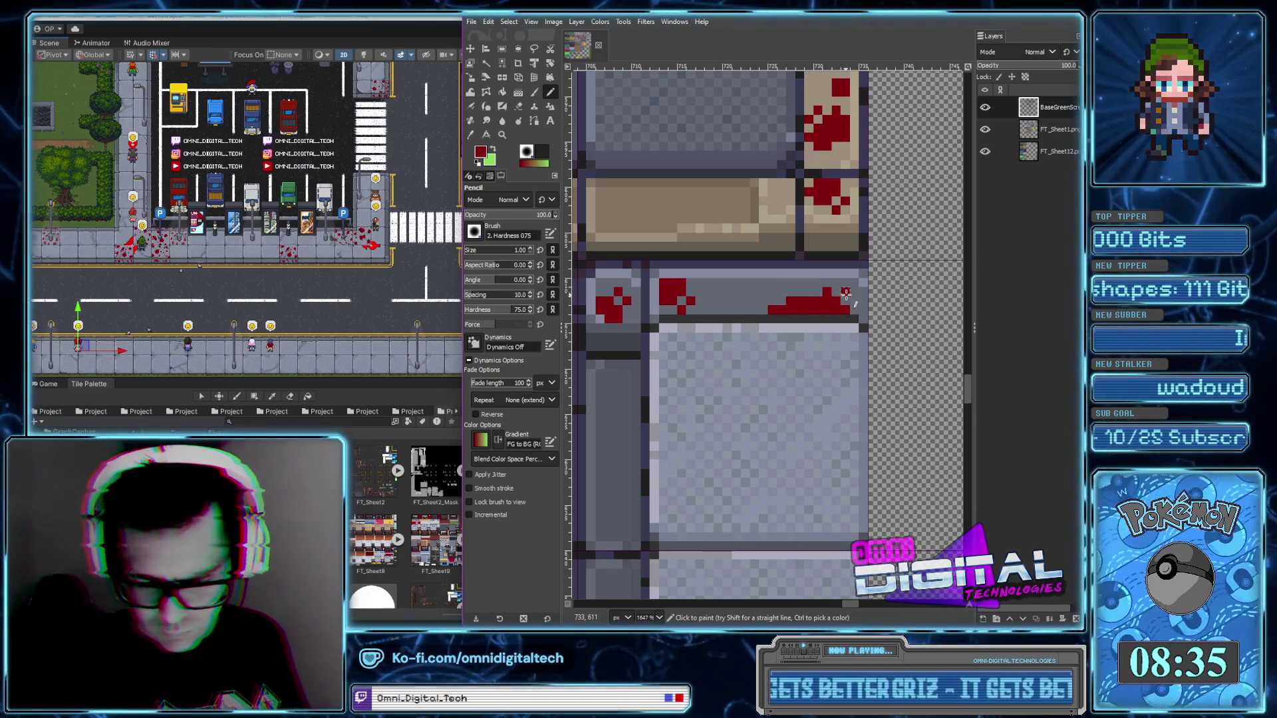
left_click(853, 301)
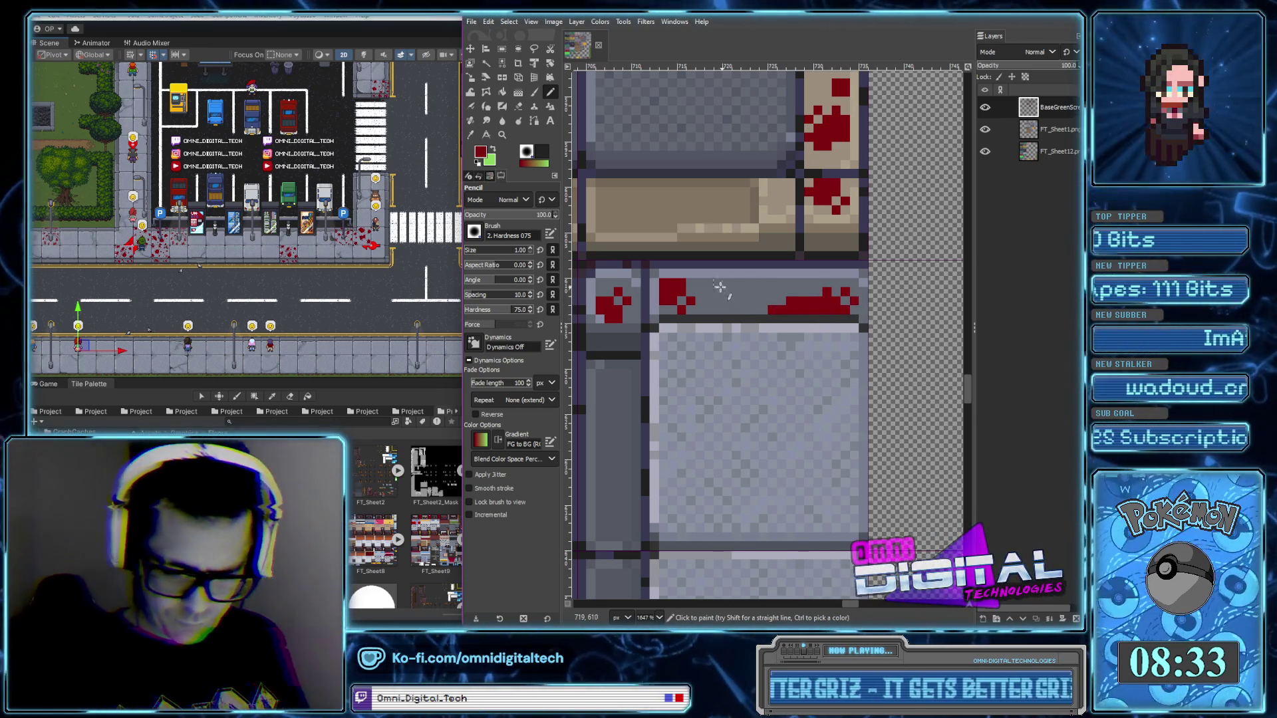
left_click(750, 306)
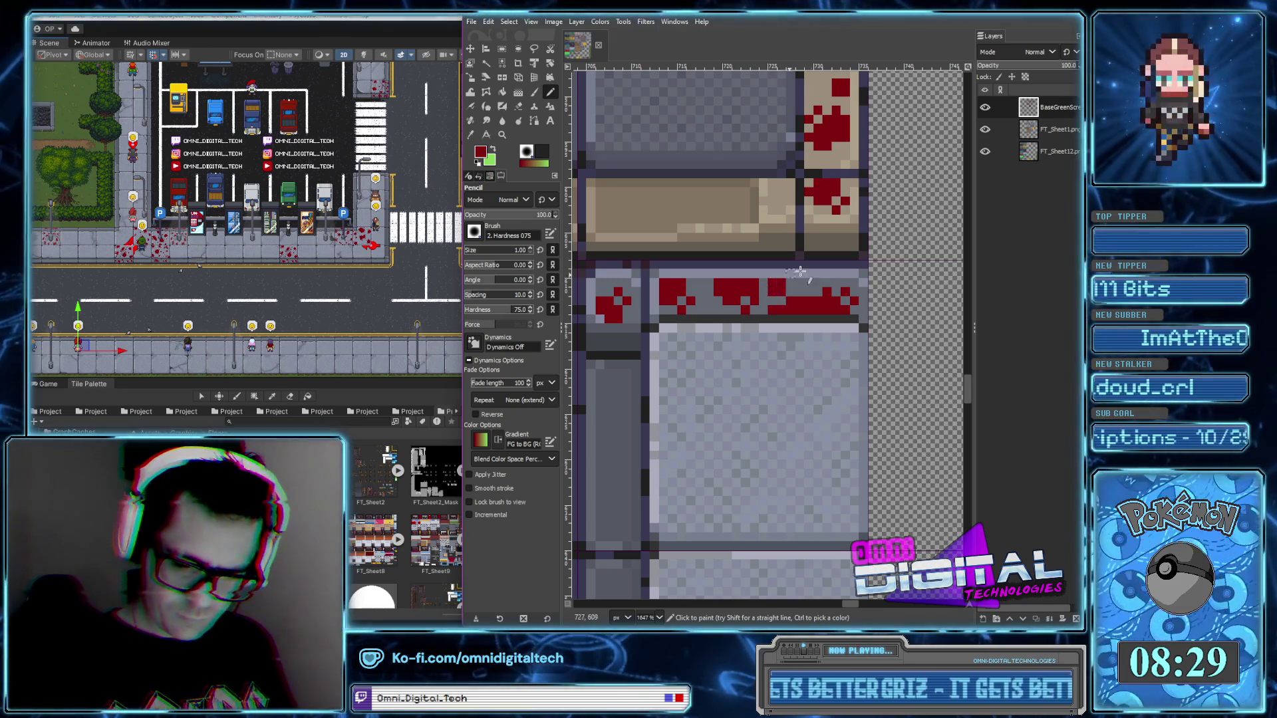
left_click(779, 286)
Erase a few red pixels from the streak, then return to the Pencil
left_click(524, 107)
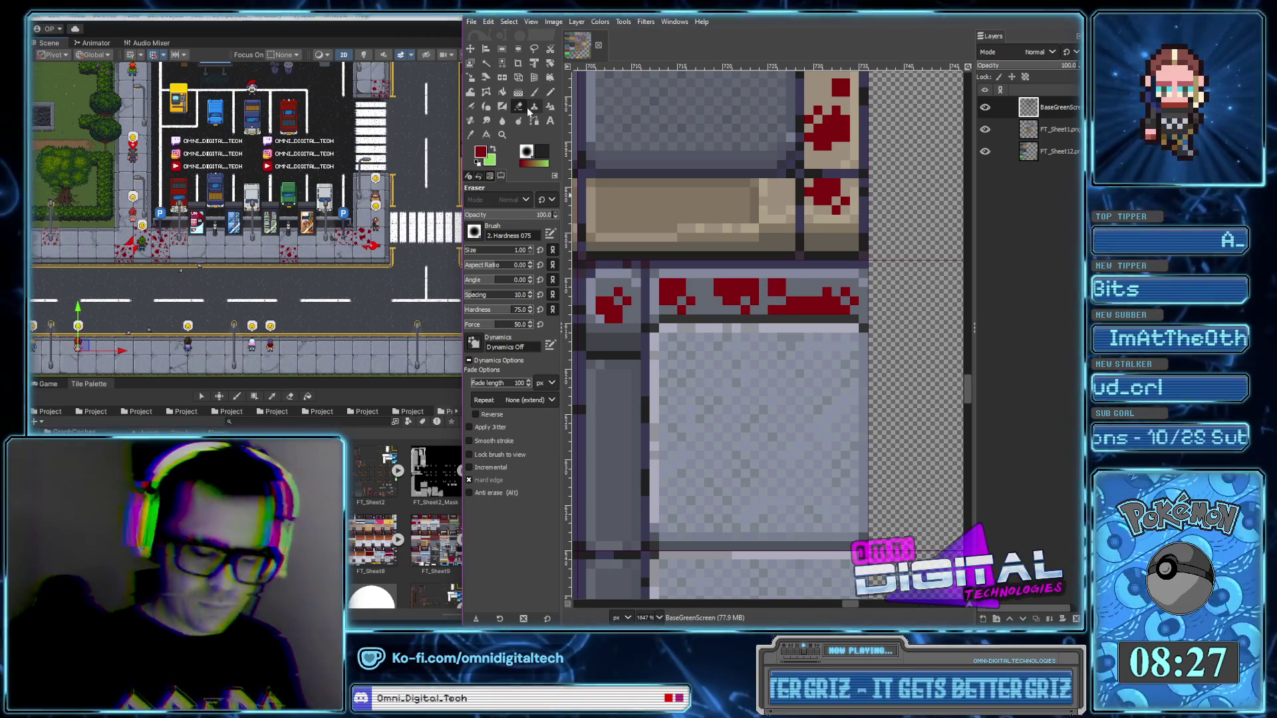
left_click(779, 290)
key("n")
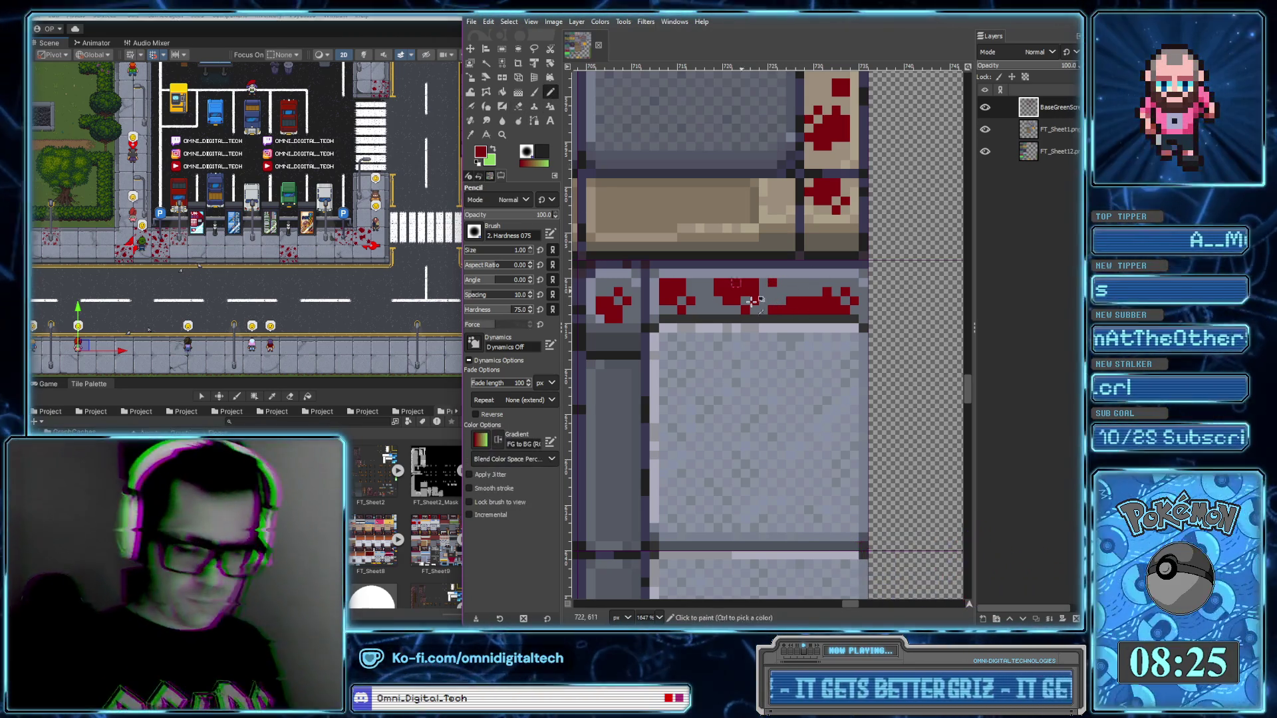
scroll(792, 359, "down", 5)
scroll(792, 442, "down", 1)
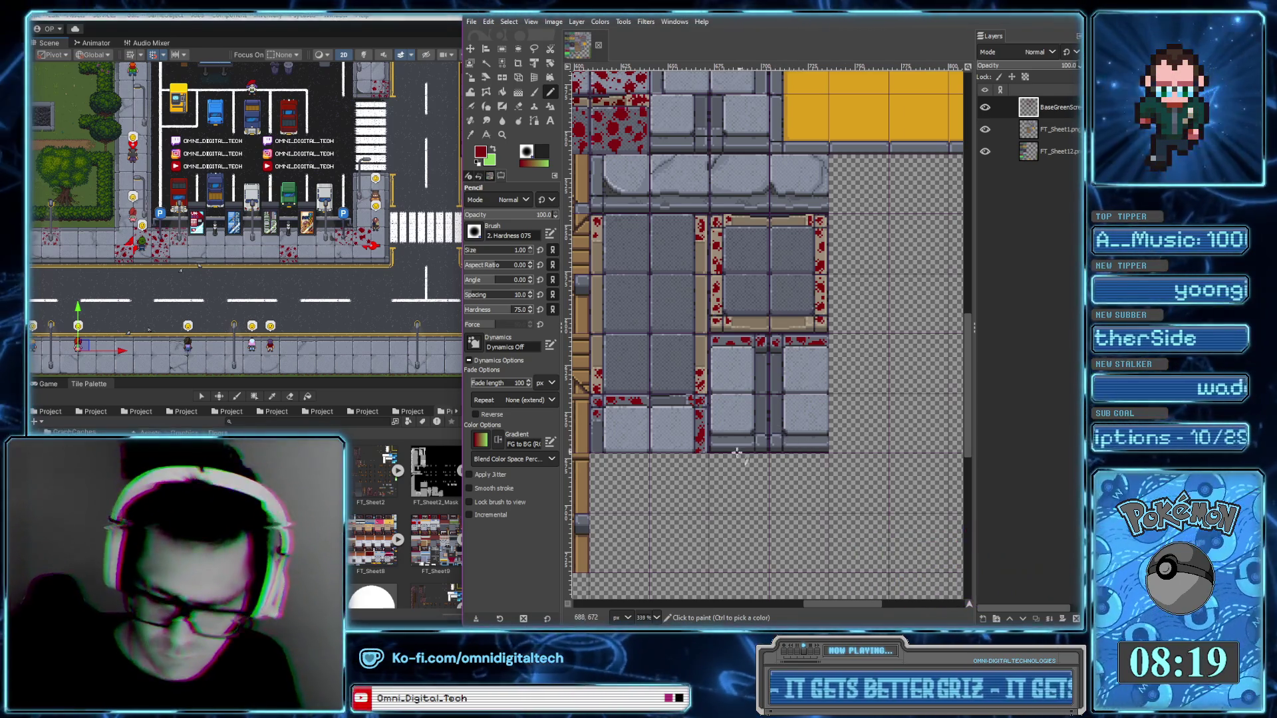
Zoom in and patch the red splatter's grey hole, left column and bottom pixel
scroll(761, 404, "up", 3)
scroll(761, 403, "up", 1)
scroll(697, 401, "up", 1)
left_click(706, 410)
left_click(685, 406)
left_click(719, 434)
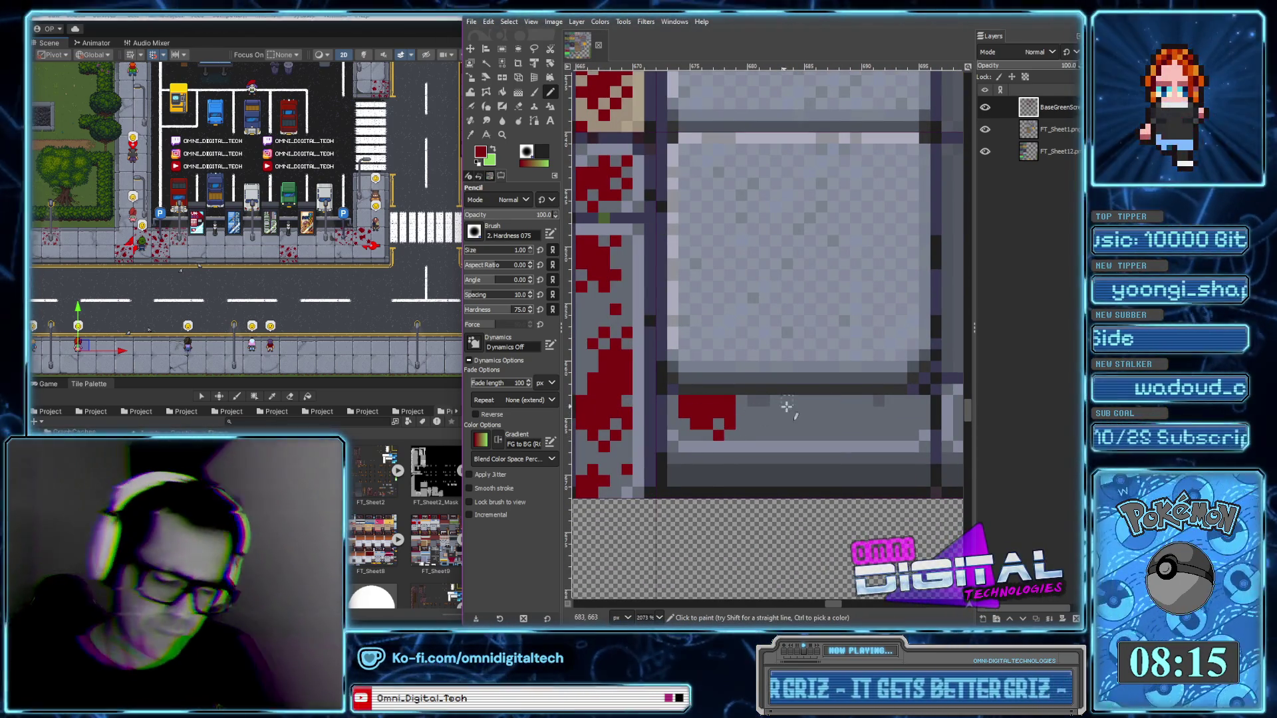
Grow the next blood blob with pixels around it and a streak along the lower grey strip
left_click(775, 402)
left_click(776, 424)
left_click_drag(800, 426, 822, 423)
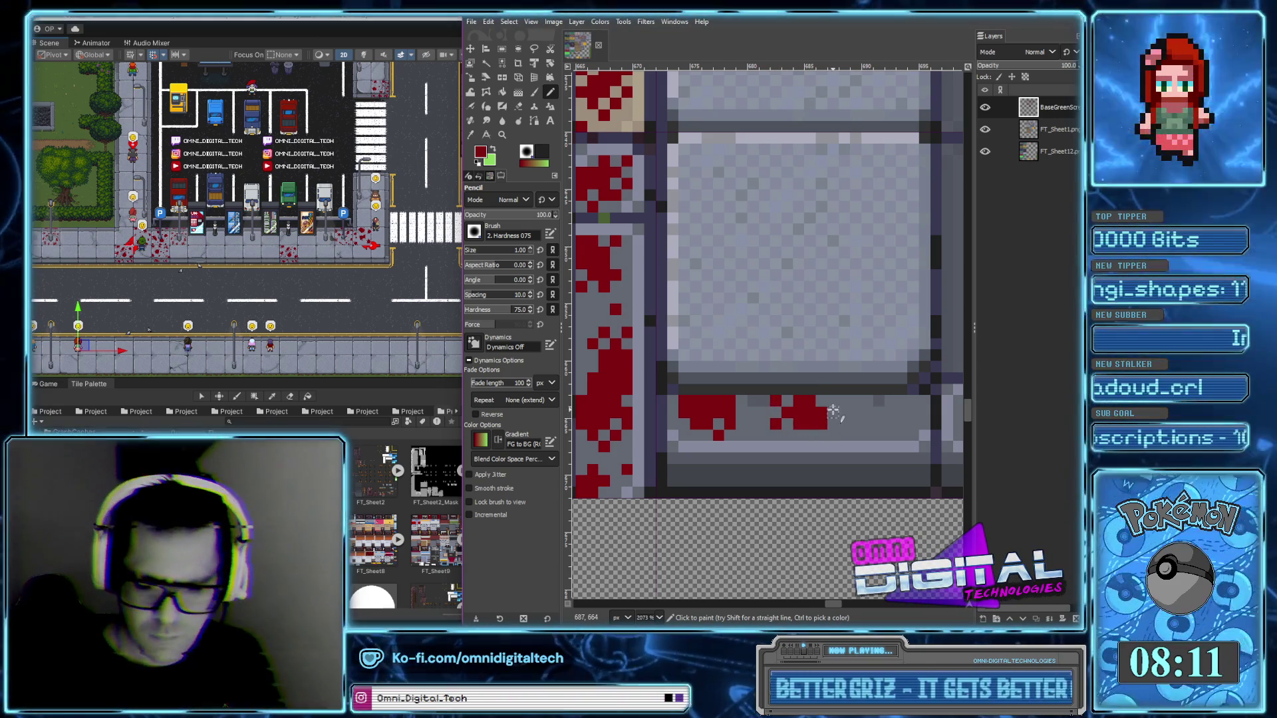
left_click(832, 401)
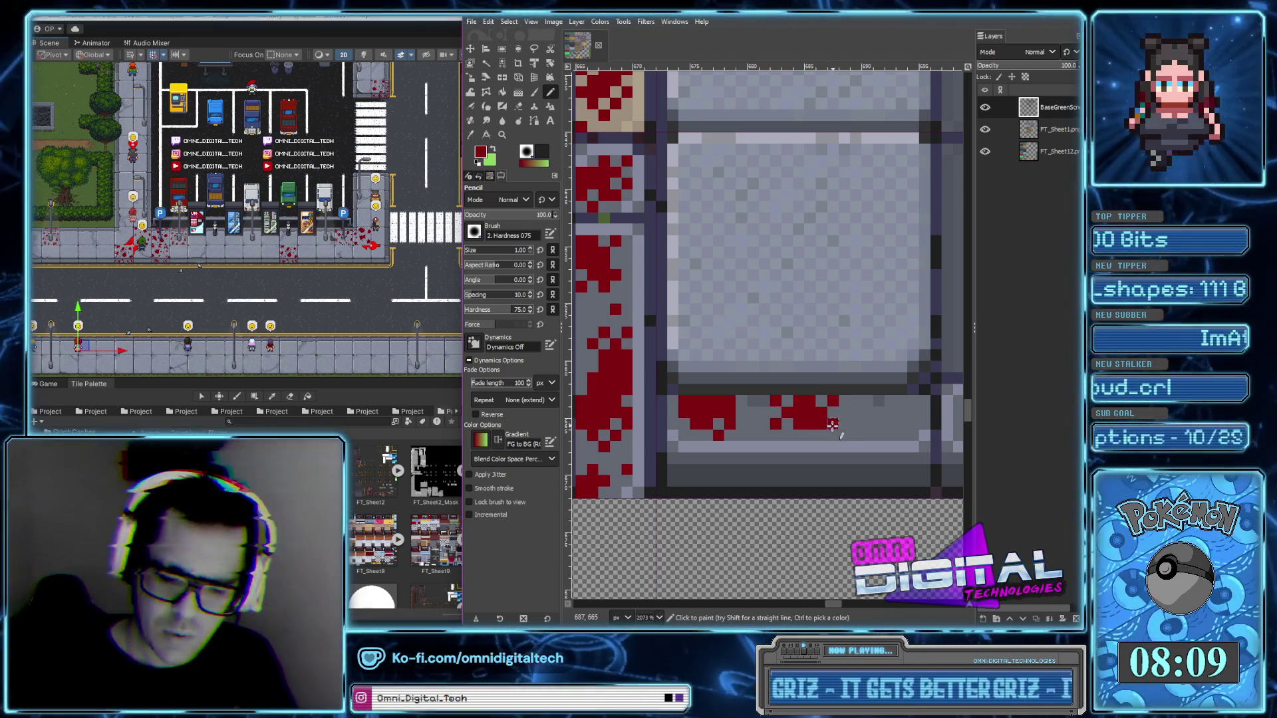
left_click_drag(879, 424, 903, 409)
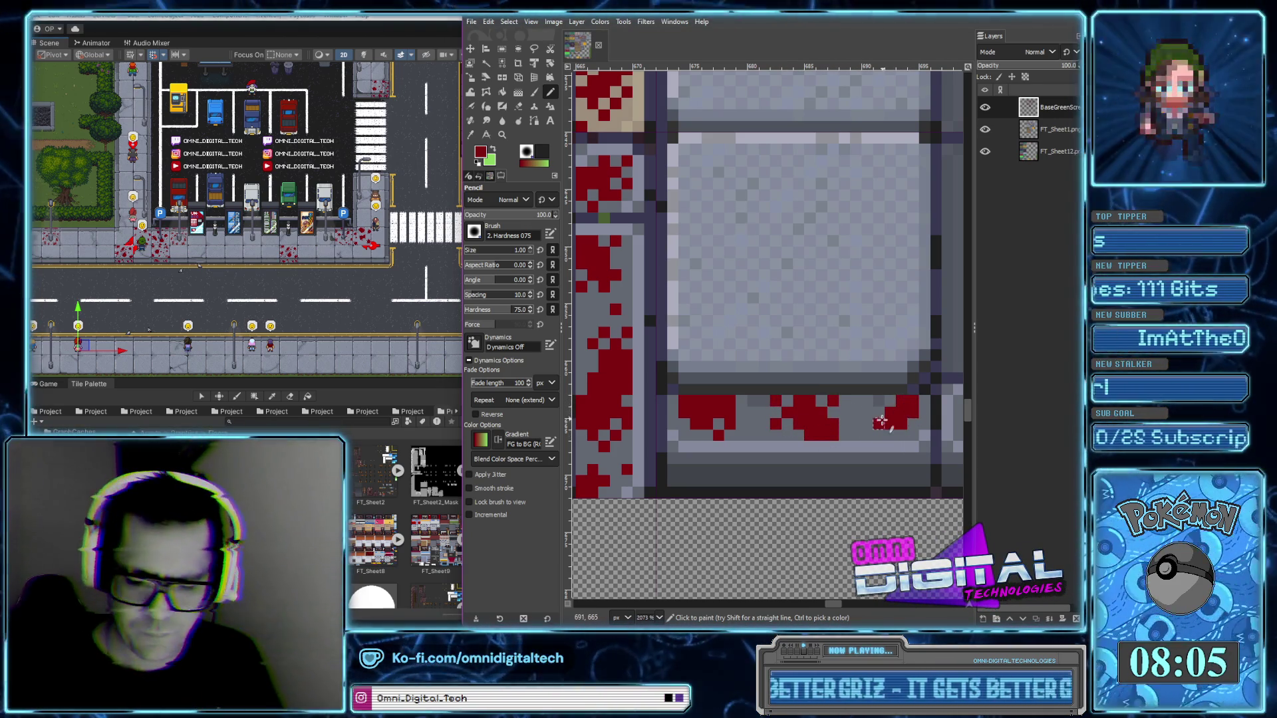
Dot blood drops and a small red cluster further along the grey ledge
scroll(881, 420, "right", 3)
left_click(808, 416)
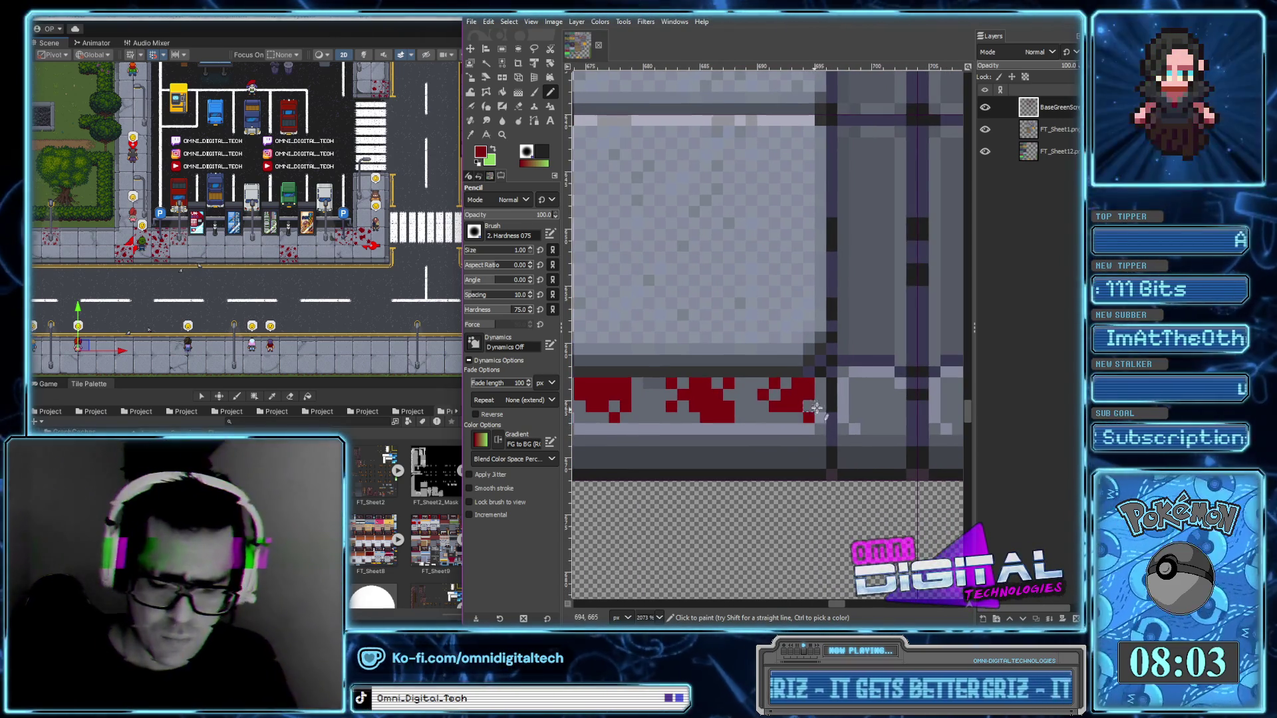
scroll(808, 429, "down", 3)
scroll(738, 405, "up", 3)
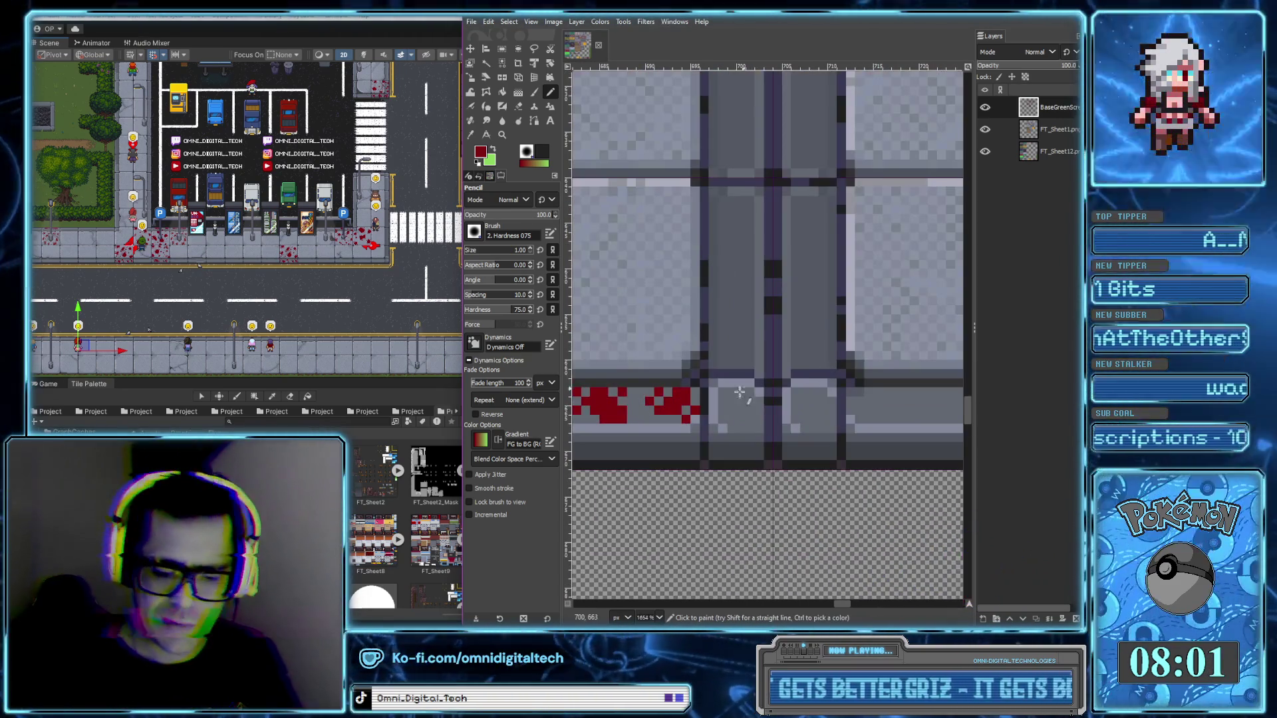
left_click(737, 399)
left_click(743, 410)
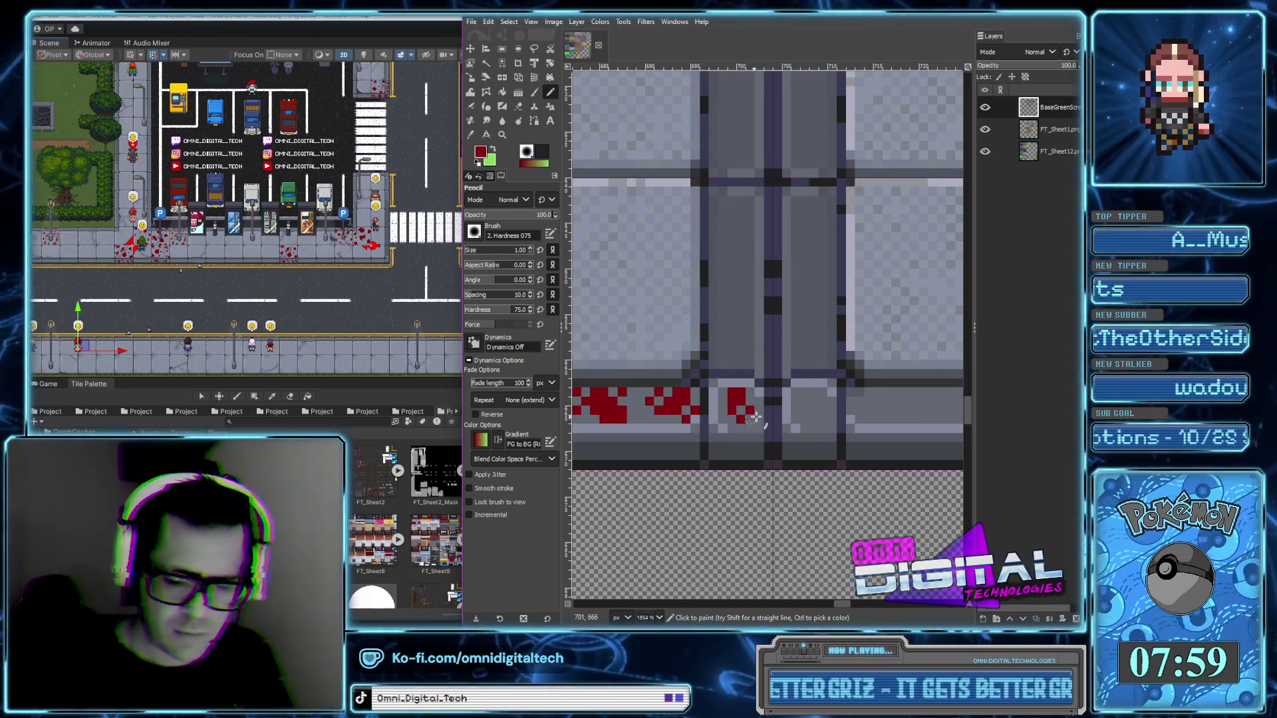
left_click(798, 420)
left_click(810, 420)
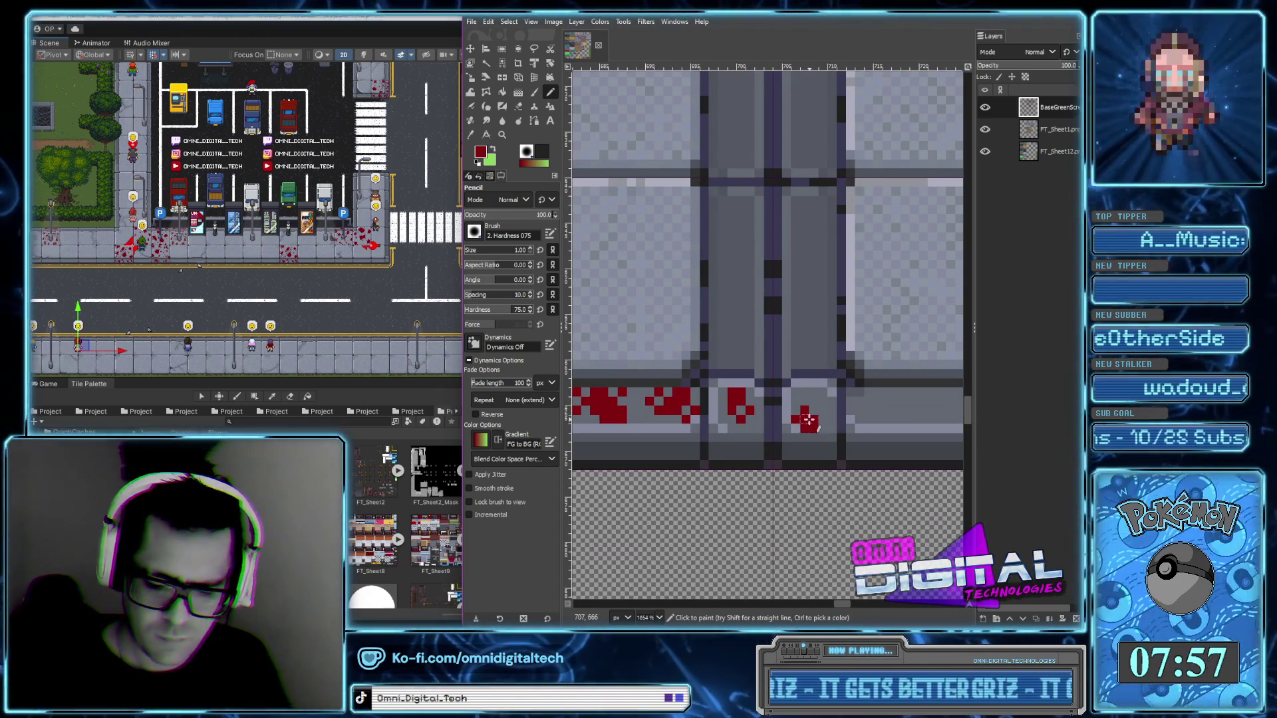
left_click(826, 428)
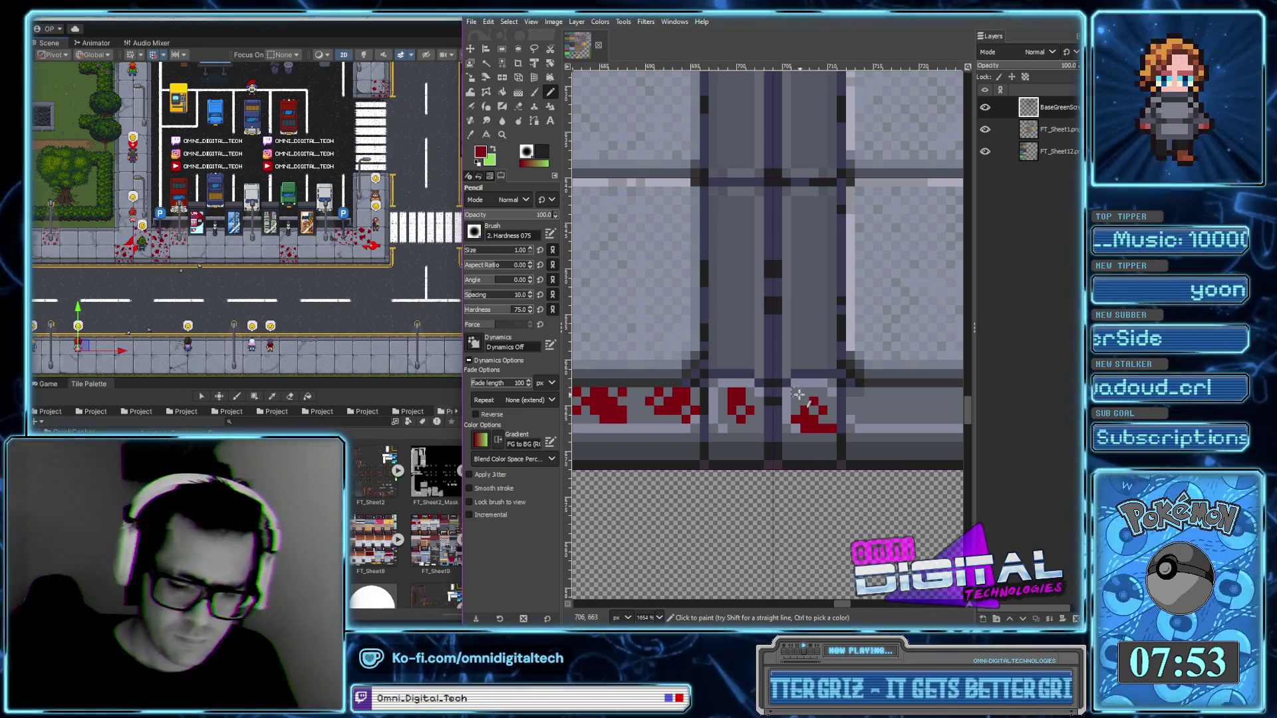
Paint a red blood stroke and a larger blood patch along the next stretch of ledge
scroll(794, 392, "right", 2)
scroll(794, 392, "right", 2)
mouse_move(774, 398)
left_mouse_down()
mouse_move(788, 415)
mouse_move(800, 392)
left_mouse_up()
left_click(851, 409)
mouse_move(895, 395)
left_mouse_down()
mouse_move(931, 403)
mouse_move(881, 397)
left_mouse_up()
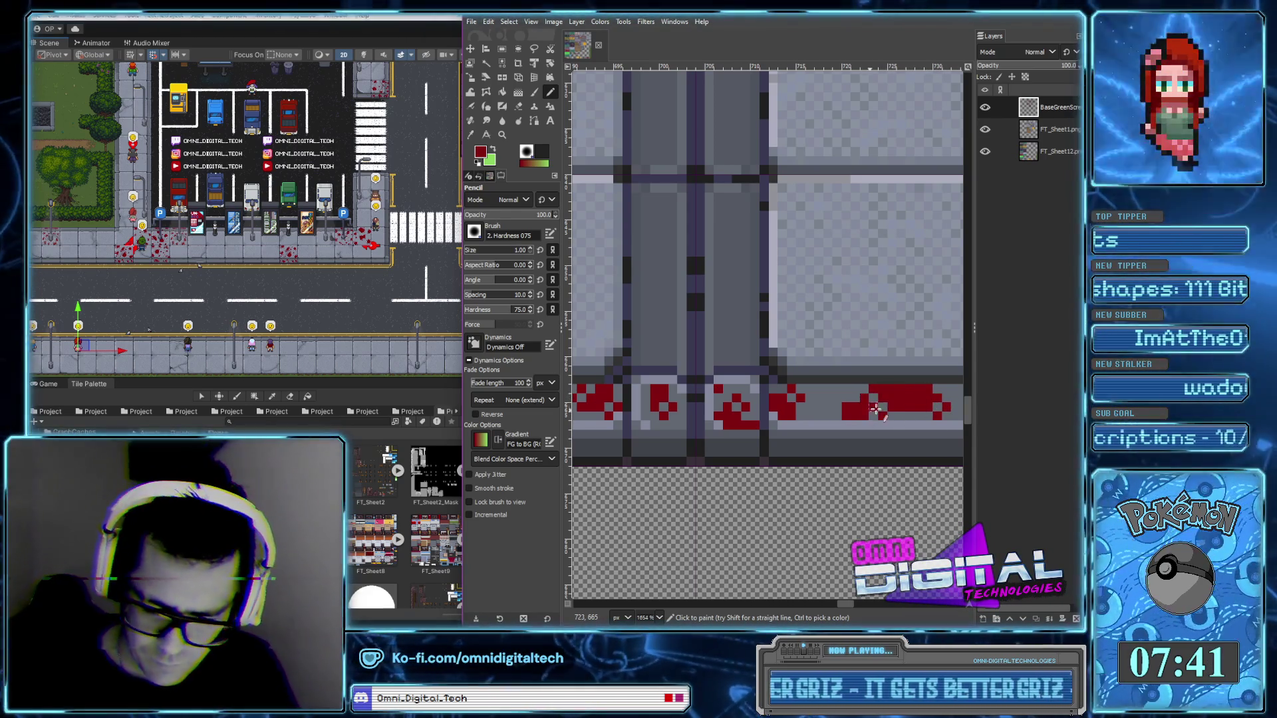
Add red blood pixels at the grey strip's right end
scroll(797, 399, "right", 3)
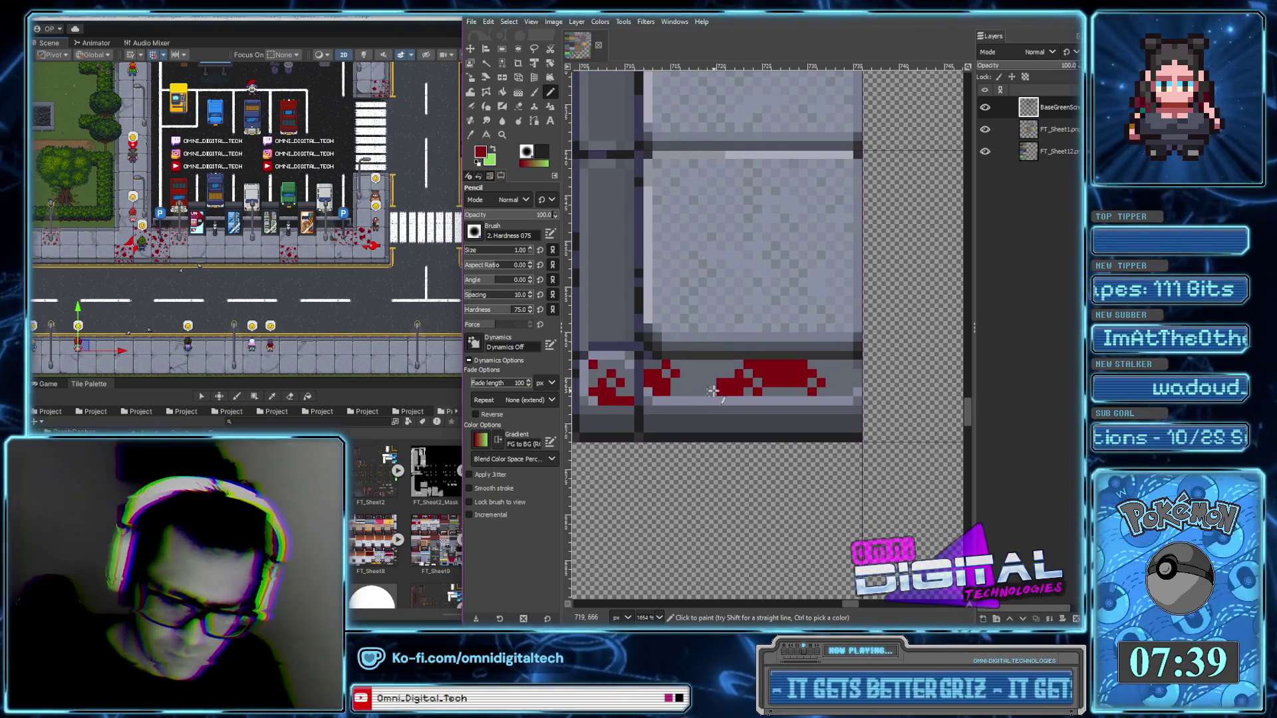
left_click(849, 367)
left_click(839, 366)
left_click(851, 377)
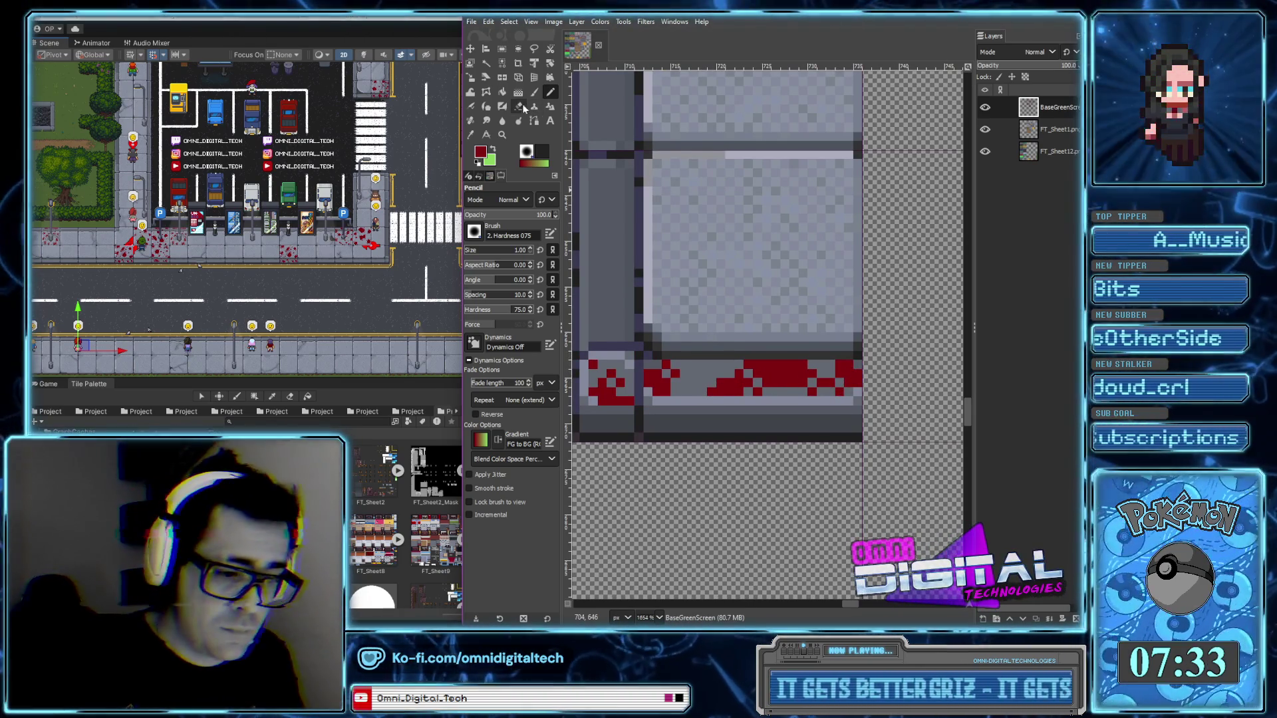
Erase a stray red pixel from the strip, repaint one nearby, and zoom out
left_click(519, 107)
left_click(818, 369)
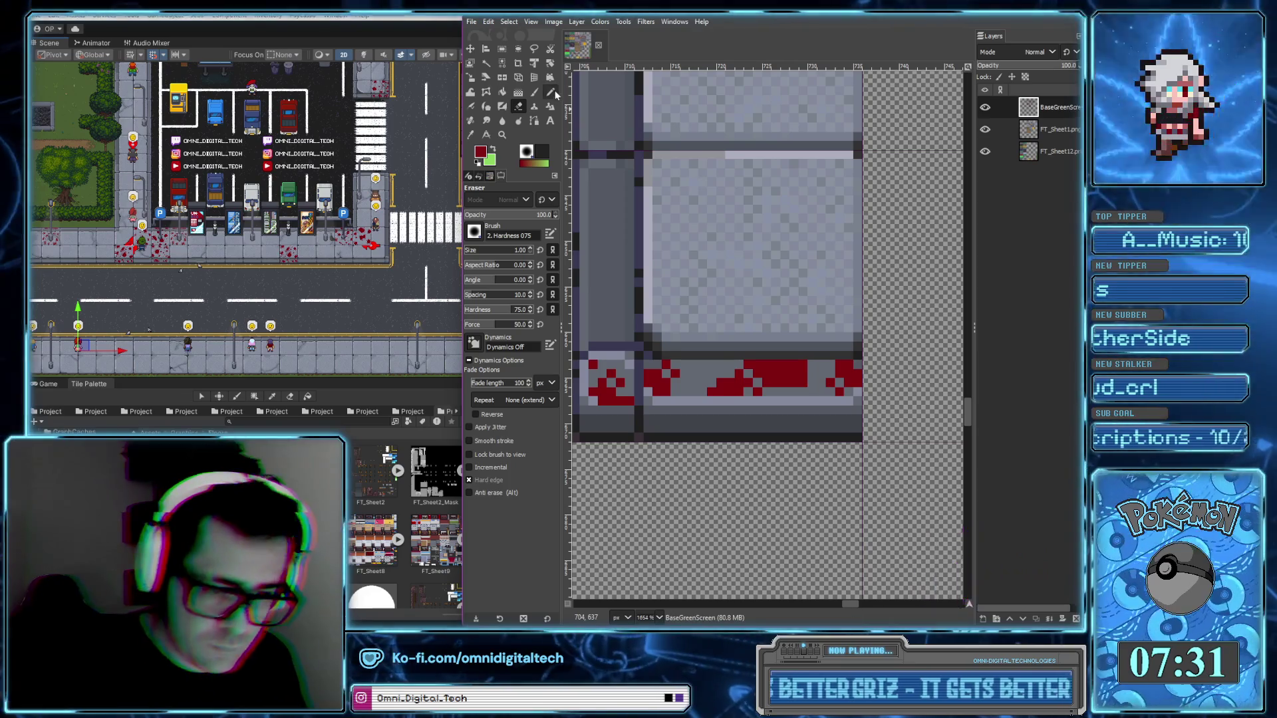
left_click(550, 92)
left_click(812, 369)
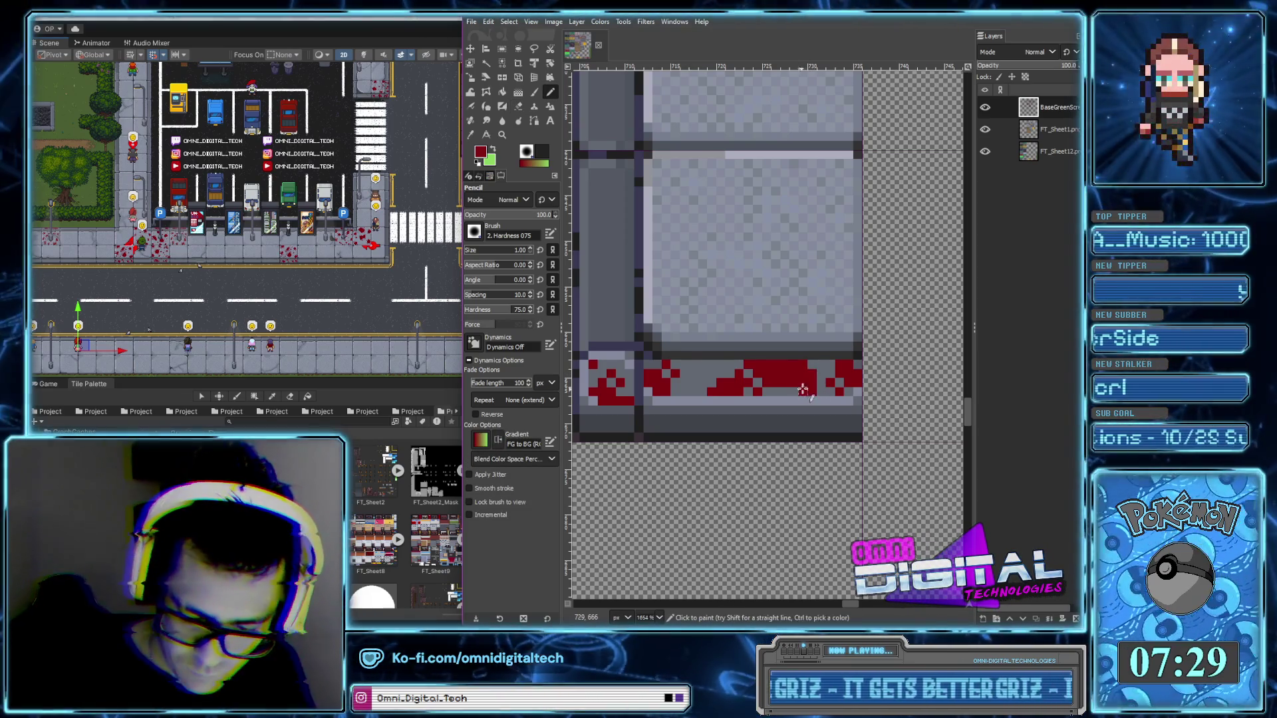
scroll(802, 398, "down", 10)
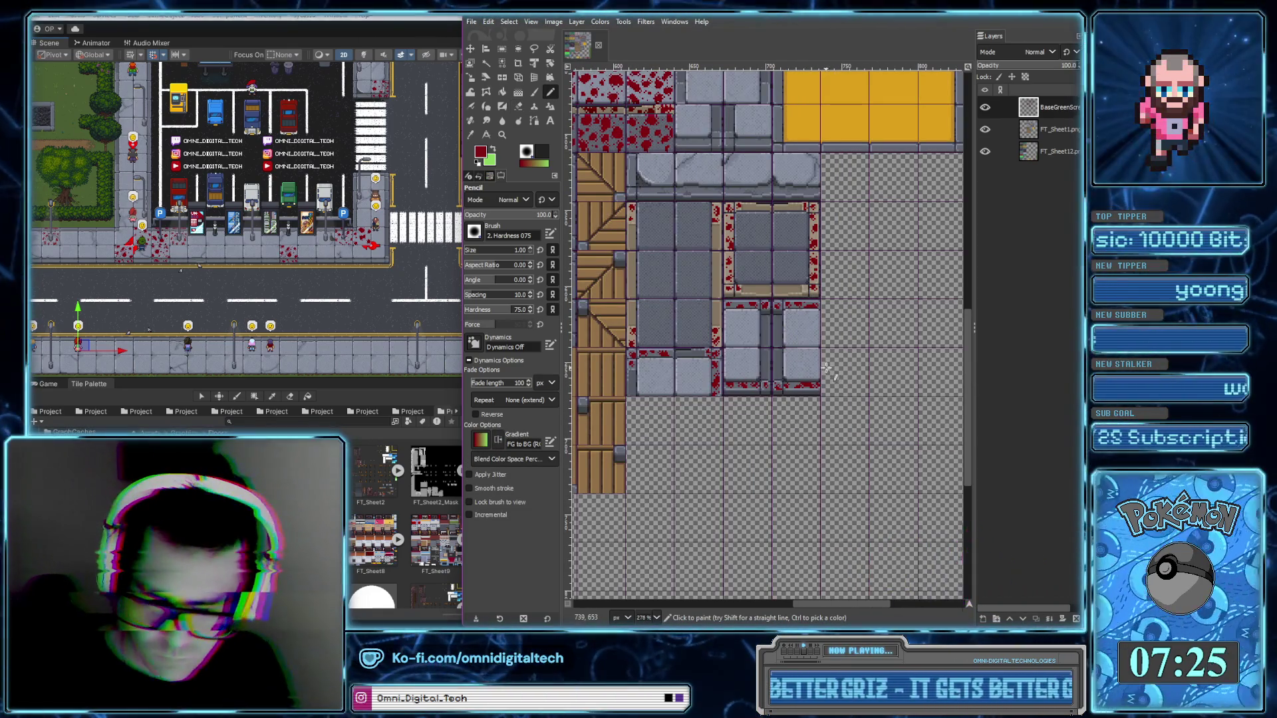
Zoom to the upper tiles and widen the red splatter on the tile edge
key("ctrl")
scroll(789, 394, "up", 8)
scroll(789, 393, "up", 6)
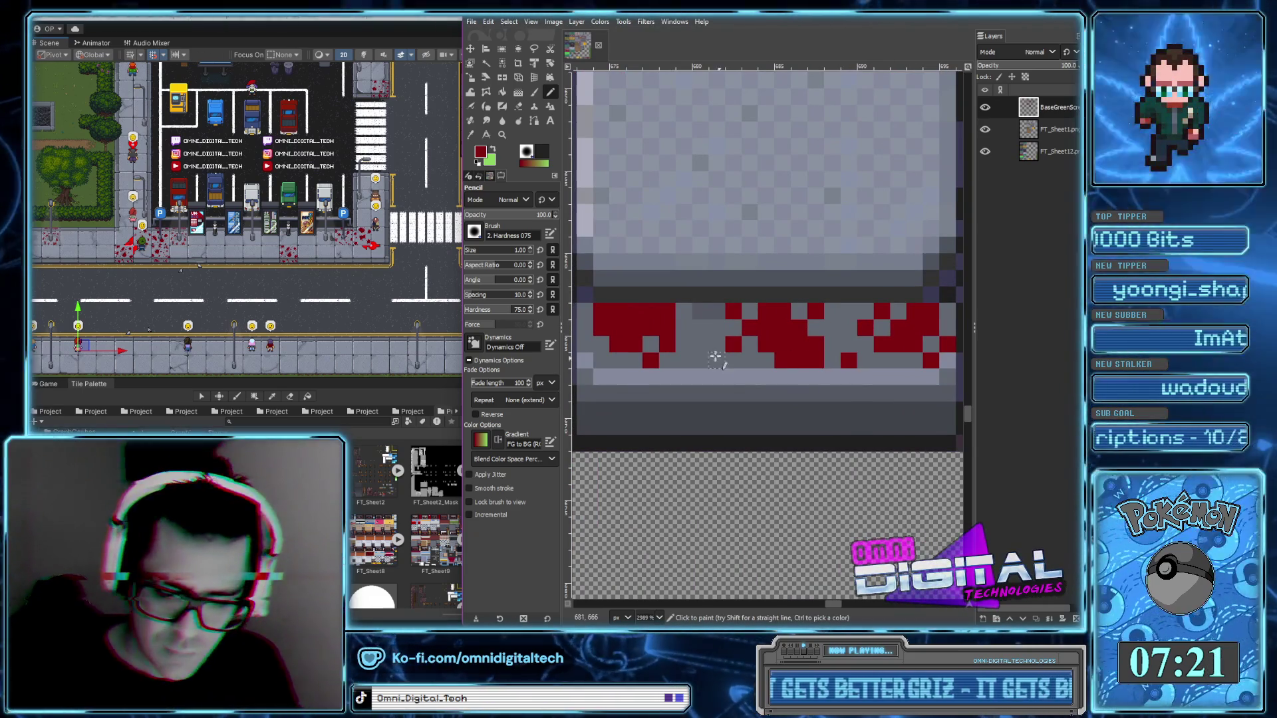
scroll(818, 371, "down", 8)
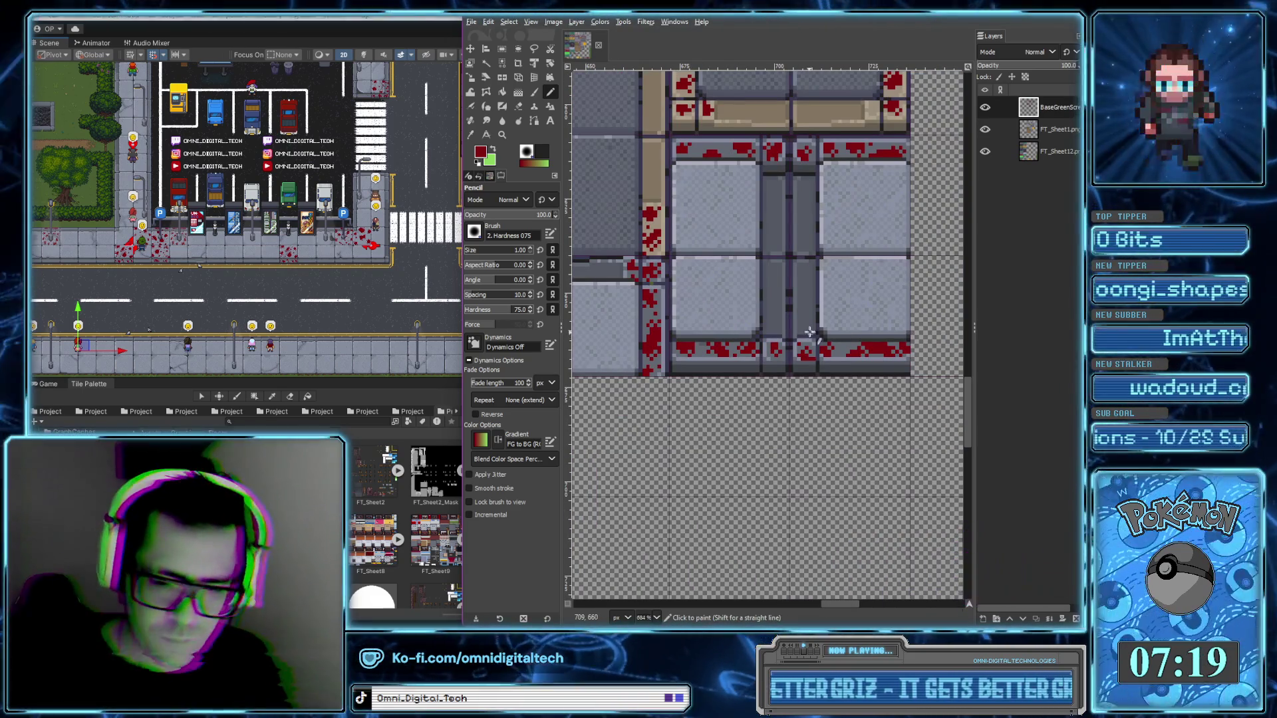
scroll(805, 393, "up", 5)
scroll(794, 409, "right", 2)
scroll(793, 412, "down", 6)
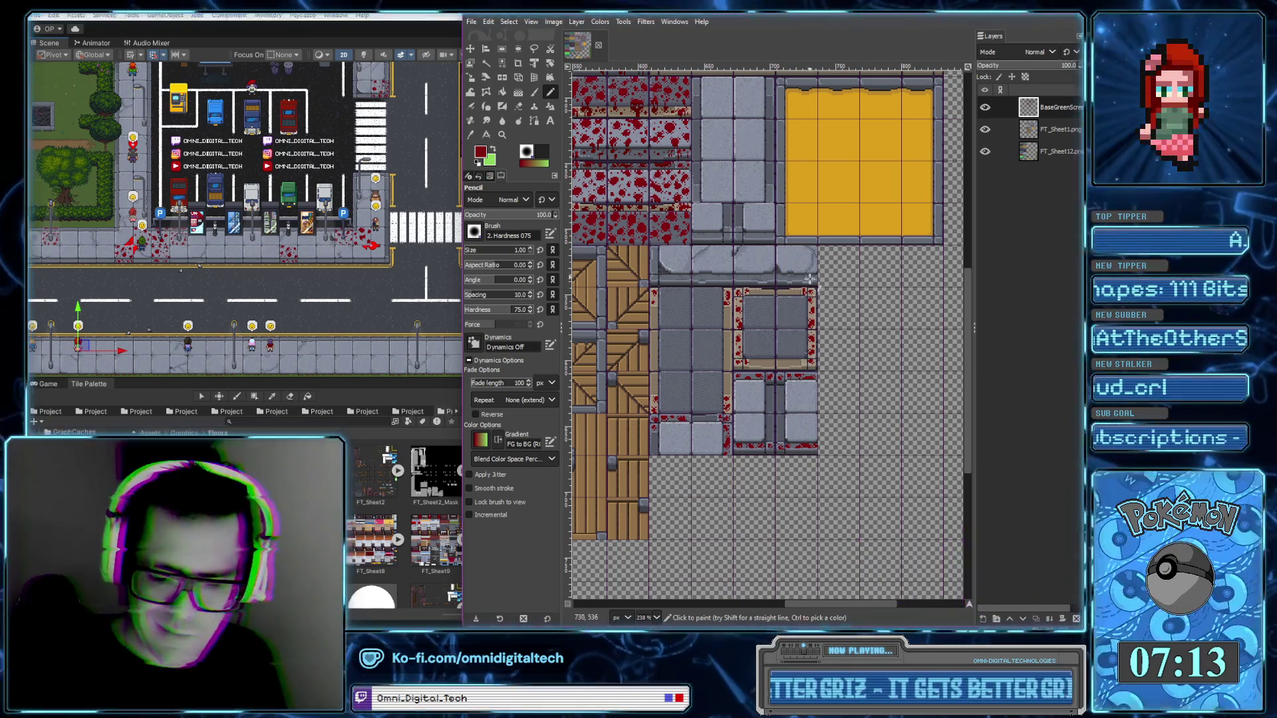
left_click_drag(796, 342, 808, 362)
scroll(671, 266, "up", 10)
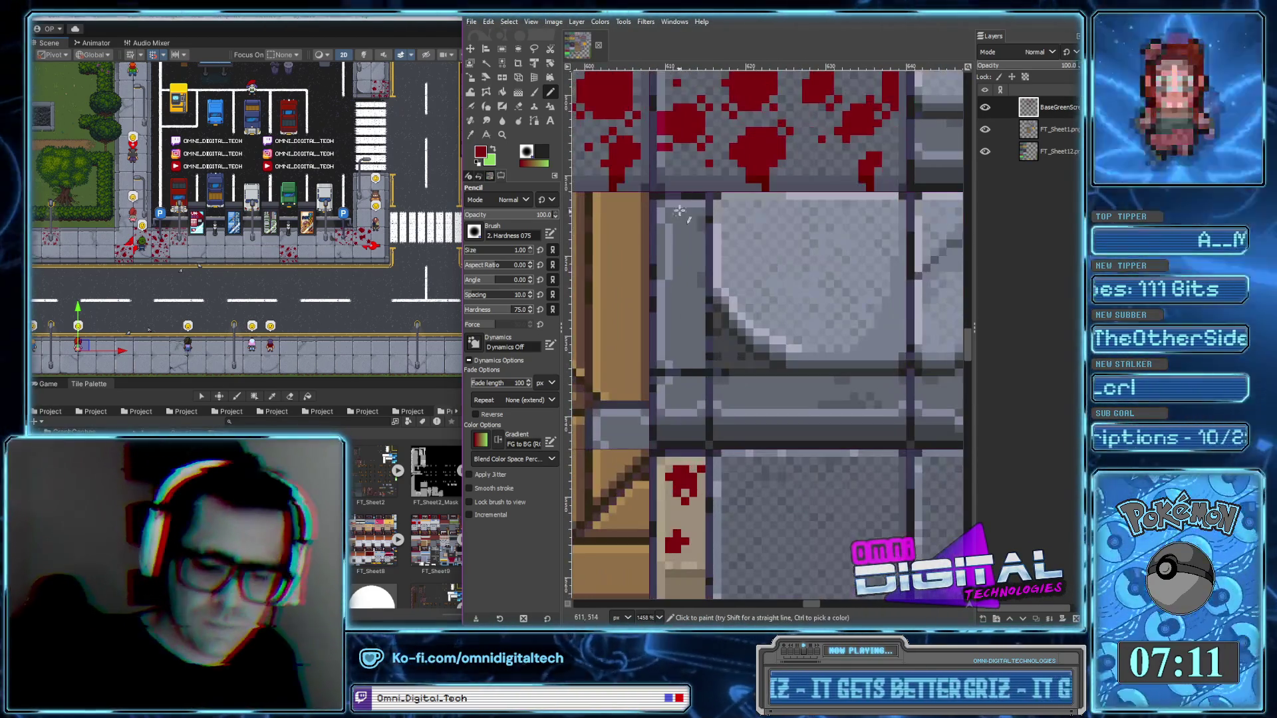
left_click_drag(673, 219, 686, 228)
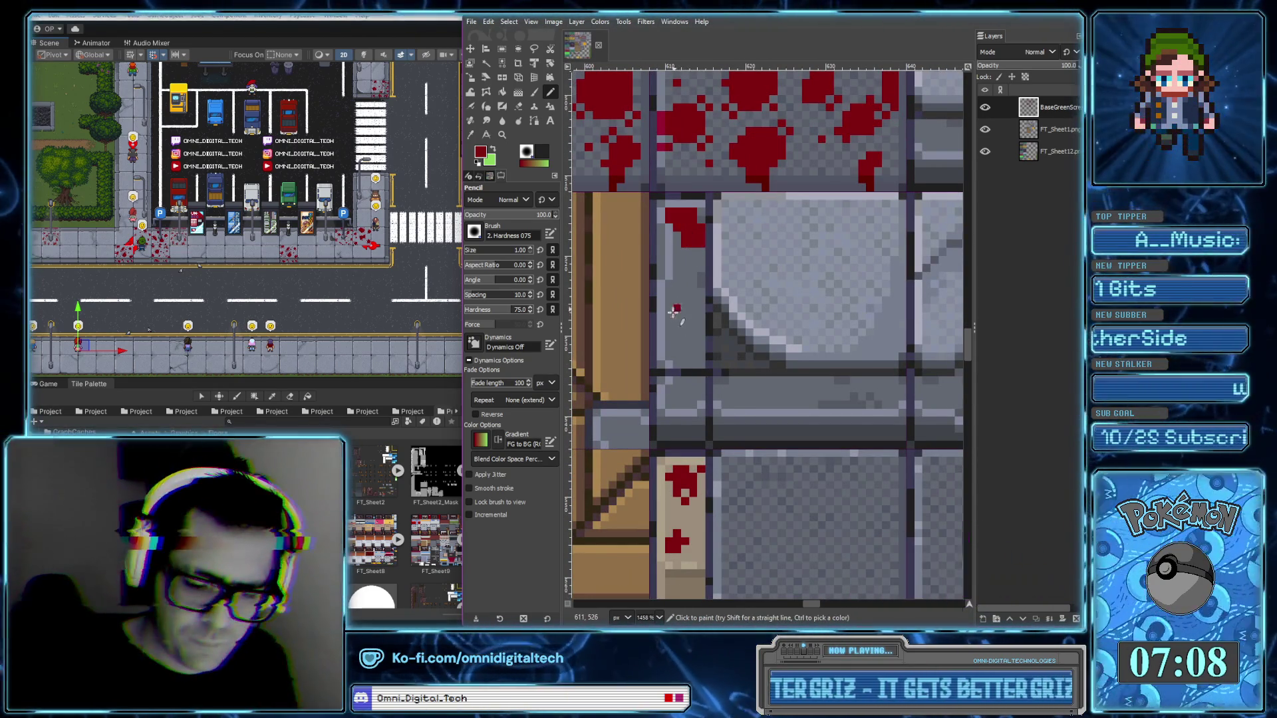
Add a blood blob down the tile's border with extra pixels around it
left_click_drag(689, 315, 671, 305)
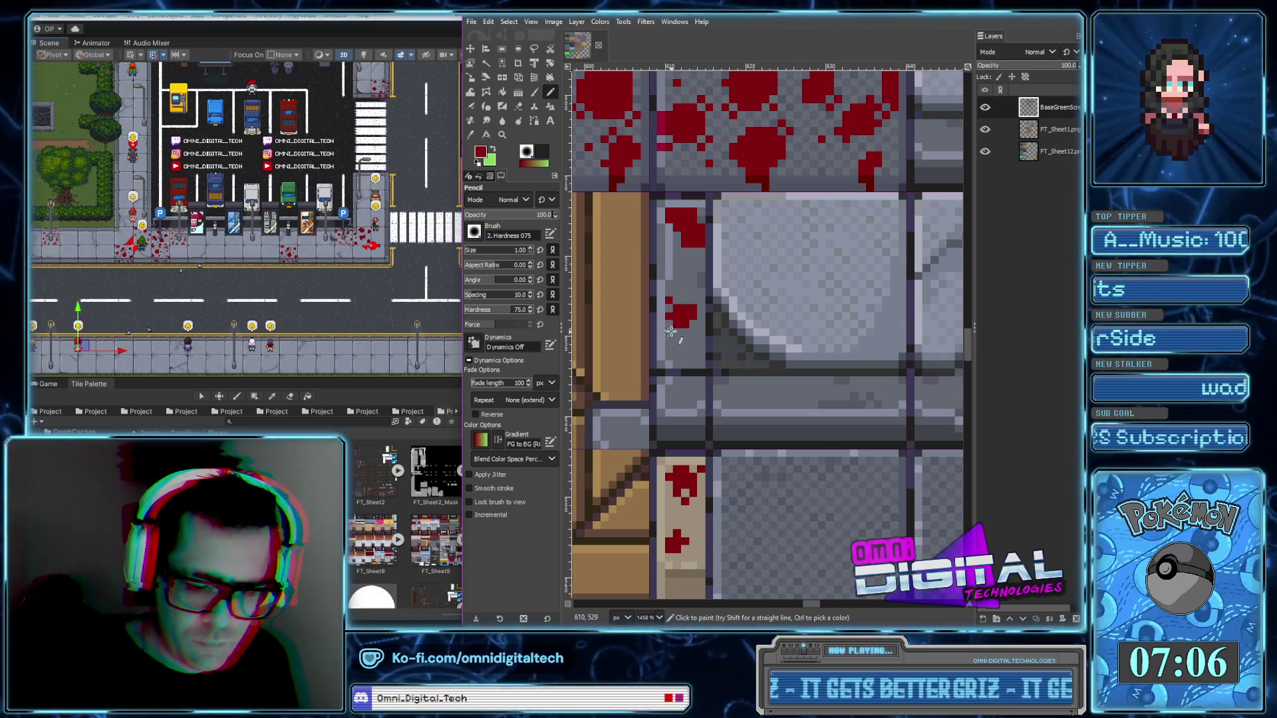
left_click(698, 322)
left_click(695, 273)
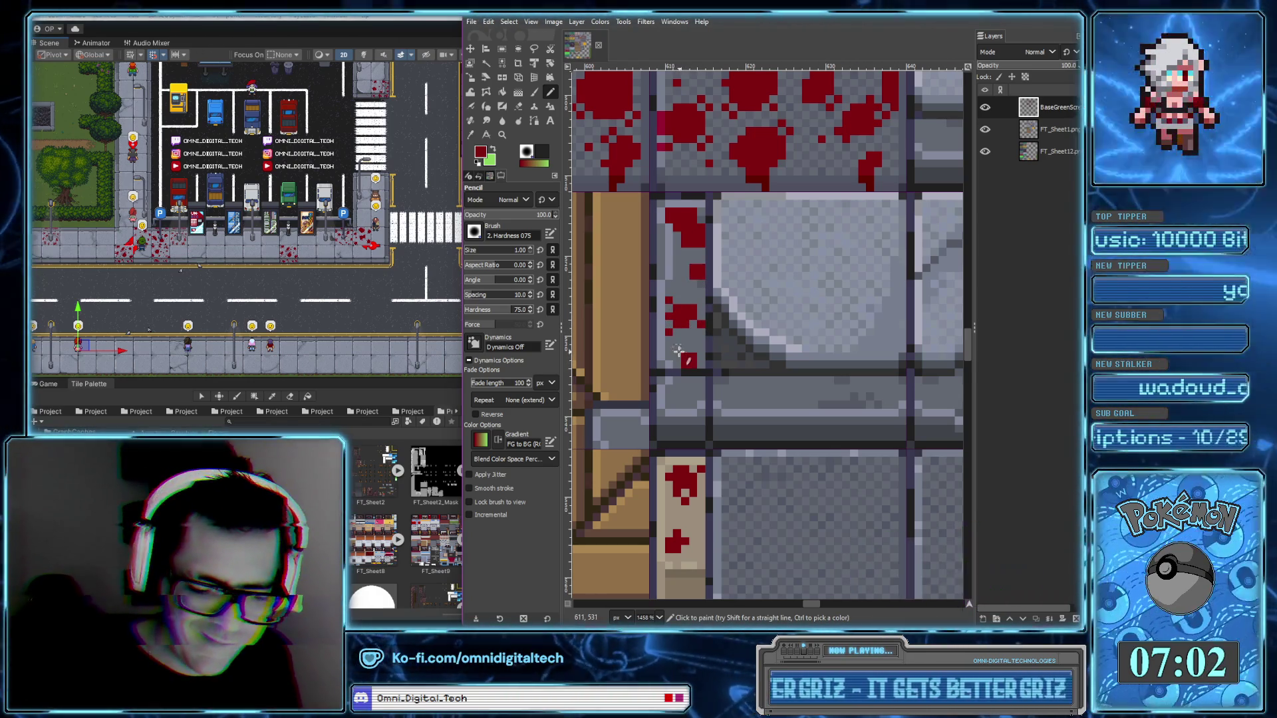
scroll(669, 345, "down", 2)
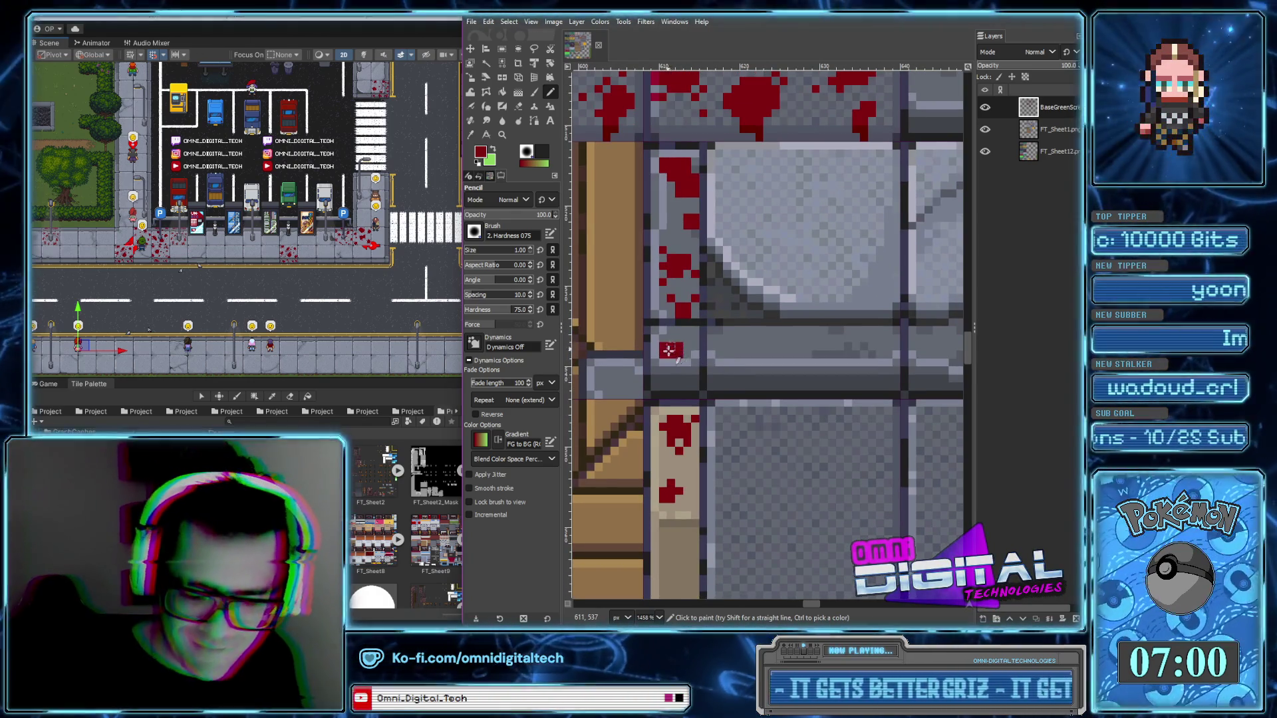
left_click(685, 341)
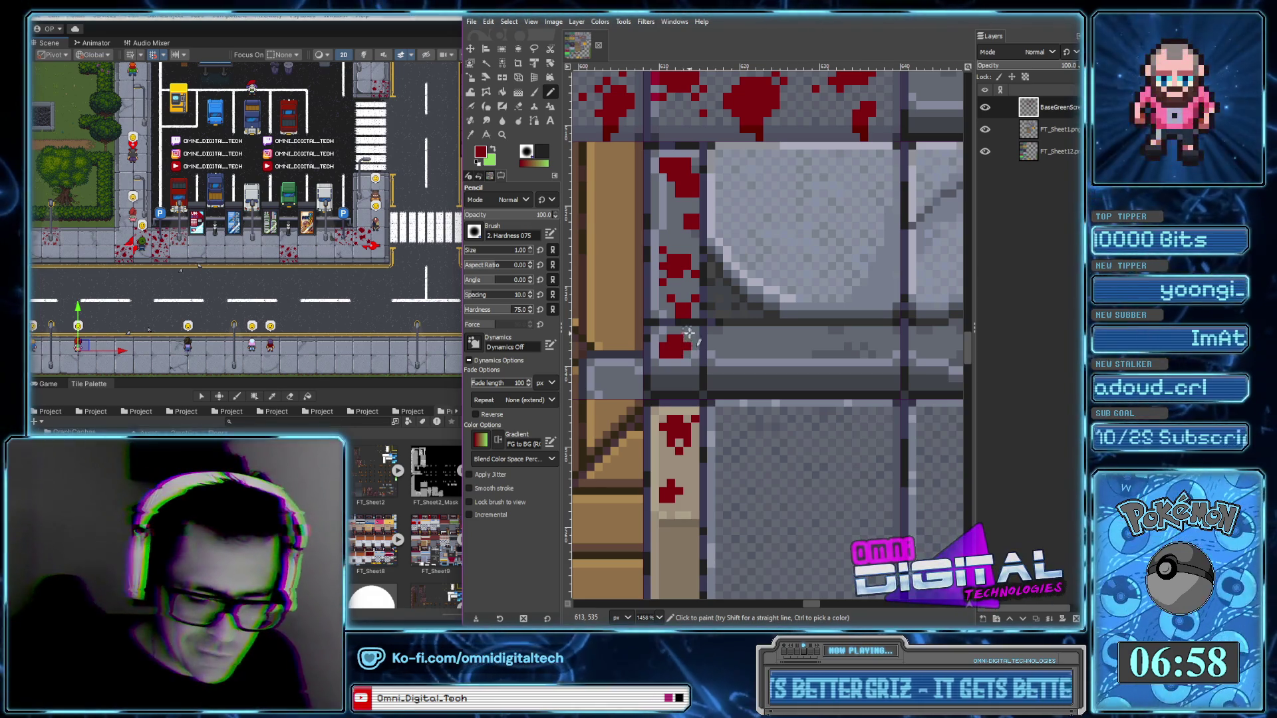
Paint a blood drop across the grey ledge and fill out the resulting red block
left_click(731, 344)
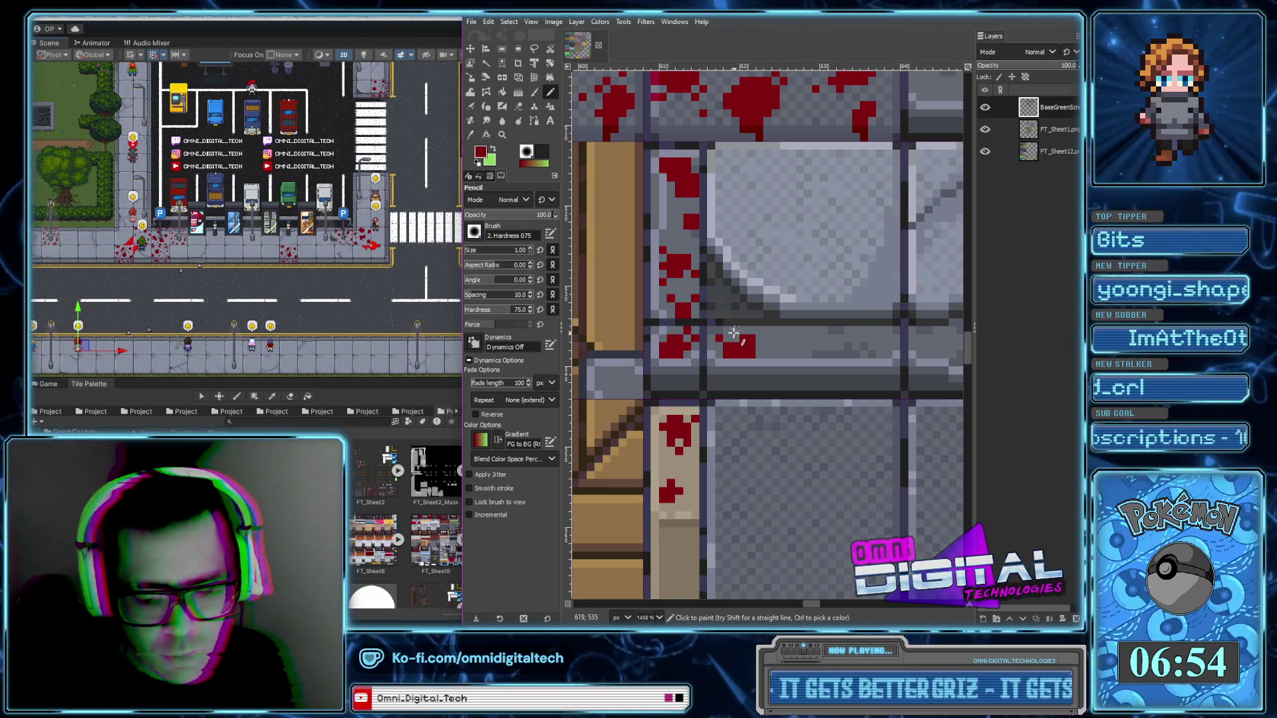
left_click_drag(734, 332, 761, 350)
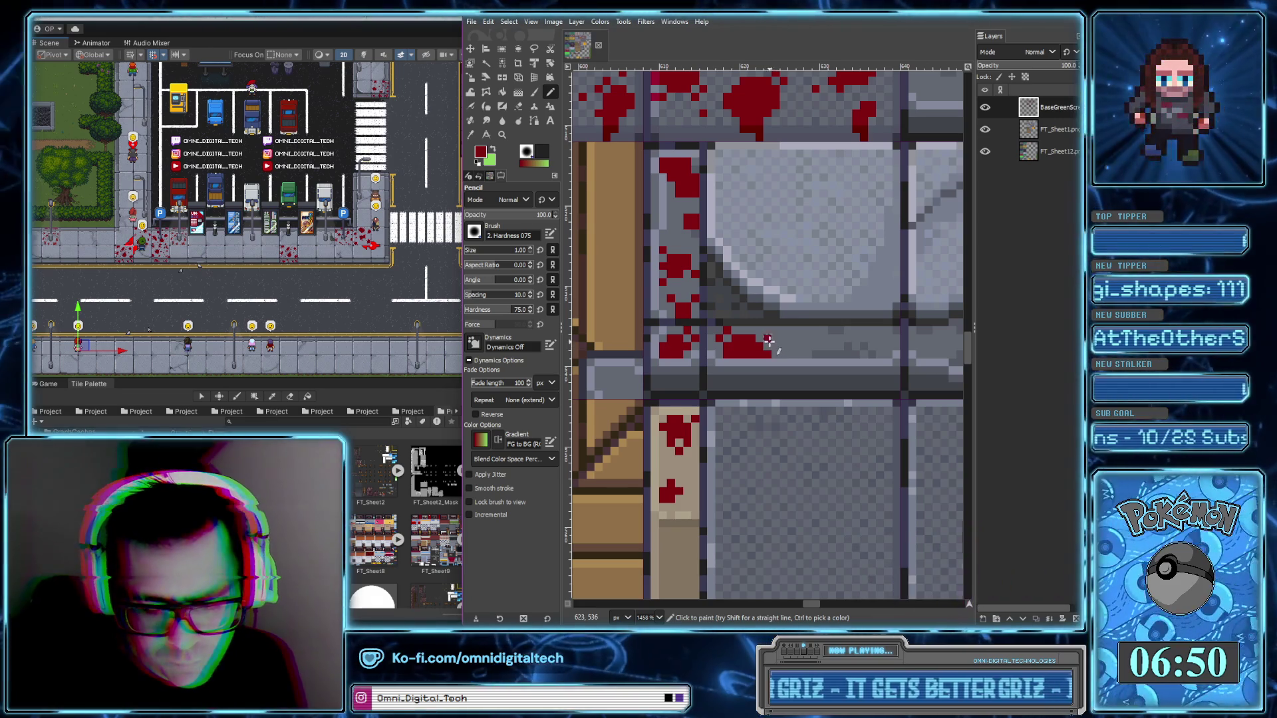
scroll(726, 378, "right", 4)
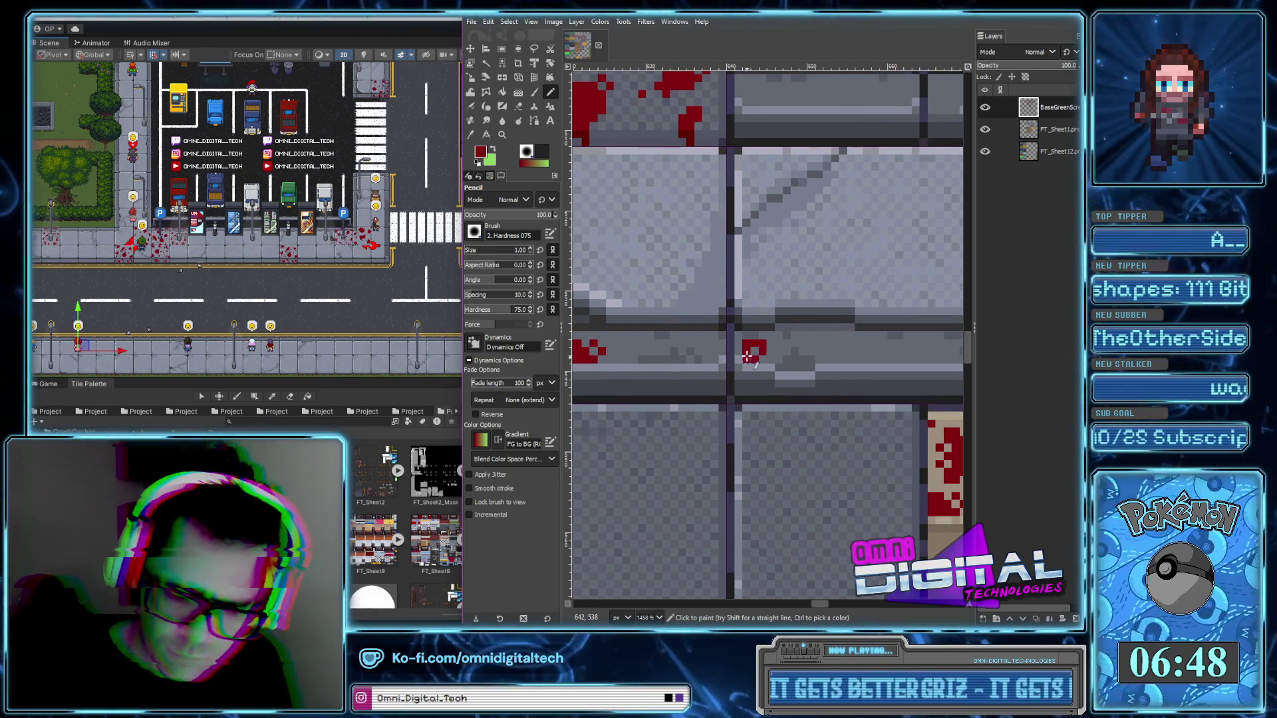
left_click(769, 360)
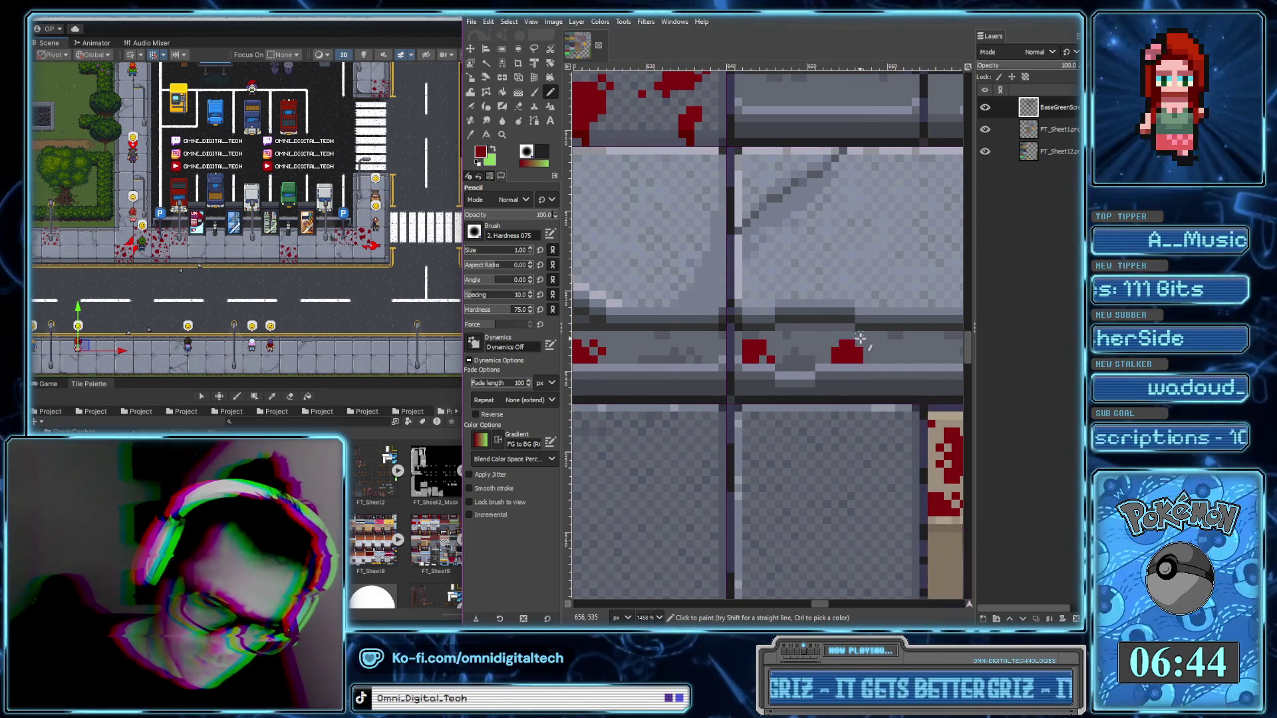
left_click(858, 337)
scroll(851, 377, "right", 2)
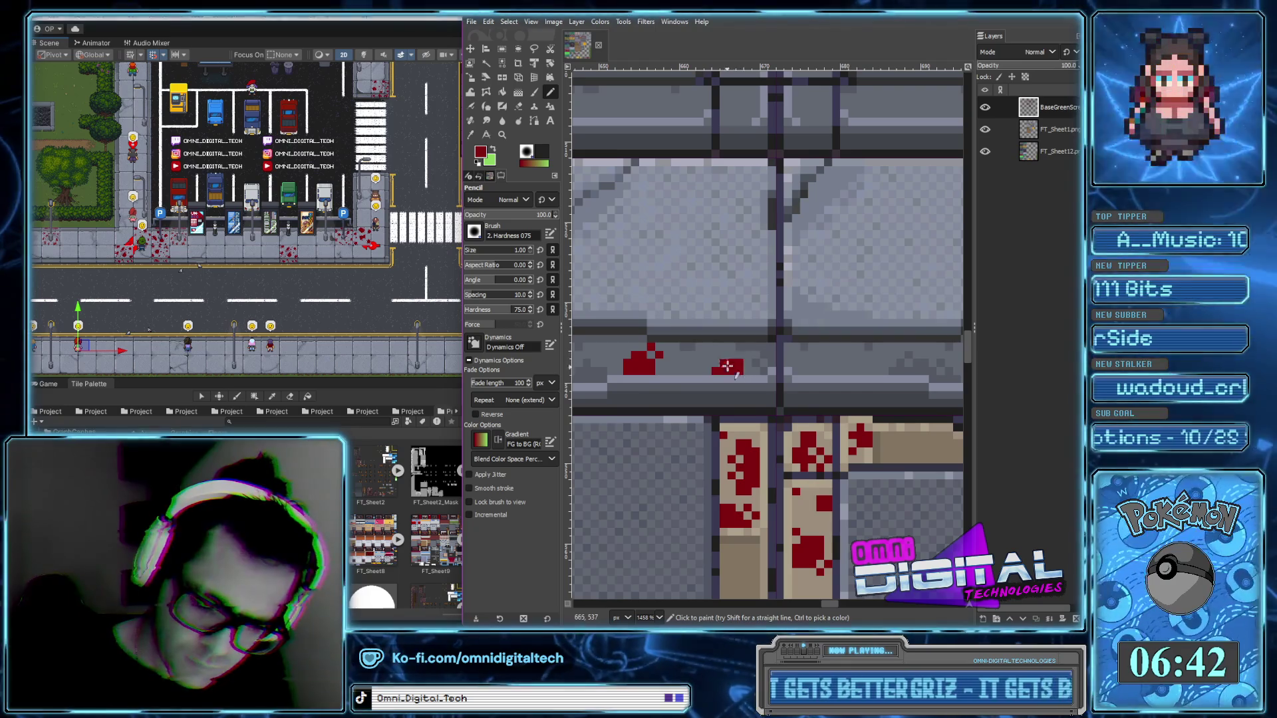
Paint several blood blotches on the ledge to the right of the seam
left_click_drag(716, 355, 707, 363)
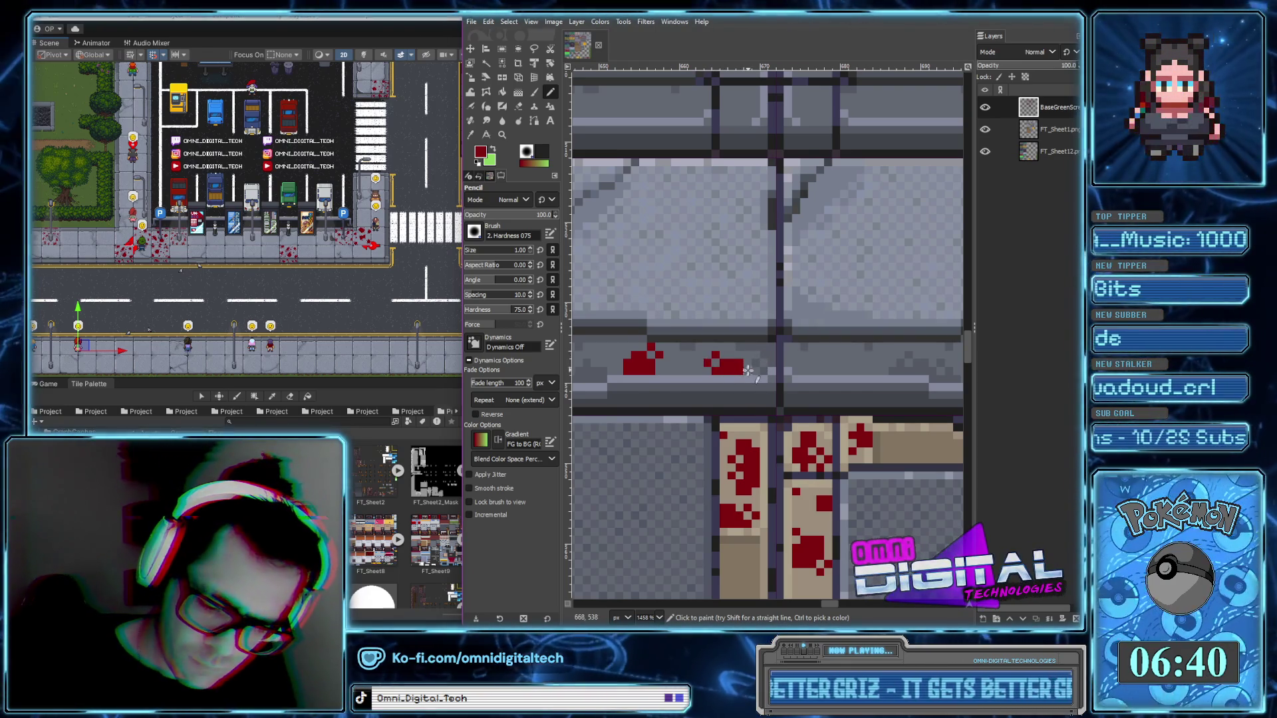
left_click_drag(822, 359, 853, 370)
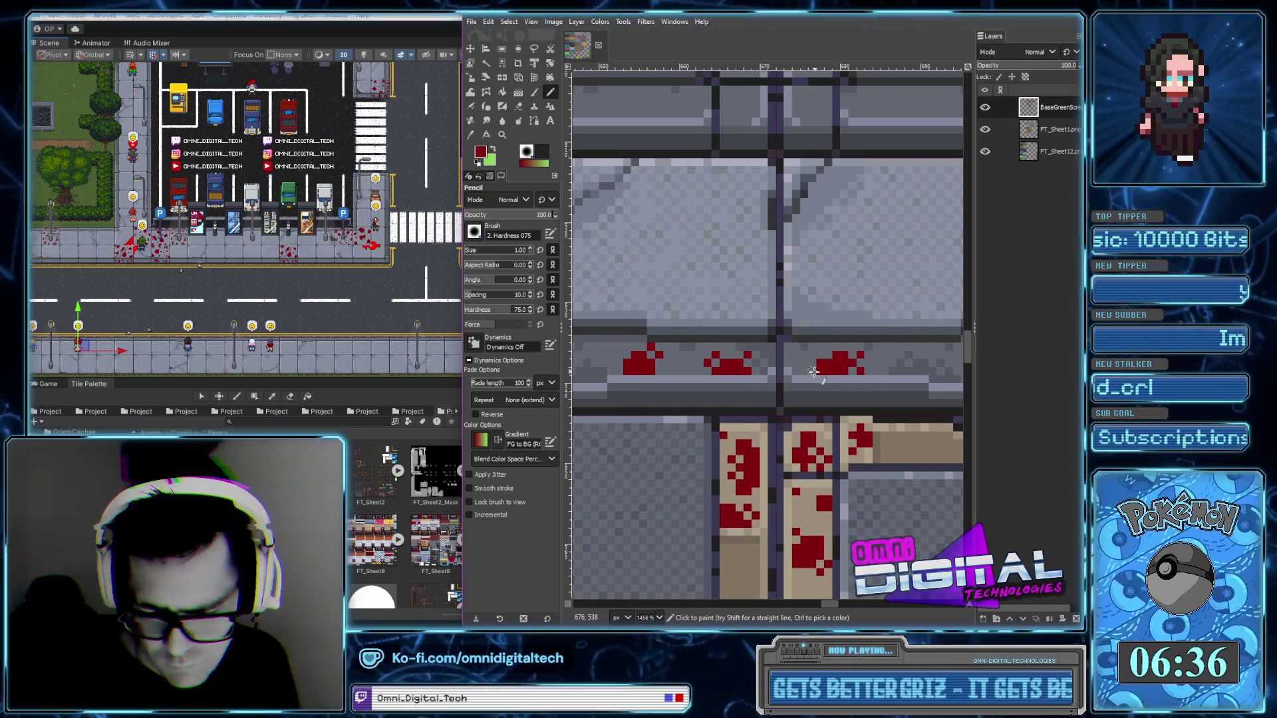
scroll(814, 373, "right", 3)
left_click_drag(816, 374, 823, 380)
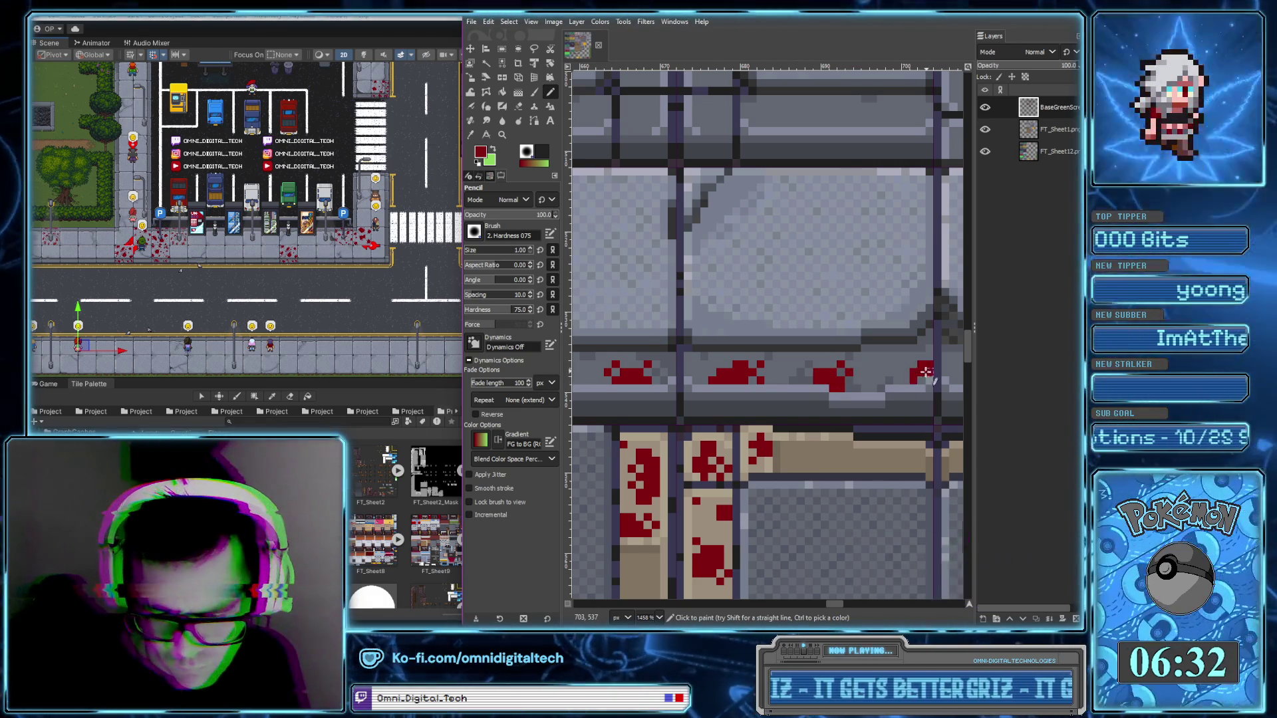
left_click_drag(927, 365, 915, 379)
scroll(912, 372, "right", 5)
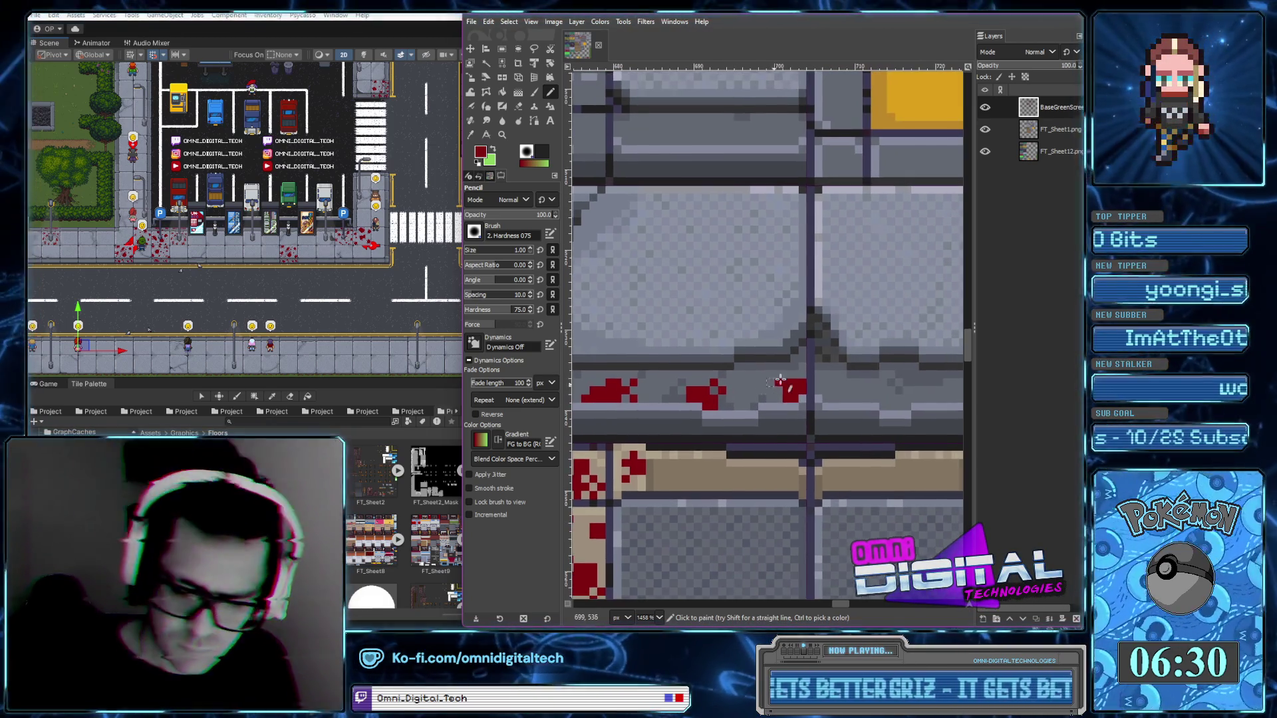
Erase a few stray red pixels from the right blotch, then return to the Pencil
left_click(518, 106)
left_click(791, 386)
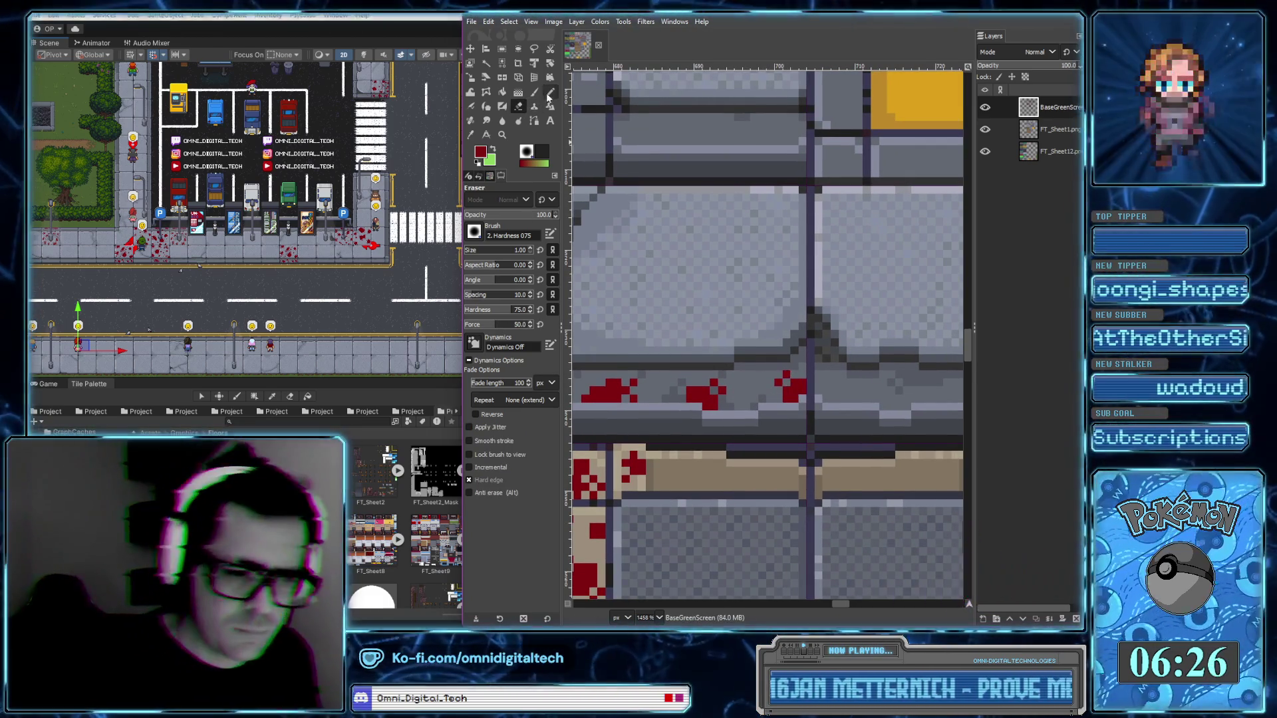
key("n")
scroll(760, 385, "right", 4)
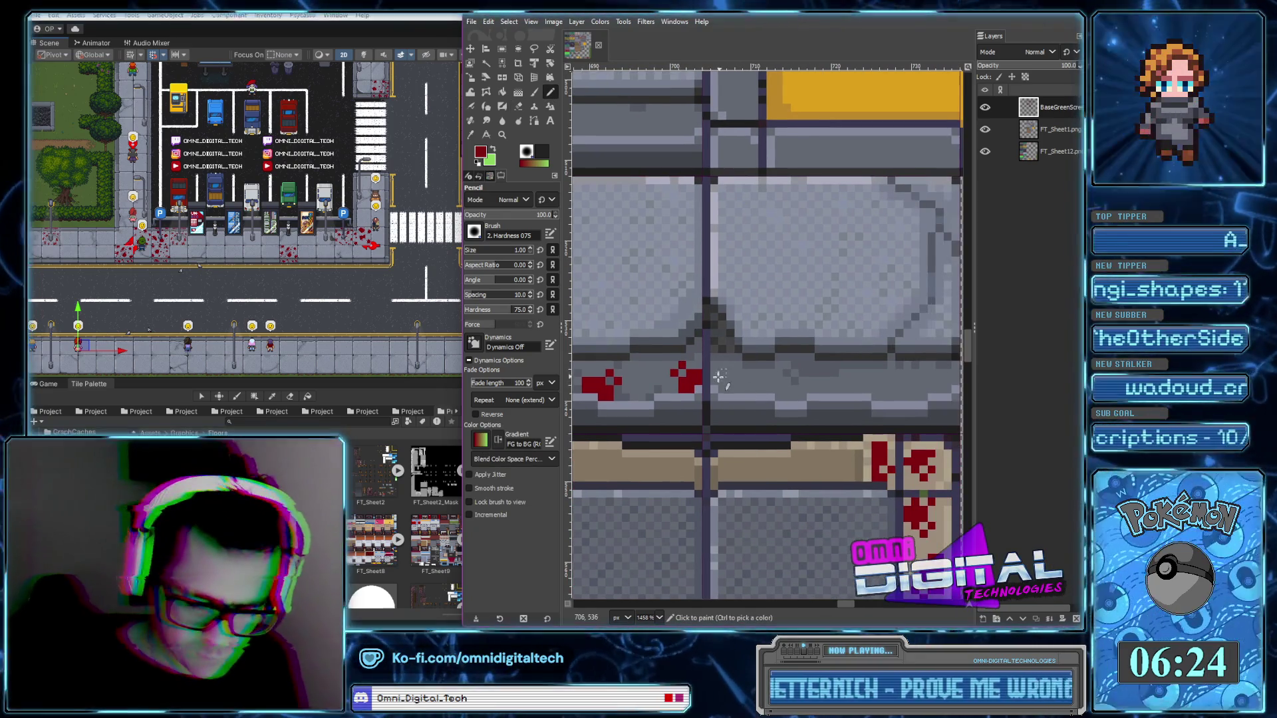
Build a new red cluster beside the blotch and another splatter further right
left_click(715, 380)
left_click(726, 387)
left_click(732, 367)
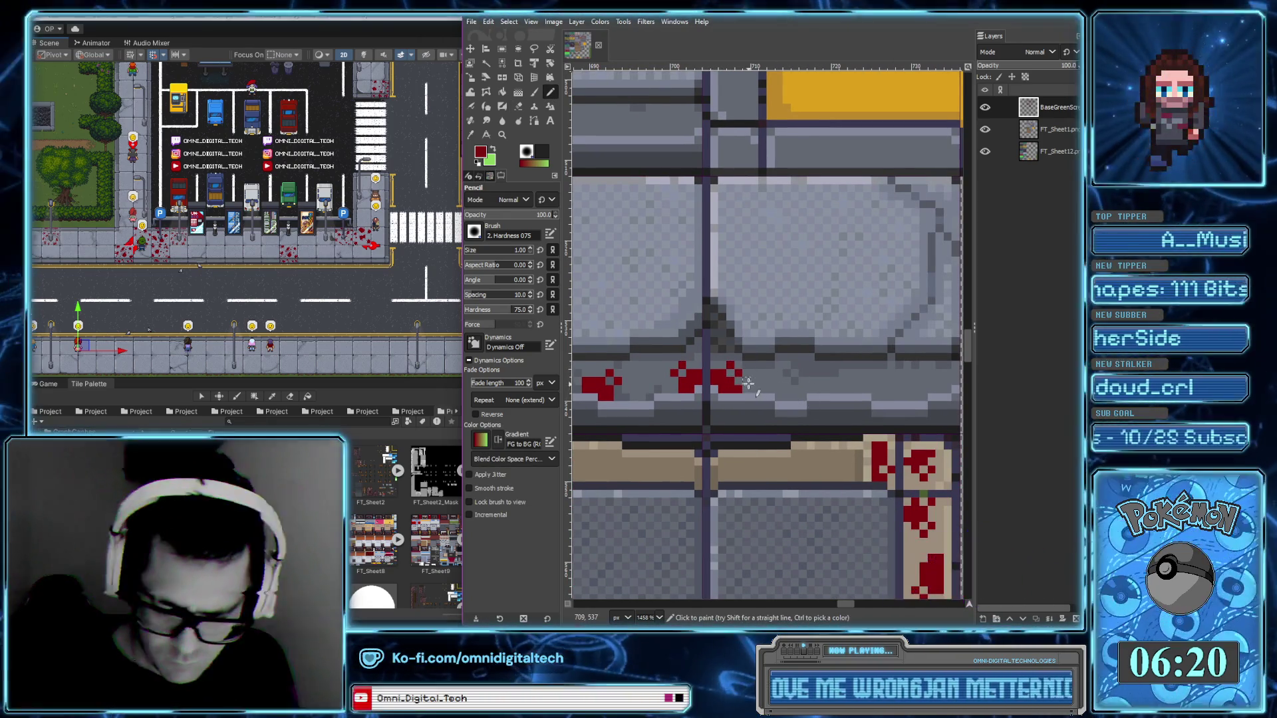
left_click(745, 383)
left_click(753, 388)
left_click(796, 395)
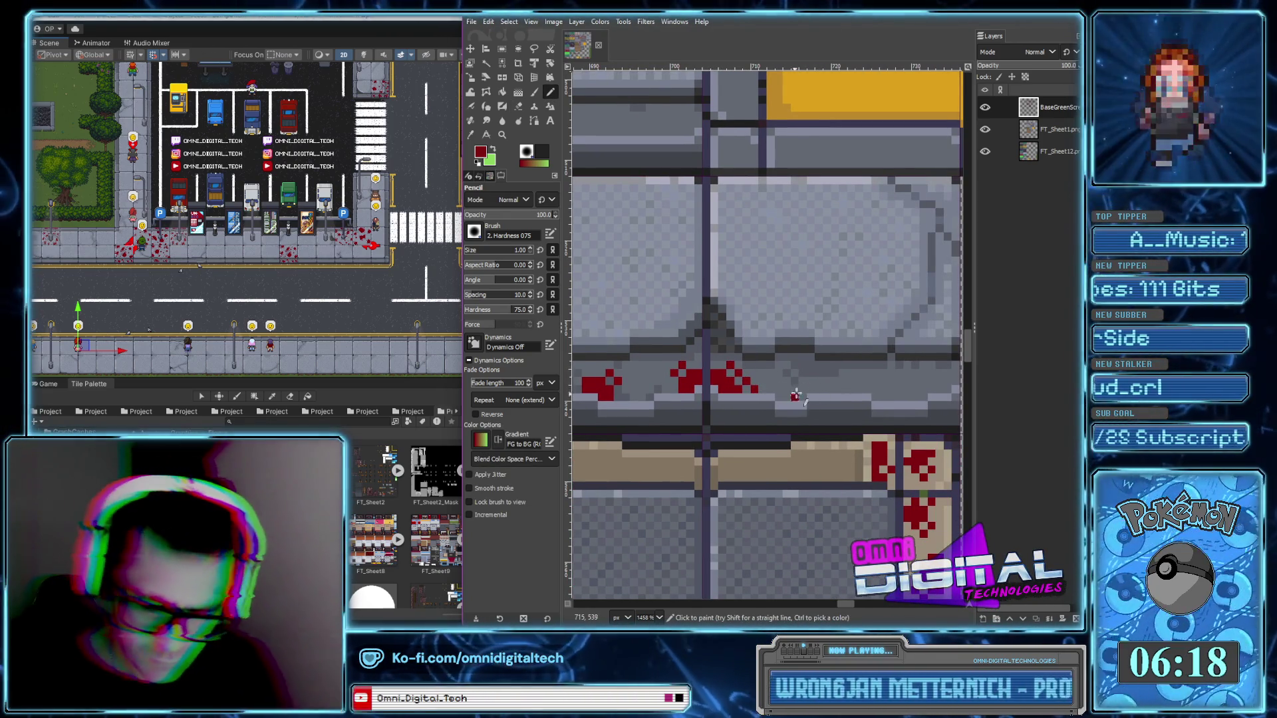
left_click(815, 384)
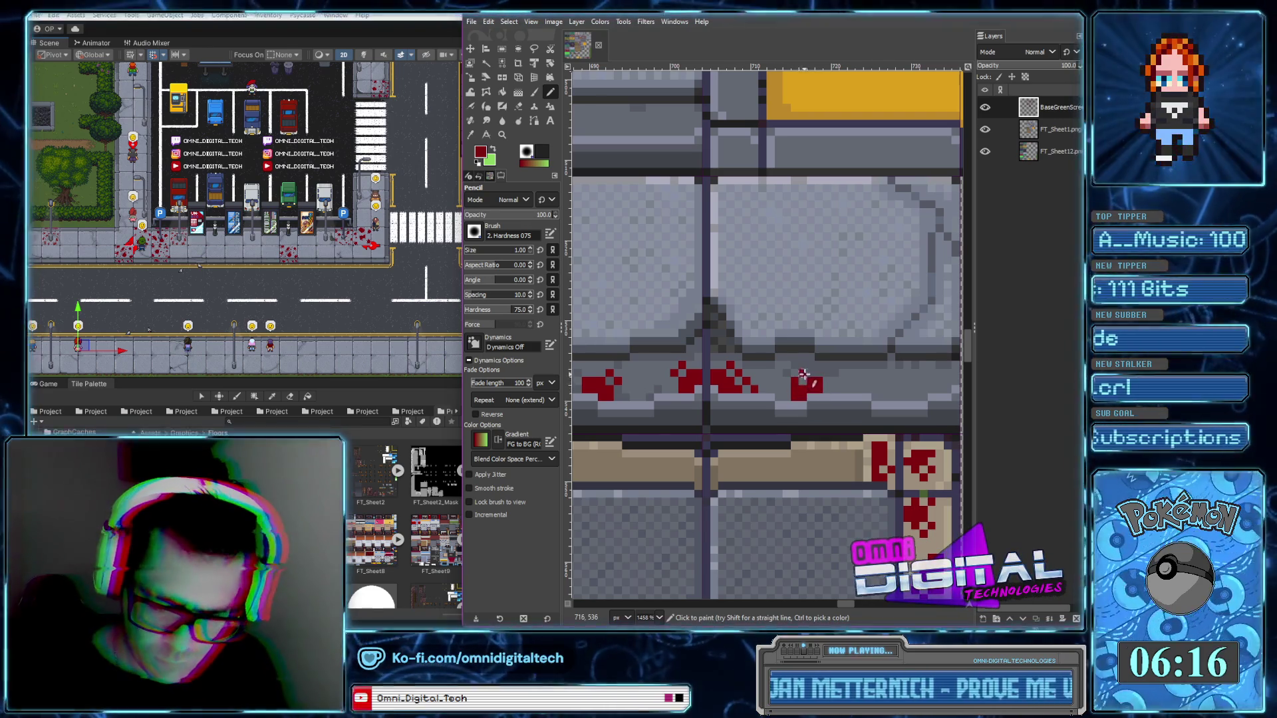
Add a drip pixel and thicken and widen the middle blood cluster on the ledge
scroll(888, 393, "right", 1)
scroll(865, 389, "right", 3)
left_click(791, 384)
left_click(802, 371)
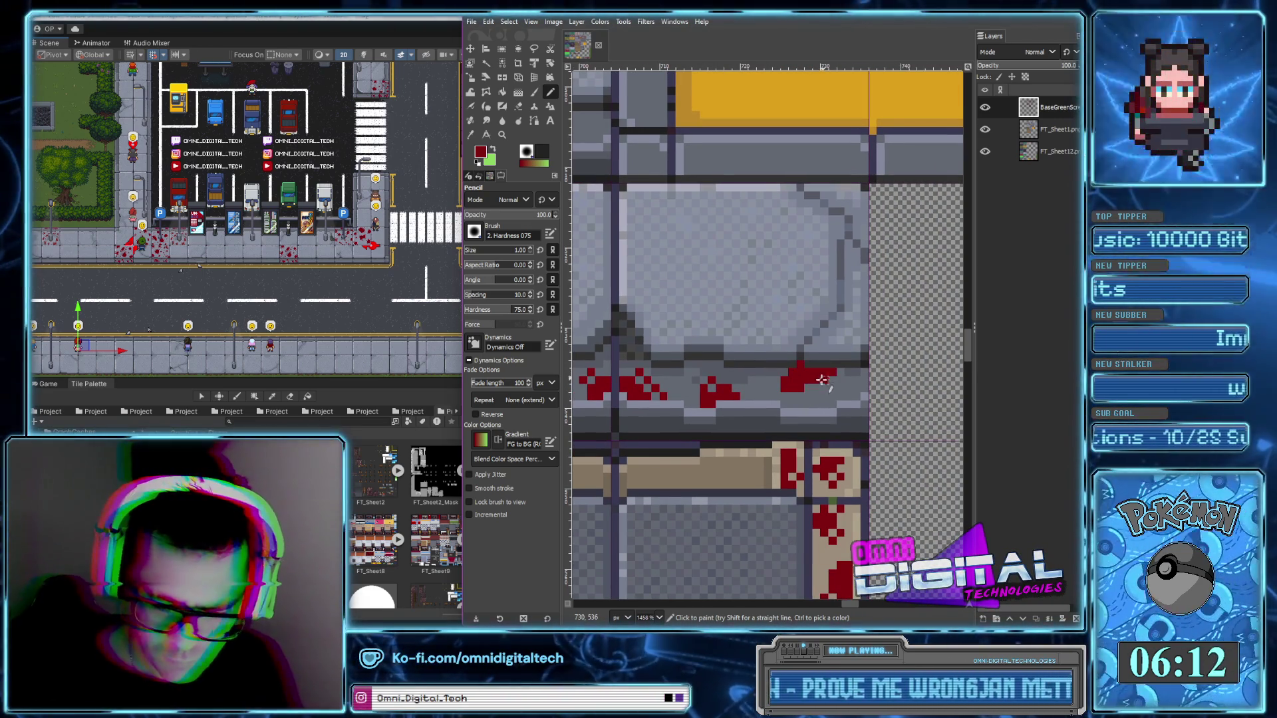
left_click(816, 395)
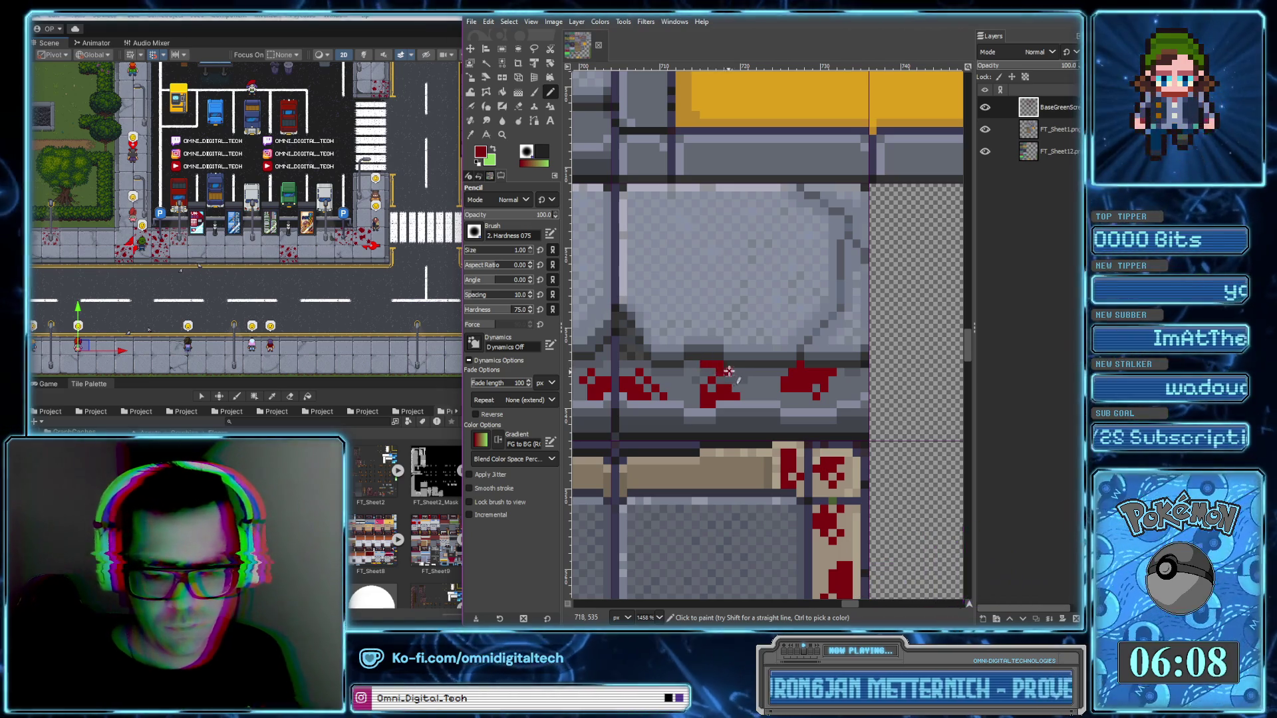
left_click_drag(710, 364, 738, 372)
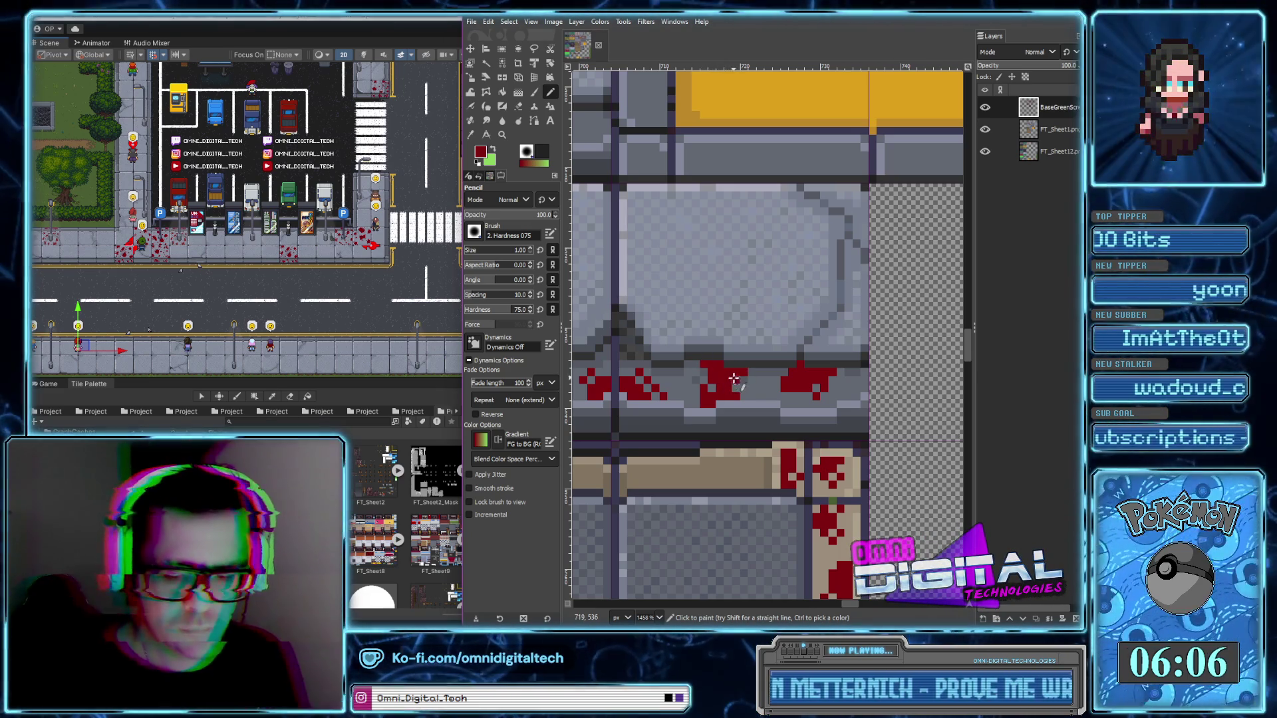
left_click_drag(739, 395, 751, 385)
left_click(754, 380)
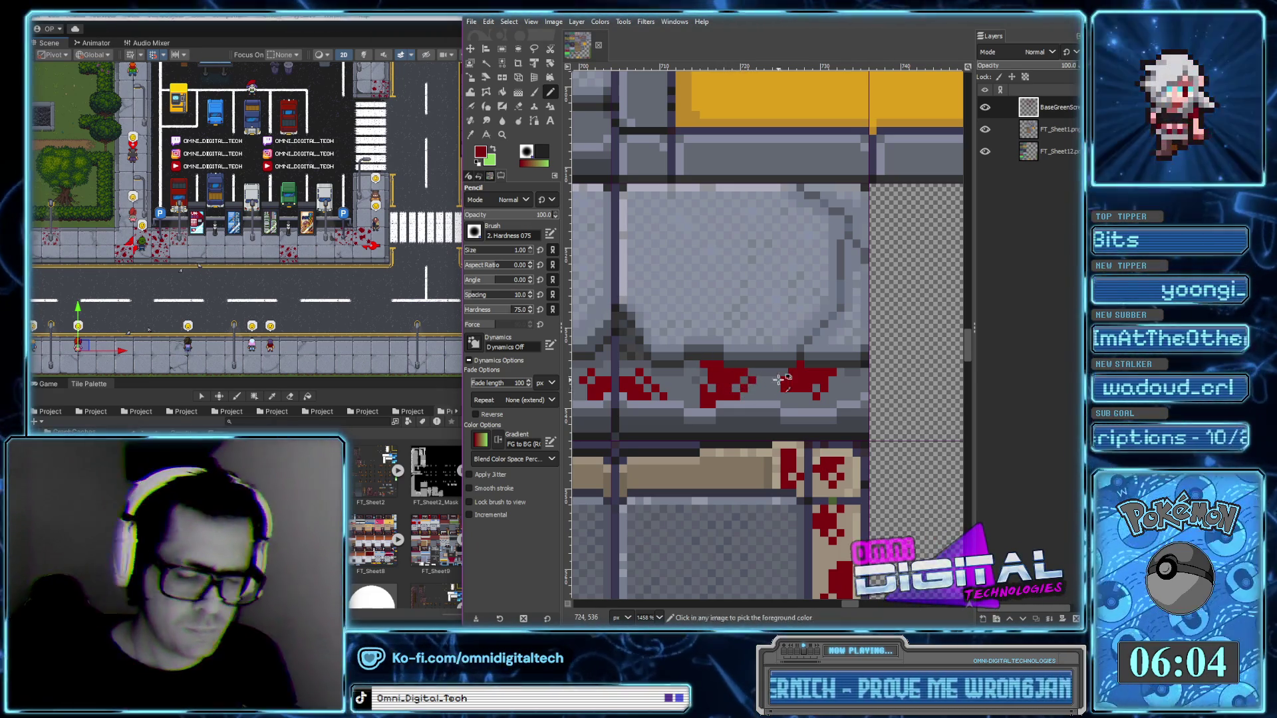
Paint a small red block and dot extra red pixels further along the ledge
scroll(778, 379, "down", 4)
scroll(924, 341, "up", 3)
scroll(924, 340, "up", 2)
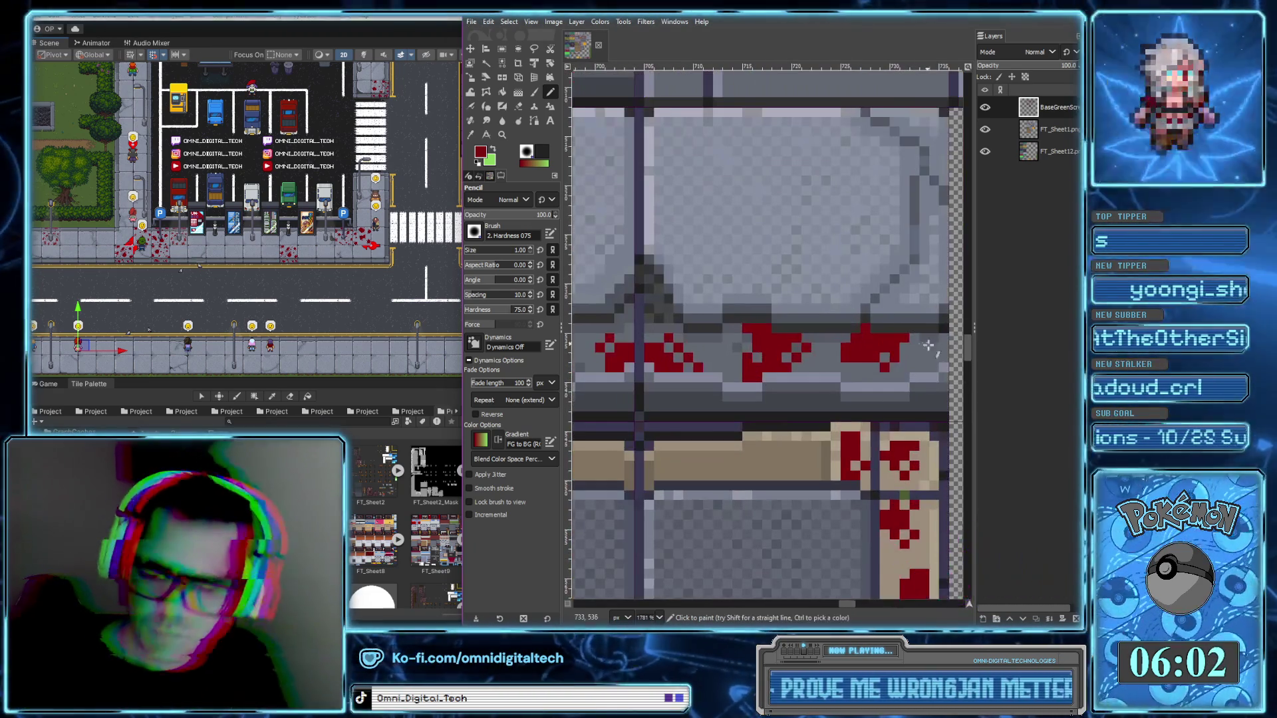
left_click(927, 359)
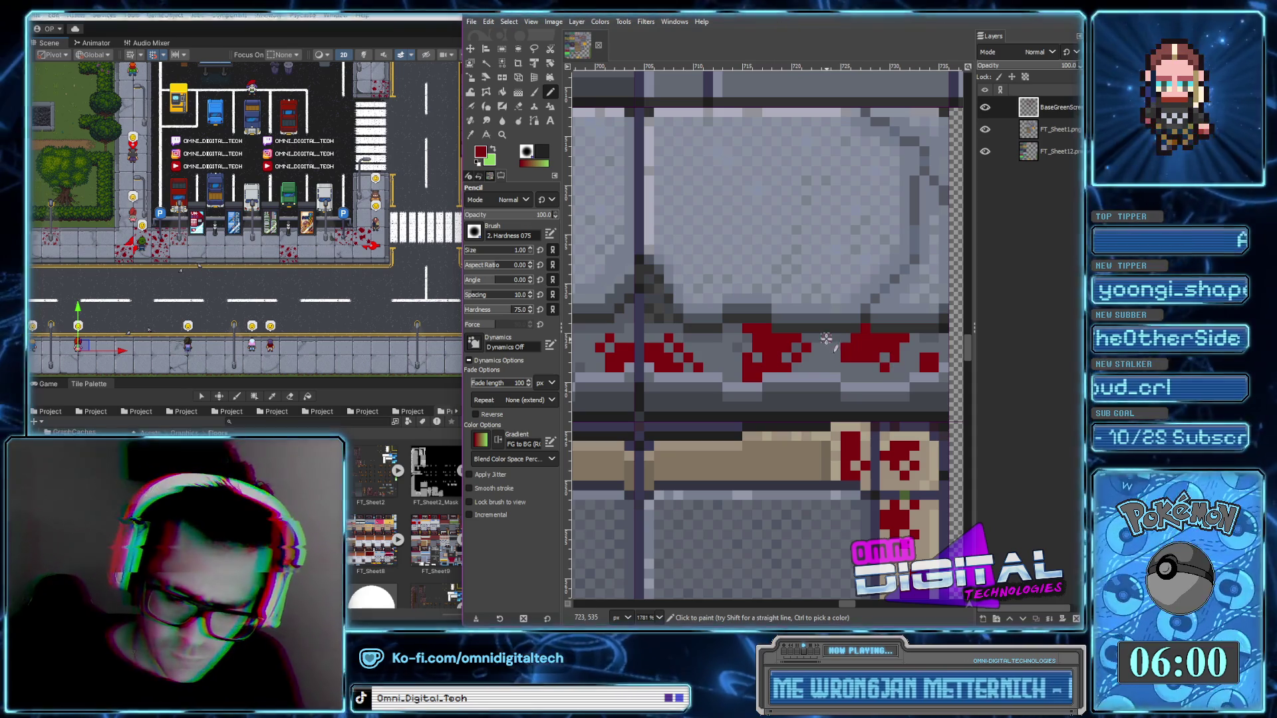
left_click_drag(659, 340, 793, 341)
scroll(791, 349, "left", 2)
left_click(788, 334)
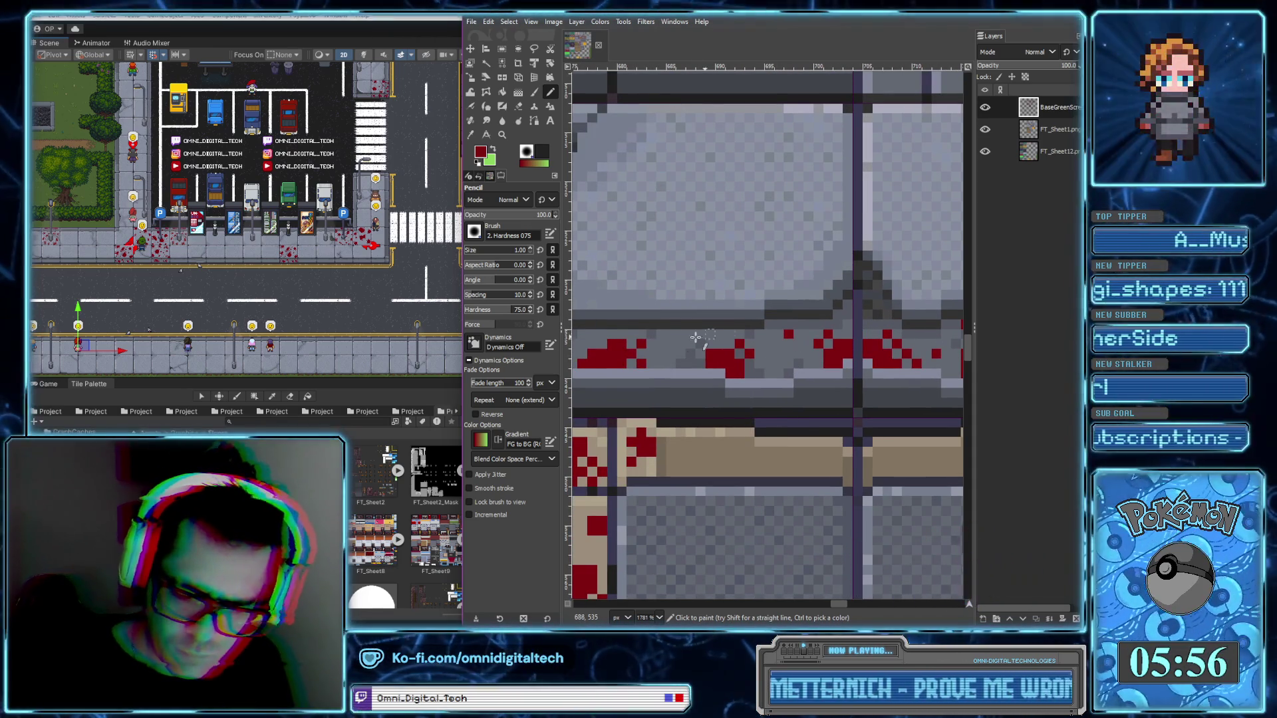
left_click(675, 339)
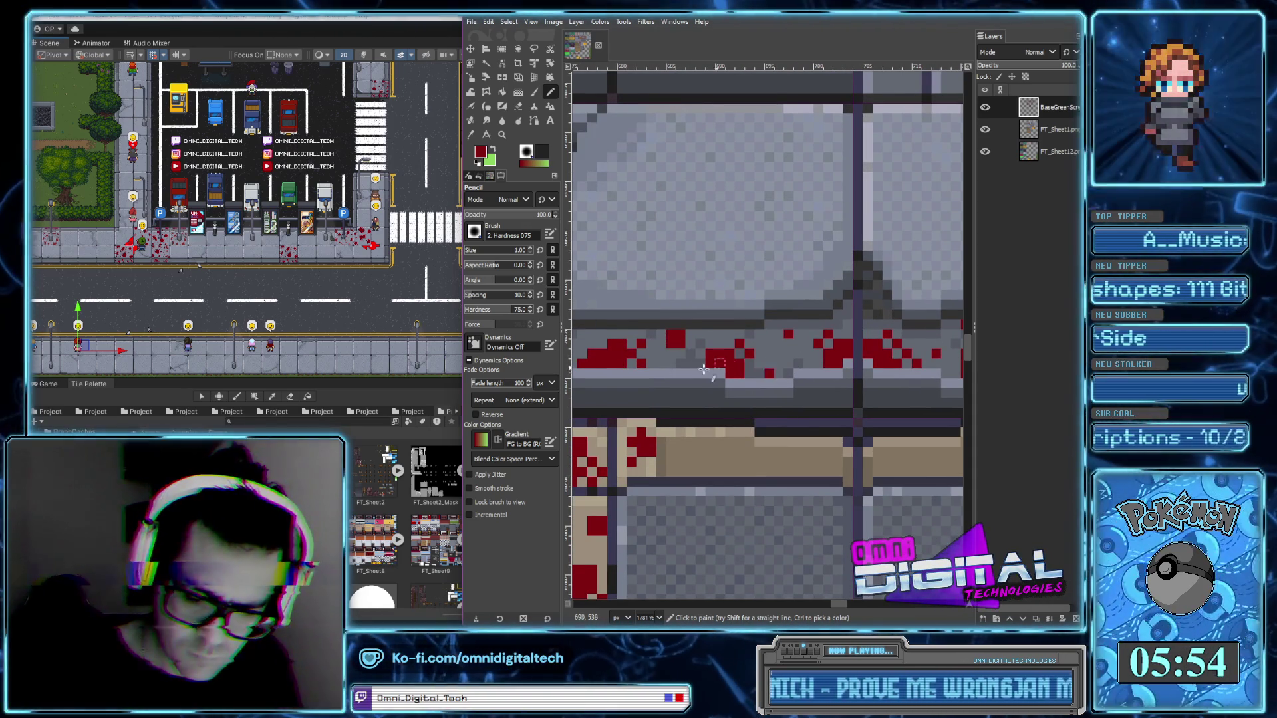
scroll(734, 366, "left", 3)
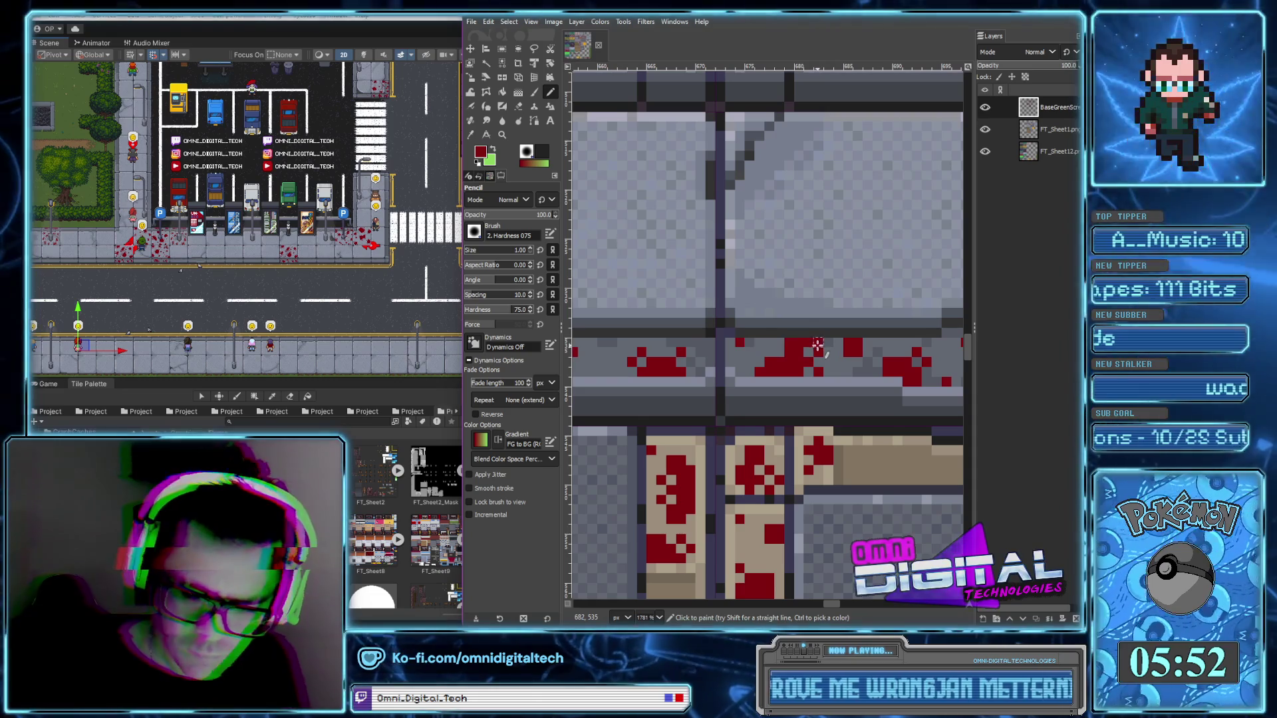
scroll(829, 343, "right", 3)
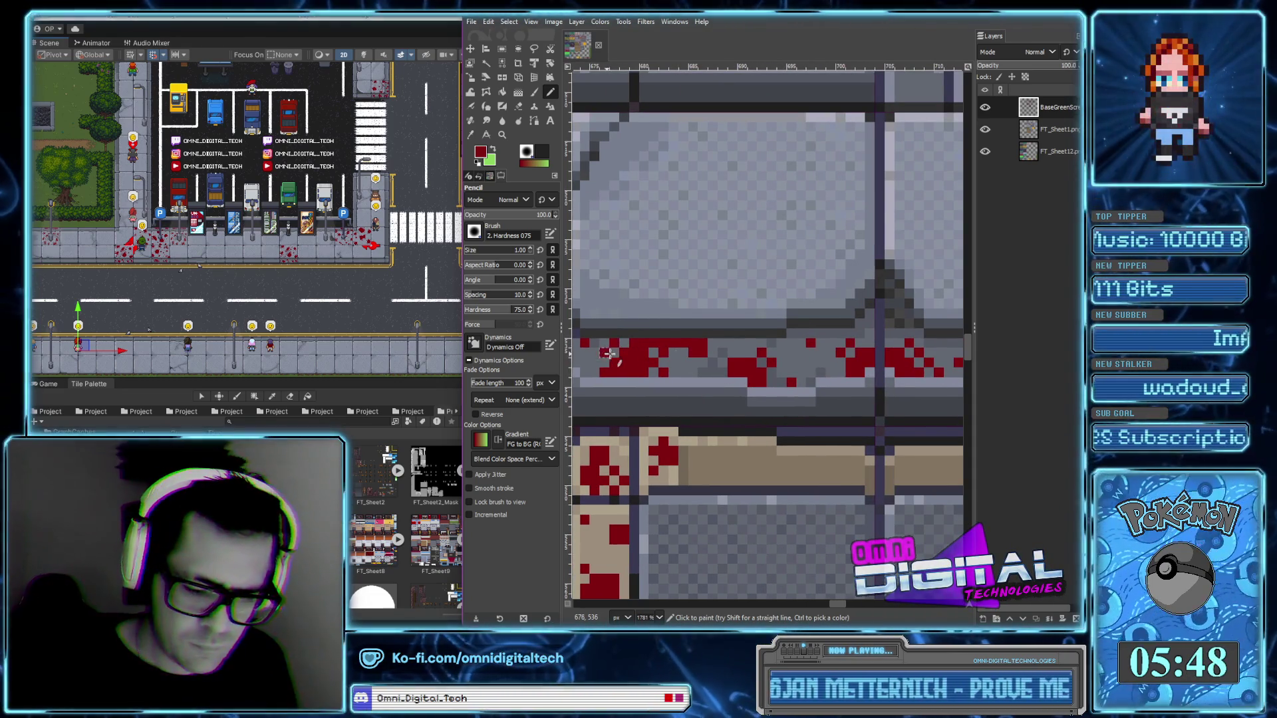
scroll(848, 352, "down", 4)
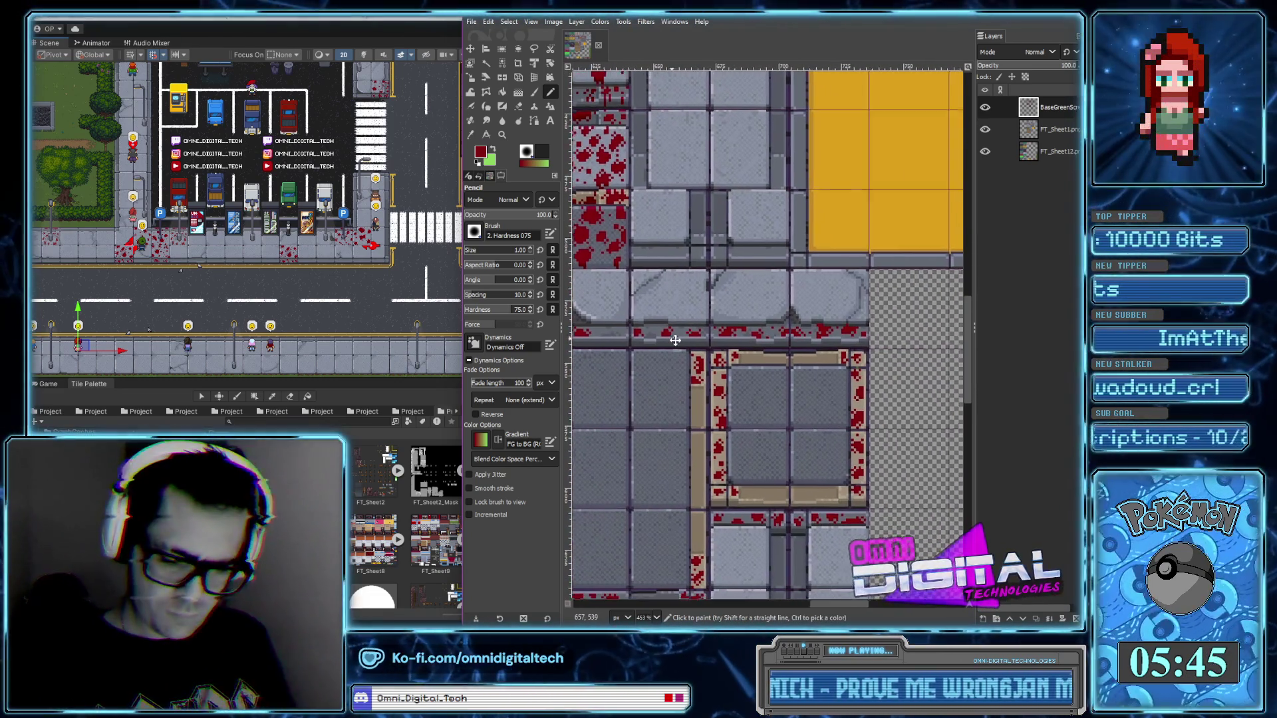
Paint red pixels above the existing red patch and enlarge it into a block
scroll(791, 385, "up", 2)
scroll(744, 337, "up", 2)
left_click_drag(744, 337, 762, 347)
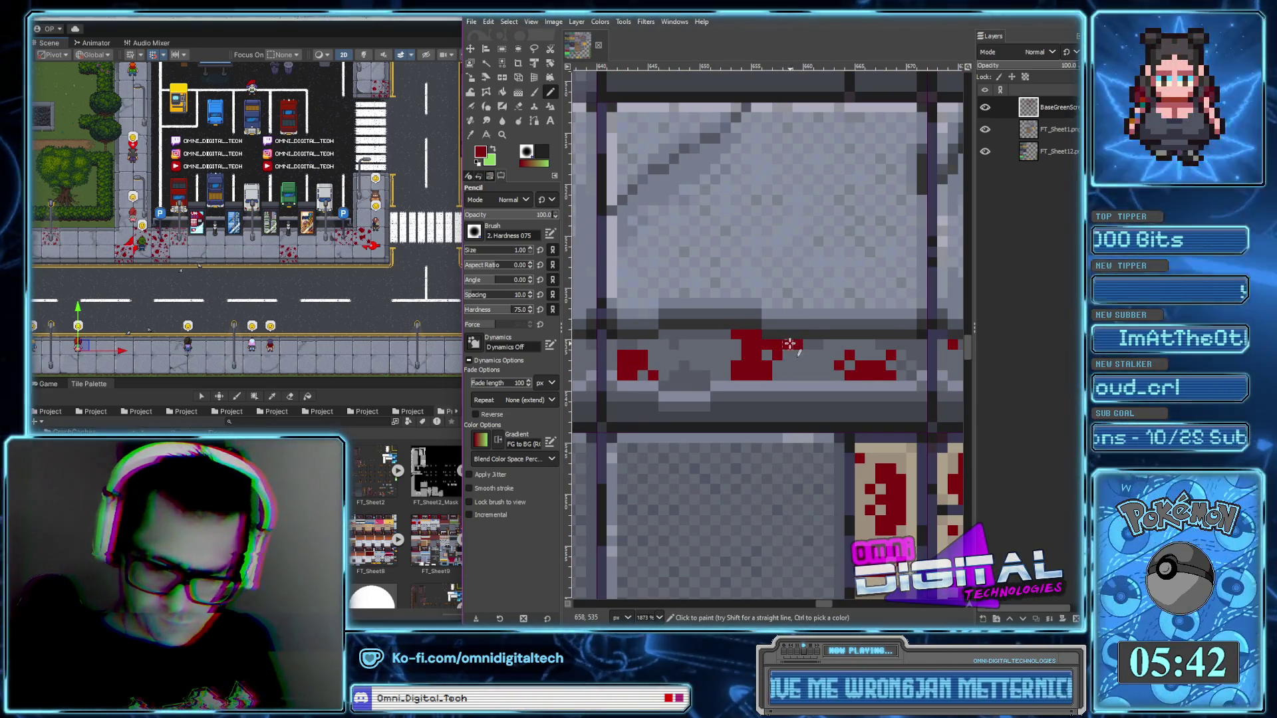
scroll(791, 343, "down", 3)
scroll(788, 333, "down", 1)
scroll(783, 313, "up", 1)
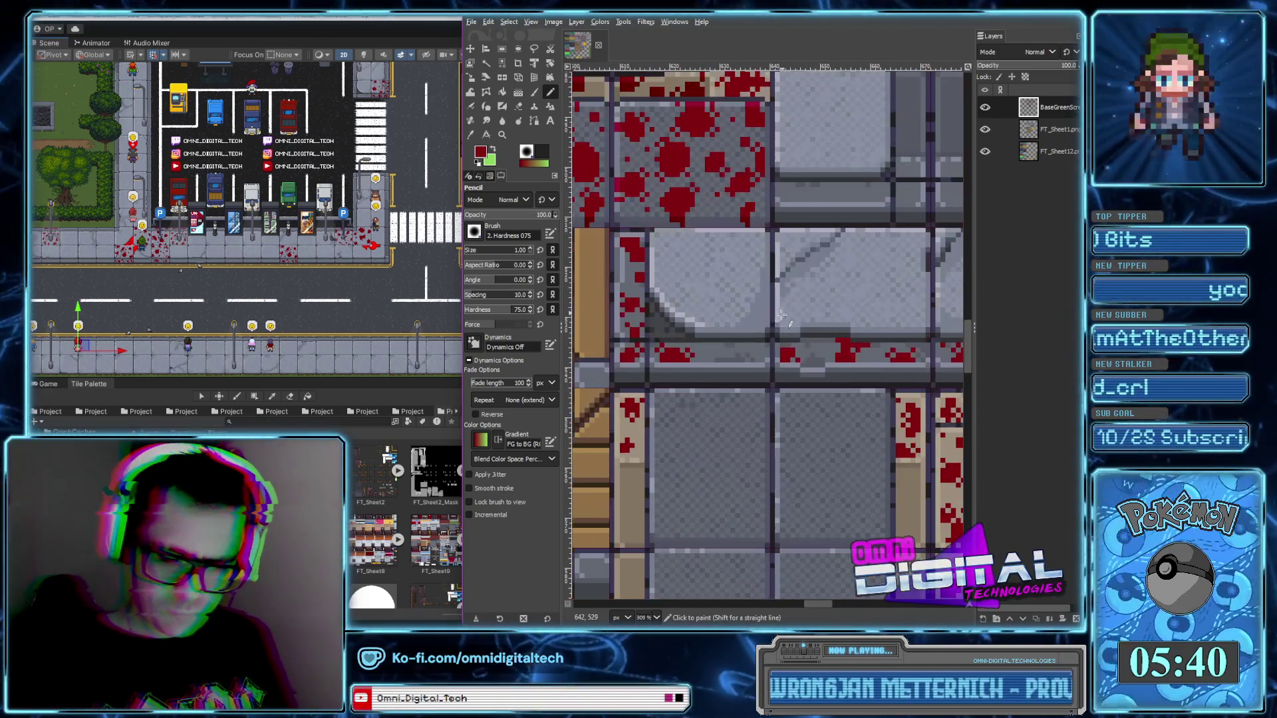
scroll(724, 345, "up", 2)
left_click_drag(754, 350, 780, 354)
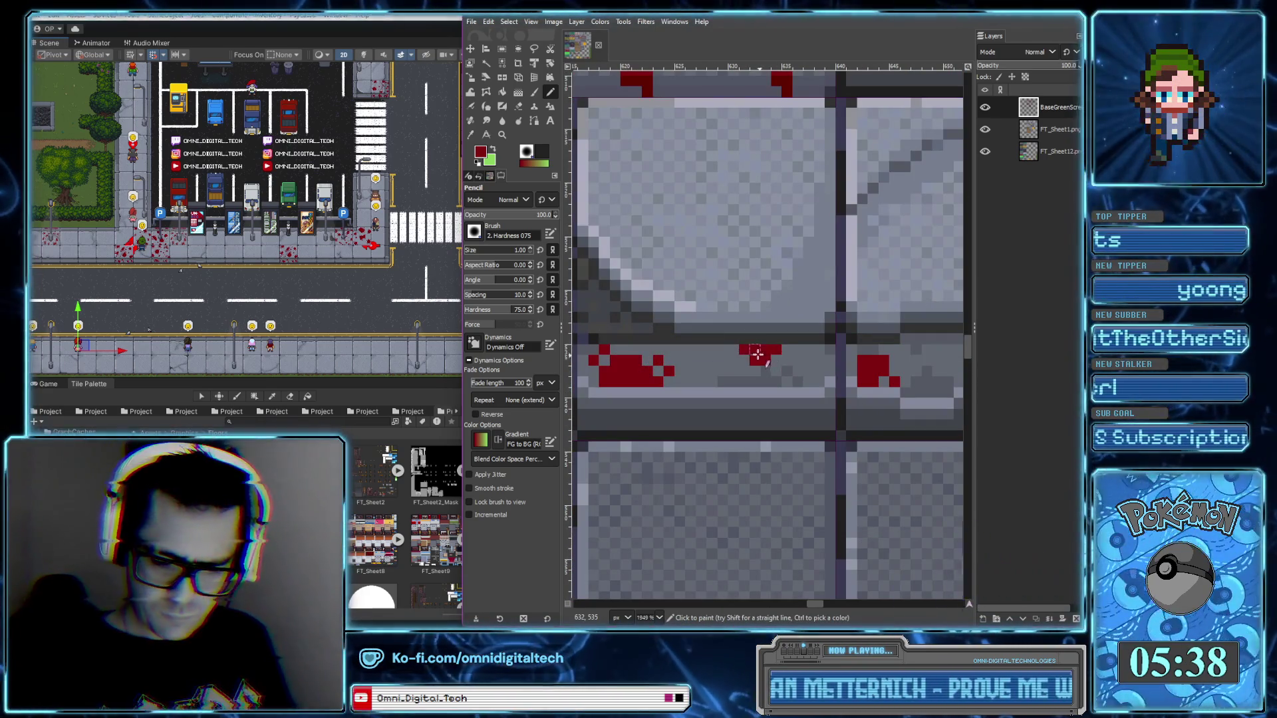
Zoom and pan around to review the blood-spattered tileset
scroll(805, 374, "down", 4)
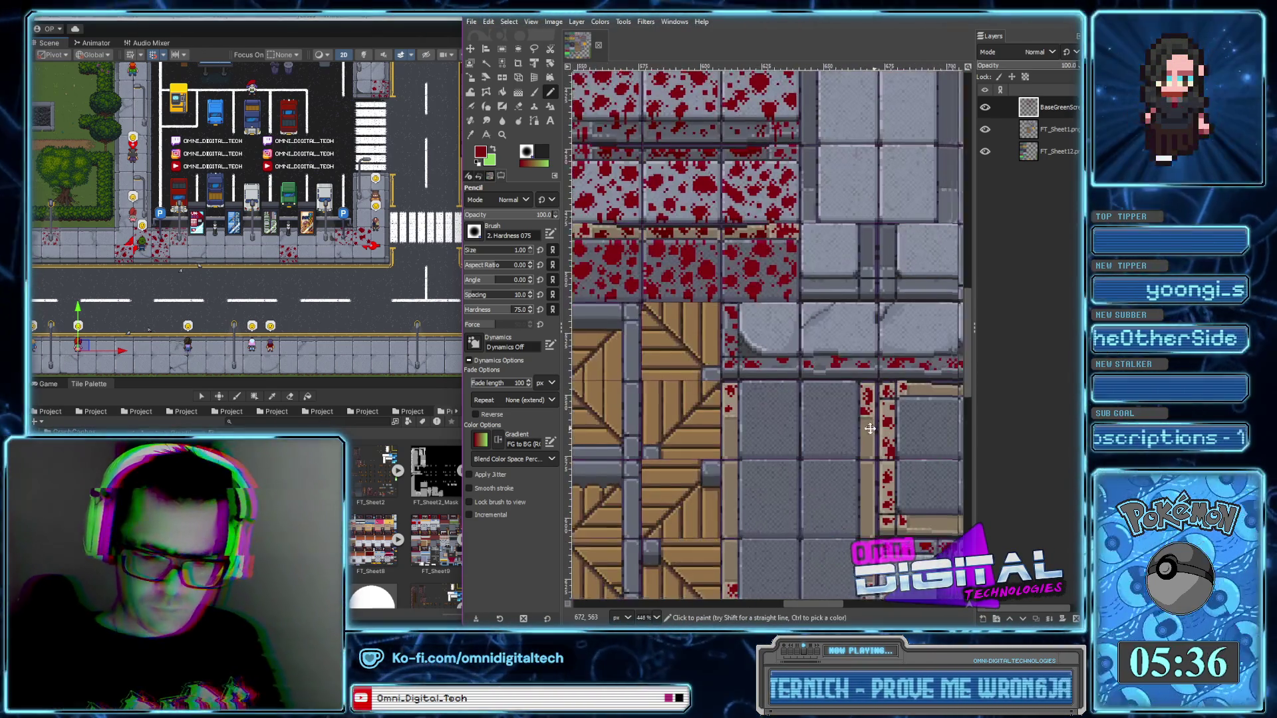
scroll(675, 343, "up", 1)
scroll(675, 339, "up", 6)
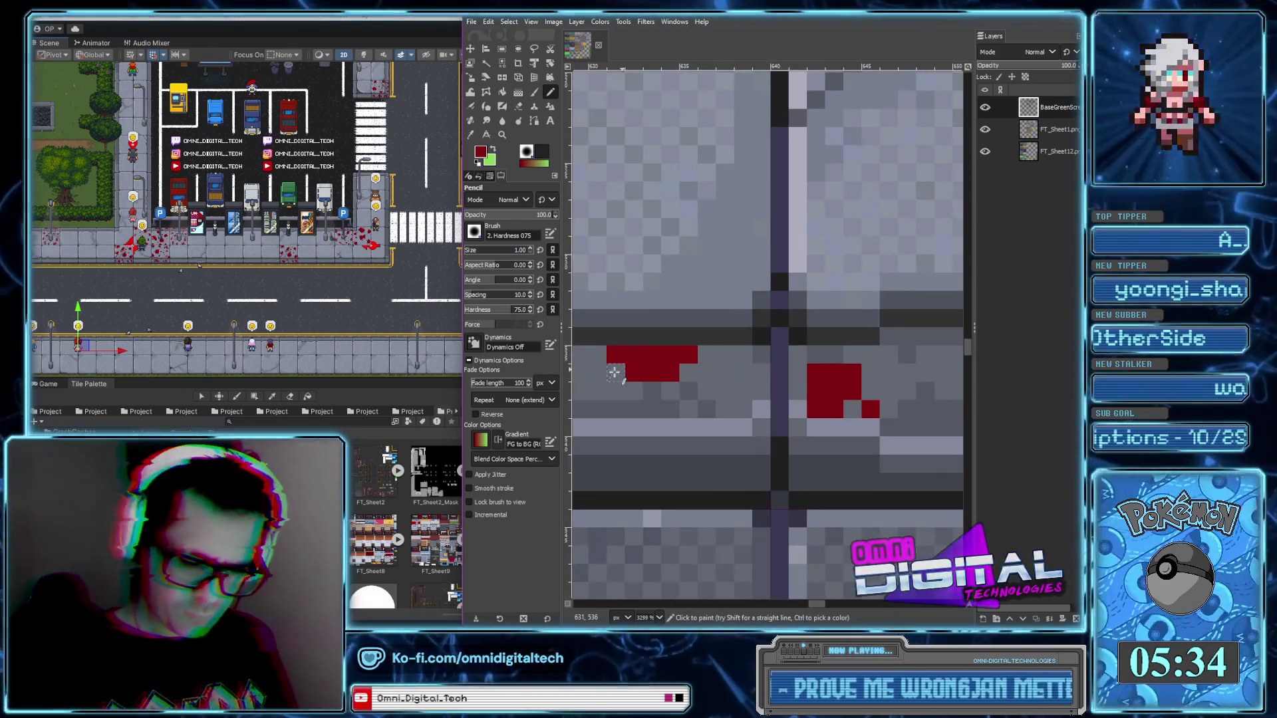
scroll(695, 378, "down", 3)
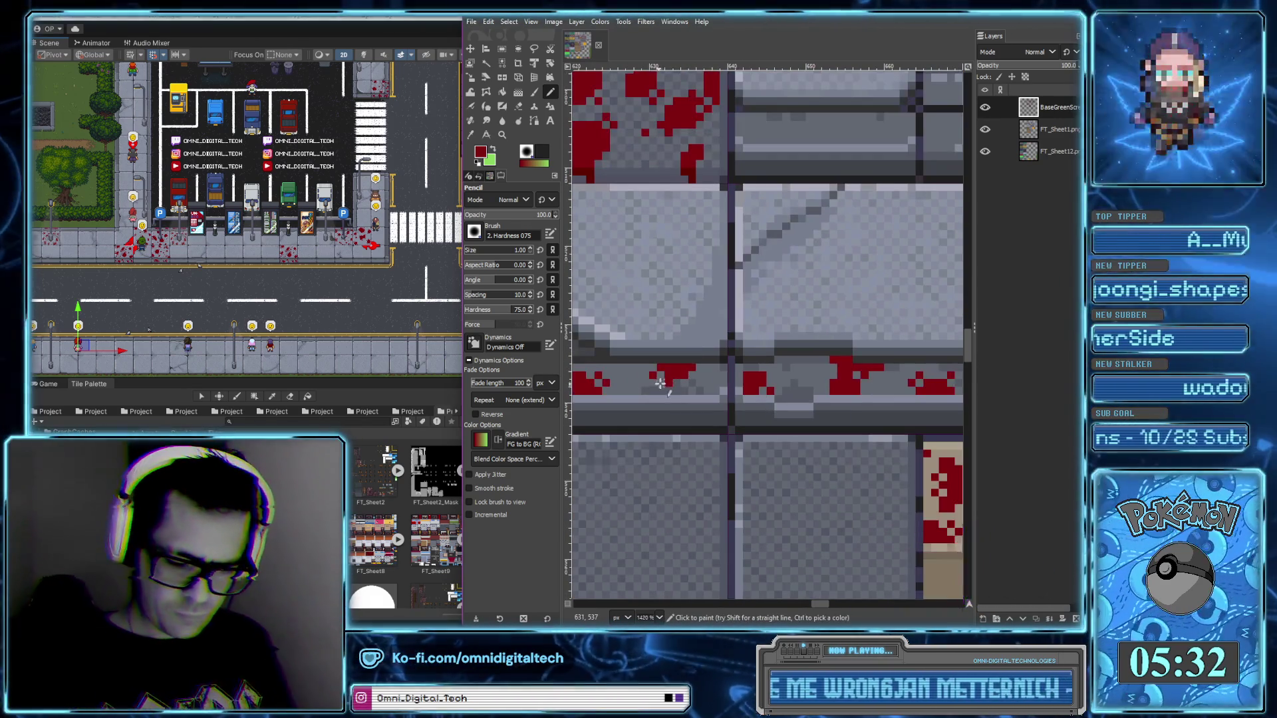
scroll(867, 473, "down", 2)
scroll(868, 473, "down", 1)
scroll(852, 472, "right", 2)
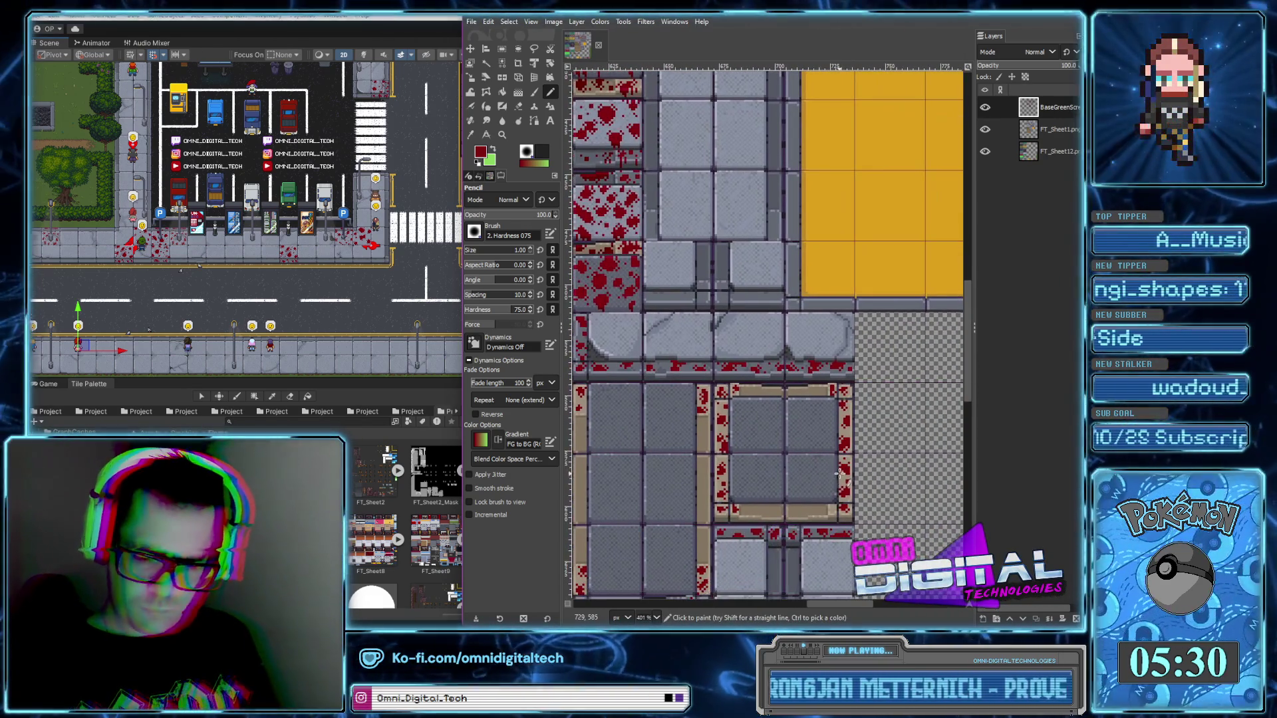
scroll(829, 467, "down", 1)
scroll(845, 399, "down", 4)
scroll(844, 399, "left", 3)
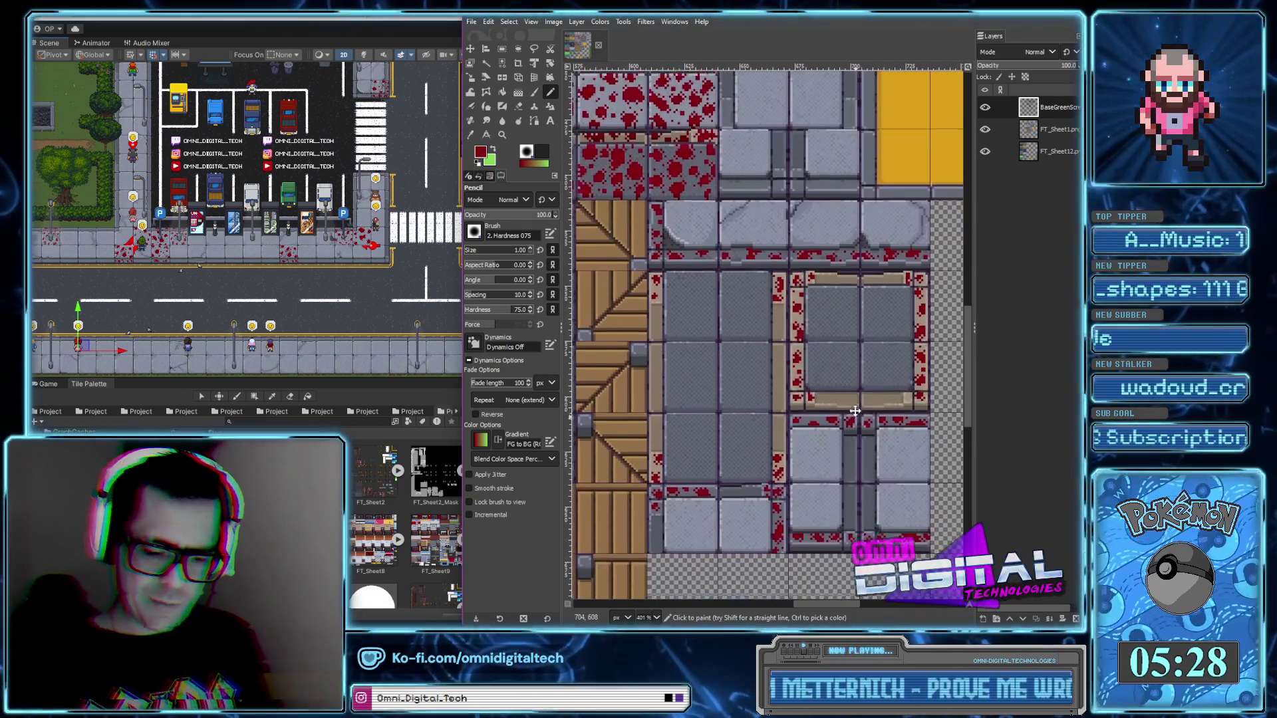
scroll(866, 322, "down", 3)
scroll(854, 399, "up", 1)
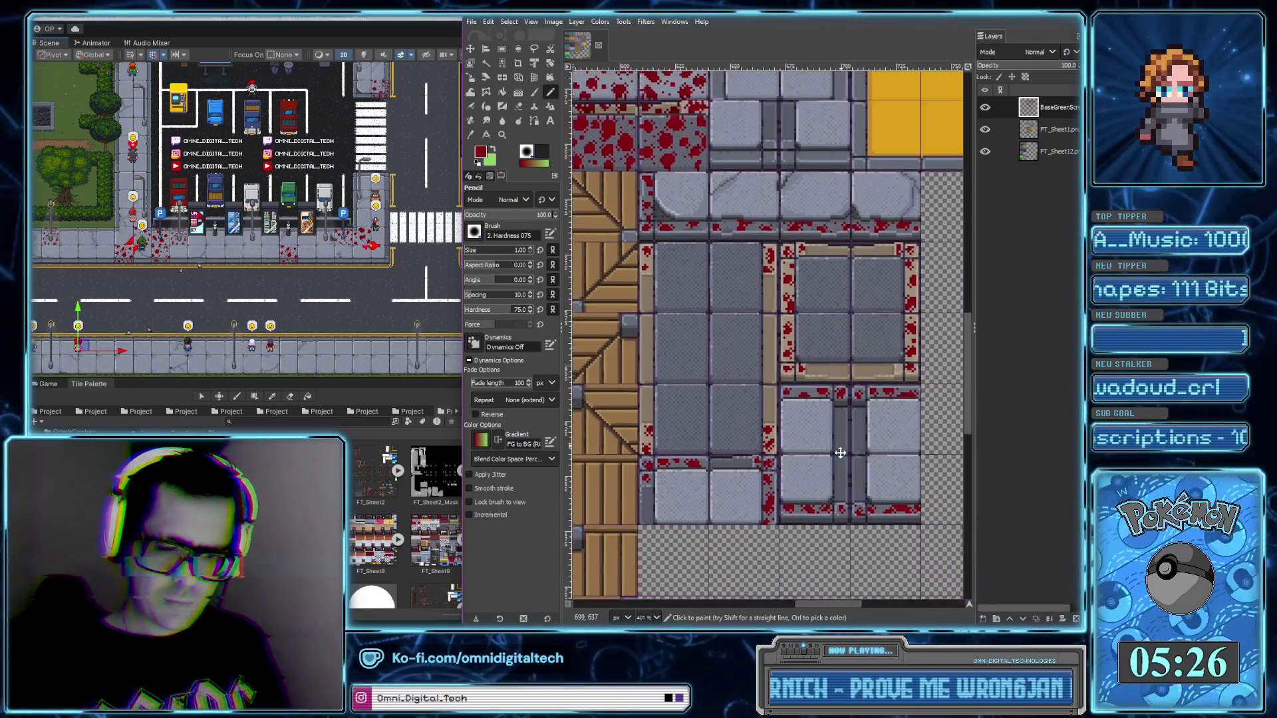
scroll(850, 412, "up", 2)
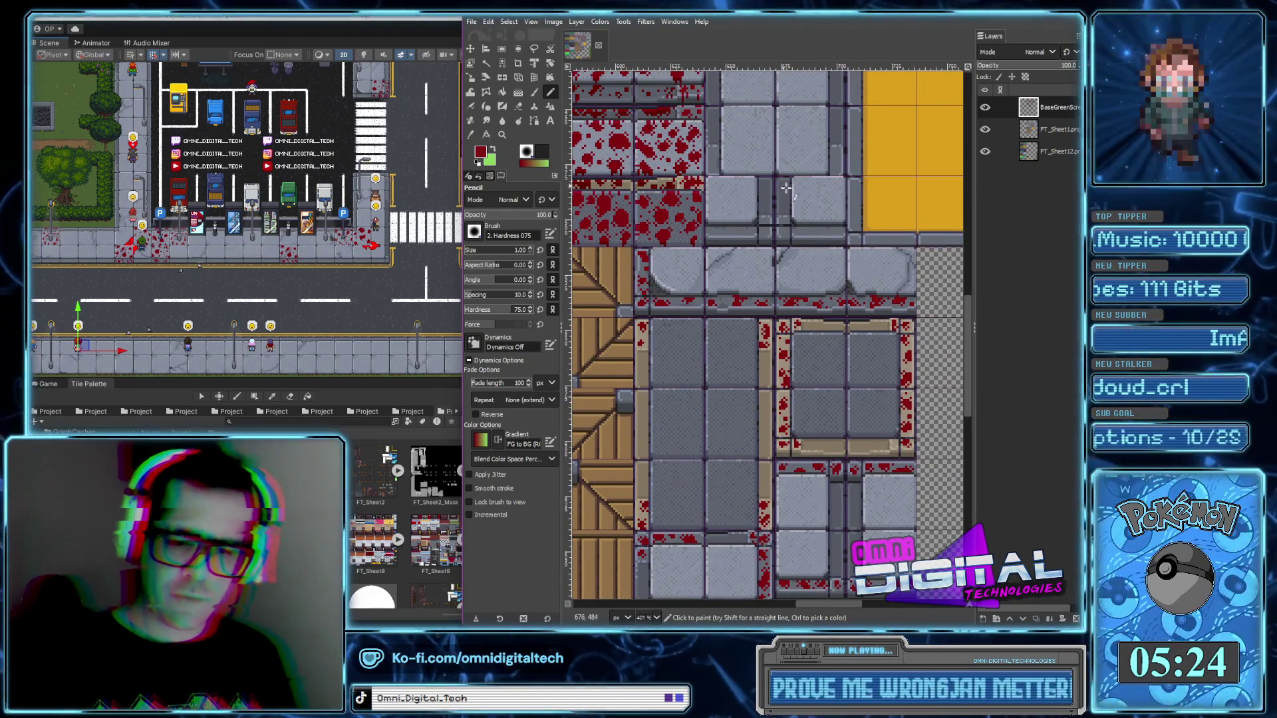
scroll(782, 185, "up", 1)
scroll(724, 233, "up", 4, "ctrl")
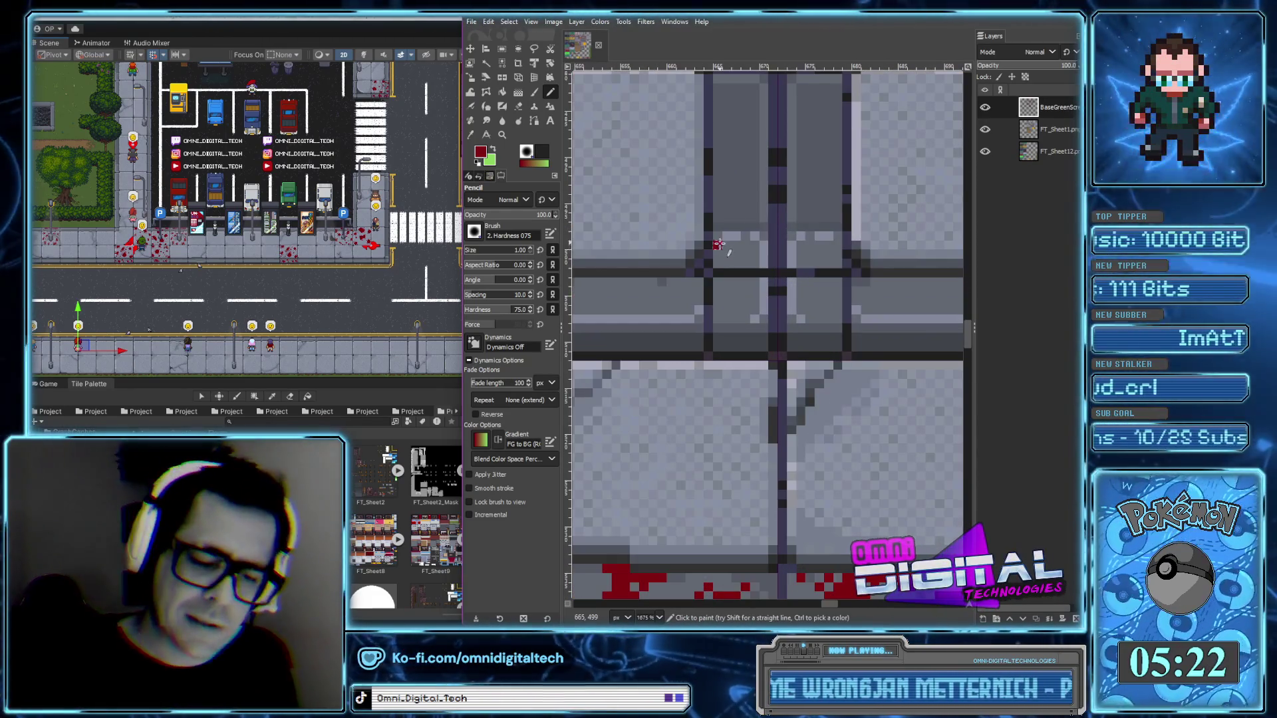
Splatter red around the red patch and add a new cluster with drip pixels below
left_click(745, 236)
left_click(754, 246)
mouse_move(808, 234)
left_mouse_down()
mouse_move(802, 252)
mouse_move(831, 291)
left_mouse_up()
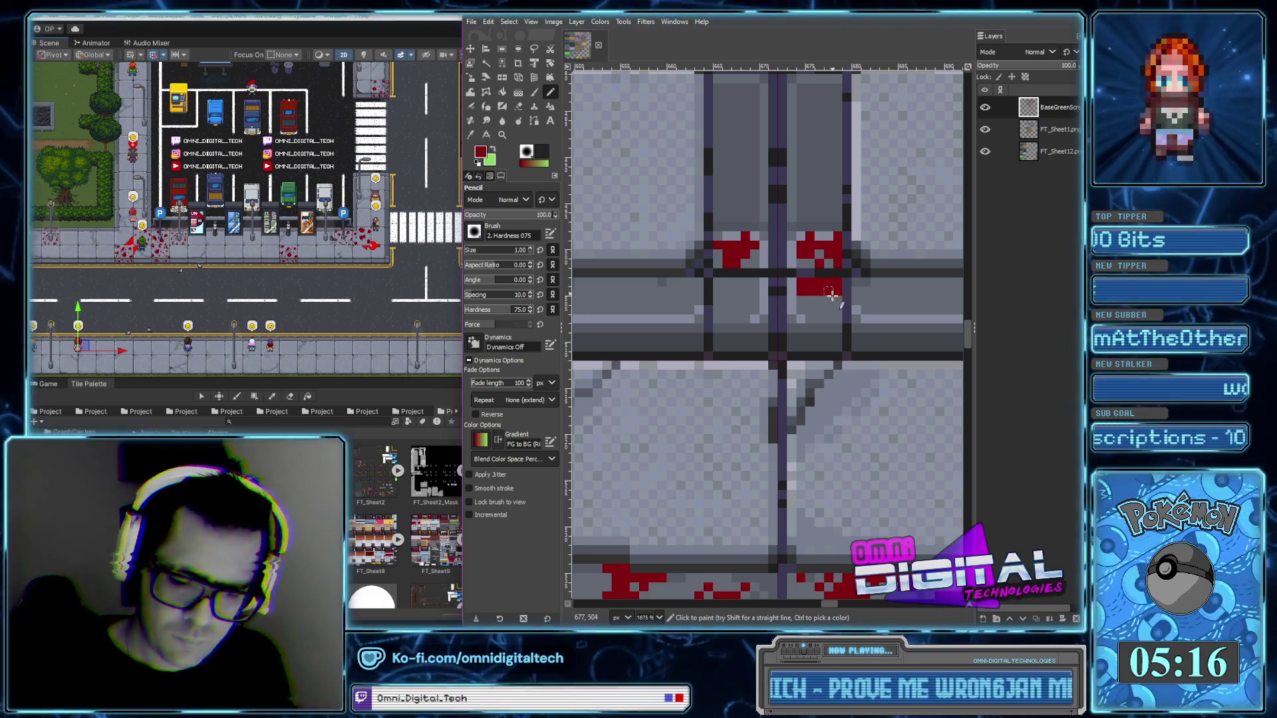
left_click(817, 309)
left_click(838, 318)
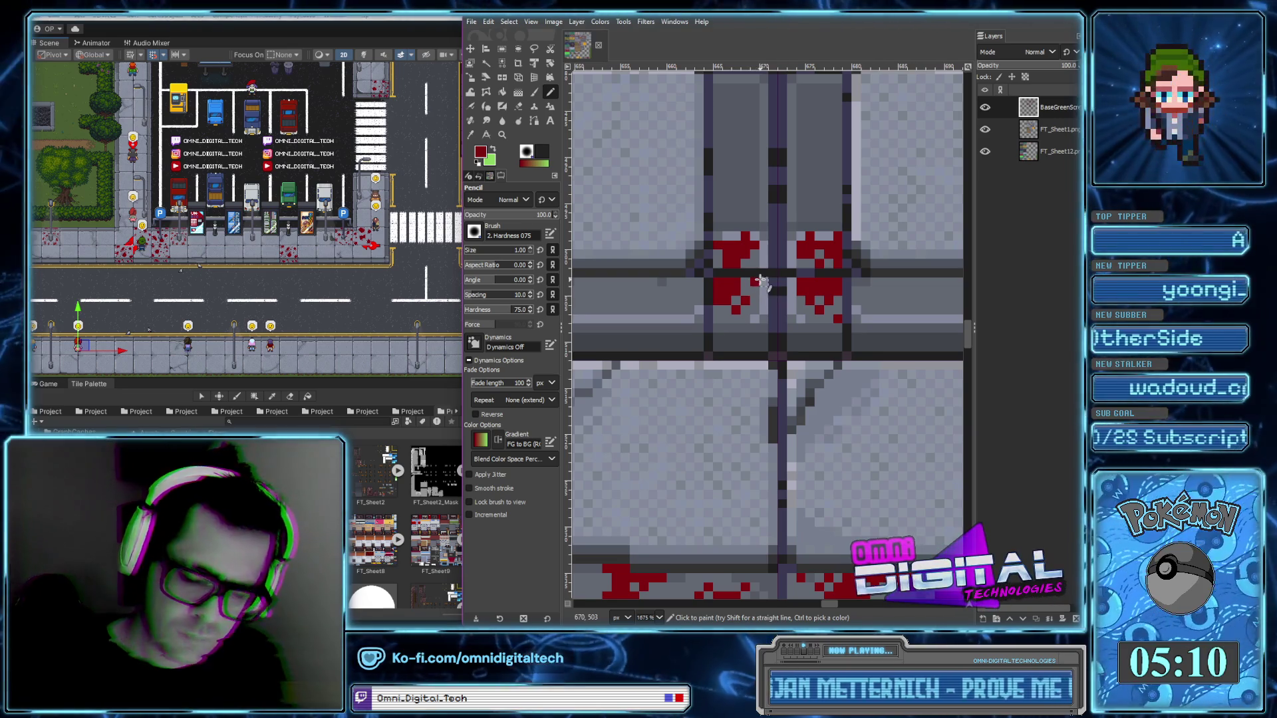
Move to the next stretch of ledge and paint blood pixels left of the splatter
left_click_drag(775, 316, 844, 361)
mouse_move(746, 330)
left_mouse_down()
mouse_move(768, 326)
mouse_move(730, 340)
mouse_move(738, 352)
mouse_move(752, 343)
left_mouse_up()
scroll(729, 339, "left", 3)
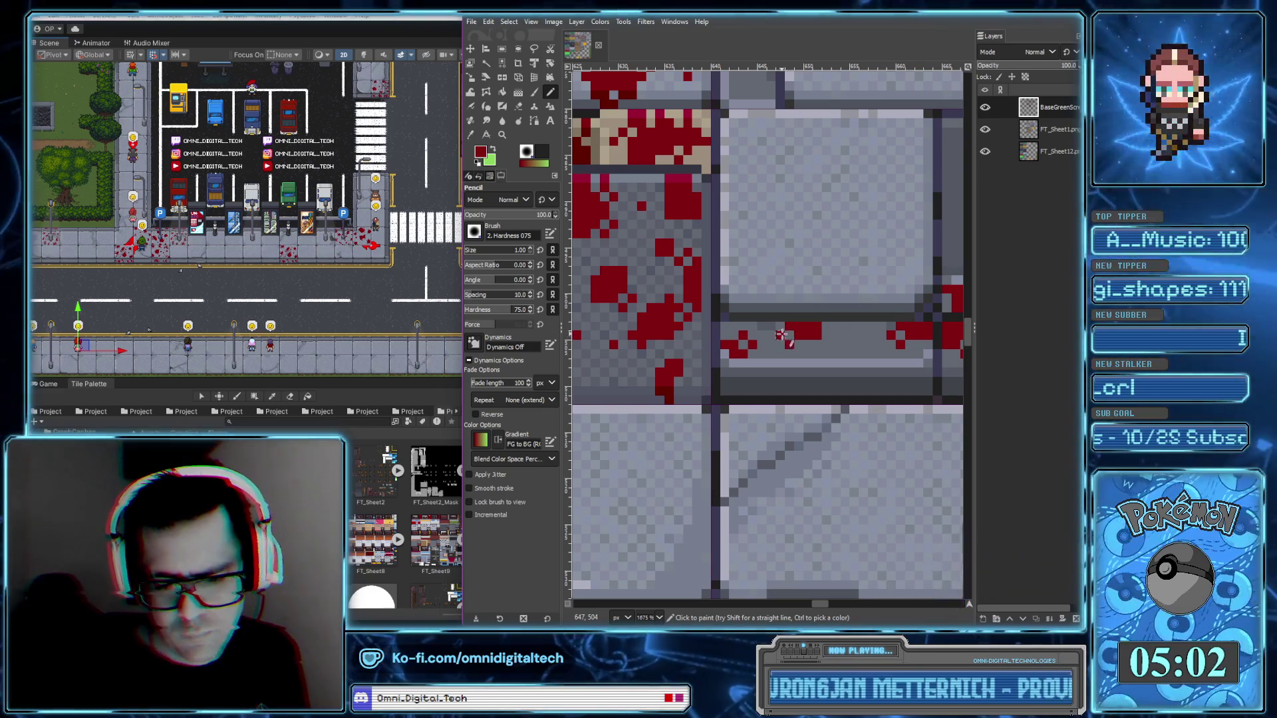
scroll(797, 365, "right", 2)
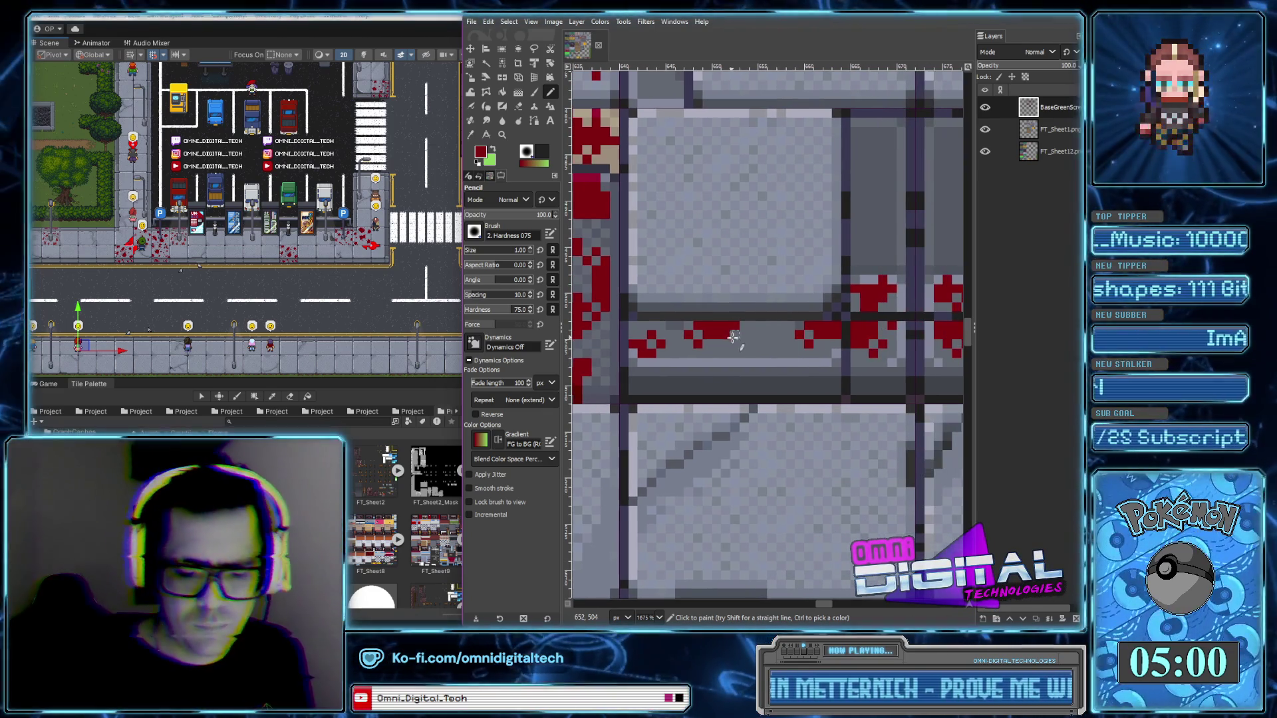
scroll(734, 341, "down", 3, "ctrl")
scroll(740, 345, "up", 2, "ctrl")
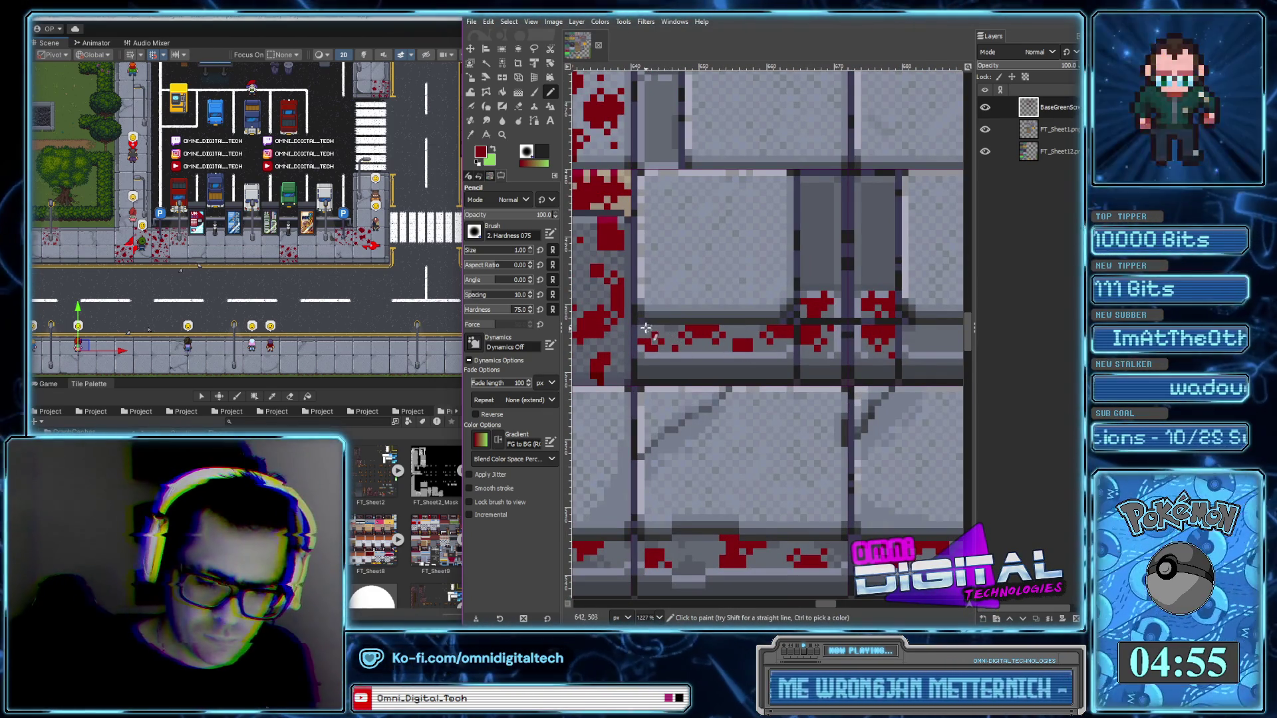
Paint more blood drops and specks along the grey ledge toward the yellow tile
scroll(652, 339, "right", 1)
scroll(664, 356, "right", 3)
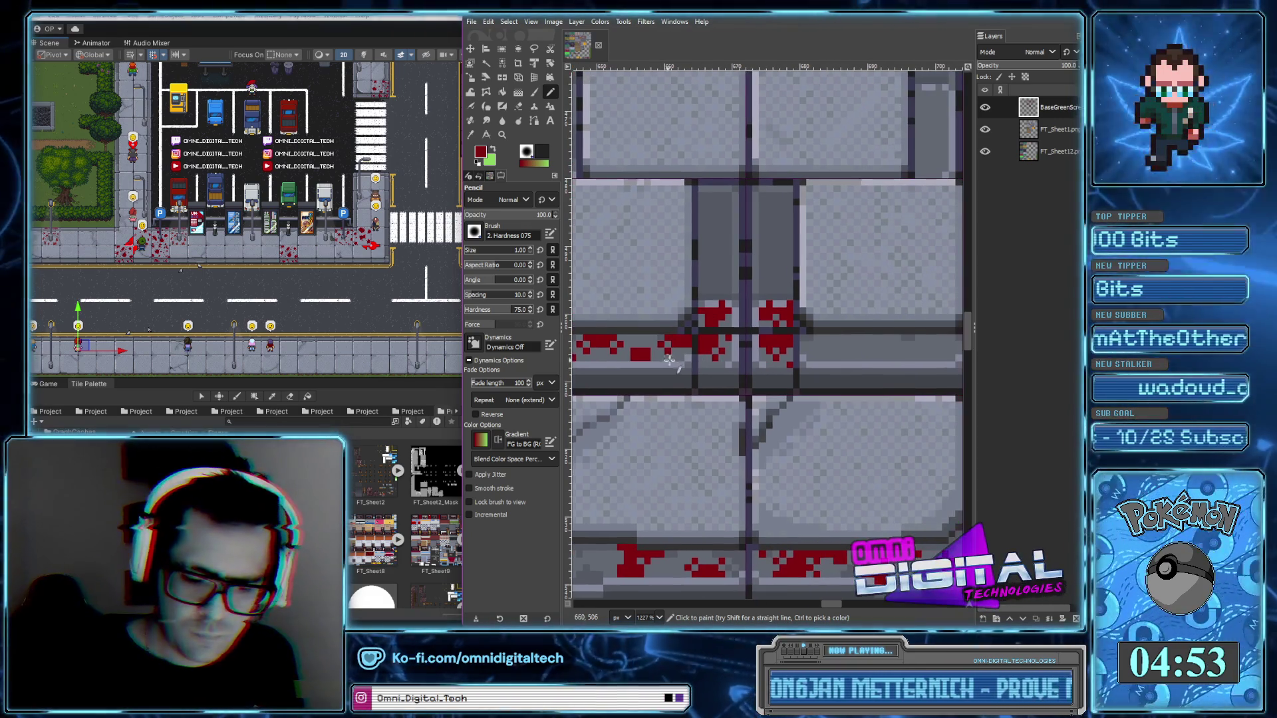
scroll(785, 346, "right", 3)
left_click_drag(733, 364, 768, 360)
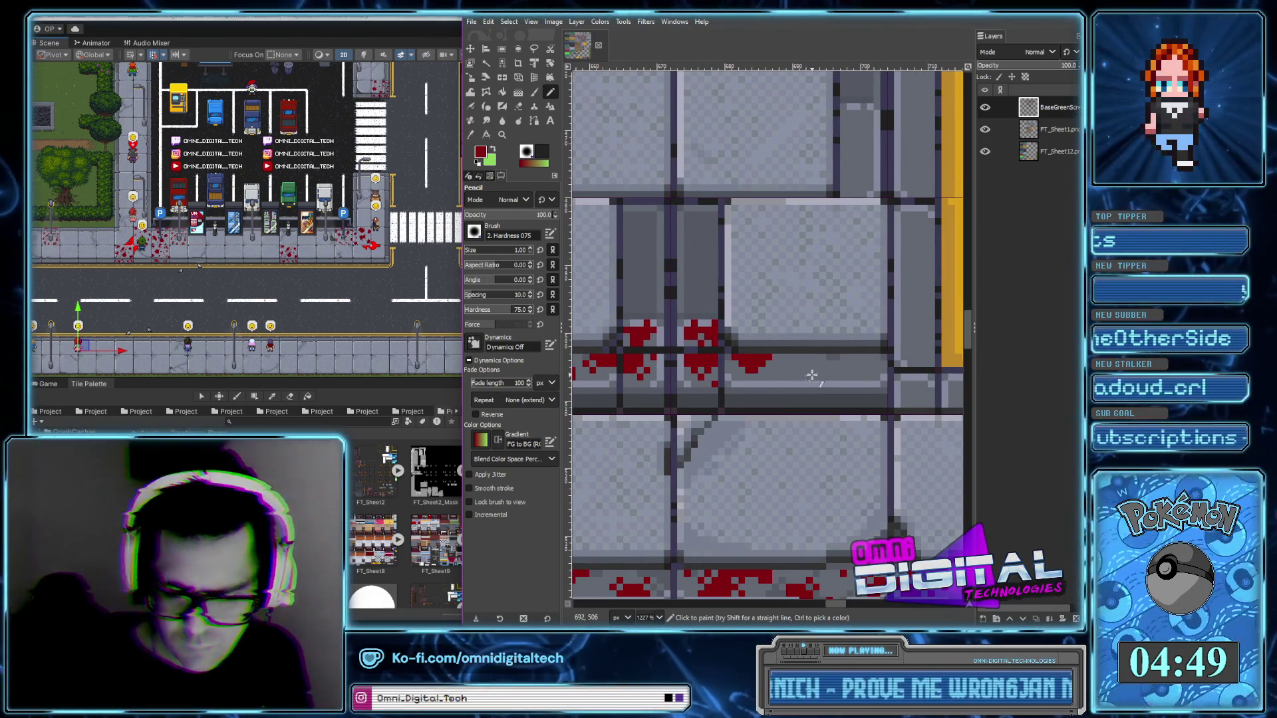
left_click(857, 368)
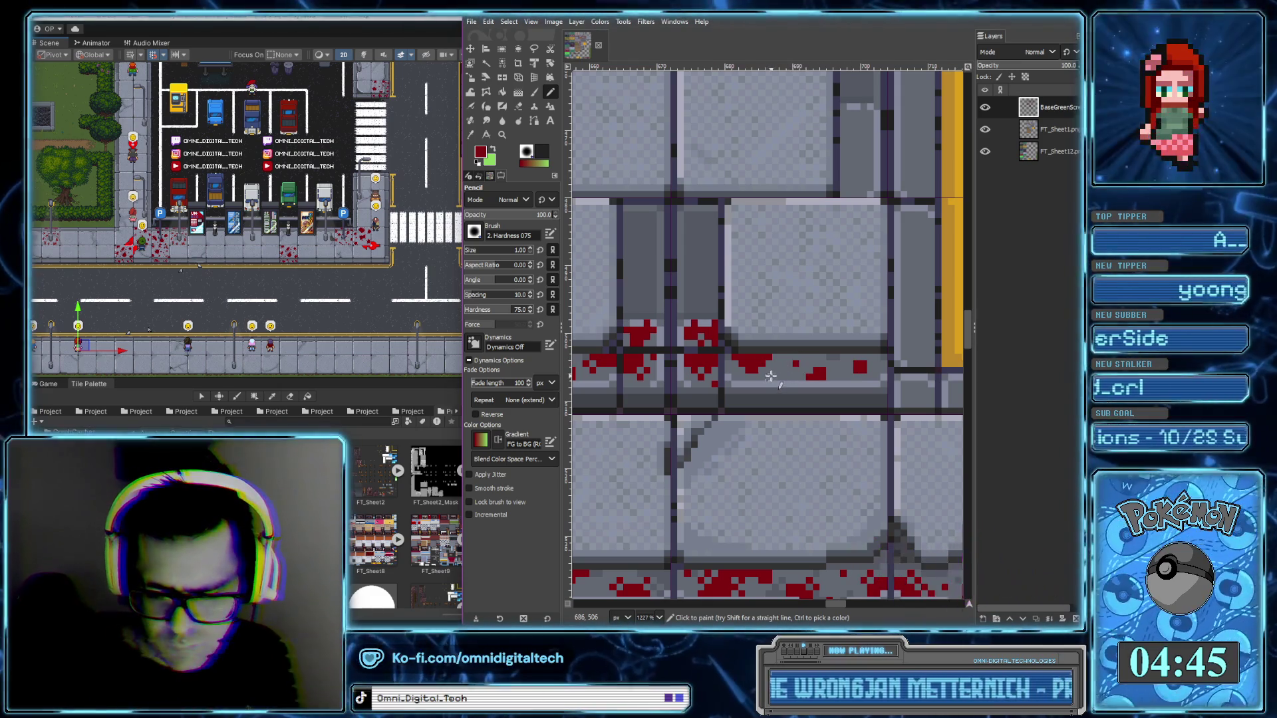
left_click(796, 364)
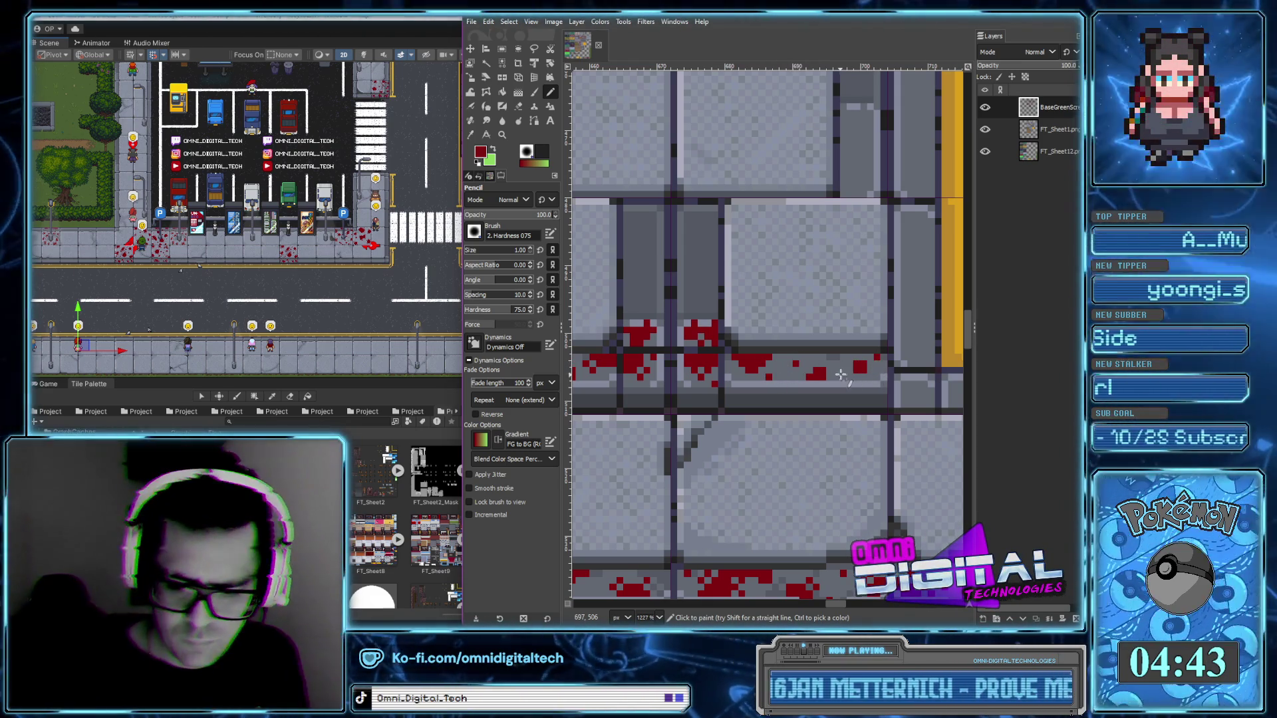
scroll(840, 375, "down", 3)
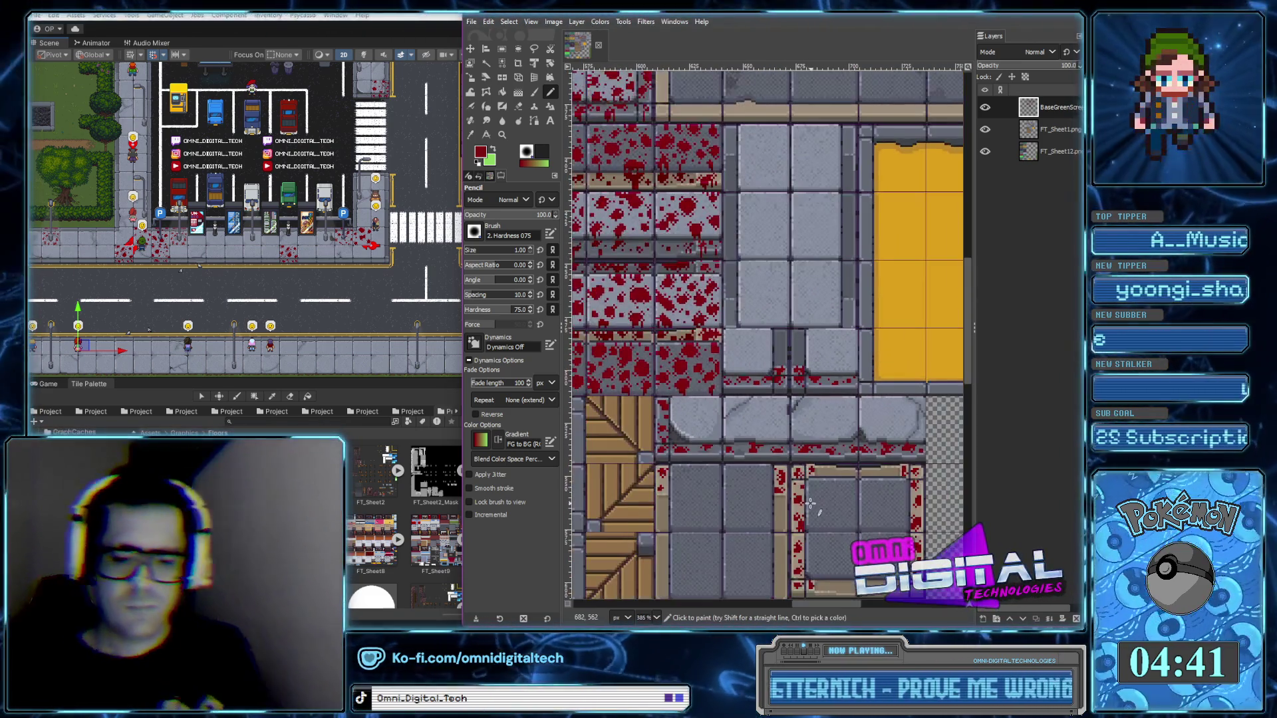
scroll(860, 351, "up", 3)
scroll(860, 350, "up", 3)
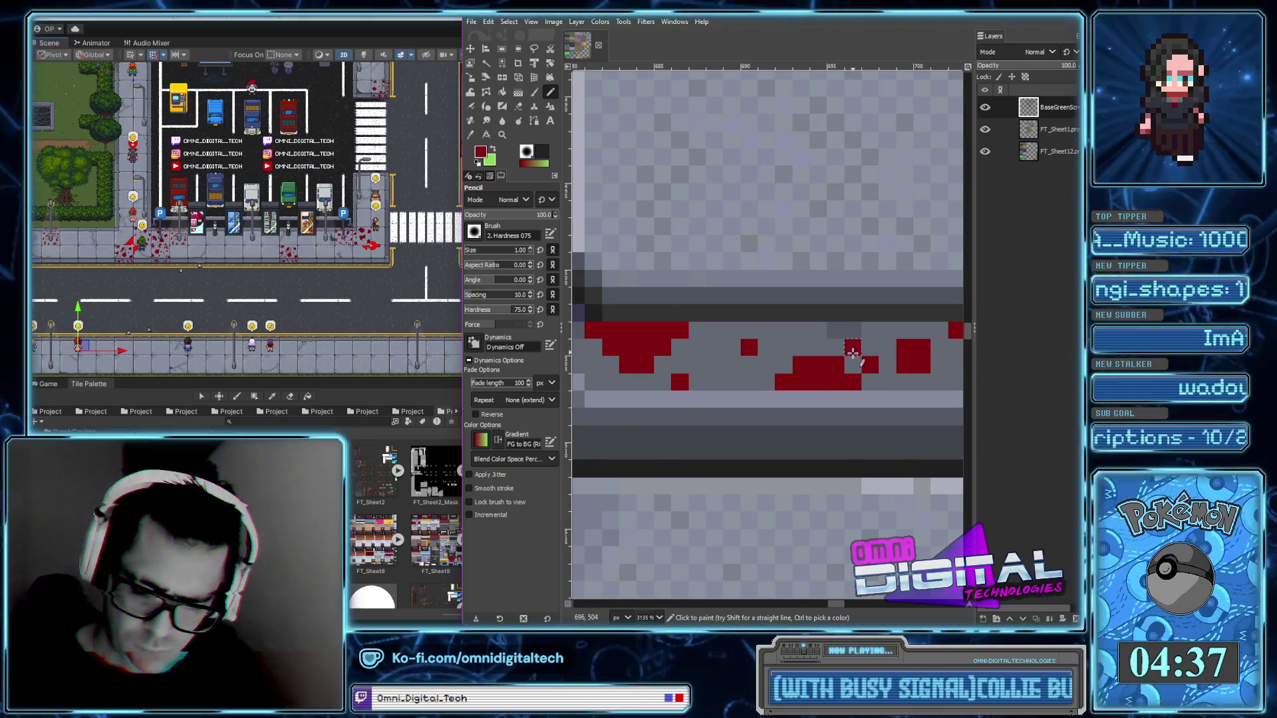
scroll(852, 352, "down", 2)
scroll(864, 392, "down", 2)
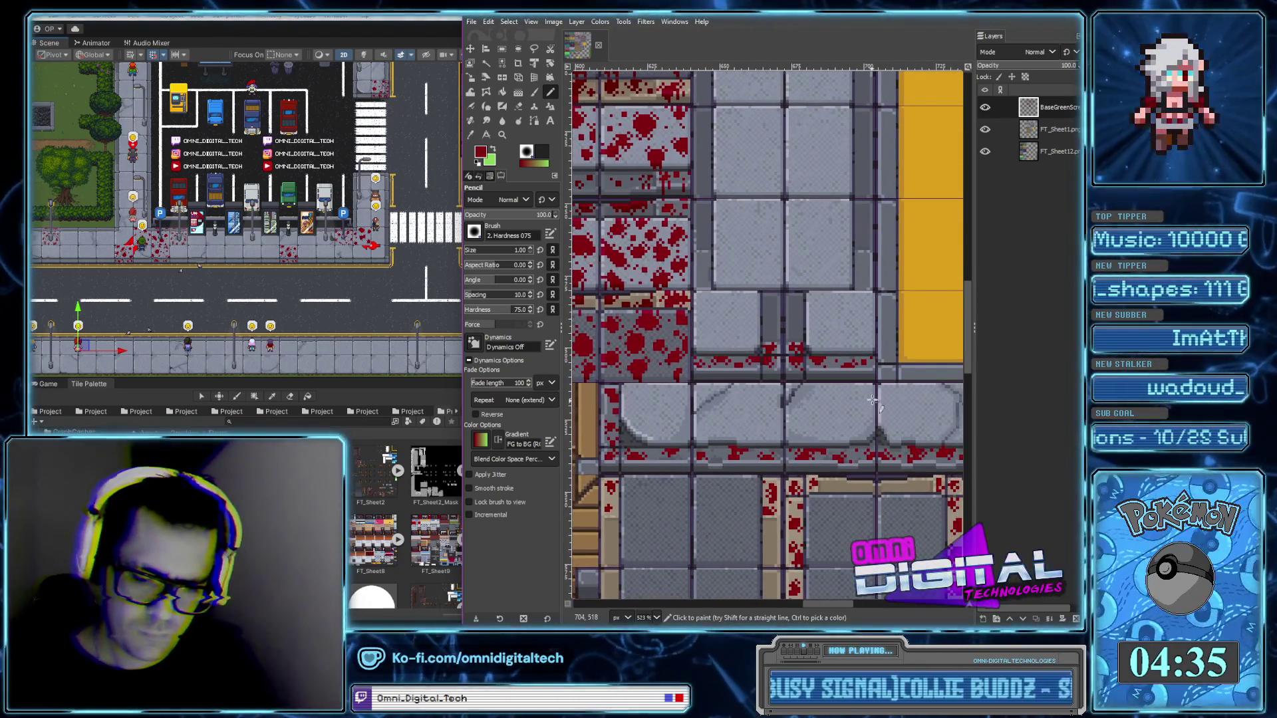
scroll(868, 396, "up", 2)
scroll(858, 394, "up", 2)
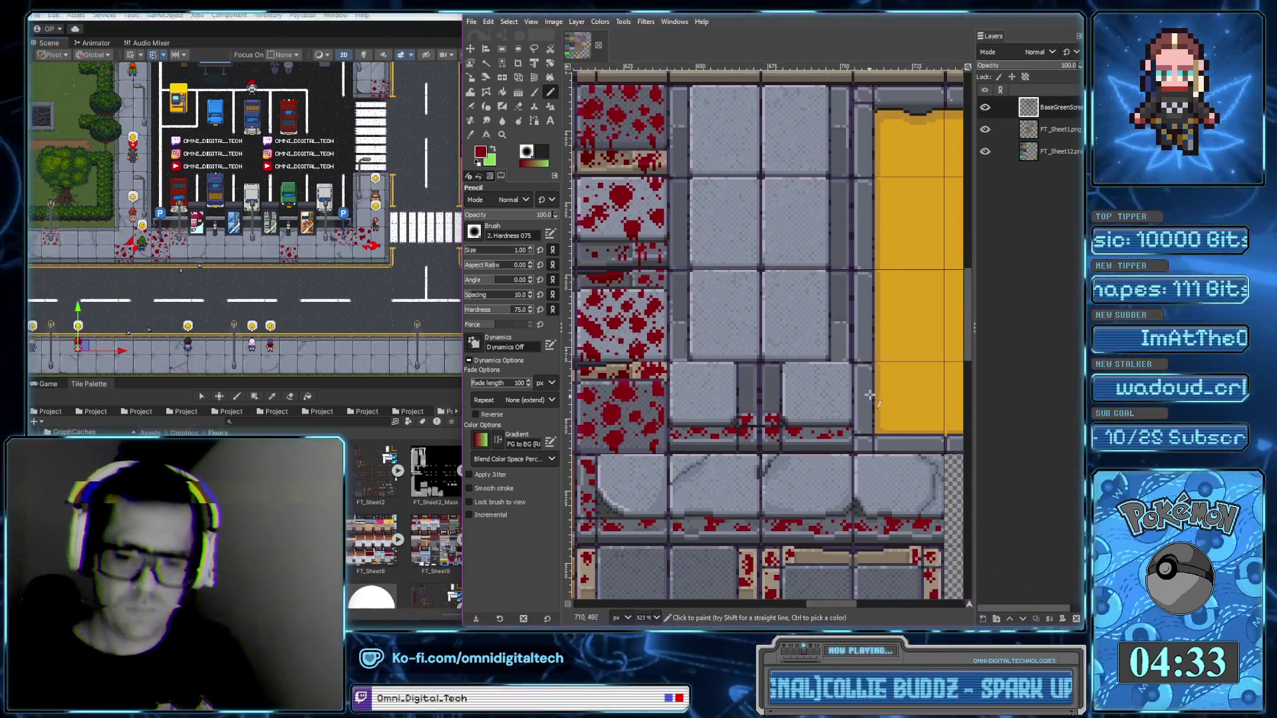
scroll(849, 393, "up", 2)
scroll(831, 279, "up", 2)
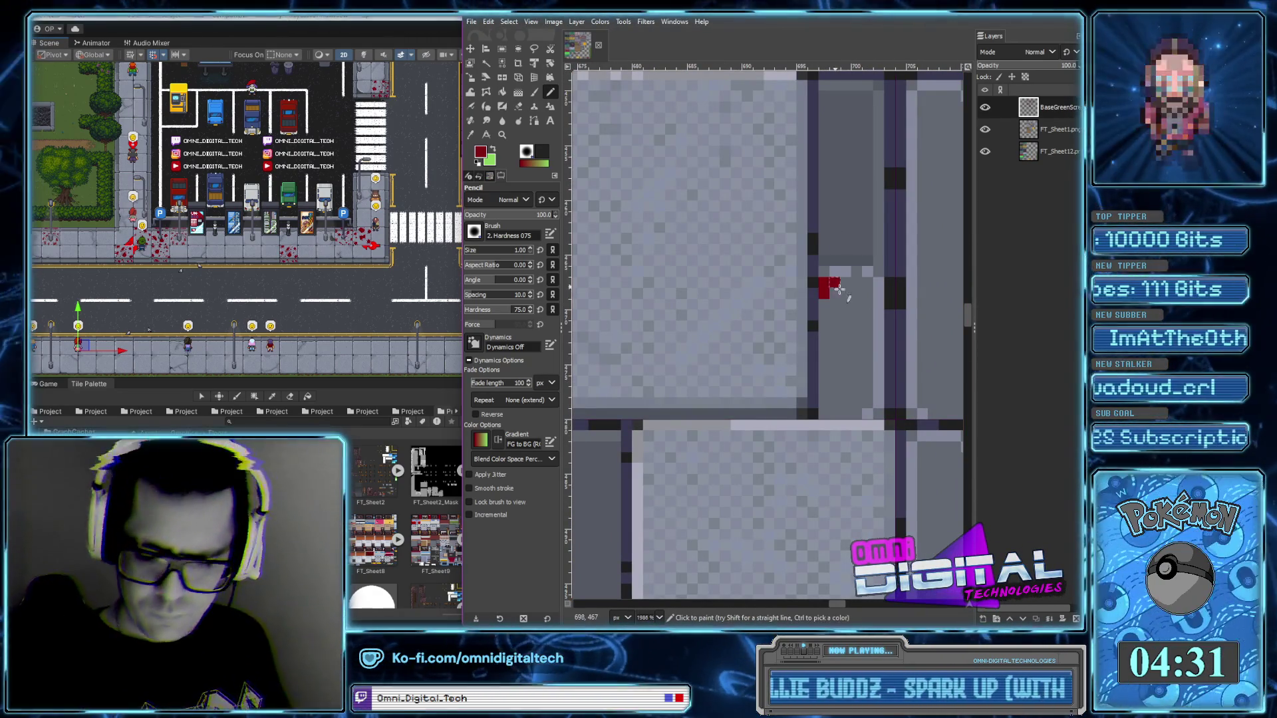
left_click_drag(832, 286, 853, 311)
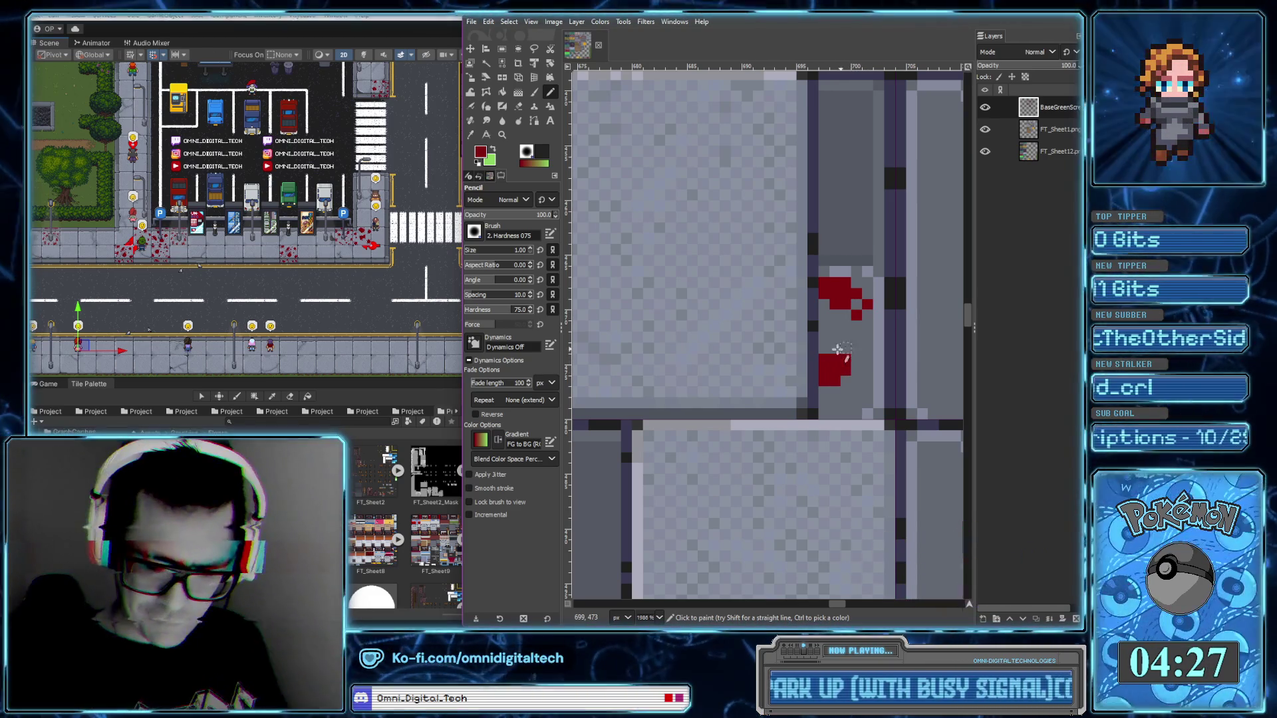
left_click_drag(830, 362, 834, 347)
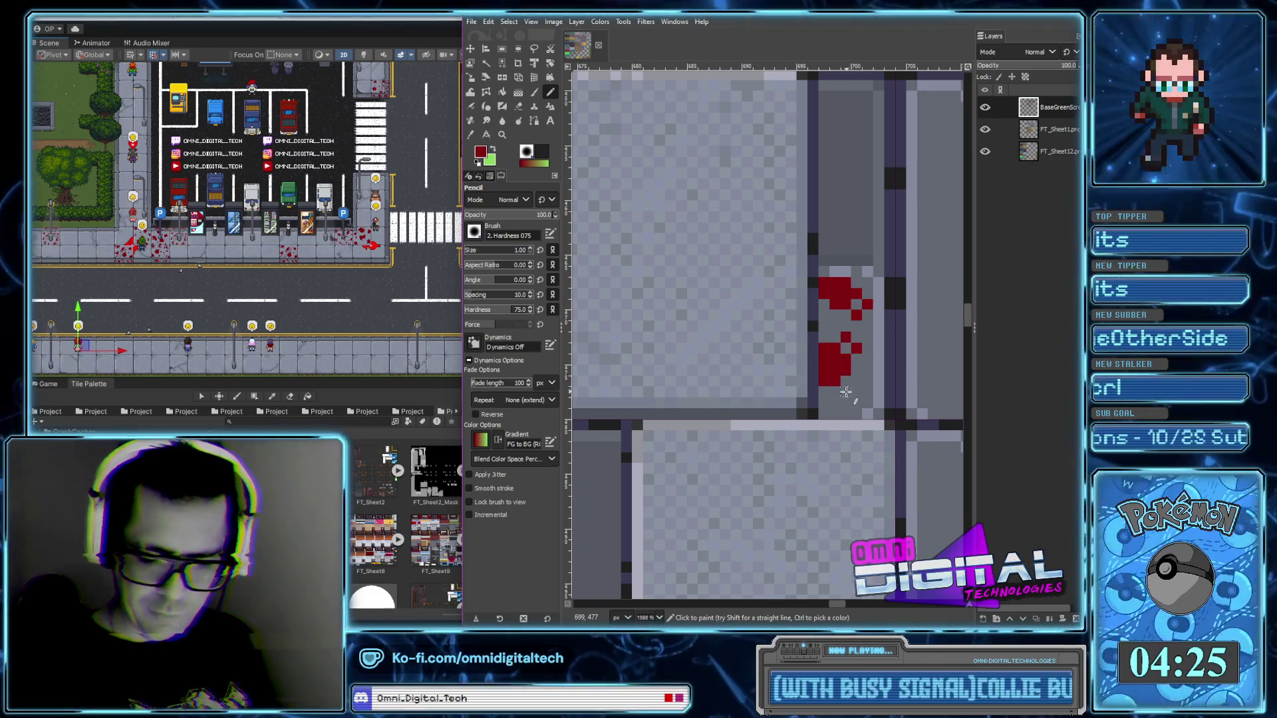
scroll(845, 405, "down", 2)
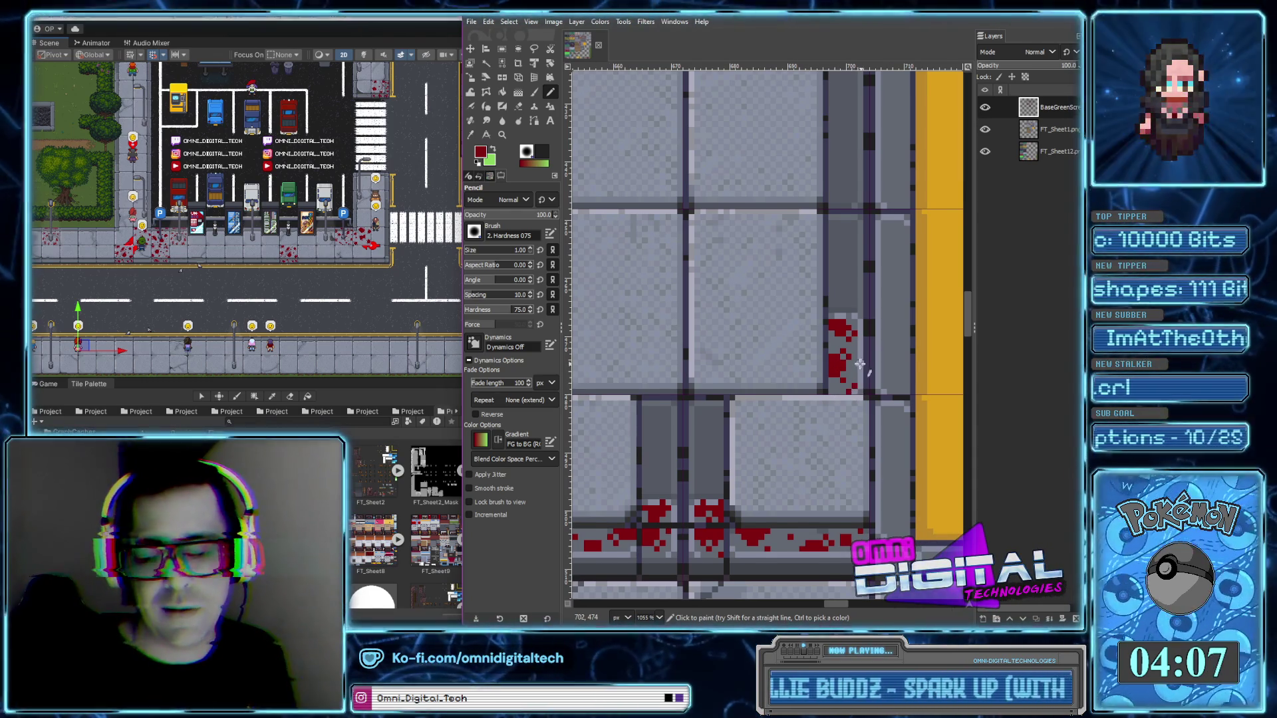
scroll(861, 365, "right", 1)
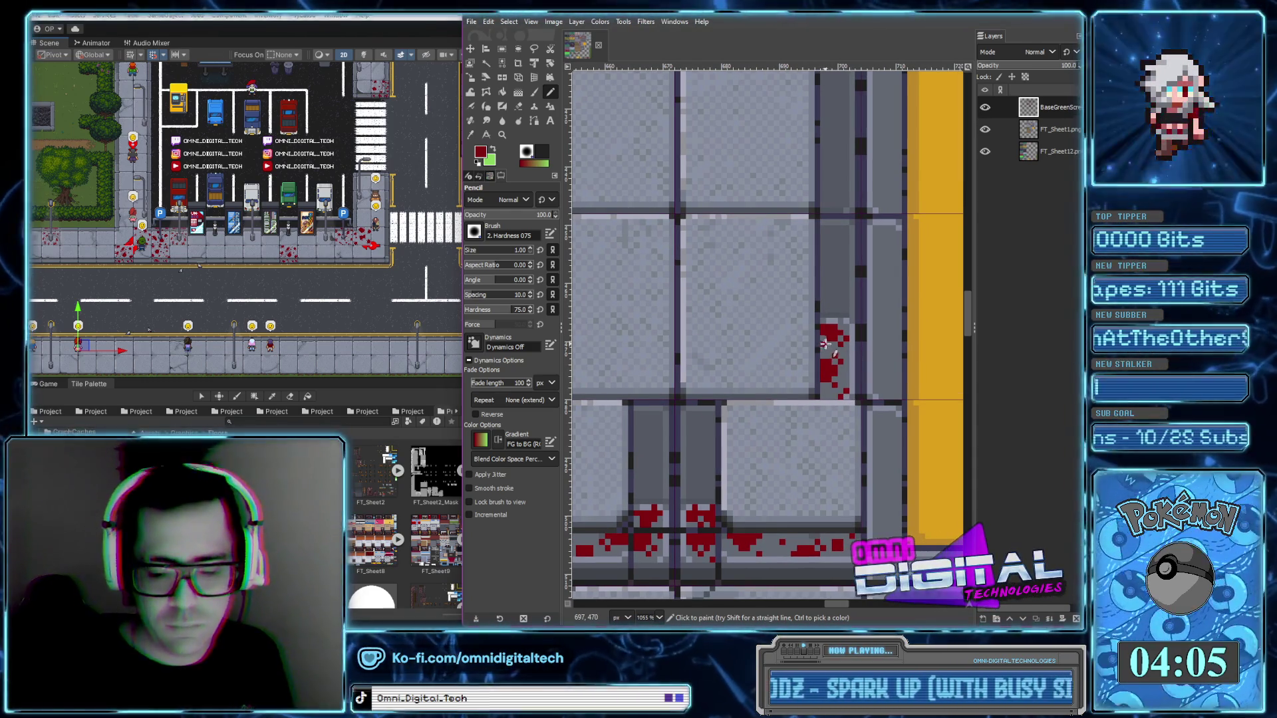
scroll(818, 333, "up", 3)
scroll(805, 313, "up", 3)
scroll(784, 286, "up", 3)
scroll(765, 258, "right", 2)
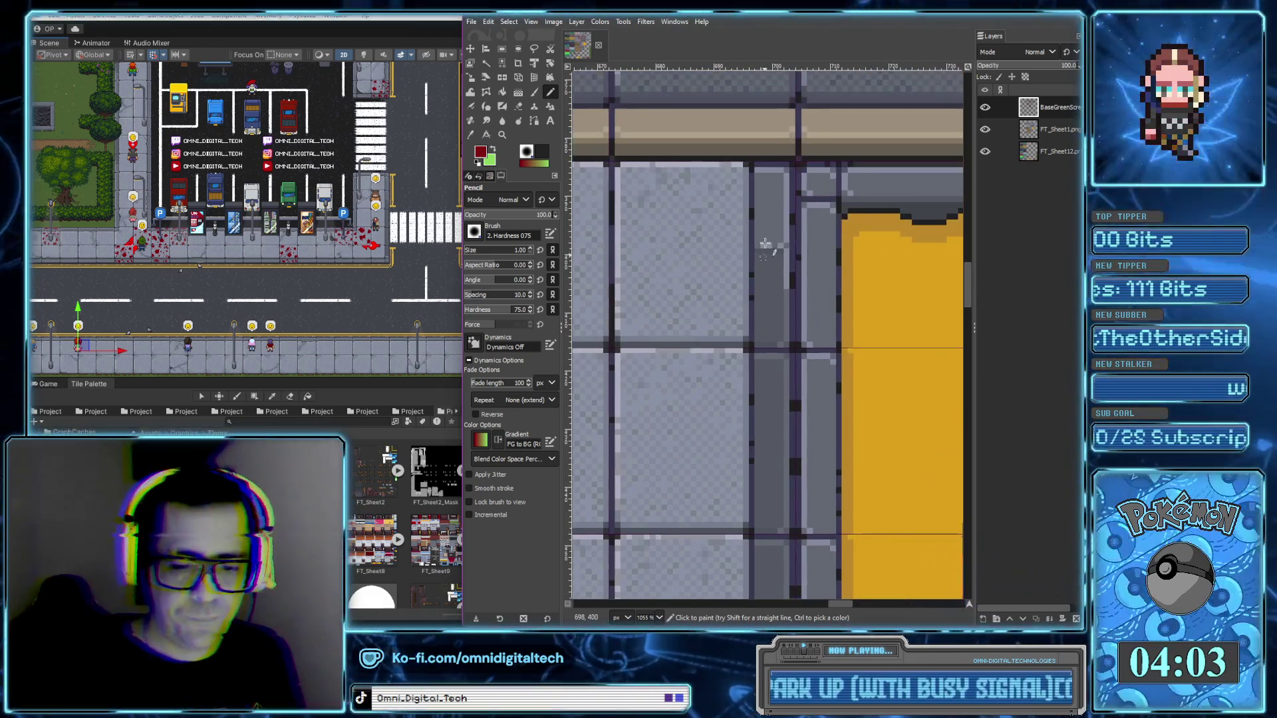
scroll(765, 258, "up", 3, "ctrl")
left_click(758, 183)
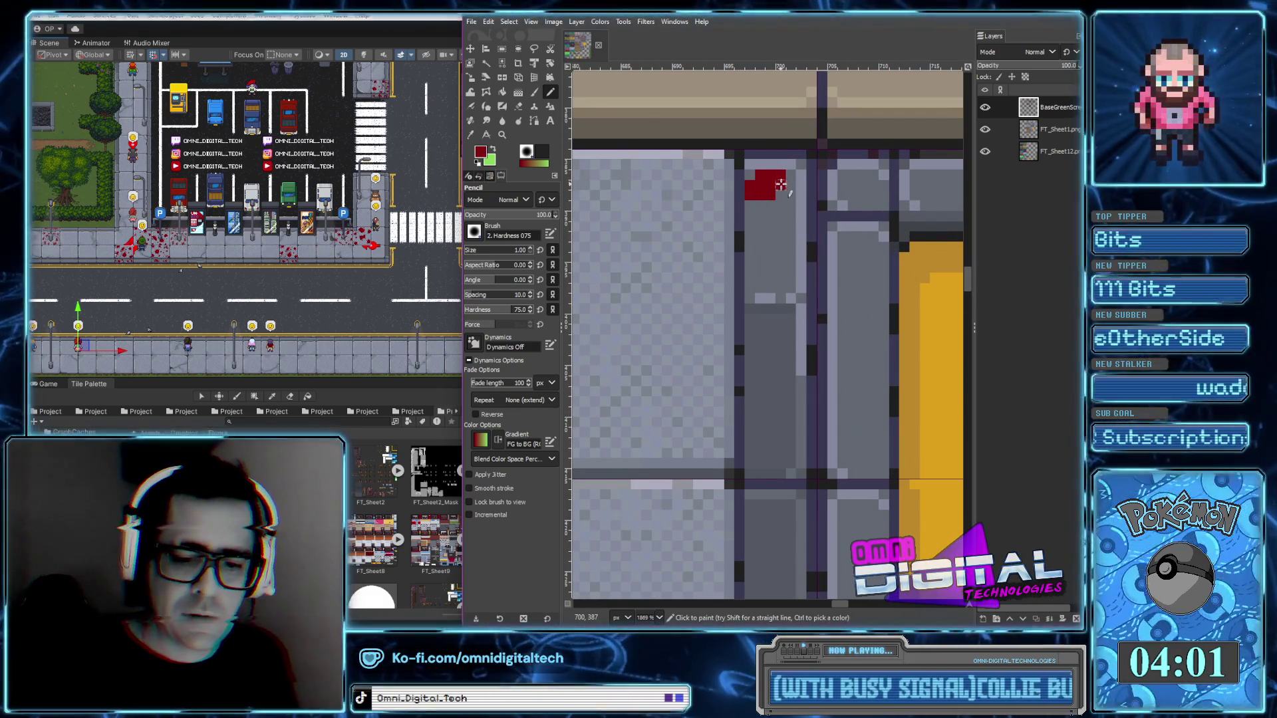
left_click(782, 203)
left_click(760, 246)
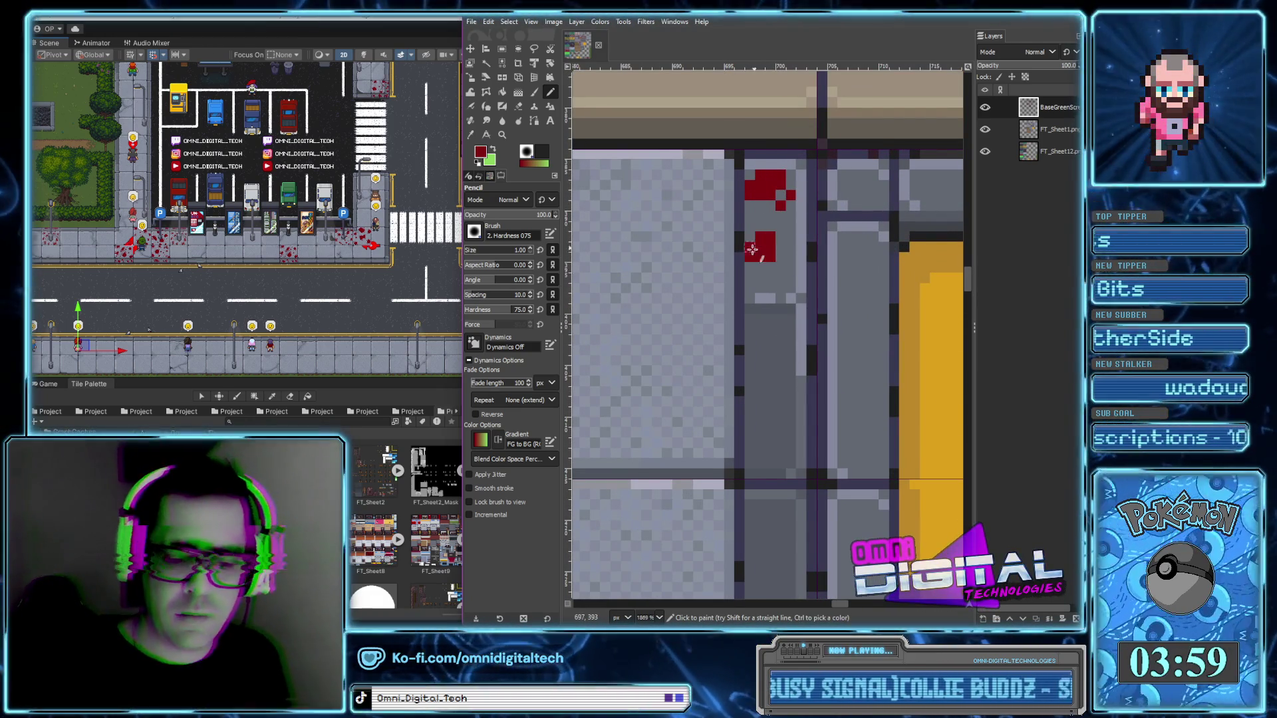
left_click(781, 277)
left_click(791, 266)
left_click(780, 226)
left_click(749, 277)
left_click(768, 277)
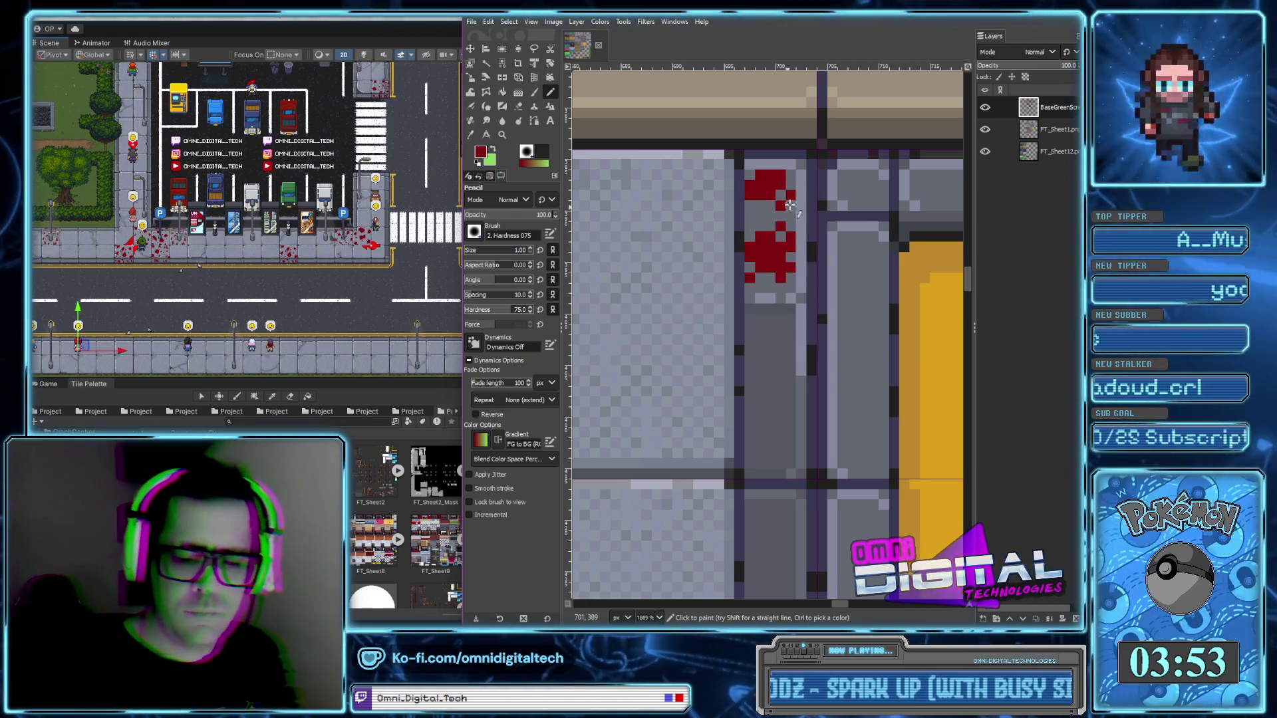
scroll(780, 232, "down", 5)
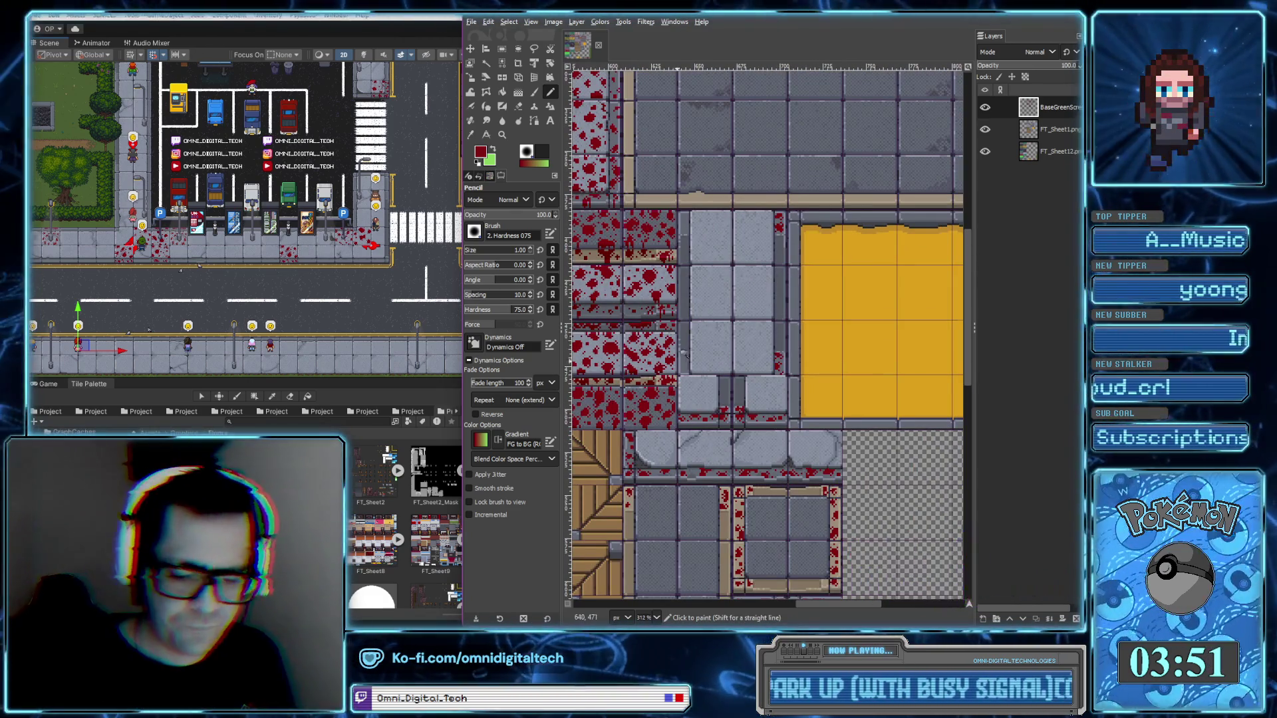
scroll(693, 335, "up", 5)
left_click(694, 339)
left_click_drag(714, 382, 715, 412)
left_click(705, 397)
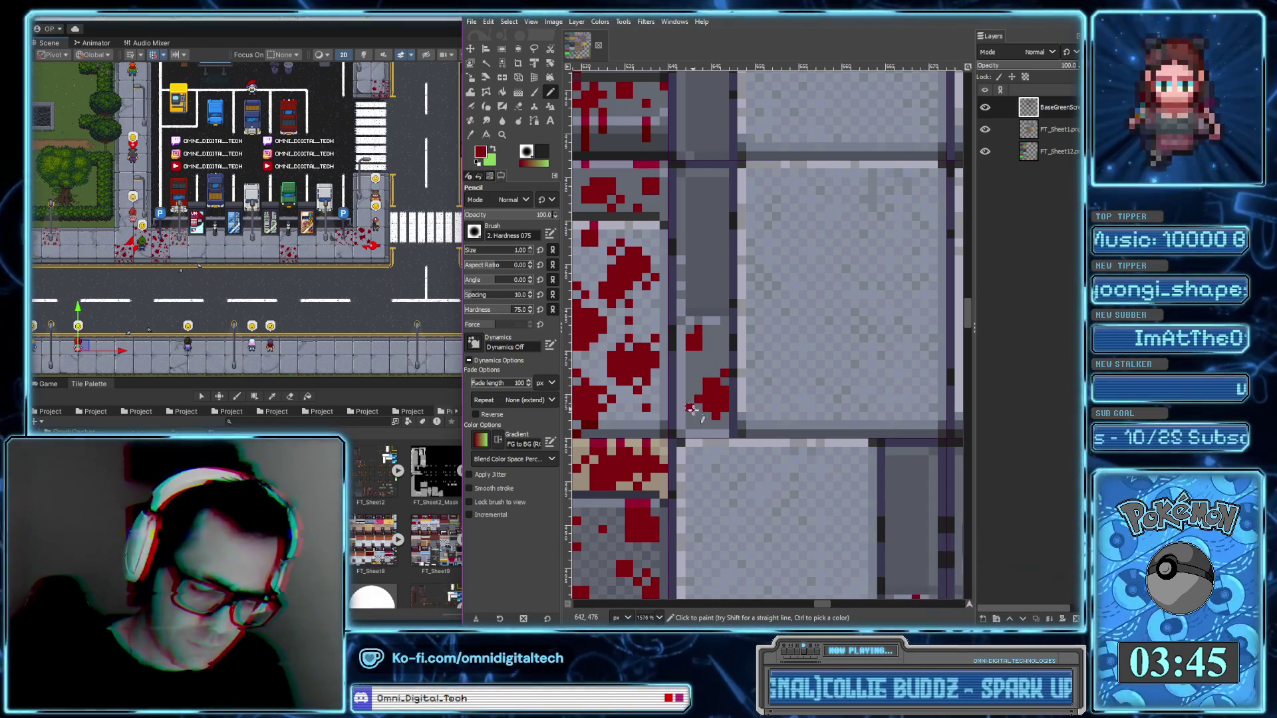
left_click(700, 350)
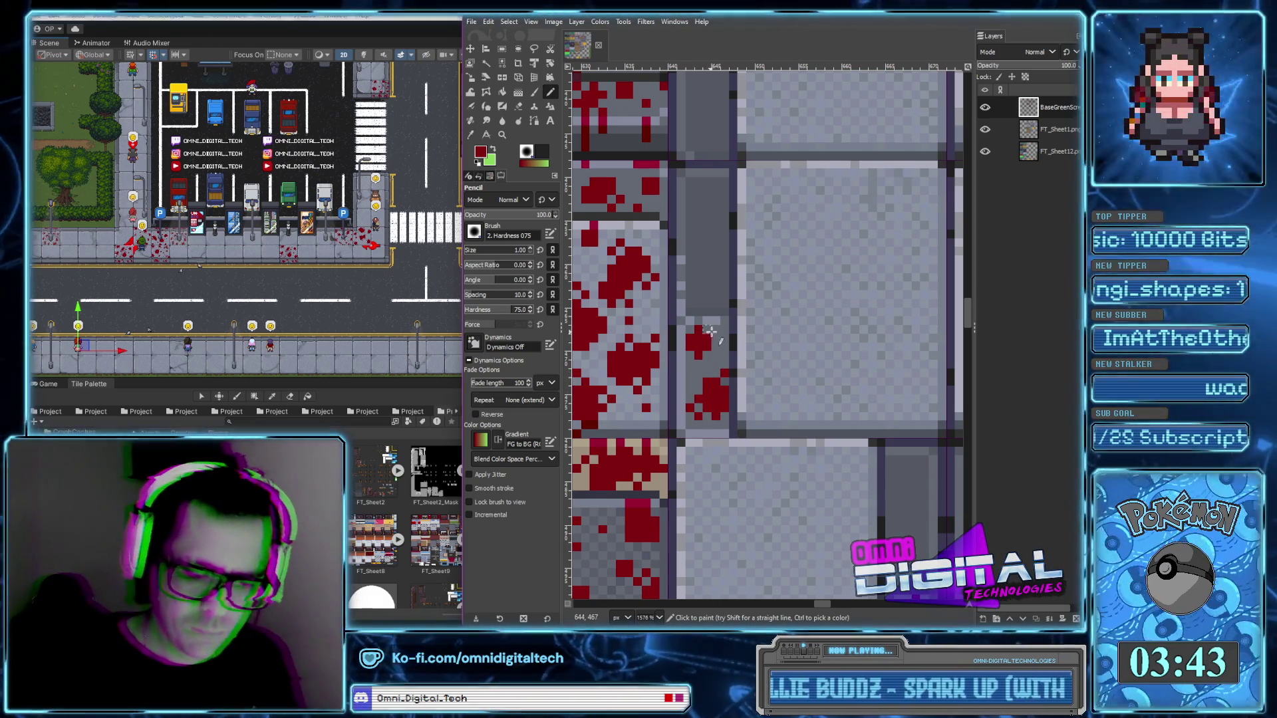
scroll(709, 330, "down", 3)
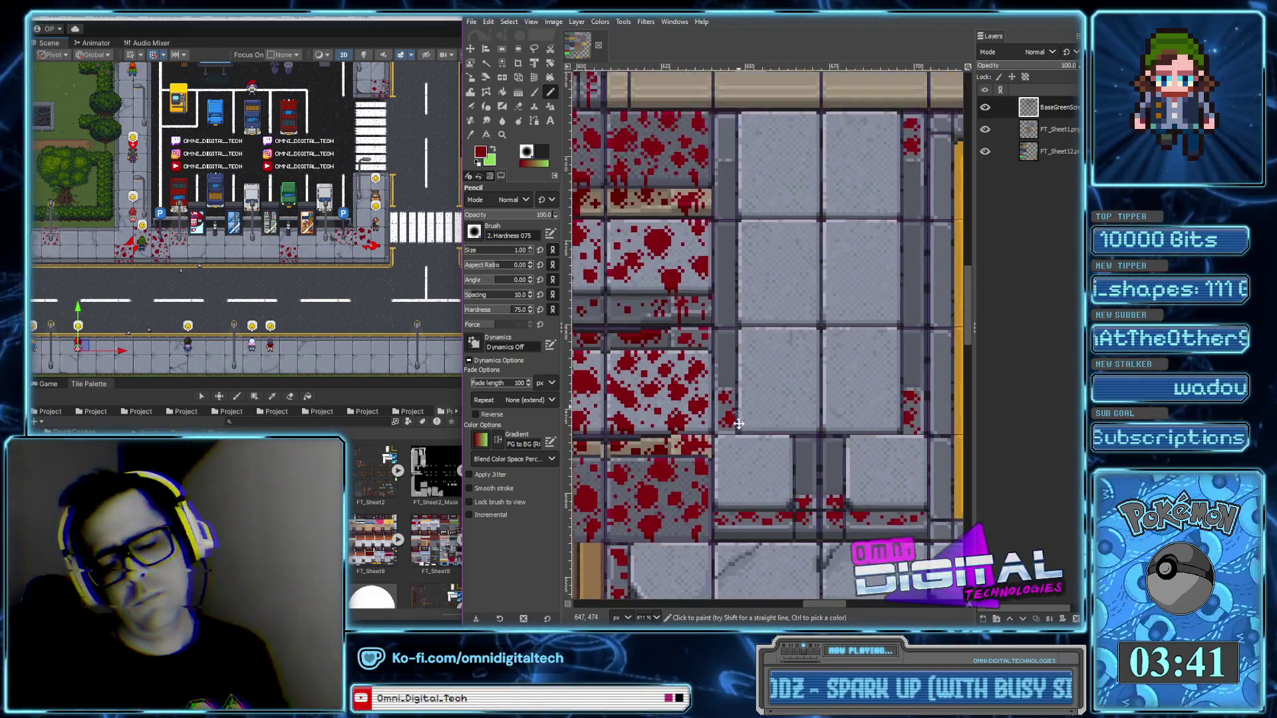
scroll(739, 412, "up", 3)
left_click(716, 248)
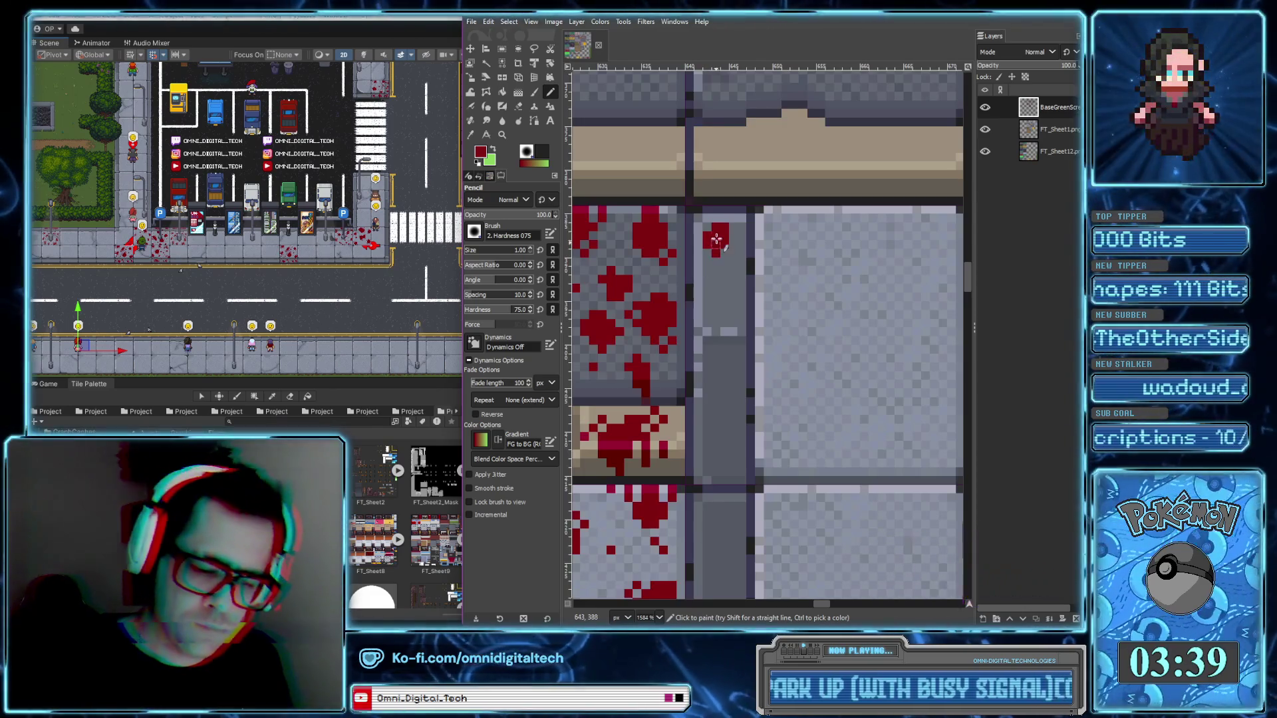
left_click_drag(730, 292, 739, 313)
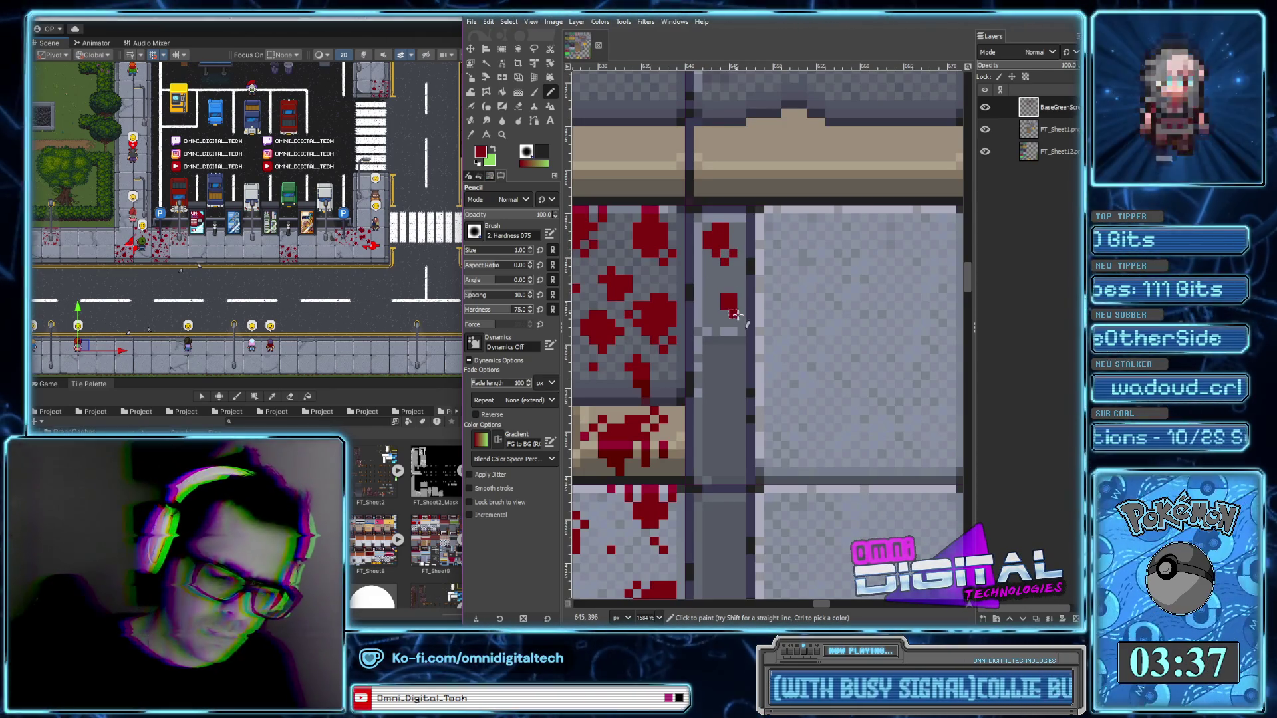
left_click(738, 289)
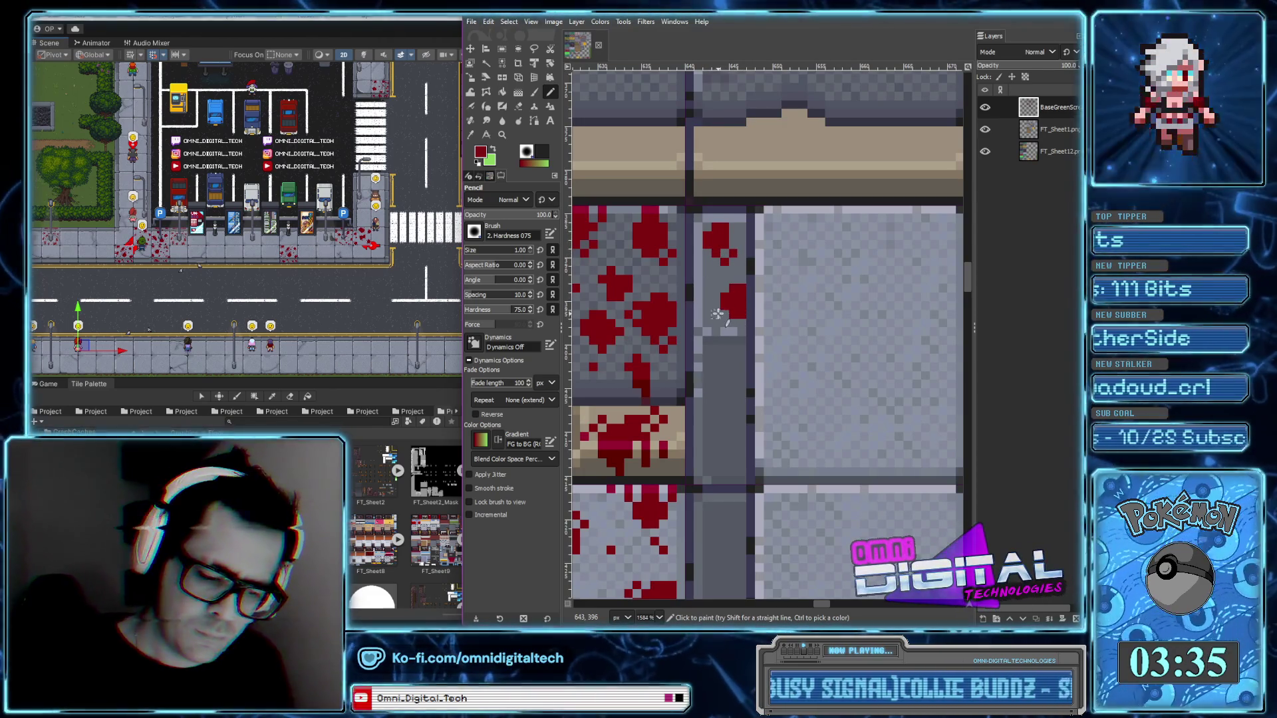
scroll(731, 314, "down", 2)
scroll(778, 329, "down", 2)
scroll(831, 349, "down", 2)
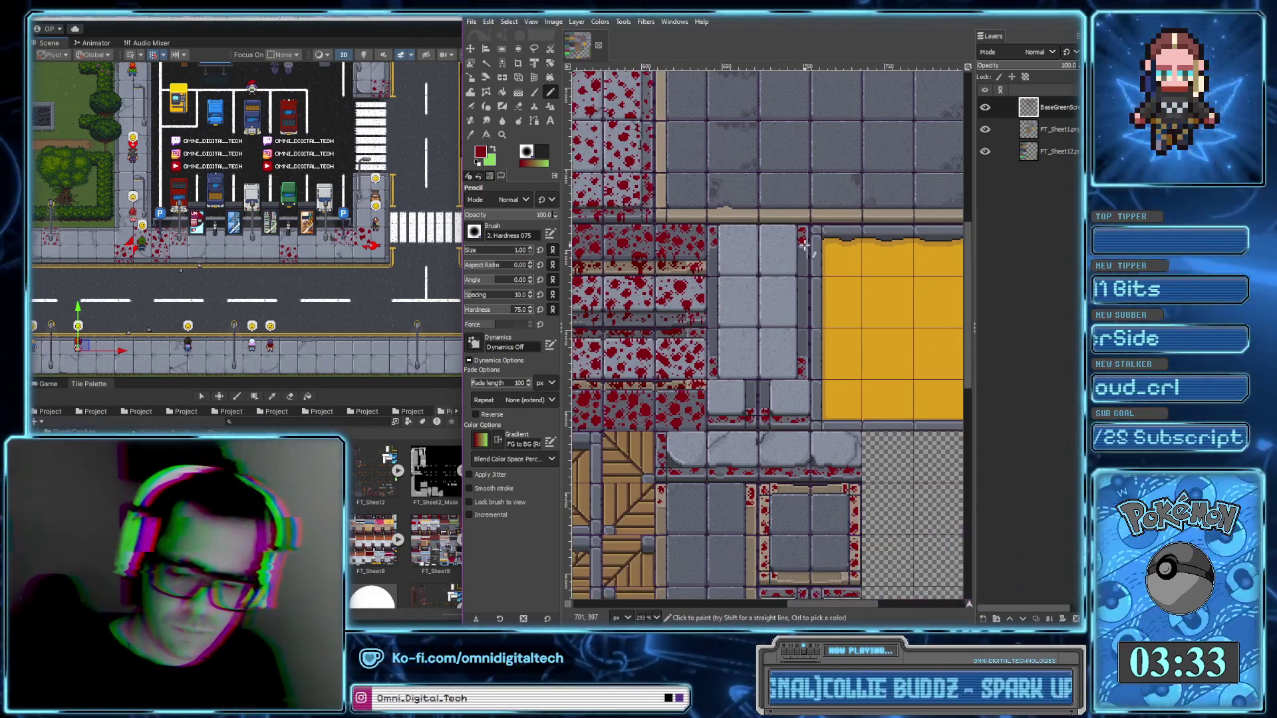
scroll(832, 351, "up", 1)
scroll(812, 351, "up", 1)
scroll(784, 351, "up", 1)
scroll(758, 351, "up", 2)
left_click_drag(745, 341, 768, 352)
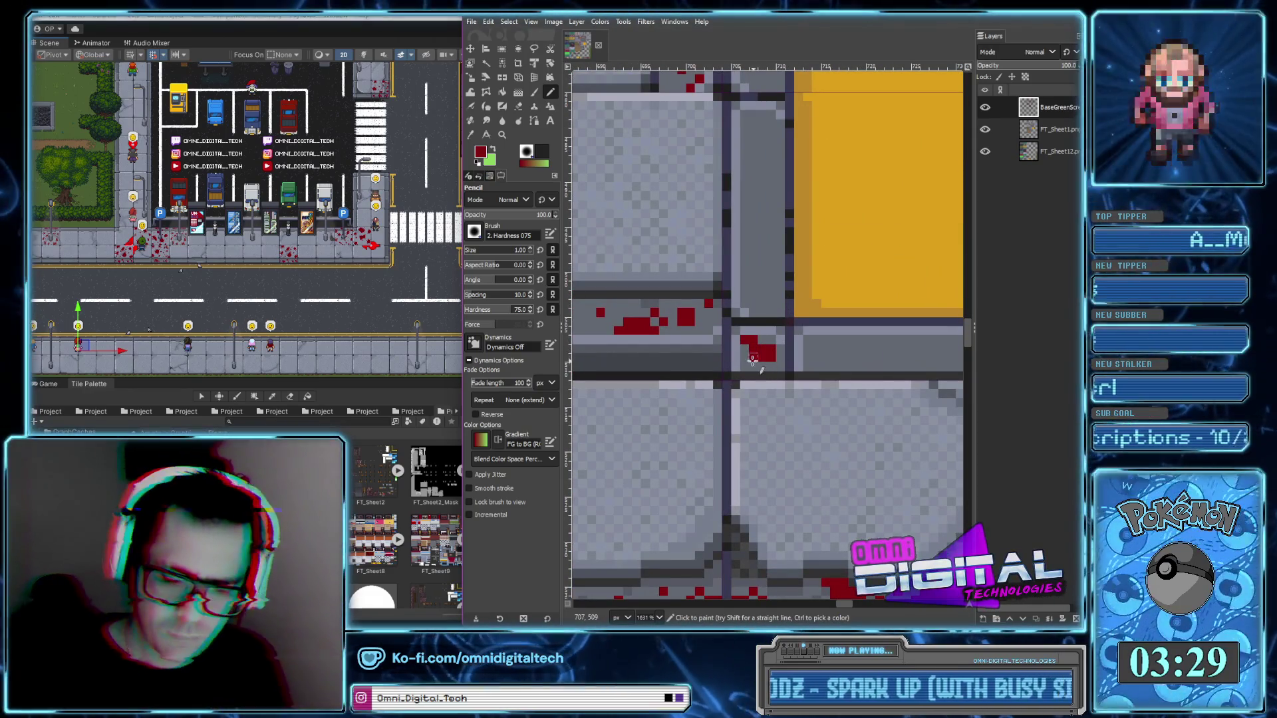
scroll(776, 343, "down", 4)
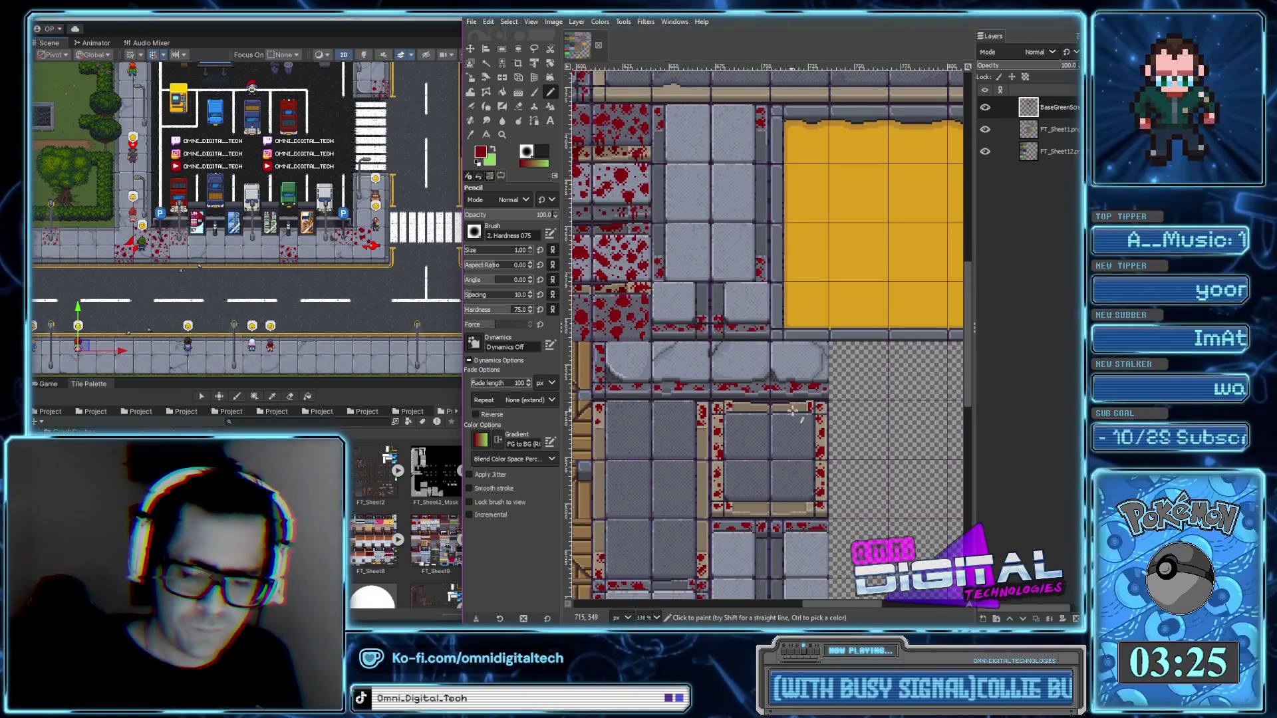
scroll(791, 410, "left", 2)
scroll(887, 396, "left", 2)
scroll(822, 420, "down", 1)
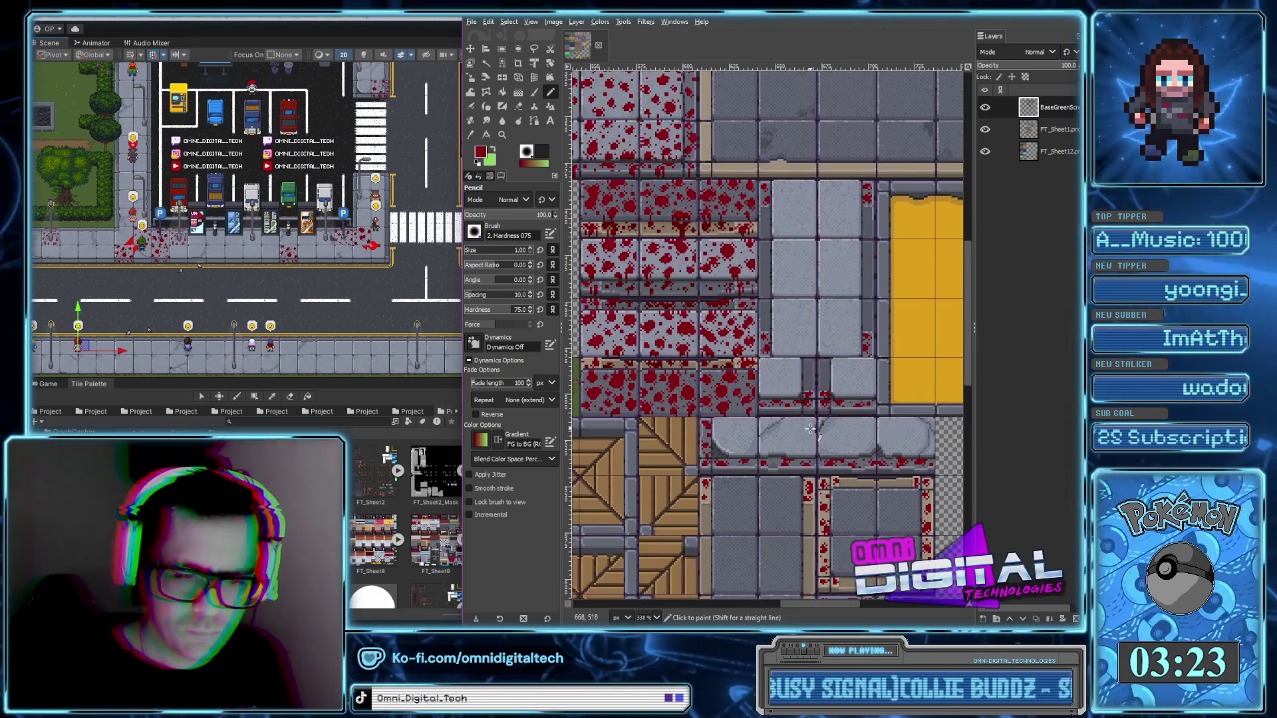
scroll(813, 444, "down", 1)
scroll(803, 469, "down", 1)
scroll(787, 514, "down", 1)
scroll(786, 514, "up", 1)
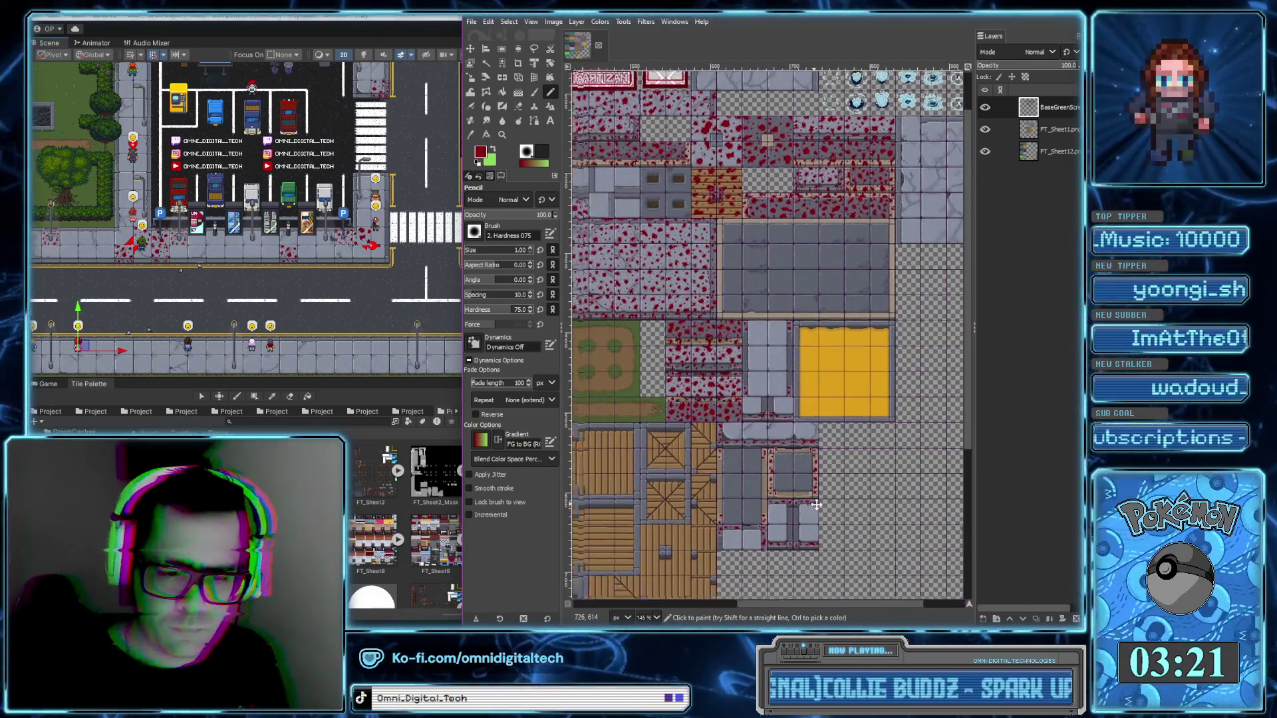
scroll(809, 382, "up", 1)
scroll(810, 383, "up", 4)
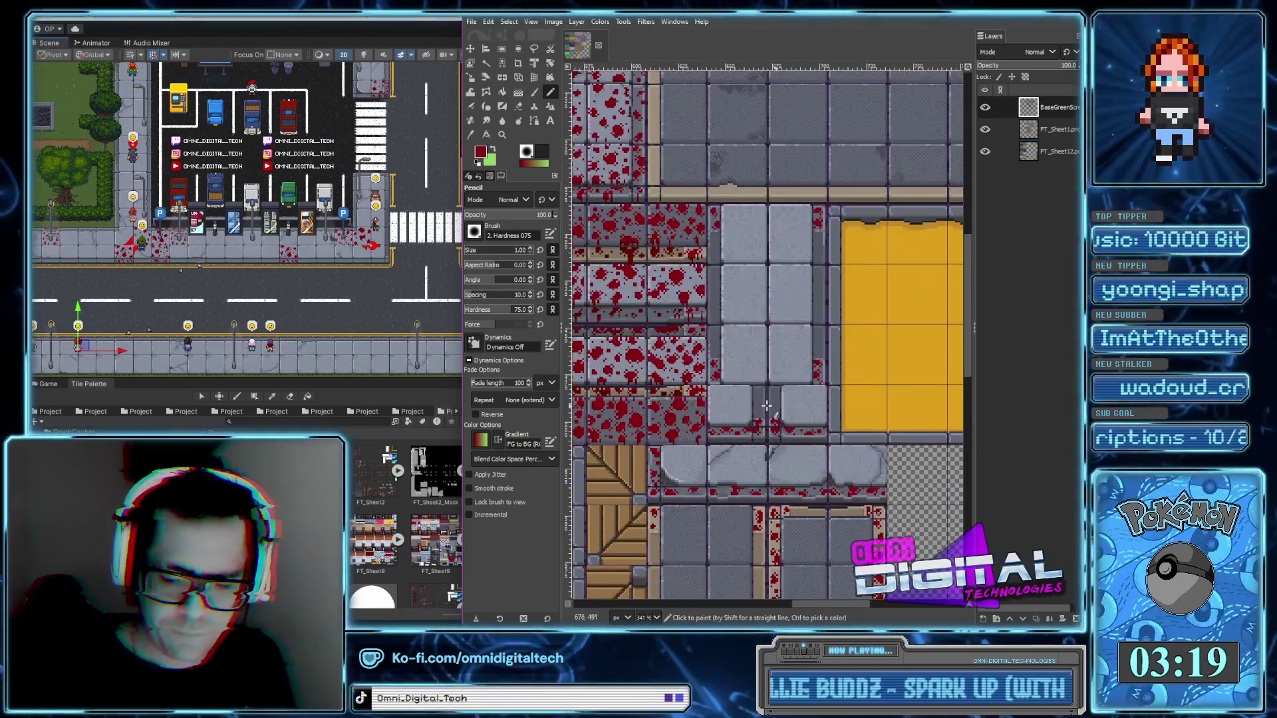
Extend the red blob on the grey seam two pixels with the 1 px Pencil
scroll(672, 322, "up", 3)
scroll(781, 435, "down", 1)
scroll(781, 435, "down", 1)
scroll(773, 436, "up", 5)
left_click_drag(735, 368, 734, 385)
Add a red pixel at the tile's top edge and extend the splatter two pixels downward
scroll(616, 157, "left", 1)
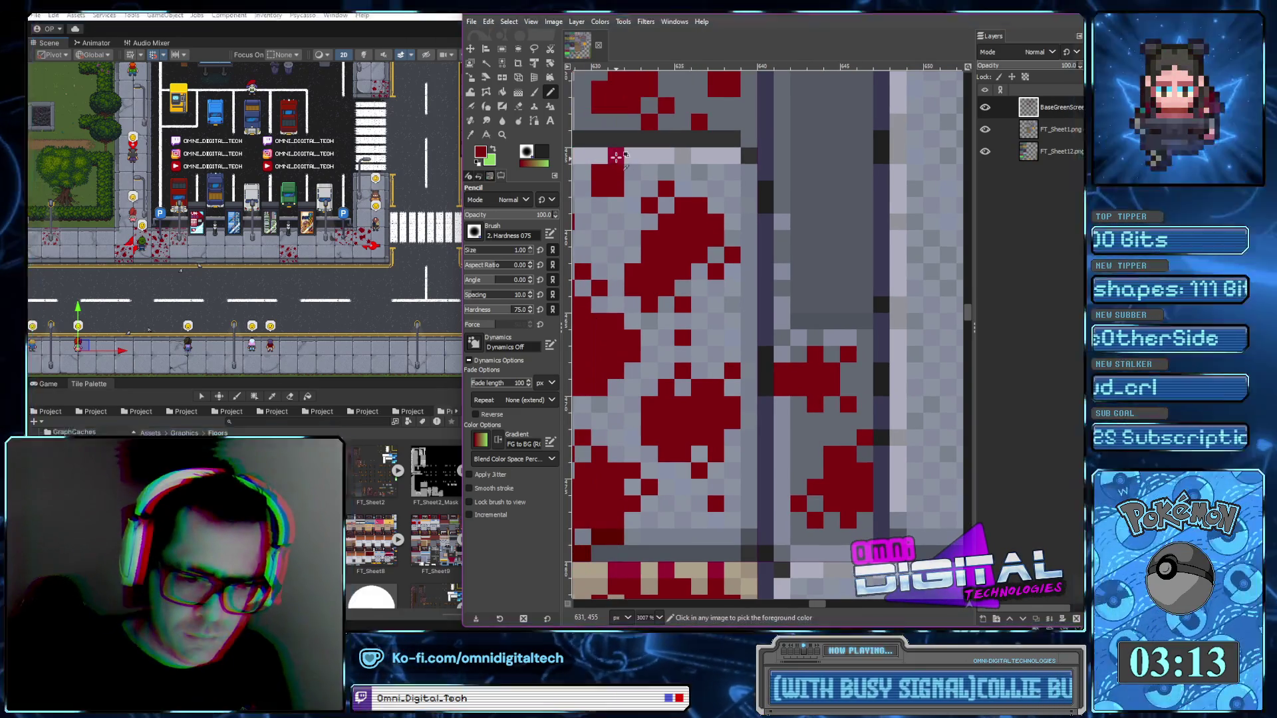
scroll(732, 399, "down", 2)
scroll(746, 435, "right", 1)
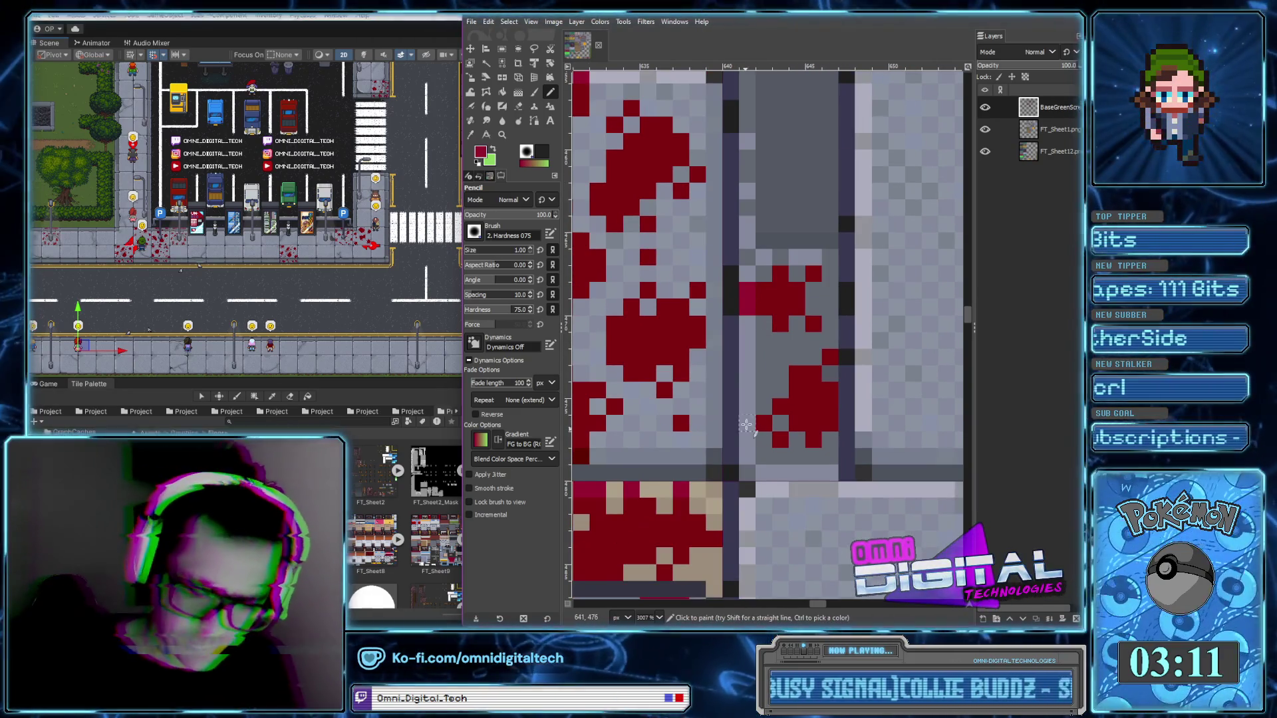
scroll(750, 437, "down", 3)
scroll(763, 194, "up", 3)
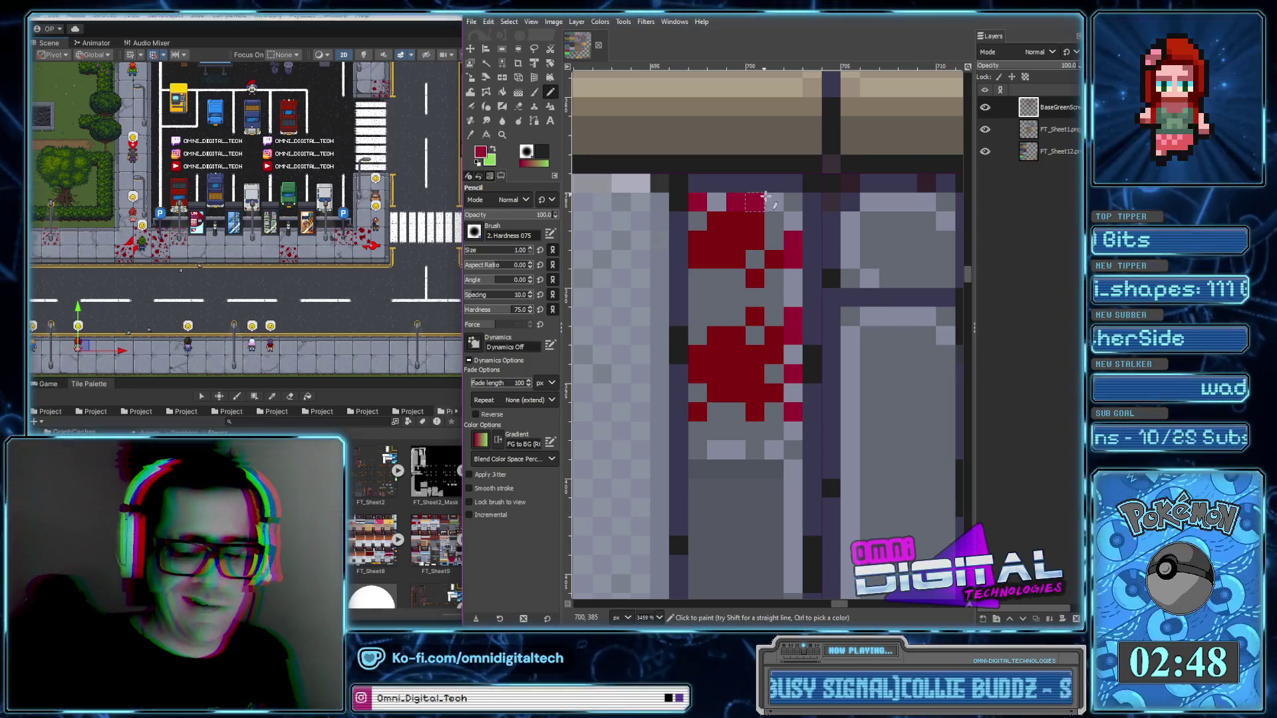
scroll(784, 274, "down", 3)
scroll(810, 256, "up", 3)
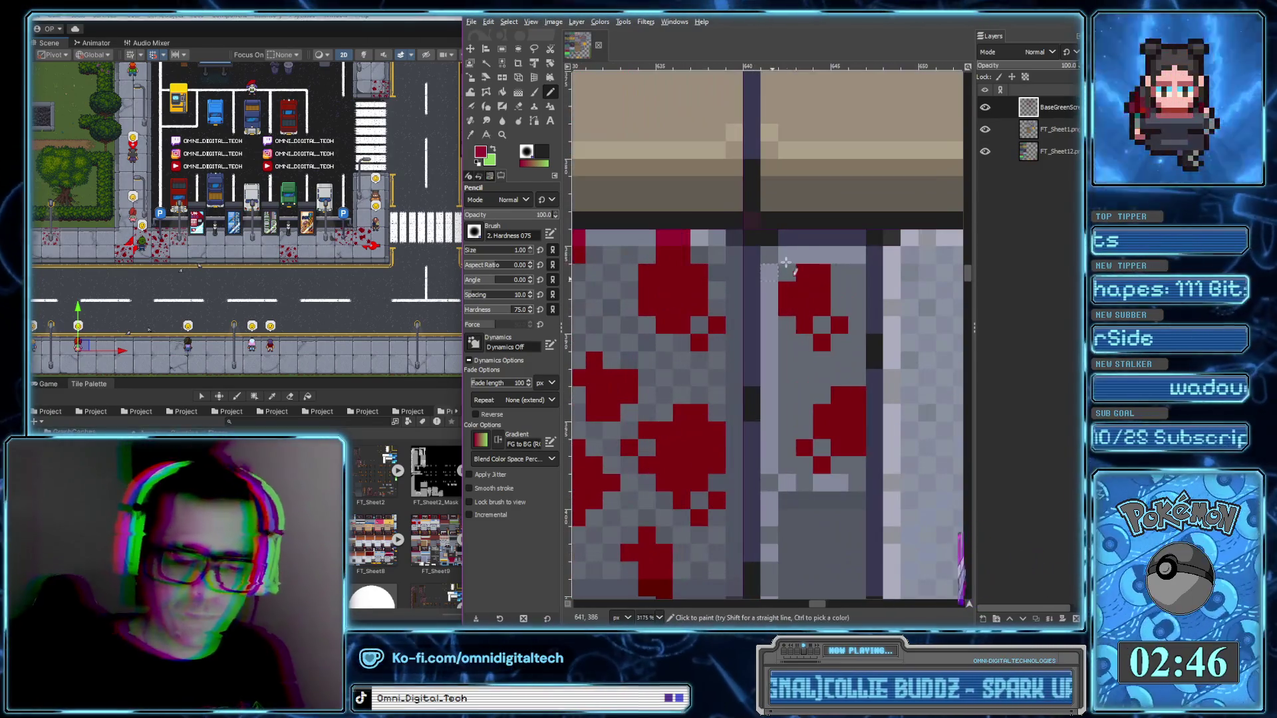
left_click(809, 256)
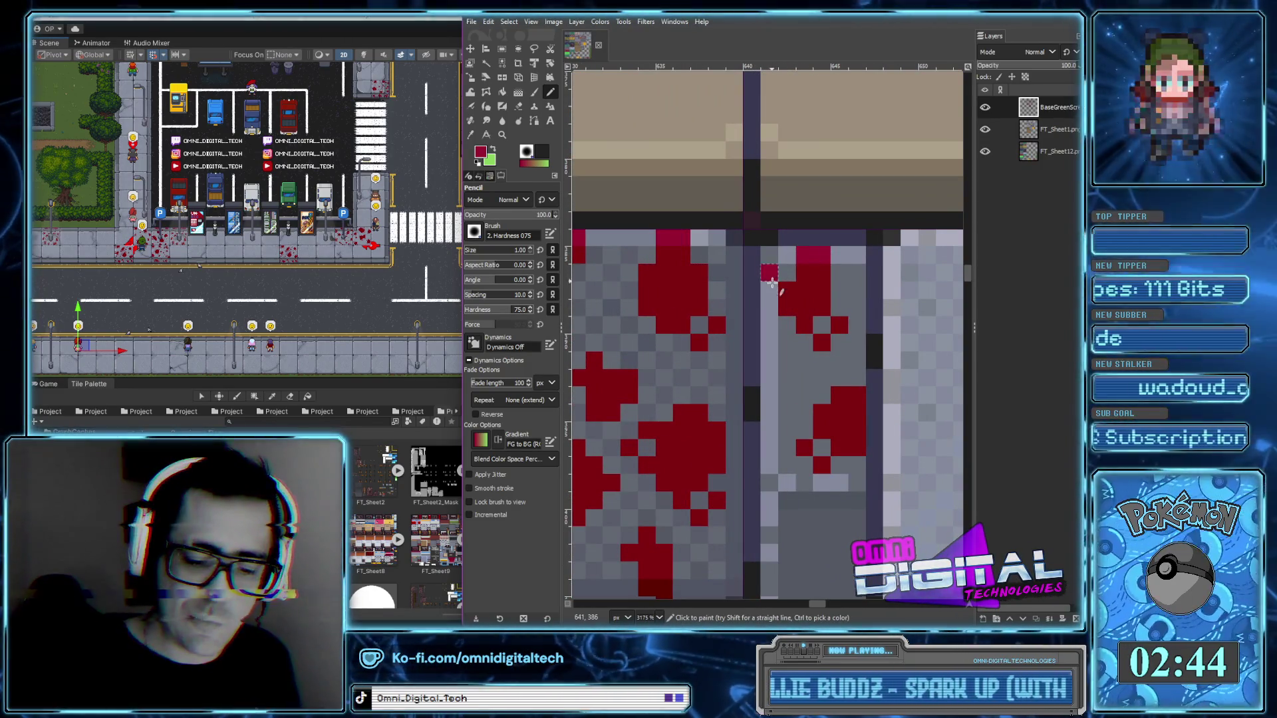
left_click_drag(770, 290, 770, 308)
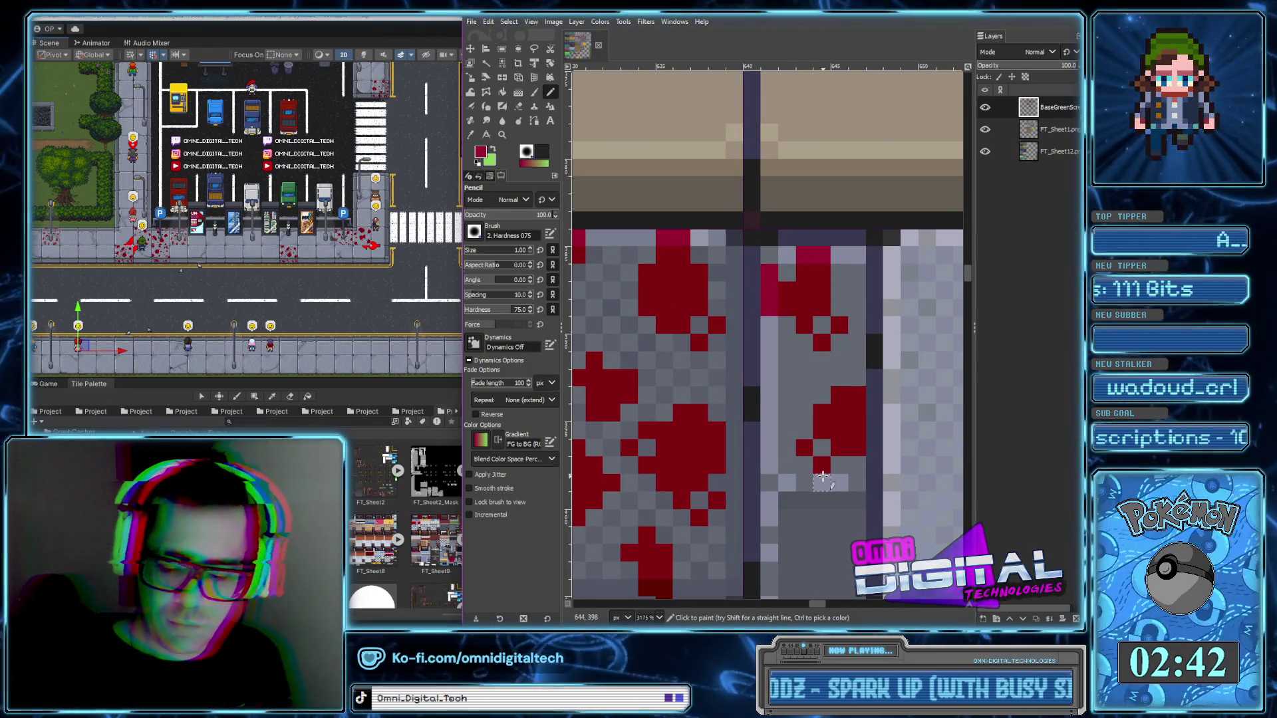
scroll(873, 459, "down", 2)
scroll(837, 399, "down", 3)
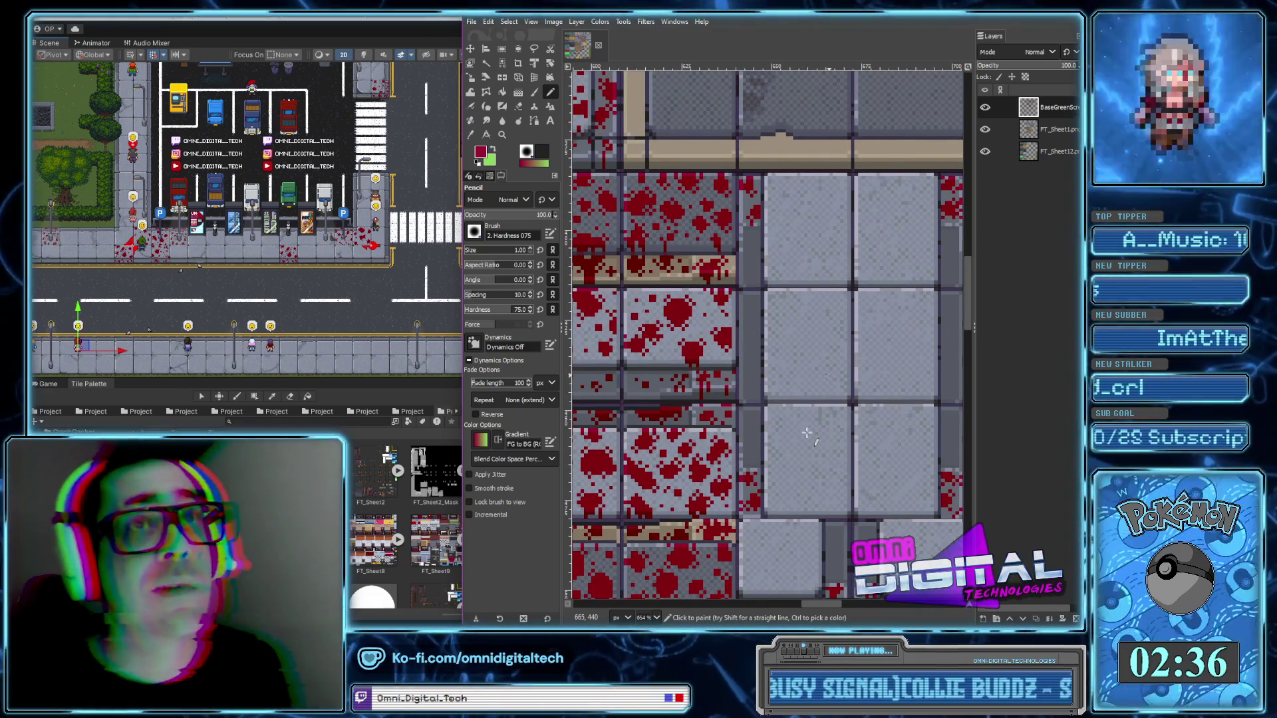
scroll(805, 431, "down", 3)
scroll(771, 266, "up", 3)
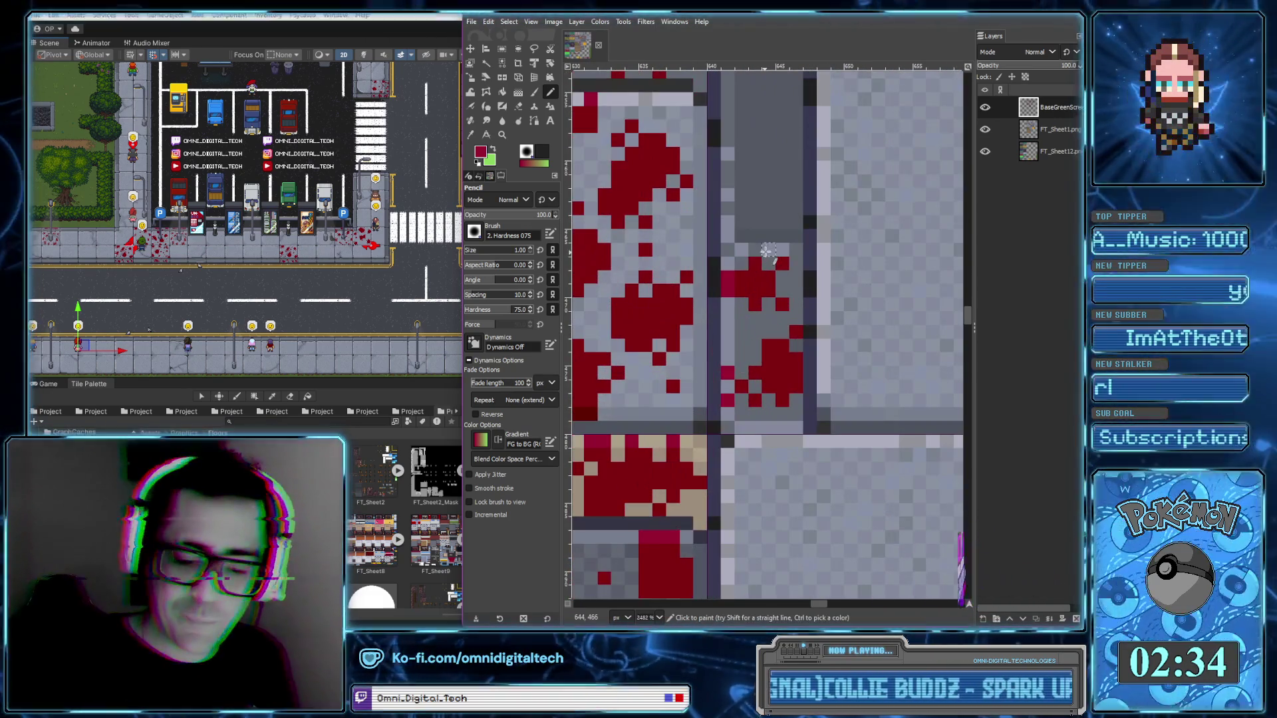
scroll(763, 454, "down", 10)
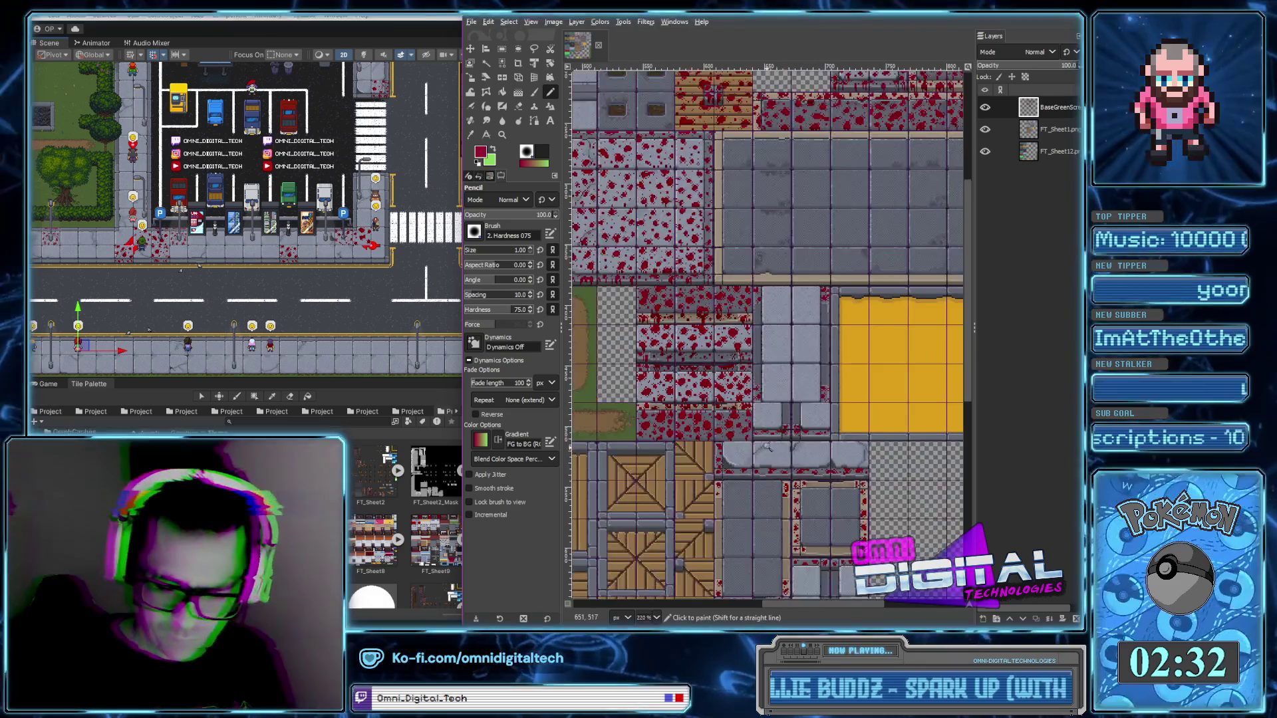
Paint blood pixels along the tile row's bottom edge and one below the red block
scroll(767, 450, "up", 8)
left_click_drag(691, 370, 718, 370)
left_click(799, 371)
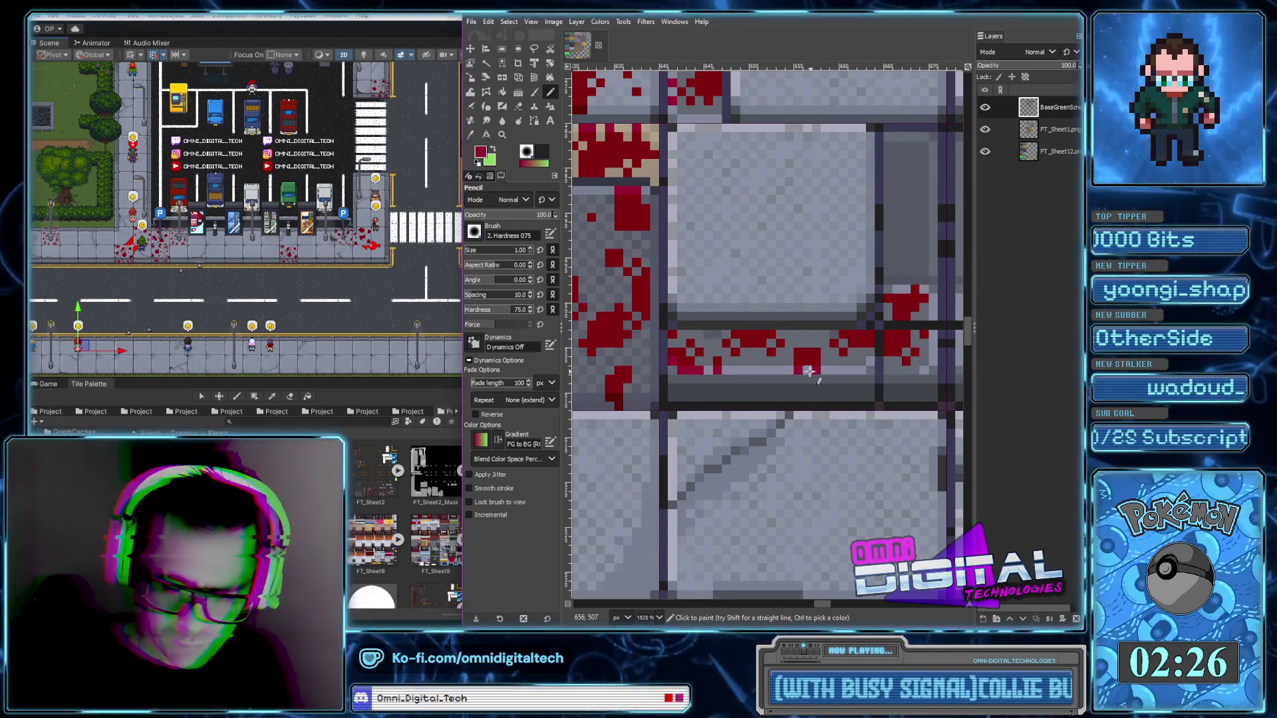
Join the red blocks across the vertical seam and fill the upper-left block's top row
scroll(732, 341, "right", 5)
left_click_drag(732, 341, 762, 341)
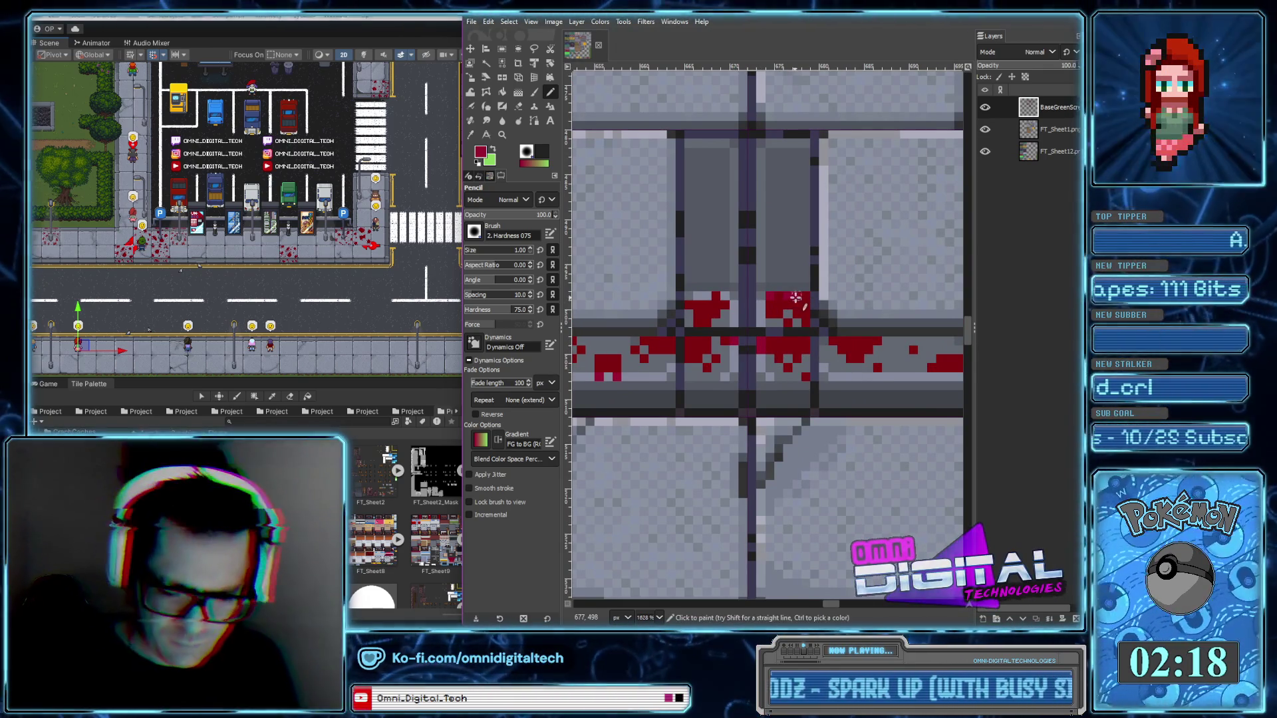
left_click_drag(694, 296, 728, 296)
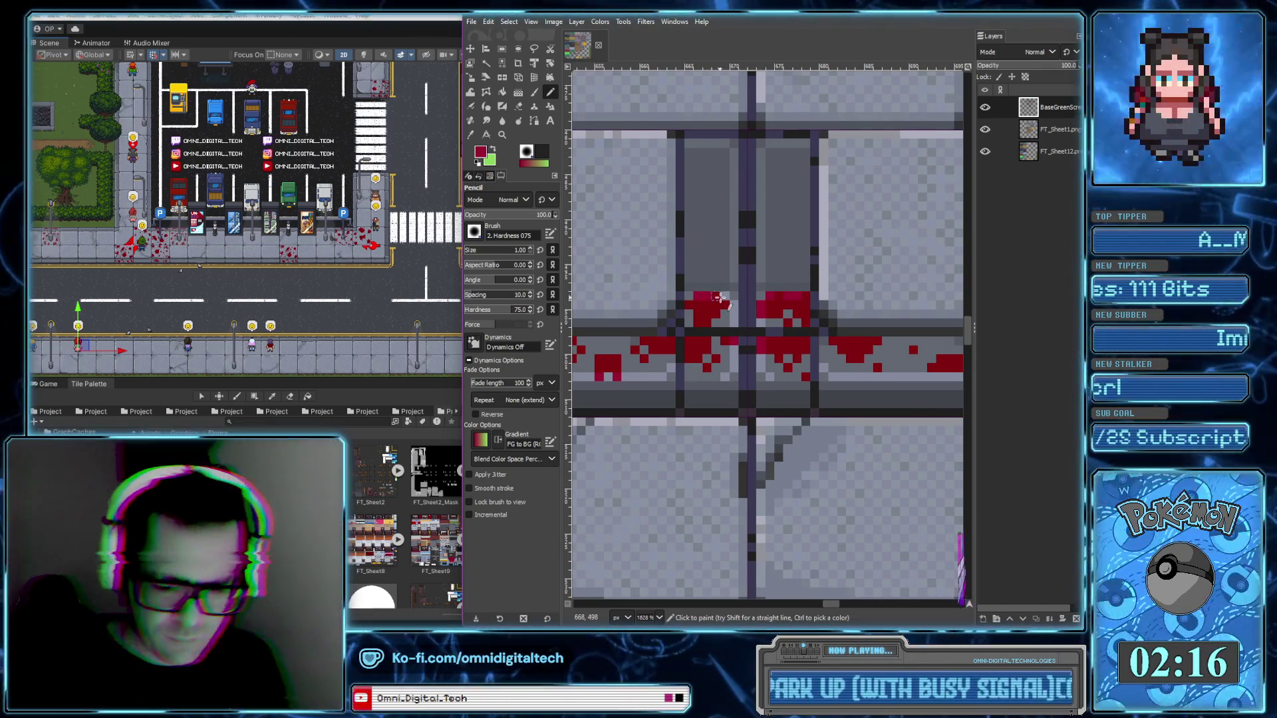
scroll(837, 393, "right", 3)
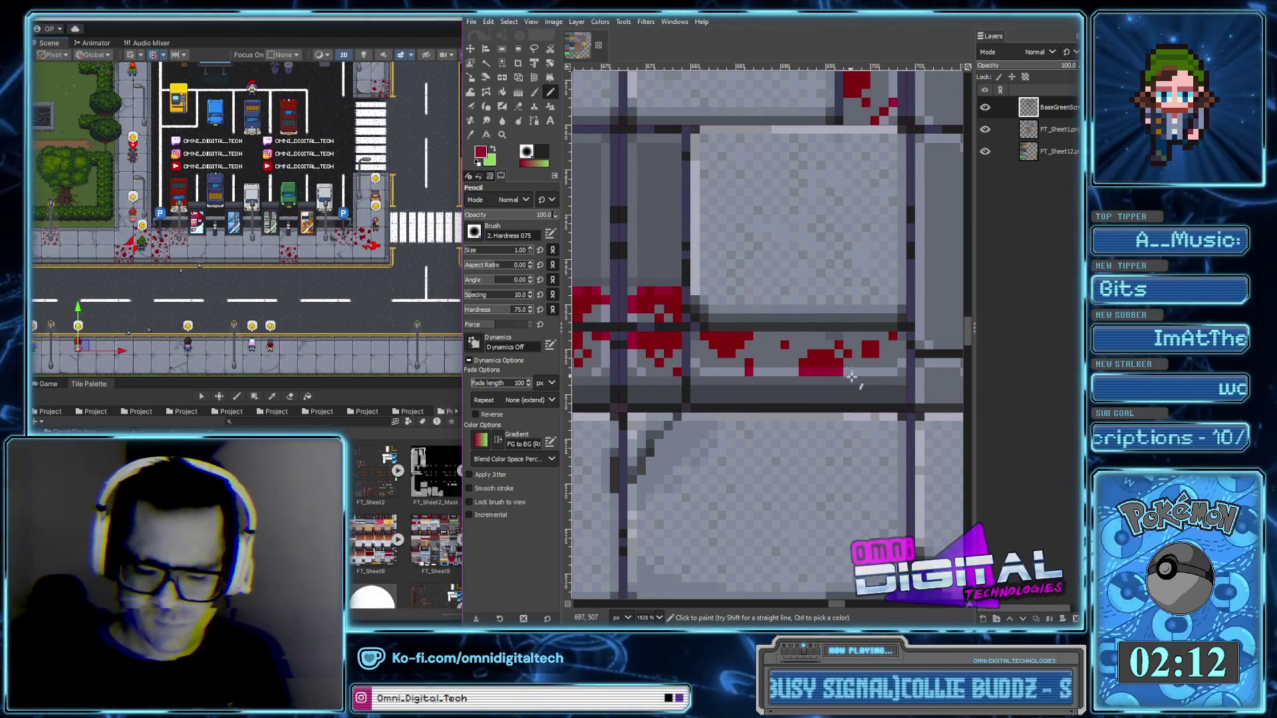
scroll(812, 371, "down", 2)
scroll(771, 399, "down", 1)
scroll(730, 438, "down", 1)
scroll(730, 437, "up", 1)
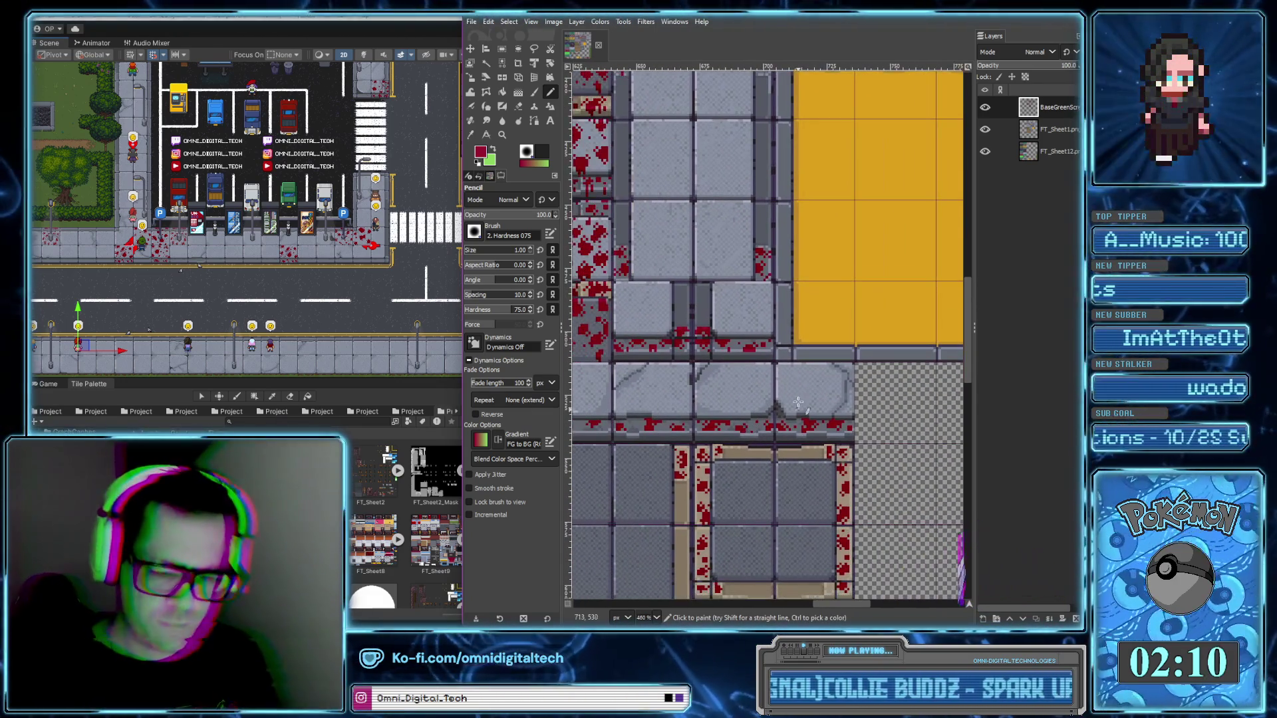
Paint a row of red pixels across the bloodied tile edge
scroll(699, 392, "up", 1)
scroll(668, 346, "up", 1)
scroll(668, 346, "up", 1)
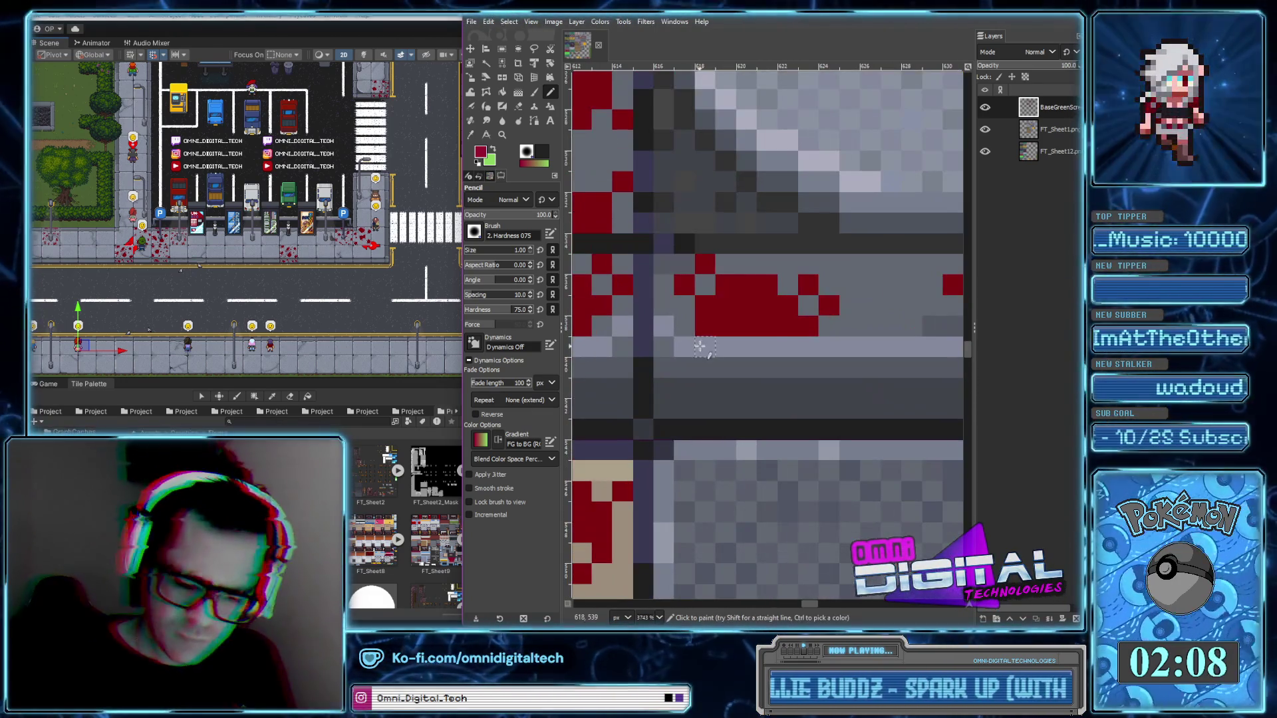
left_click_drag(701, 346, 764, 342)
Add crimson pixels to the splatter and extend crimson along the red shape's top
scroll(864, 366, "up", 3)
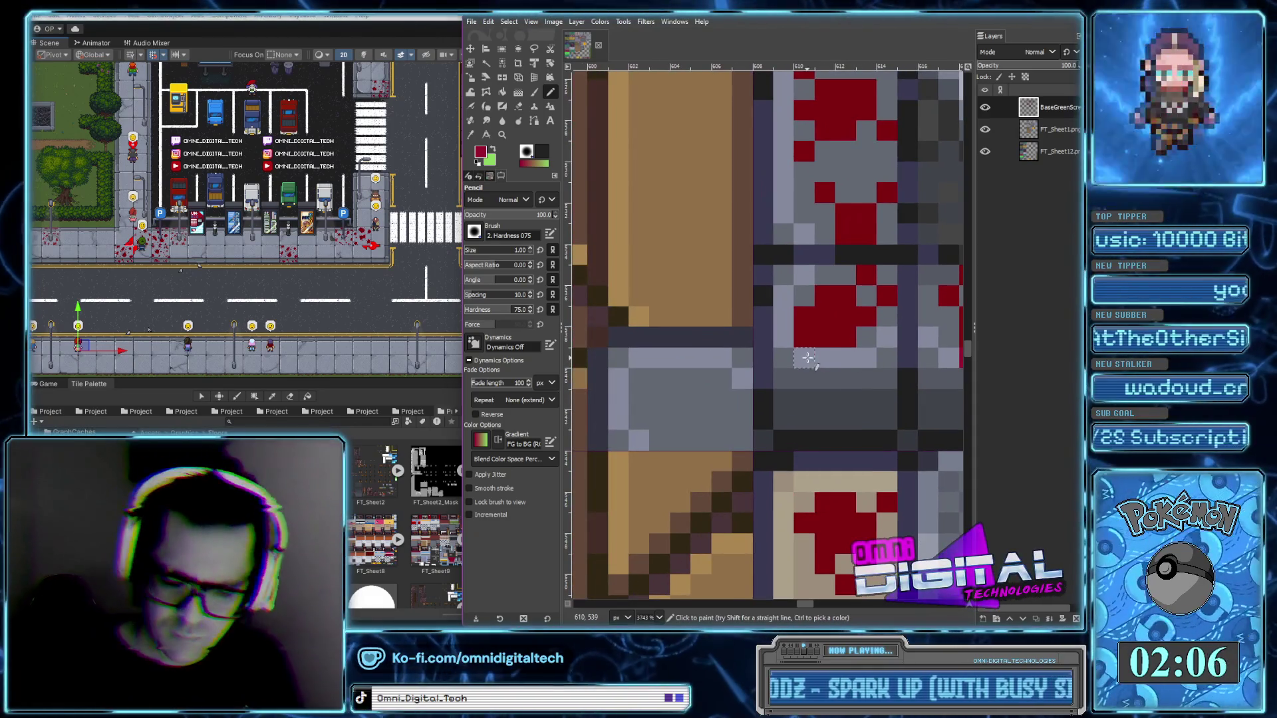
scroll(789, 371, "up", 2)
scroll(745, 299, "right", 1)
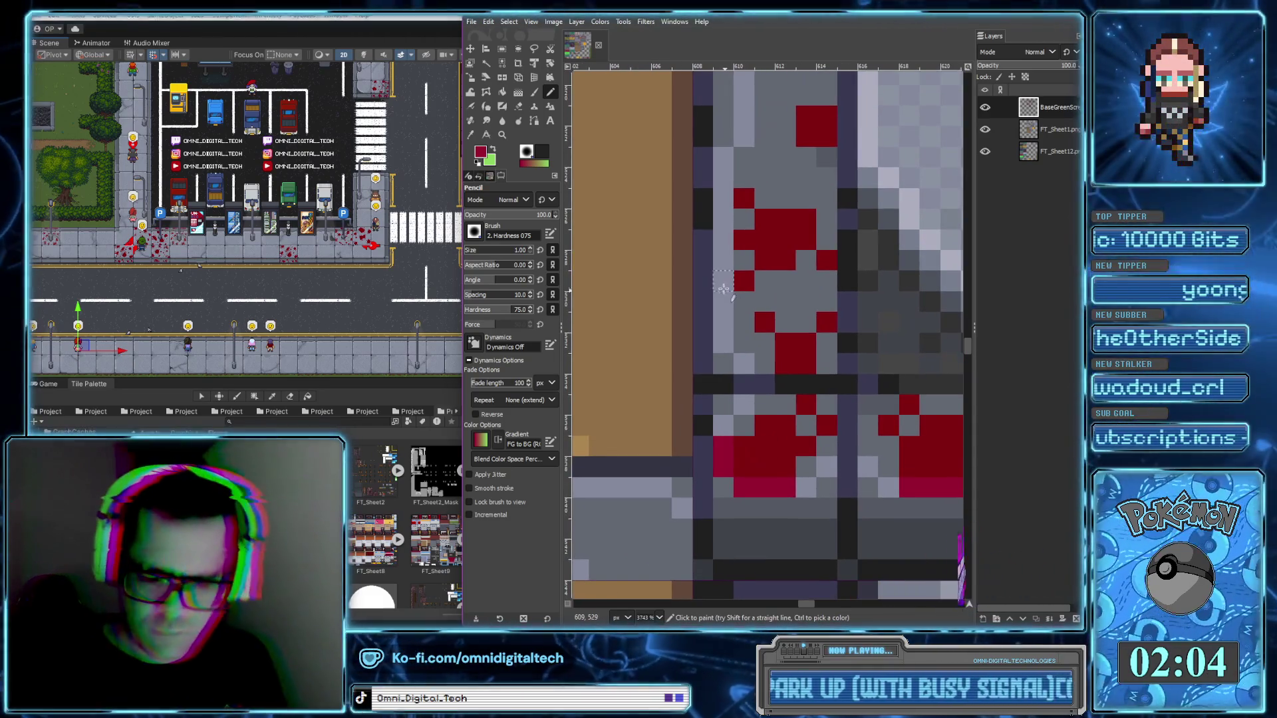
left_click(723, 281)
left_click(725, 200)
scroll(725, 213, "down", 3)
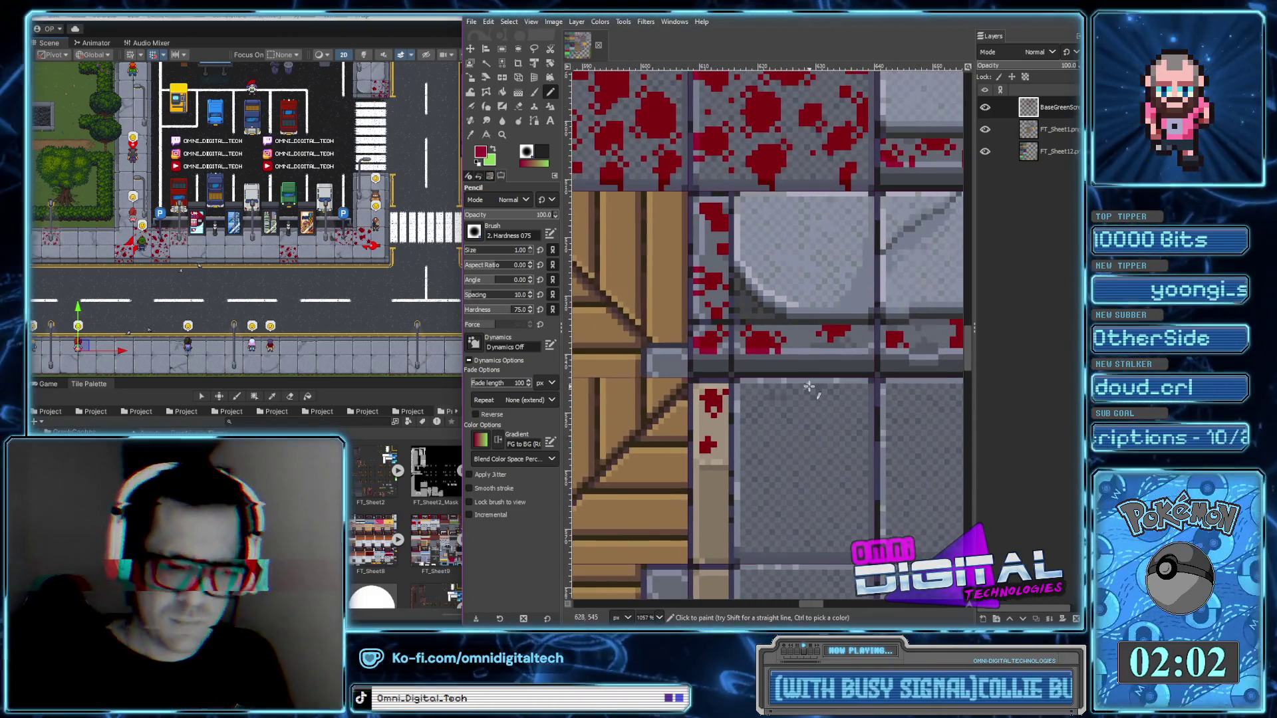
scroll(718, 193, "up", 3)
left_click(696, 181)
left_click_drag(722, 148, 795, 148)
Add a crimson pixel on the stone edge and more cells to the ledge splatter
scroll(713, 451, "down", 5)
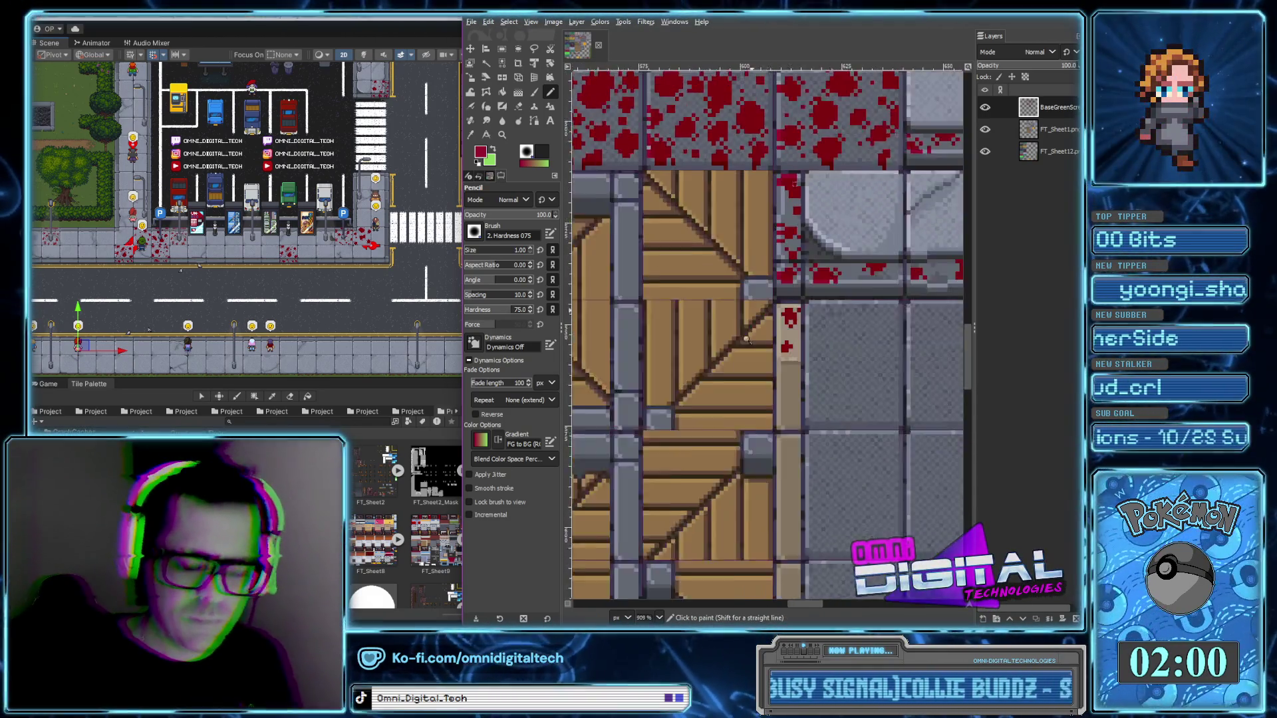
scroll(641, 342, "up", 4)
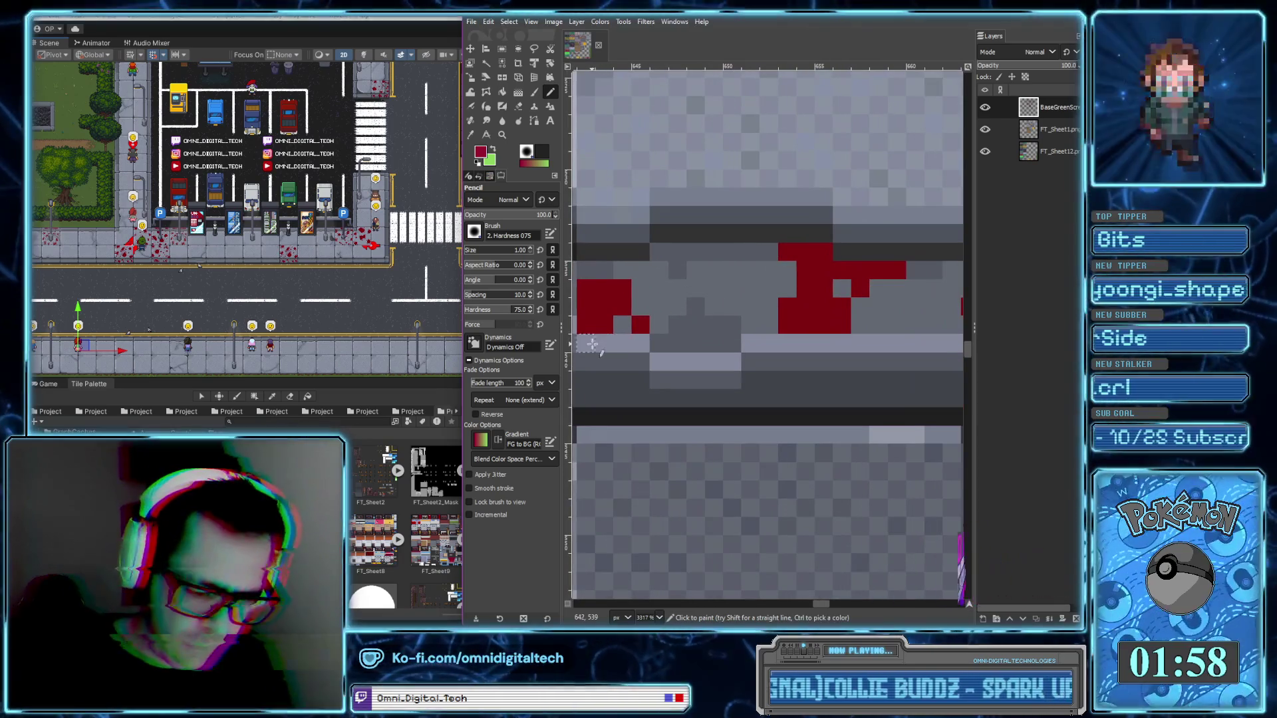
left_click(641, 342)
left_click_drag(786, 342, 824, 342)
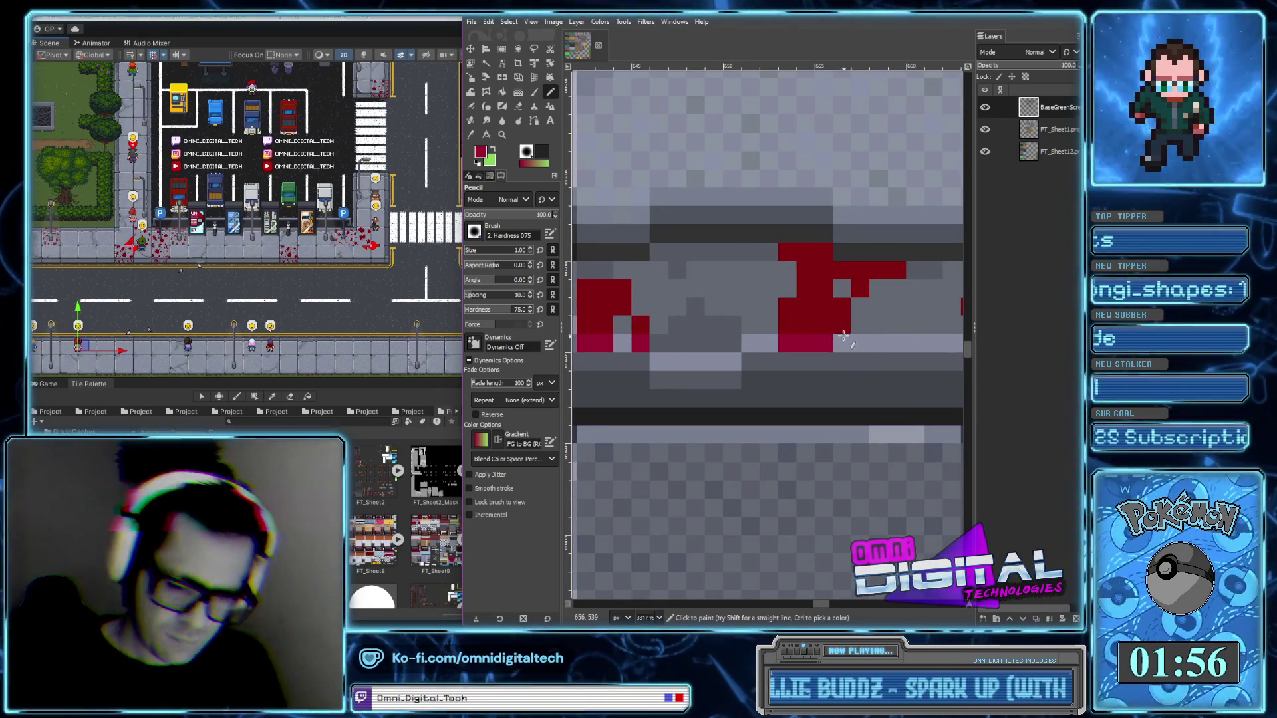
Paint crimson rows along the light grey ledge strip
scroll(844, 337, "down", 2)
scroll(705, 377, "up", 3)
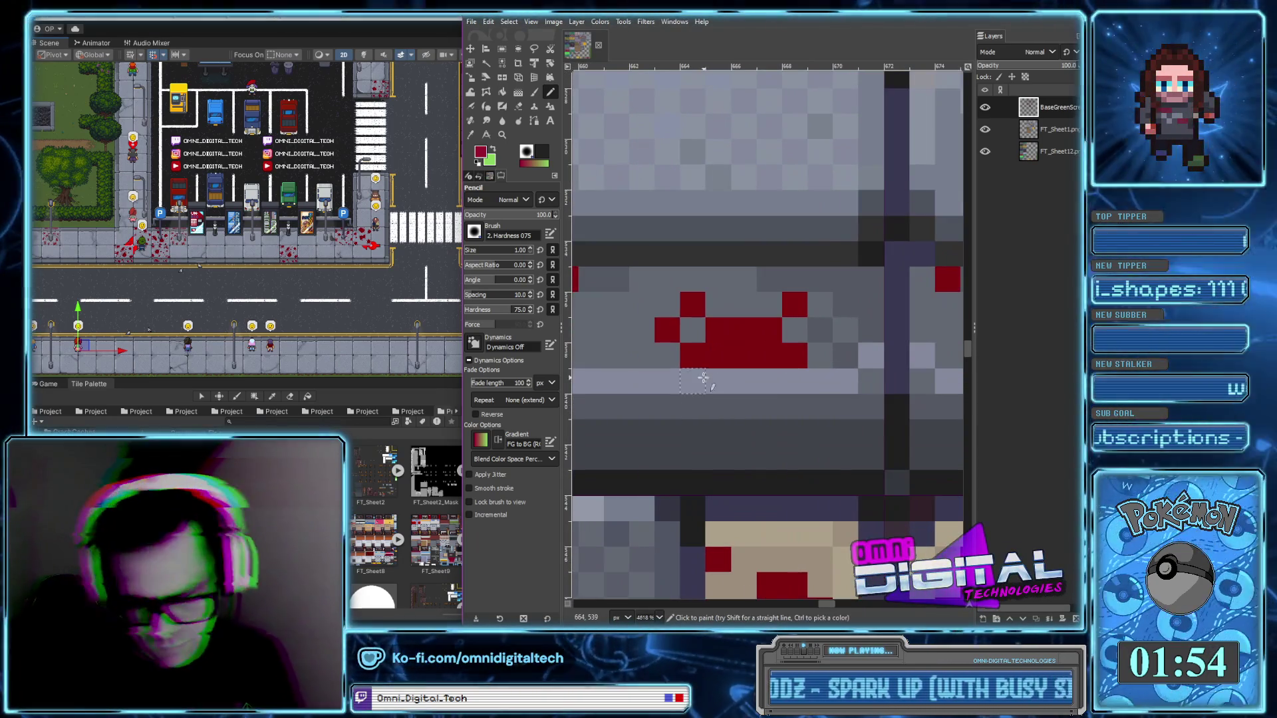
left_click_drag(705, 377, 806, 392)
scroll(682, 414, "down", 2)
left_click_drag(681, 413, 738, 413)
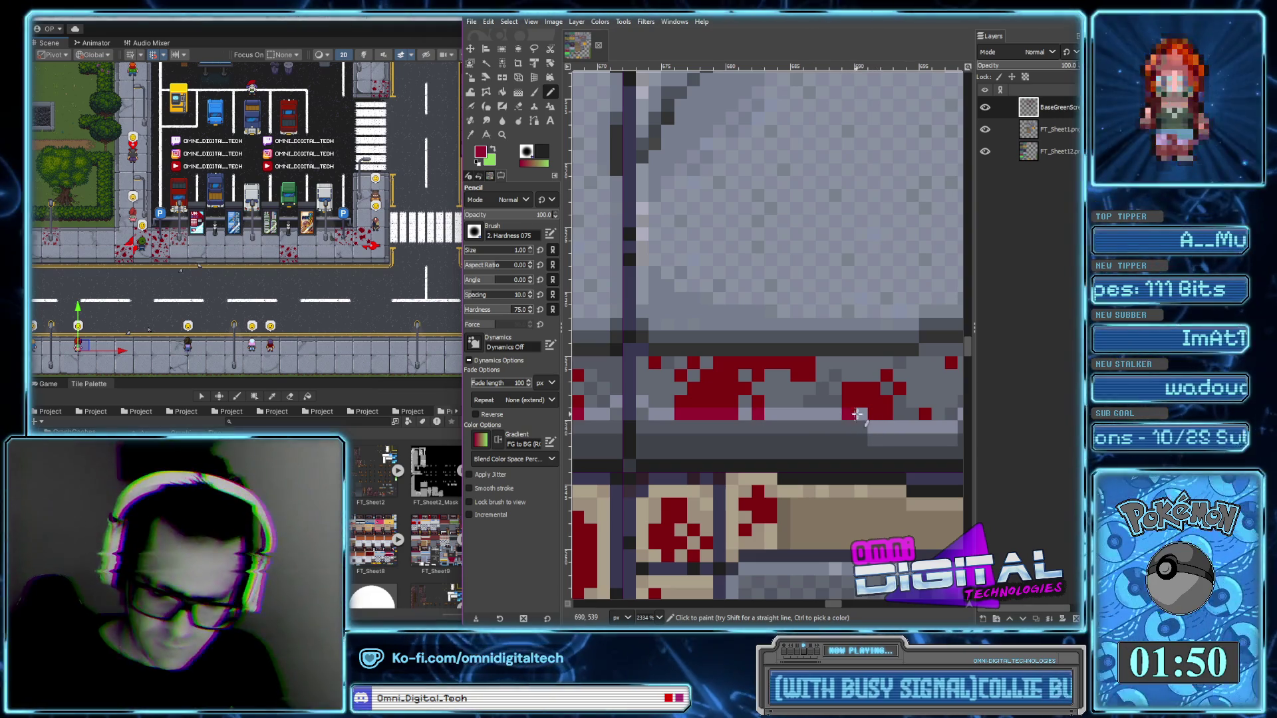
Paint a vertical column of blood pixels down the tan border
scroll(885, 426, "right", 3)
scroll(798, 419, "right", 2)
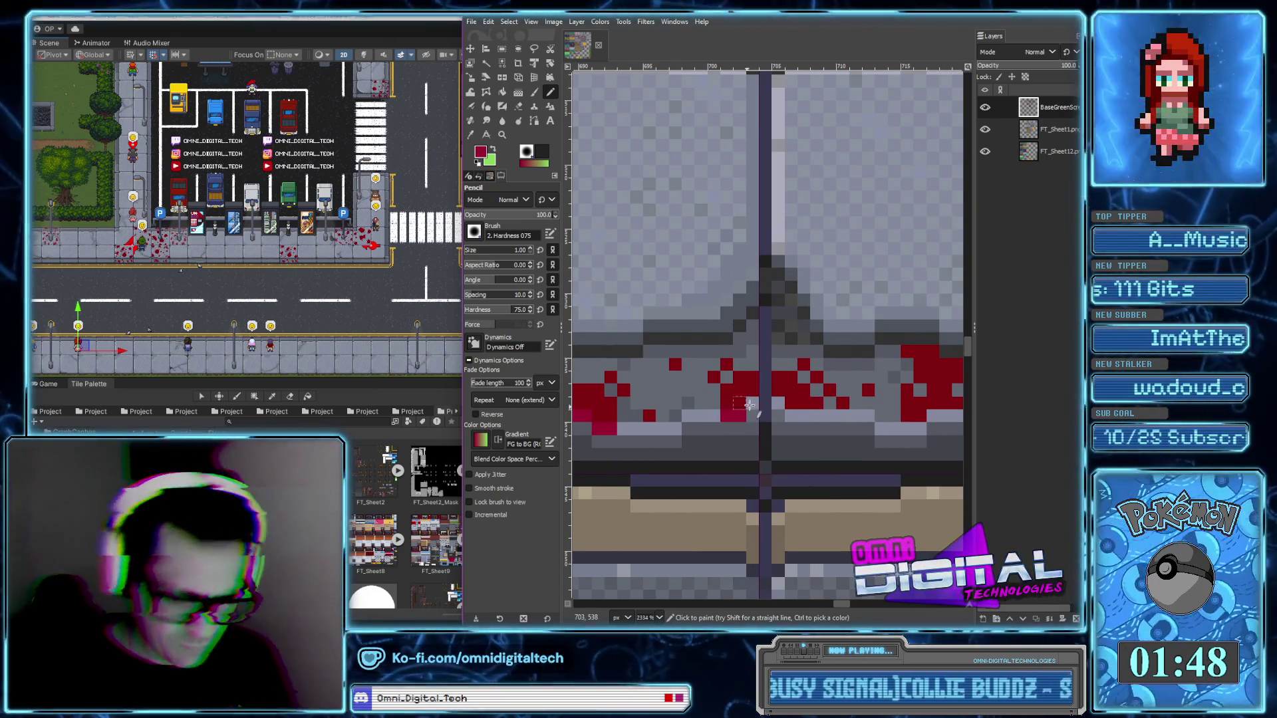
scroll(843, 417, "right", 2)
scroll(771, 422, "right", 2)
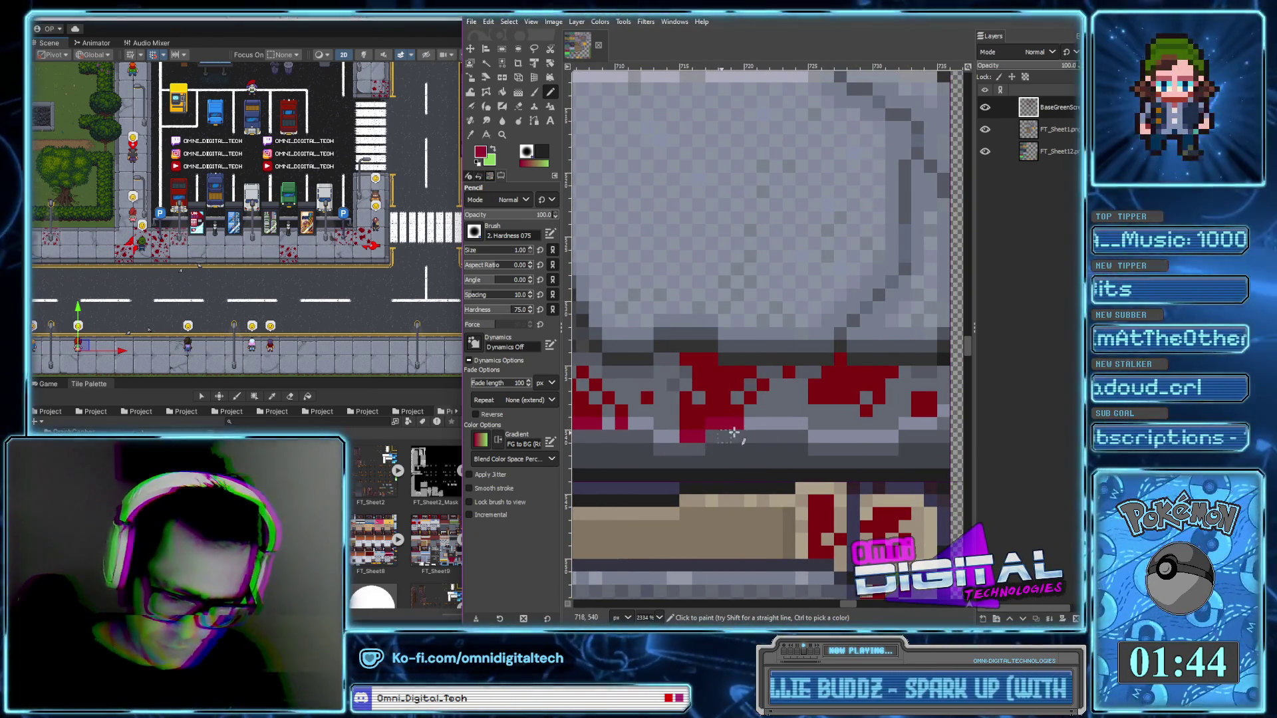
scroll(891, 419, "down", 2)
scroll(837, 393, "down", 1)
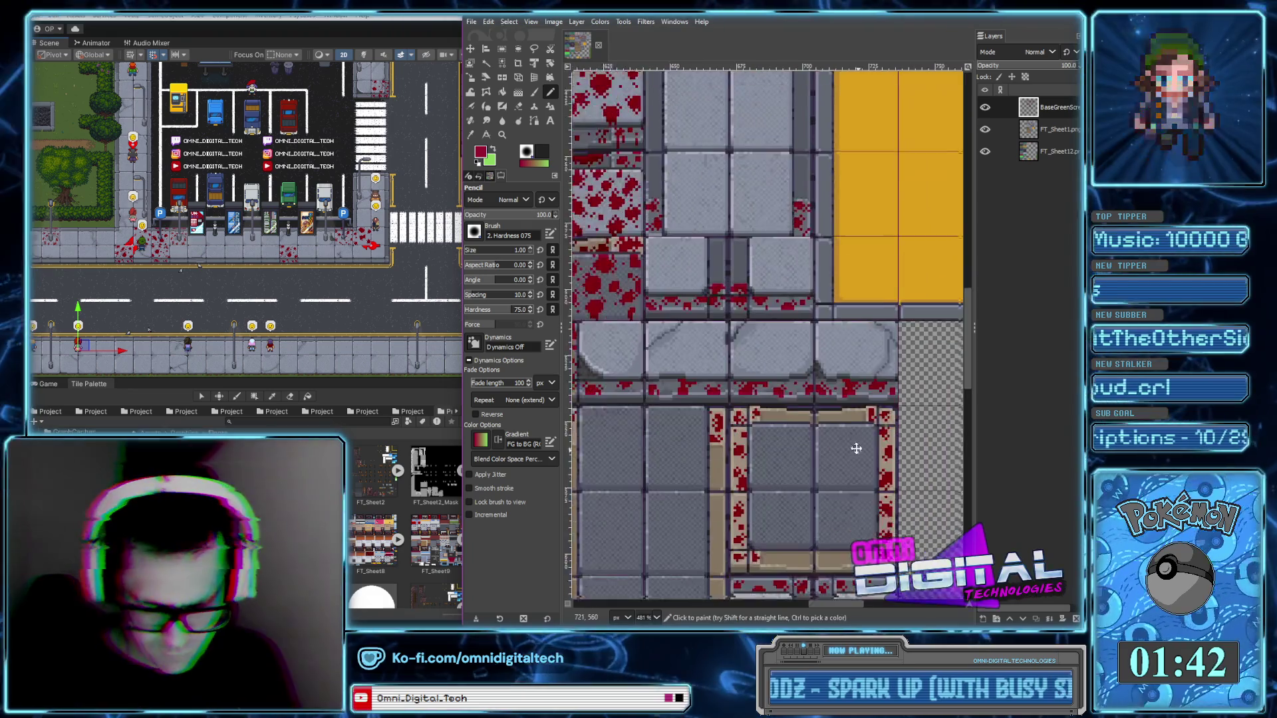
scroll(782, 361, "down", 1)
scroll(782, 361, "up", 3)
scroll(744, 379, "up", 2)
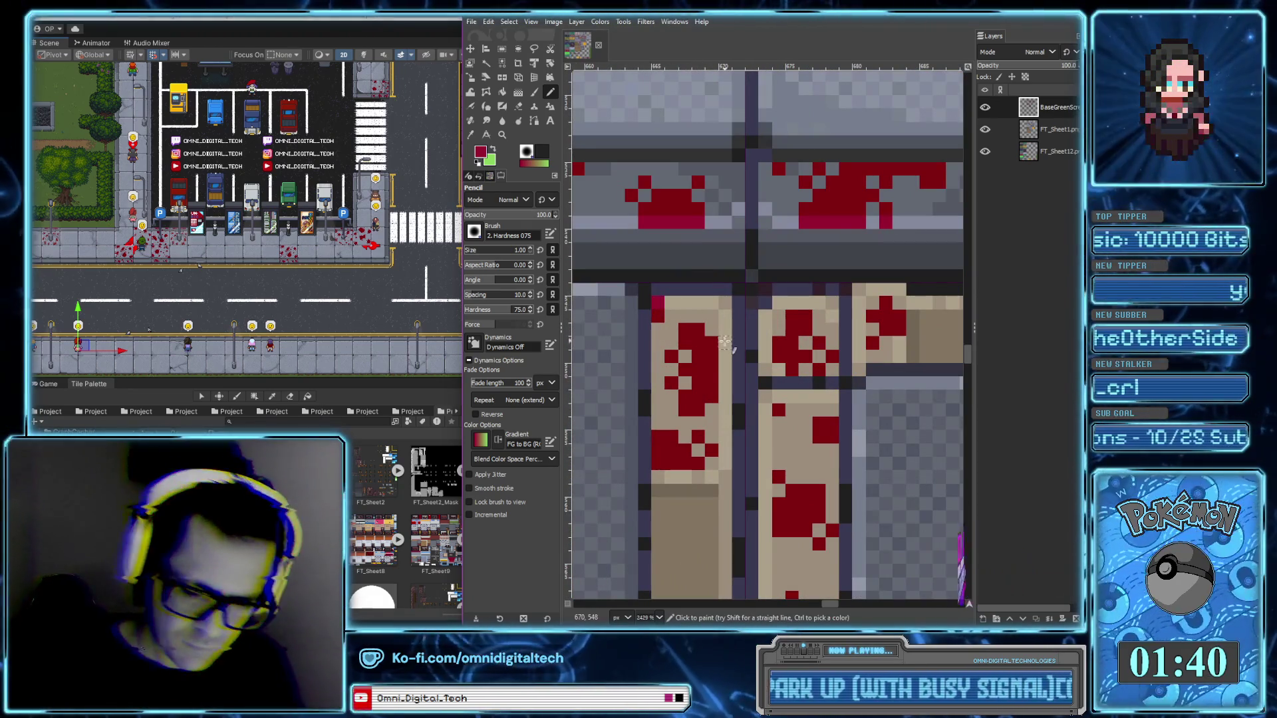
left_click_drag(725, 339, 722, 391)
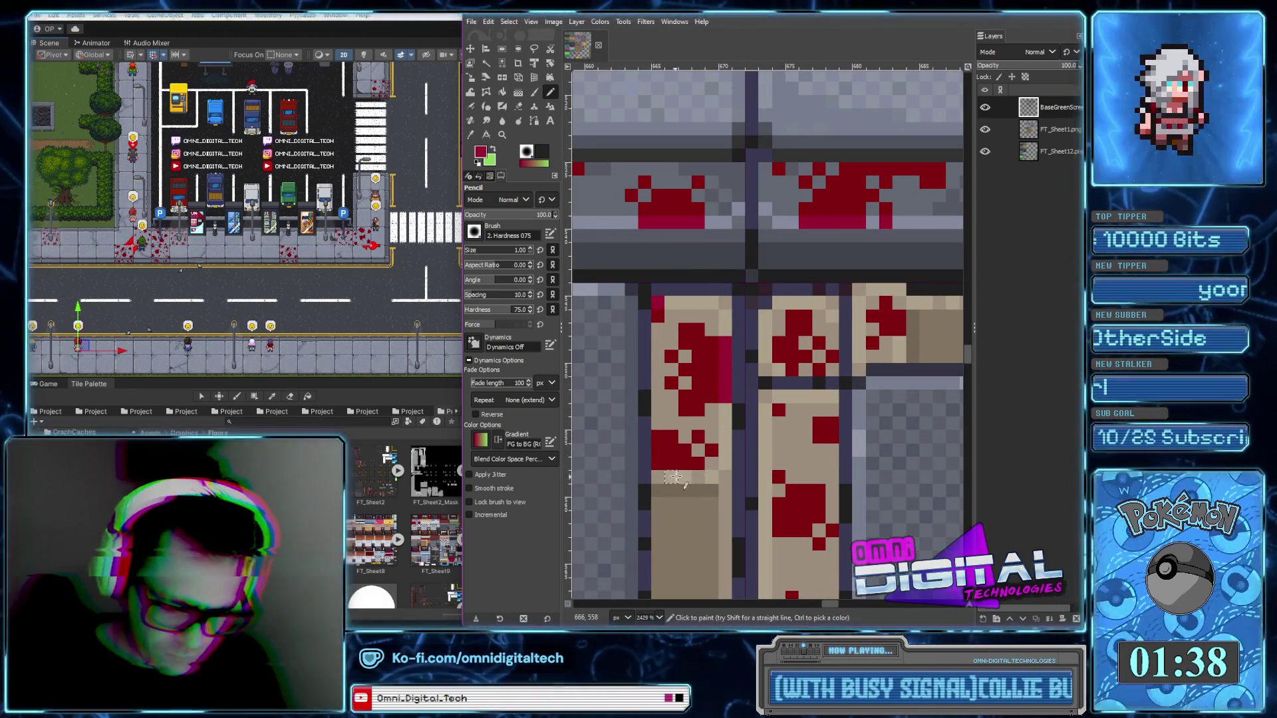
Scatter four more blood pixels over the tan border splatter
scroll(711, 399, "down", 3)
scroll(743, 292, "down", 2)
left_click(738, 200)
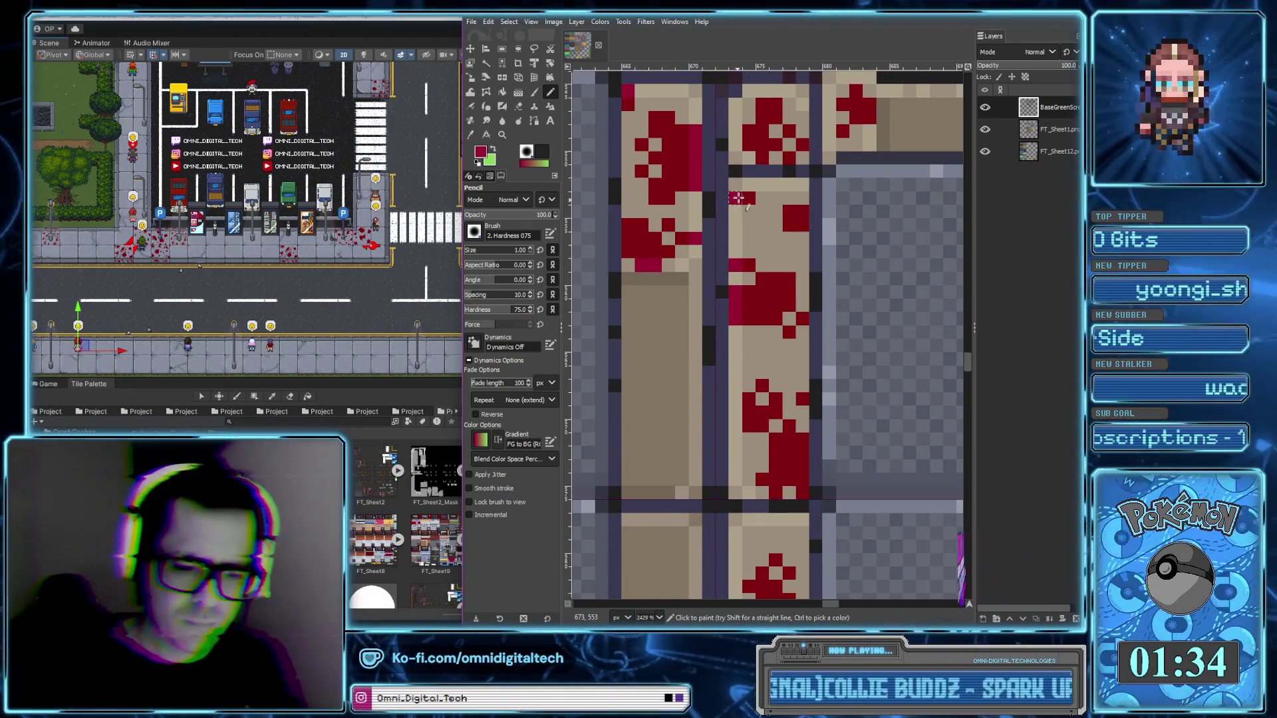
left_click(748, 187)
left_click(791, 212)
left_click(737, 412)
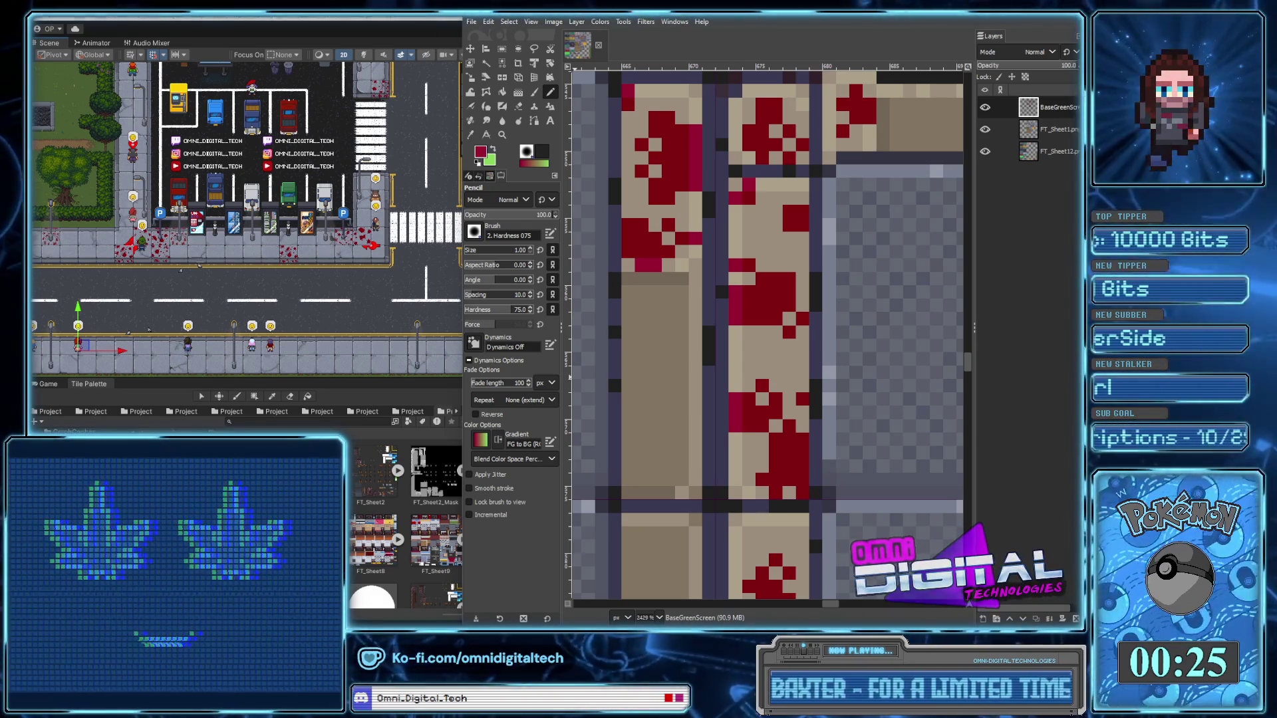
Add two red pixels to the tan border column
scroll(718, 311, "down", 4)
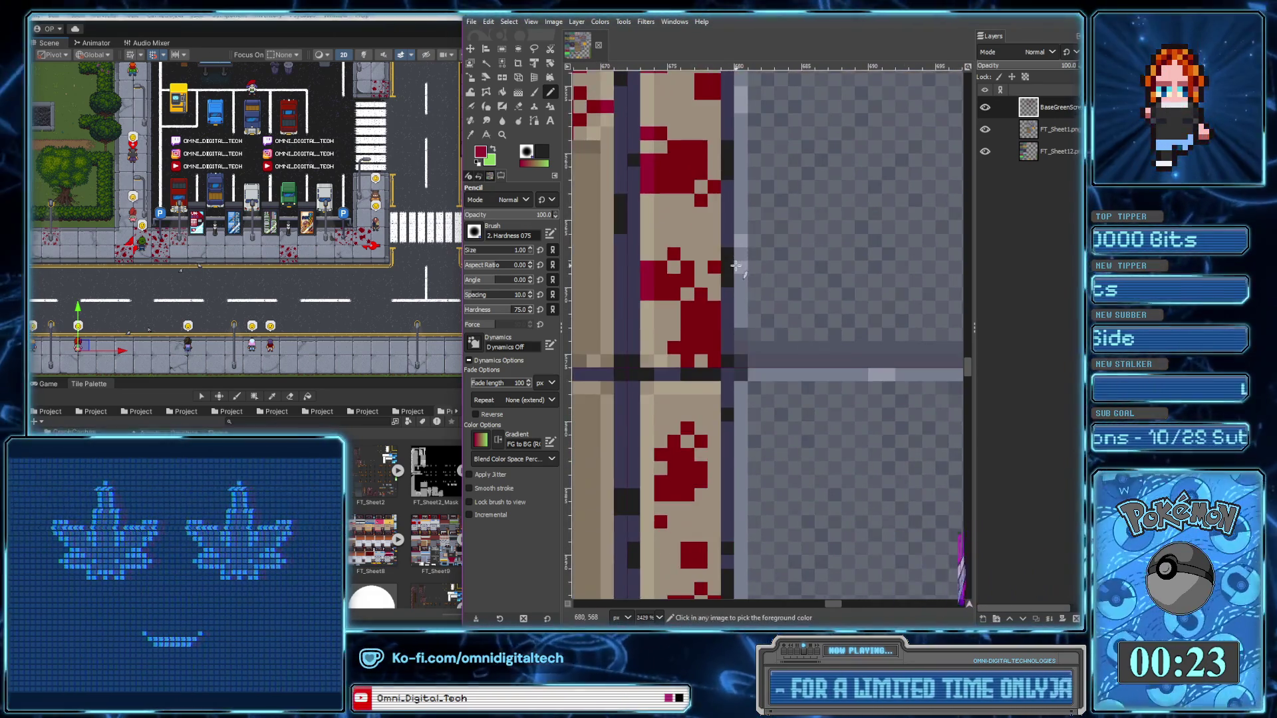
scroll(719, 311, "up", 2)
scroll(718, 310, "up", 1)
left_click(715, 321)
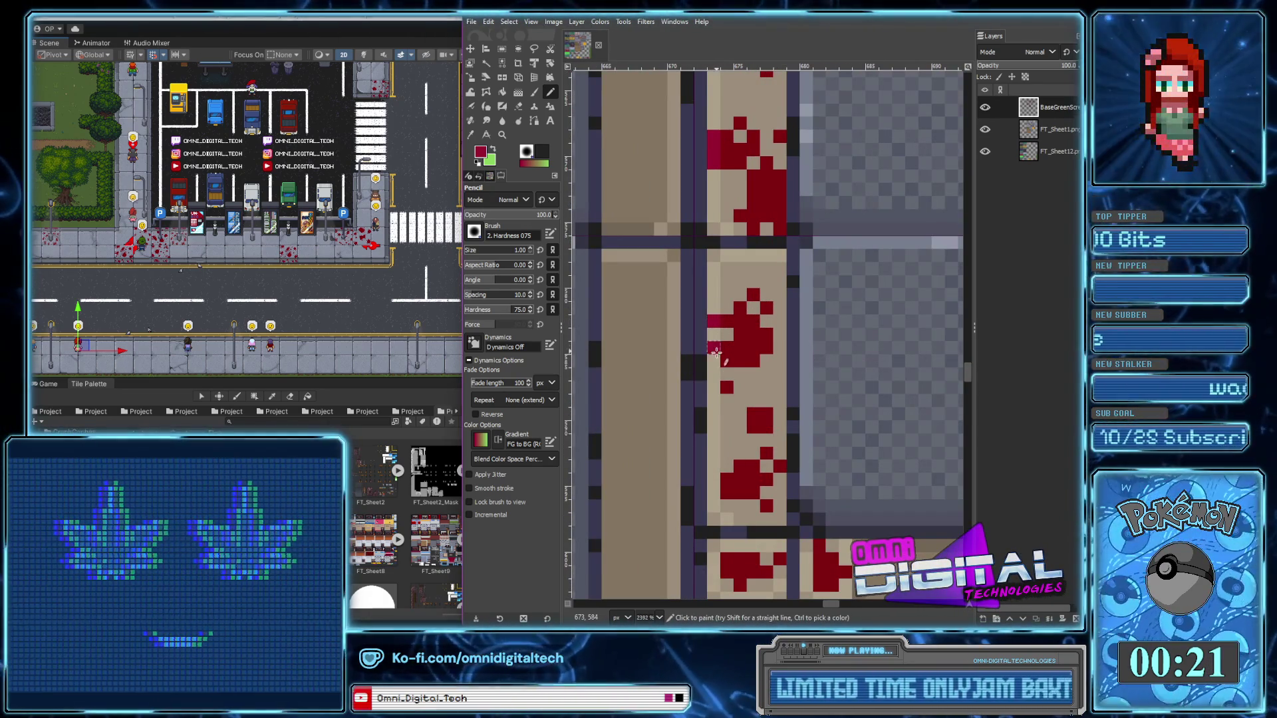
left_click(714, 485)
Paint a vertical blood streak down the tan border near the inner corner
scroll(723, 314, "down", 5)
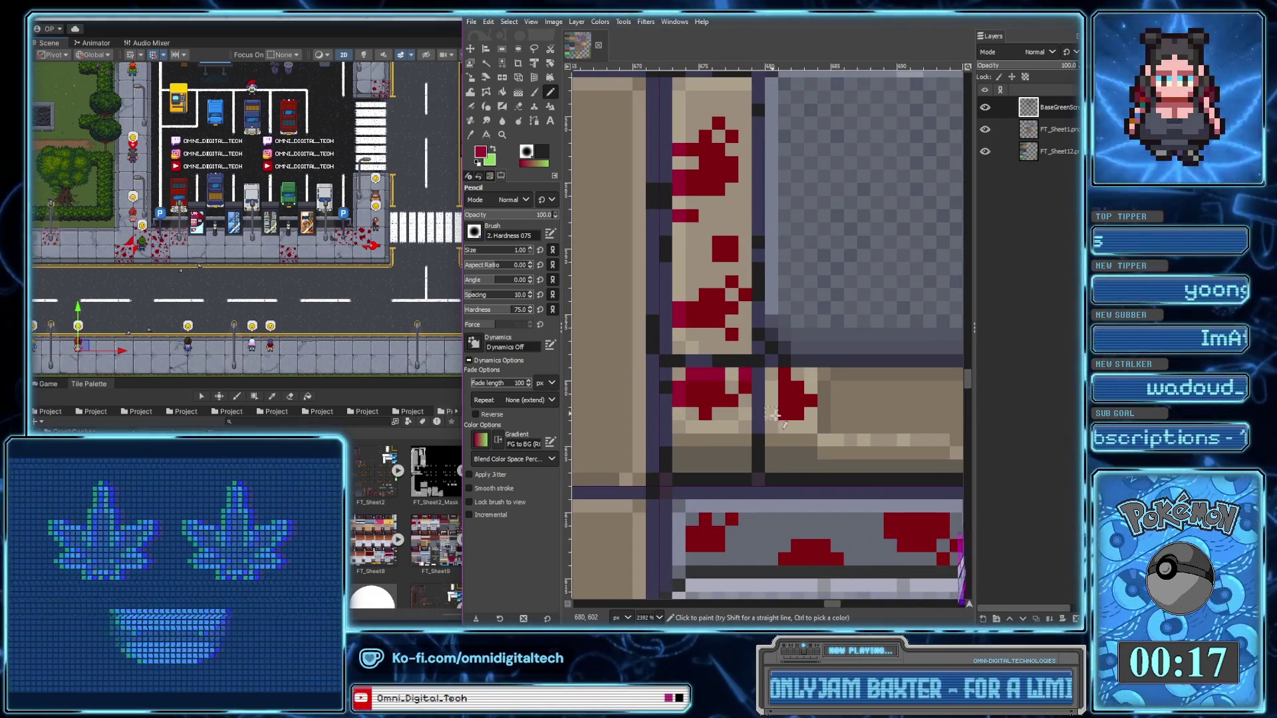
scroll(728, 383, "right", 2)
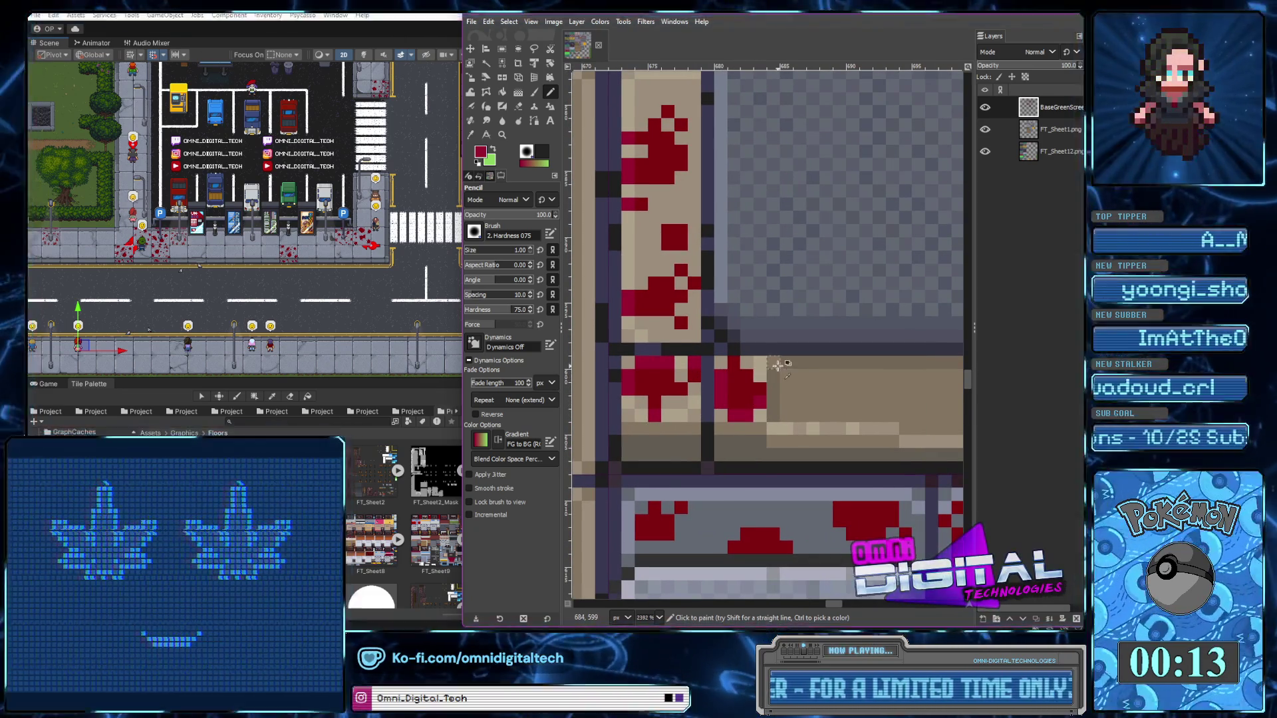
scroll(791, 417, "down", 3)
scroll(825, 425, "right", 2)
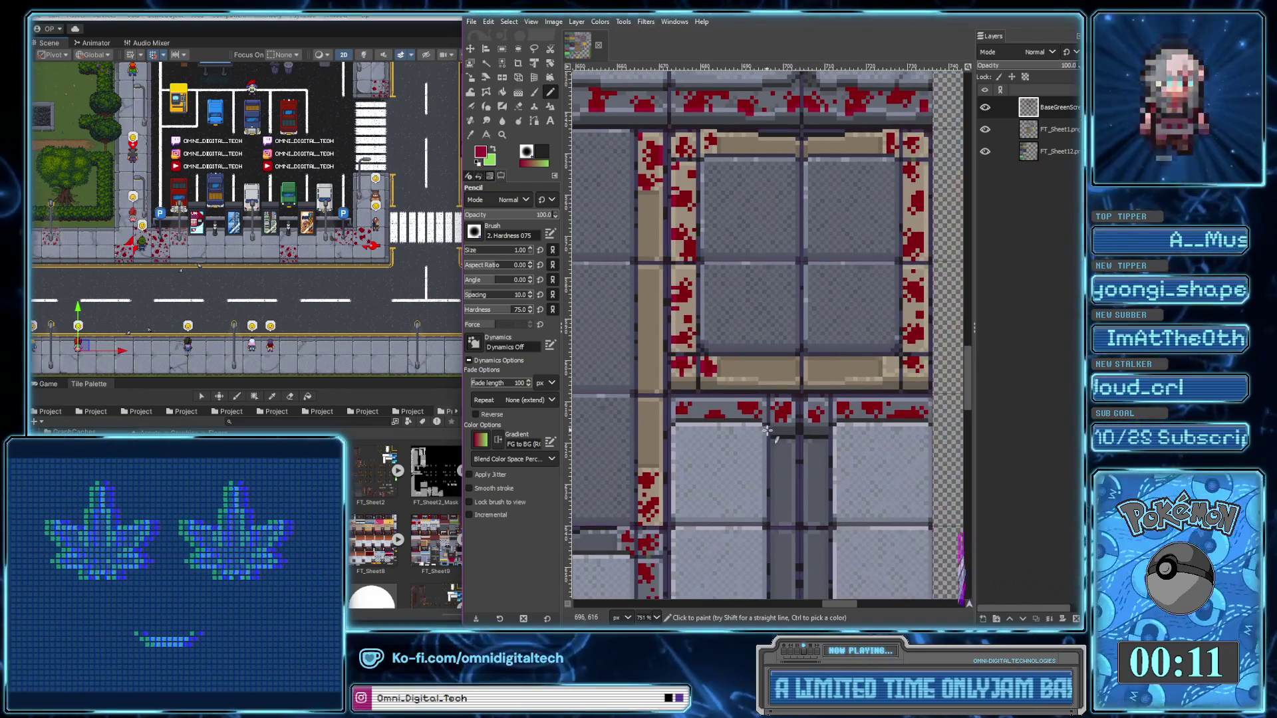
scroll(852, 450, "right", 1)
scroll(852, 450, "up", 2)
scroll(842, 425, "up", 2)
scroll(831, 399, "up", 2)
scroll(824, 359, "up", 3)
scroll(820, 319, "right", 1)
scroll(815, 255, "up", 3)
scroll(814, 255, "right", 1)
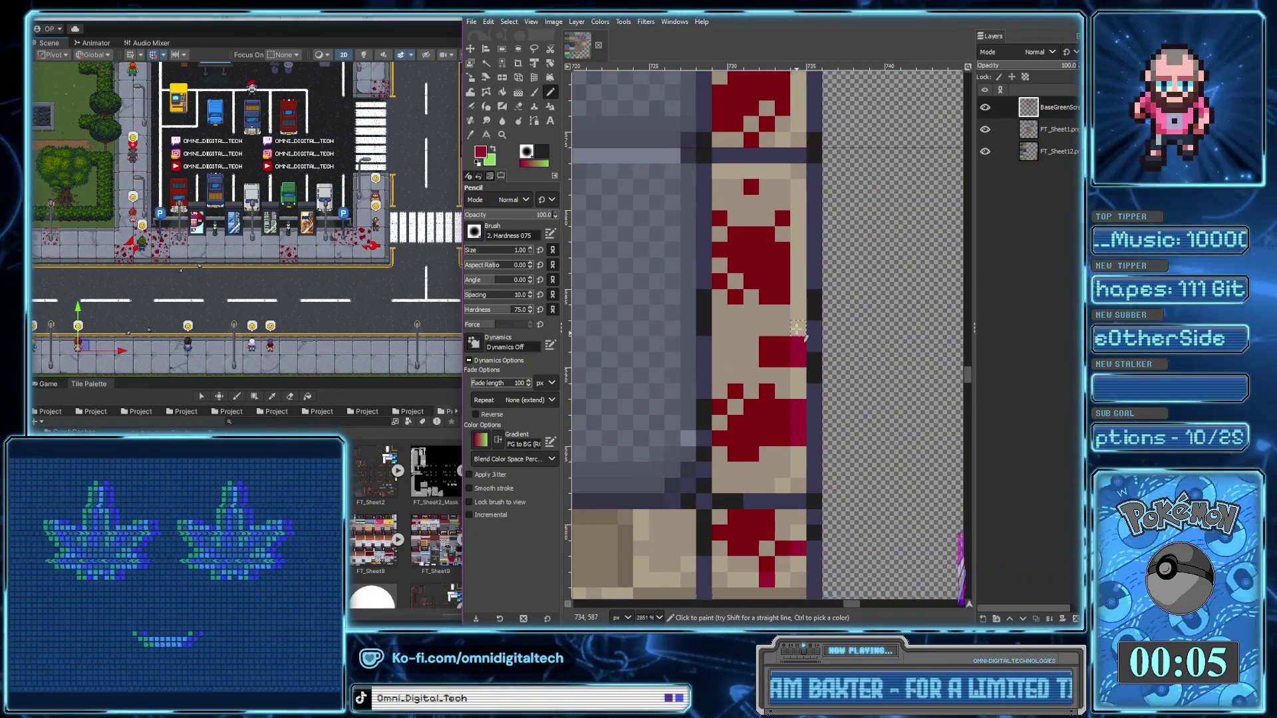
left_click_drag(798, 303, 796, 248)
Extend the blood streak further up along the border
scroll(791, 313, "up", 7)
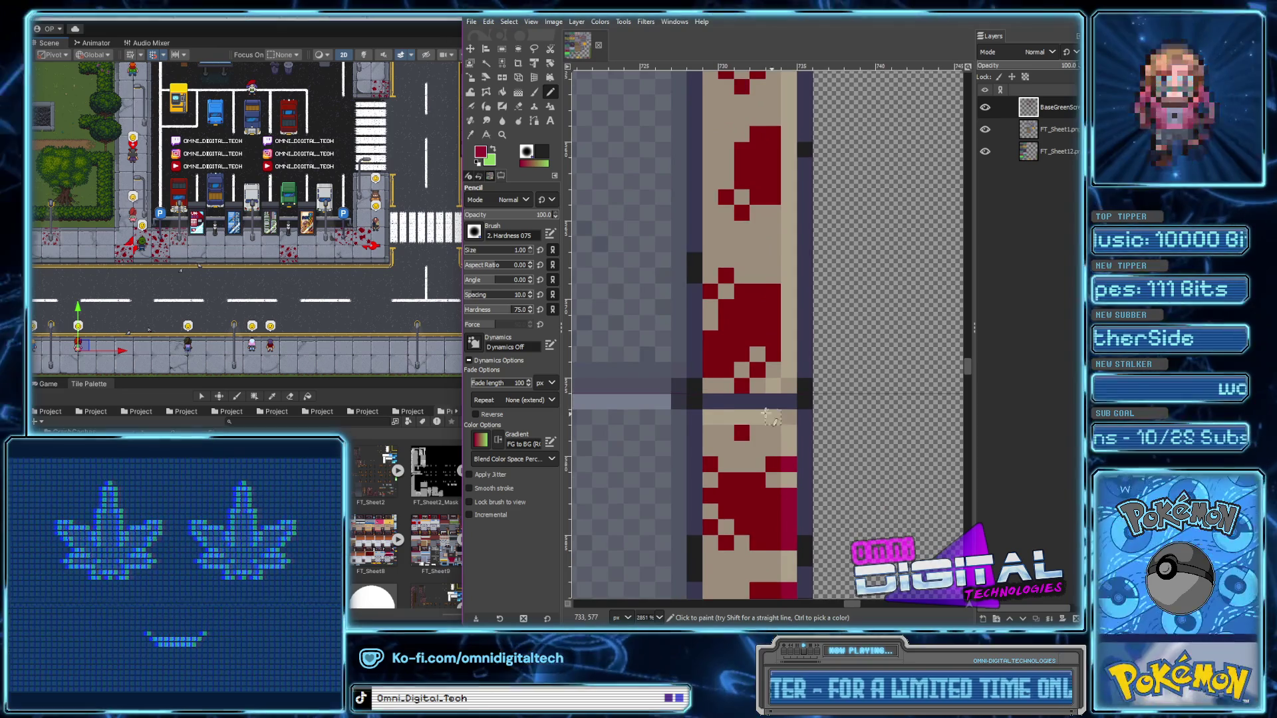
left_click_drag(790, 359, 789, 282)
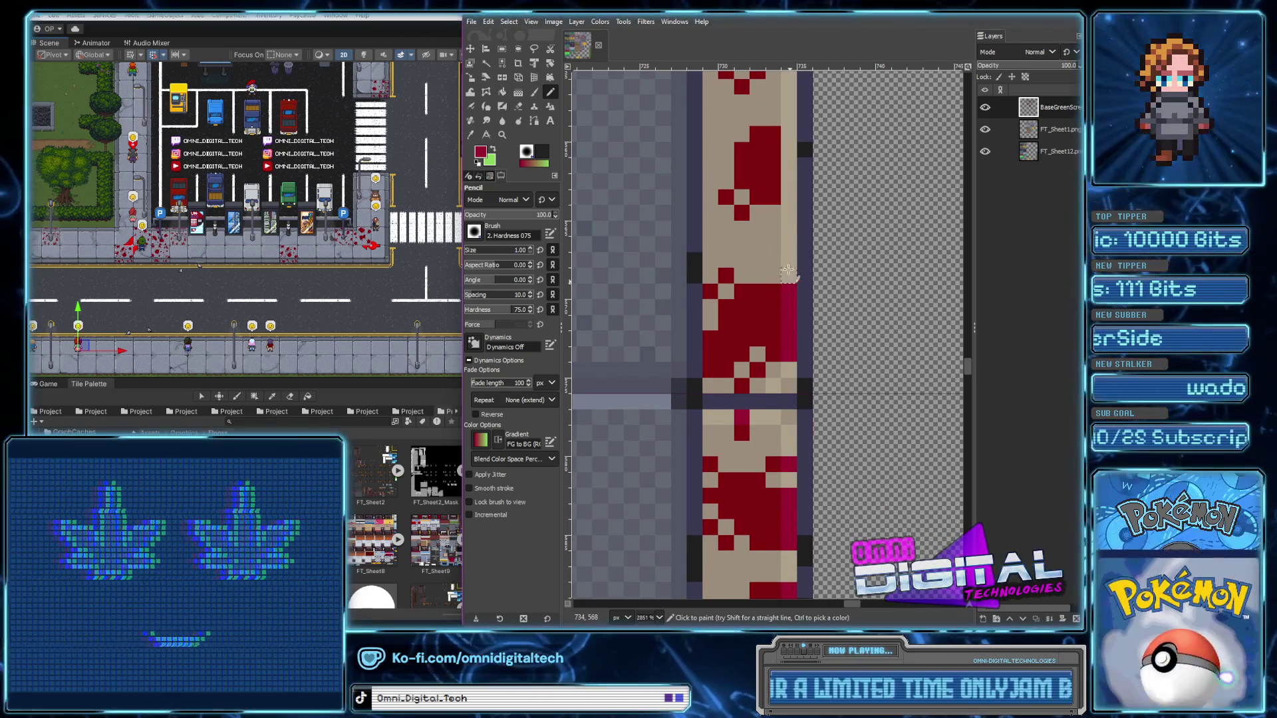
scroll(788, 174, "up", 5)
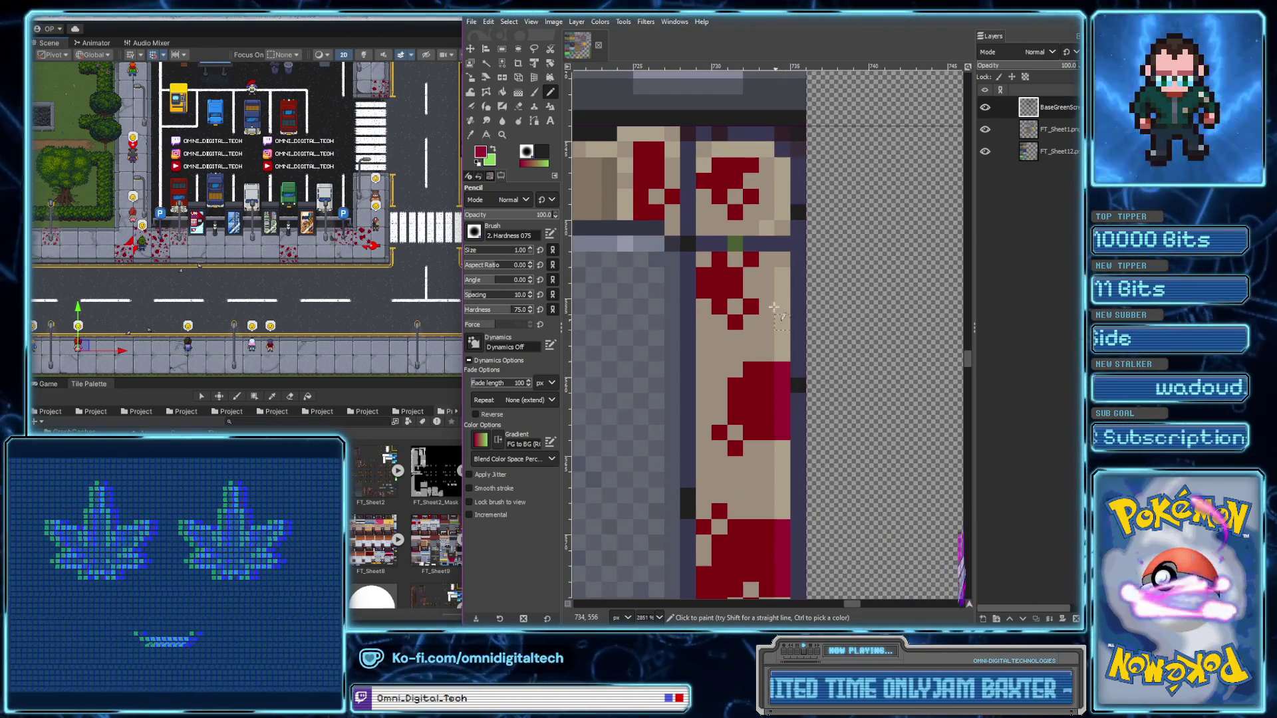
scroll(722, 224, "up", 5)
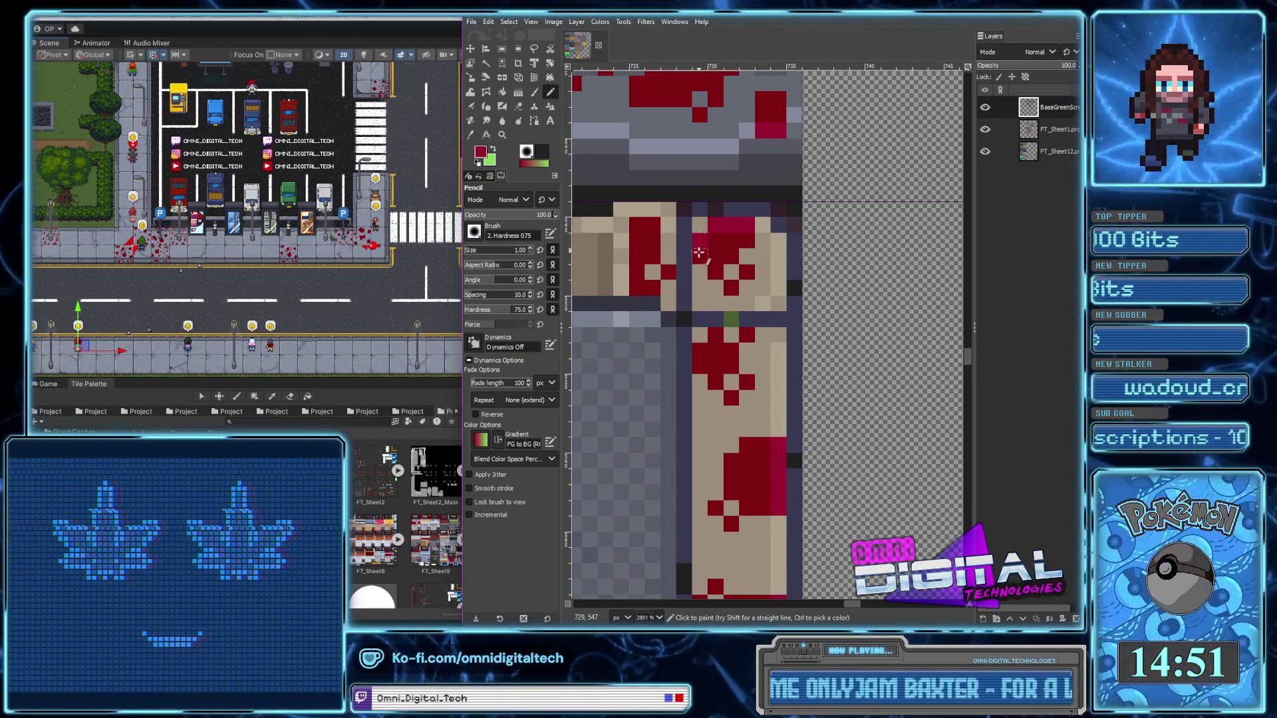
scroll(698, 248, "down", 2)
scroll(822, 349, "down", 2)
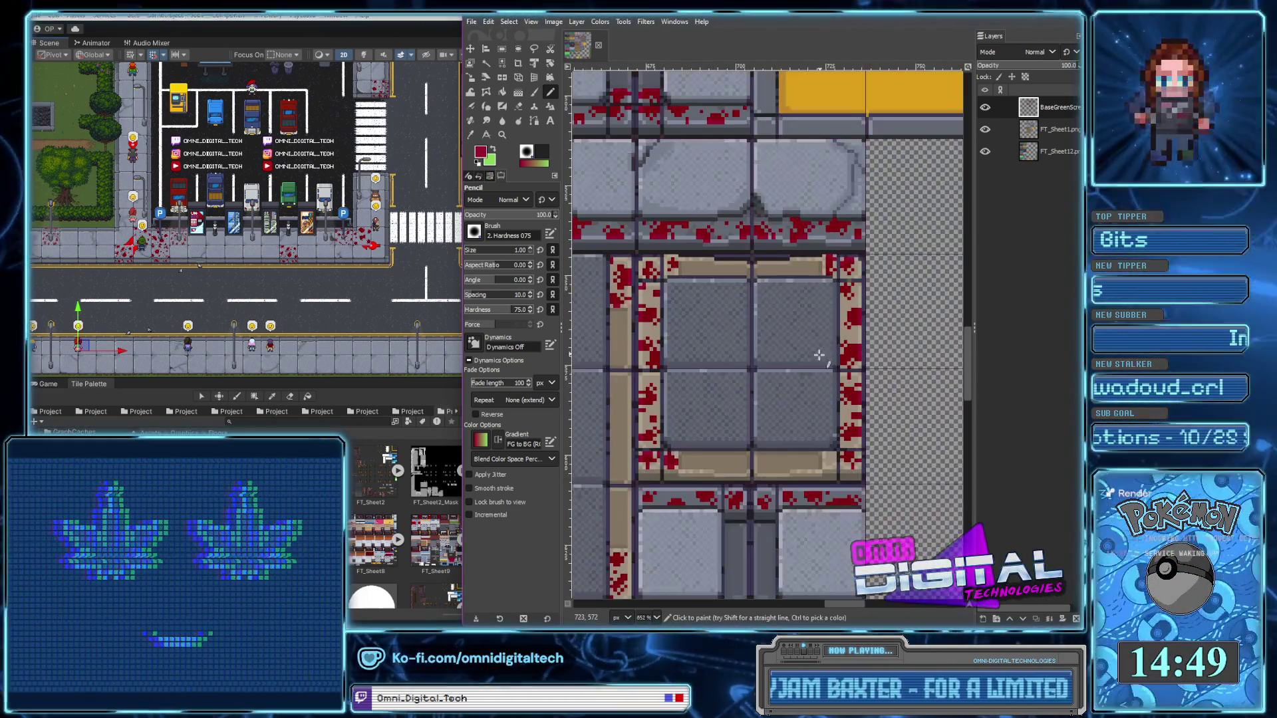
scroll(822, 349, "left", 2)
scroll(753, 263, "up", 3)
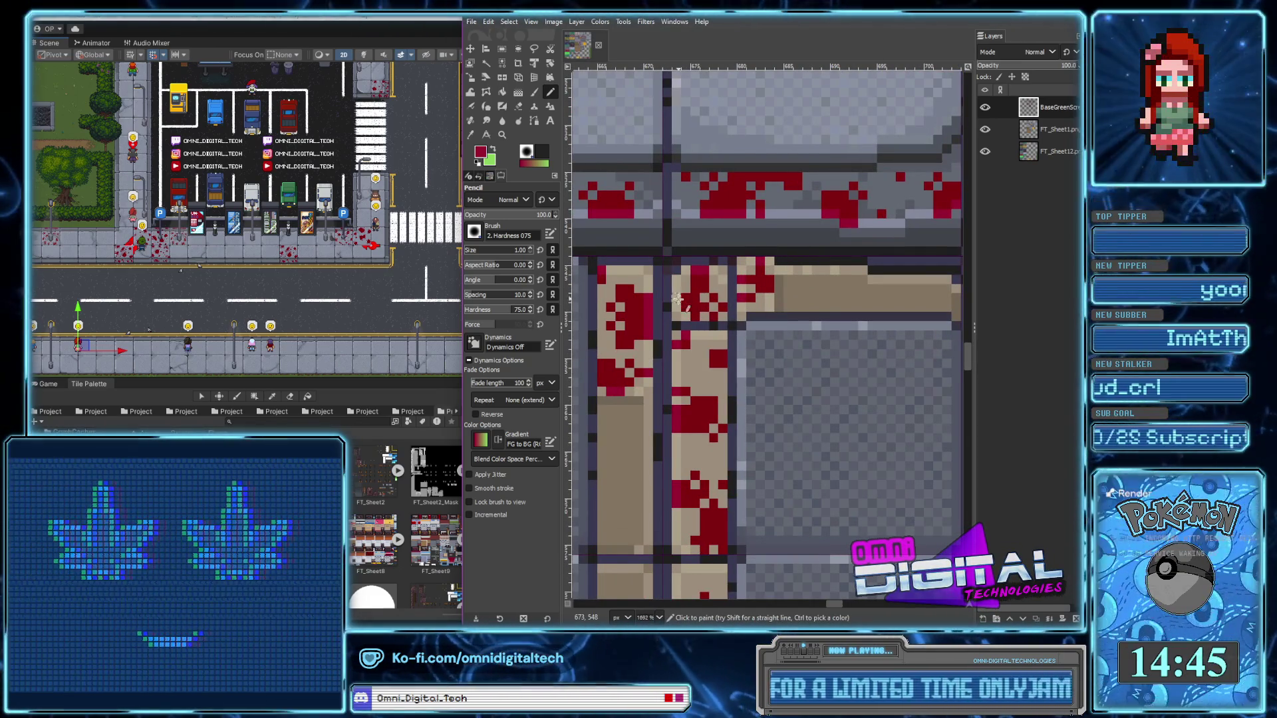
scroll(825, 353, "down", 1)
scroll(851, 399, "down", 2)
scroll(880, 450, "down", 1)
scroll(880, 450, "down", 5)
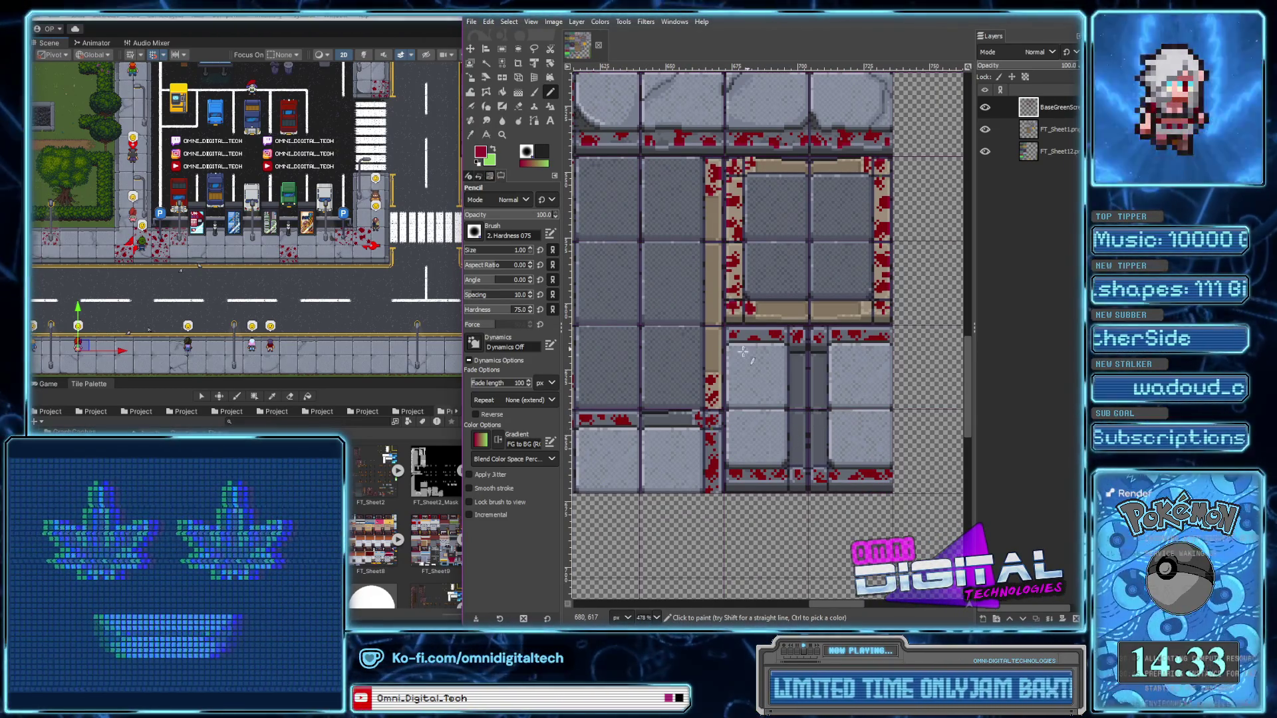
Paint a blood streak down the tile border column
scroll(755, 346, "up", 2)
scroll(755, 345, "up", 3)
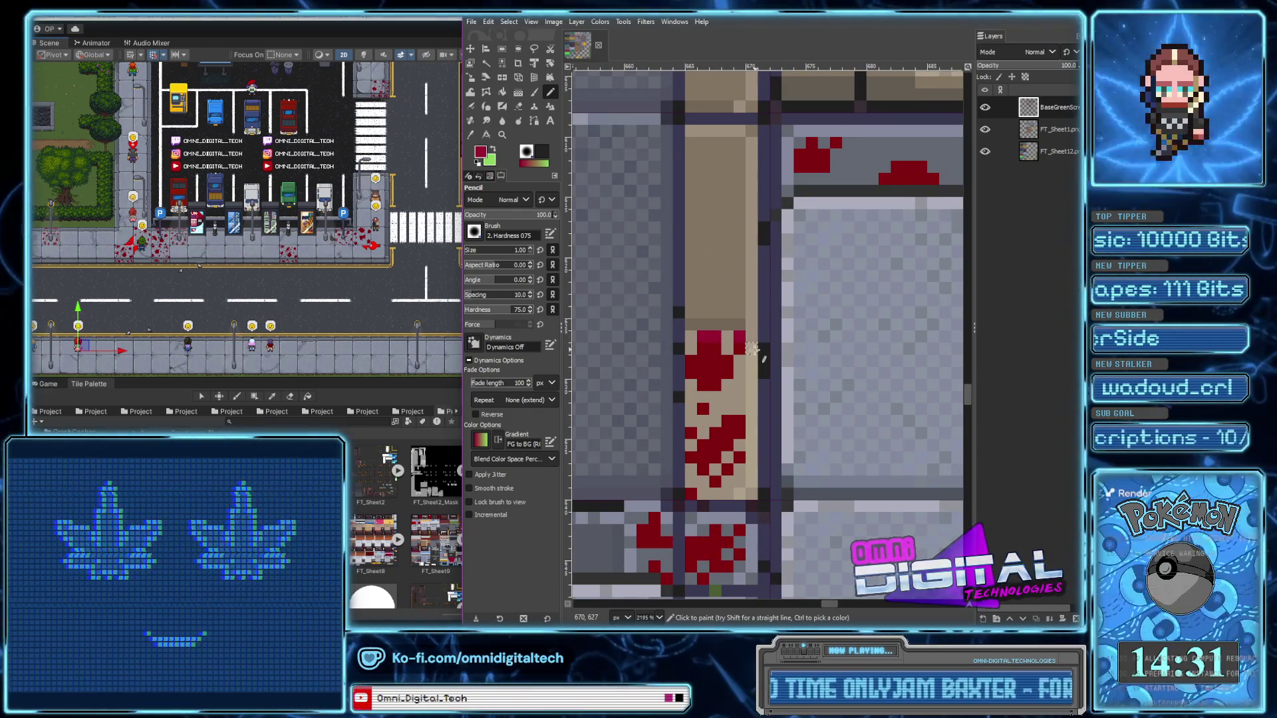
scroll(748, 459, "down", 3)
scroll(765, 372, "left", 1)
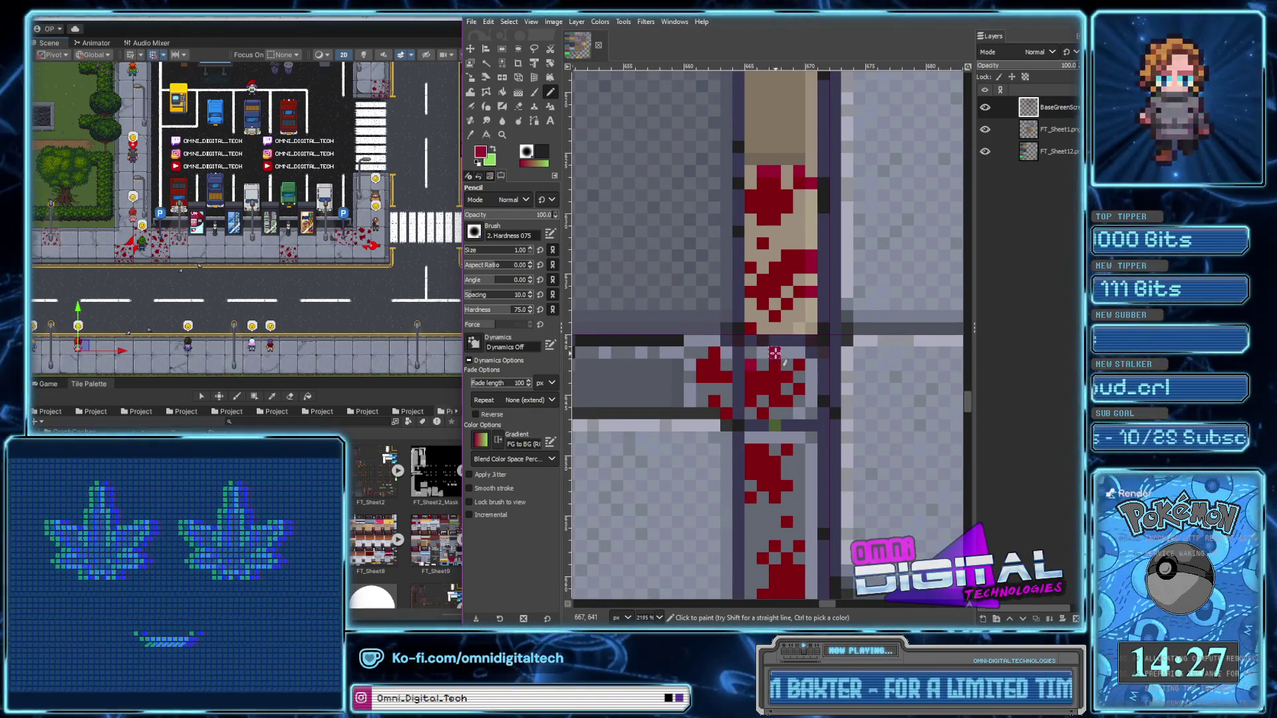
scroll(765, 319, "down", 3)
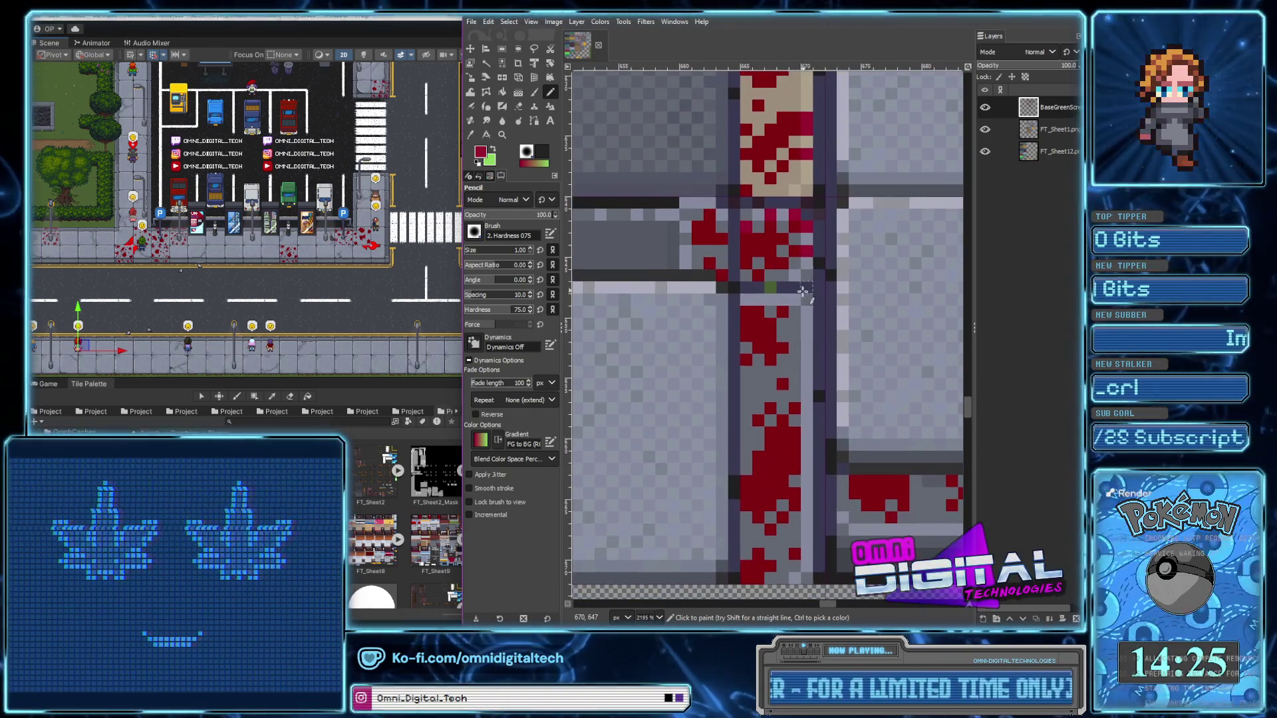
scroll(799, 392, "down", 2)
left_click_drag(806, 309, 804, 373)
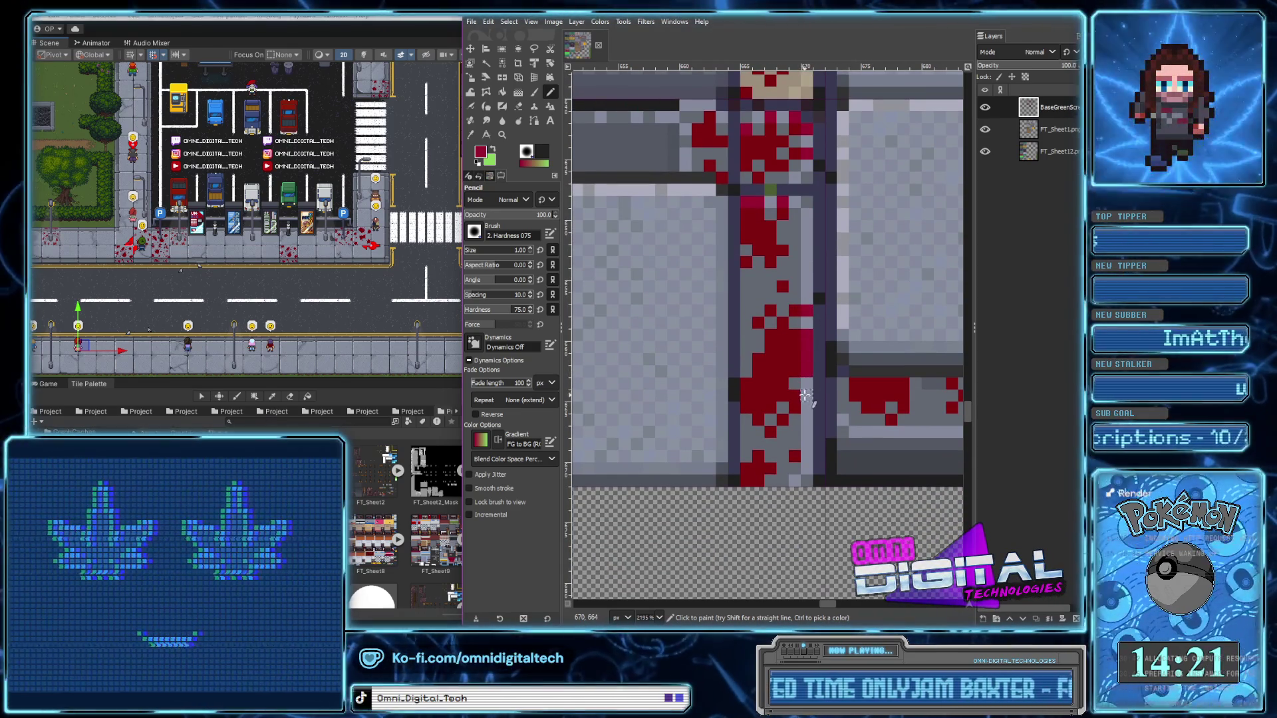
Add blood across the middle tile's top and extend it onto the right tile's red patch
scroll(764, 432, "right", 3)
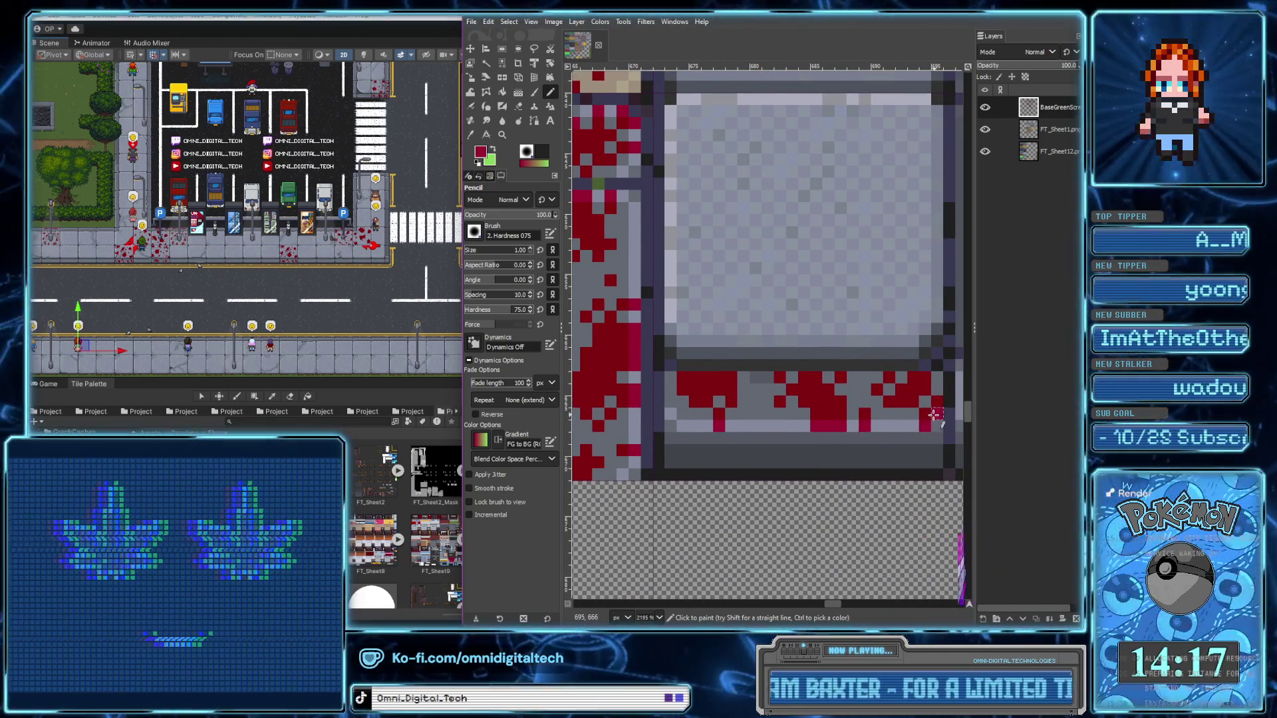
scroll(864, 453, "down", 2, "ctrl")
scroll(811, 473, "down", 2, "ctrl")
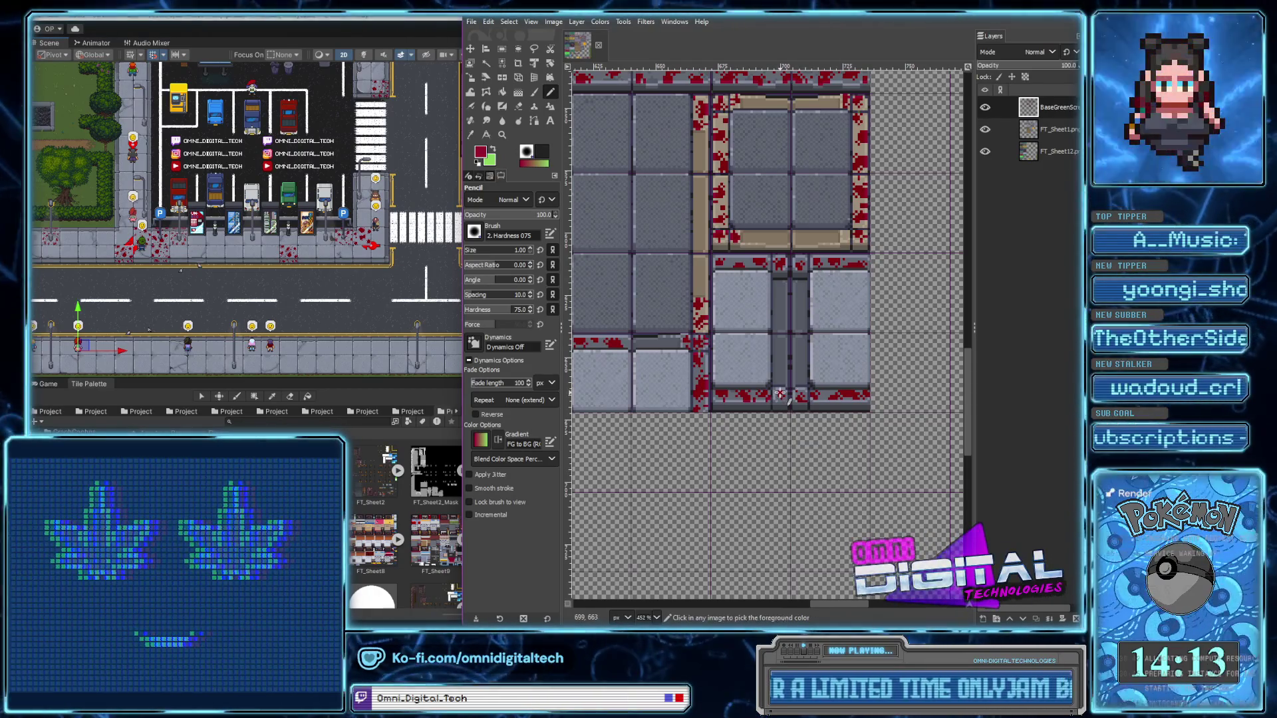
scroll(776, 384, "up", 4, "ctrl")
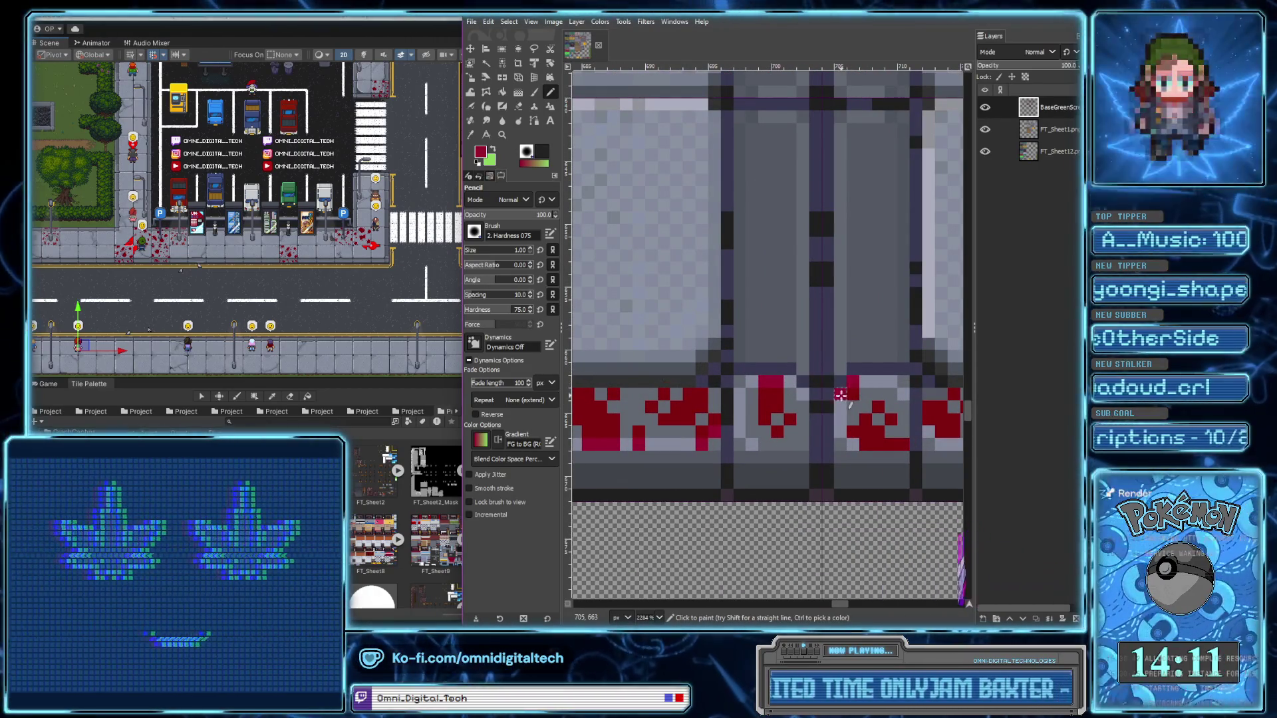
scroll(761, 428, "right", 3)
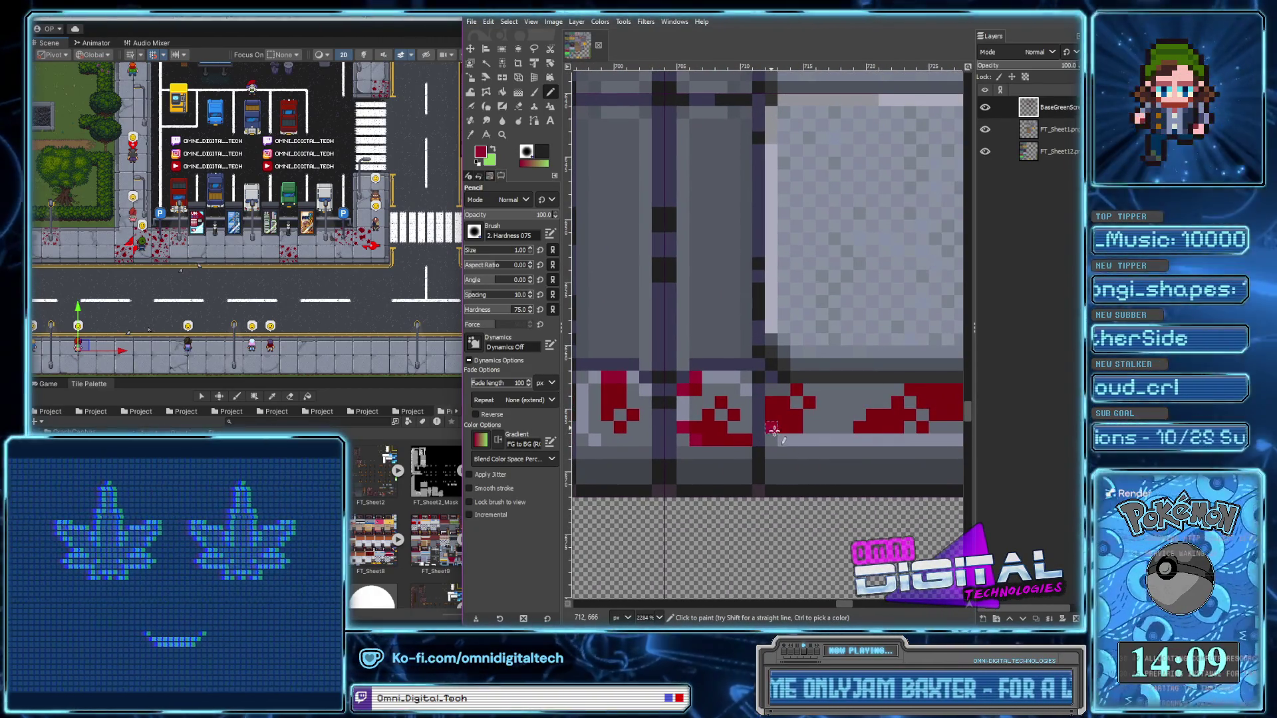
scroll(772, 439, "right", 4)
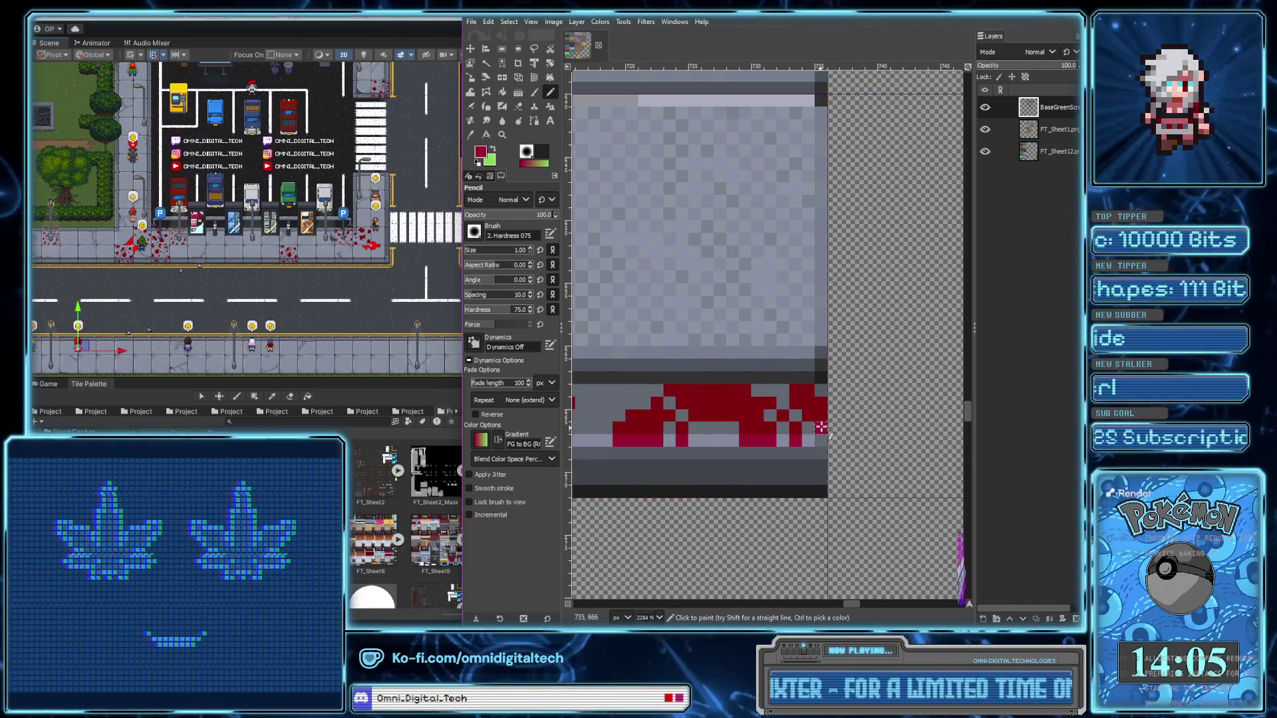
scroll(823, 431, "down", 5, "ctrl")
scroll(761, 297, "up", 4, "ctrl")
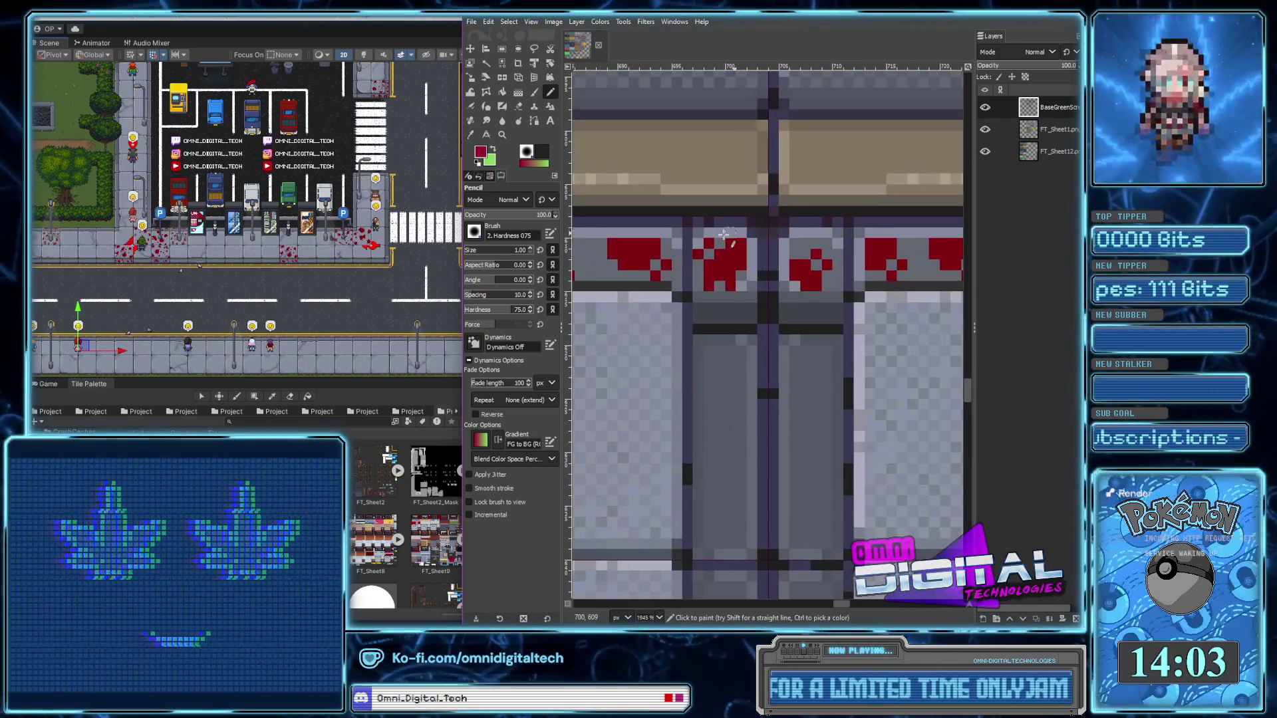
left_click_drag(695, 242, 750, 258)
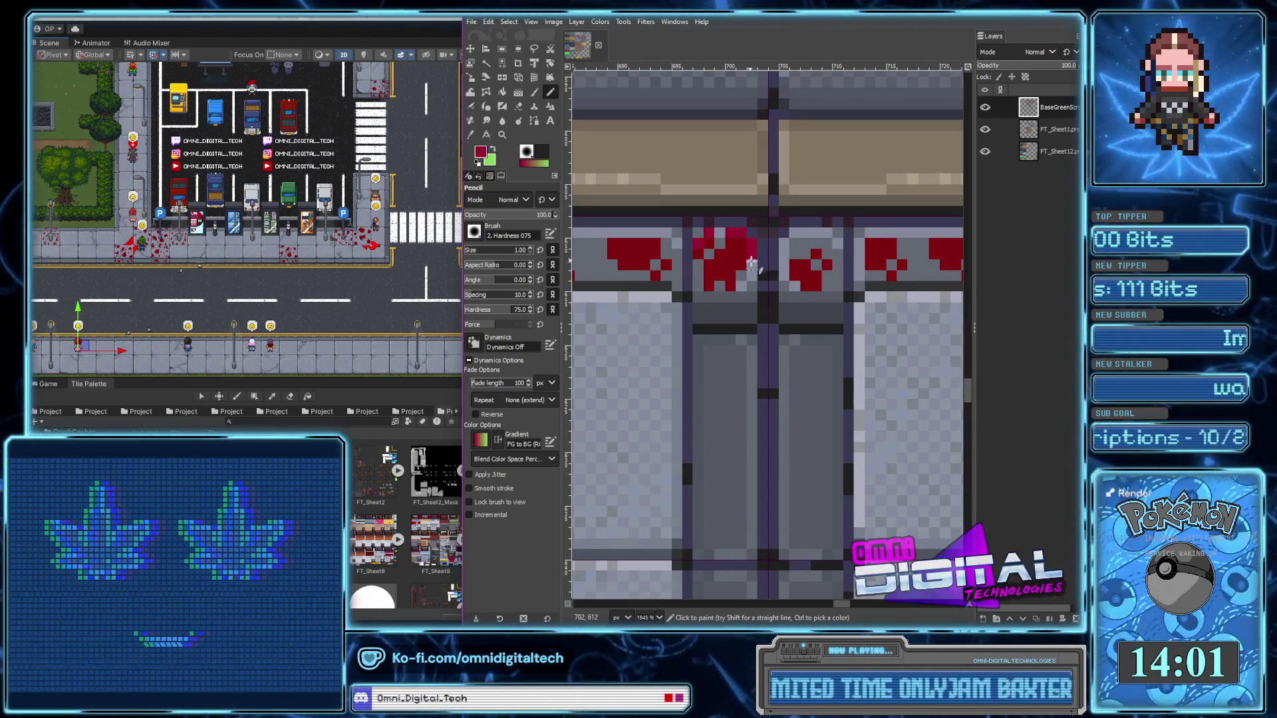
left_click(786, 285)
left_click_drag(857, 271, 861, 243)
Paint a row of red pixels along the top of the splatter
scroll(895, 234, "right", 3)
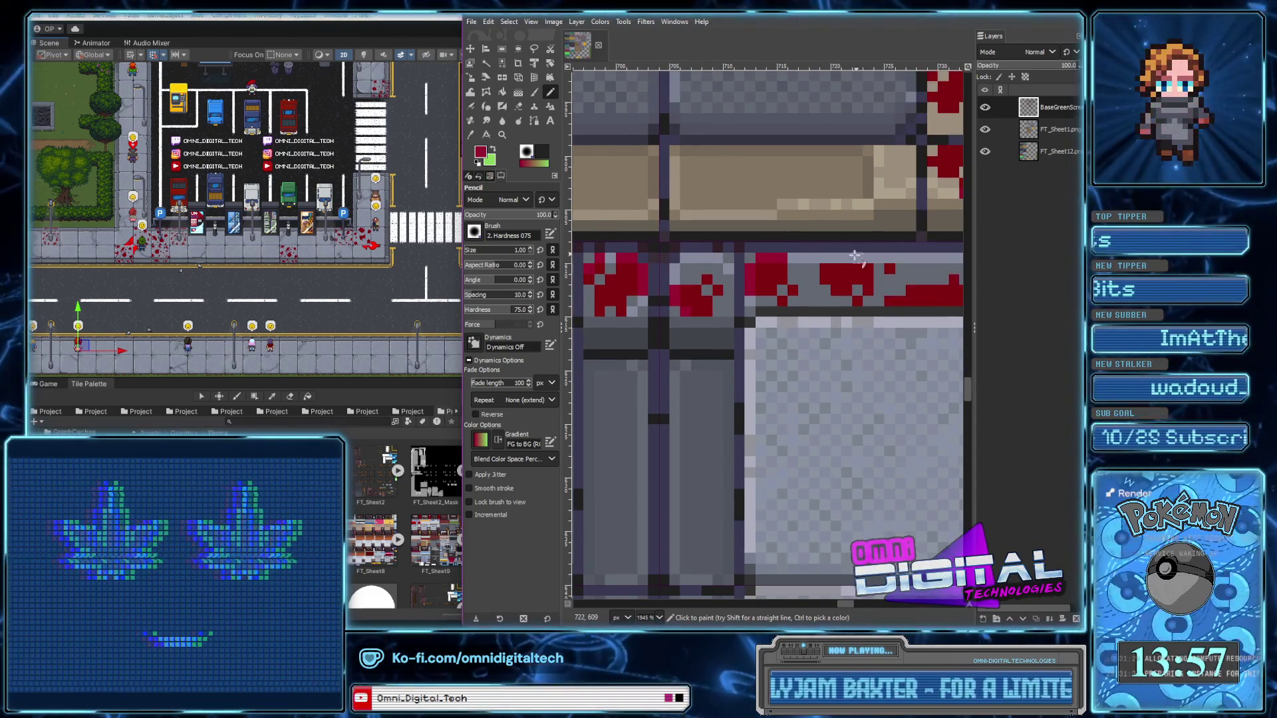
scroll(855, 259, "down", 3)
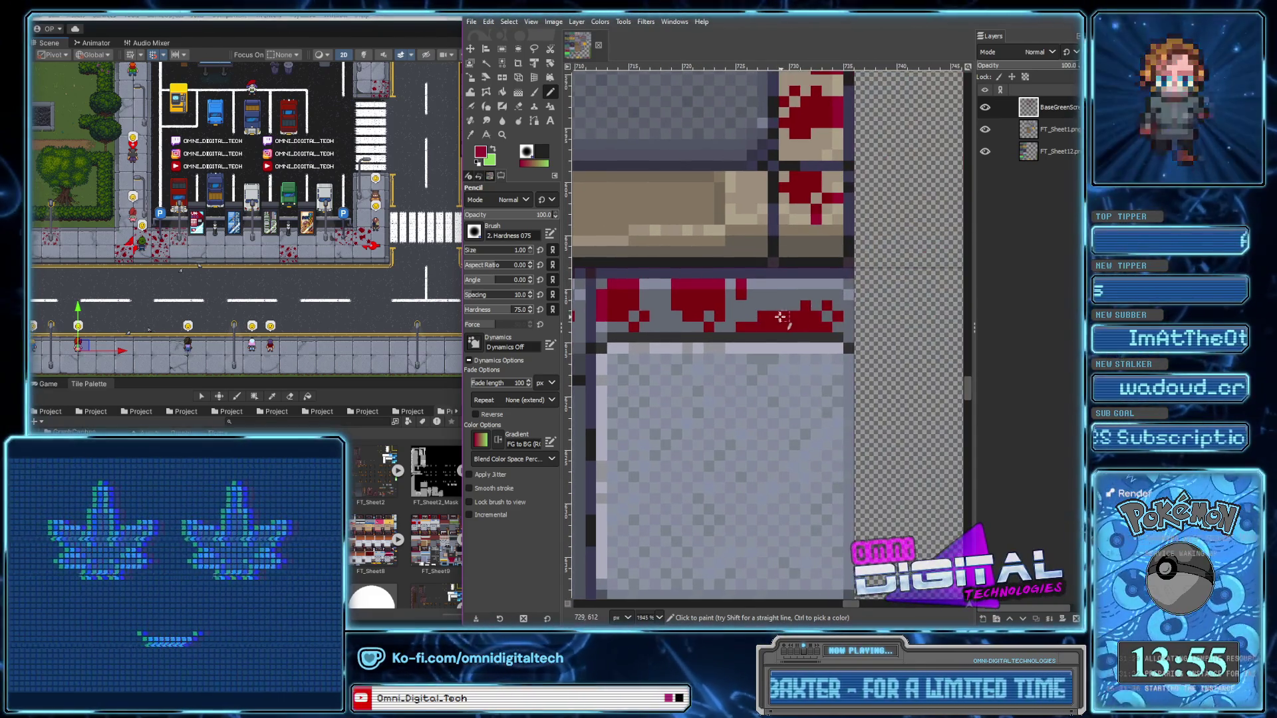
scroll(843, 333, "down", 1)
scroll(843, 333, "up", 2)
scroll(731, 292, "up", 2)
left_click_drag(698, 286, 761, 286)
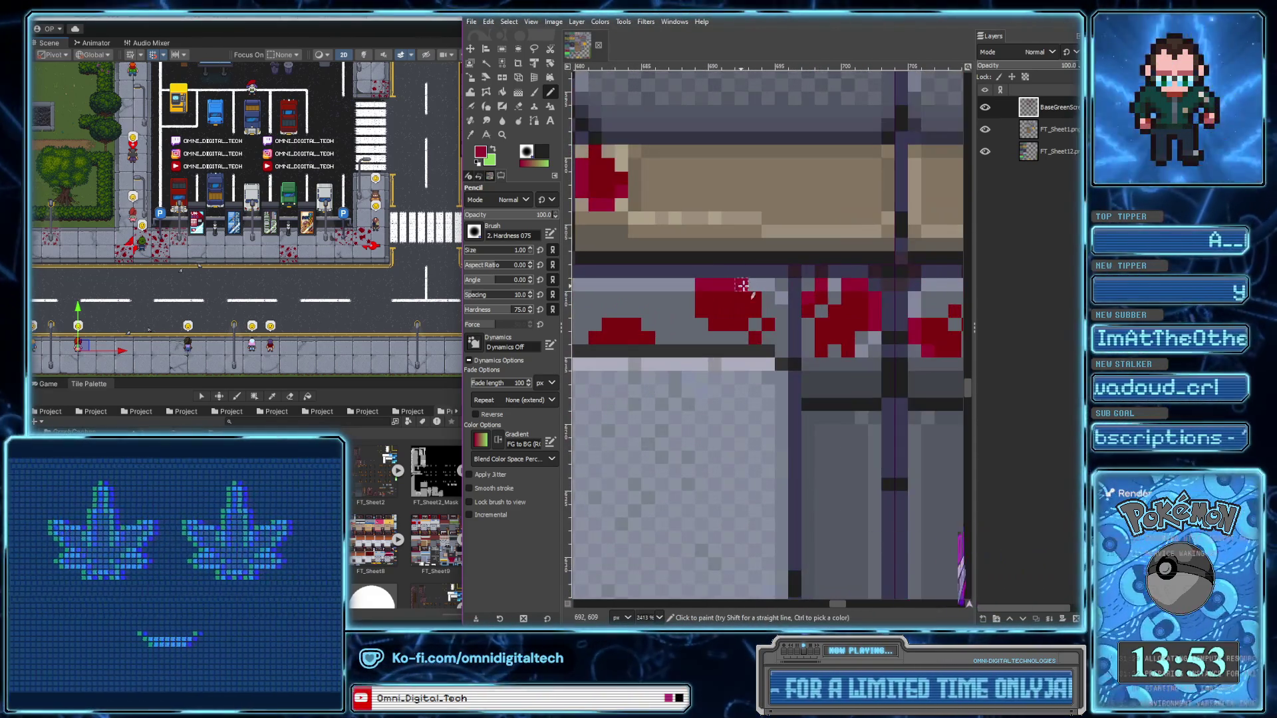
scroll(803, 305, "left", 6)
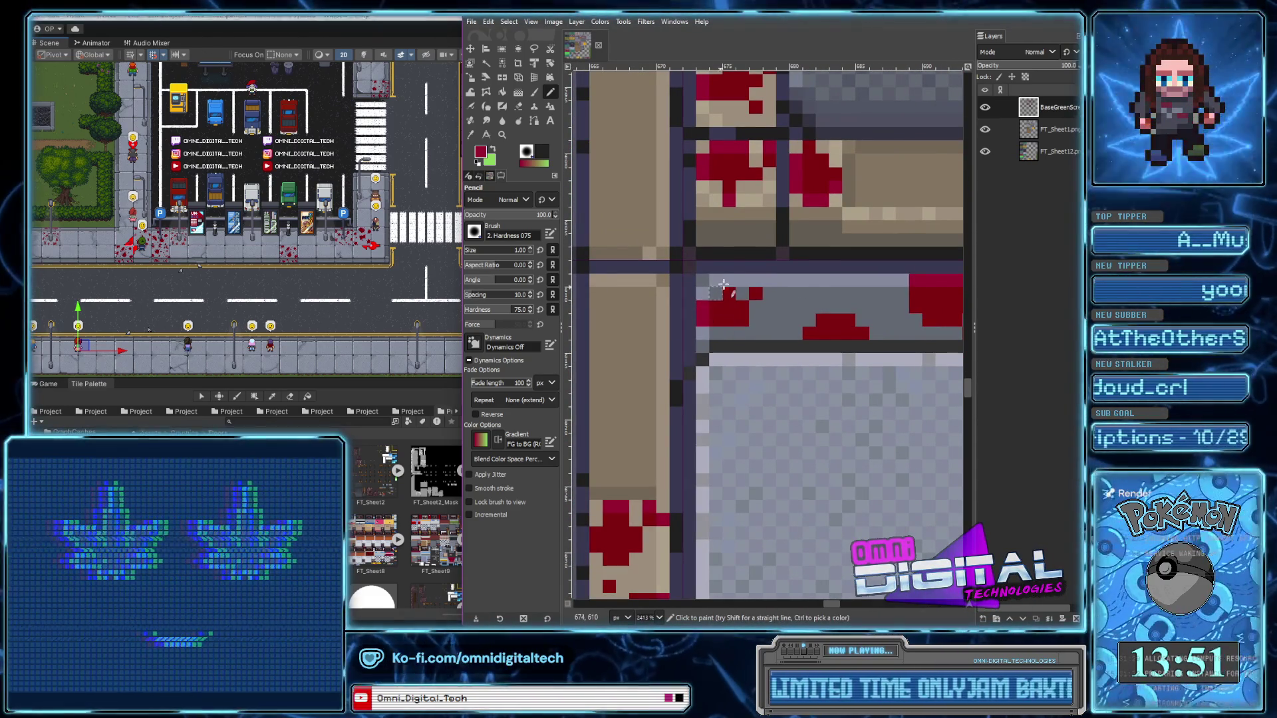
scroll(753, 279, "down", 3)
scroll(771, 333, "down", 2)
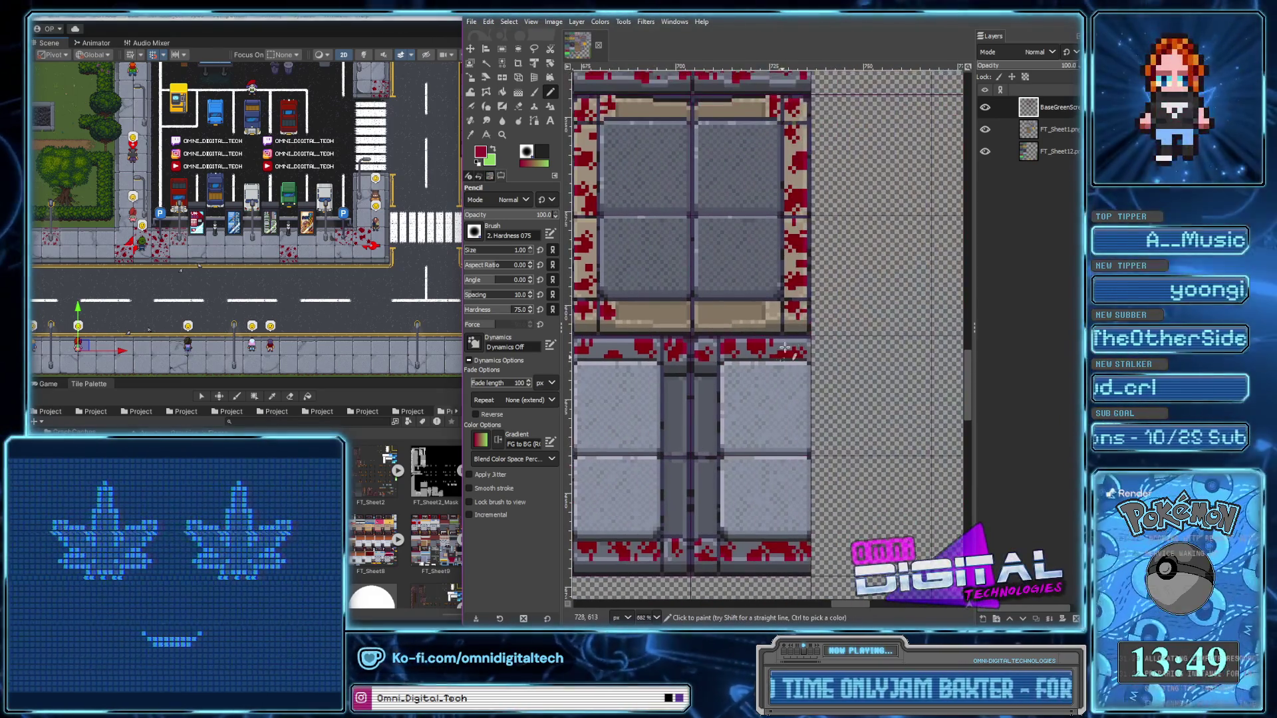
scroll(786, 318, "down", 1)
scroll(797, 325, "down", 1)
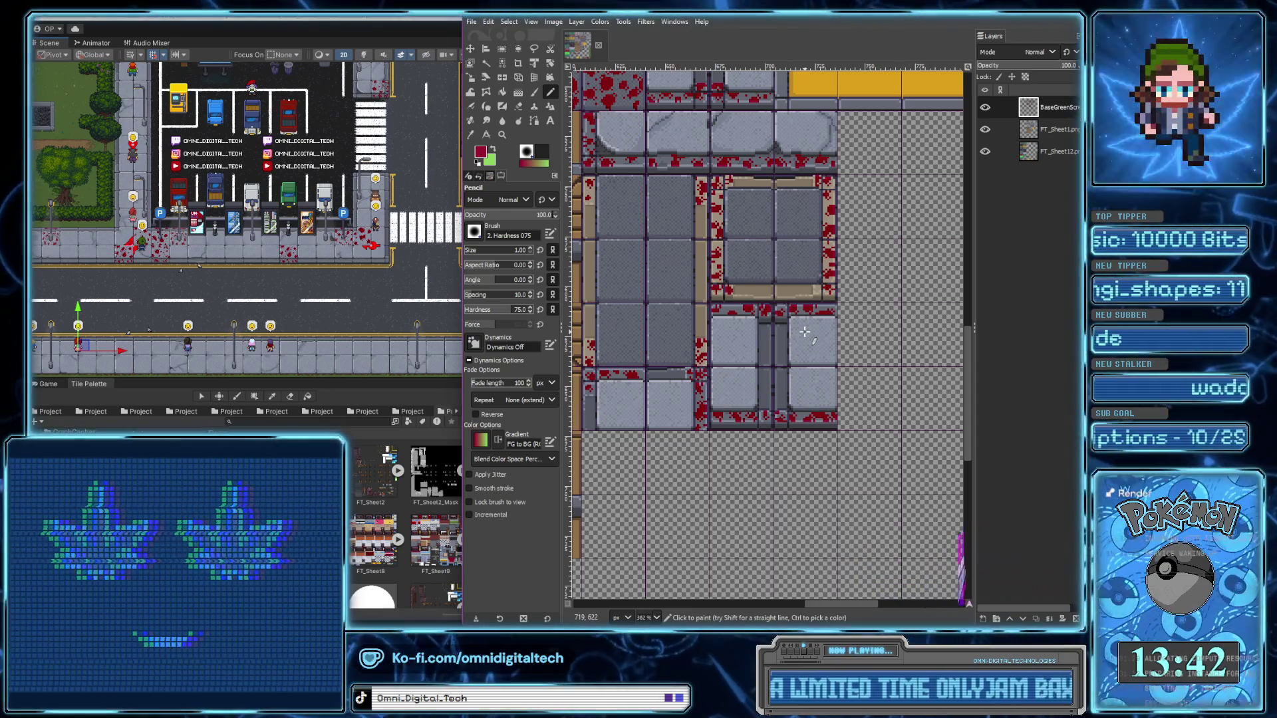
Add a single blood pixel to the tan strip beside the wooden planks
scroll(719, 306, "up", 2)
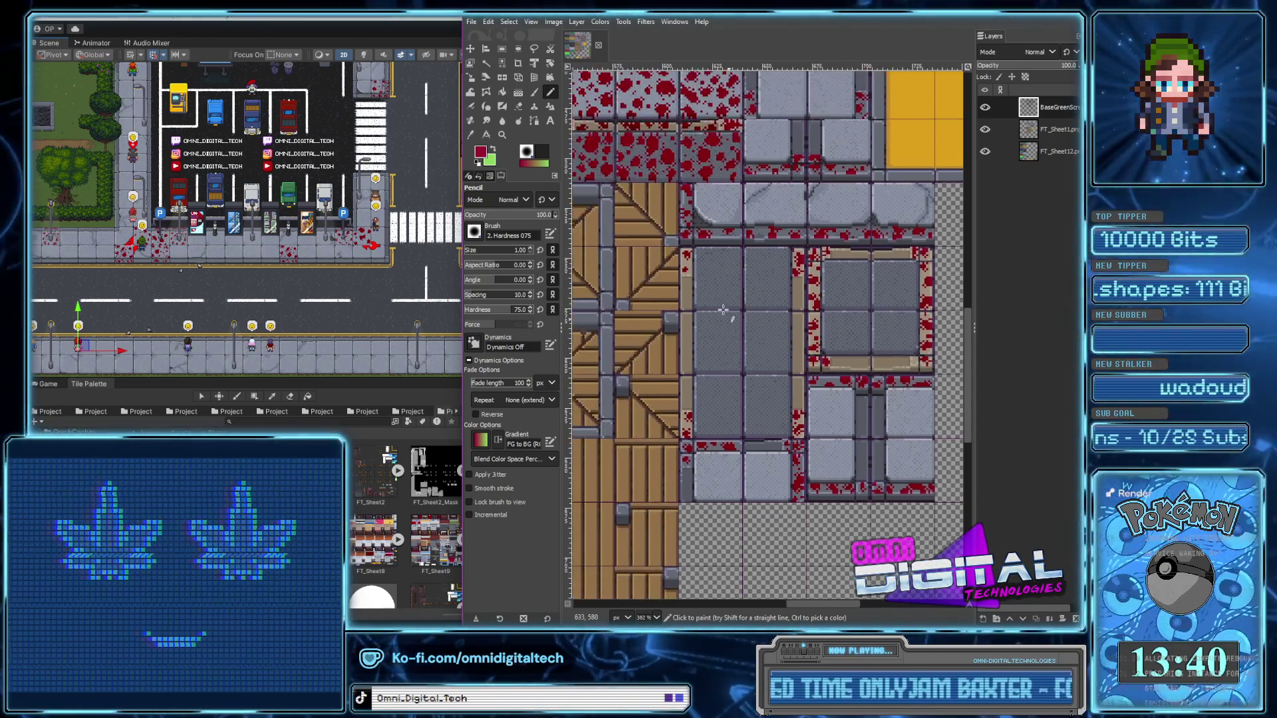
scroll(719, 305, "up", 2)
scroll(719, 305, "up", 1)
left_click(727, 243)
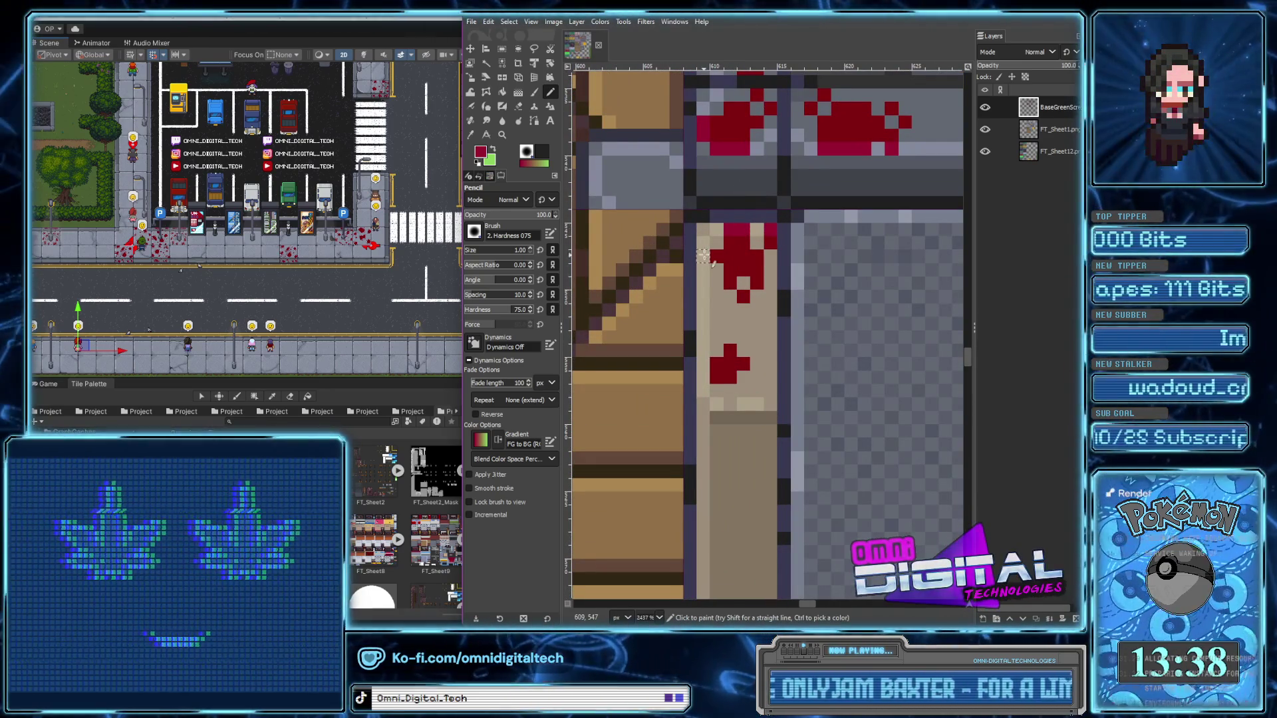
scroll(716, 365, "down", 4)
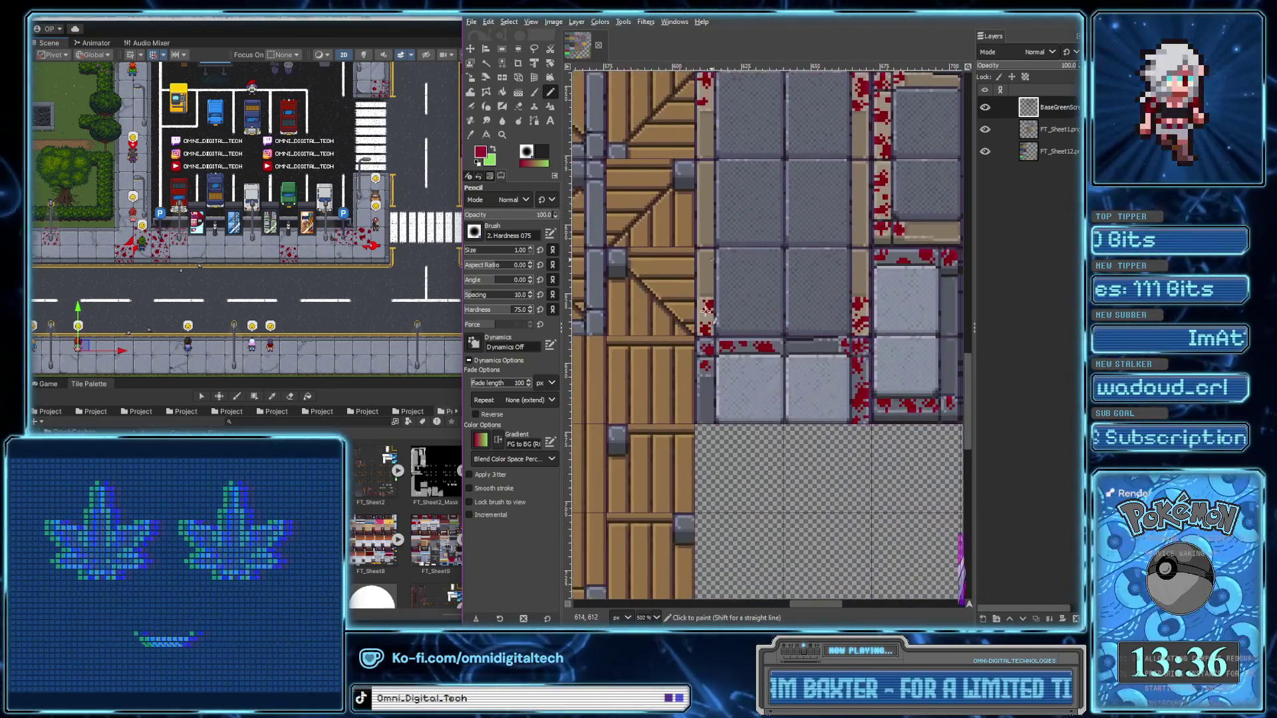
scroll(706, 261, "up", 4)
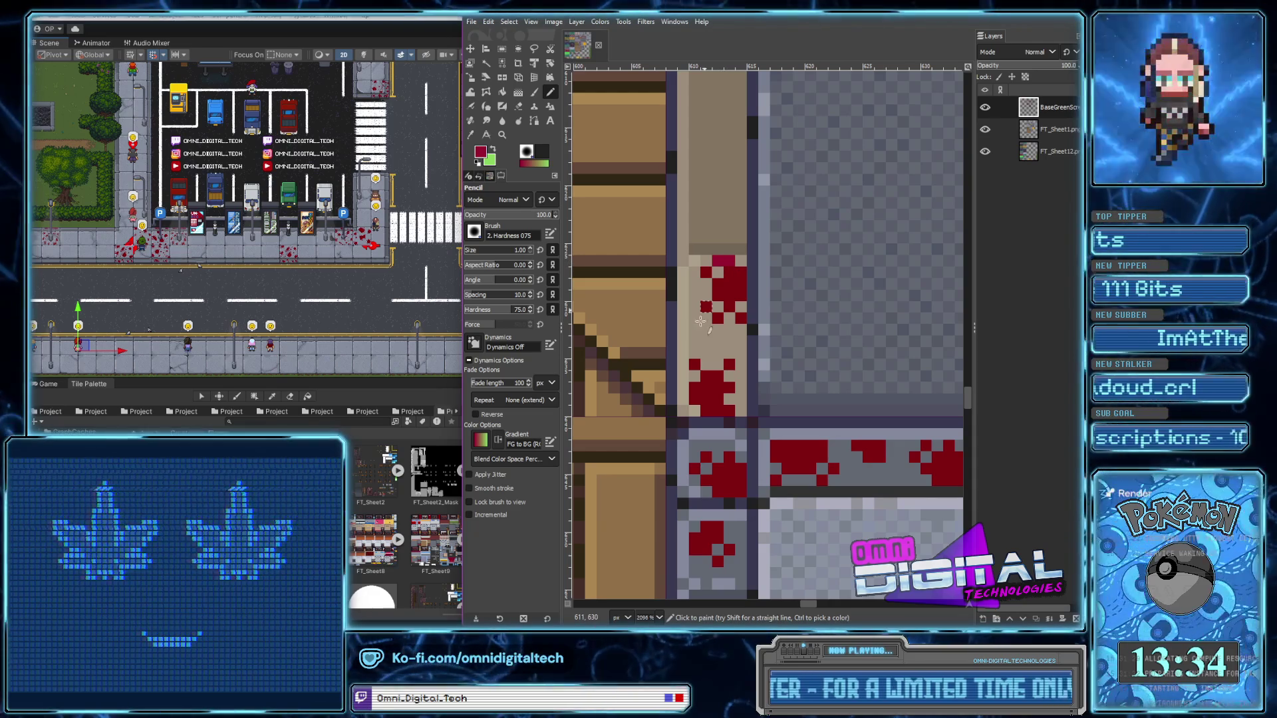
scroll(731, 413, "down", 2)
scroll(787, 473, "down", 2)
Bring up the canvas context menu and dismiss it without choosing a command
right_click(769, 458)
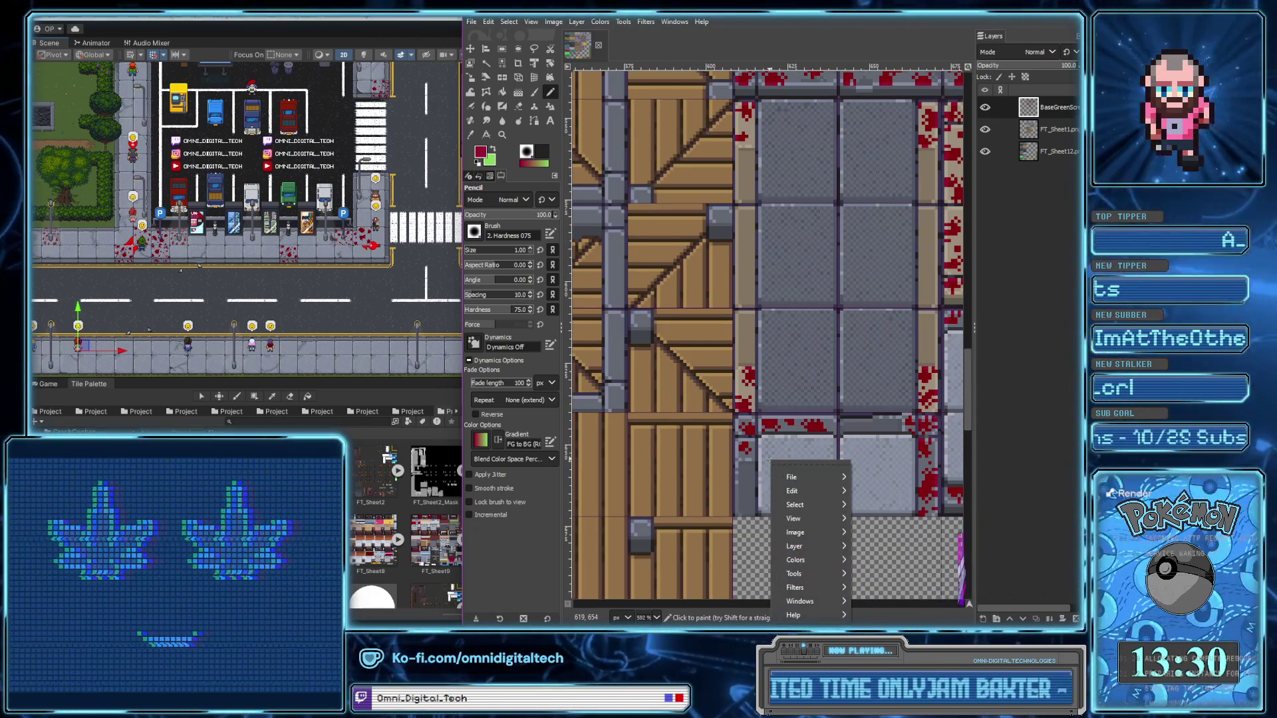
key("Escape")
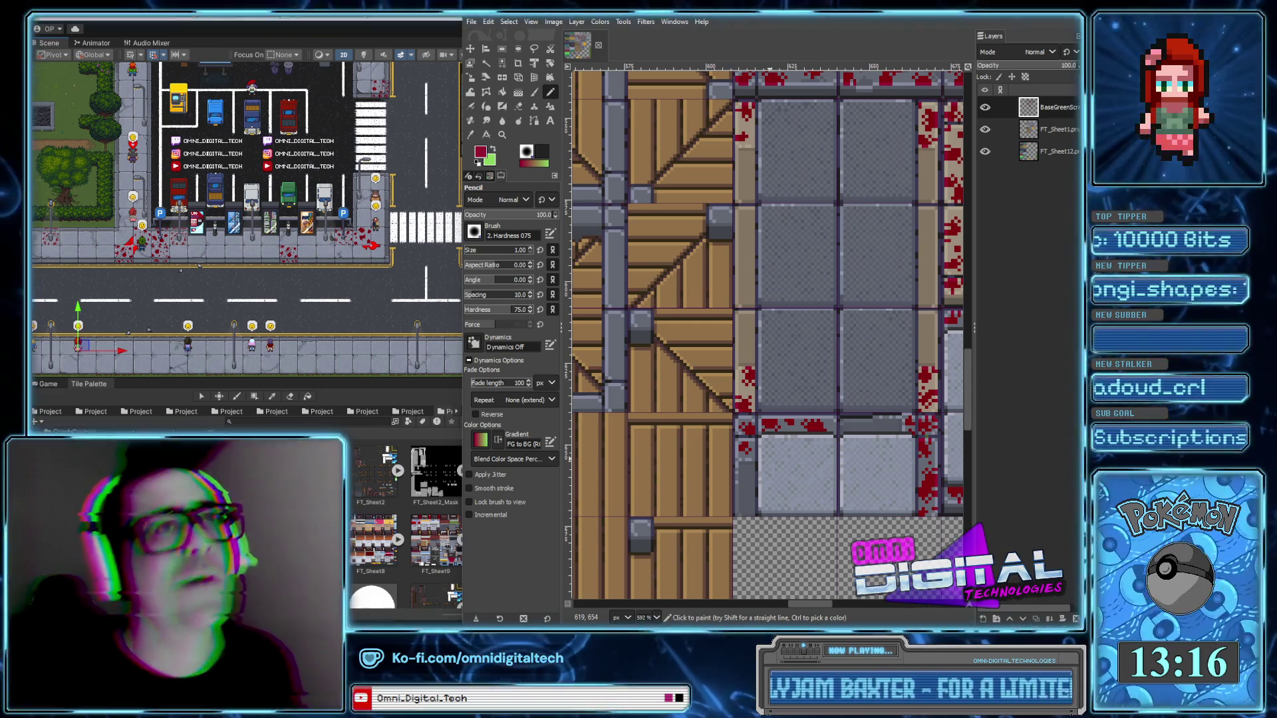
scroll(703, 273, "down", 3)
scroll(702, 272, "right", 3)
scroll(764, 286, "up", 1)
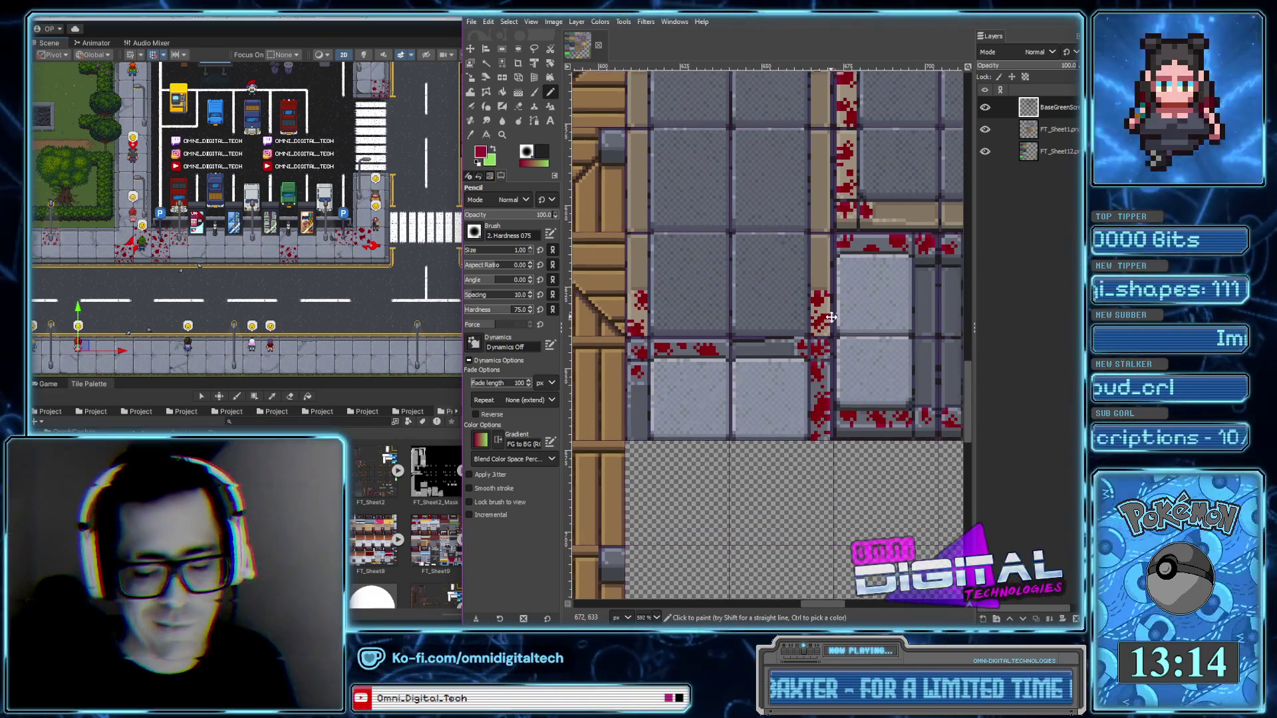
Extend the dark red blood along the grey ledge with the Pencil and dot a few pixels below it
scroll(708, 350, "up", 3)
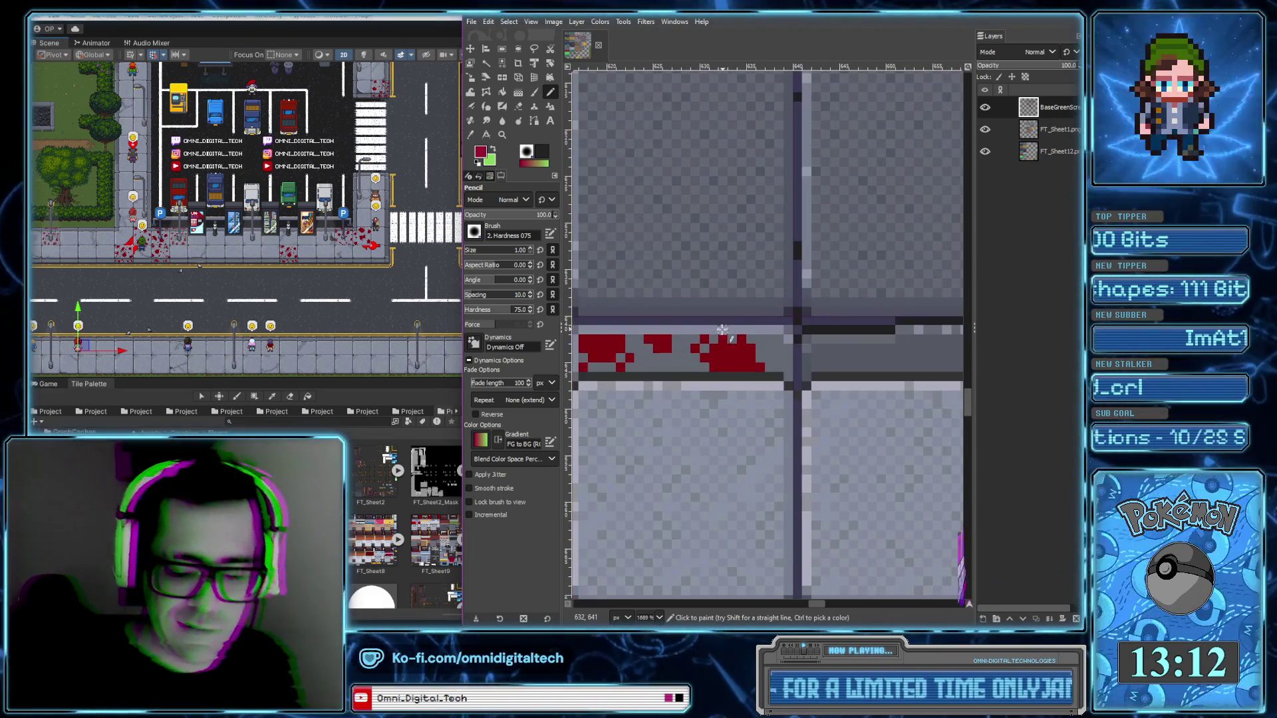
scroll(708, 339, "left", 3)
scroll(737, 317, "down", 1)
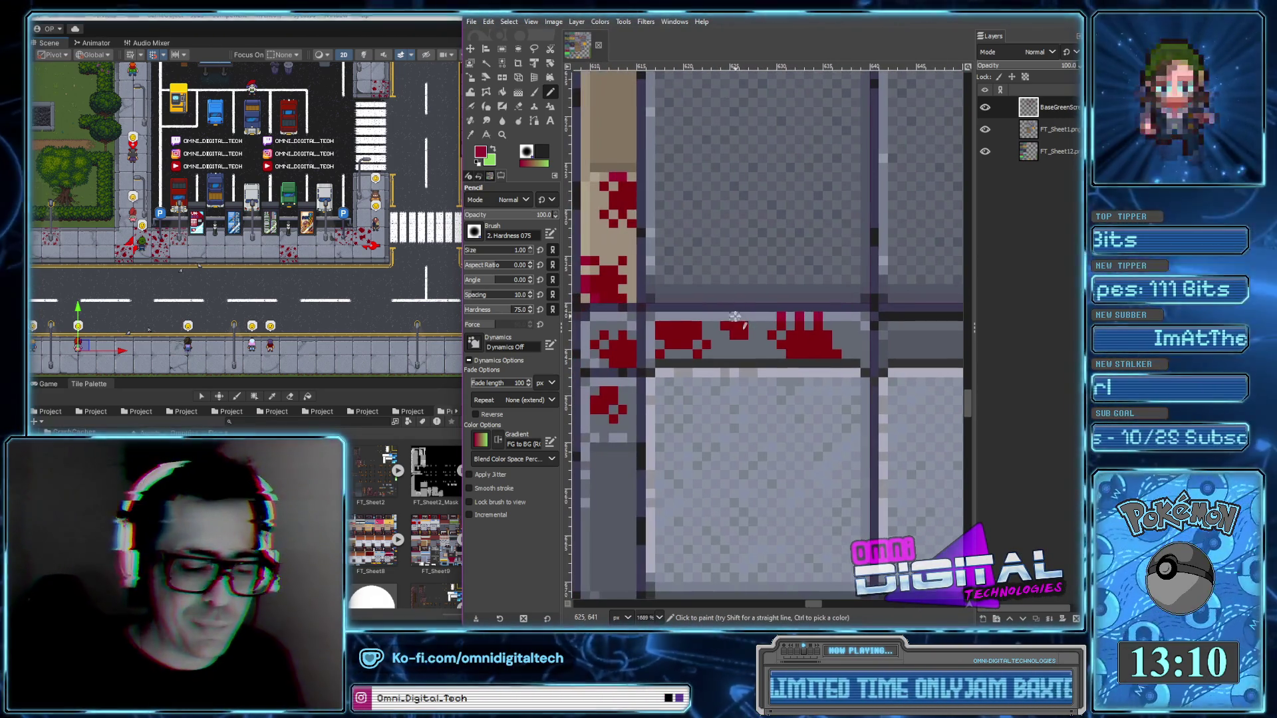
left_click_drag(658, 317, 686, 318)
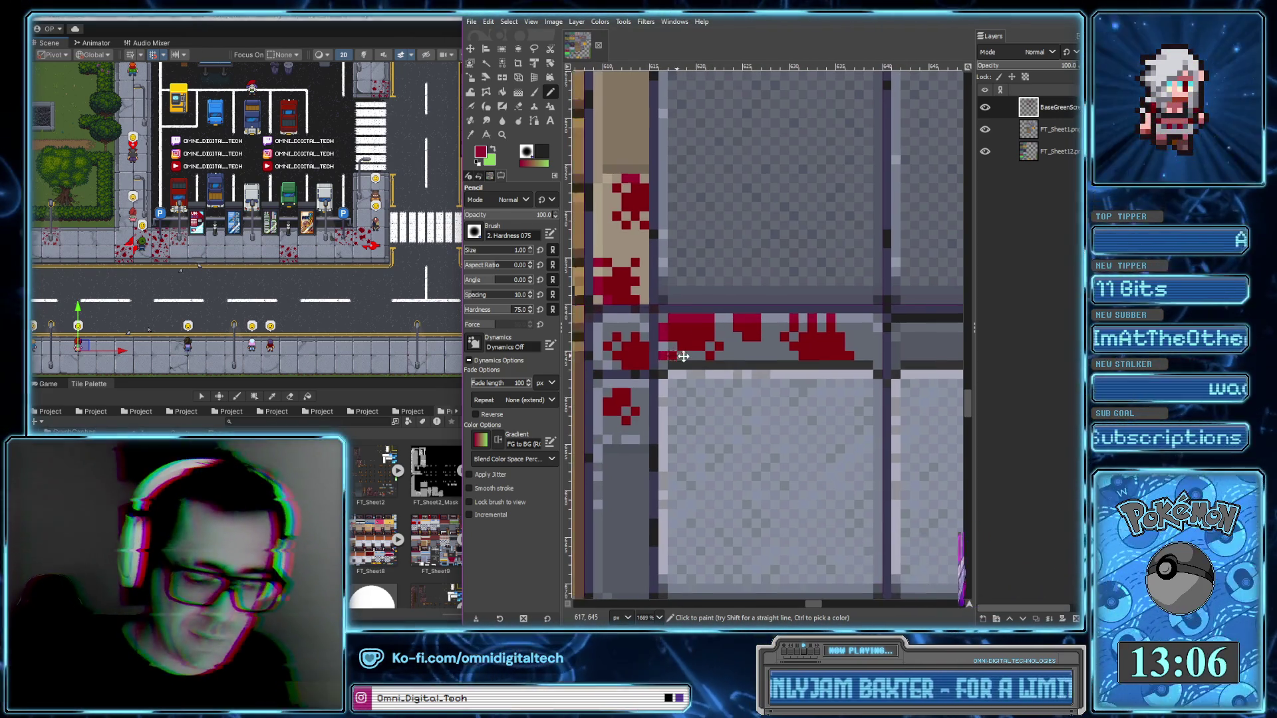
scroll(647, 339, "left", 2)
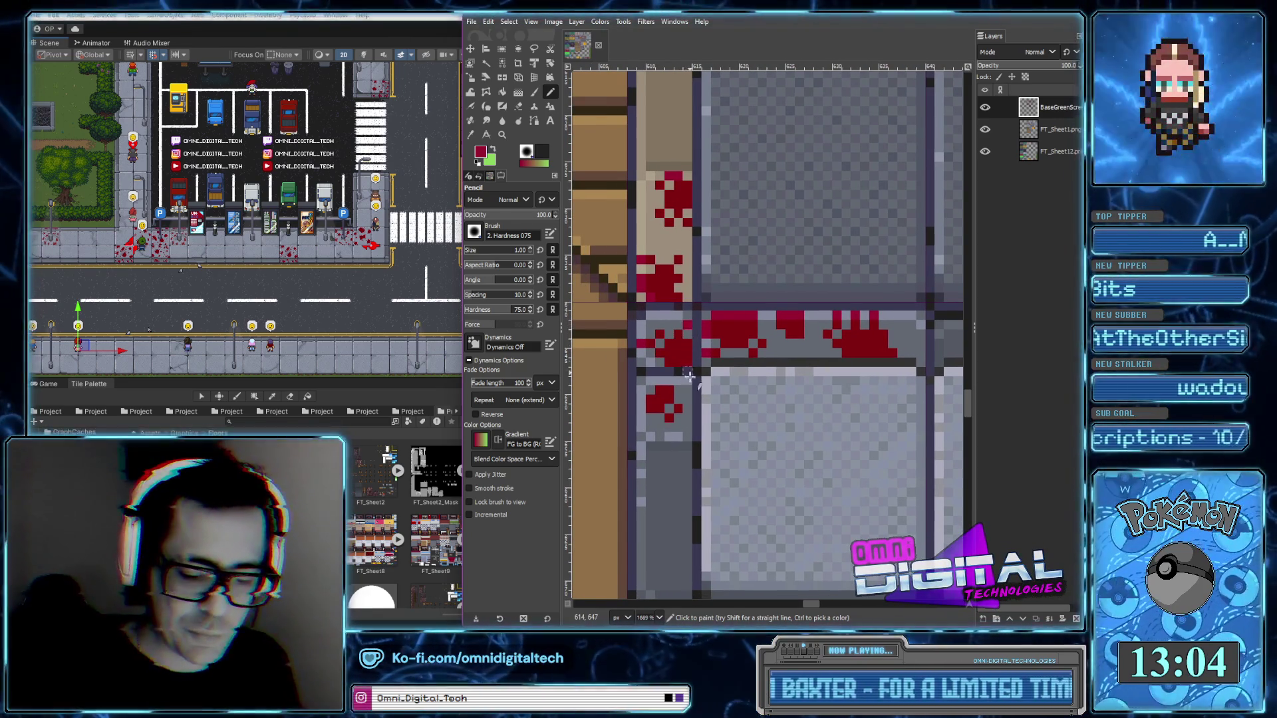
scroll(673, 413, "down", 1)
left_click(670, 340)
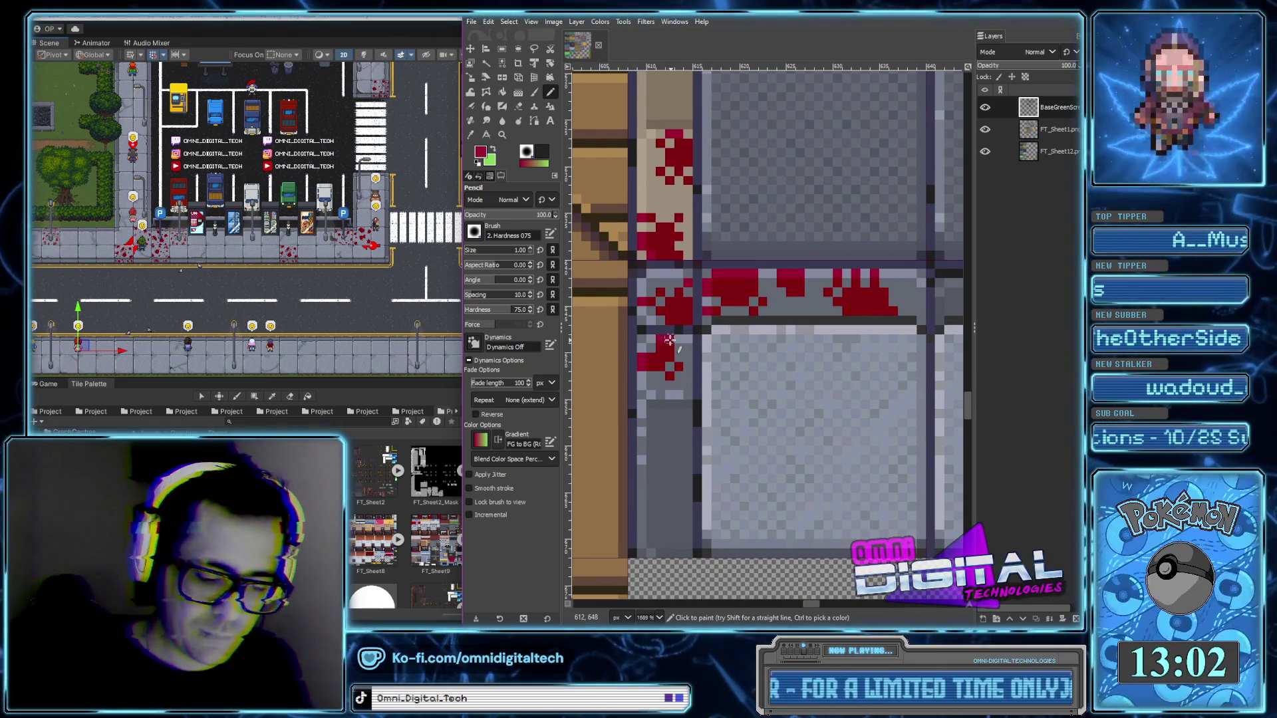
Zoom out and pan across the canvas to inspect the blood along the tan strip and stone tiles
scroll(690, 360, "down", 4)
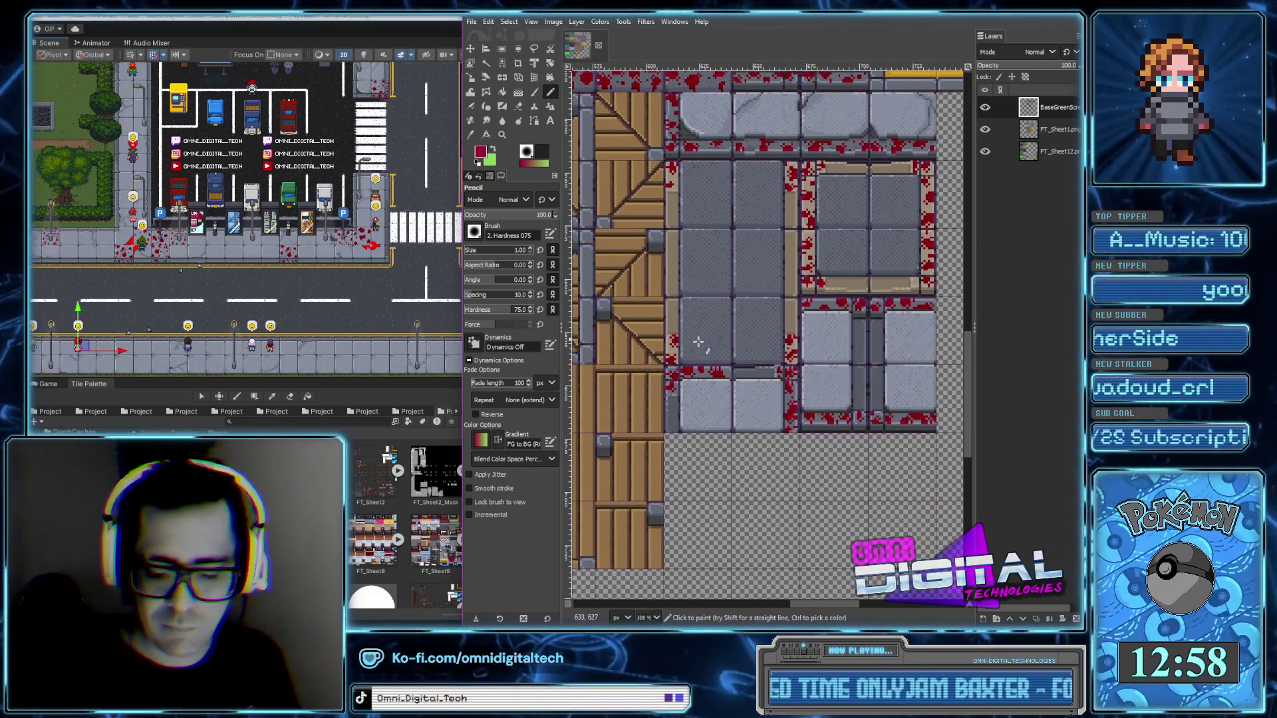
scroll(694, 335, "up", 2)
scroll(693, 338, "up", 1)
scroll(691, 343, "up", 2)
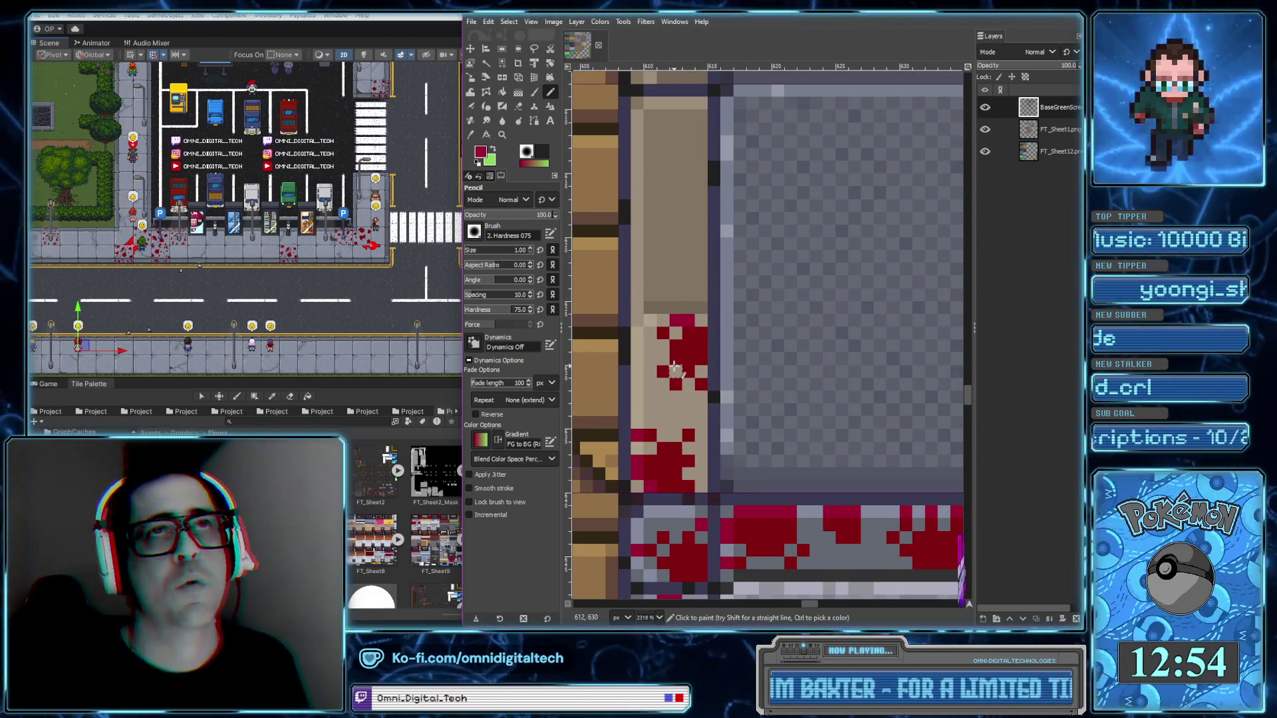
scroll(651, 410, "up", 1)
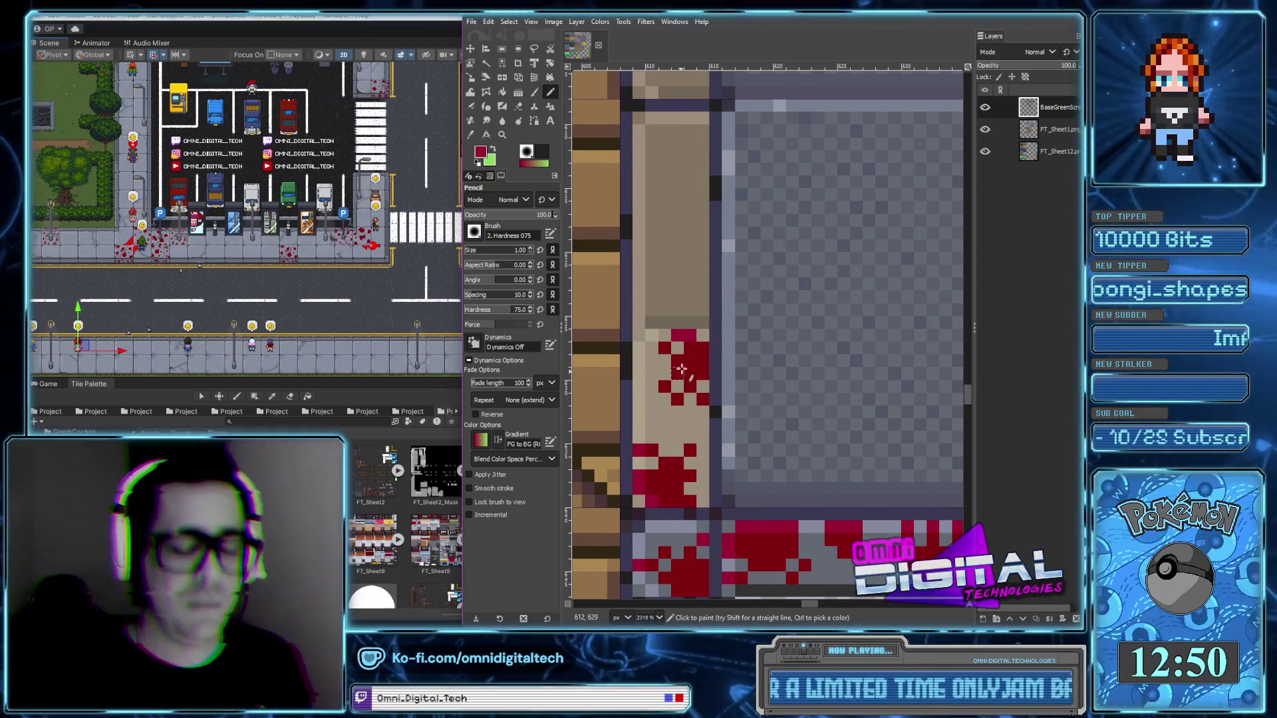
scroll(684, 359, "down", 2)
scroll(707, 342, "down", 2, "ctrl")
scroll(708, 346, "down", 2, "ctrl")
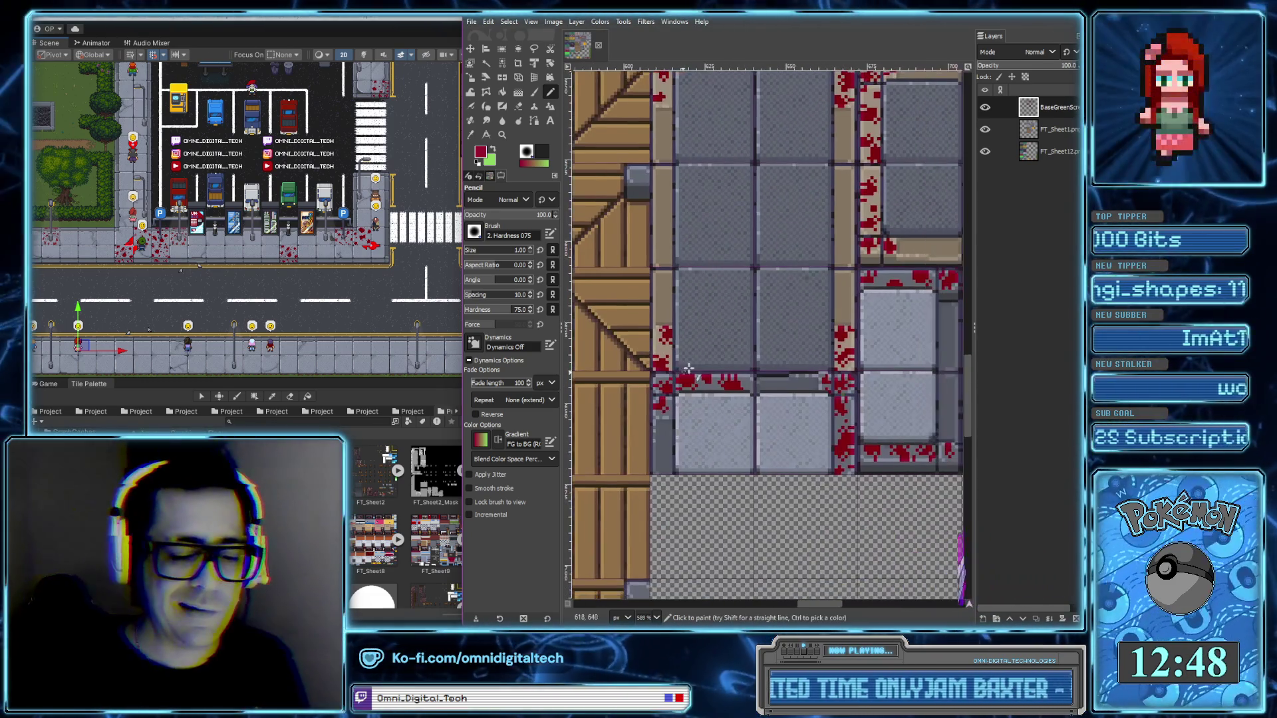
scroll(710, 352, "down", 2, "ctrl")
scroll(711, 358, "down", 2, "ctrl")
scroll(801, 449, "down", 3)
scroll(798, 451, "right", 2)
scroll(795, 453, "right", 2)
scroll(786, 456, "down", 1)
scroll(792, 446, "down", 2)
scroll(808, 412, "left", 1)
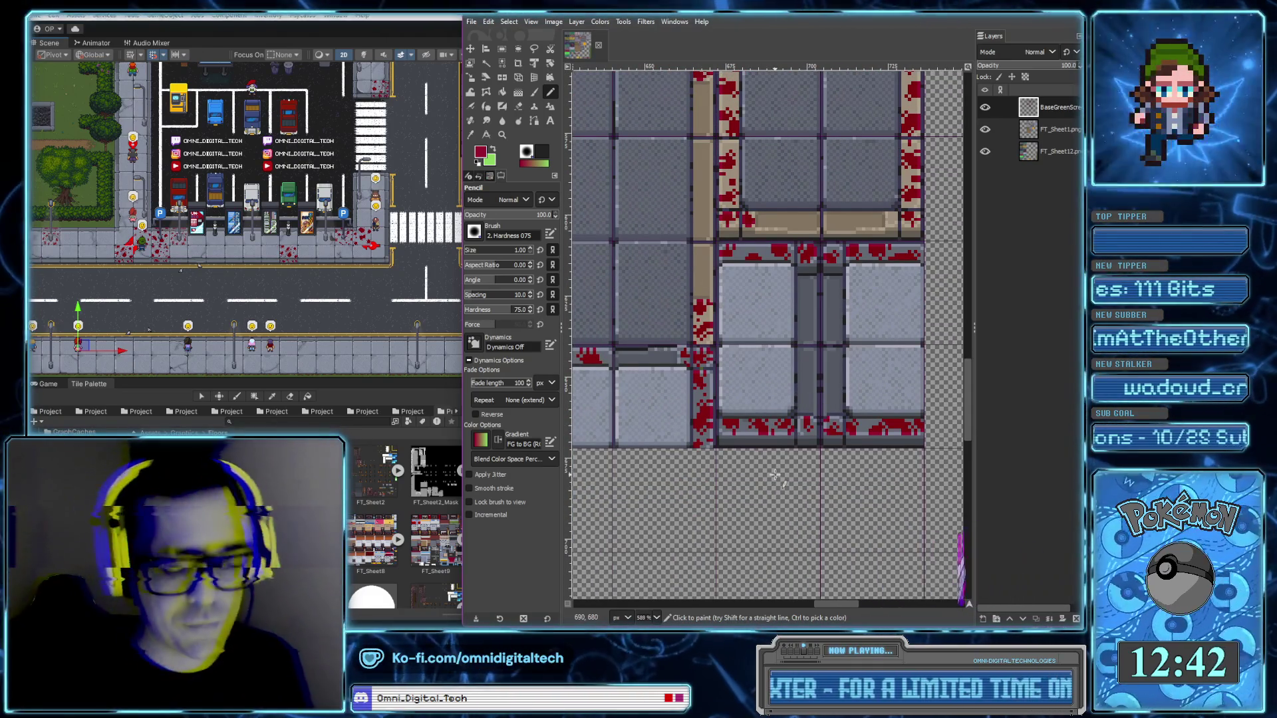
scroll(734, 319, "down", 2)
scroll(734, 320, "down", 2)
scroll(766, 299, "left", 1)
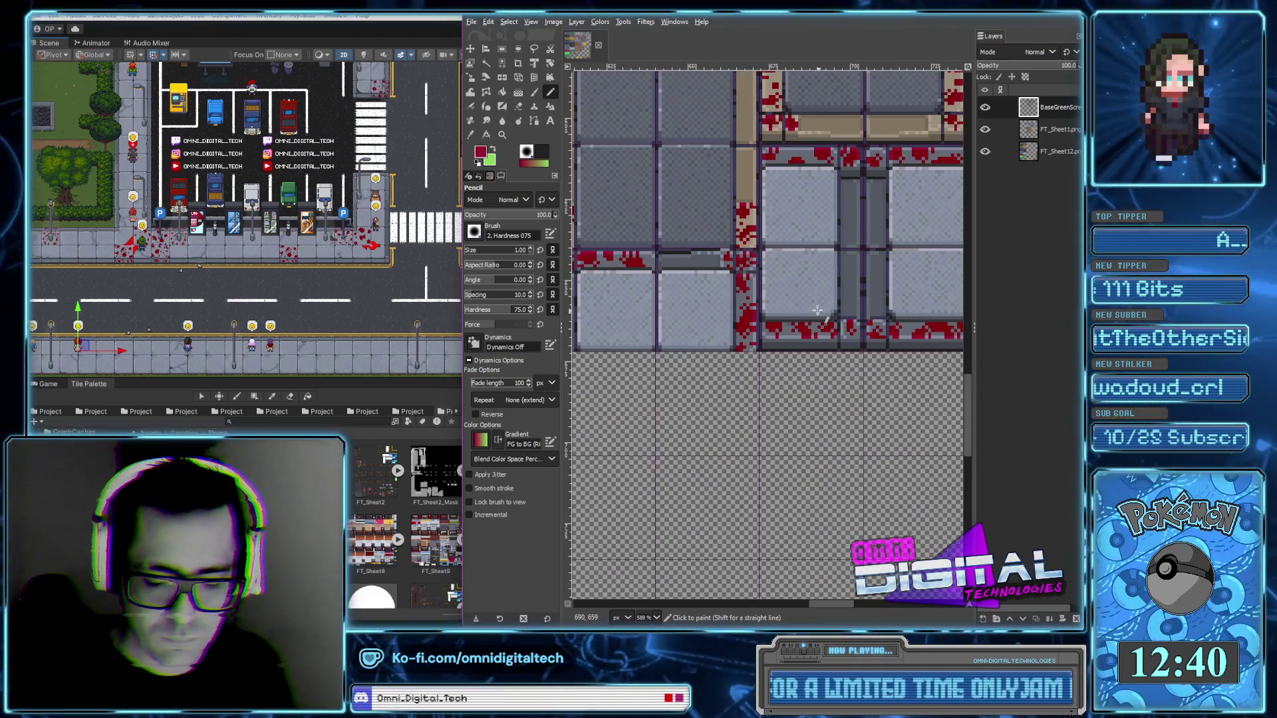
scroll(819, 311, "down", 3)
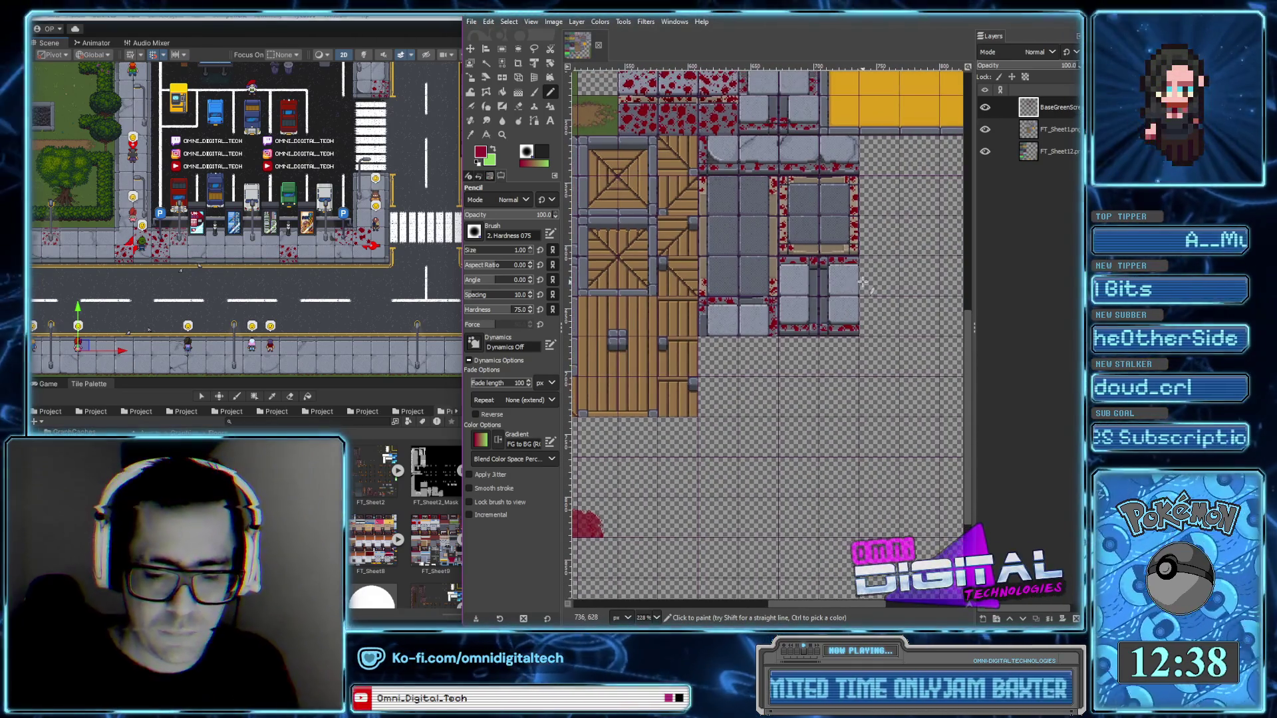
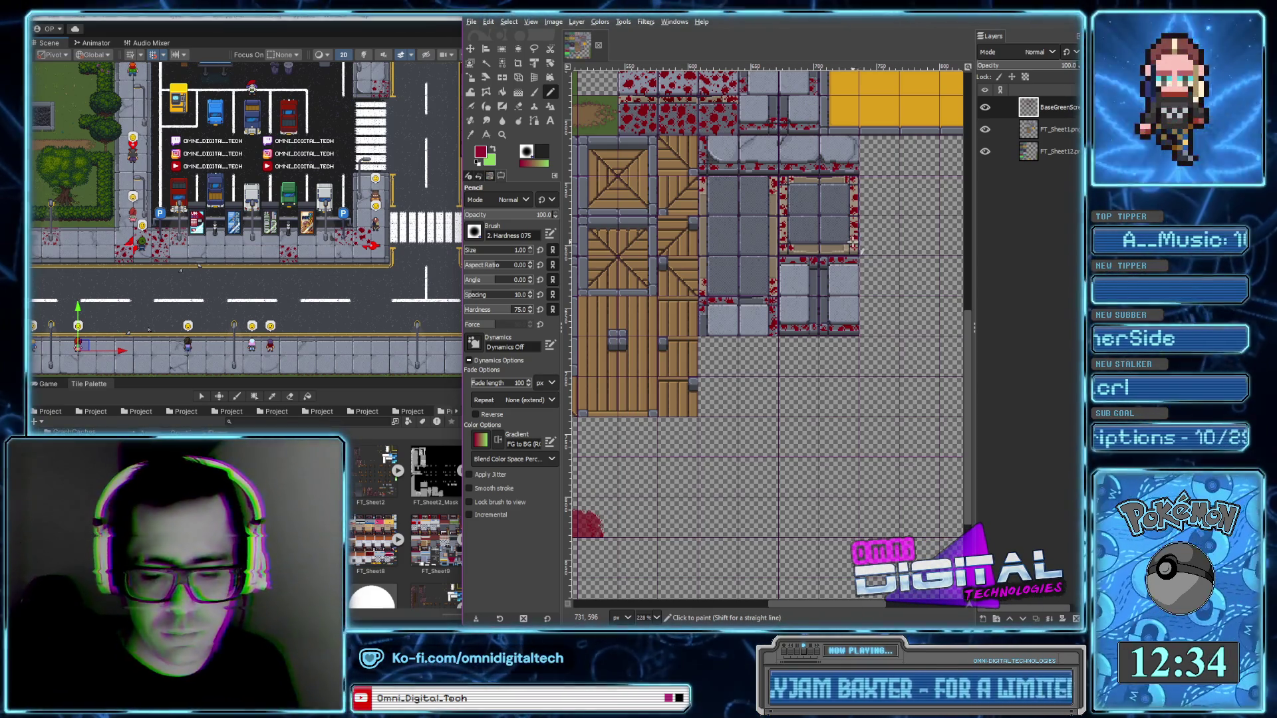
Add a small blood drop to the tan plank
scroll(853, 242, "up", 5)
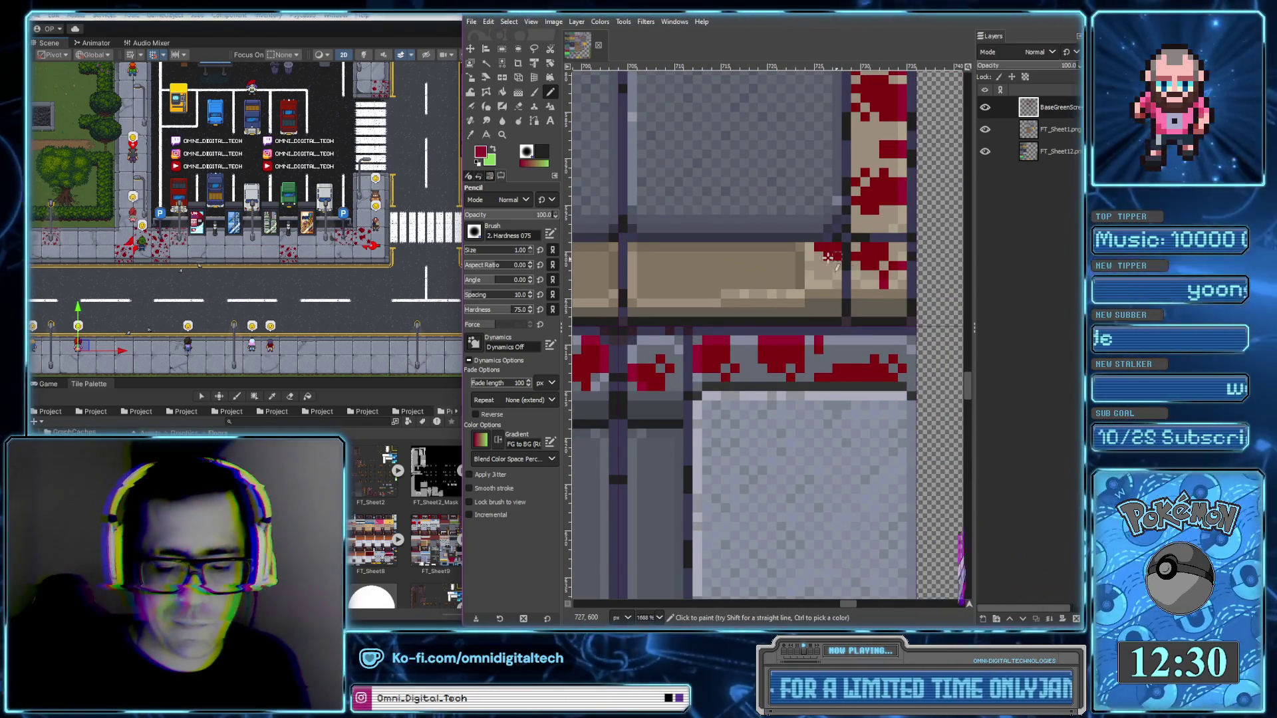
scroll(826, 238, "down", 1)
scroll(827, 238, "down", 3)
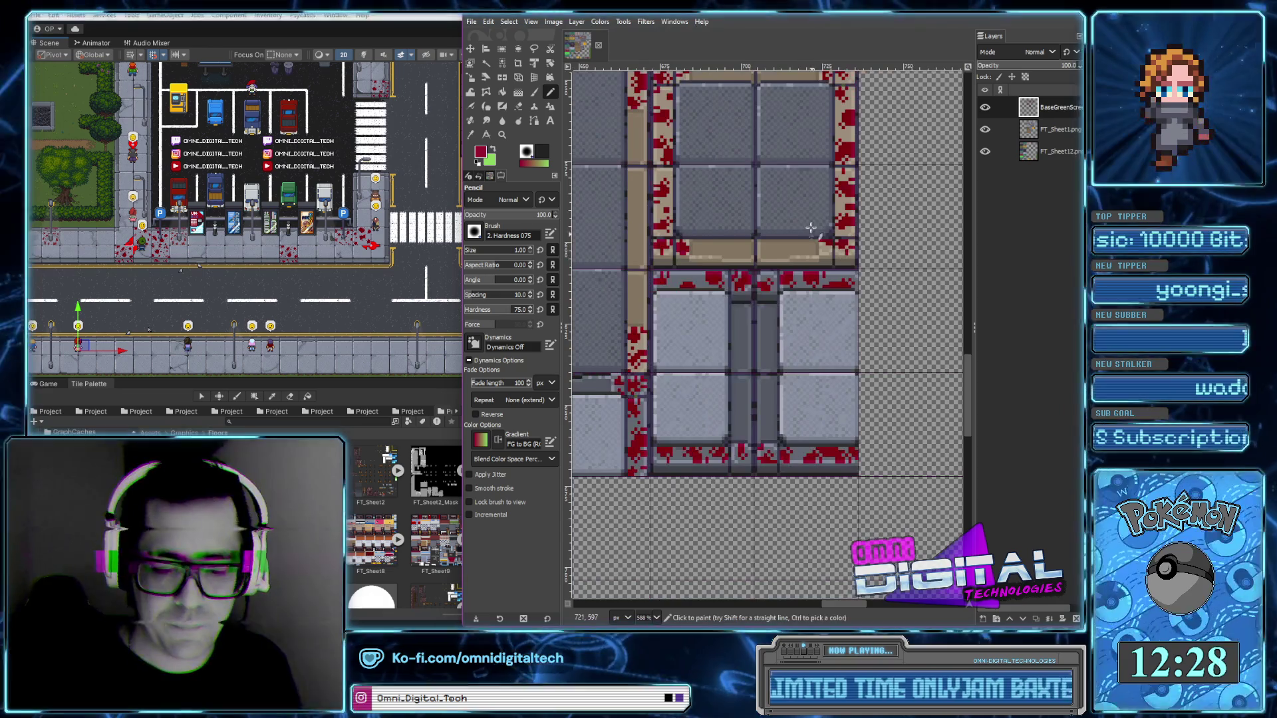
scroll(851, 206, "up", 1)
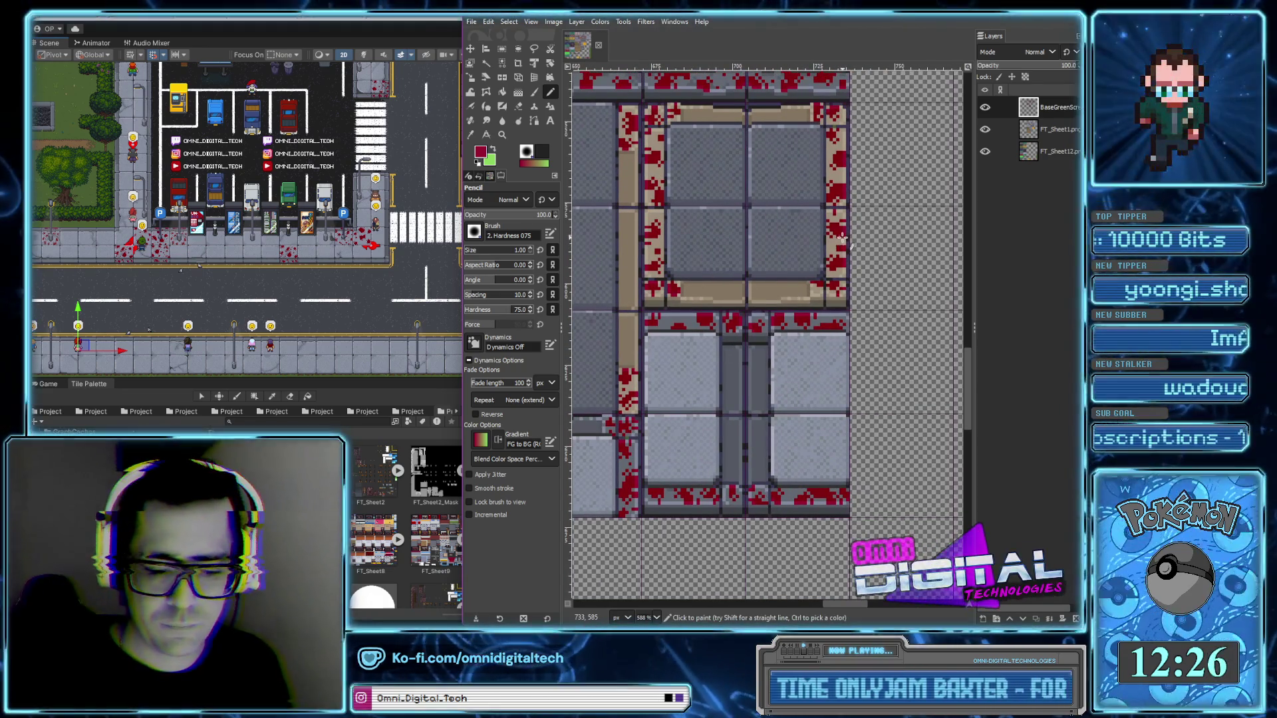
scroll(813, 322, "up", 2)
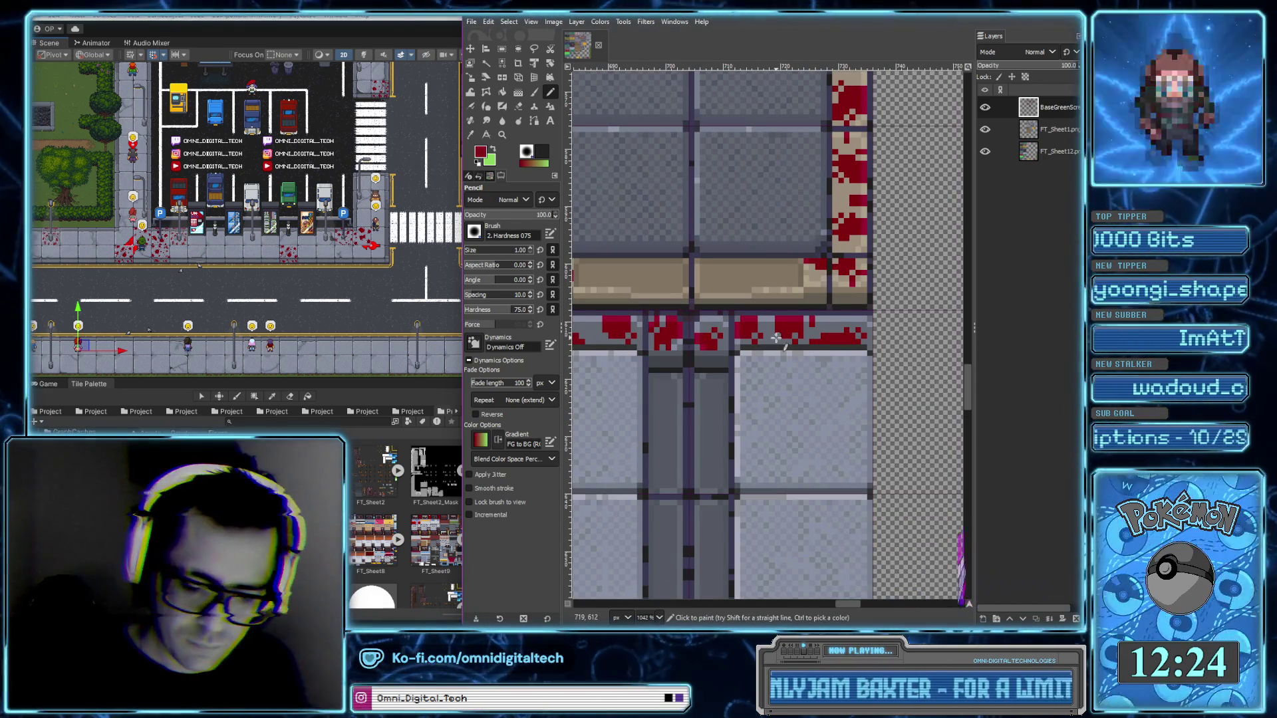
scroll(831, 326, "left", 2)
scroll(765, 329, "left", 2)
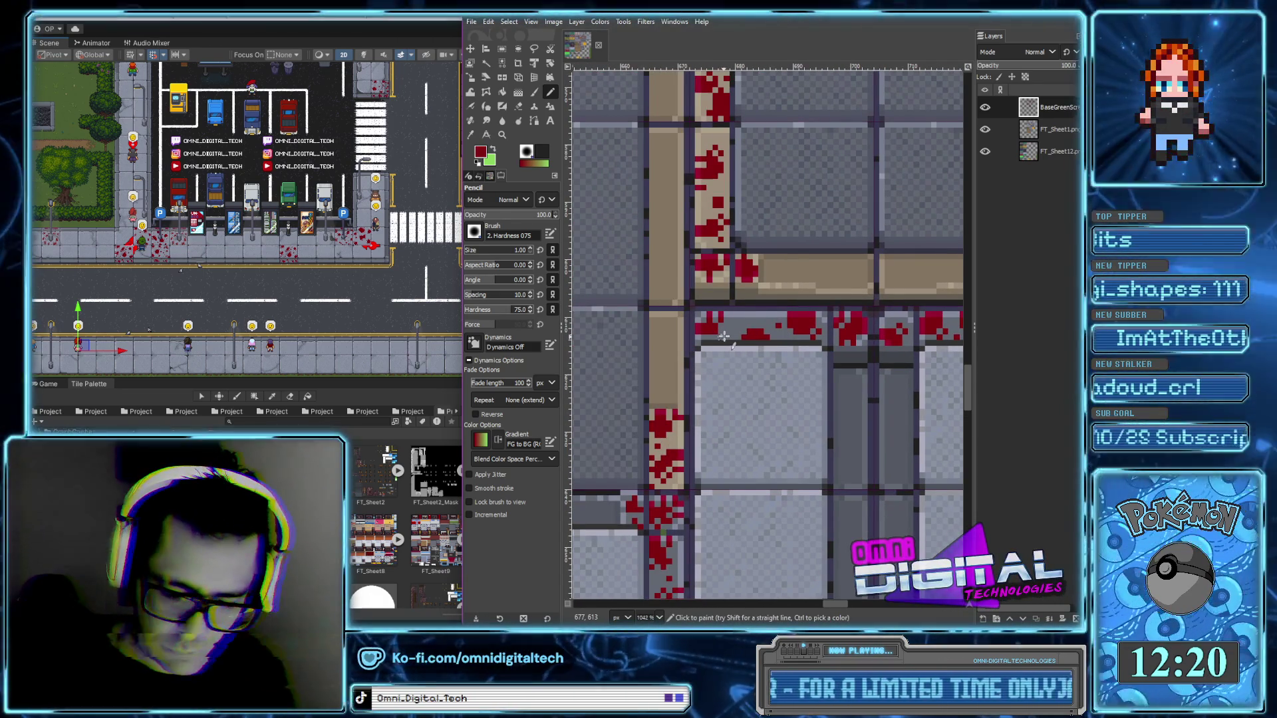
scroll(805, 363, "down", 2)
scroll(805, 364, "down", 3)
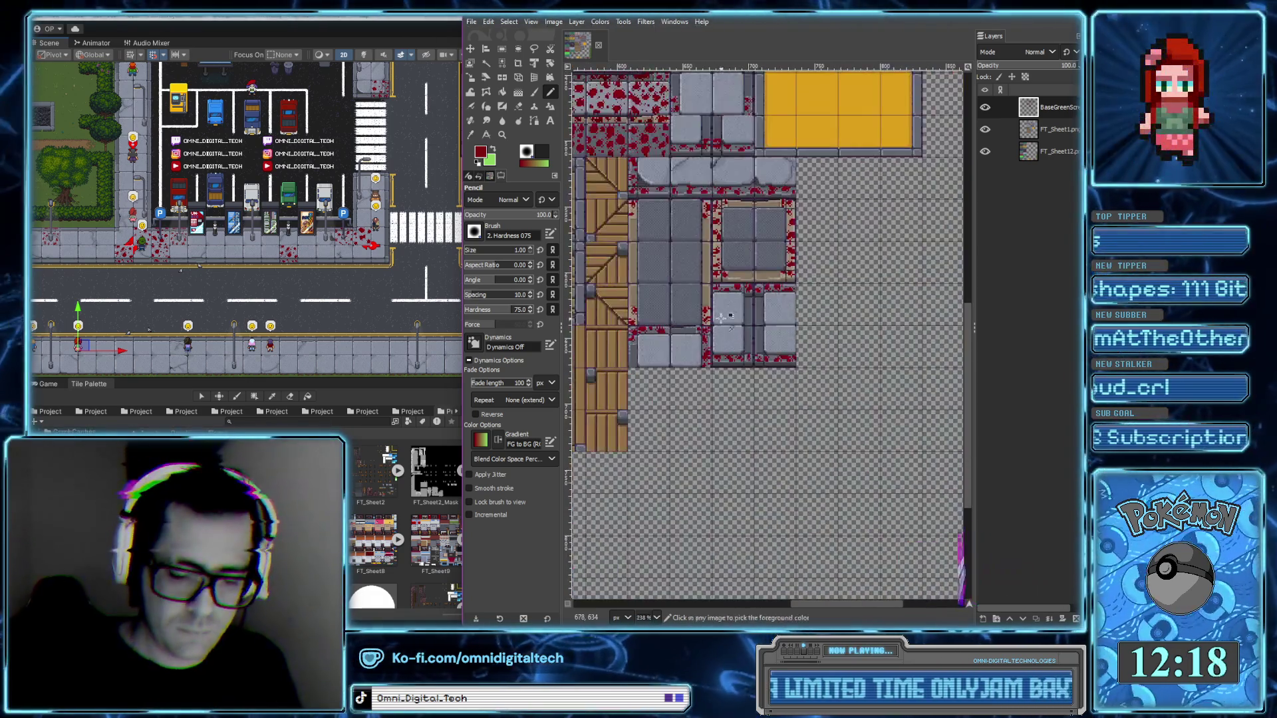
scroll(826, 294, "up", 6)
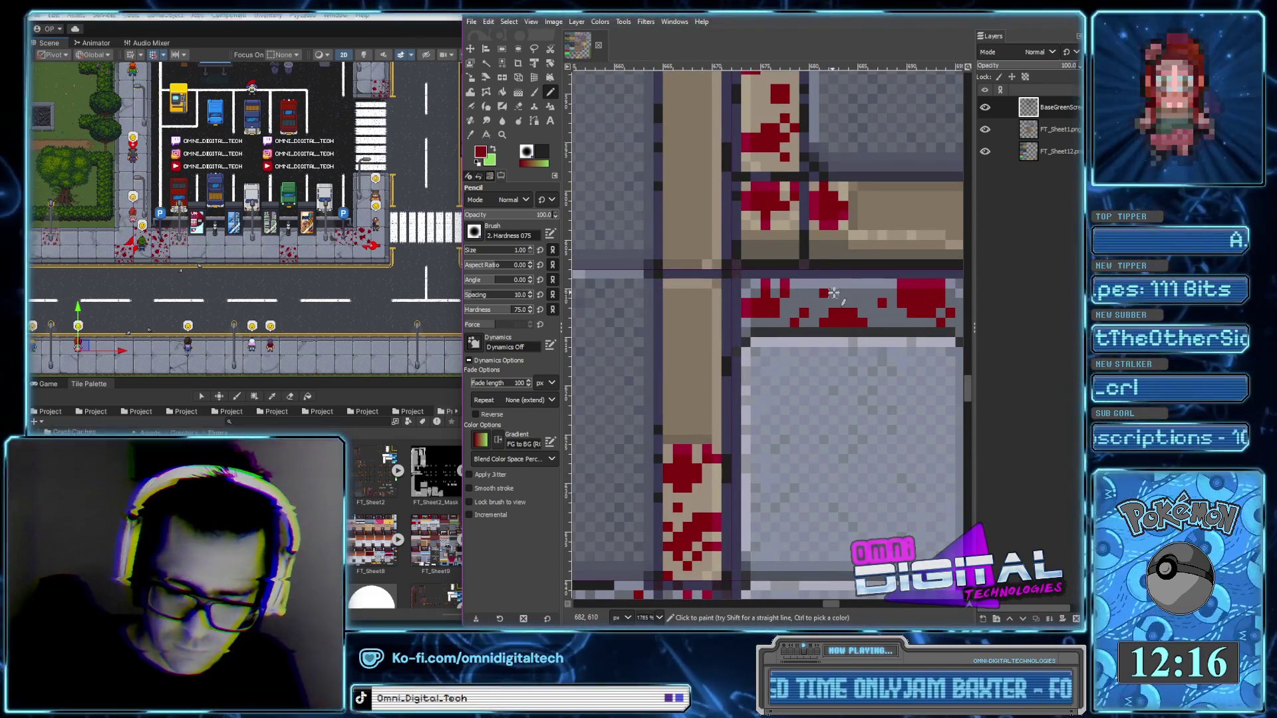
scroll(859, 320, "down", 3)
scroll(784, 359, "down", 2)
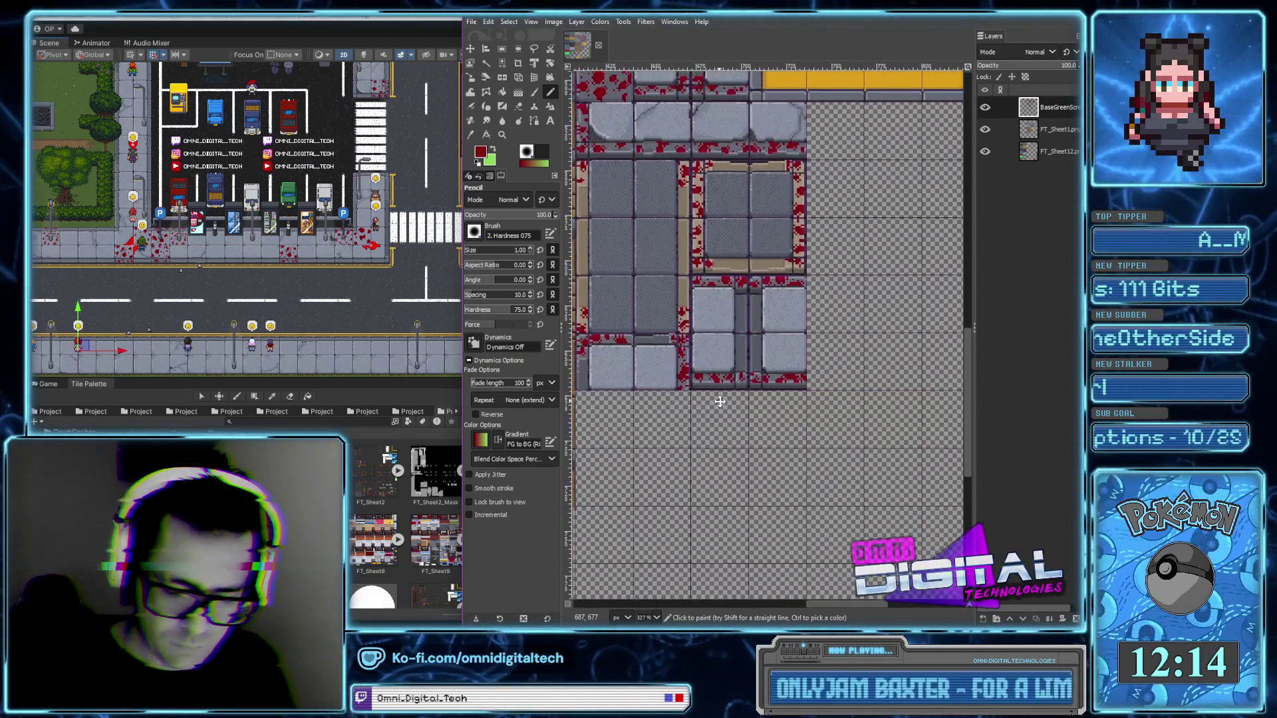
scroll(714, 398, "left", 2)
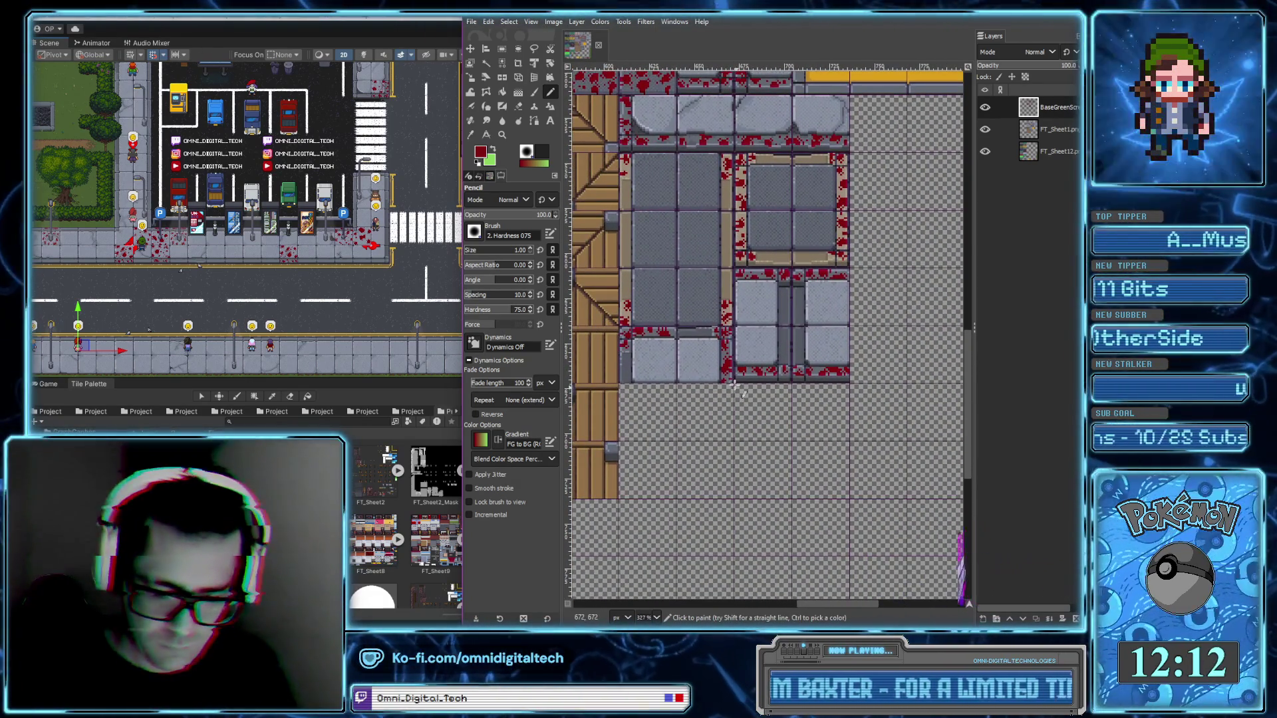
scroll(655, 337, "up", 4)
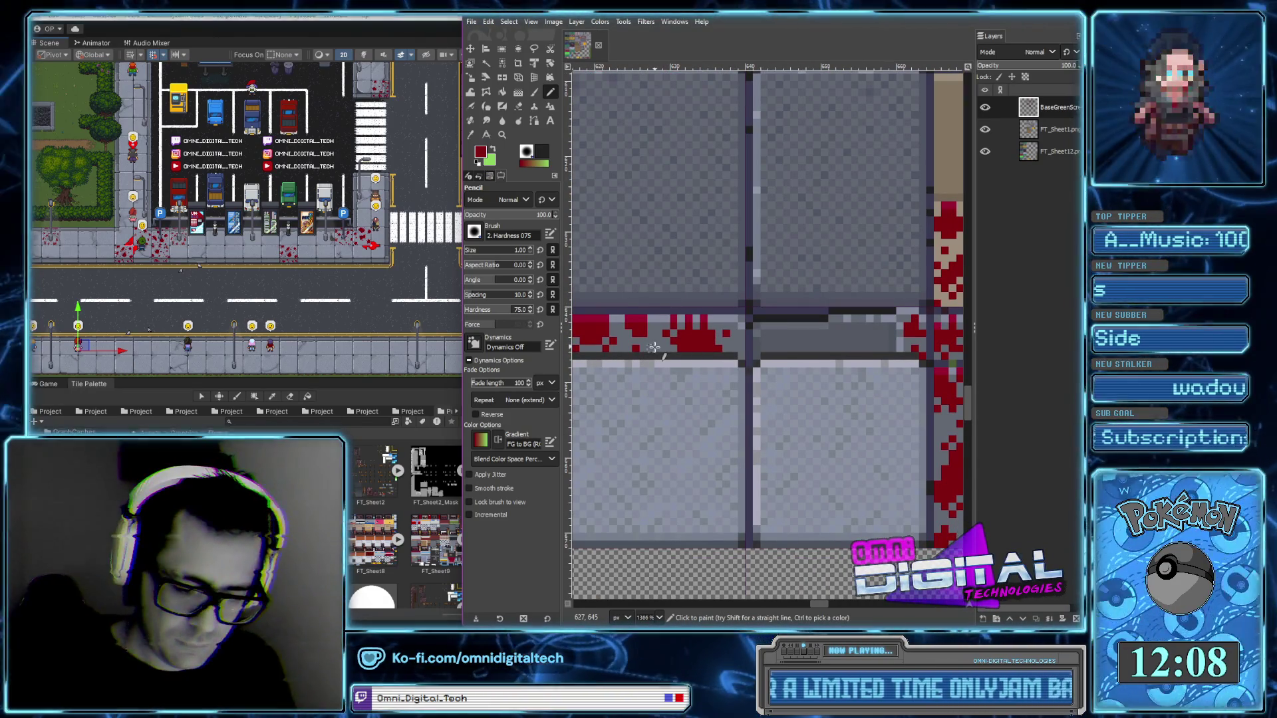
scroll(669, 343, "down", 3)
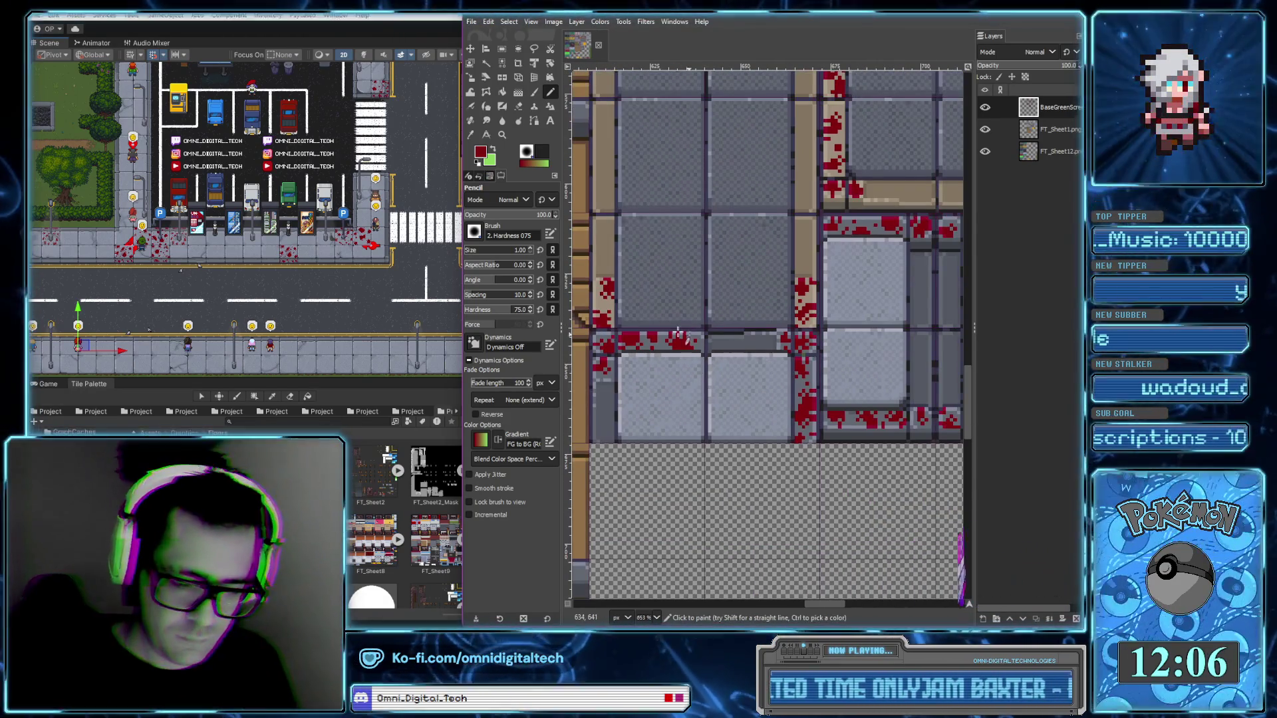
scroll(814, 371, "up", 1)
scroll(818, 399, "up", 2)
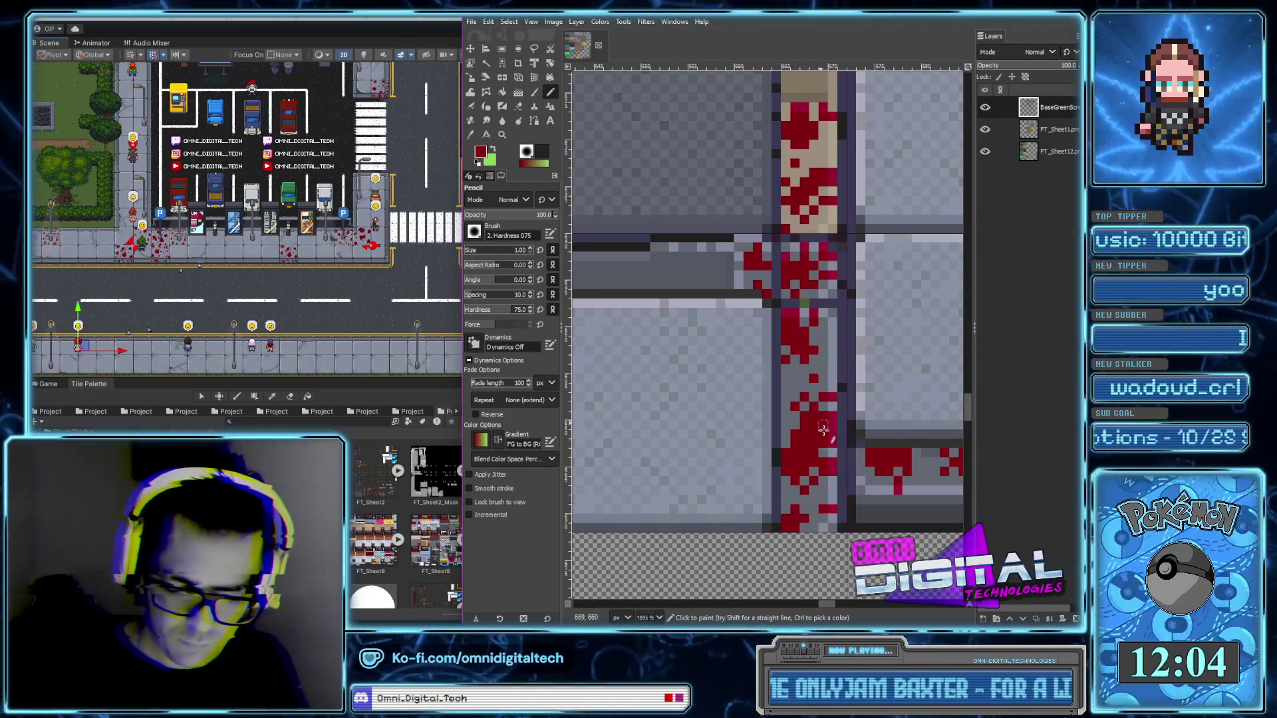
scroll(864, 385, "down", 3)
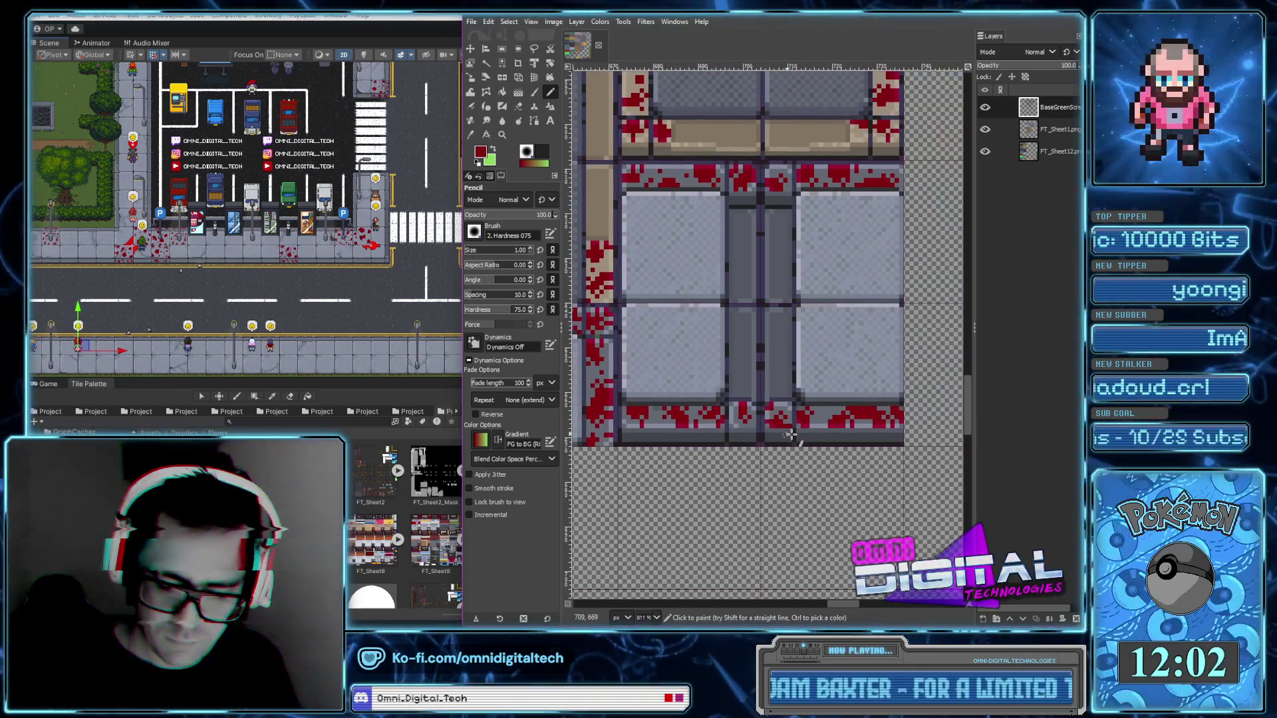
scroll(835, 397, "up", 2)
scroll(835, 397, "up", 3)
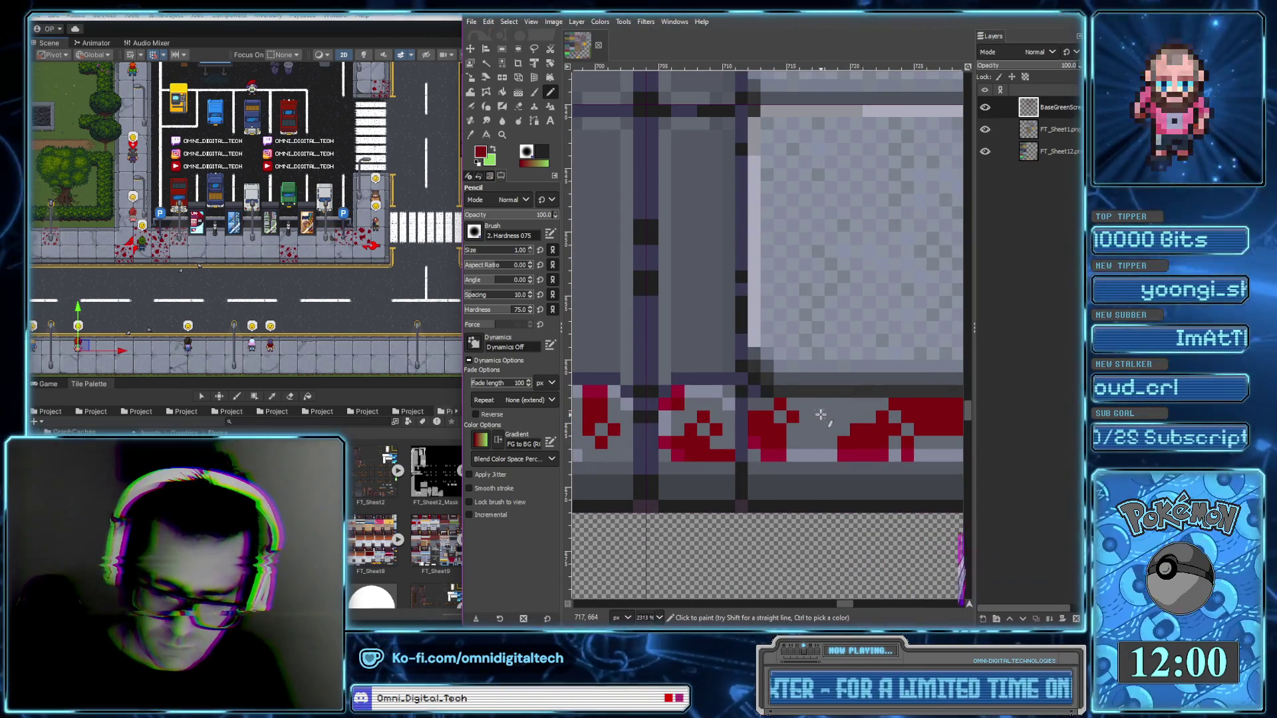
scroll(827, 418, "down", 1)
scroll(770, 444, "down", 1)
scroll(770, 444, "up", 5)
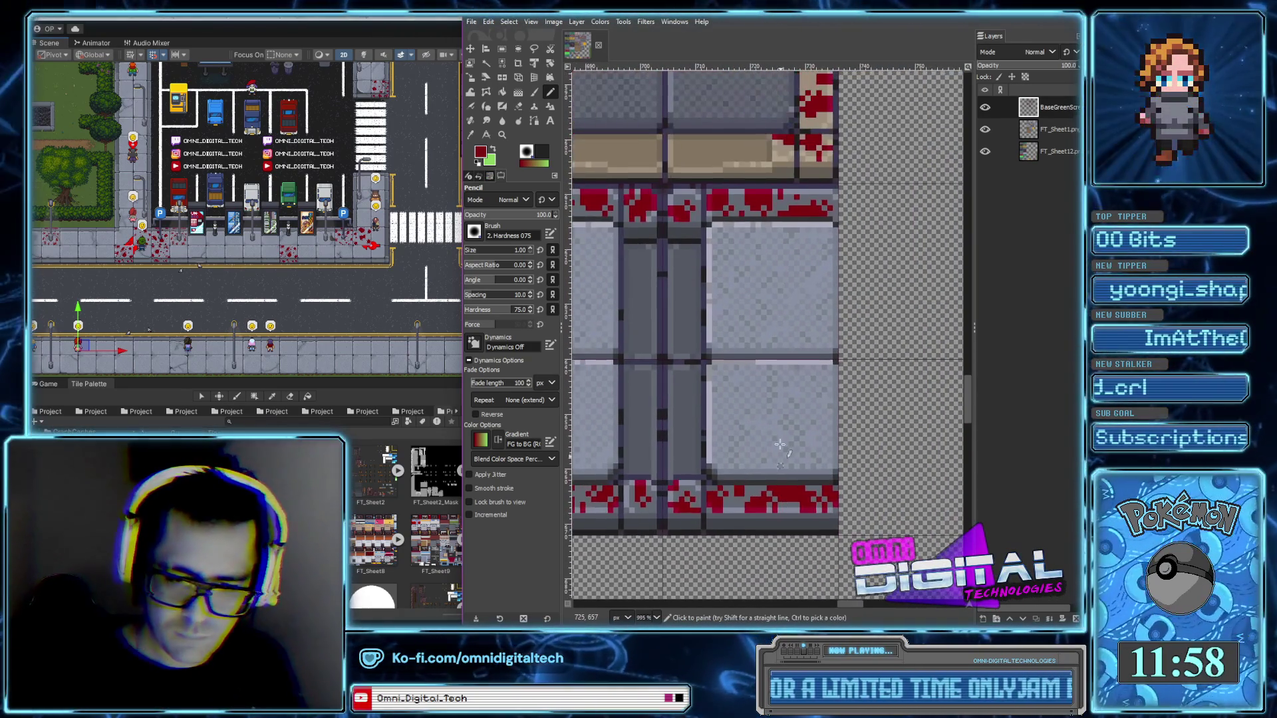
scroll(822, 323, "left", 5)
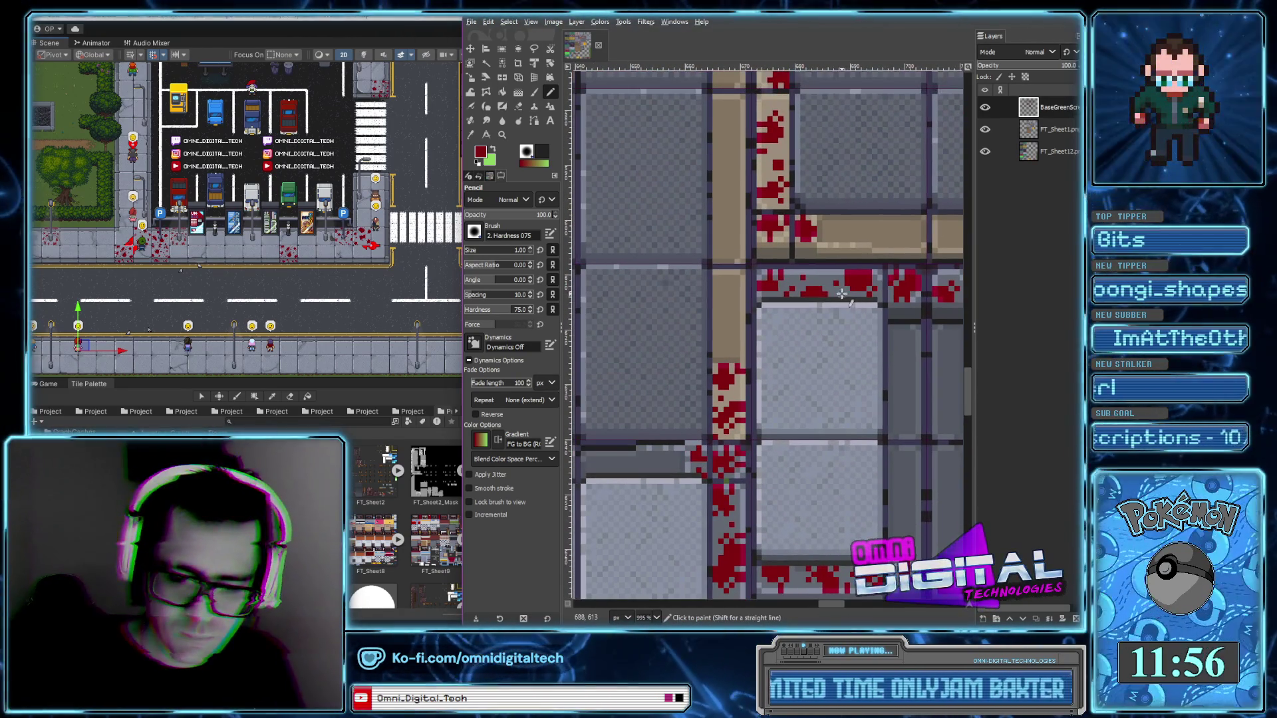
scroll(822, 323, "down", 2)
scroll(785, 281, "up", 4)
scroll(784, 281, "down", 2)
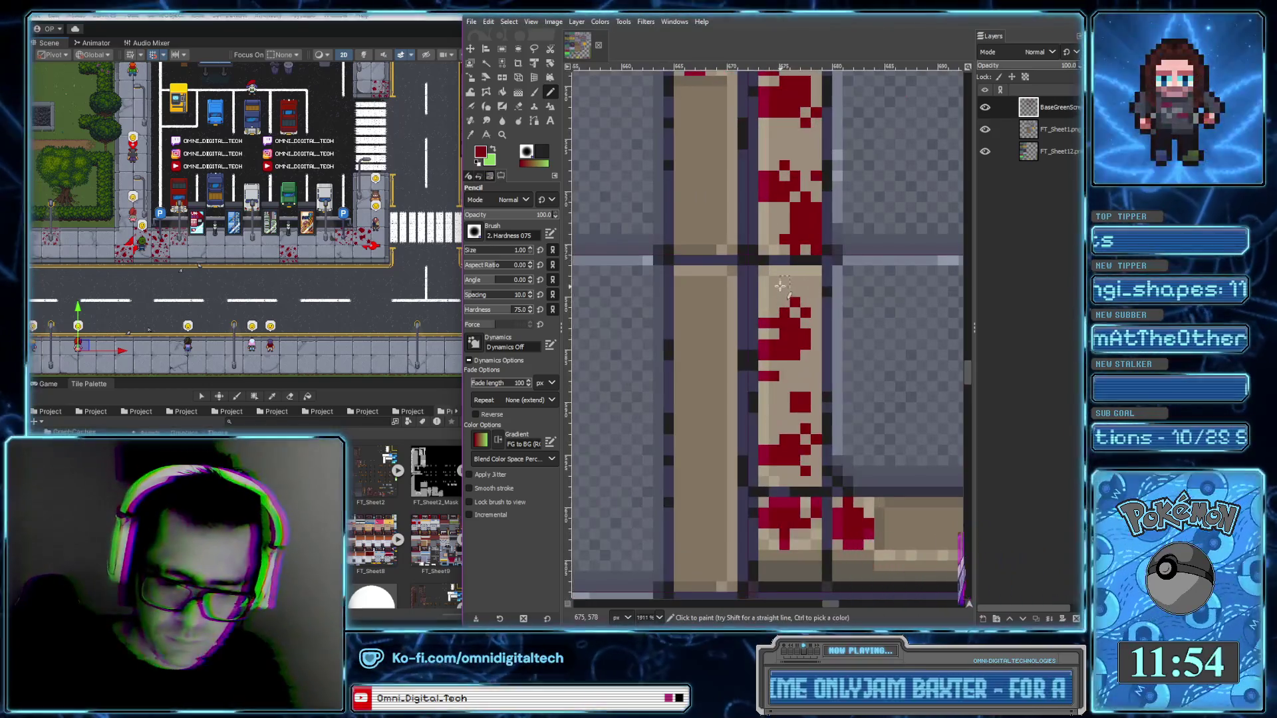
scroll(831, 333, "down", 2)
scroll(873, 373, "down", 1)
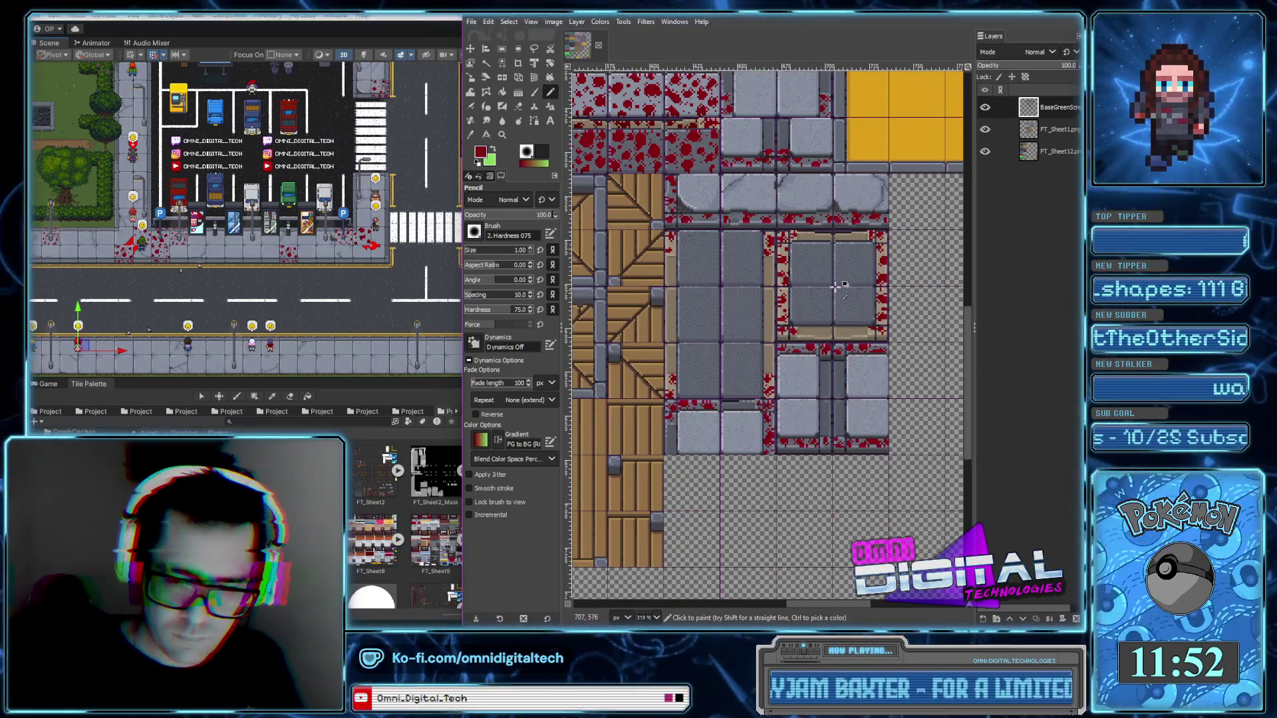
scroll(843, 293, "up", 3)
scroll(815, 332, "down", 3)
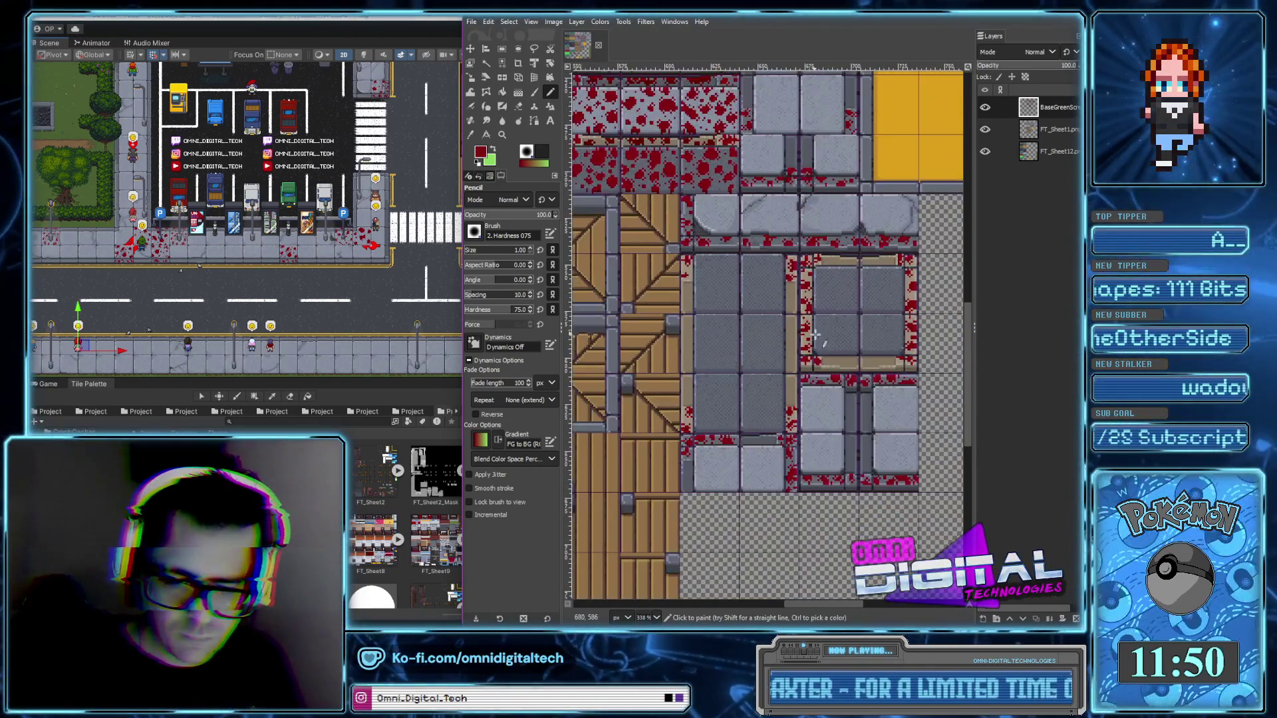
scroll(765, 333, "up", 3)
scroll(713, 298, "up", 3)
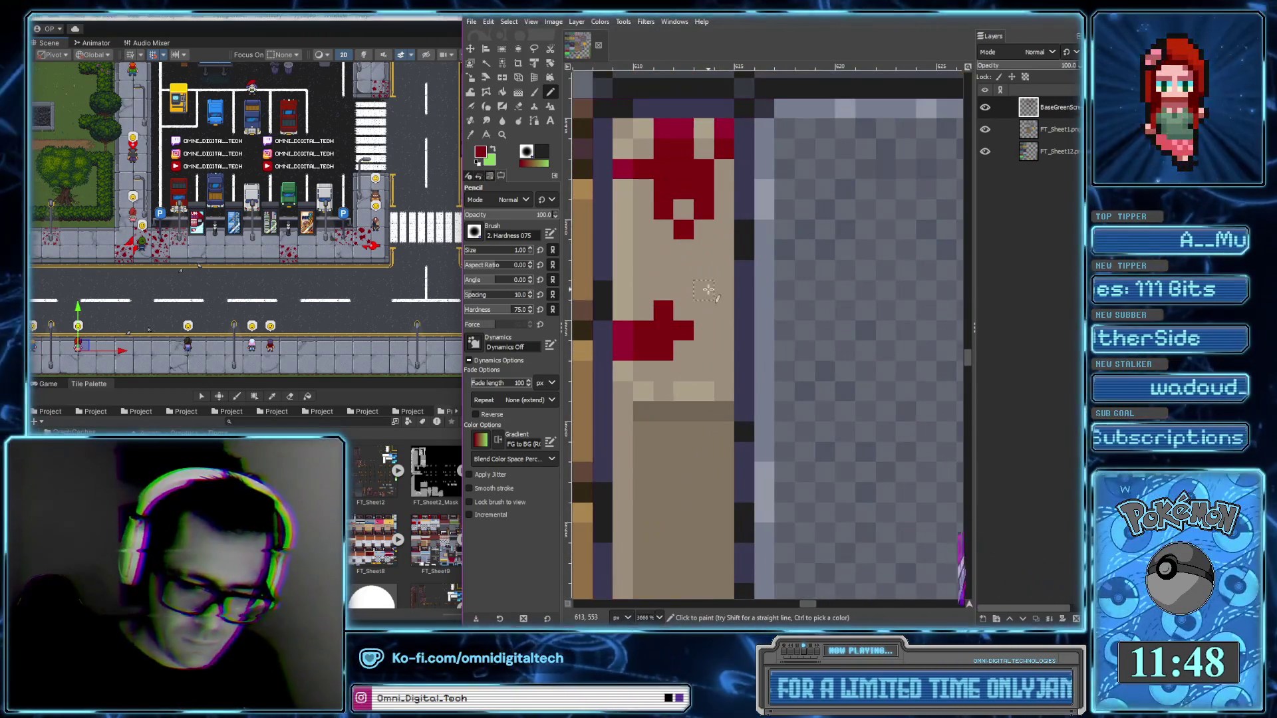
left_click_drag(713, 297, 713, 287)
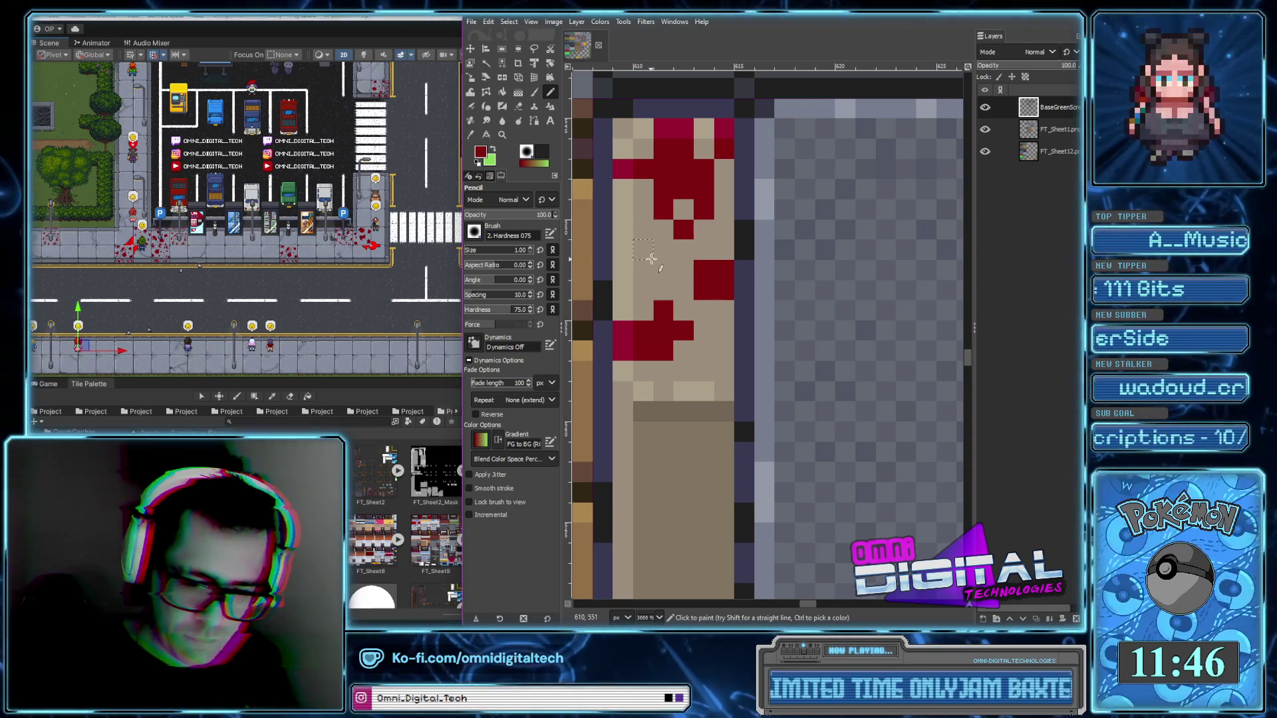
Bring the wooden and stone tiles into view and sample a splatter's dark red as foreground
scroll(731, 333, "down", 5)
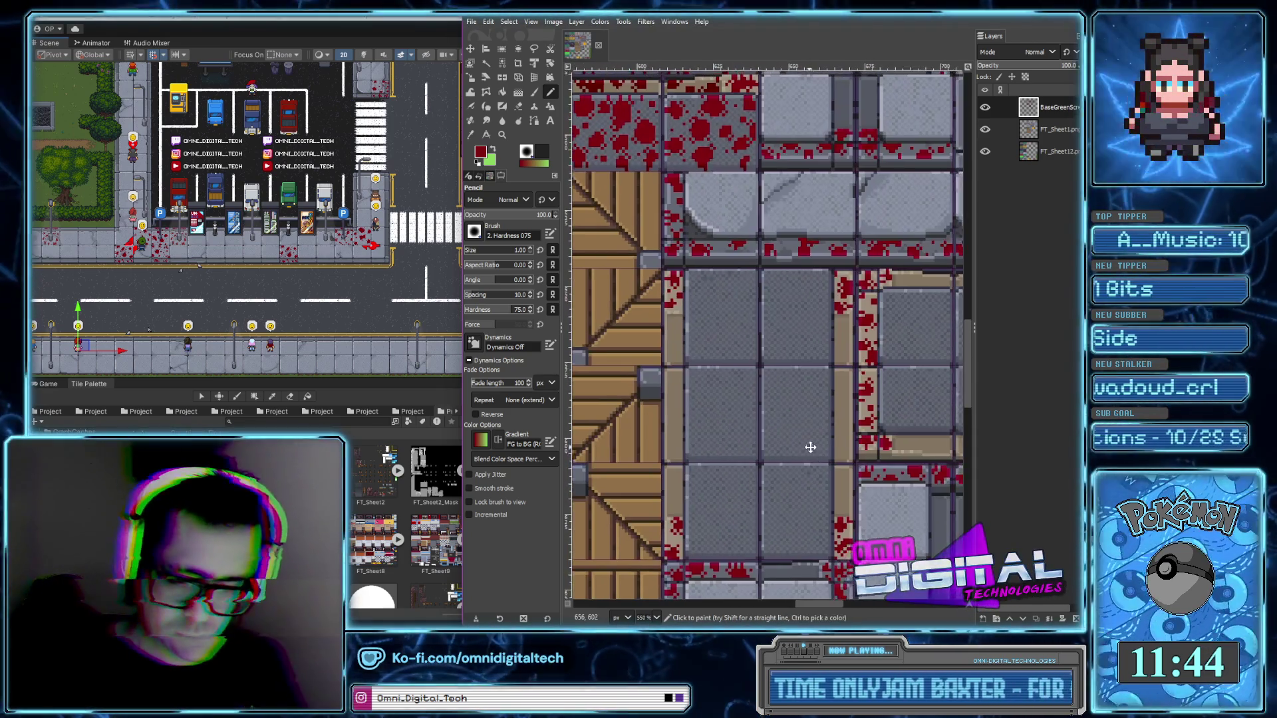
scroll(801, 426, "down", 1)
scroll(864, 466, "down", 3)
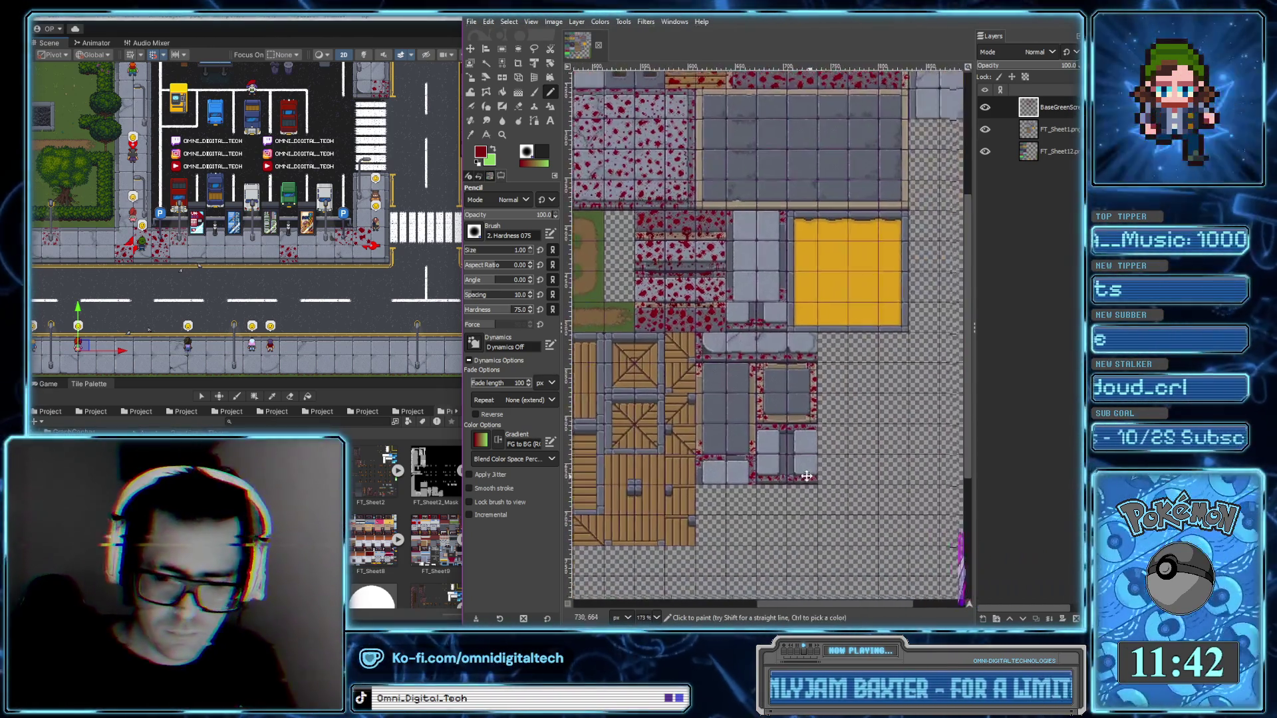
scroll(788, 430, "up", 2)
left_click_drag(788, 431, 823, 372)
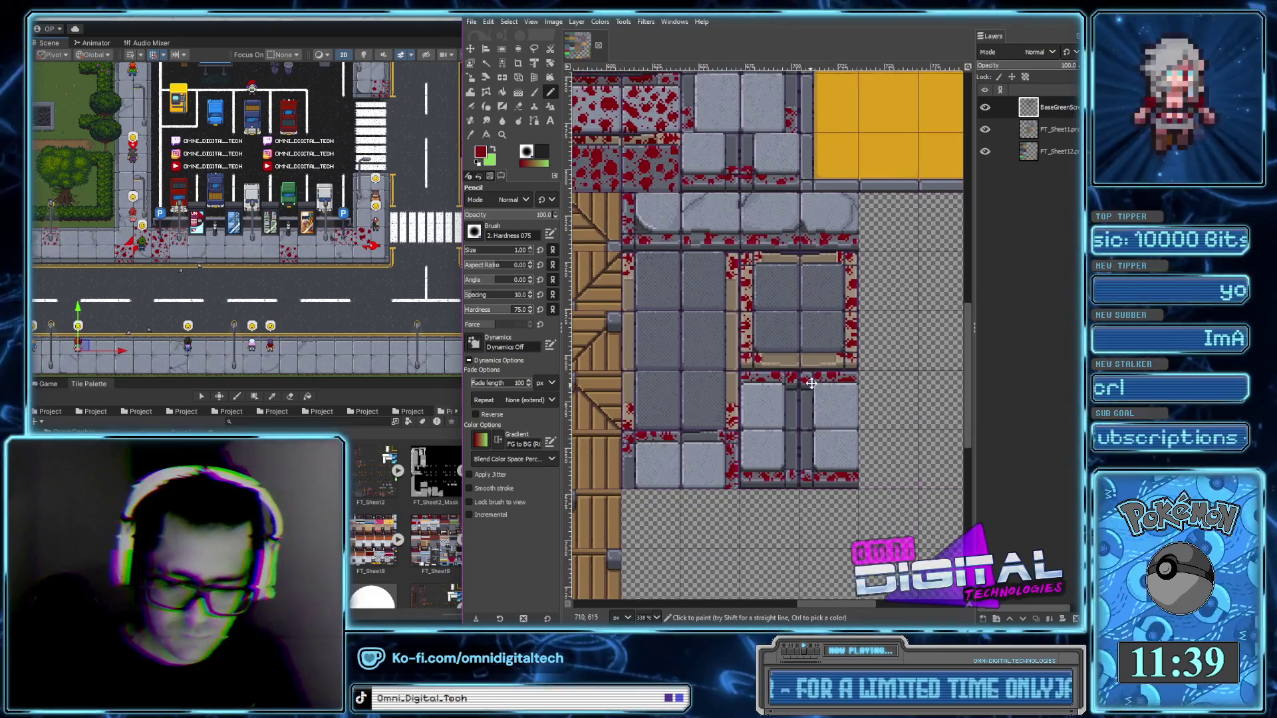
scroll(725, 432, "up", 4)
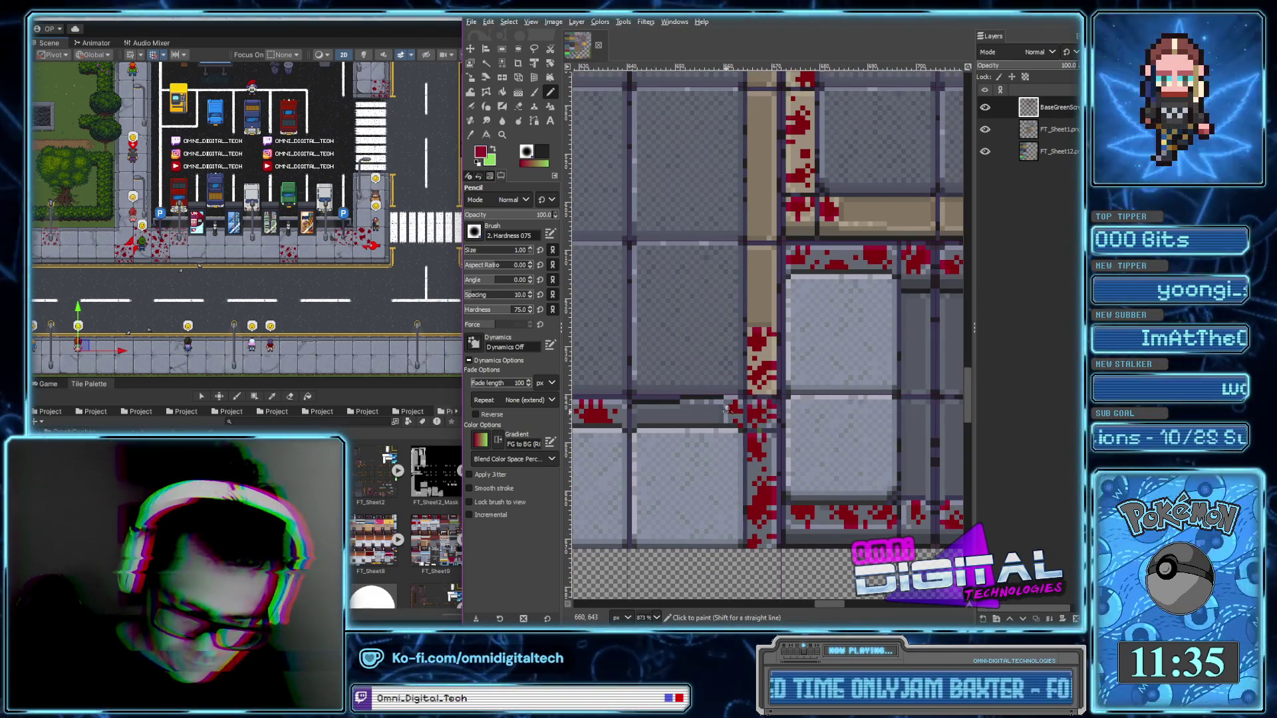
scroll(724, 412, "up", 5)
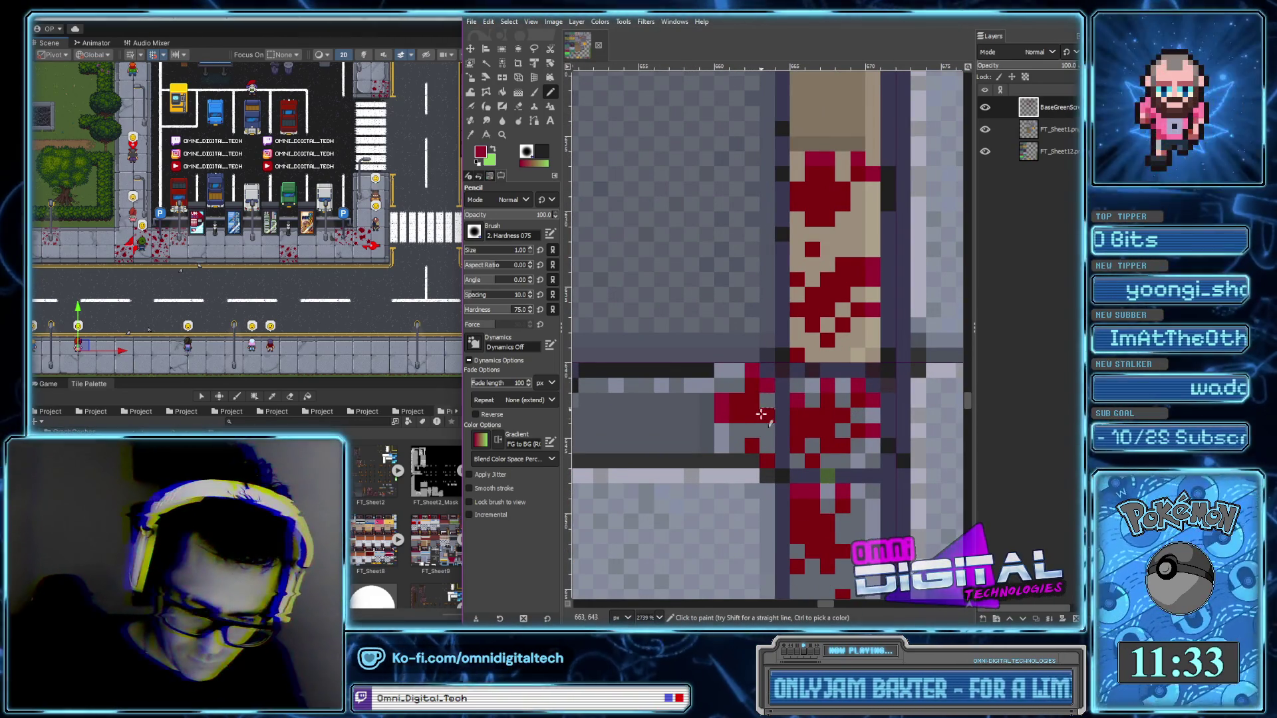
scroll(779, 442, "down", 4)
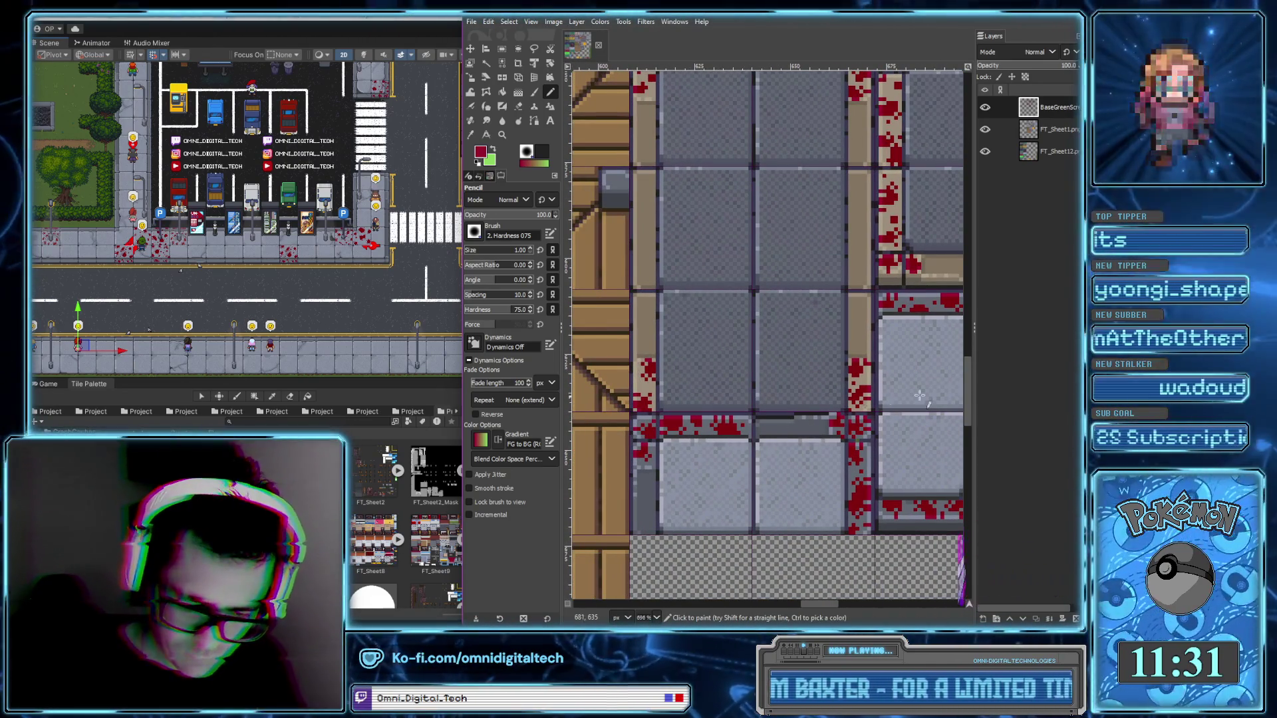
scroll(890, 410, "right", 5)
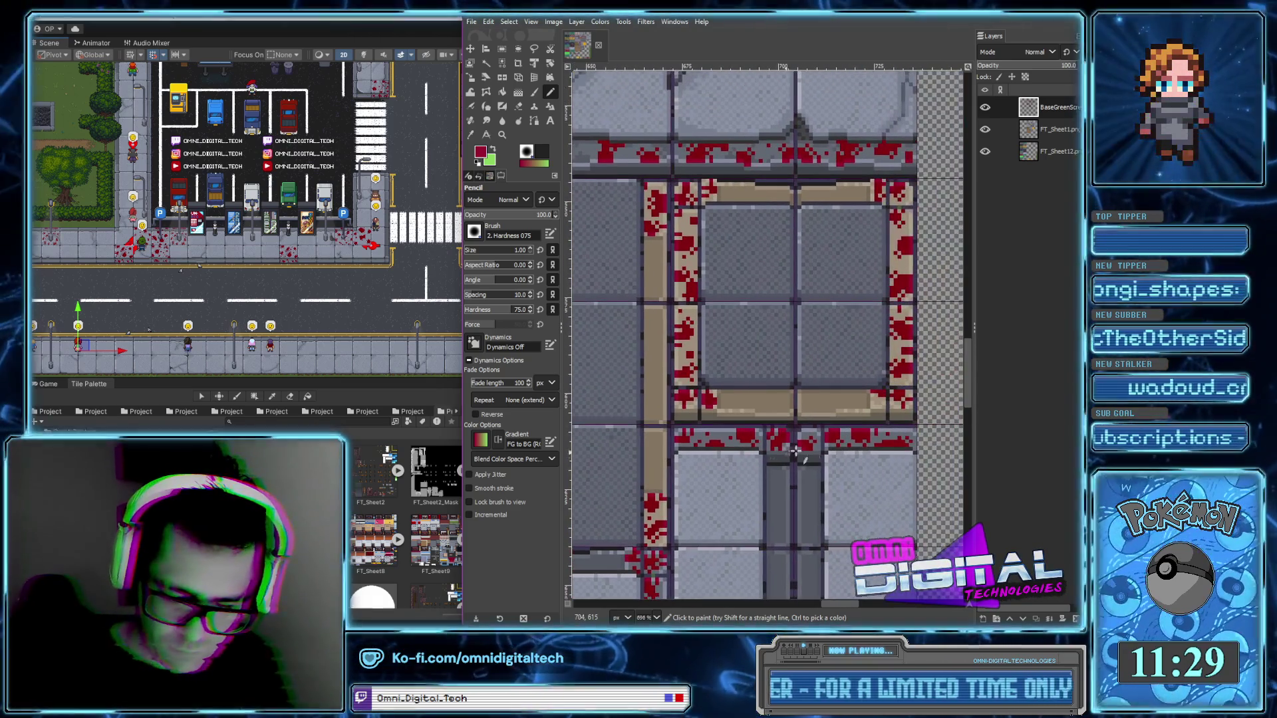
scroll(812, 438, "up", 2)
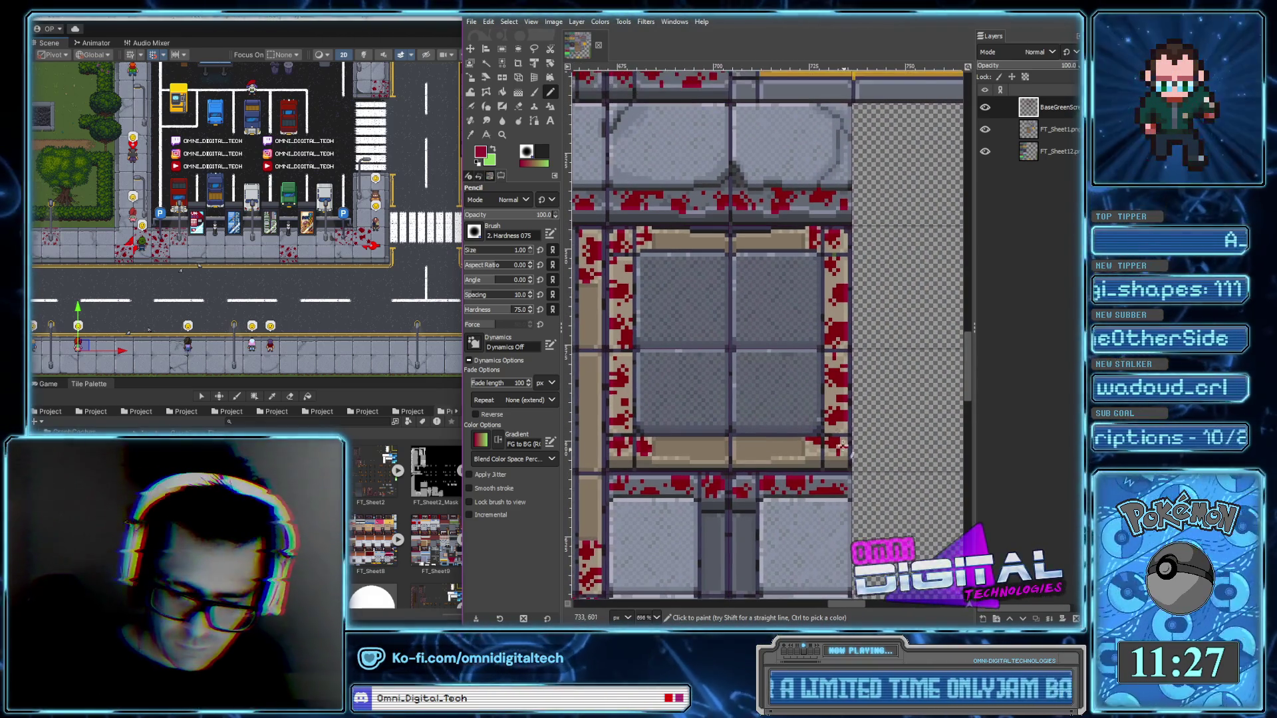
scroll(842, 404, "right", 1)
scroll(839, 406, "up", 1)
scroll(834, 407, "up", 1)
scroll(828, 409, "up", 1)
scroll(821, 411, "up", 1)
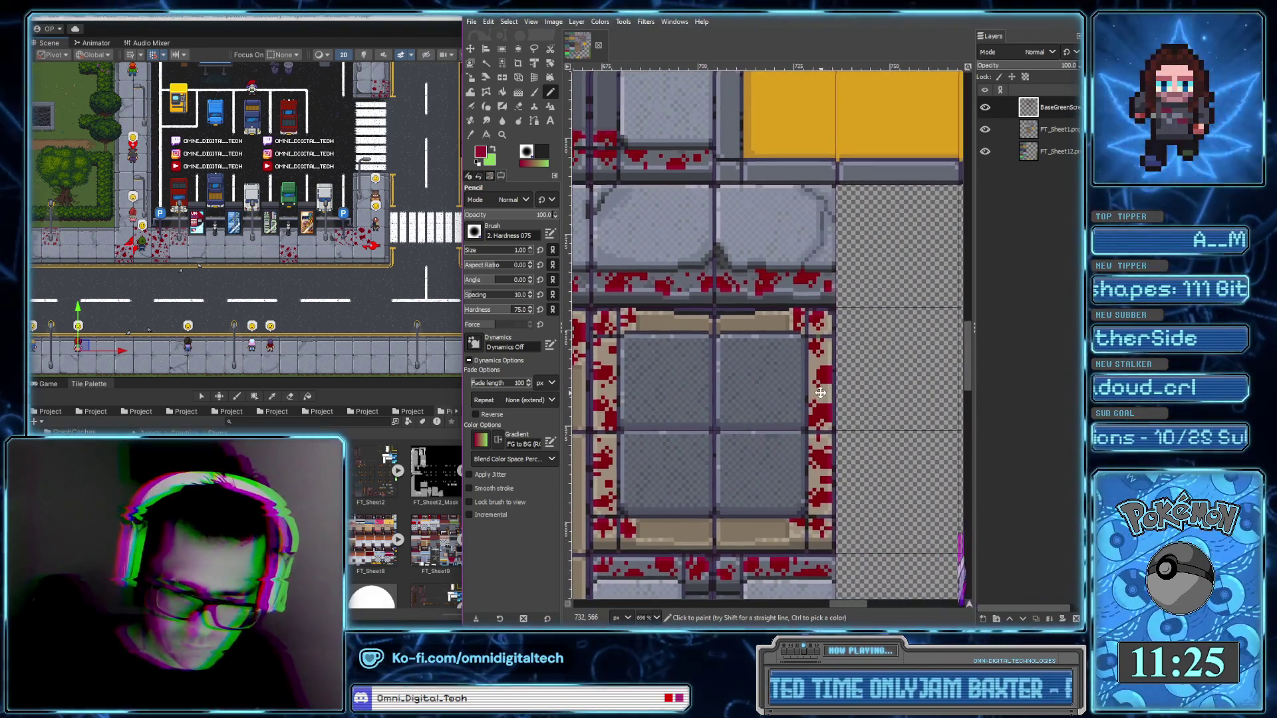
scroll(824, 412, "left", 1)
scroll(834, 413, "left", 1)
scroll(848, 415, "left", 1)
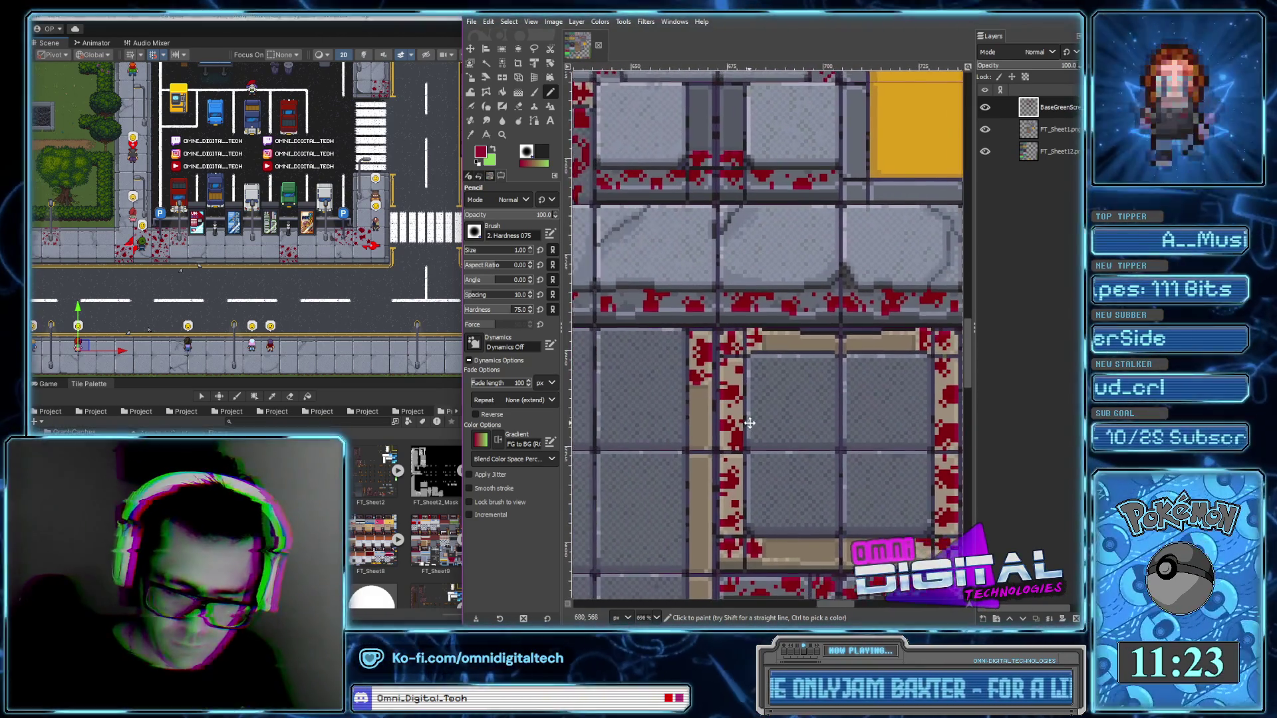
scroll(857, 417, "left", 1)
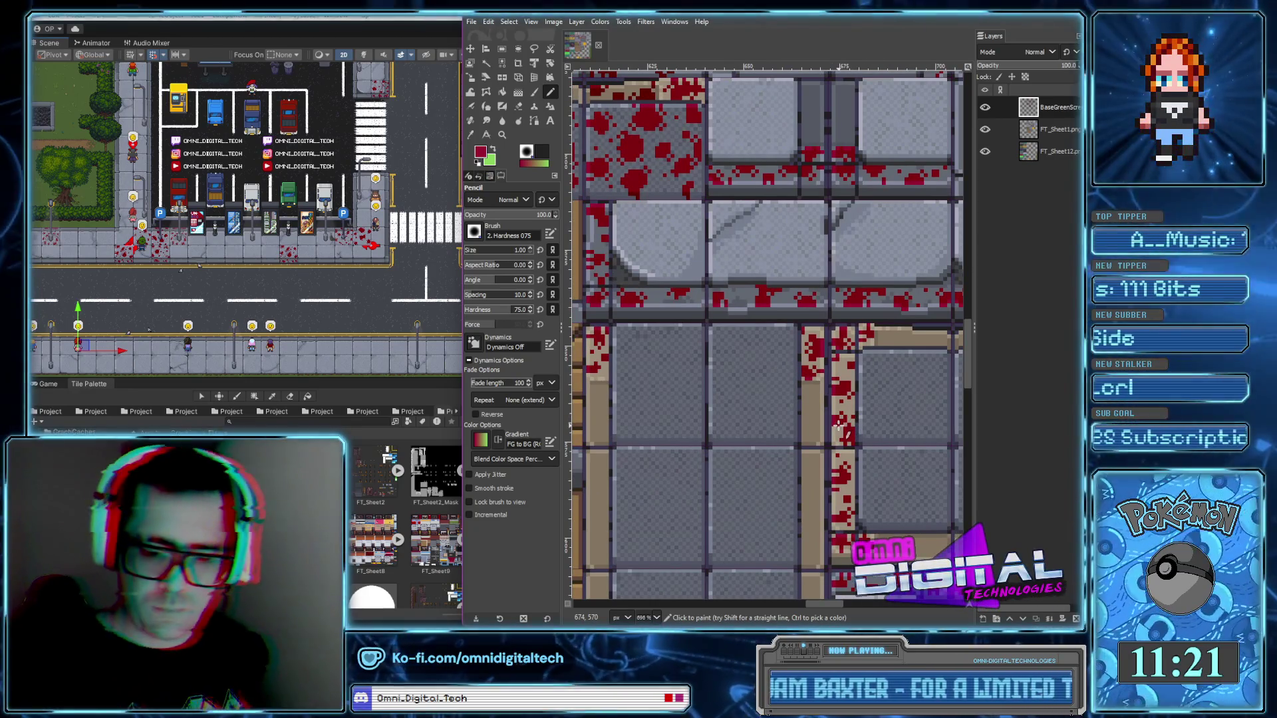
left_click_drag(777, 423, 834, 407)
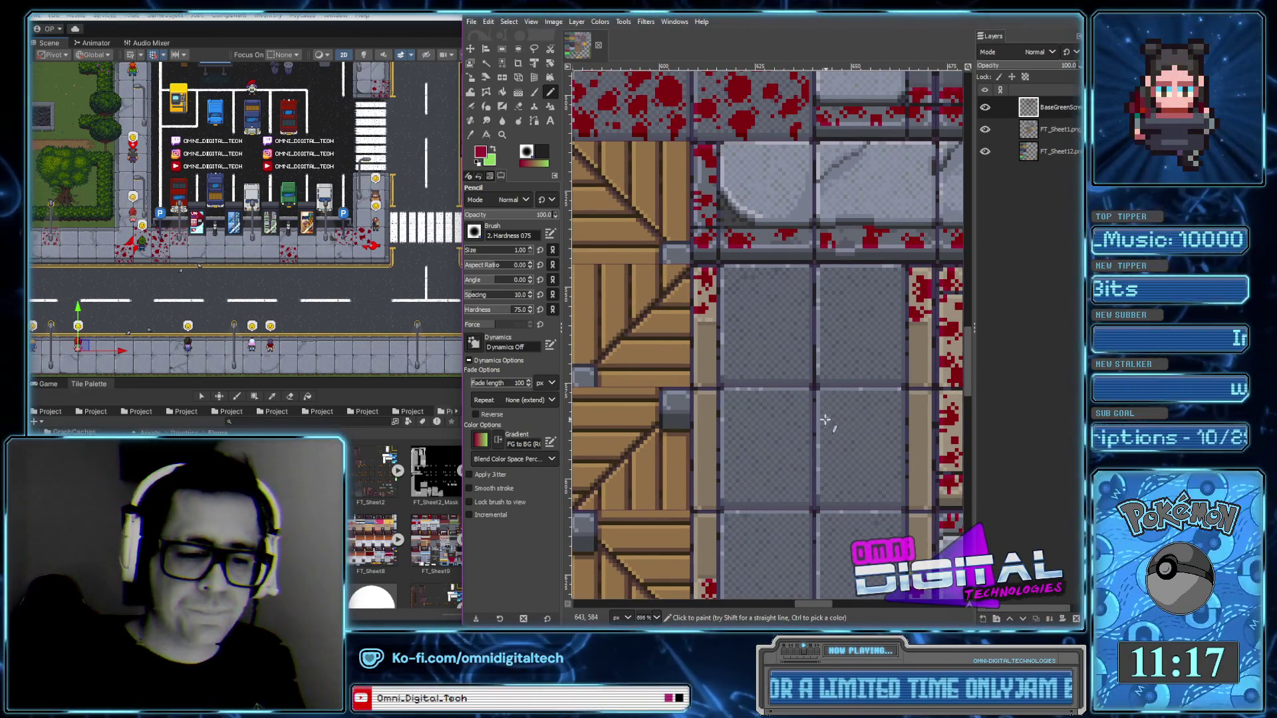
left_click(743, 133, "ctrl")
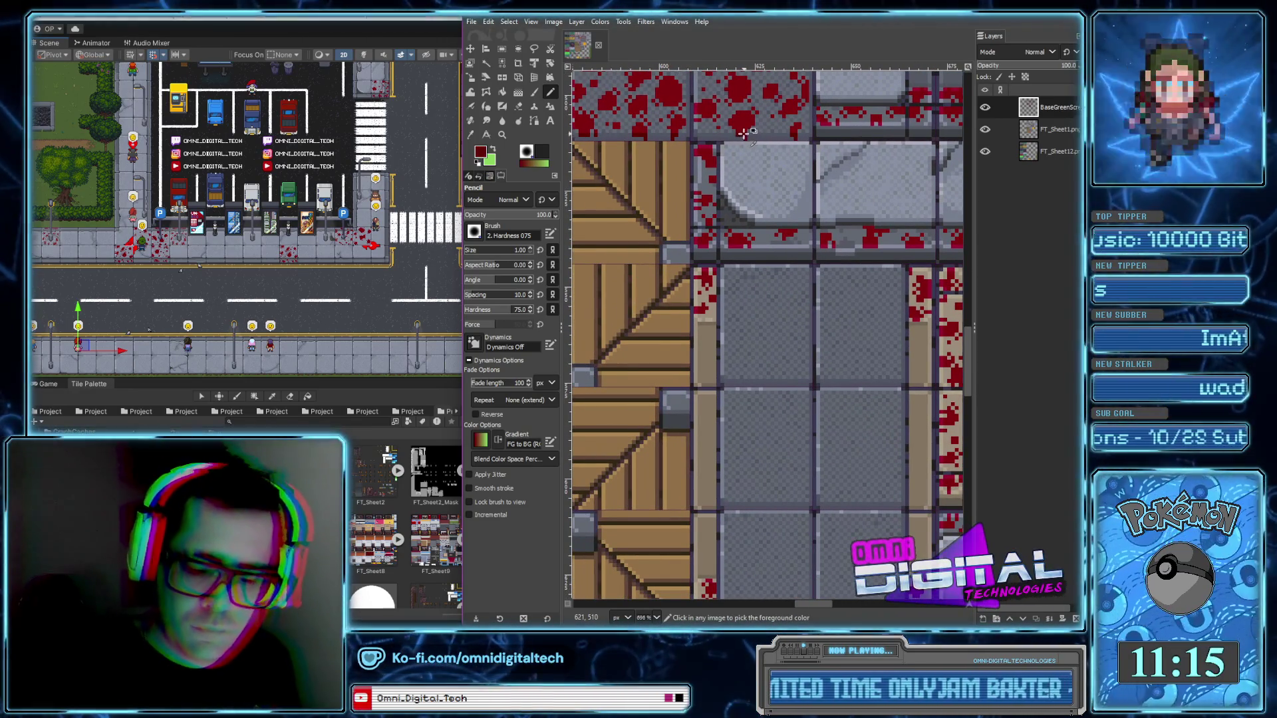
Extend a drip below the right splatter on the lower stone tiles
left_click_drag(770, 489, 729, 205)
scroll(729, 340, "up", 2, "ctrl")
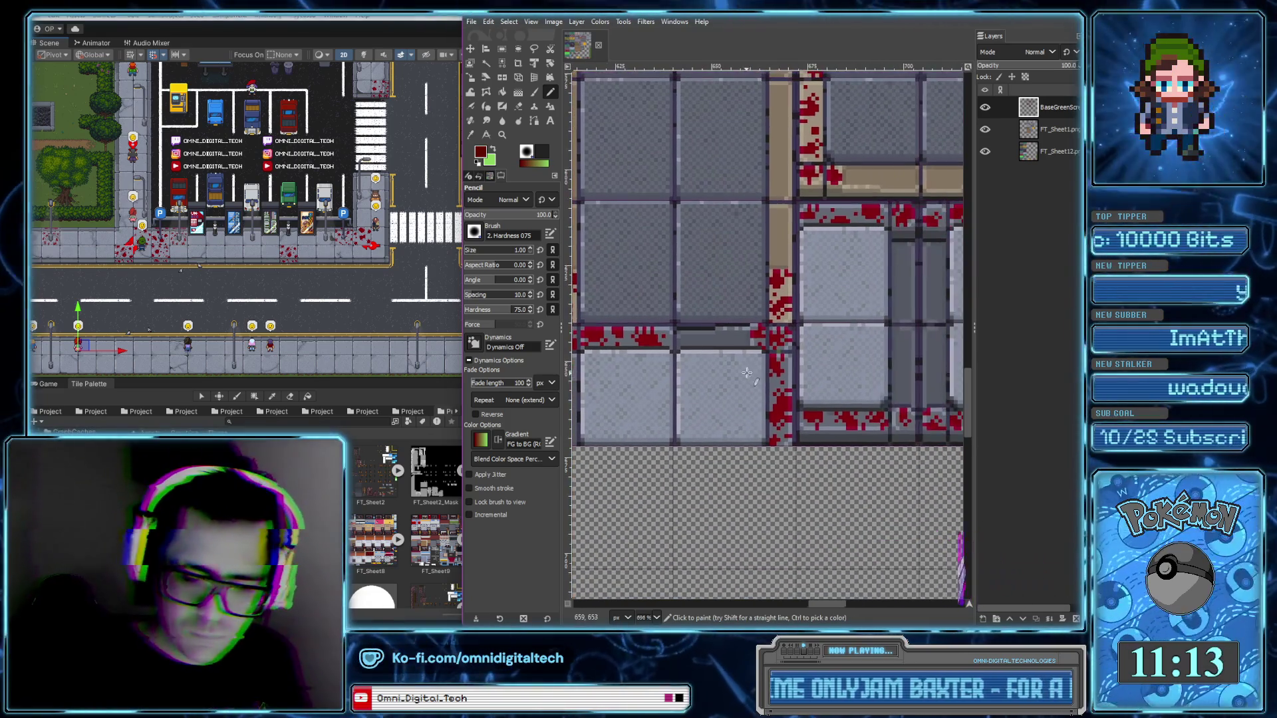
scroll(725, 319, "up", 2, "ctrl")
scroll(719, 293, "up", 2, "ctrl")
scroll(711, 272, "up", 1, "ctrl")
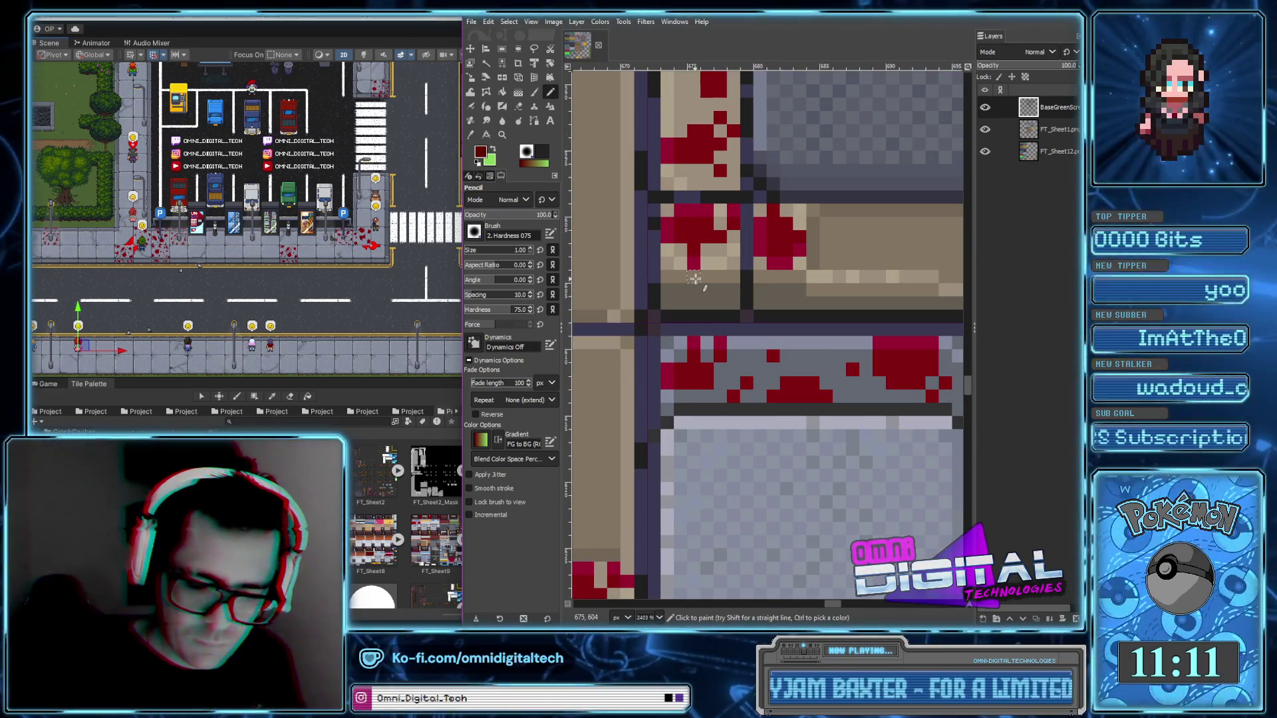
left_click_drag(773, 276, 785, 291)
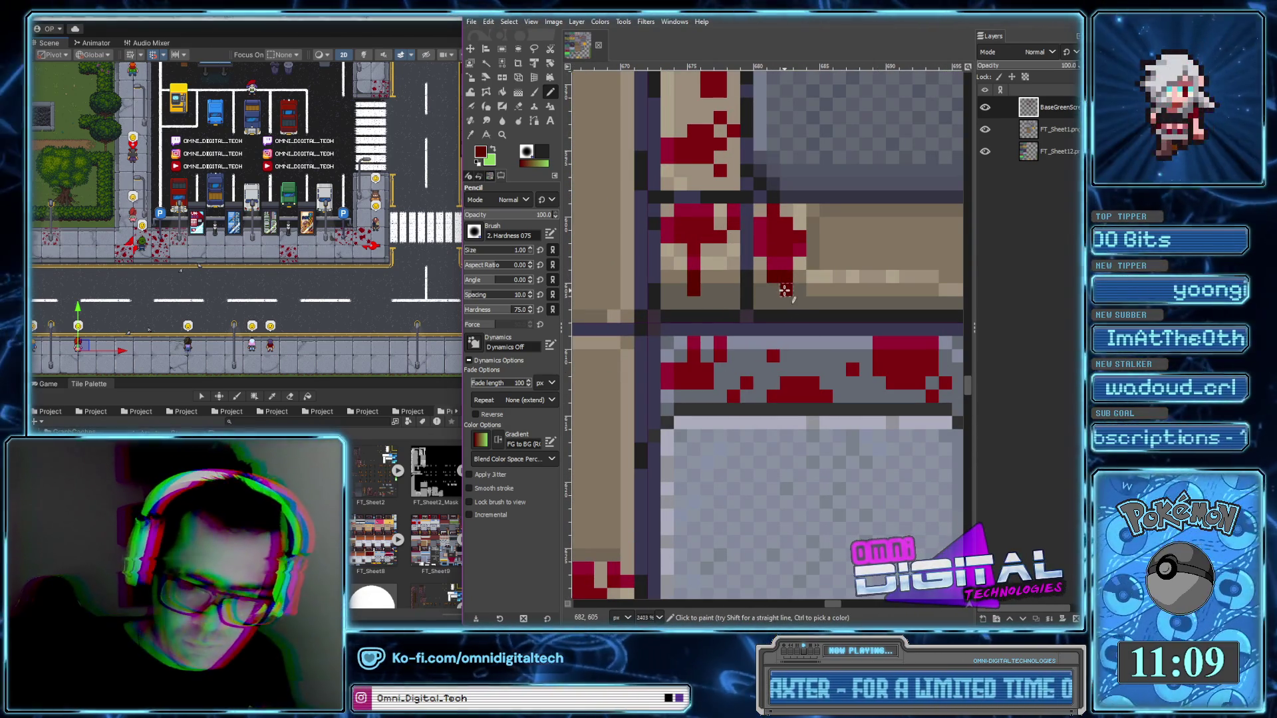
Add drips under the gutter splatter, the right splatter and the left splatter
scroll(825, 322, "right", 3)
scroll(785, 326, "right", 2)
scroll(764, 329, "right", 2)
scroll(743, 331, "right", 2)
scroll(749, 343, "down", 5, "ctrl")
scroll(765, 319, "left", 2)
scroll(787, 194, "up", 2, "ctrl")
scroll(787, 195, "up", 5, "ctrl")
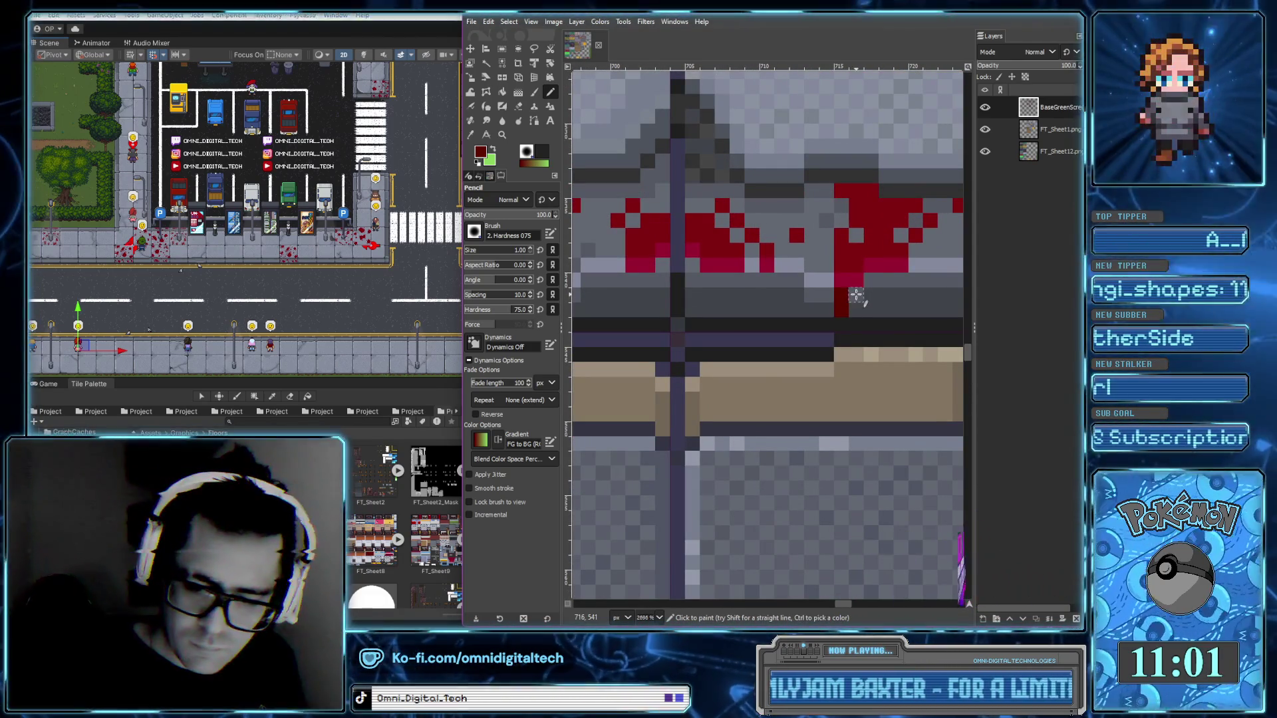
left_click_drag(841, 310, 856, 295)
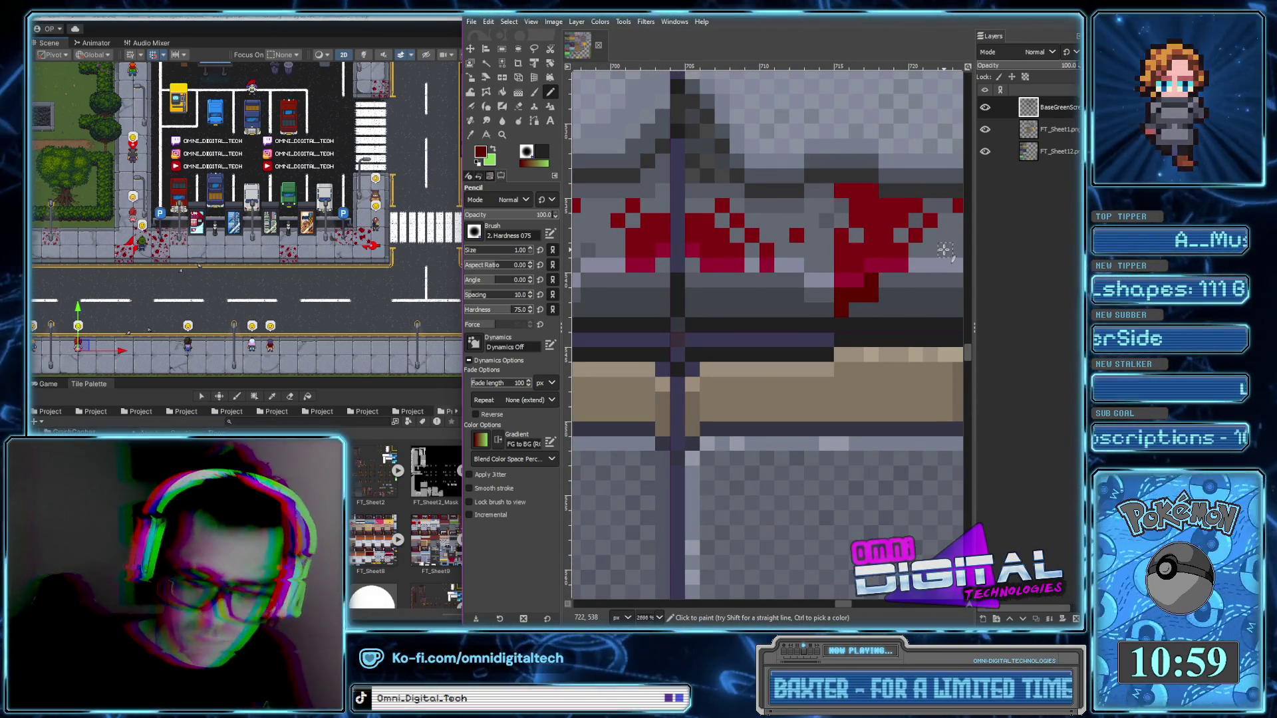
left_click_drag(884, 280, 885, 293)
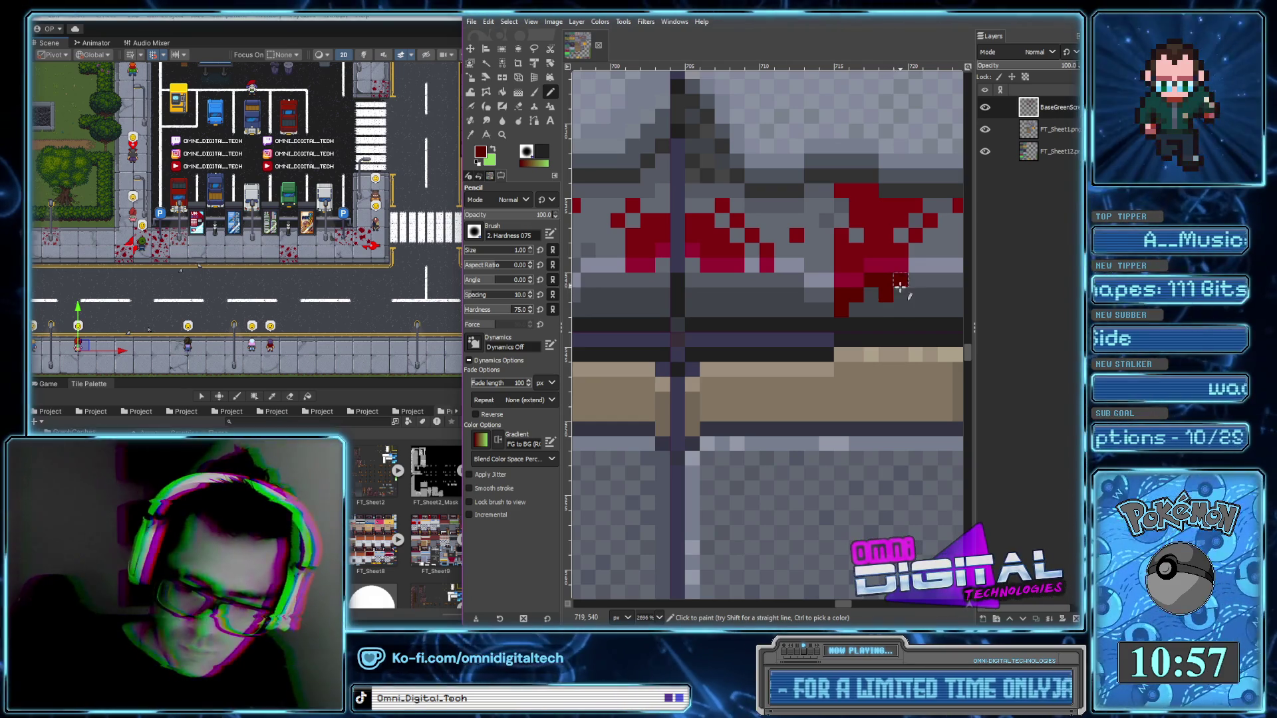
mouse_move(693, 267)
left_mouse_down()
mouse_move(692, 298)
mouse_move(736, 281)
left_mouse_up()
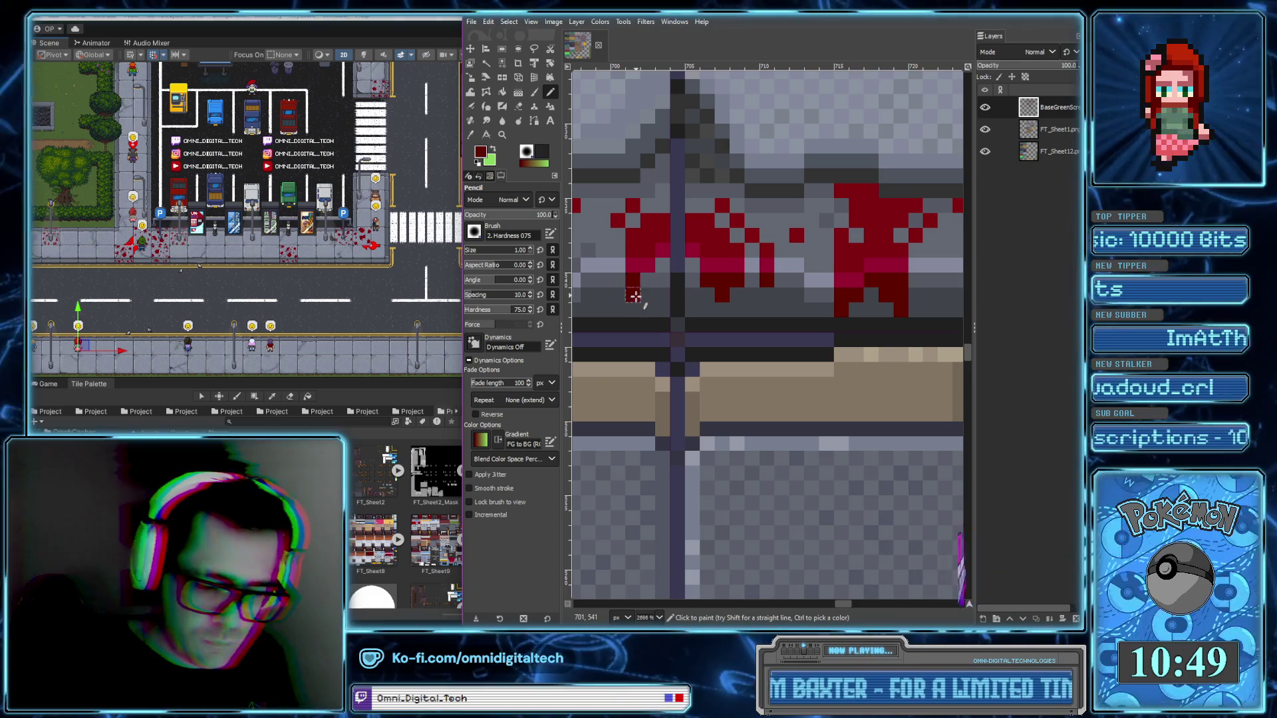
Paint short drips and a small block of blood beneath the left splatter
scroll(732, 306, "left", 5)
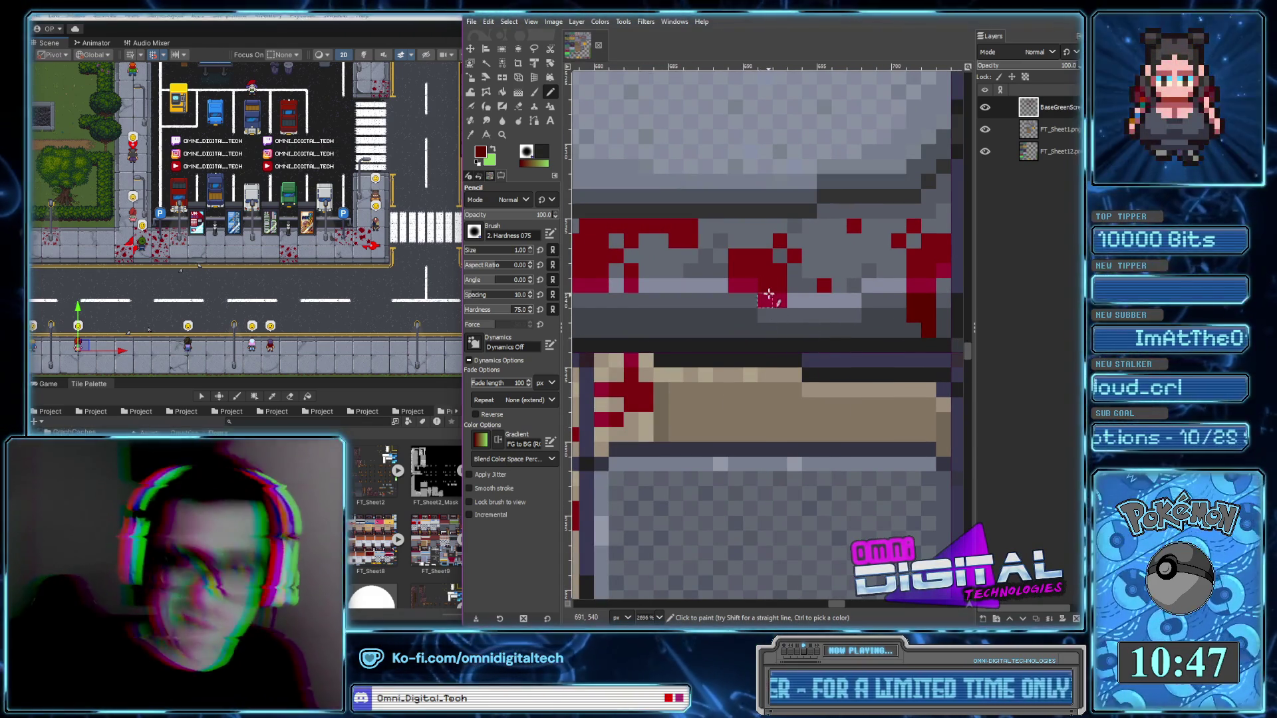
left_click(735, 300)
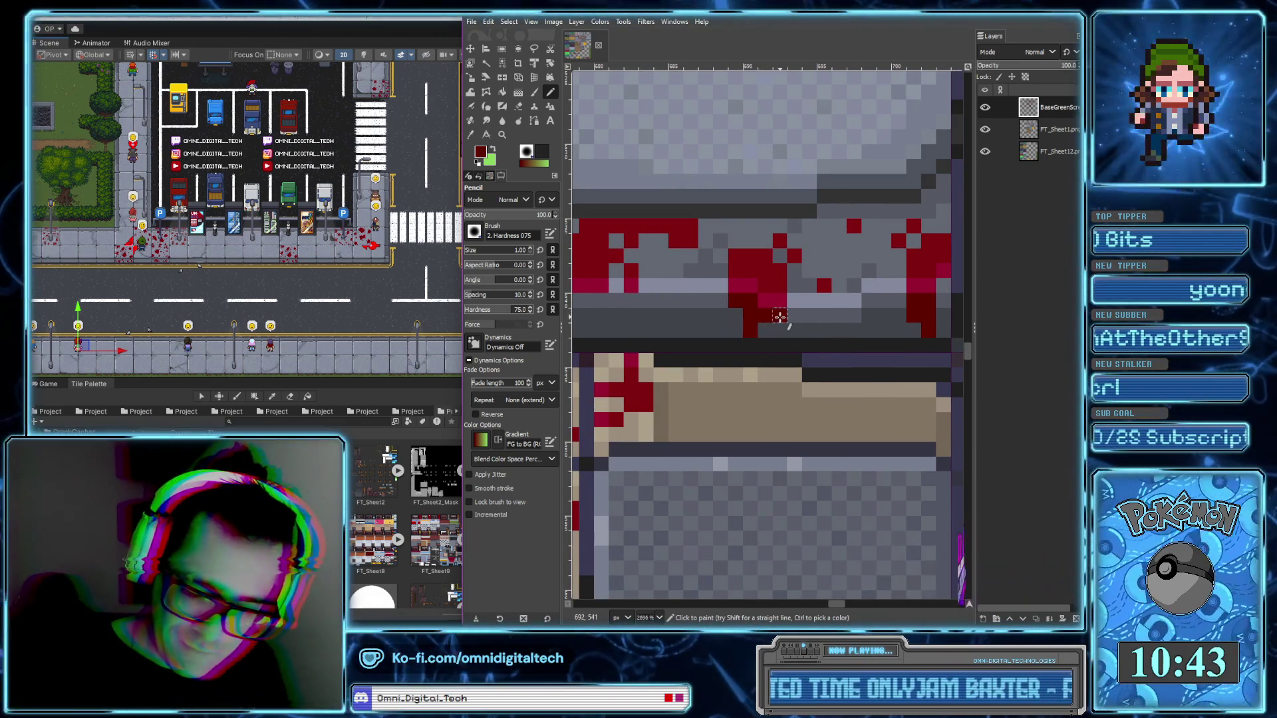
scroll(765, 311, "left", 1)
scroll(758, 306, "left", 2)
mouse_move(695, 294)
left_mouse_down()
mouse_move(702, 321)
mouse_move(751, 312)
left_mouse_up()
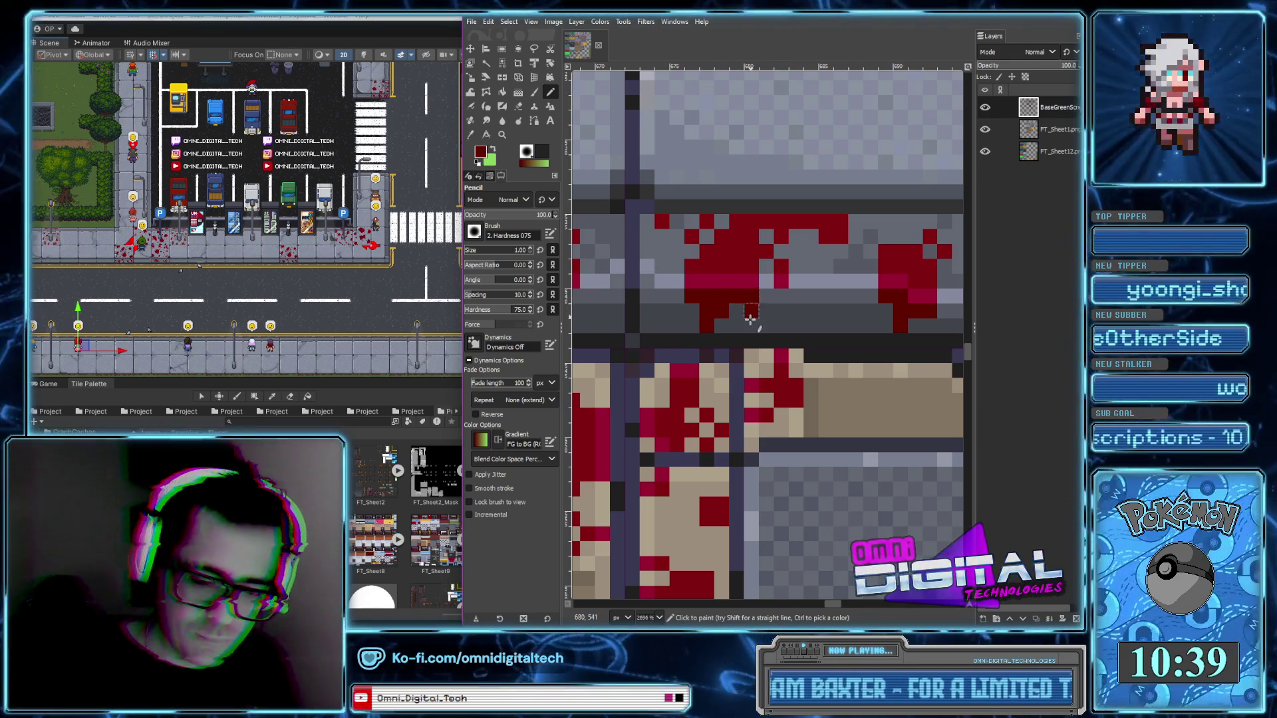
scroll(782, 310, "down", 1)
scroll(764, 306, "down", 2)
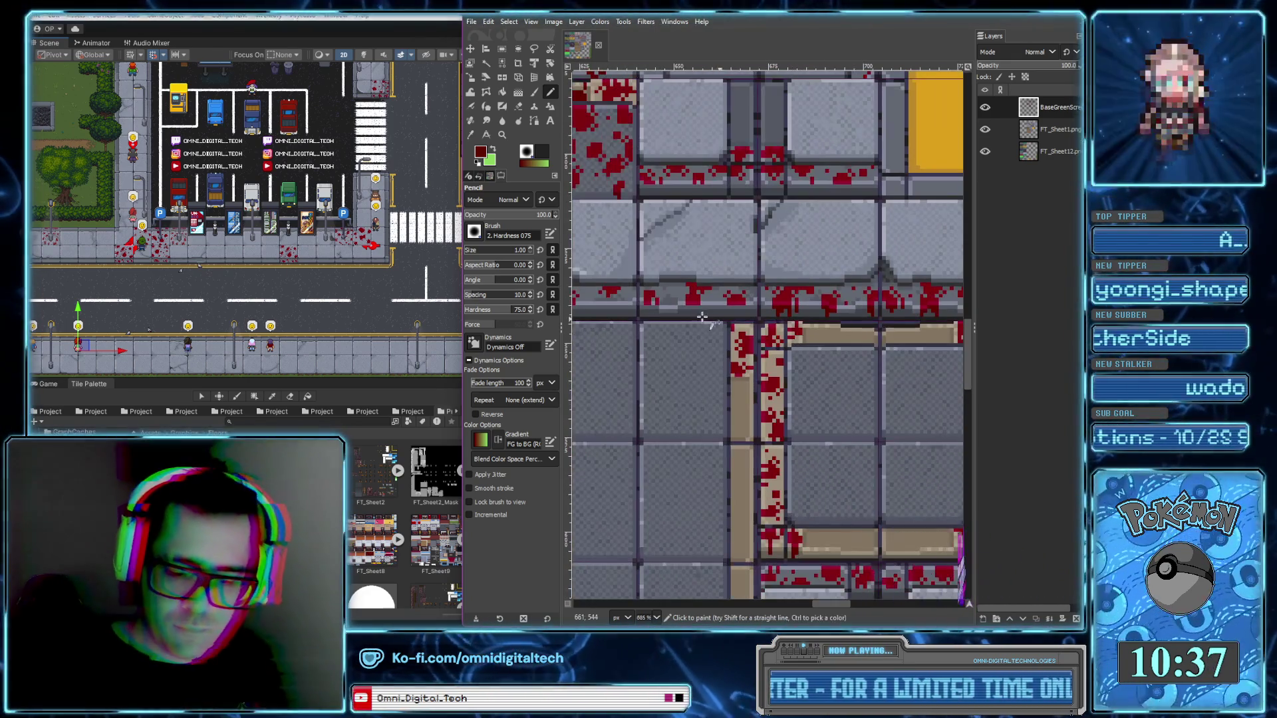
scroll(731, 303, "up", 2)
scroll(697, 300, "up", 1)
left_click_drag(696, 300, 710, 312)
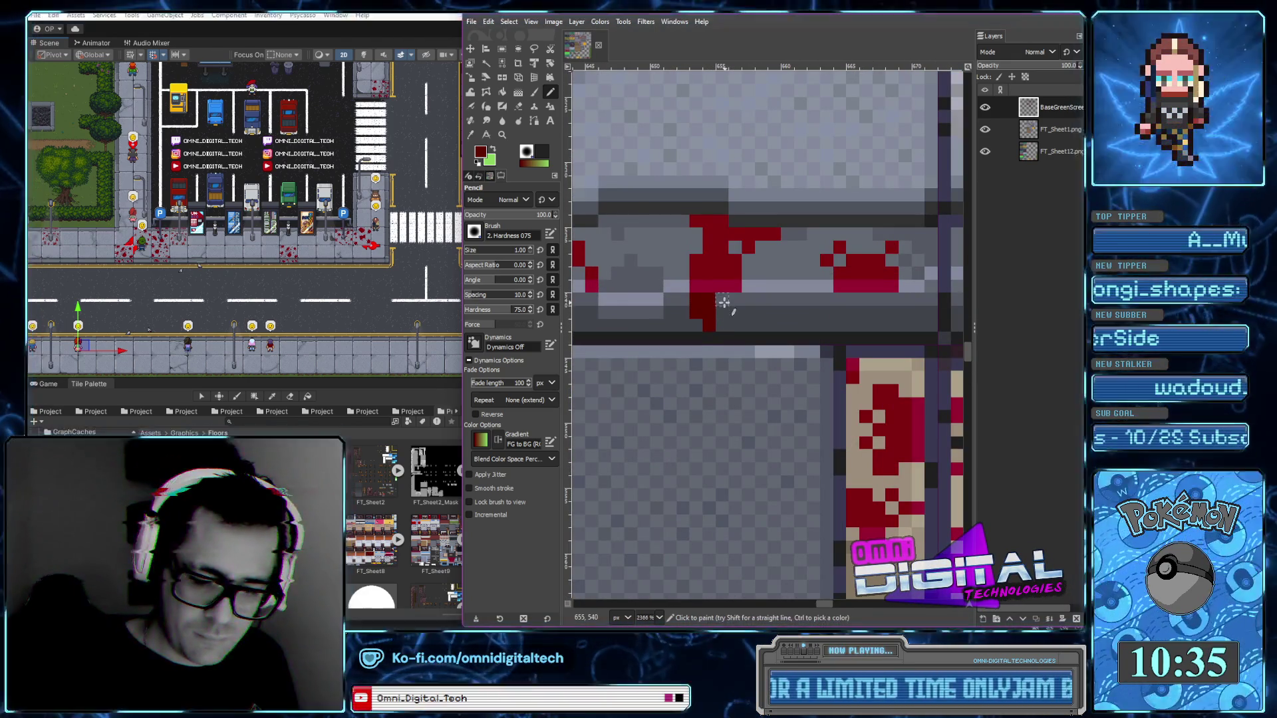
Add and lengthen two-pixel drips below the red blobs, filling in blood to the left
left_click(721, 311)
left_click(839, 300)
left_click_drag(853, 299, 852, 312)
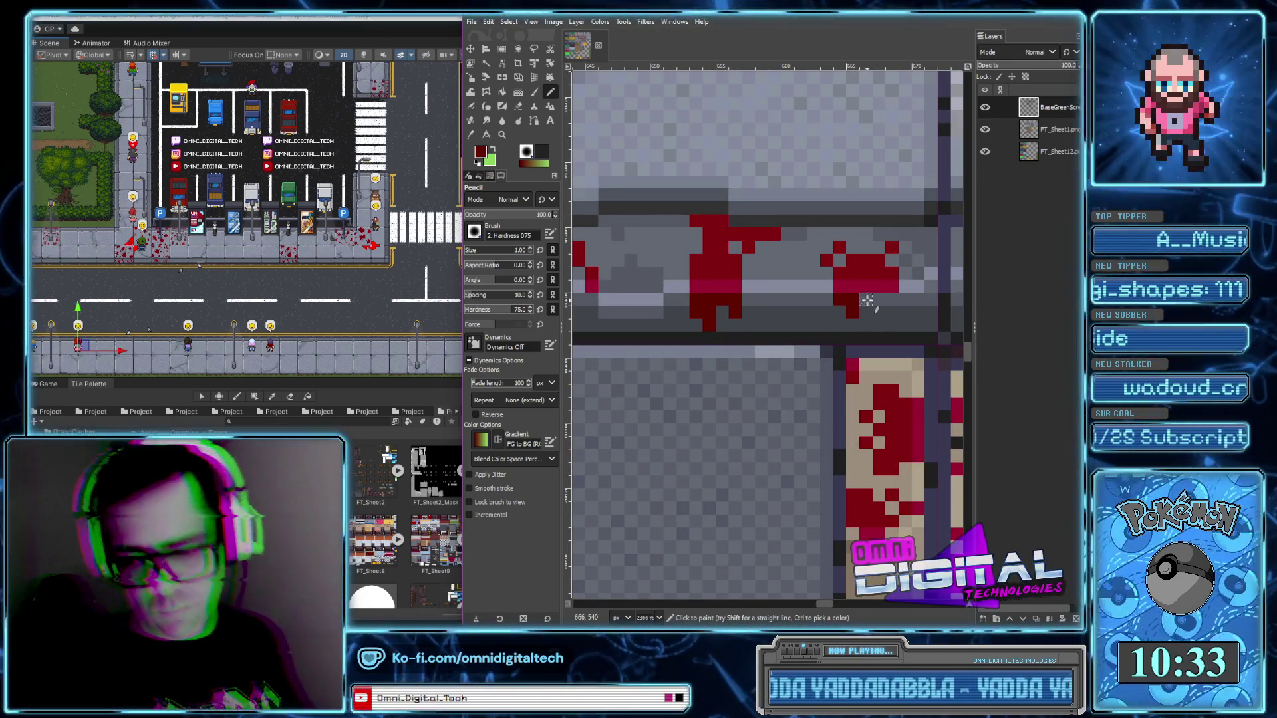
scroll(891, 300, "left", 3)
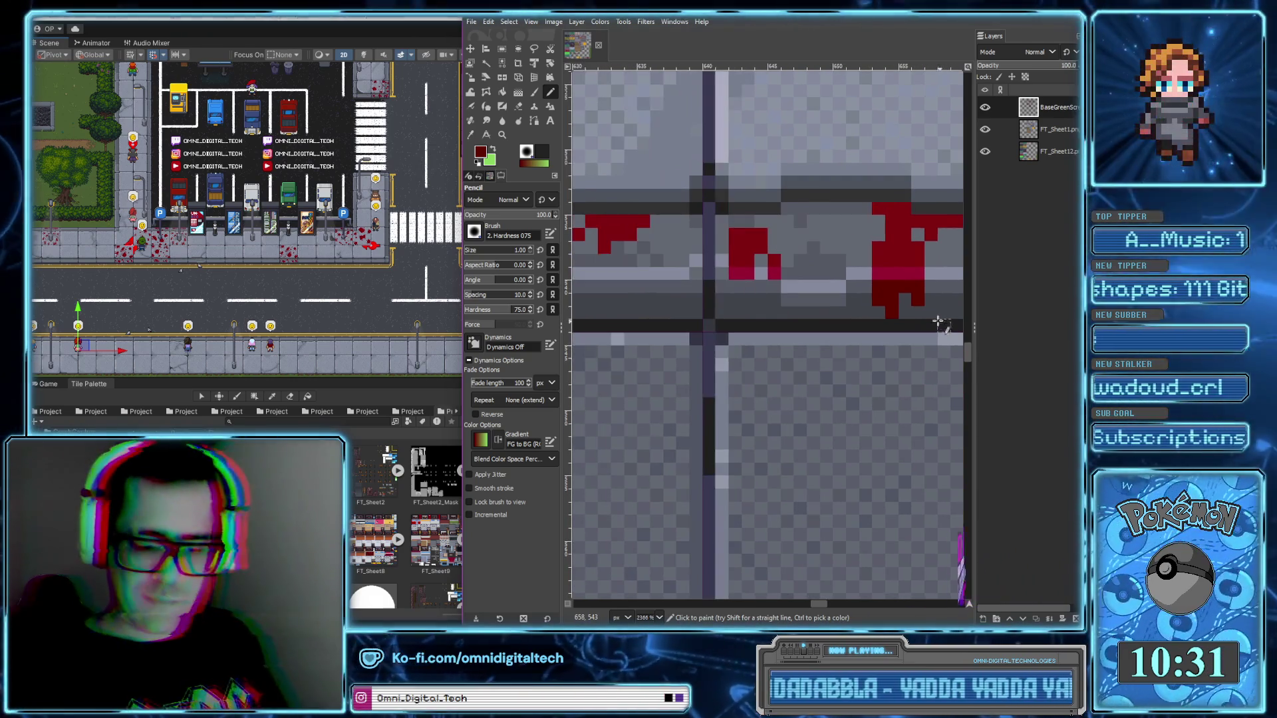
left_click(741, 292)
left_click_drag(749, 296, 749, 313)
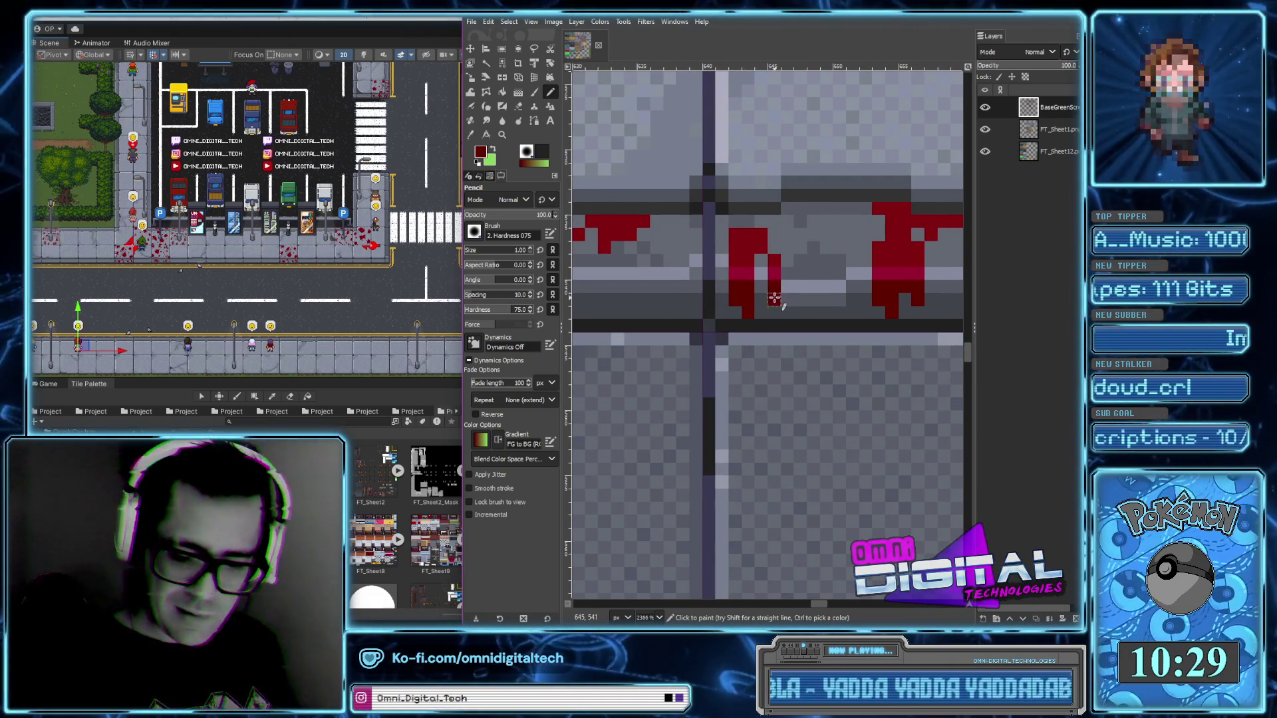
scroll(764, 306, "left", 1)
scroll(665, 312, "left", 1)
scroll(745, 308, "left", 1)
scroll(745, 309, "left", 1)
left_click_drag(765, 306, 783, 304)
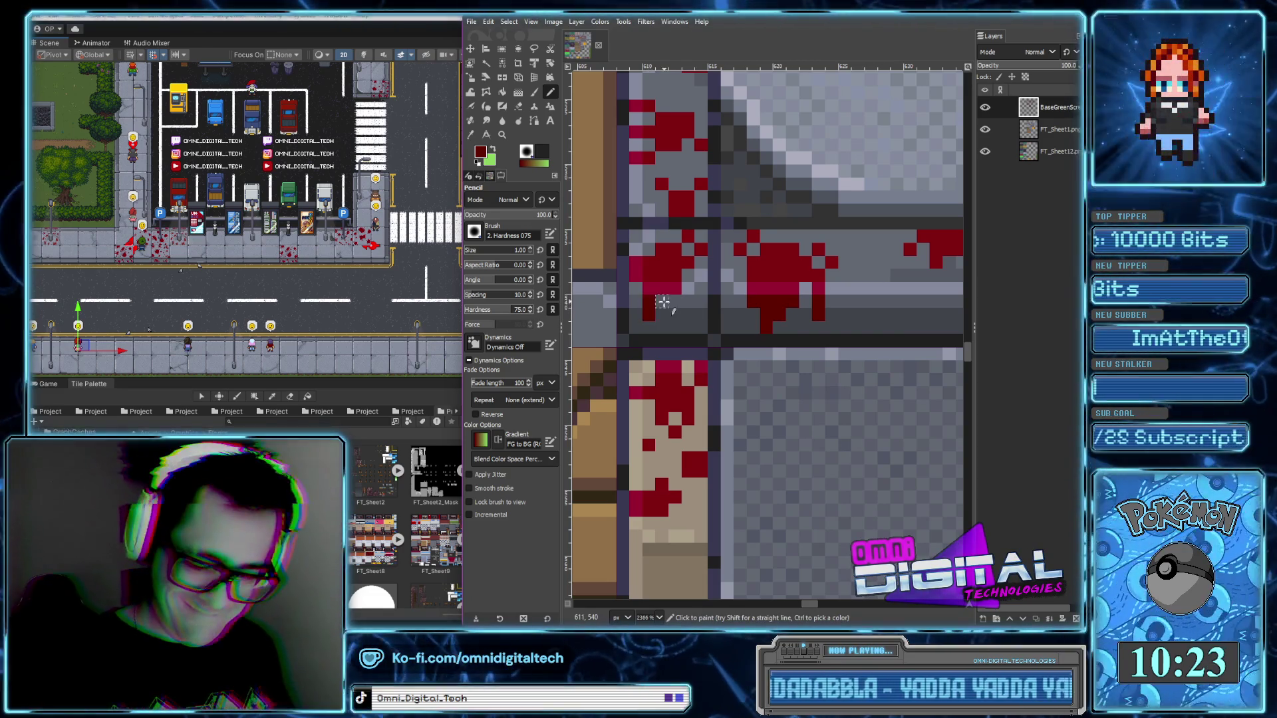
Add downward drip pixels beneath the blood splats on the bottom ledge
scroll(751, 359, "down", 3)
scroll(832, 421, "down", 3)
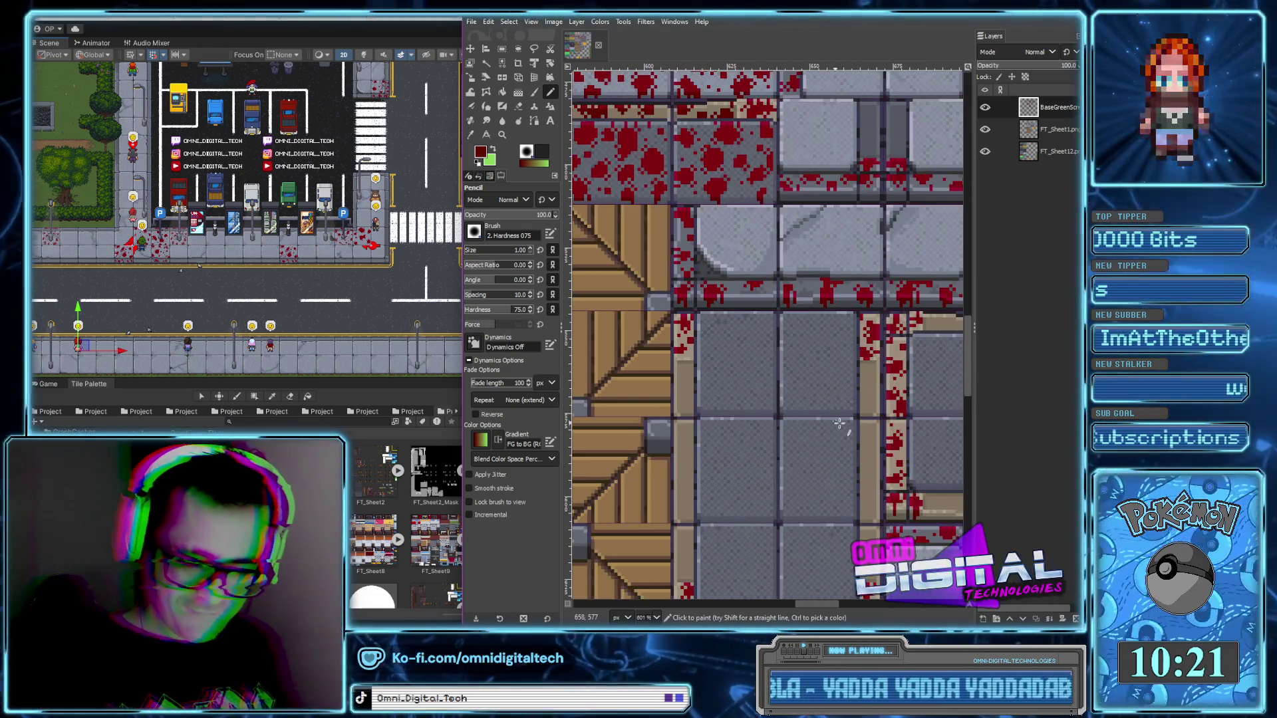
left_click_drag(878, 456, 769, 366)
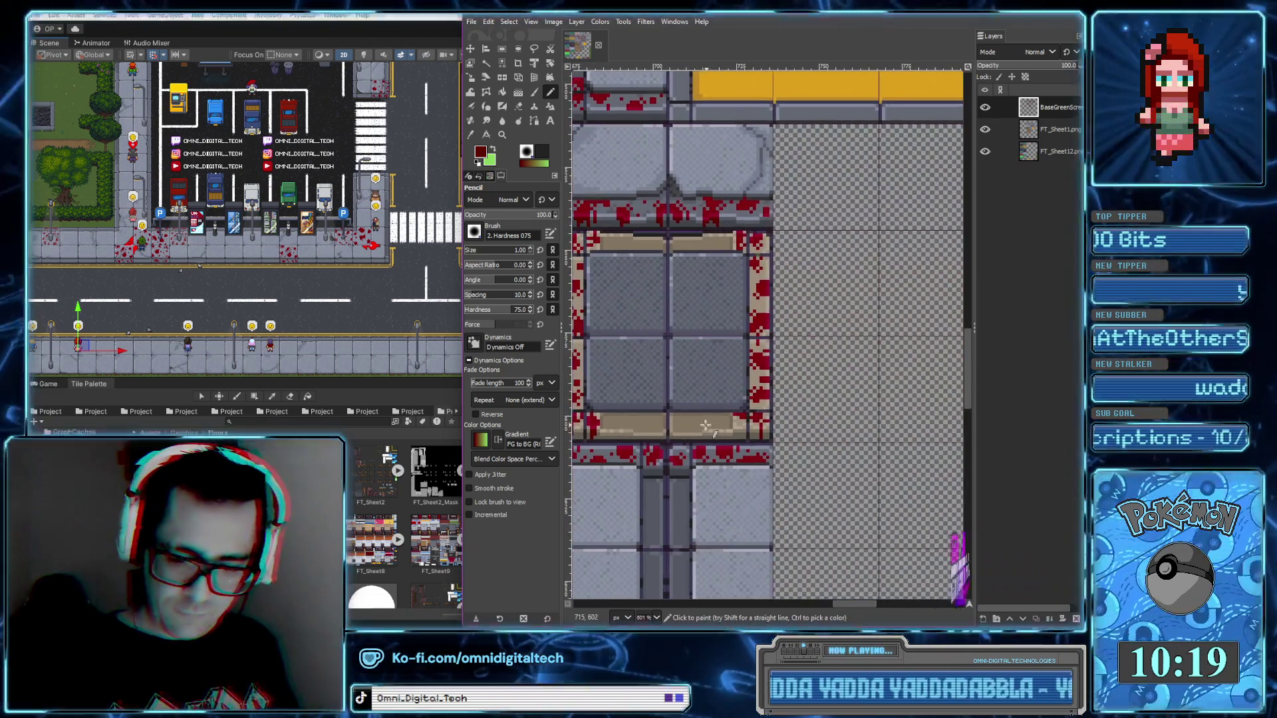
left_click_drag(904, 433, 843, 351)
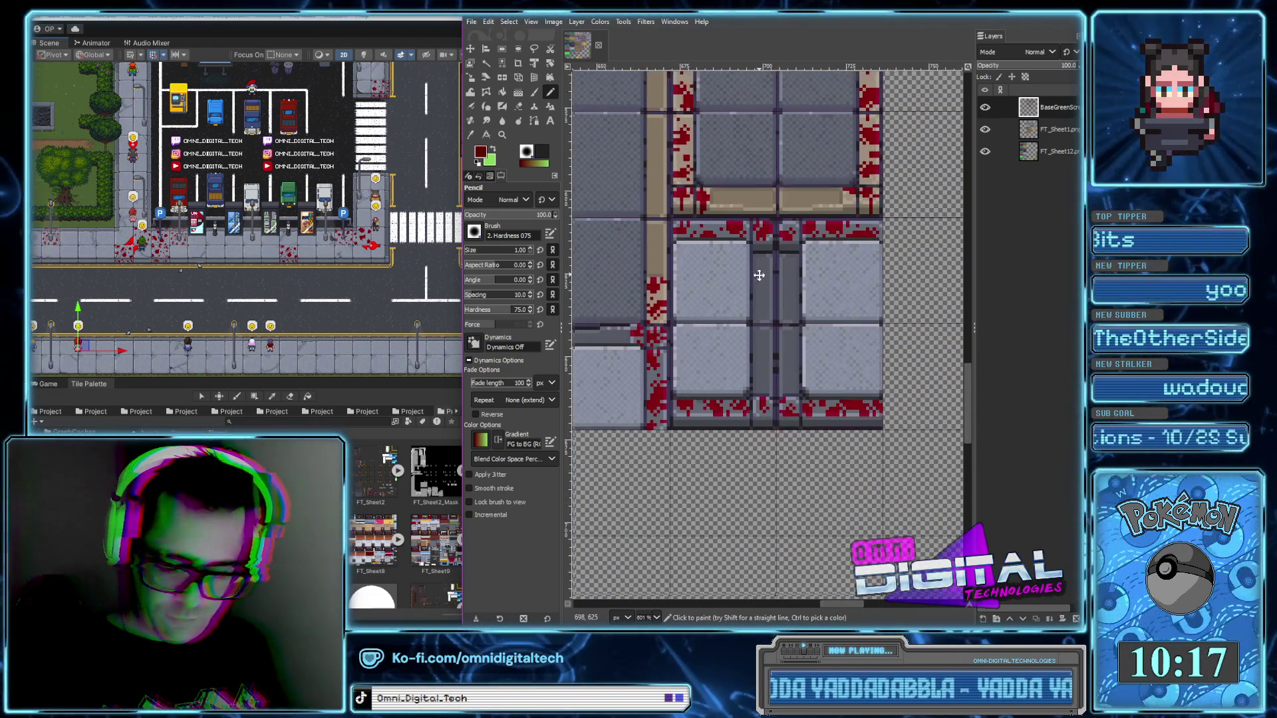
scroll(712, 401, "up", 3)
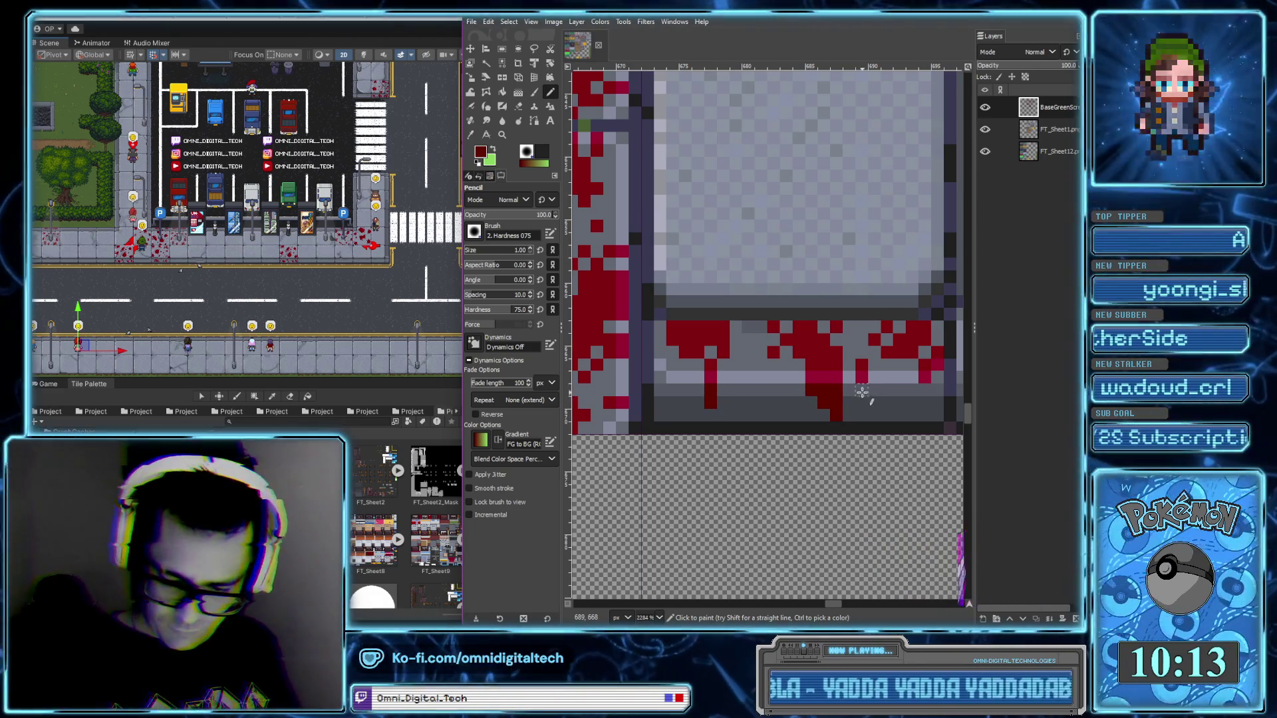
left_click_drag(971, 399, 744, 392)
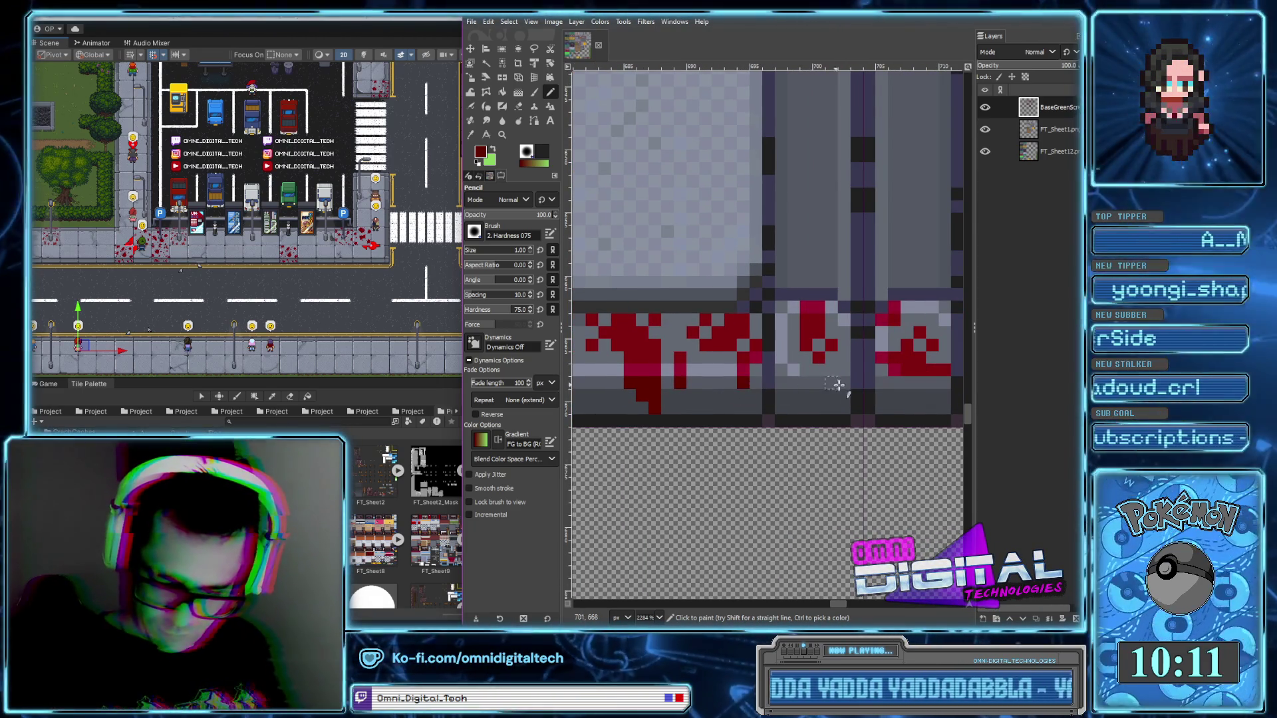
scroll(831, 385, "right", 3)
left_click(752, 379)
left_click(763, 391)
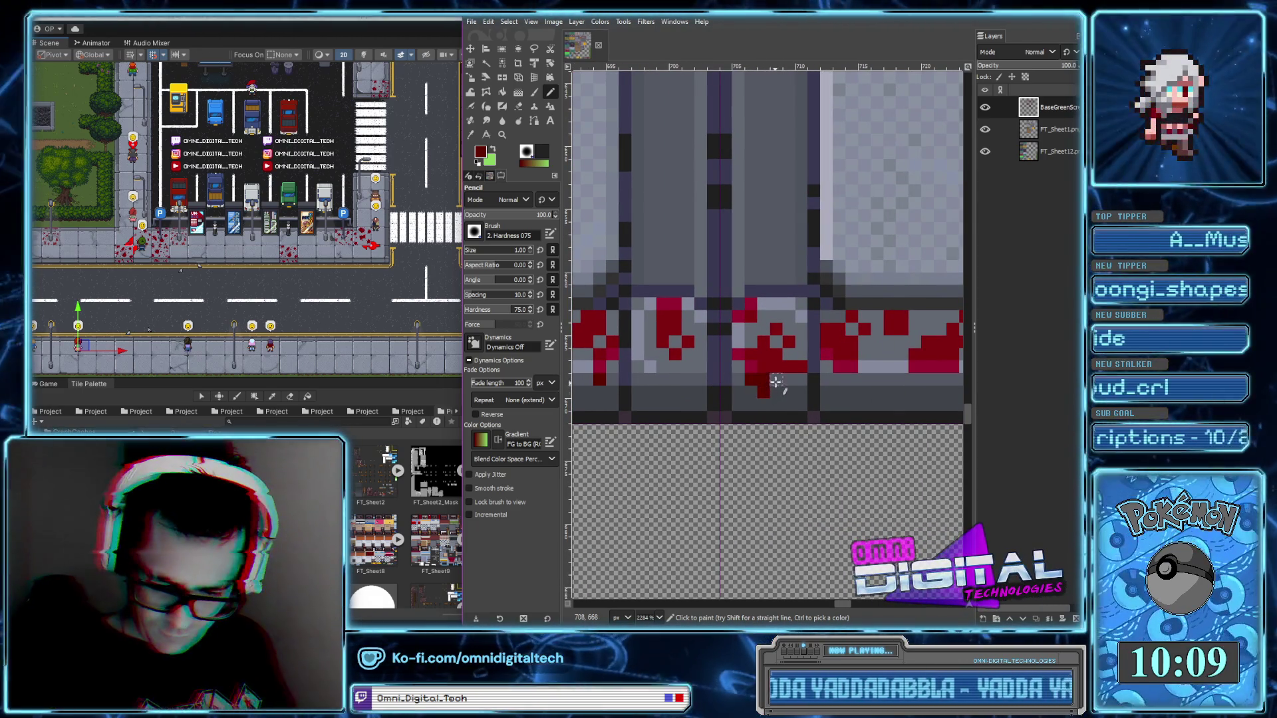
left_click(801, 399)
left_click(775, 406)
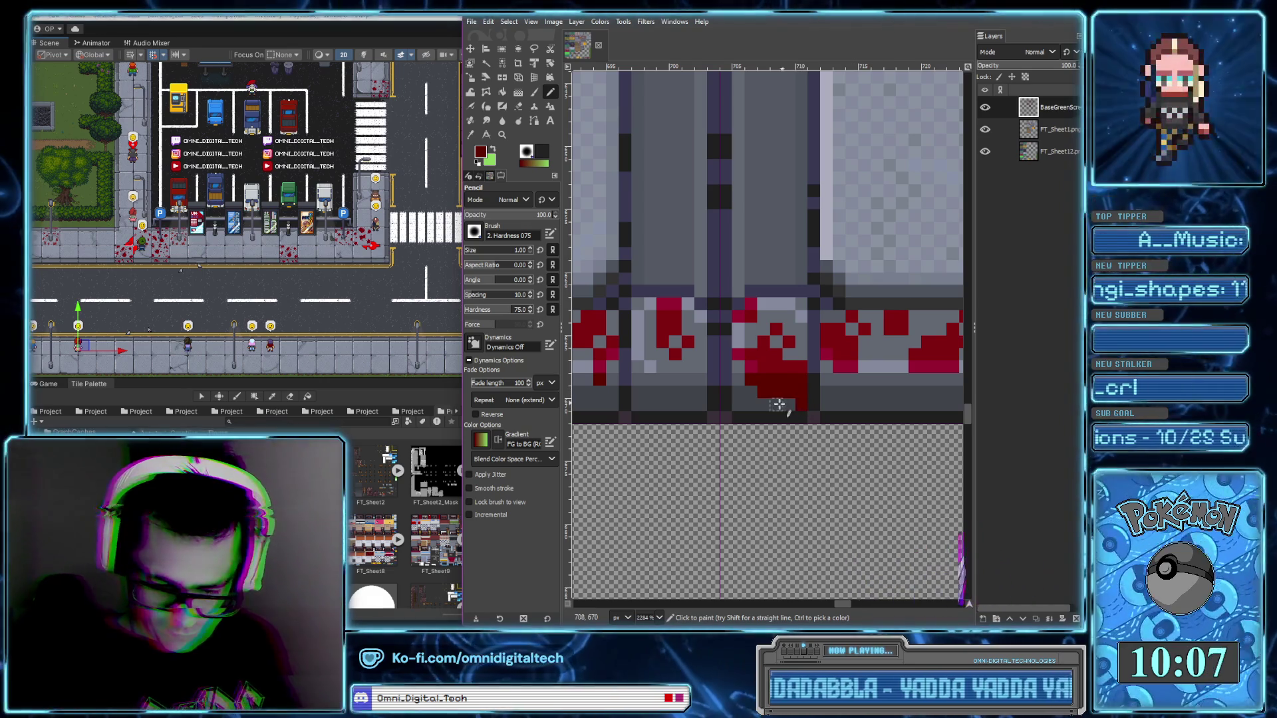
scroll(741, 404, "right", 3)
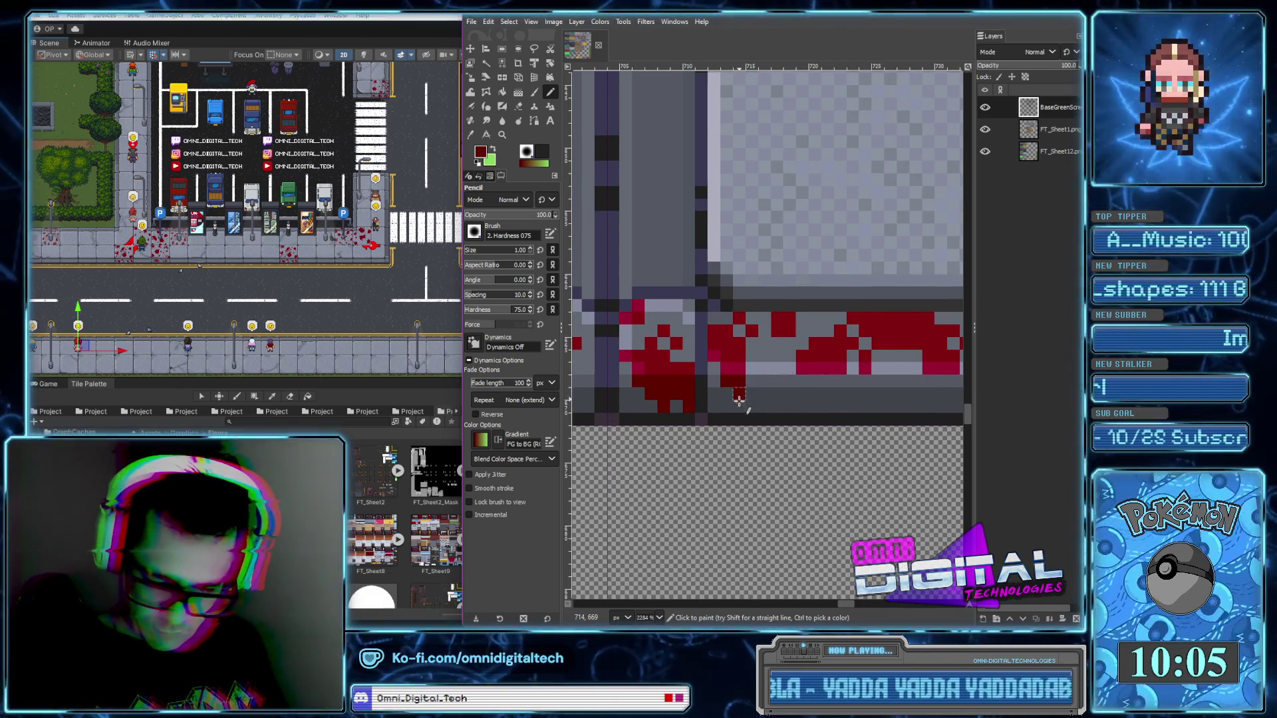
left_click(811, 380)
left_click(823, 395)
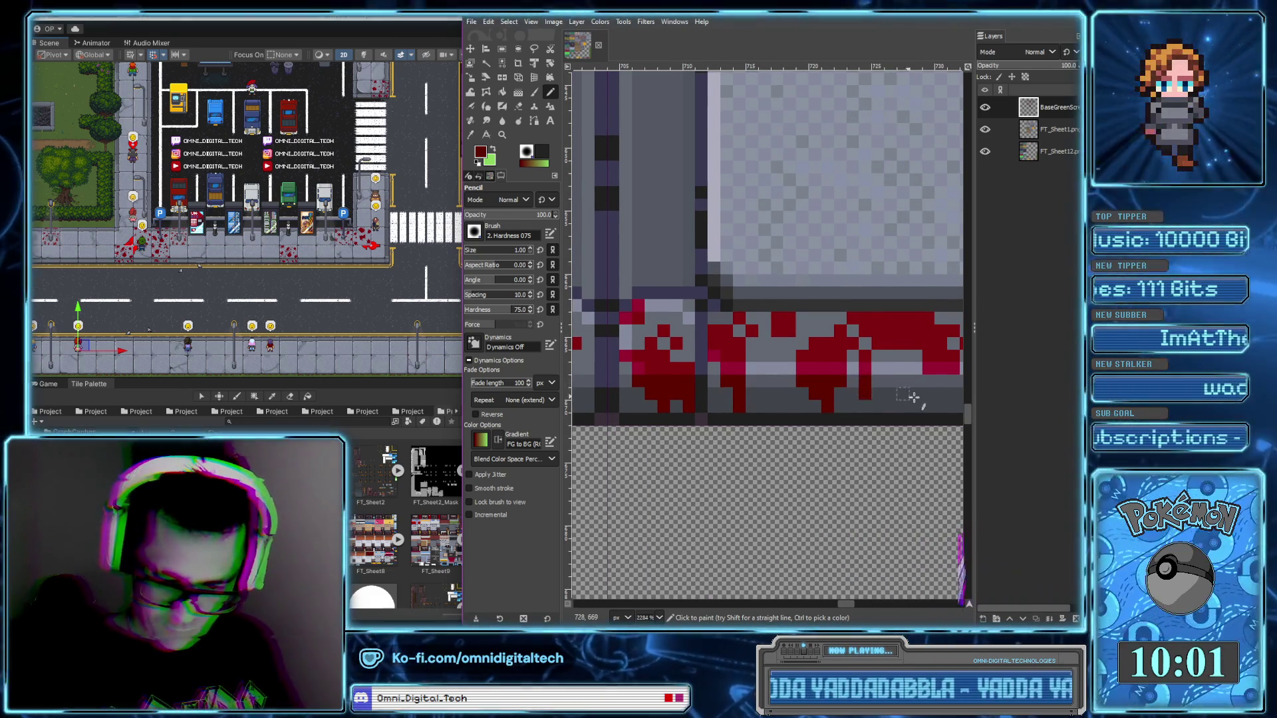
scroll(749, 387, "right", 5)
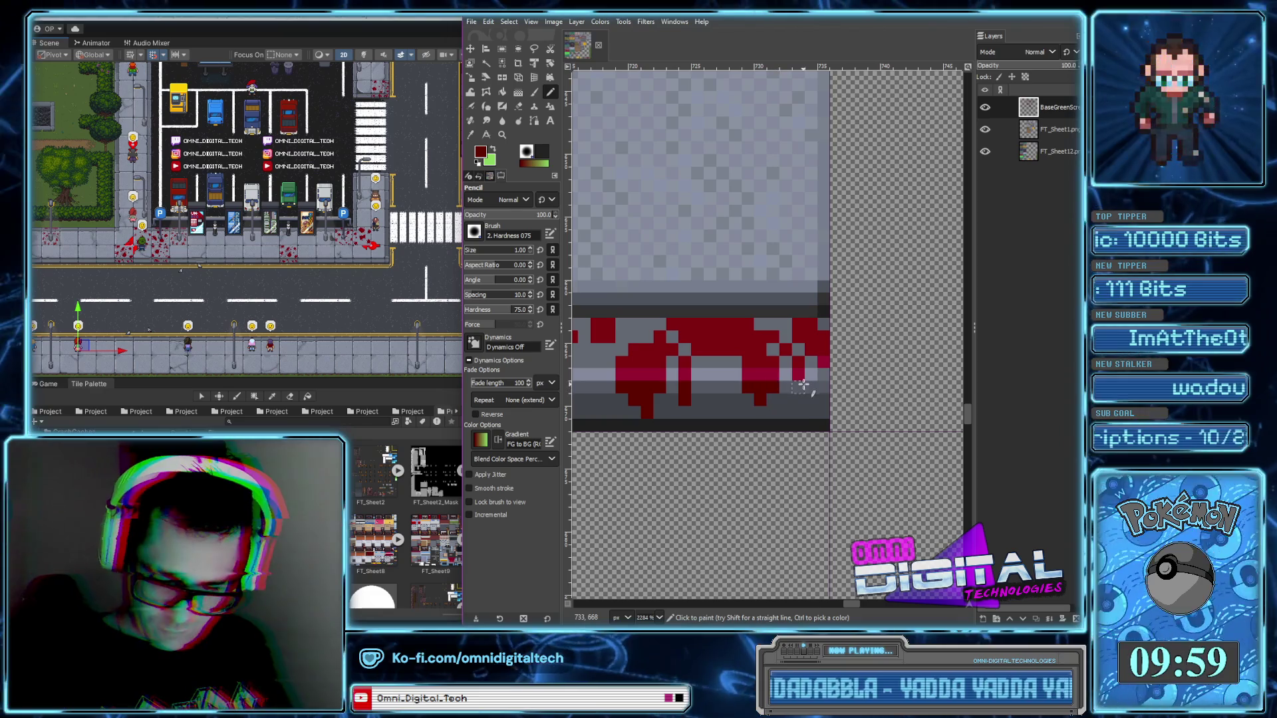
Dot dark red pixels and short drips down from the splatters along the grey gutter
scroll(792, 399, "down", 10)
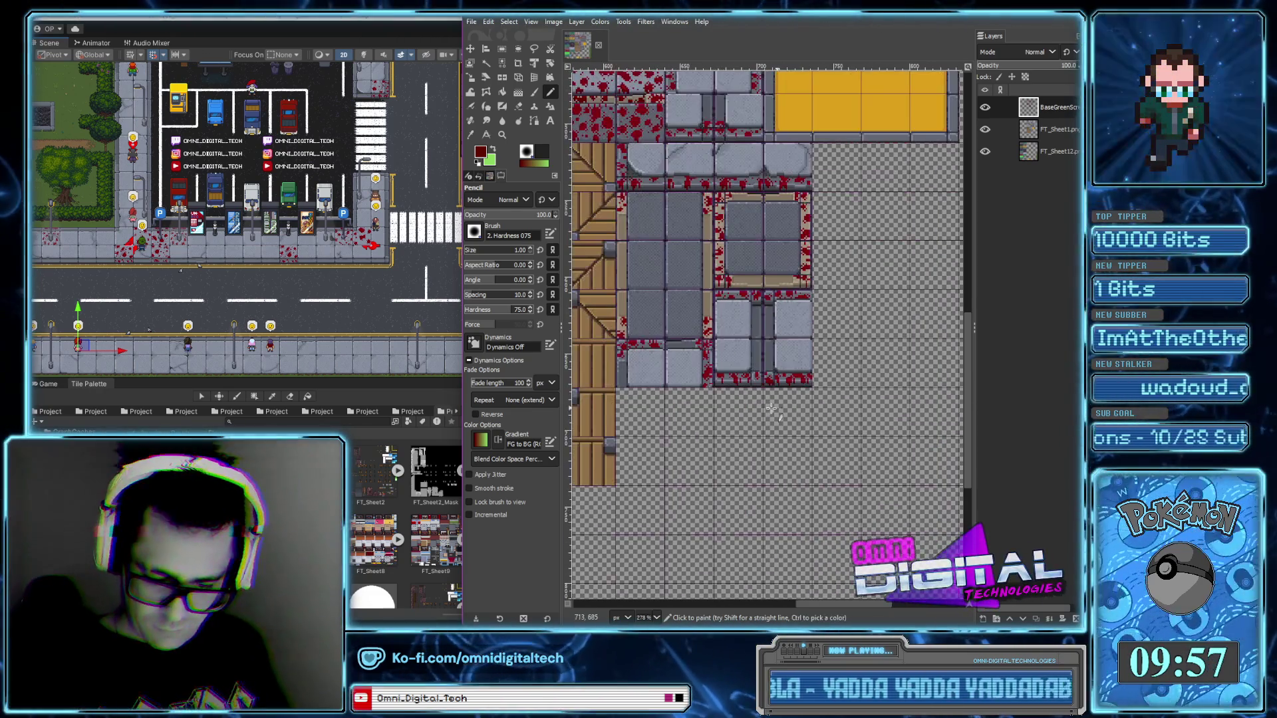
scroll(808, 403, "left", 3)
scroll(723, 342, "up", 5)
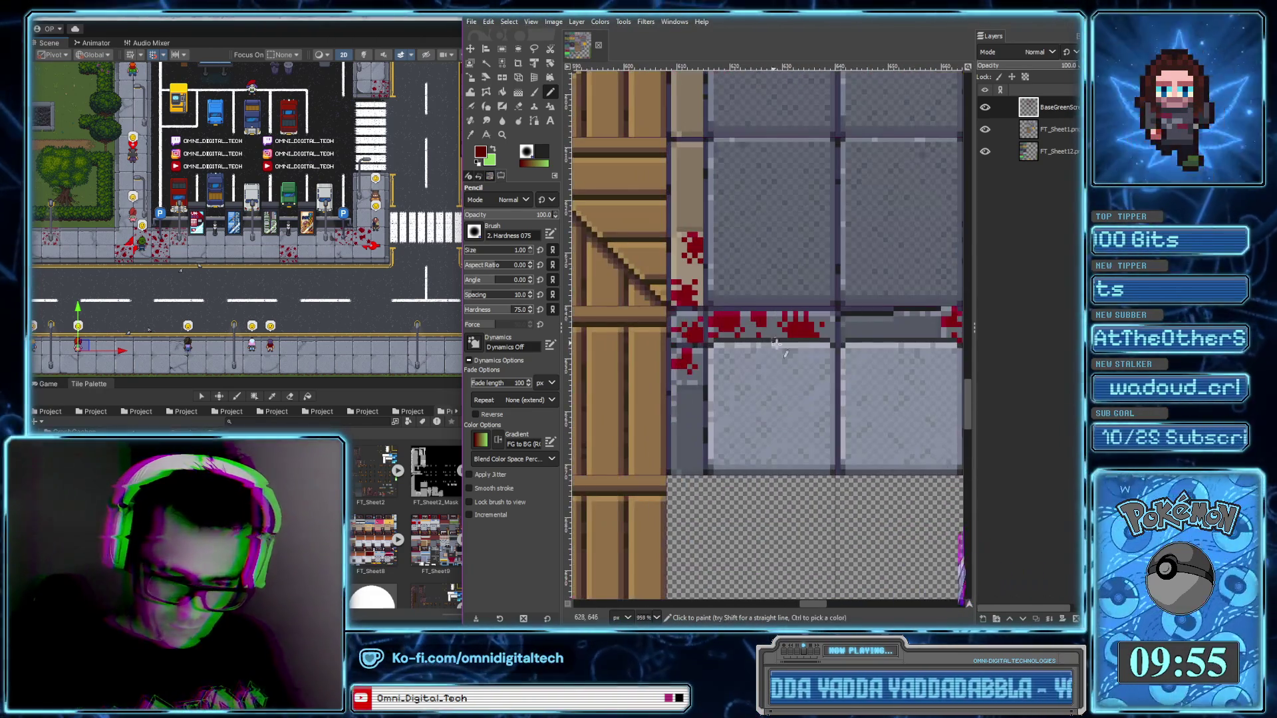
scroll(835, 386, "down", 5)
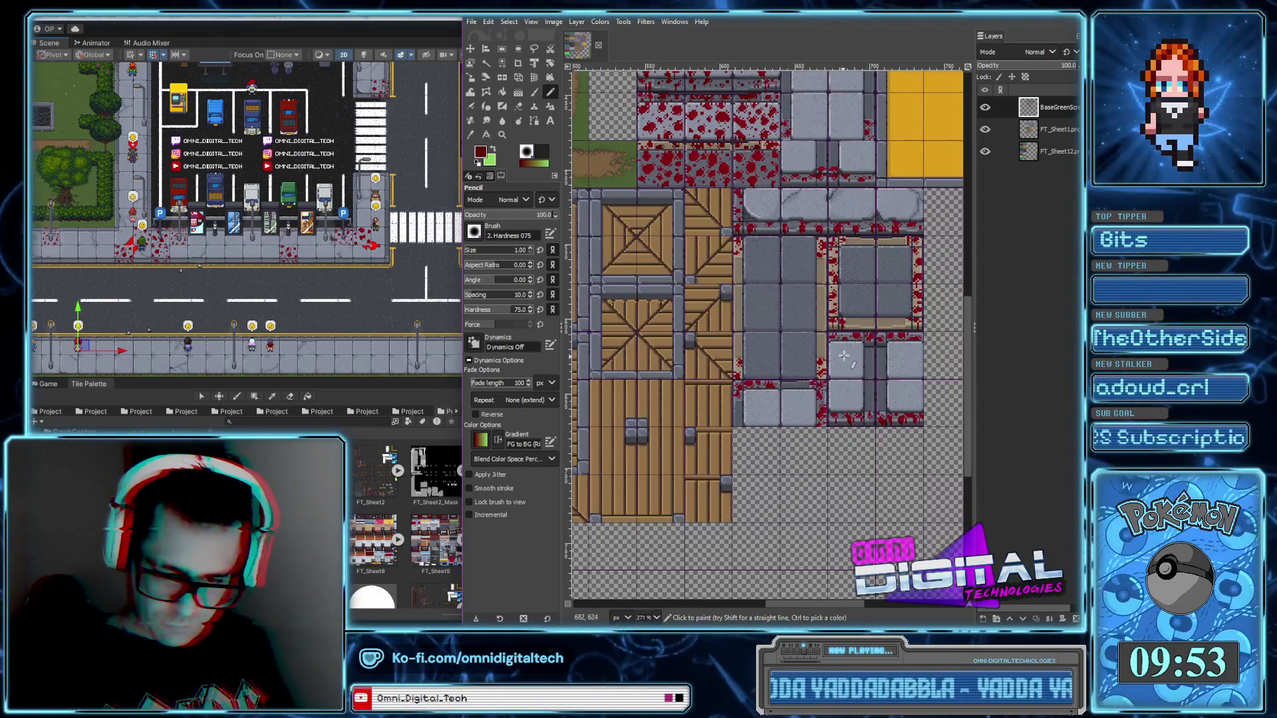
scroll(842, 359, "up", 2)
scroll(760, 256, "up", 5)
left_click(740, 261)
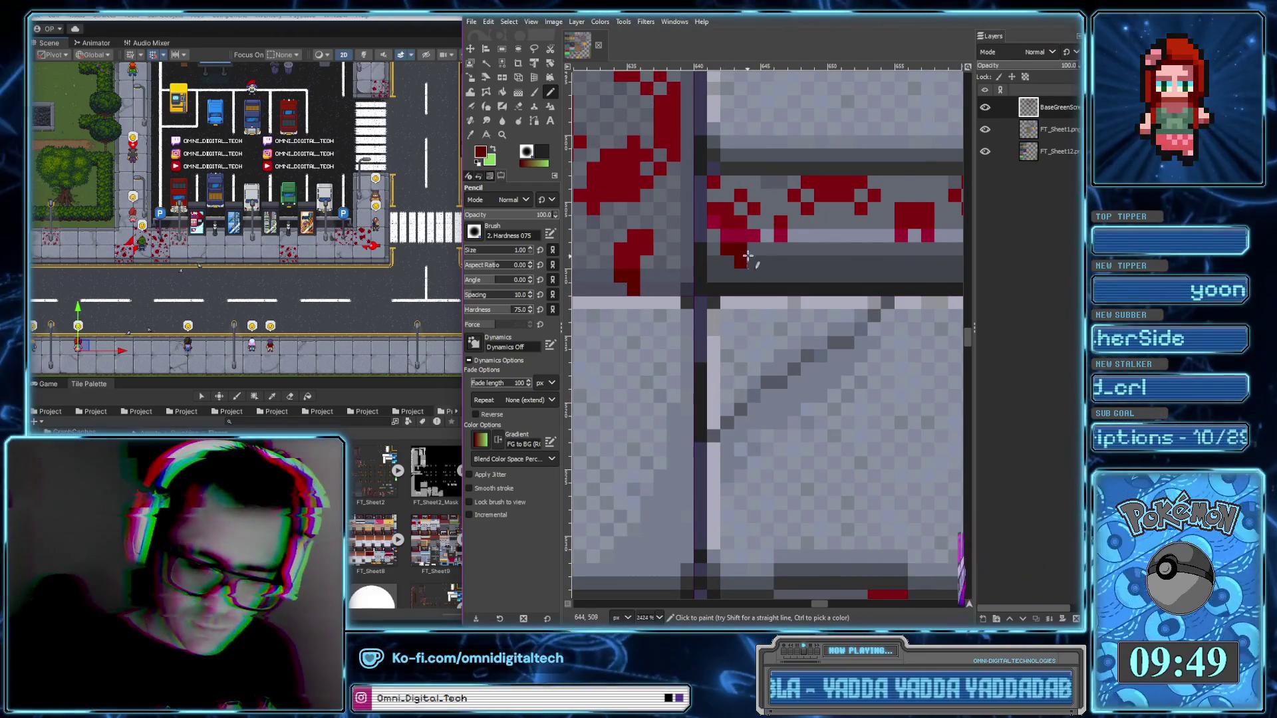
left_click_drag(780, 250, 780, 276)
mouse_move(901, 249)
left_mouse_down()
mouse_move(901, 262)
mouse_move(665, 316)
left_mouse_up()
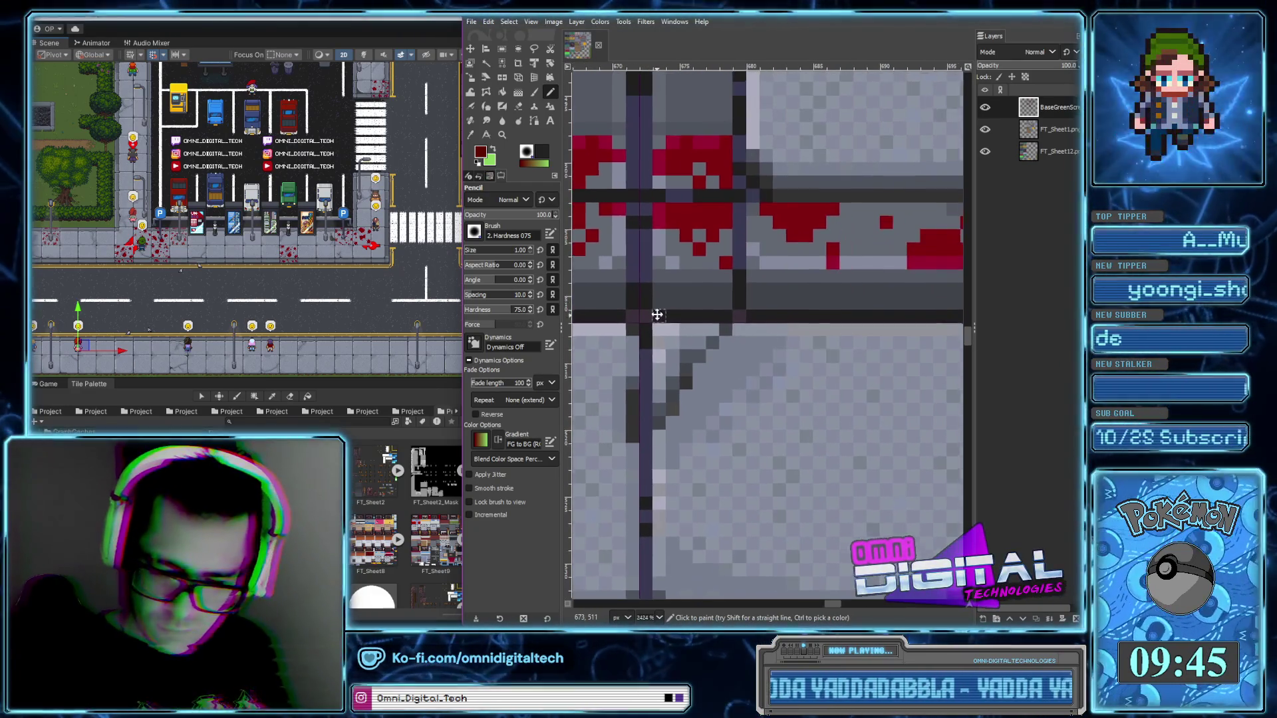
left_click(830, 276)
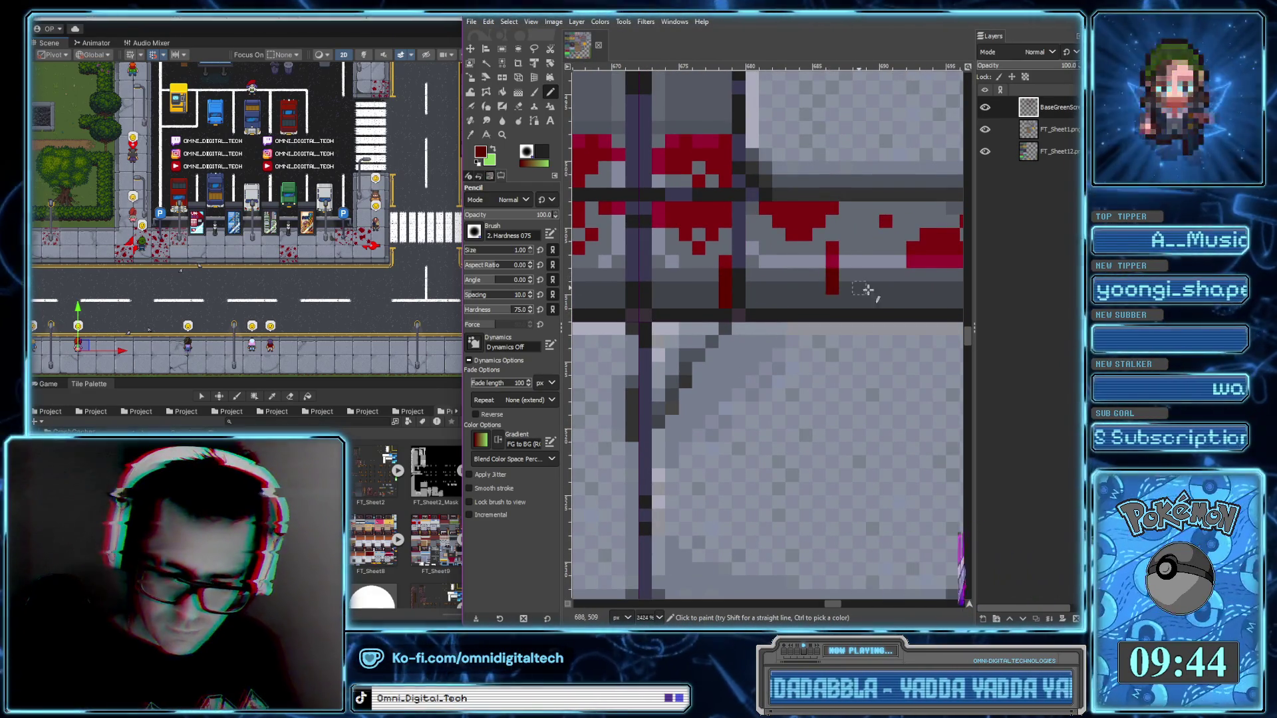
scroll(831, 280, "right", 3)
left_click(725, 289)
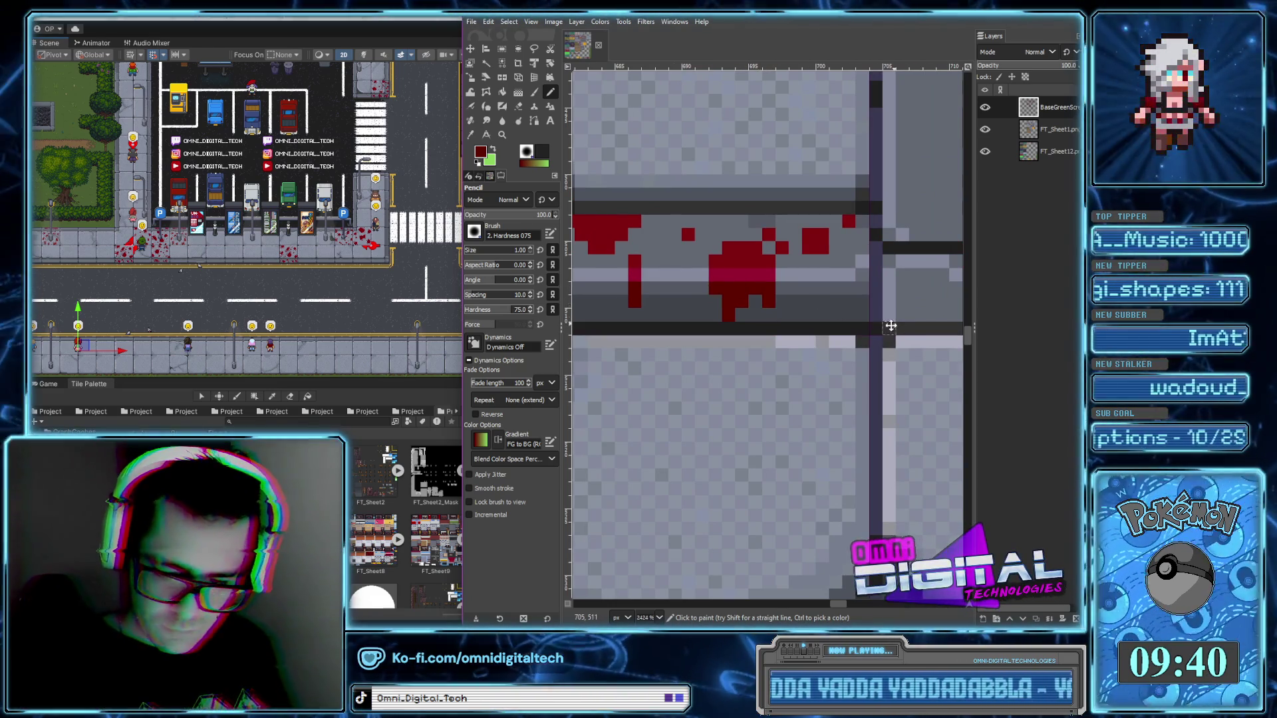
scroll(695, 328, "right", 3)
scroll(696, 329, "down", 2, "ctrl")
Zoom in on the tan border beside the wooden crates and paint a small red drip there
scroll(765, 299, "down", 2, "ctrl")
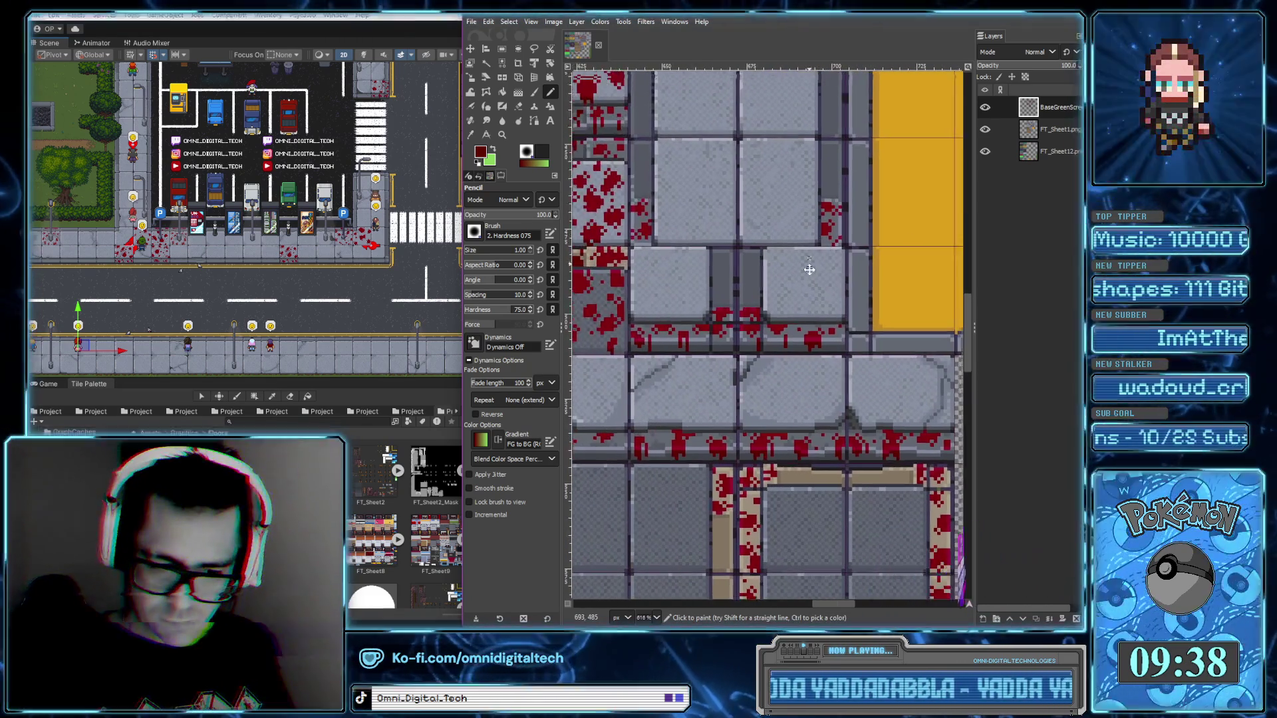
scroll(817, 408, "down", 1)
scroll(819, 392, "down", 1)
scroll(821, 372, "down", 1)
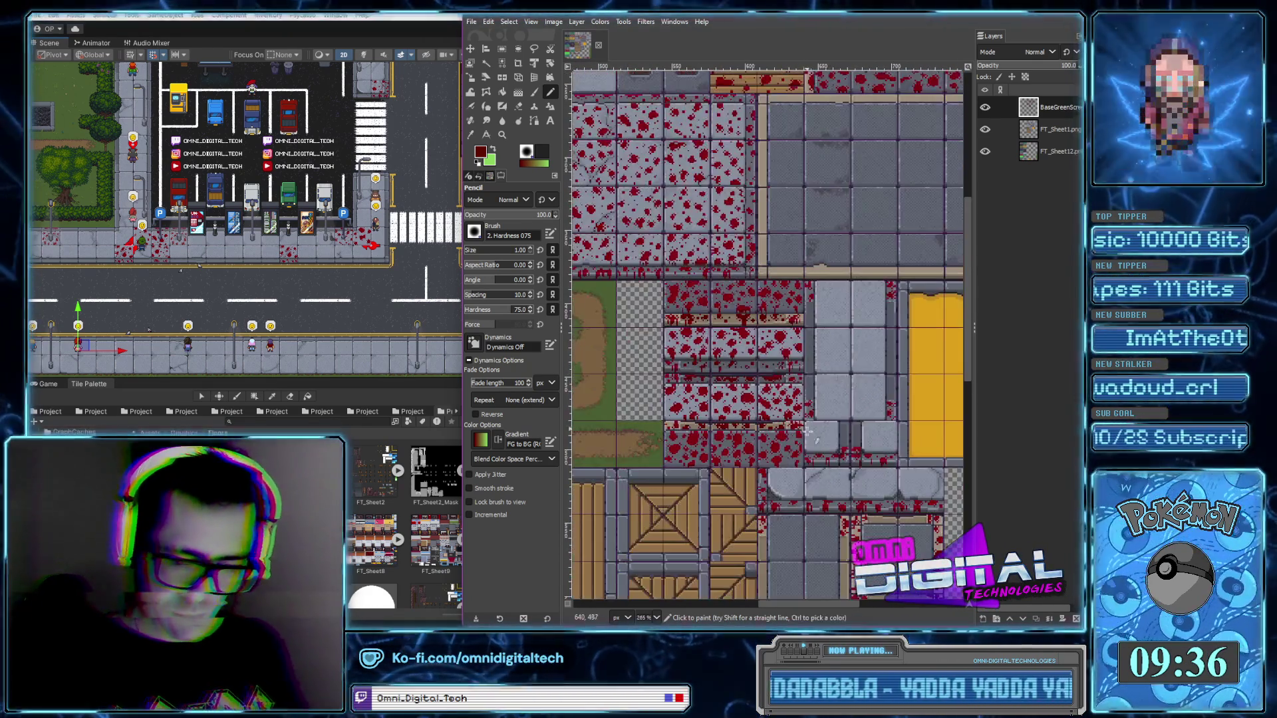
scroll(823, 353, "down", 1)
scroll(819, 363, "down", 1)
scroll(798, 399, "right", 2)
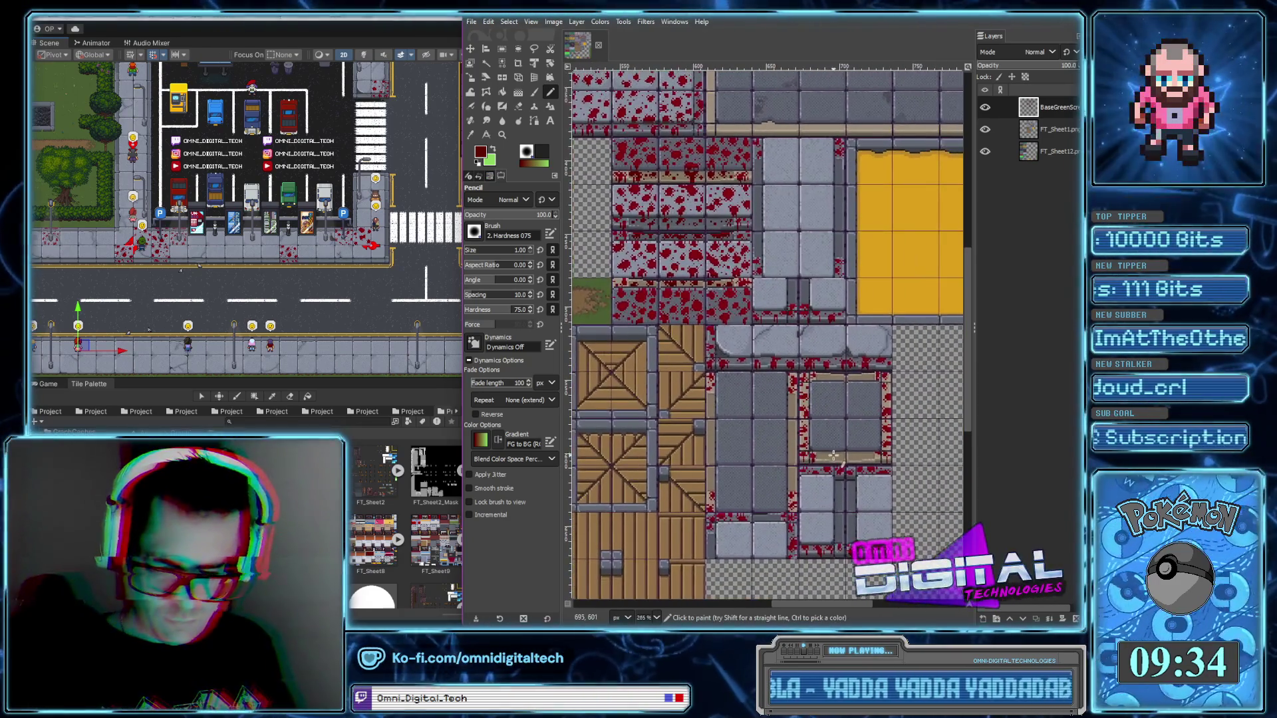
scroll(778, 428, "right", 3)
scroll(773, 436, "down", 1)
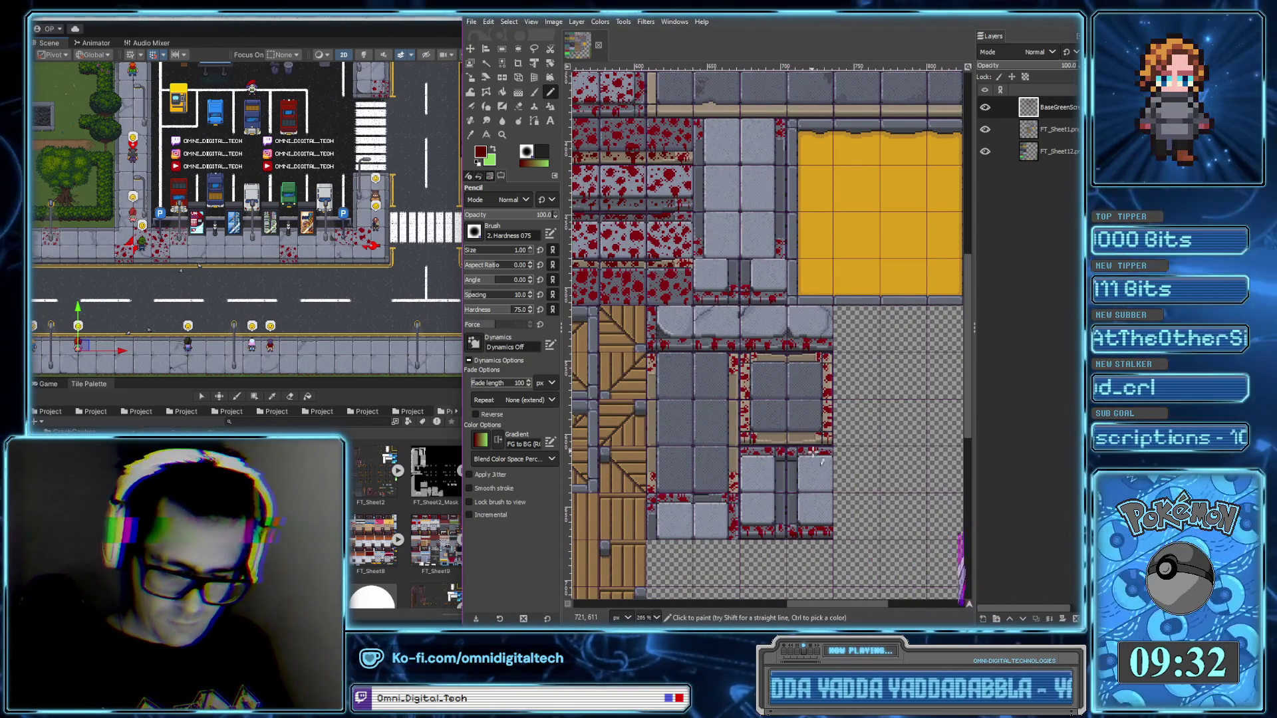
scroll(745, 369, "down", 3)
scroll(745, 369, "right", 1)
scroll(822, 370, "up", 2, "ctrl")
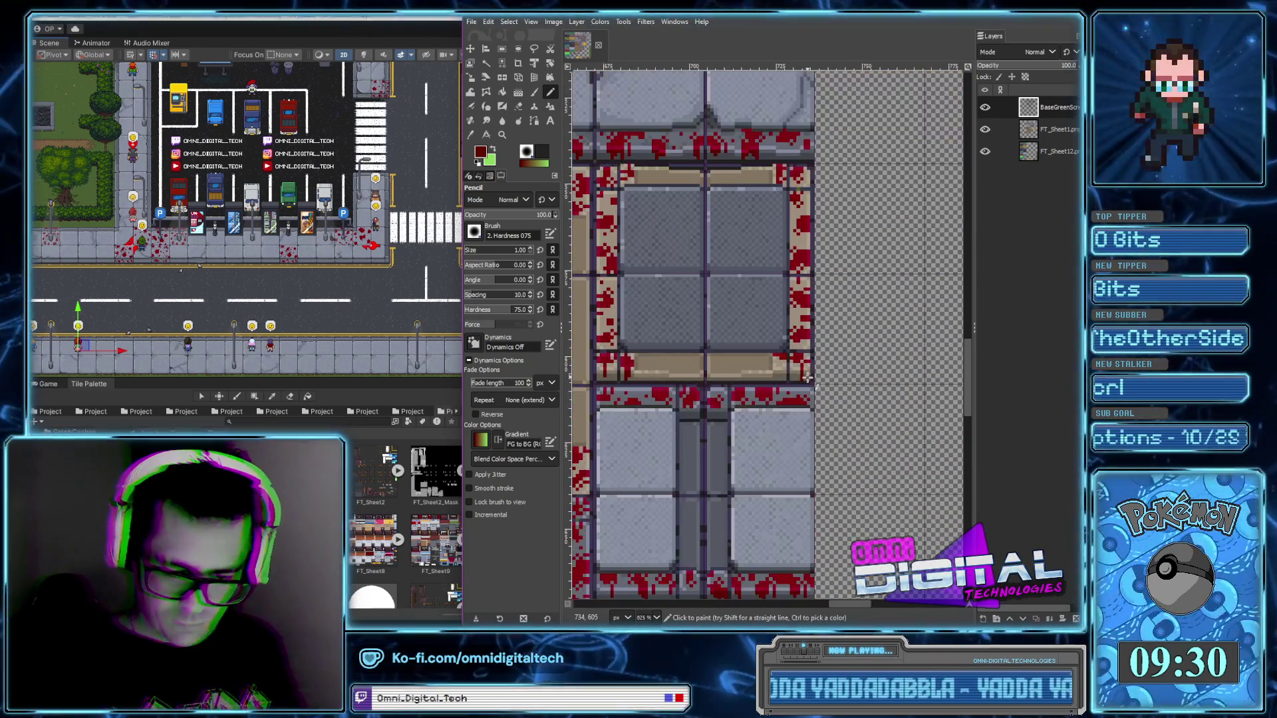
scroll(824, 413, "down", 1)
scroll(825, 399, "down", 3)
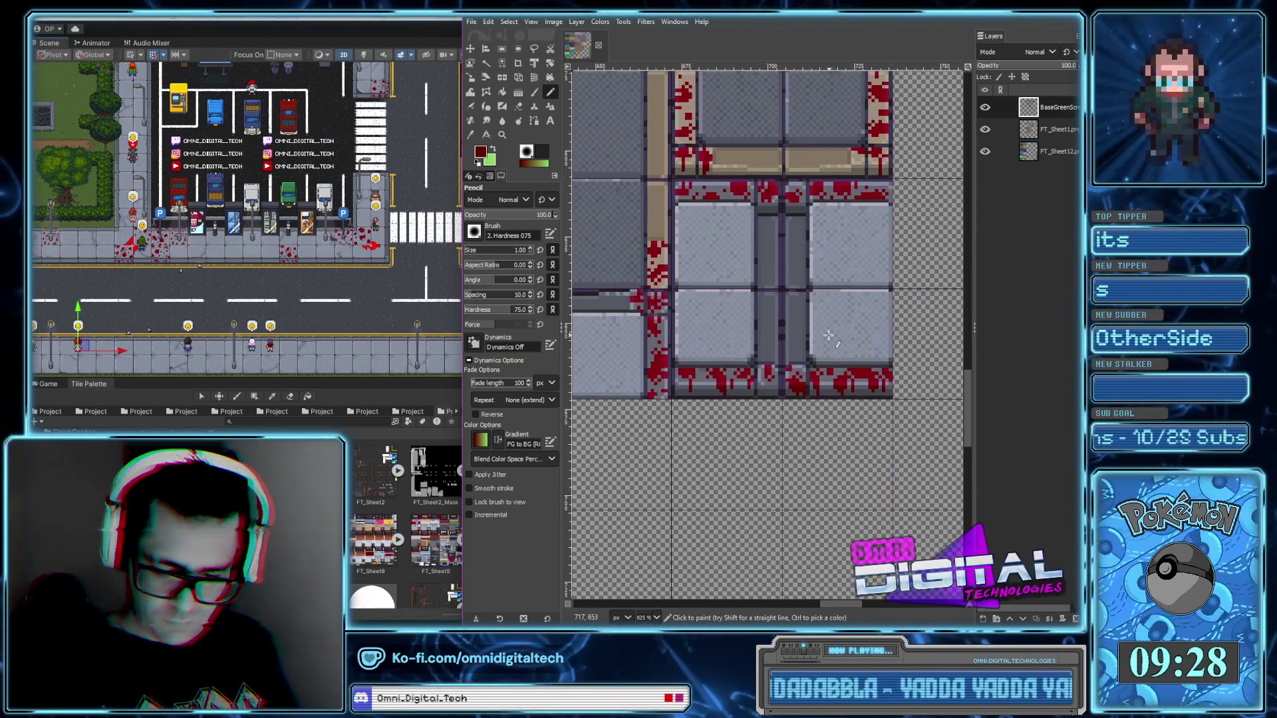
scroll(884, 415, "left", 5)
scroll(781, 382, "left", 1)
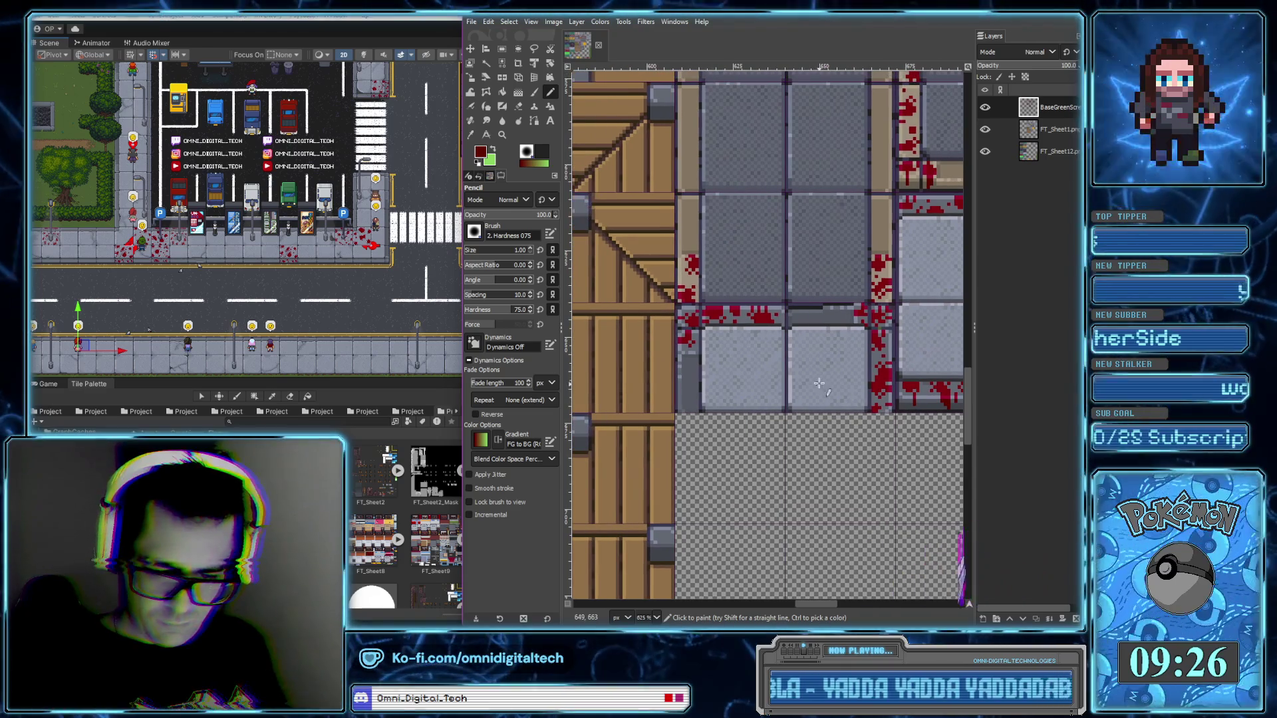
scroll(823, 393, "up", 3)
scroll(823, 392, "up", 4)
scroll(823, 392, "right", 3)
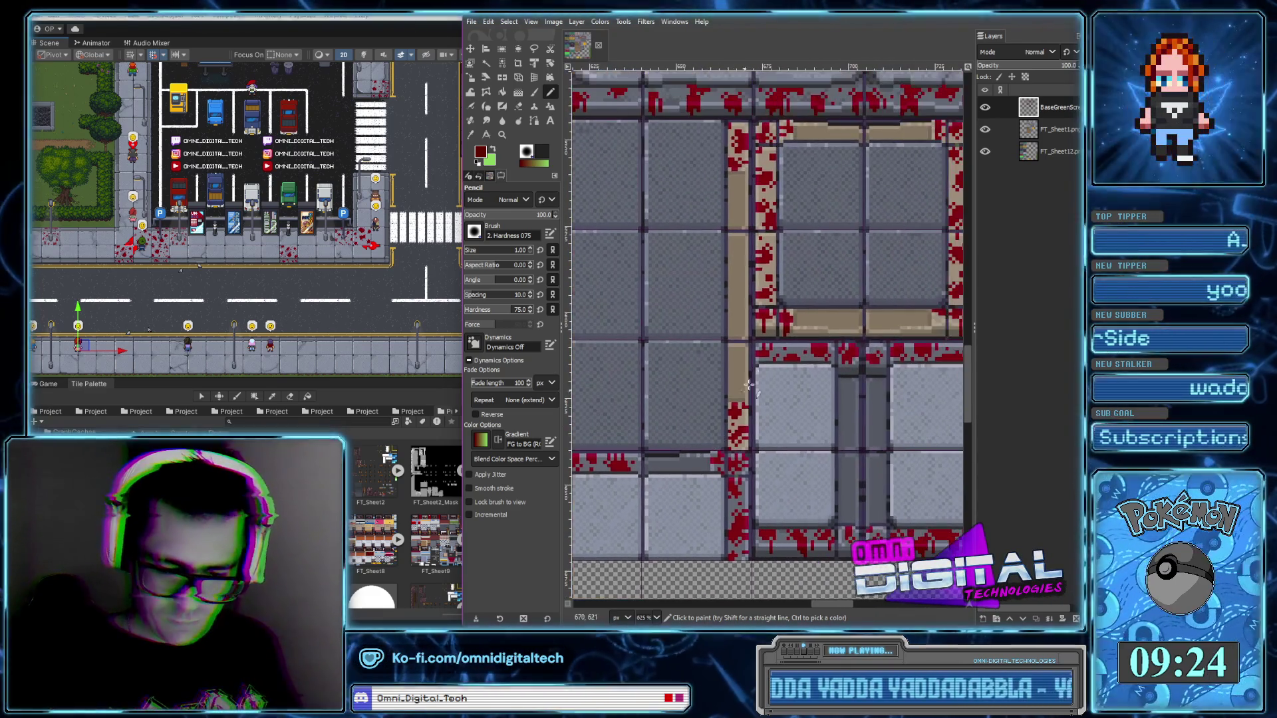
scroll(790, 323, "up", 3, "ctrl")
scroll(789, 323, "down", 3, "ctrl")
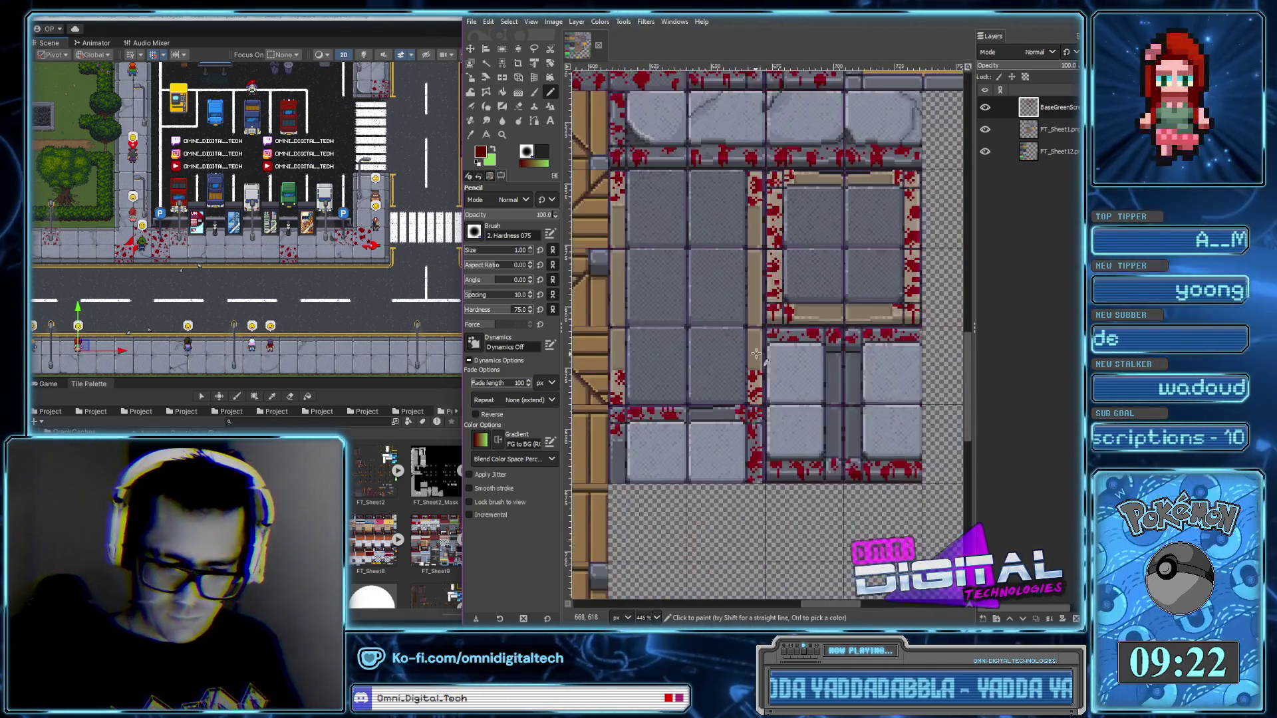
scroll(781, 285, "left", 3)
scroll(771, 247, "up", 2, "ctrl")
scroll(771, 247, "up", 2, "ctrl")
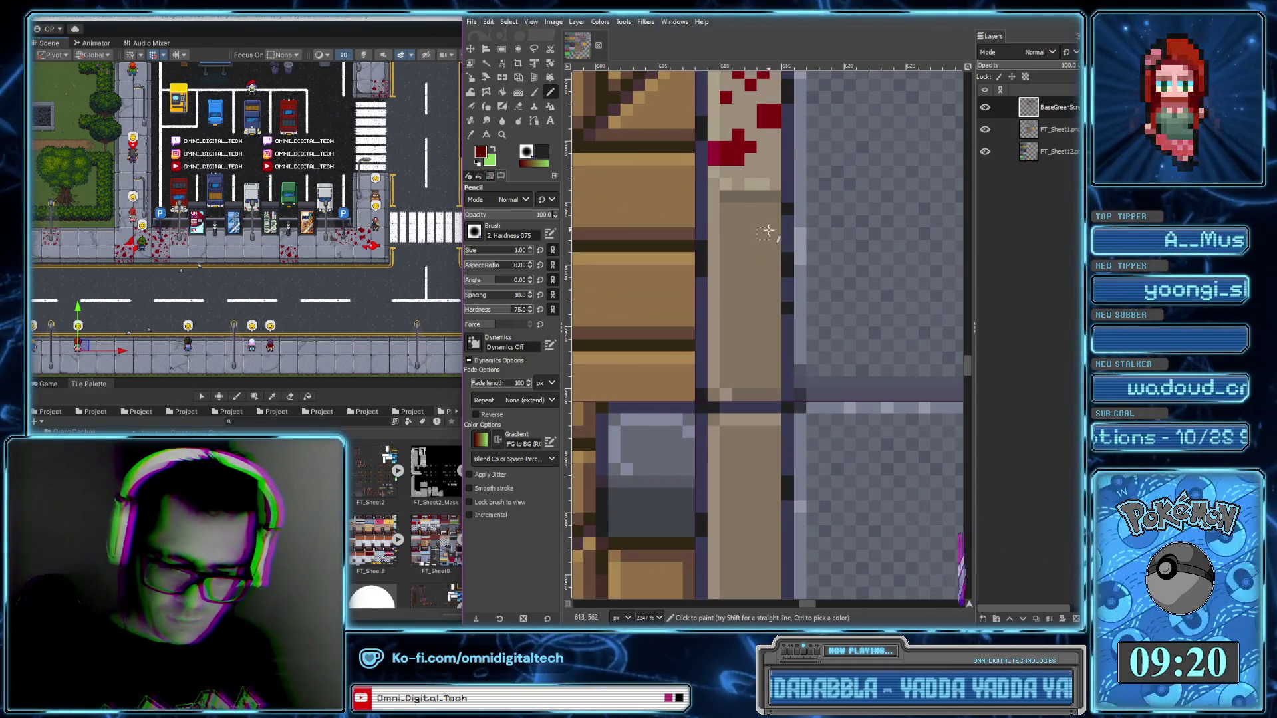
left_click_drag(763, 219, 766, 246)
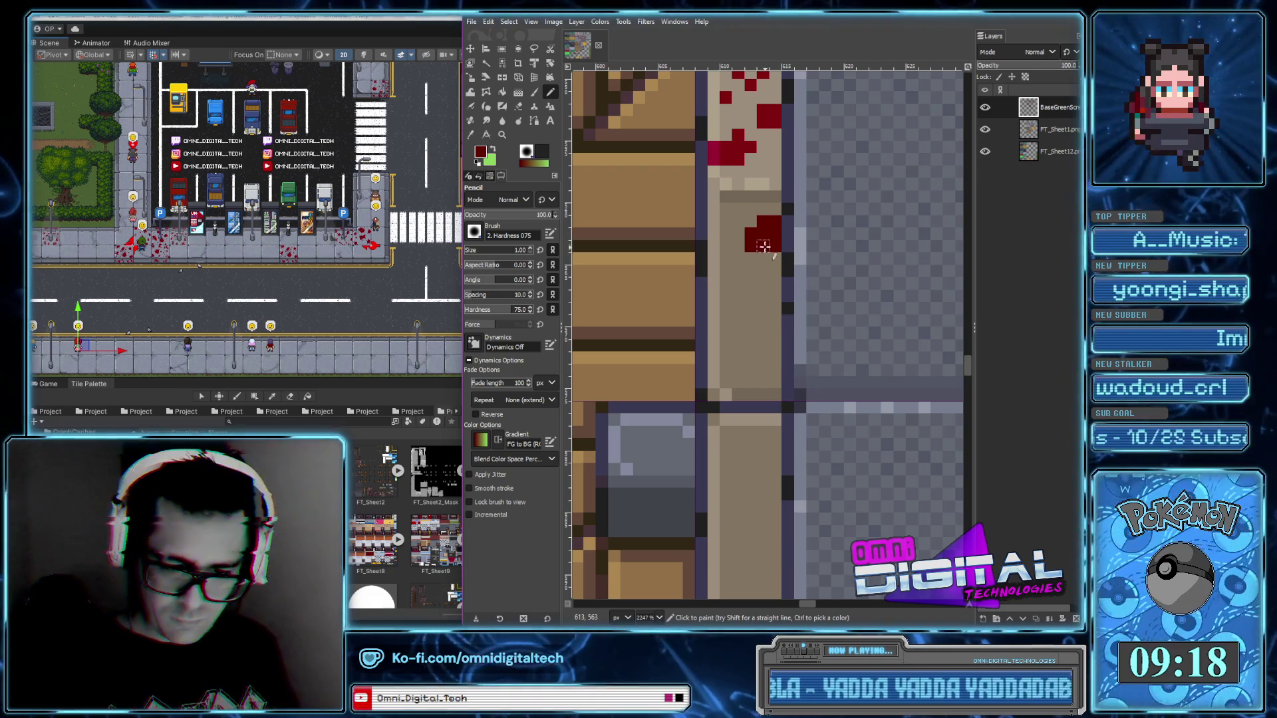
Add dark-red pixels beside and below the drip on the tan border
left_click(775, 259)
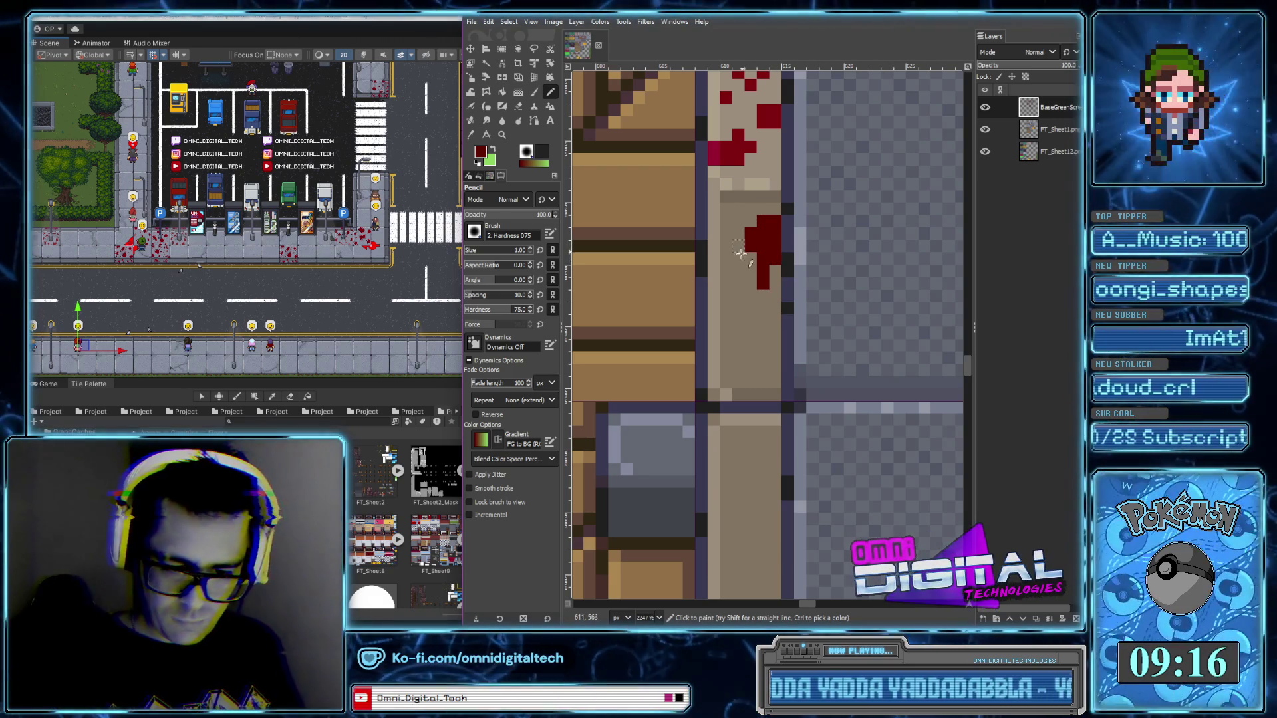
scroll(746, 297, "down", 3, "ctrl")
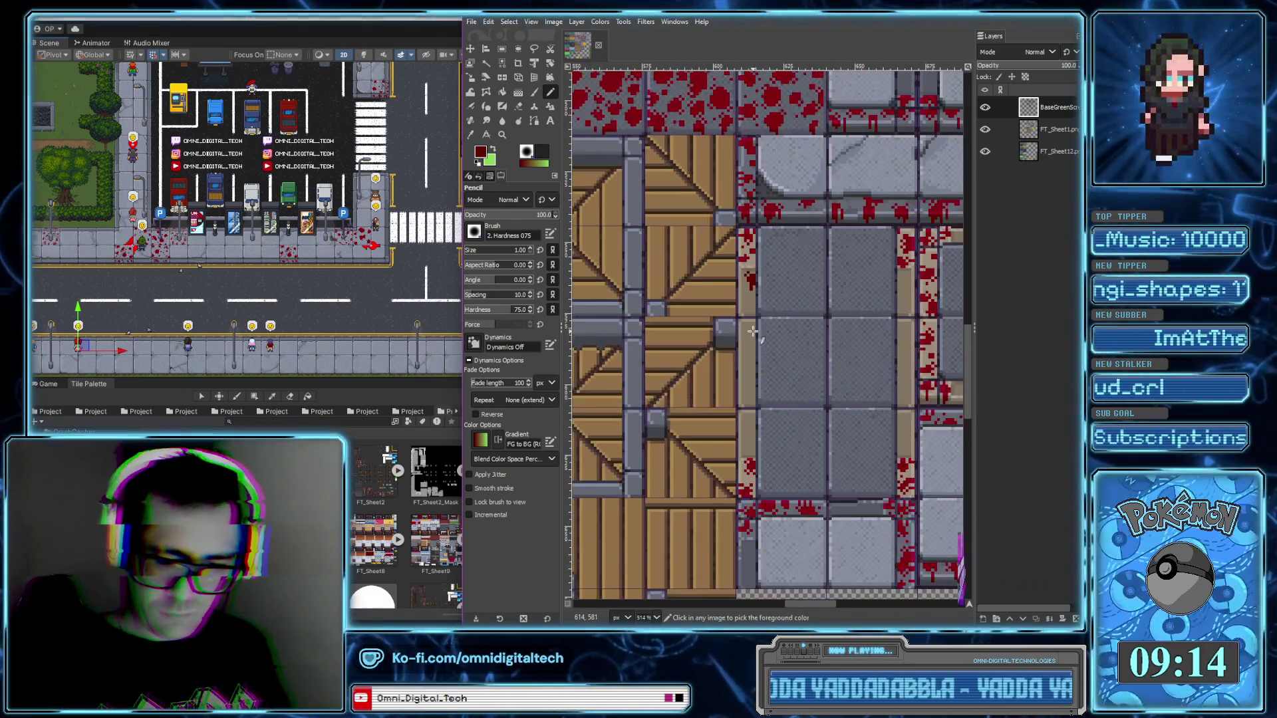
scroll(738, 279, "up", 3, "ctrl")
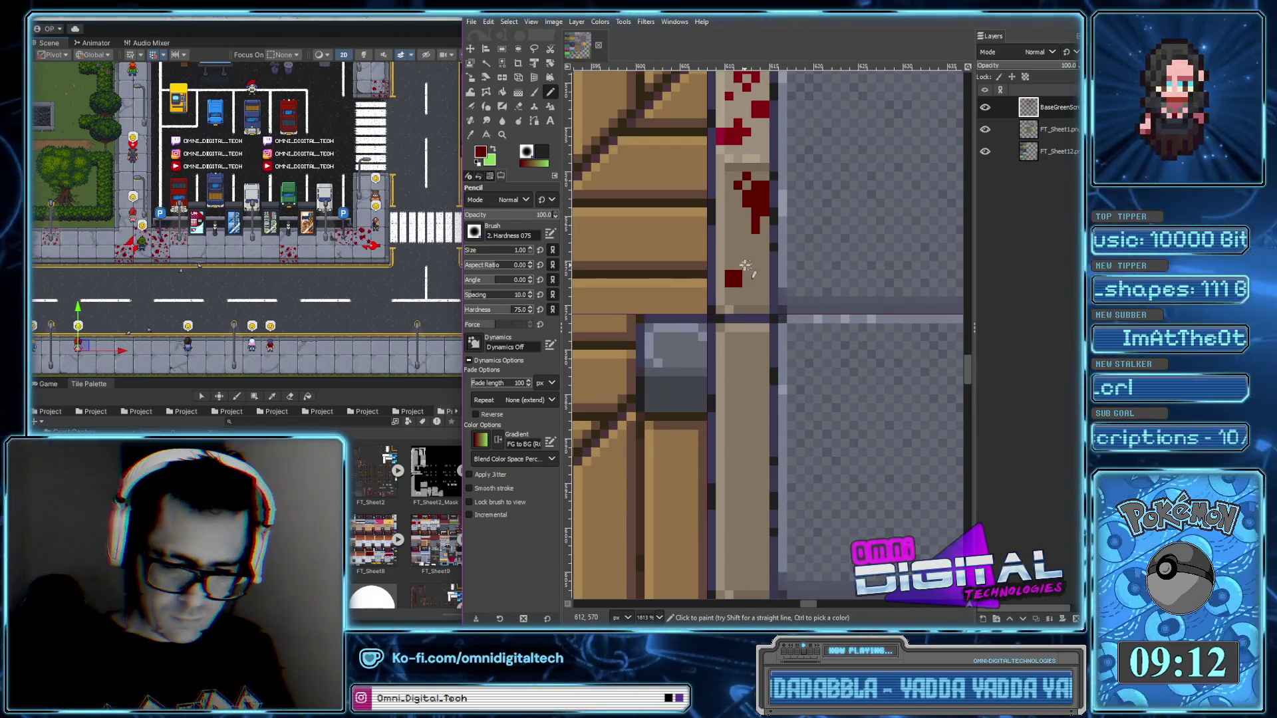
left_click(756, 300)
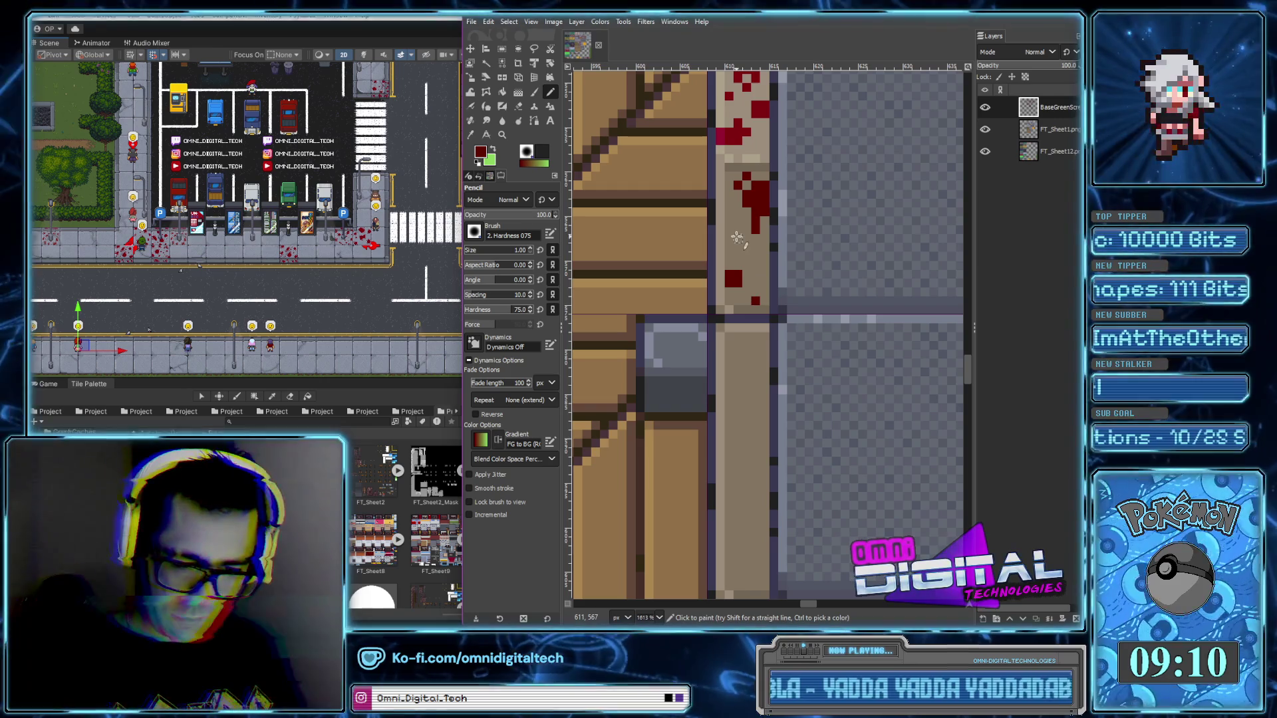
scroll(764, 280, "down", 3)
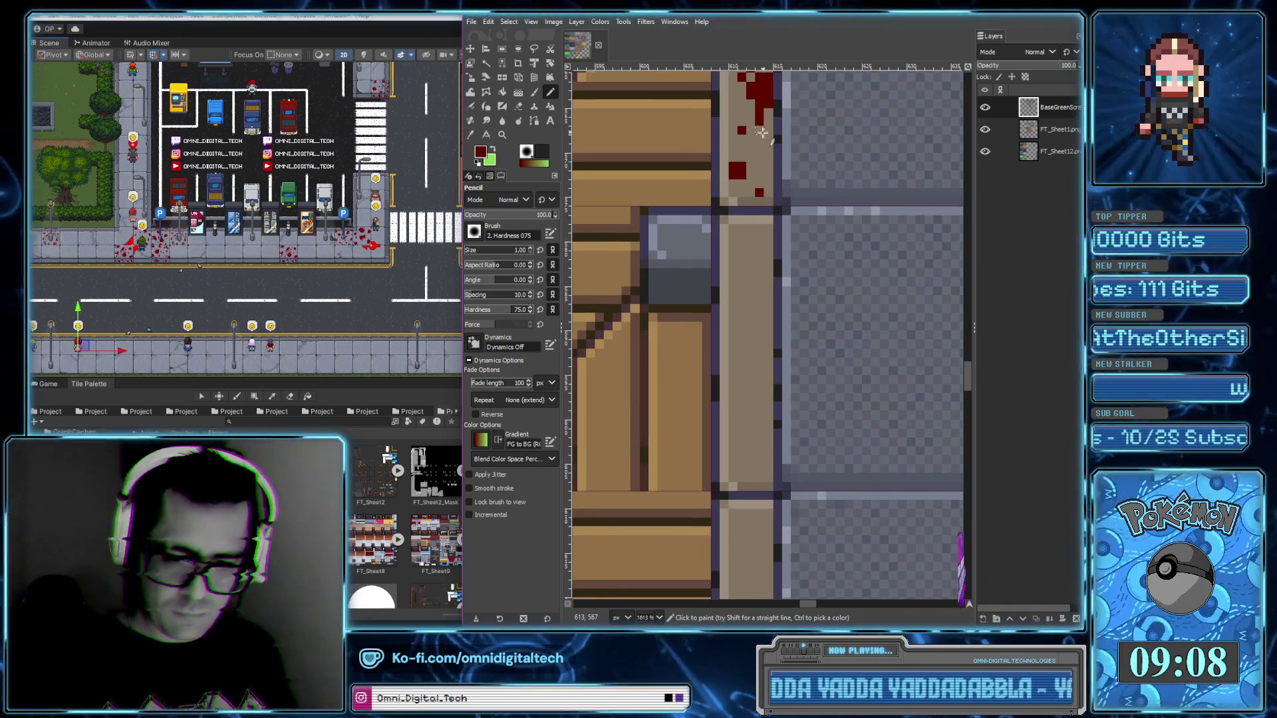
scroll(745, 318, "down", 5, "ctrl")
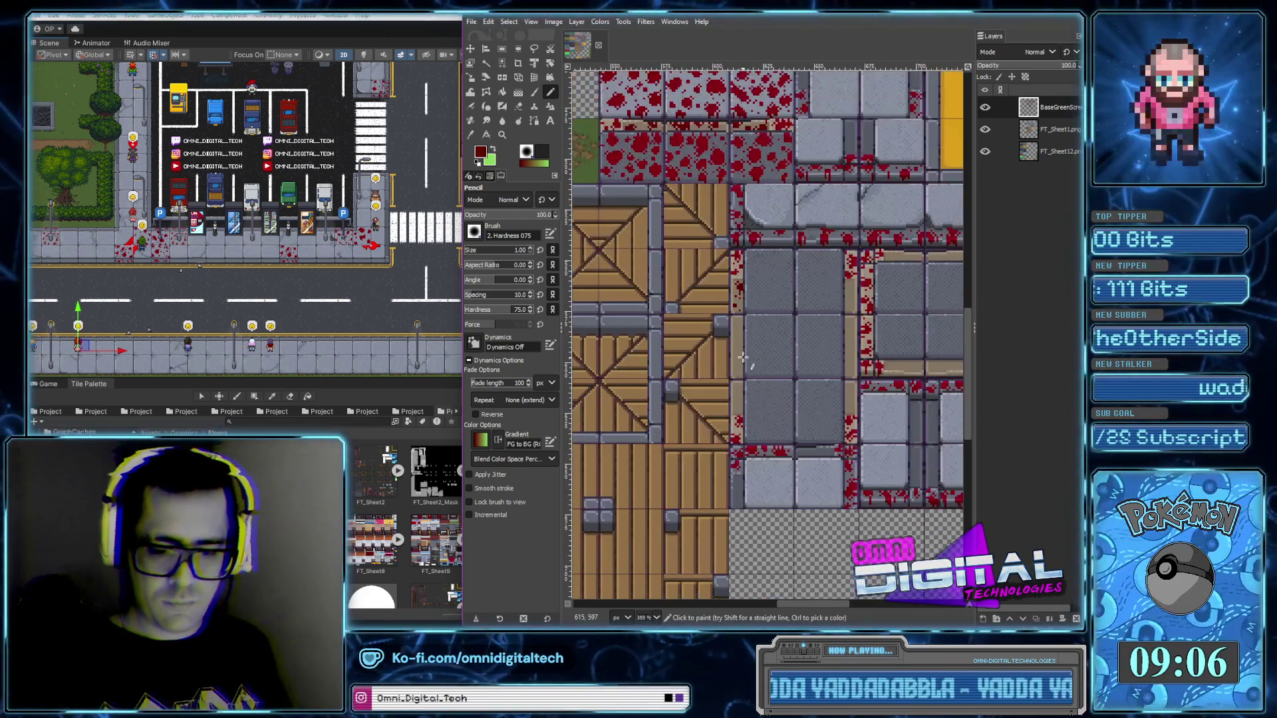
scroll(746, 318, "up", 4, "ctrl")
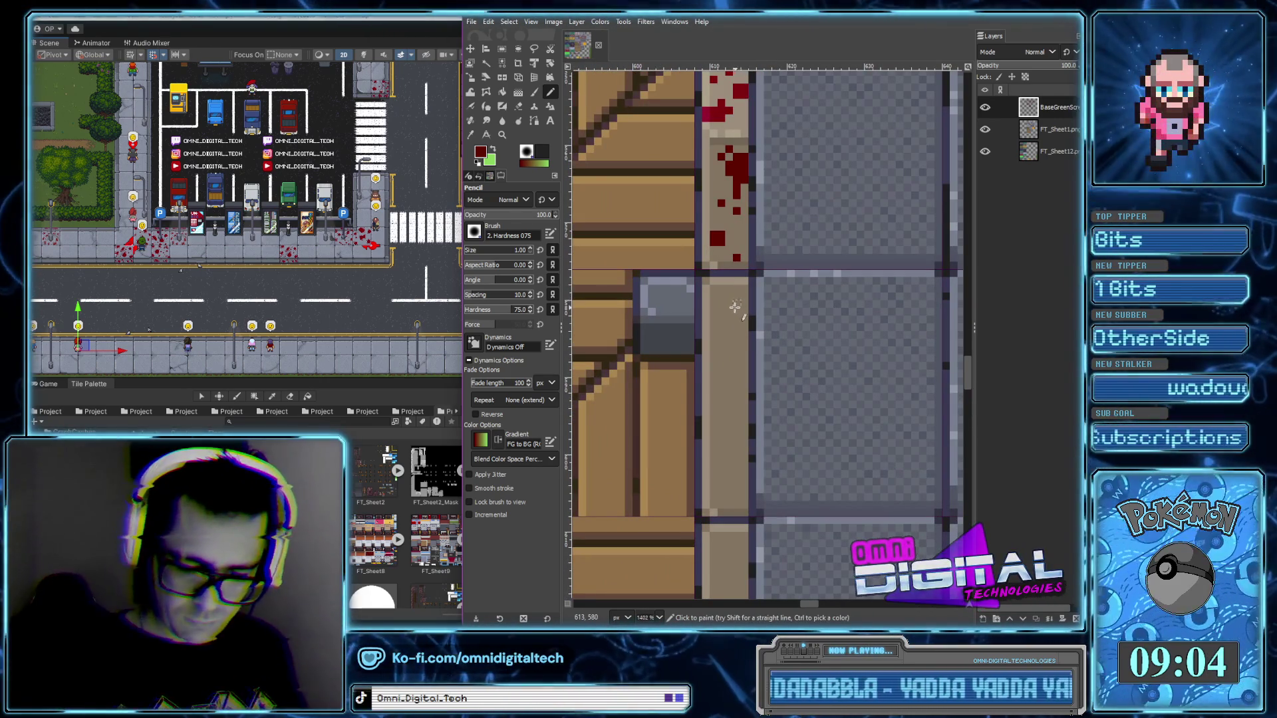
Build up the red blob on the border, extending, reshaping and widening its edges
left_click(741, 297)
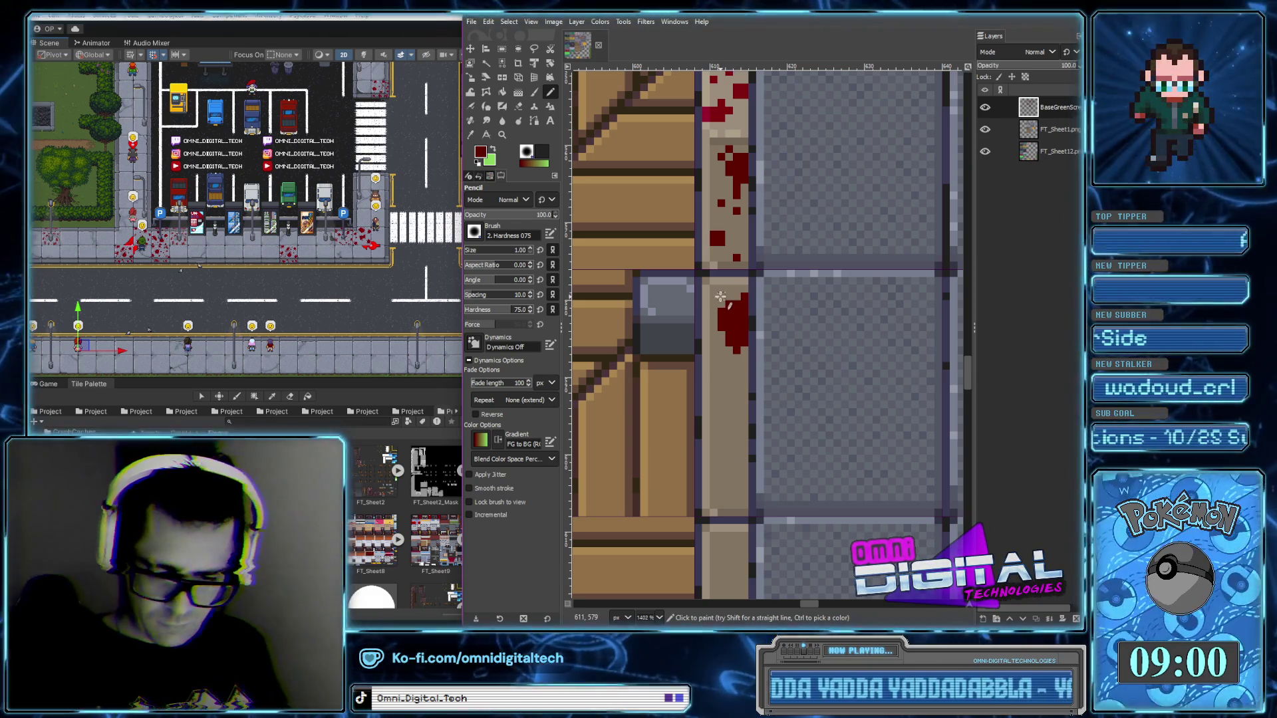
scroll(713, 305, "up", 3, "ctrl")
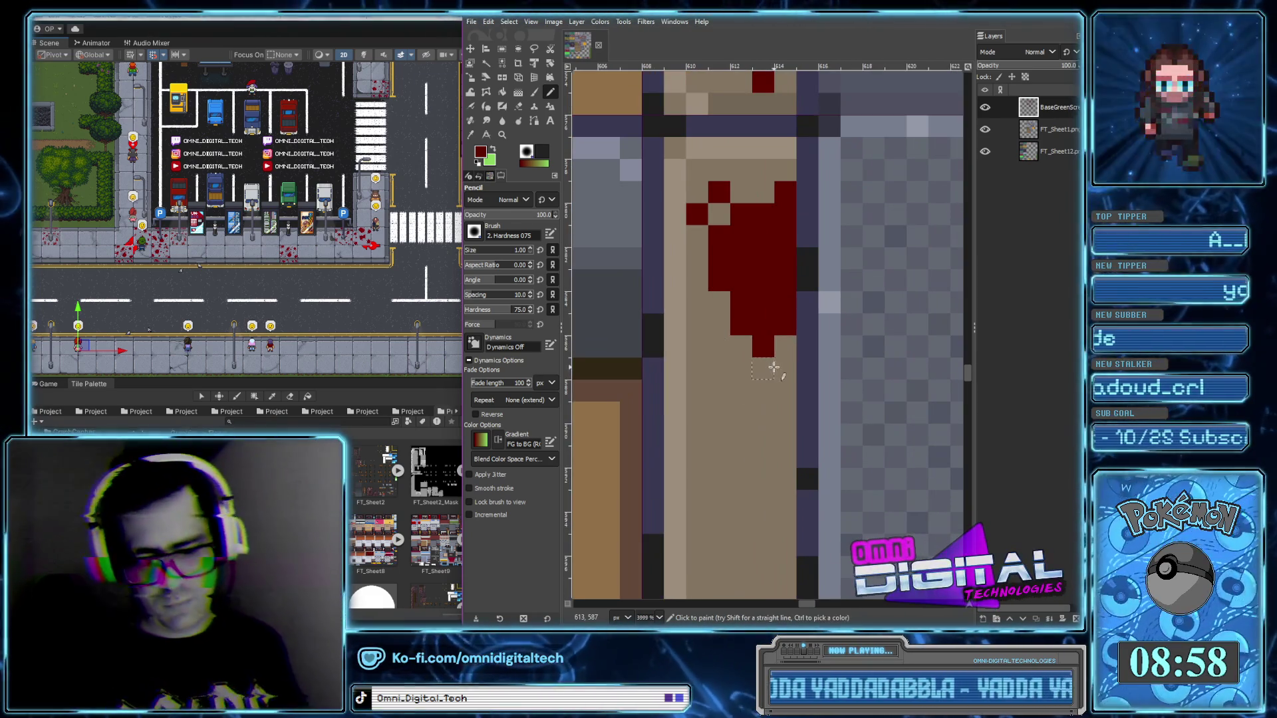
left_click(784, 368)
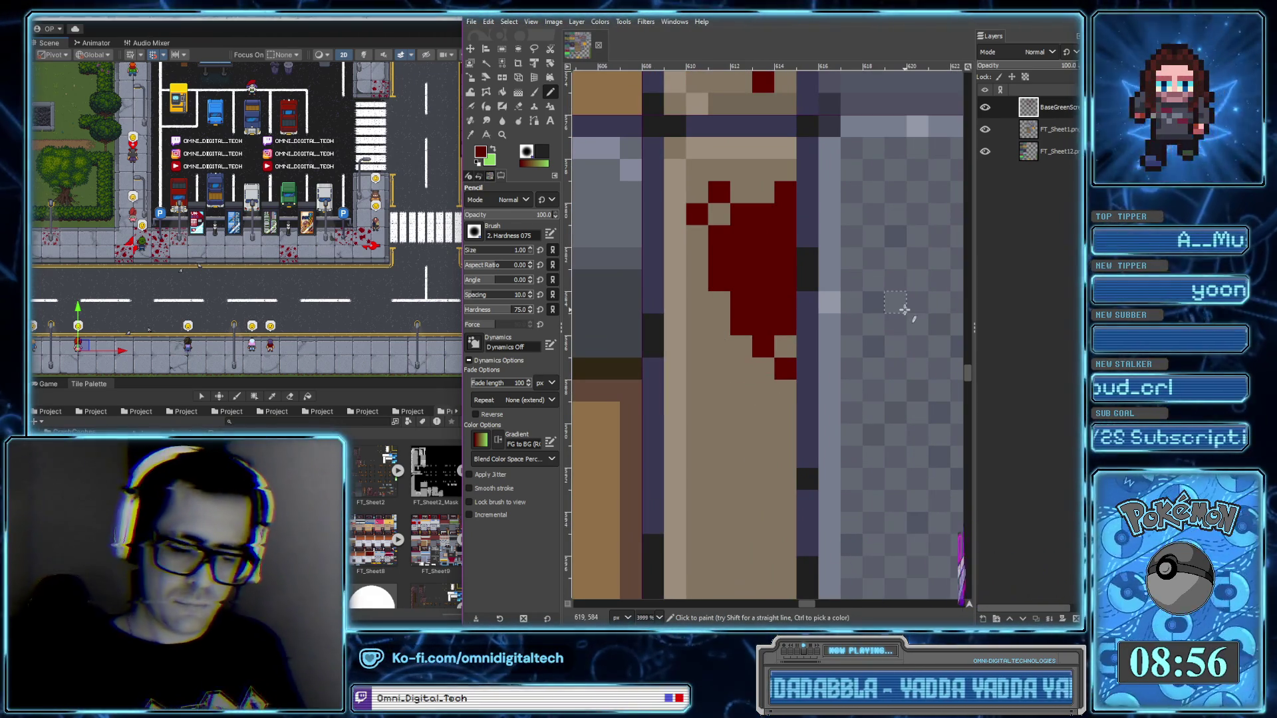
left_click(719, 345)
scroll(731, 392, "down", 1, "ctrl")
scroll(731, 393, "down", 4, "ctrl")
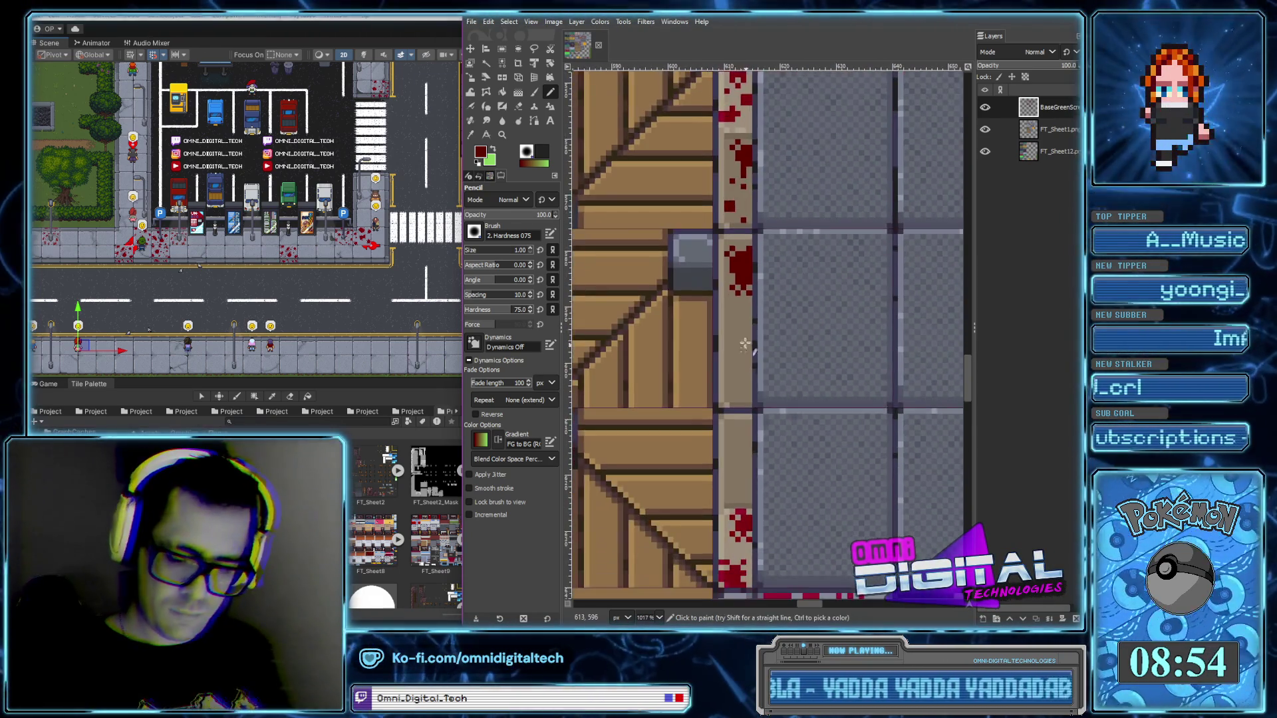
left_click(748, 357)
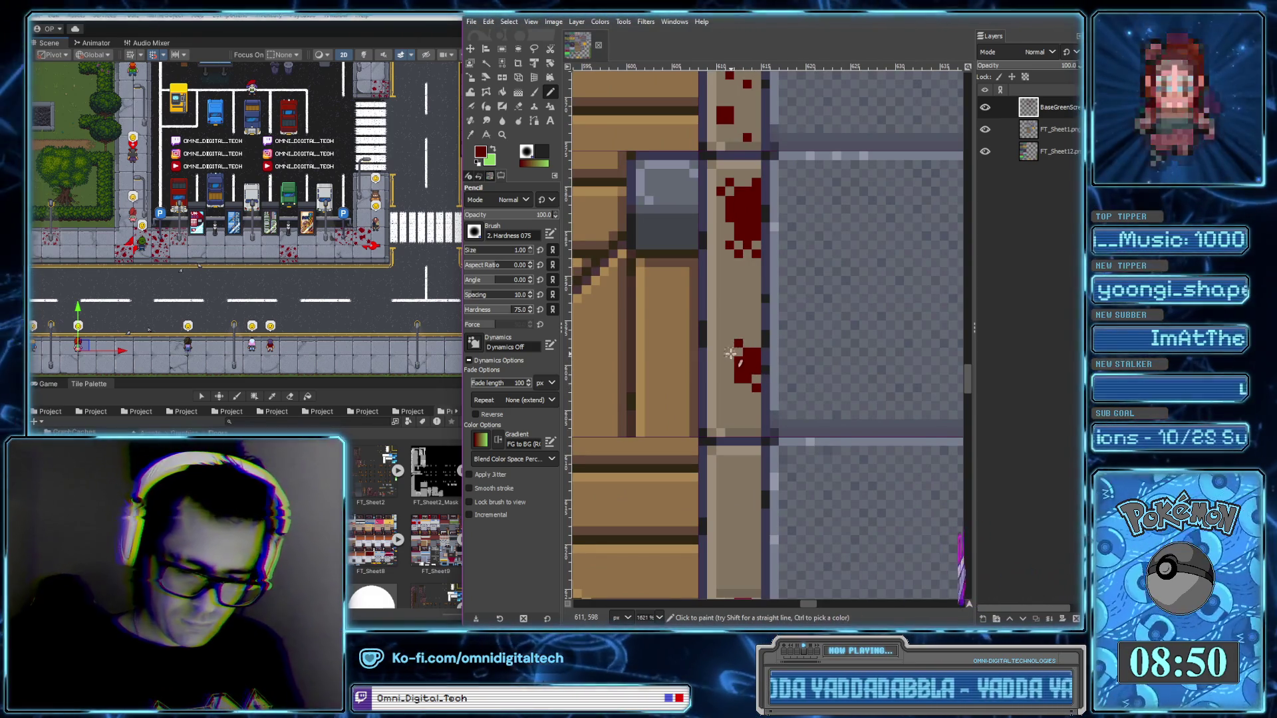
scroll(734, 353, "down", 4, "ctrl")
scroll(735, 353, "up", 2, "ctrl")
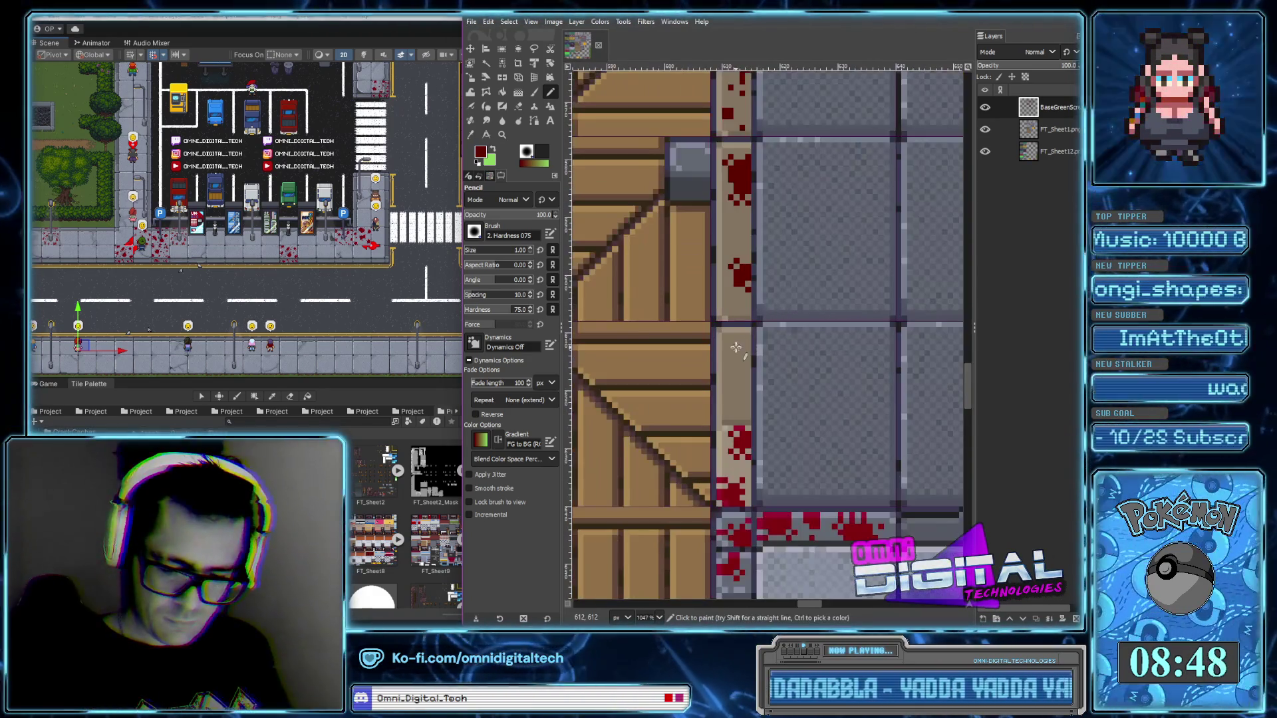
scroll(745, 342, "up", 2, "ctrl")
left_click(748, 343)
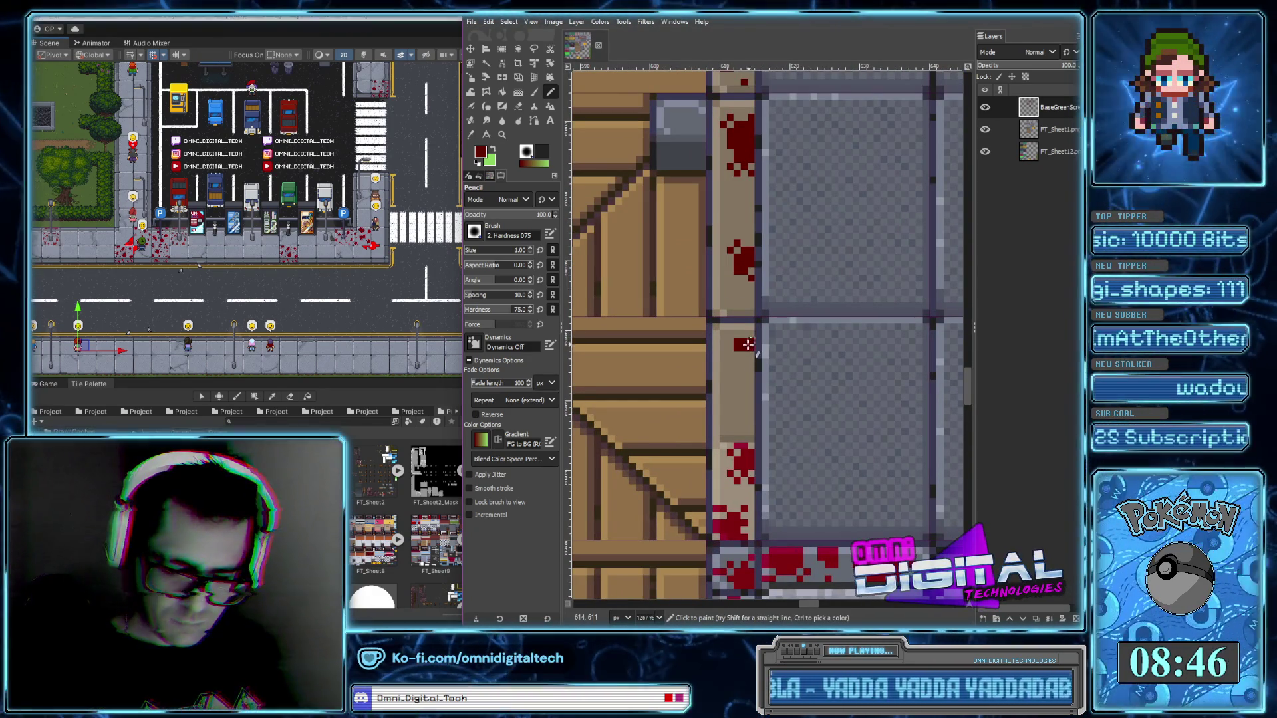
scroll(745, 346, "up", 1, "ctrl")
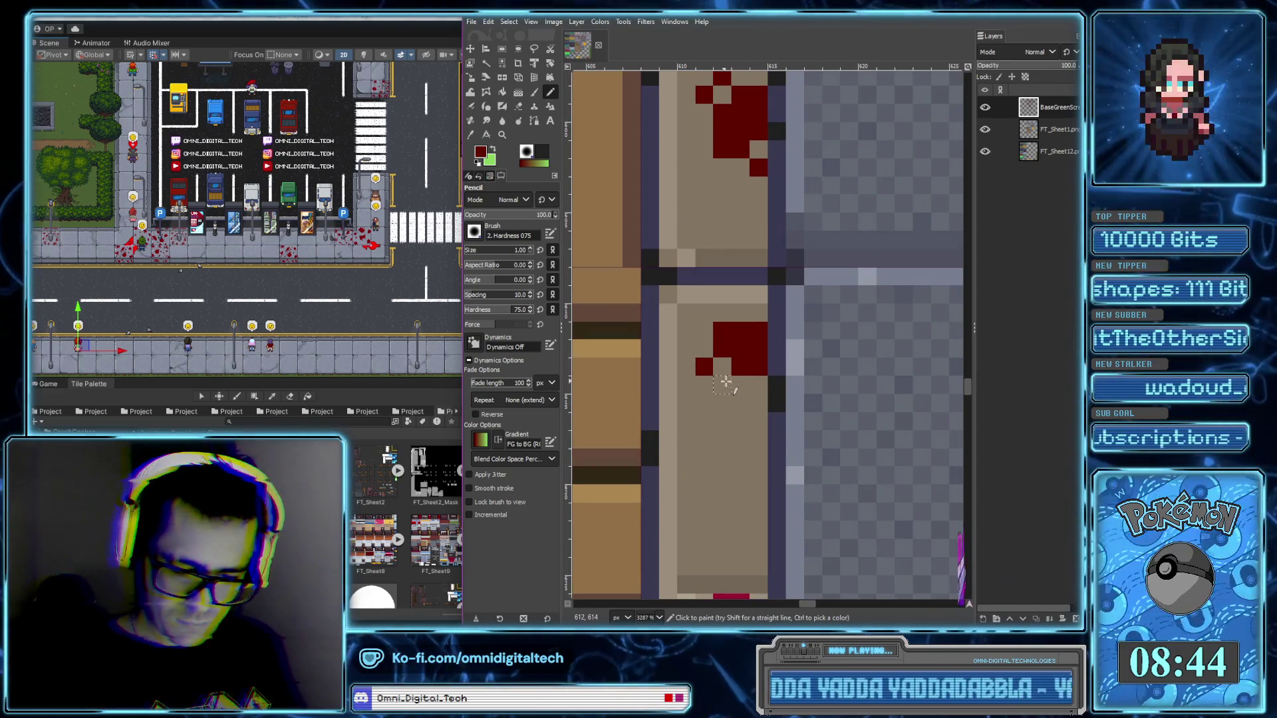
scroll(708, 391, "up", 1, "ctrl")
scroll(706, 393, "up", 1, "ctrl")
Paint a new small blood splat lower on the border, with pixels above and a drip below
left_click_drag(706, 392, 701, 388)
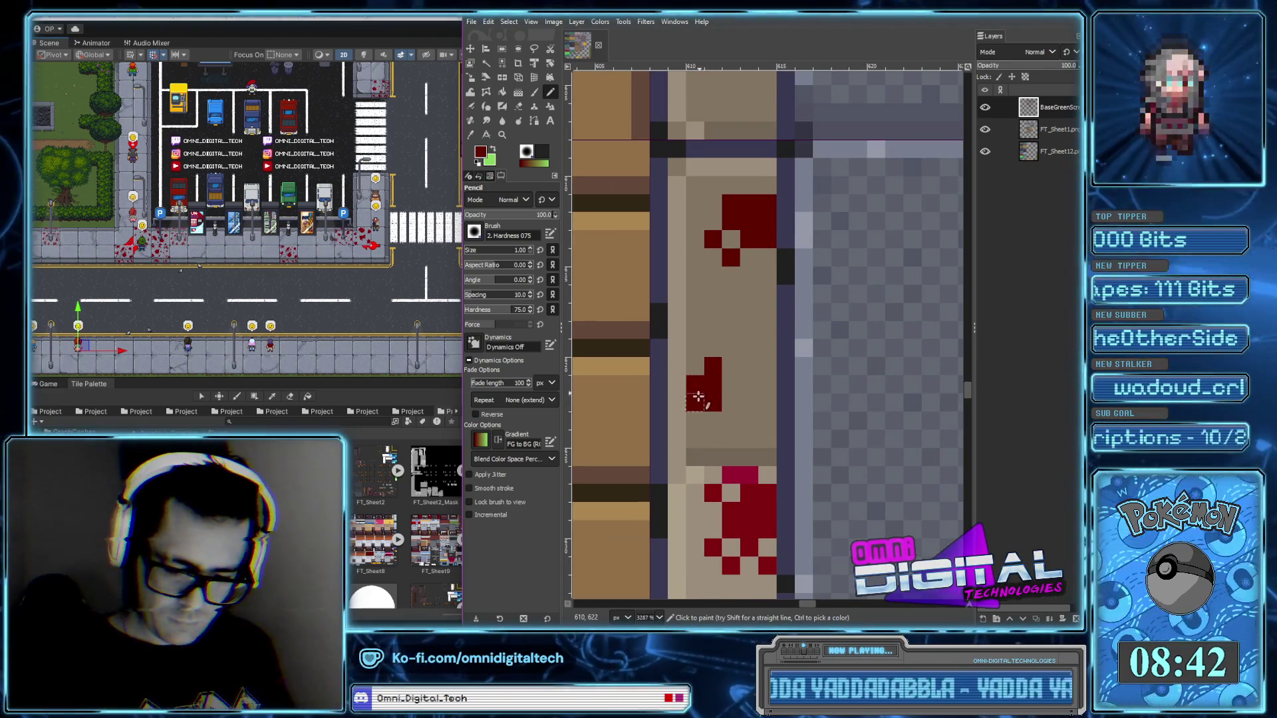
left_click(694, 348)
left_click(730, 348)
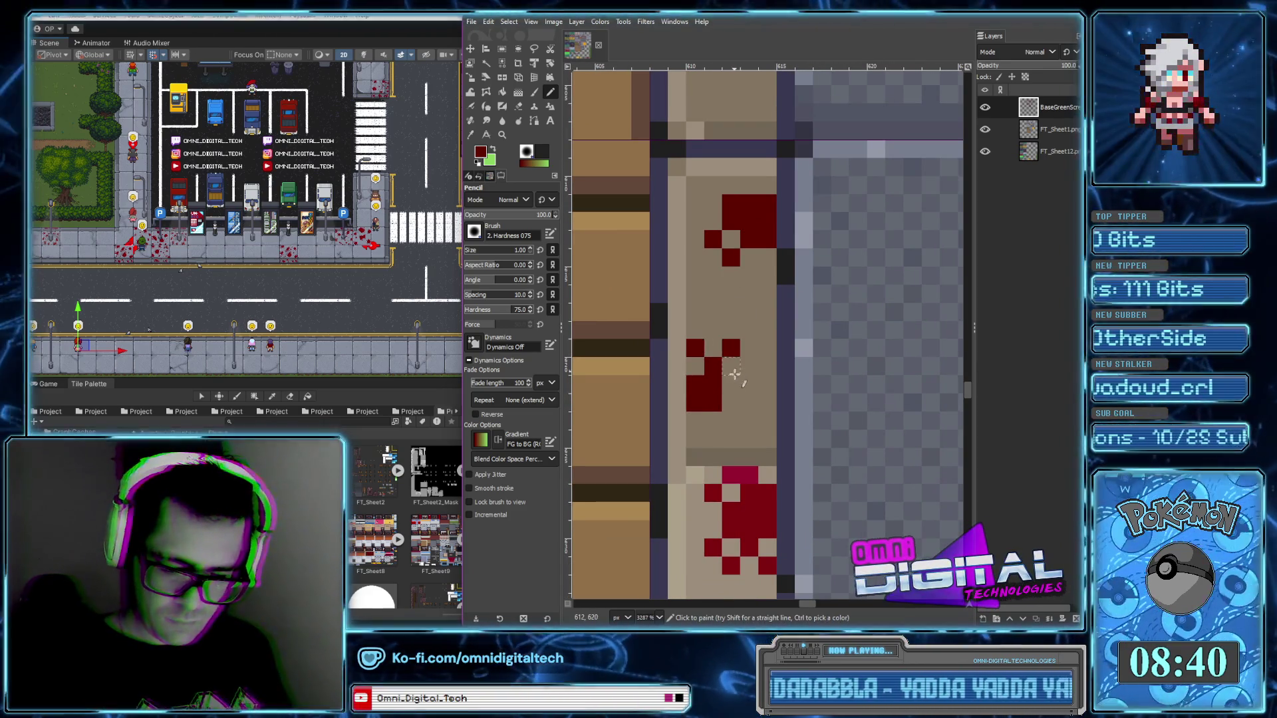
left_click(734, 395)
scroll(734, 395, "down", 1, "ctrl")
scroll(735, 389, "down", 1, "ctrl")
scroll(736, 377, "up", 1, "ctrl")
left_click(735, 377)
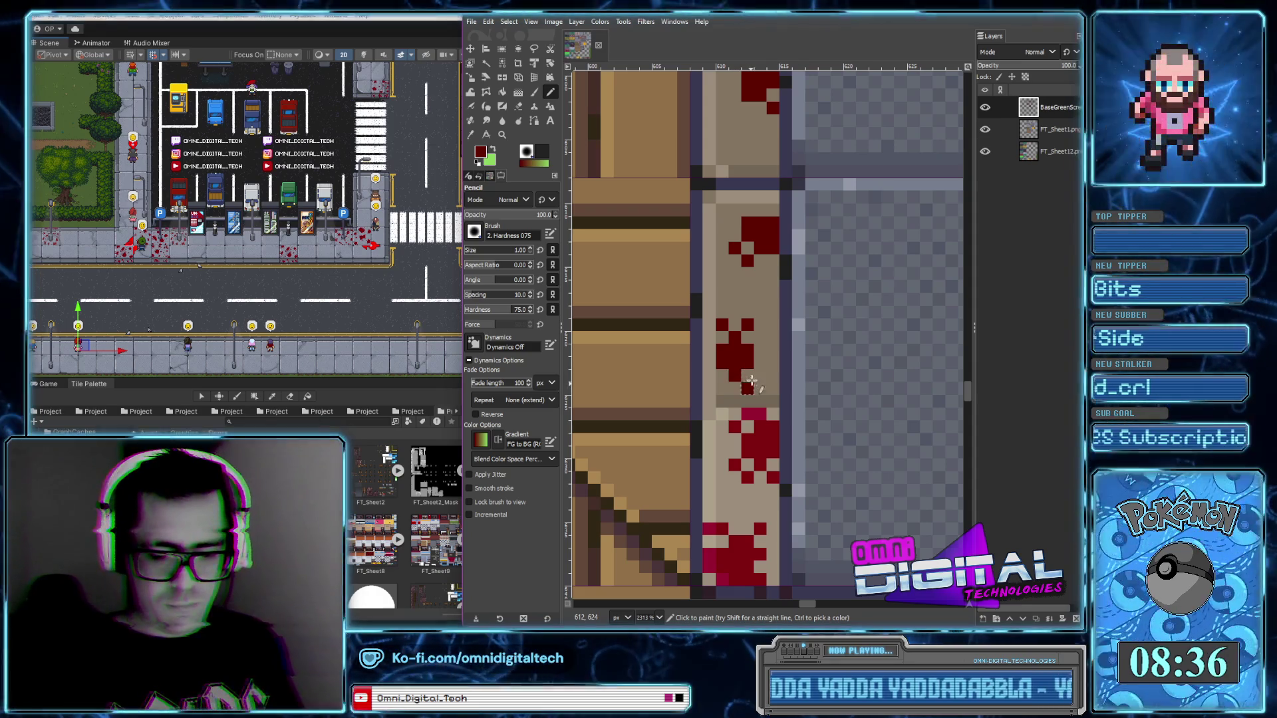
scroll(759, 362, "down", 4, "ctrl")
scroll(756, 320, "up", 3, "ctrl")
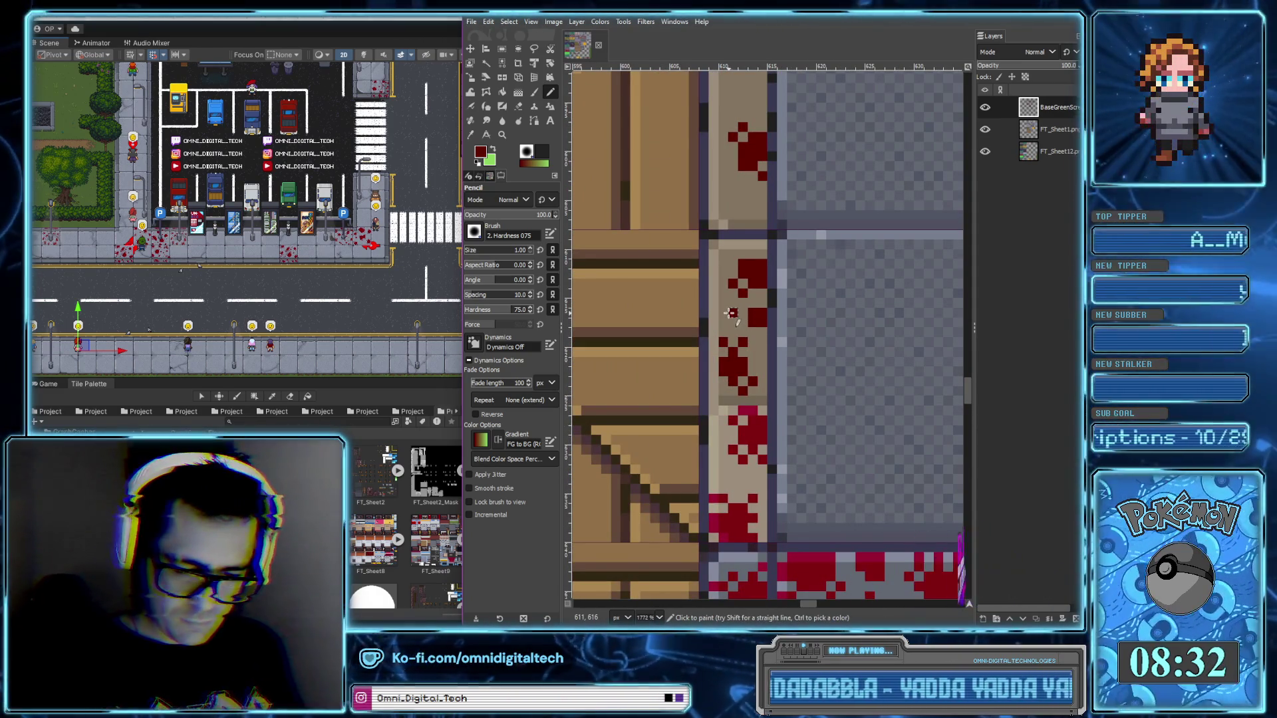
Dab extra blood pixels beside the blob and along the tan border strip
left_click(733, 314)
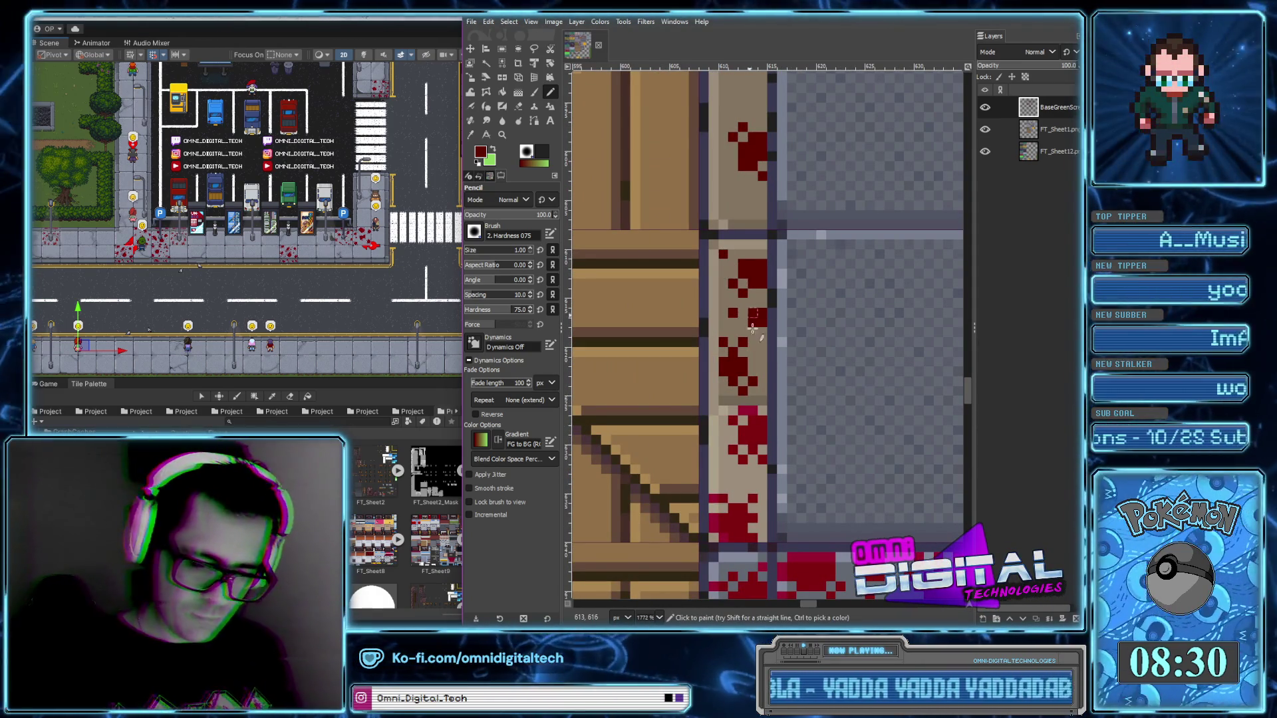
scroll(756, 376, "down", 3, "ctrl")
scroll(756, 376, "down", 4, "ctrl")
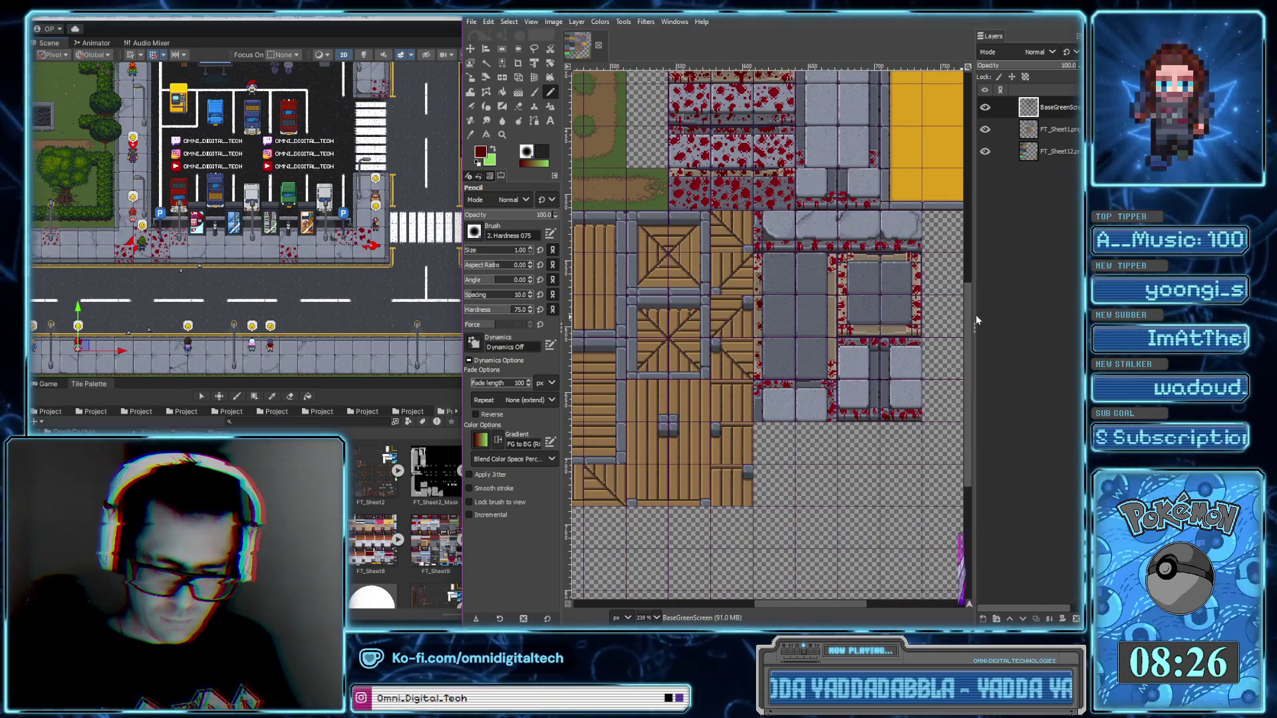
scroll(784, 373, "up", 5, "ctrl")
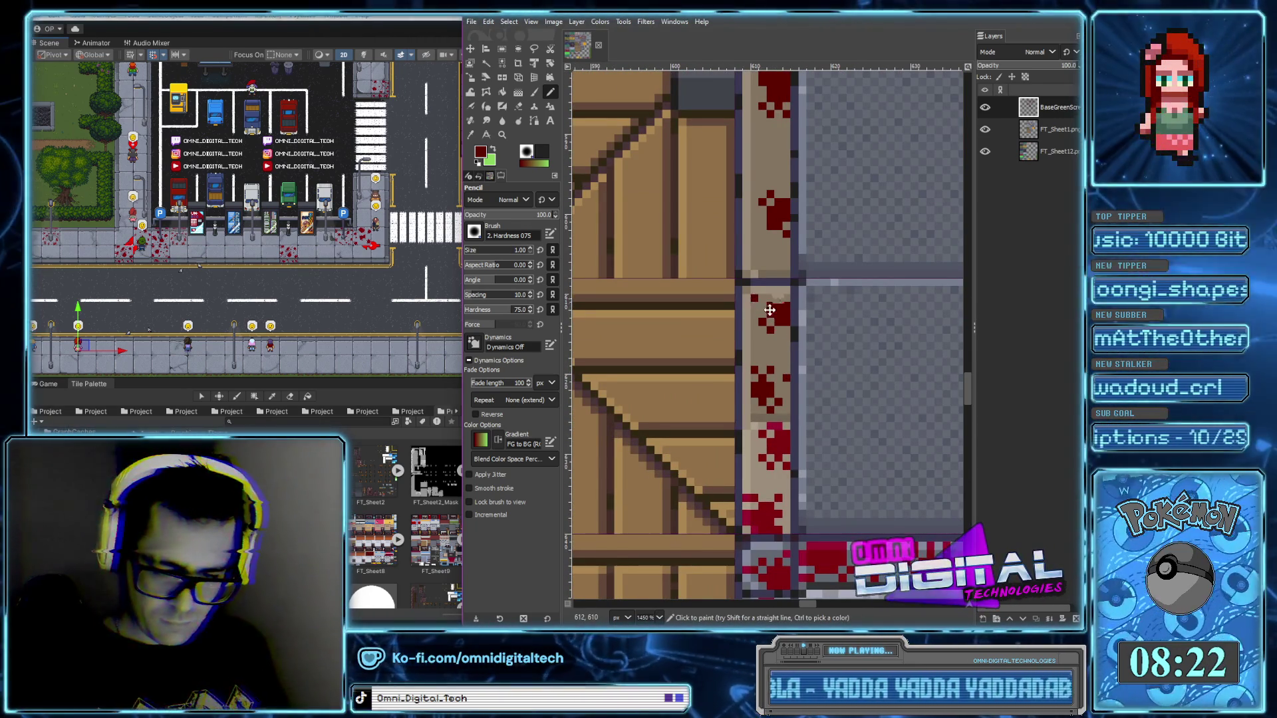
scroll(722, 382, "up", 3)
left_click(724, 394)
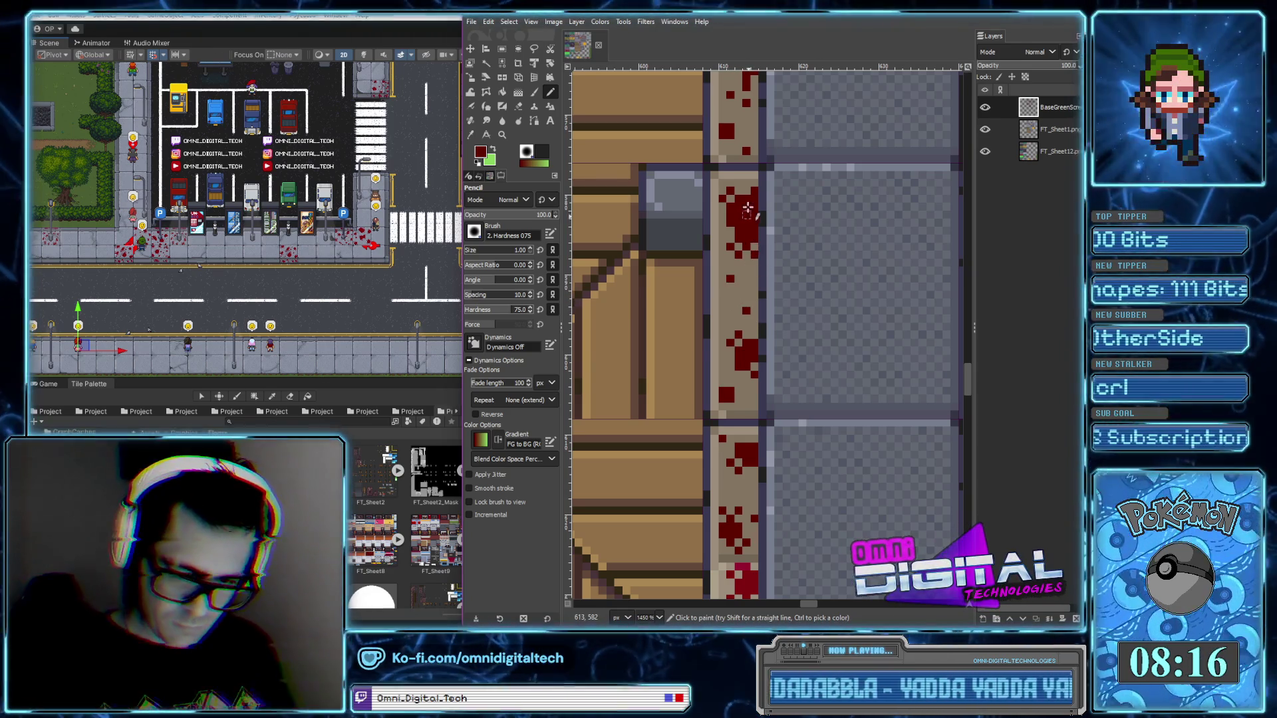
scroll(738, 264, "down", 1, "ctrl")
scroll(738, 264, "down", 2, "ctrl")
scroll(778, 347, "up", 2)
scroll(851, 374, "right", 2)
scroll(851, 374, "right", 1)
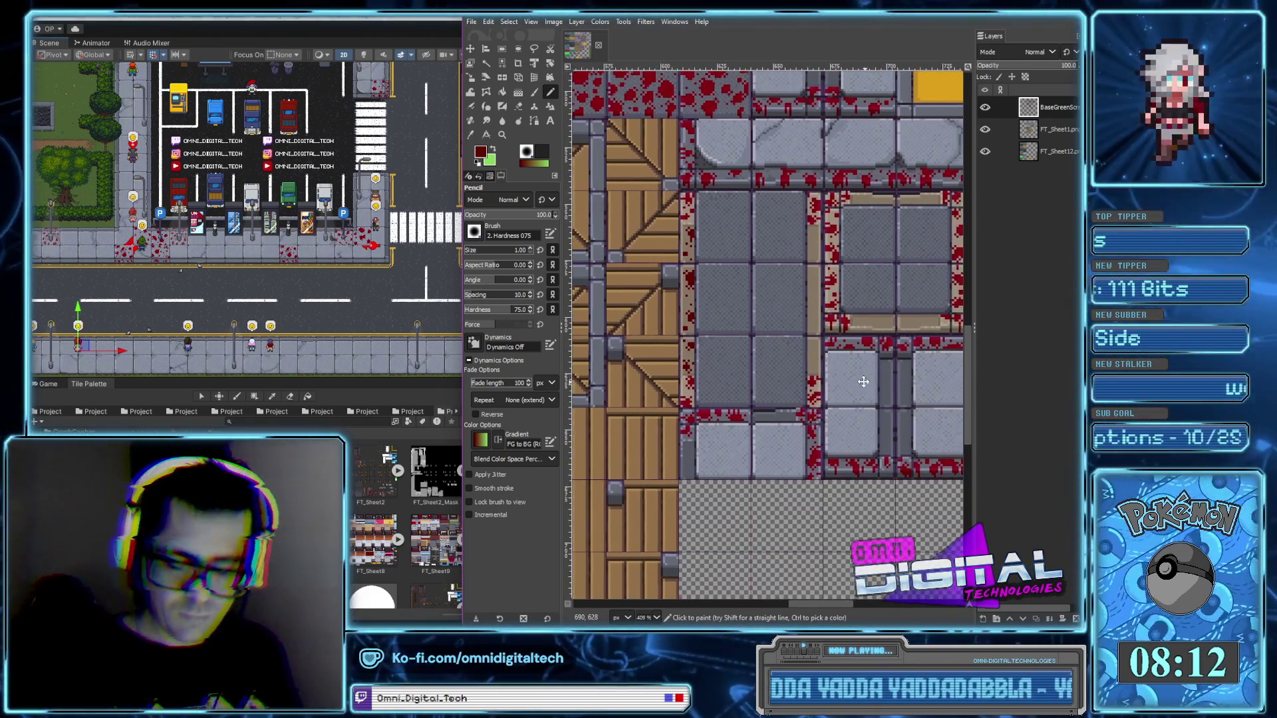
Splatter blood on the grey gutter, adding a stray droplet and a pixel on the tile edge
scroll(831, 393, "right", 1)
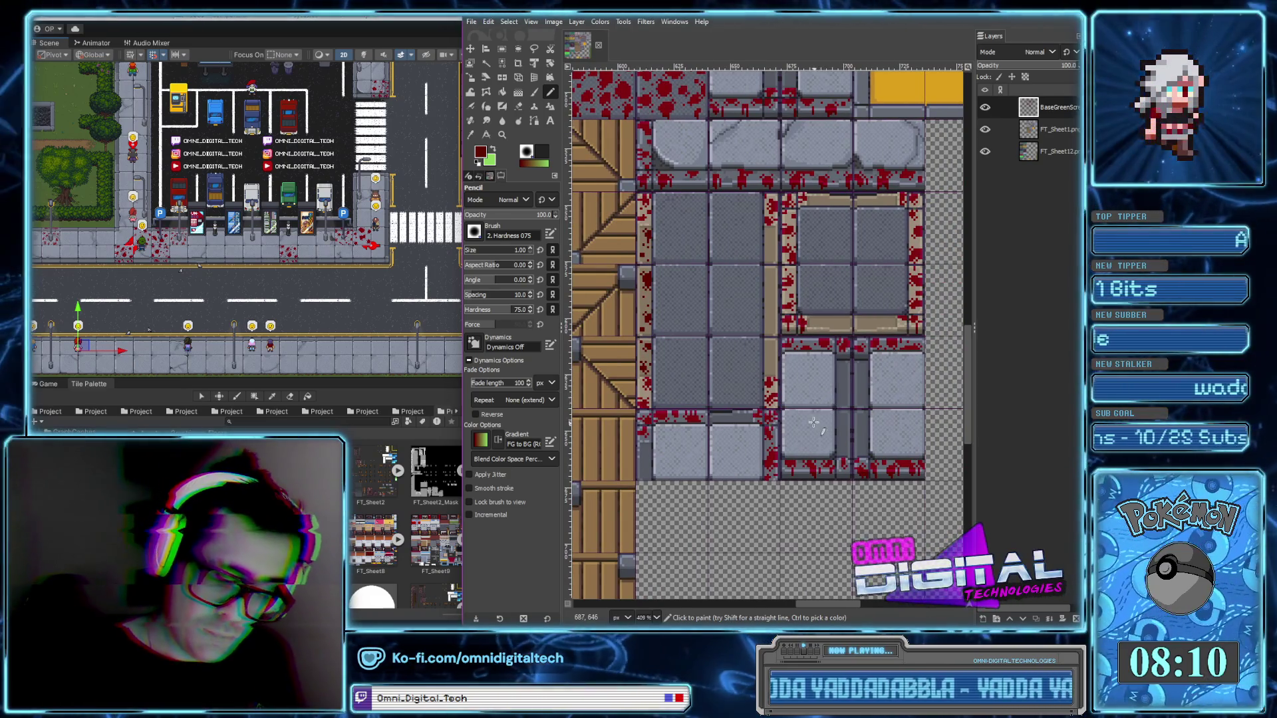
scroll(821, 402, "up", 1, "ctrl")
scroll(745, 399, "up", 2, "ctrl")
scroll(667, 398, "up", 1, "ctrl")
left_click_drag(667, 397, 692, 383)
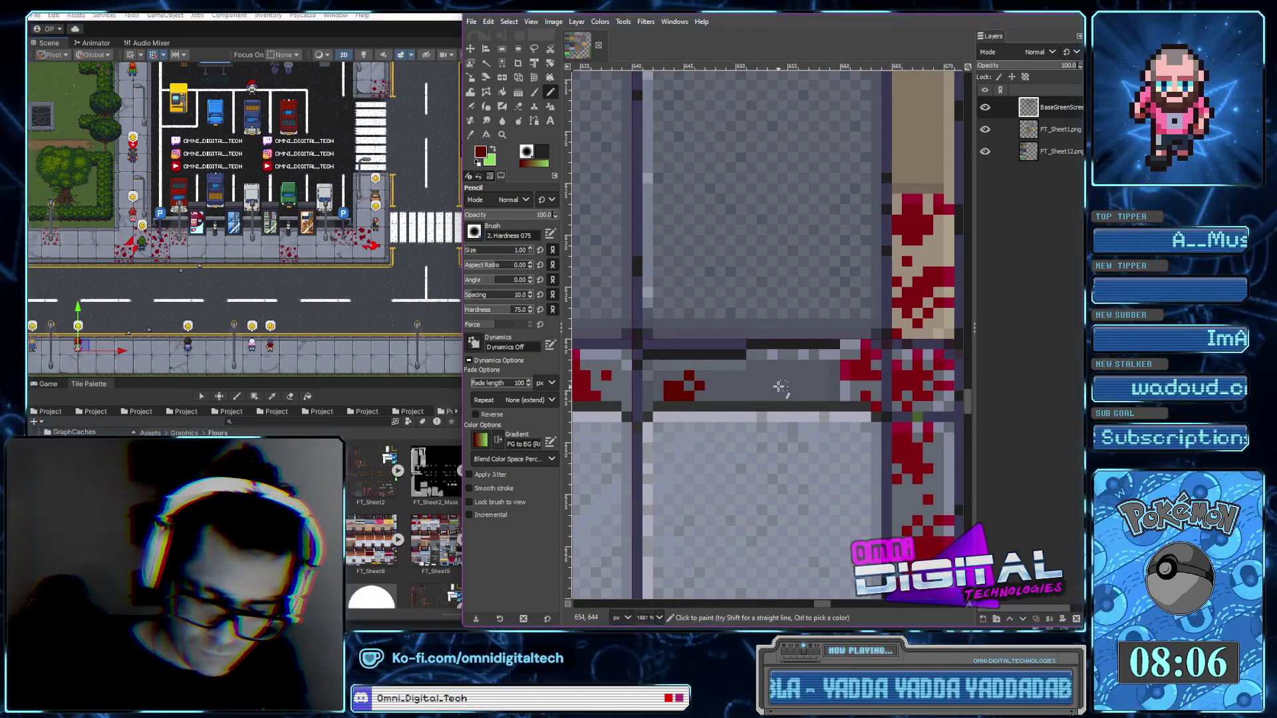
left_click(741, 395)
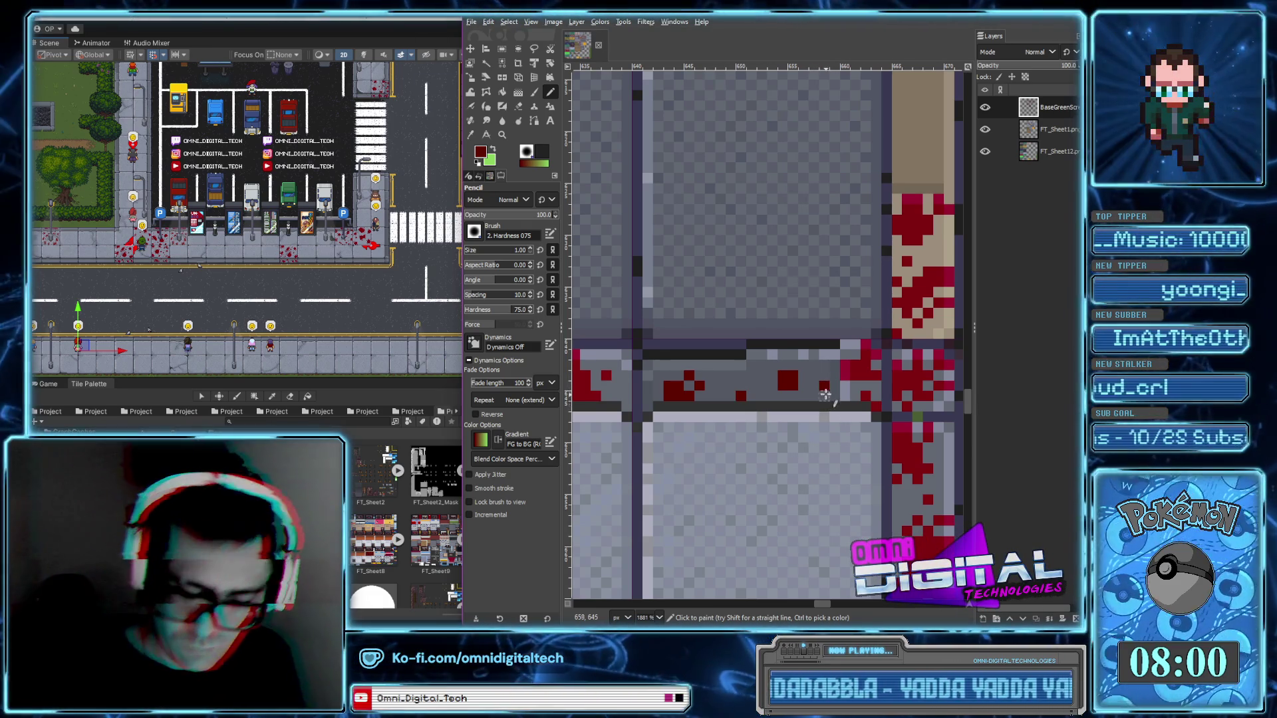
scroll(821, 392, "down", 3)
scroll(825, 405, "down", 2)
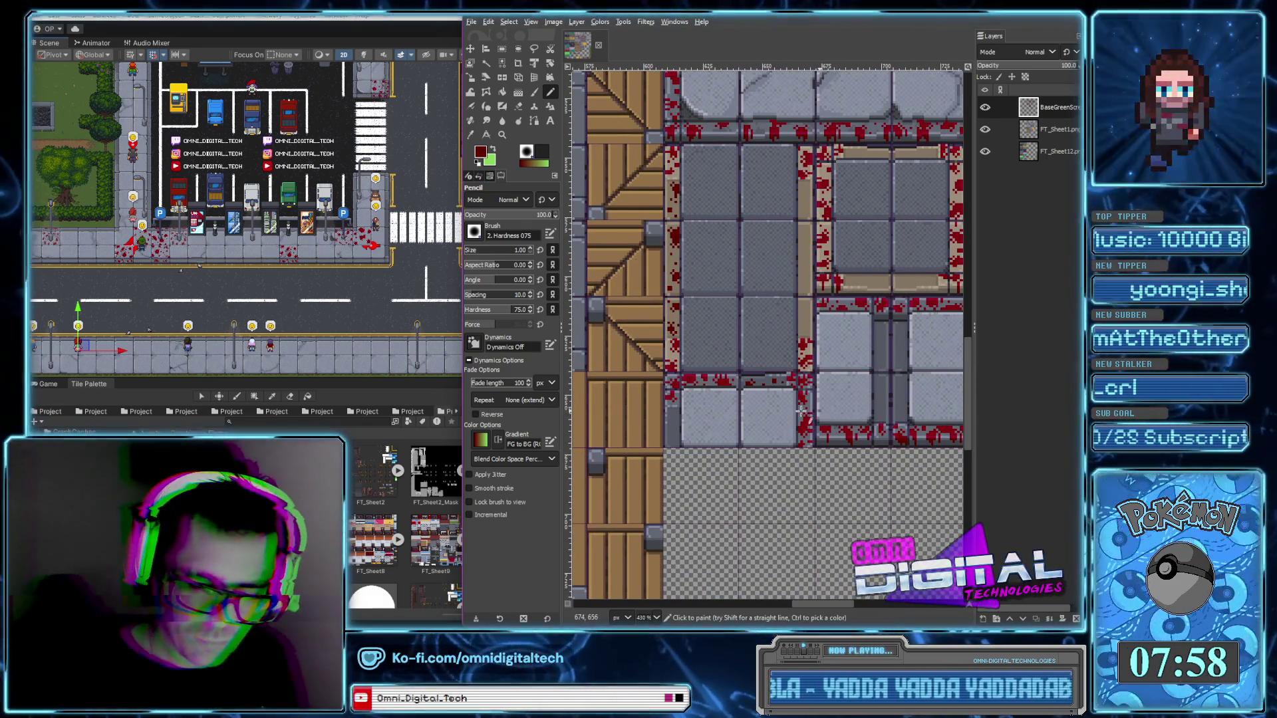
scroll(661, 429, "up", 3)
left_click(695, 397)
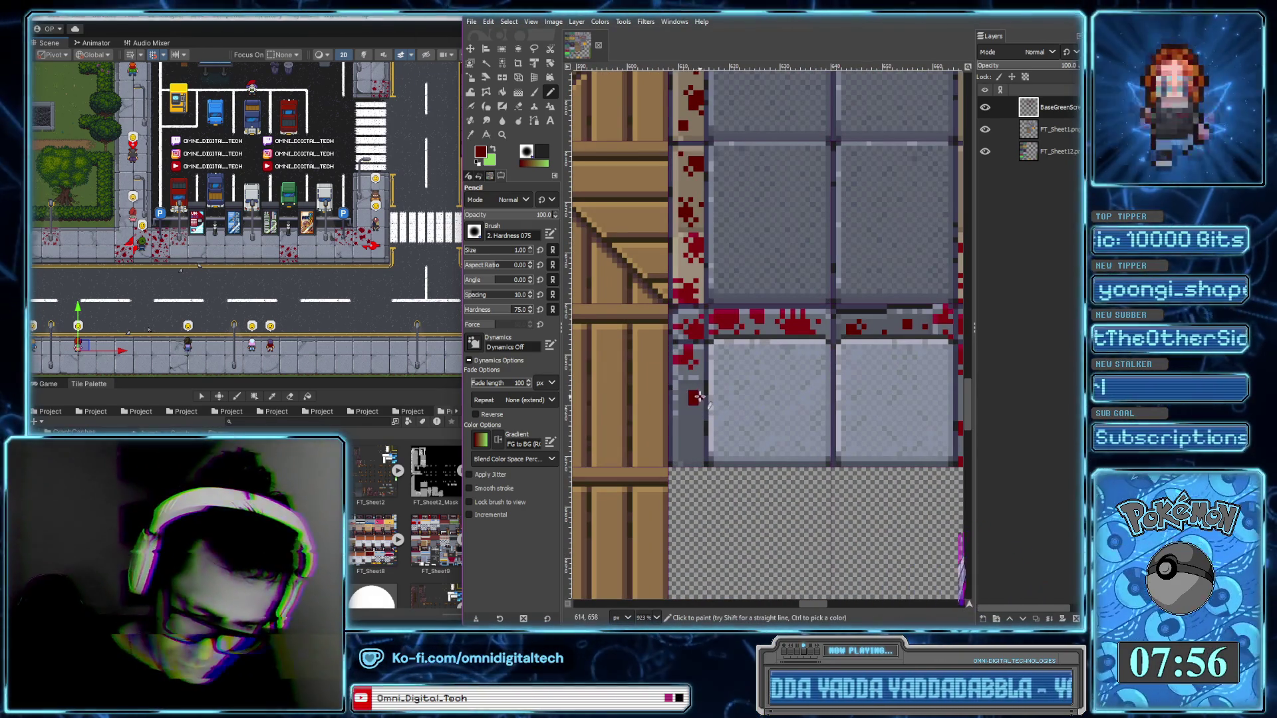
Replace an undone drip stroke with smaller drops and droplets down the lower-left grey edge
scroll(695, 405, "up", 3)
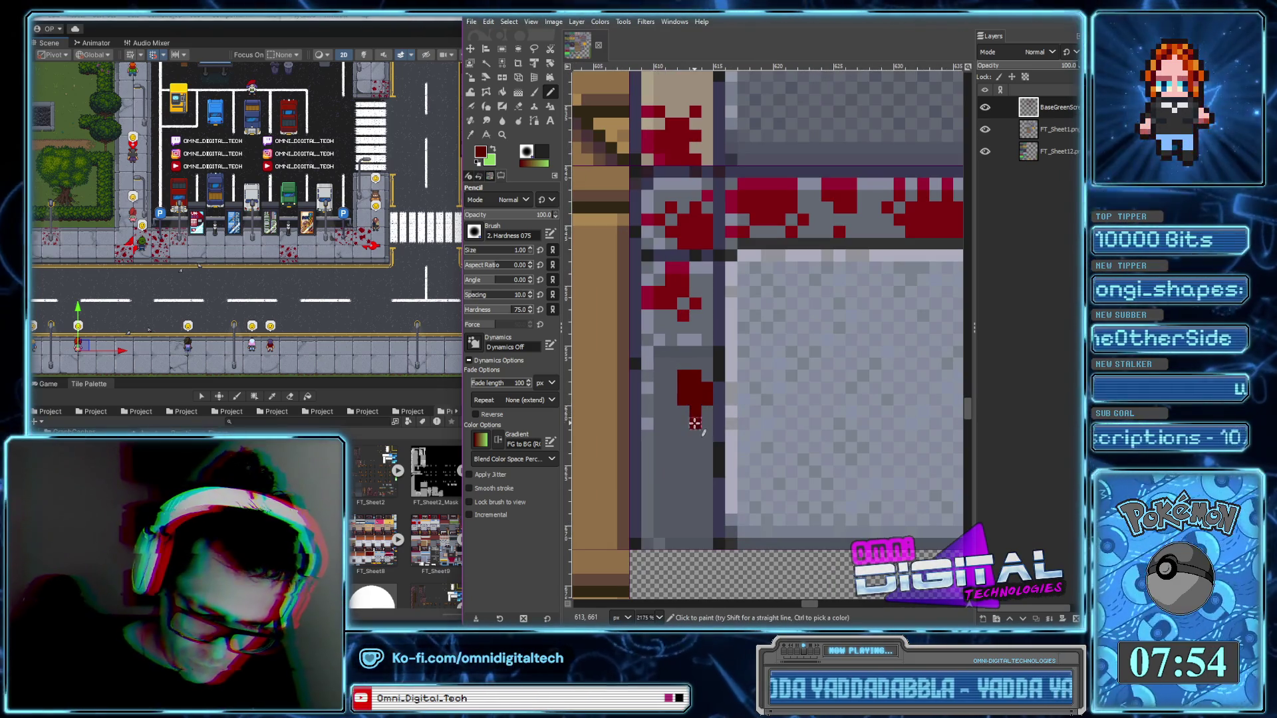
left_click_drag(706, 419, 706, 451)
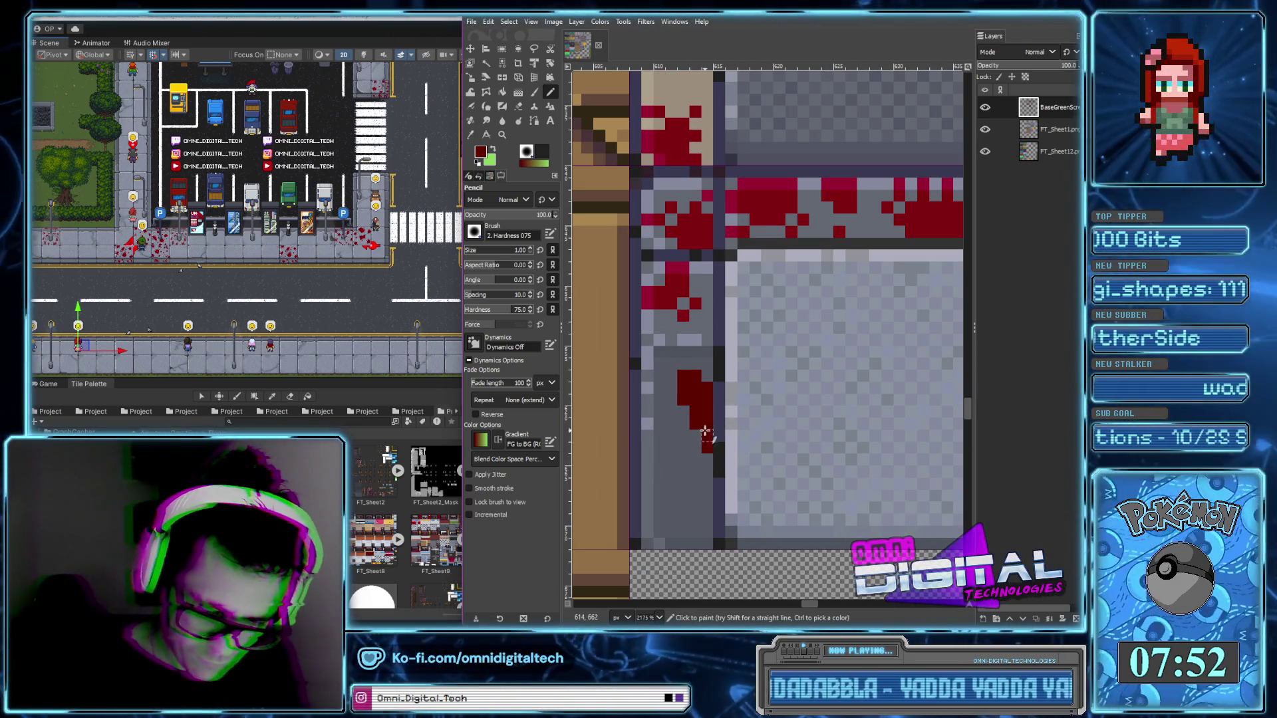
key("ctrl+z")
left_click(683, 411)
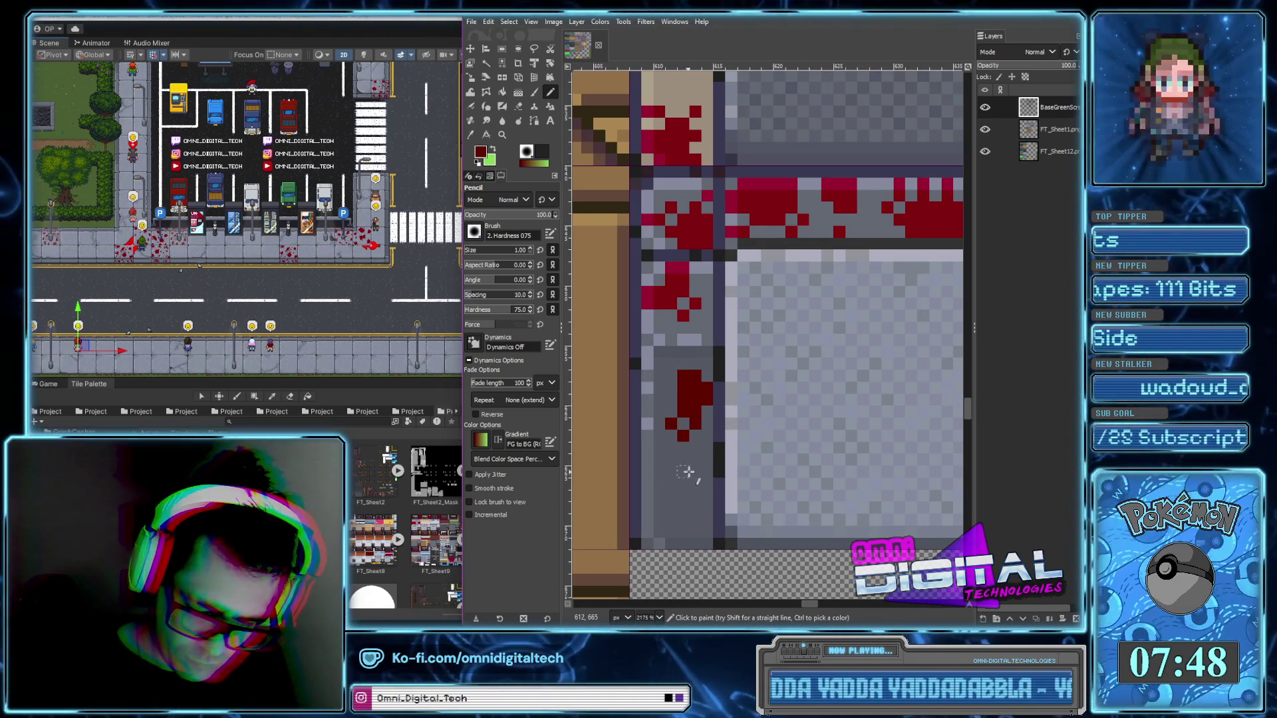
left_click_drag(658, 496, 670, 508)
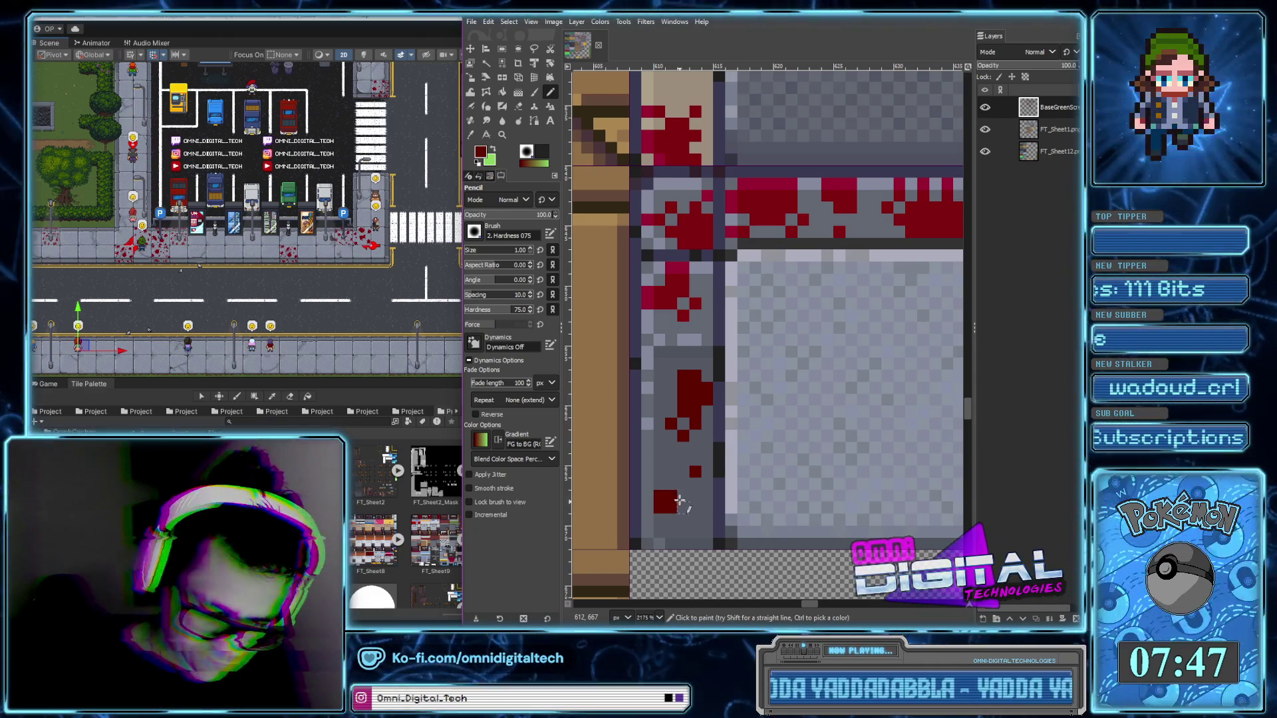
scroll(682, 496, "down", 3)
scroll(692, 499, "up", 2)
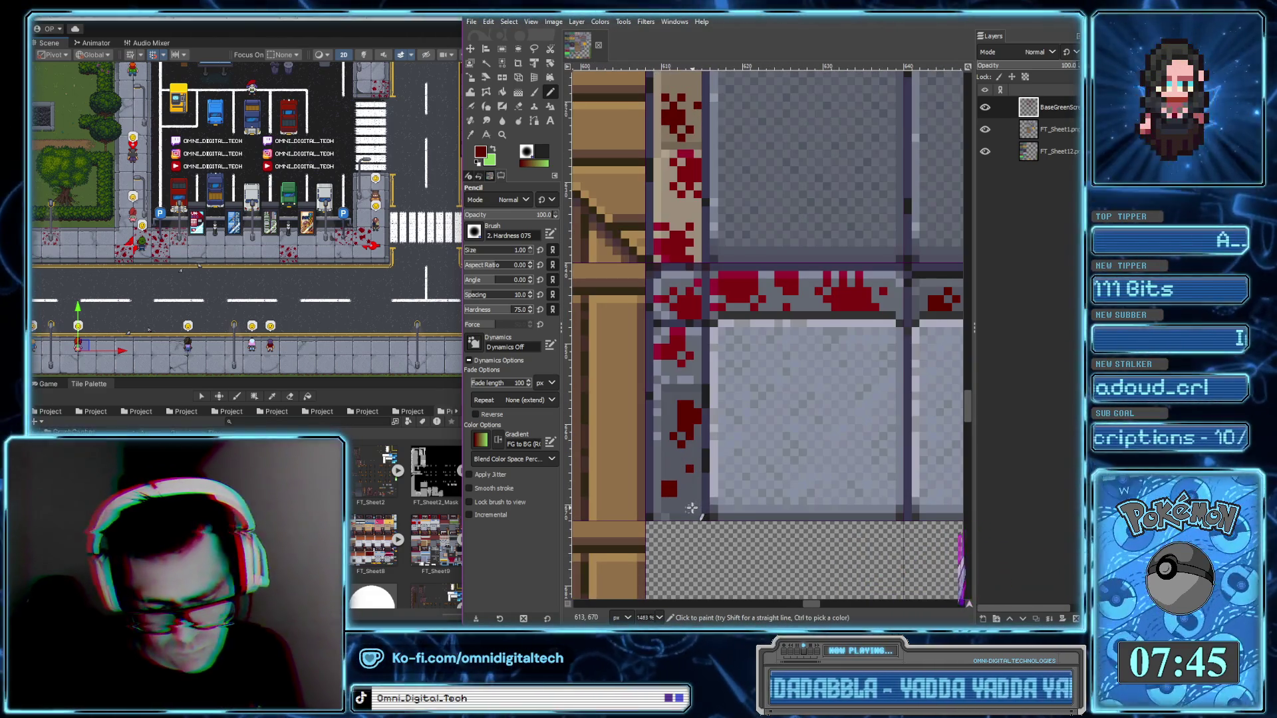
left_click(694, 502)
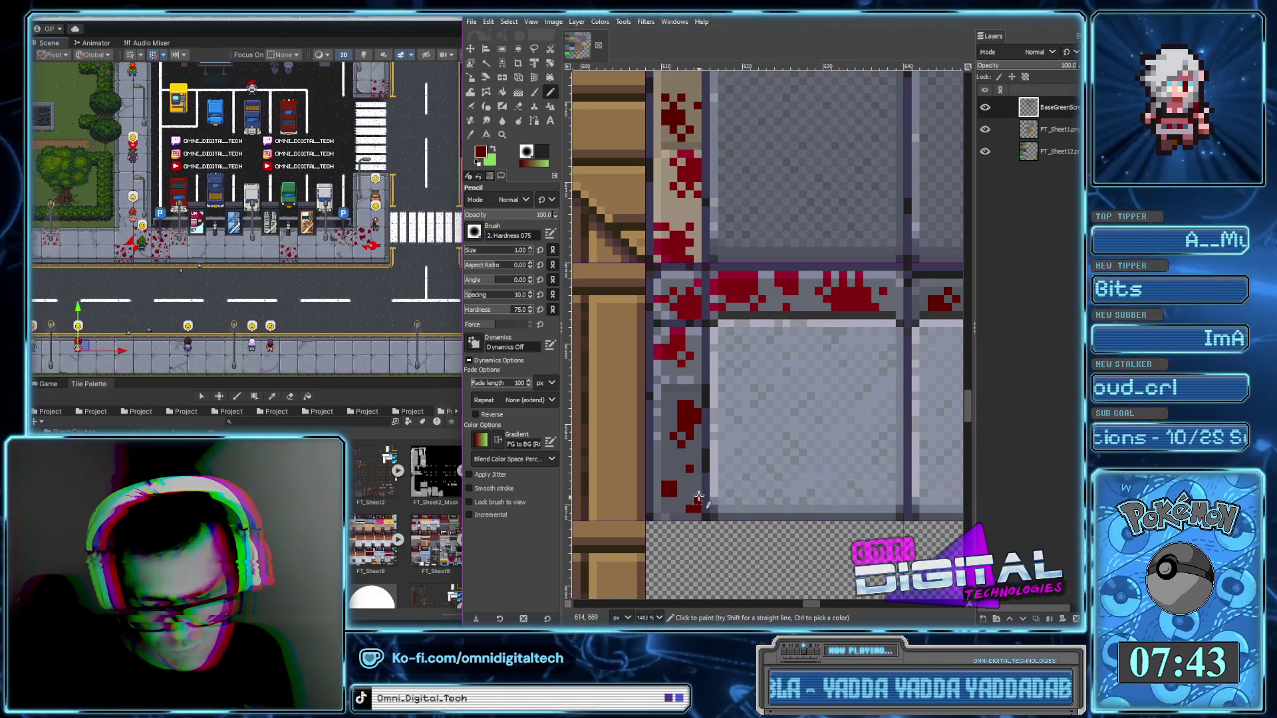
scroll(698, 500, "down", 2)
scroll(798, 506, "down", 2)
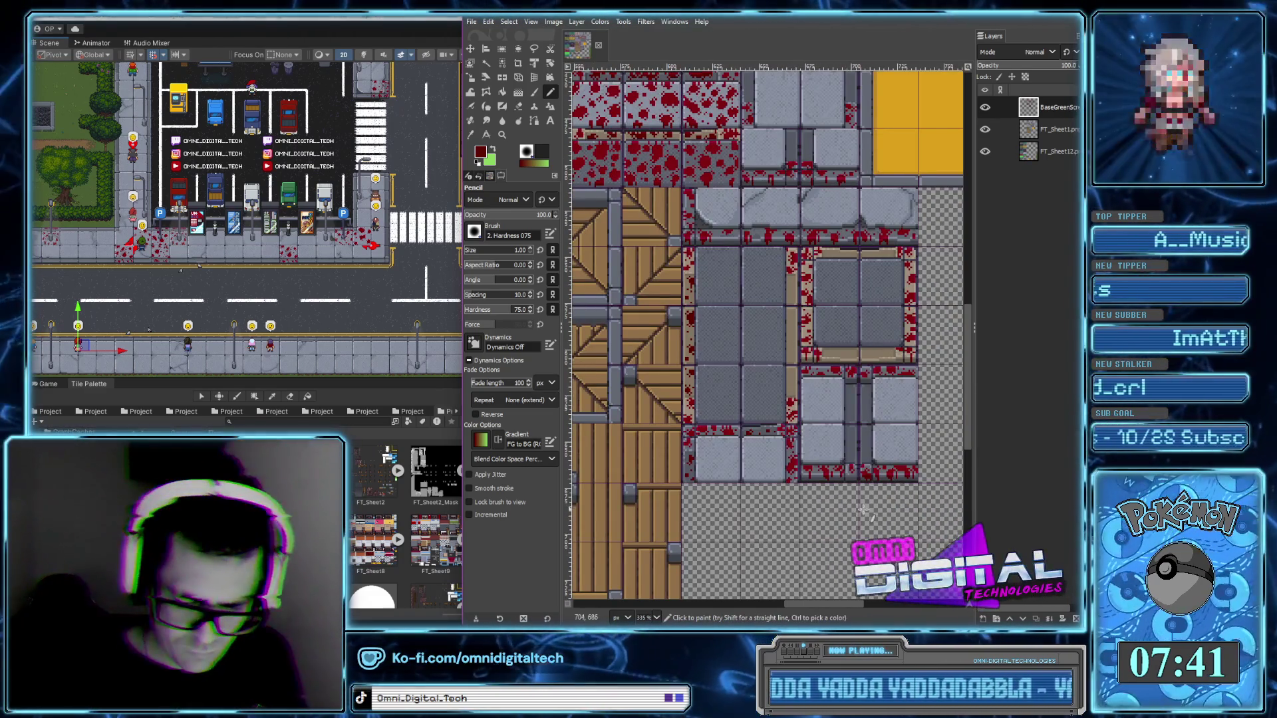
Extend the blood drip down the column and paint a blob with a droplet in the gutter
left_click_drag(857, 511, 833, 496)
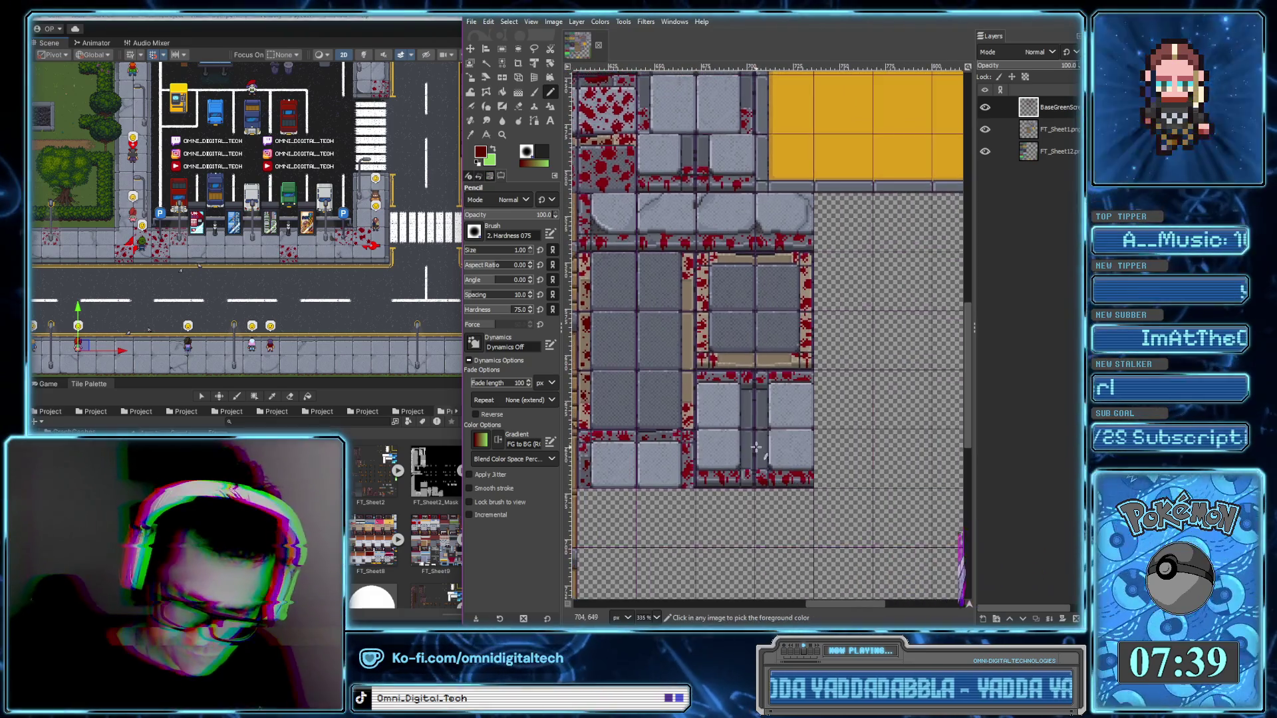
scroll(827, 369, "up", 5)
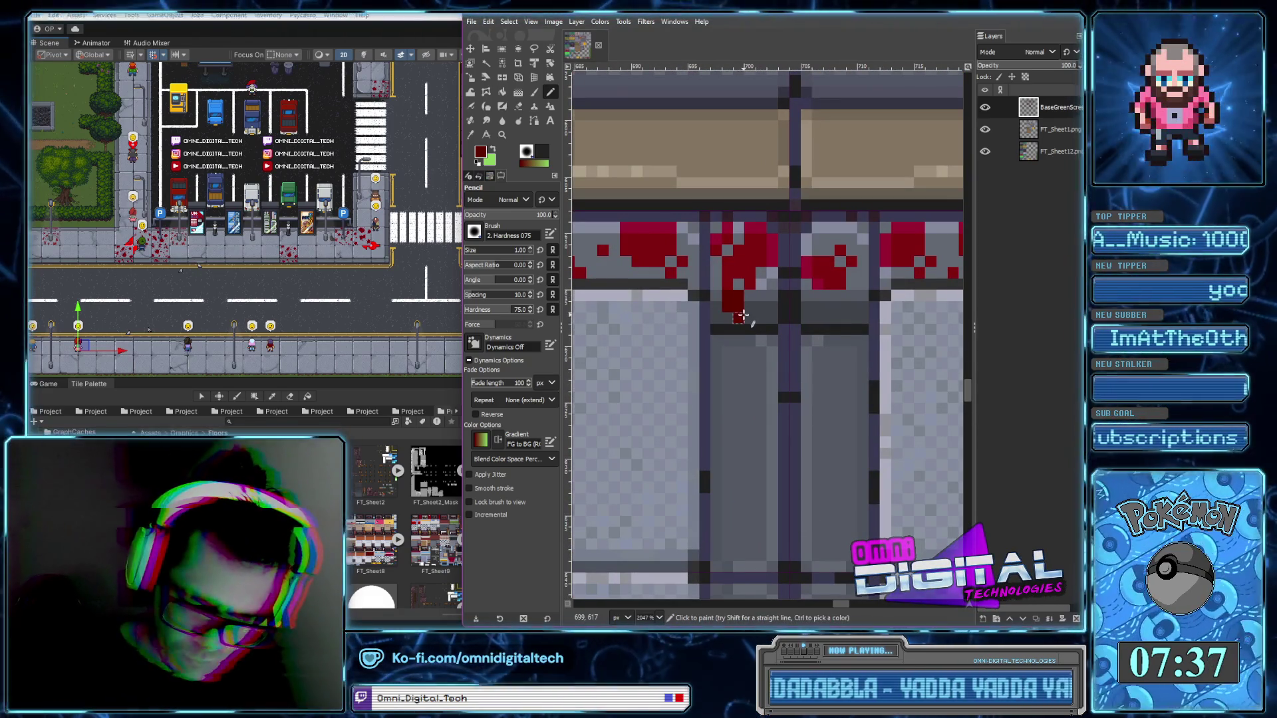
left_click(749, 310)
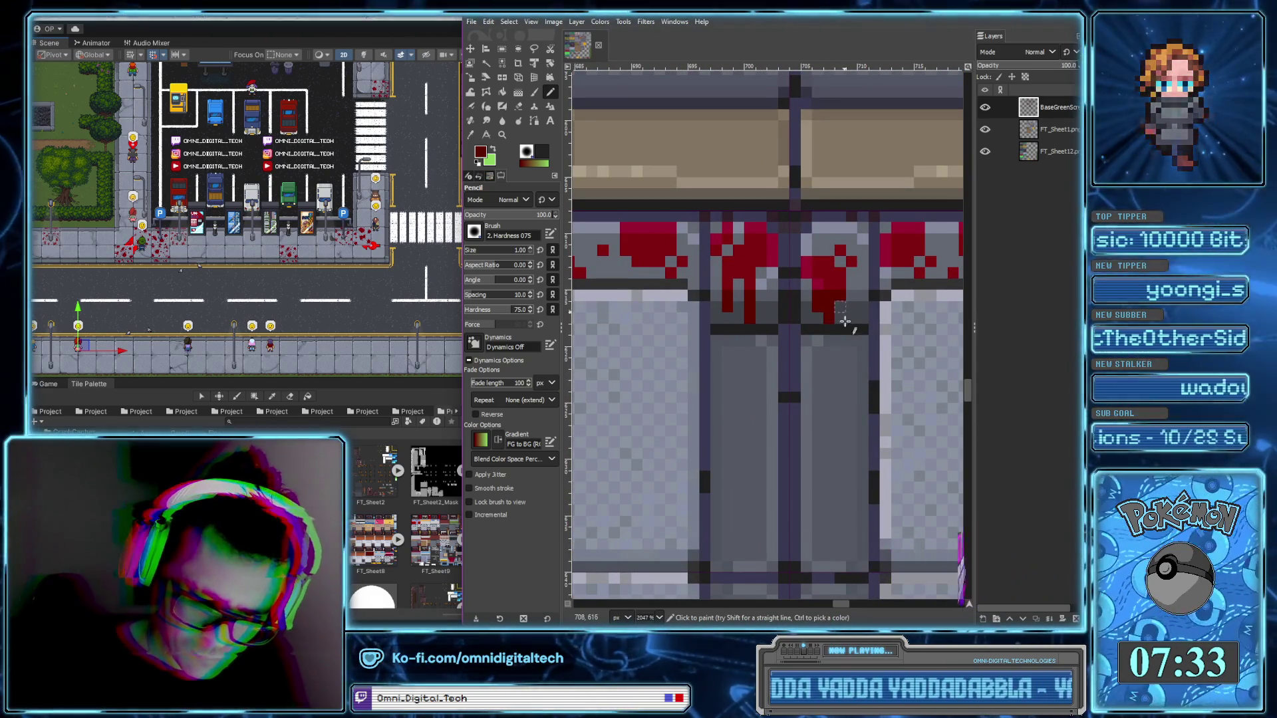
scroll(798, 332, "right", 2)
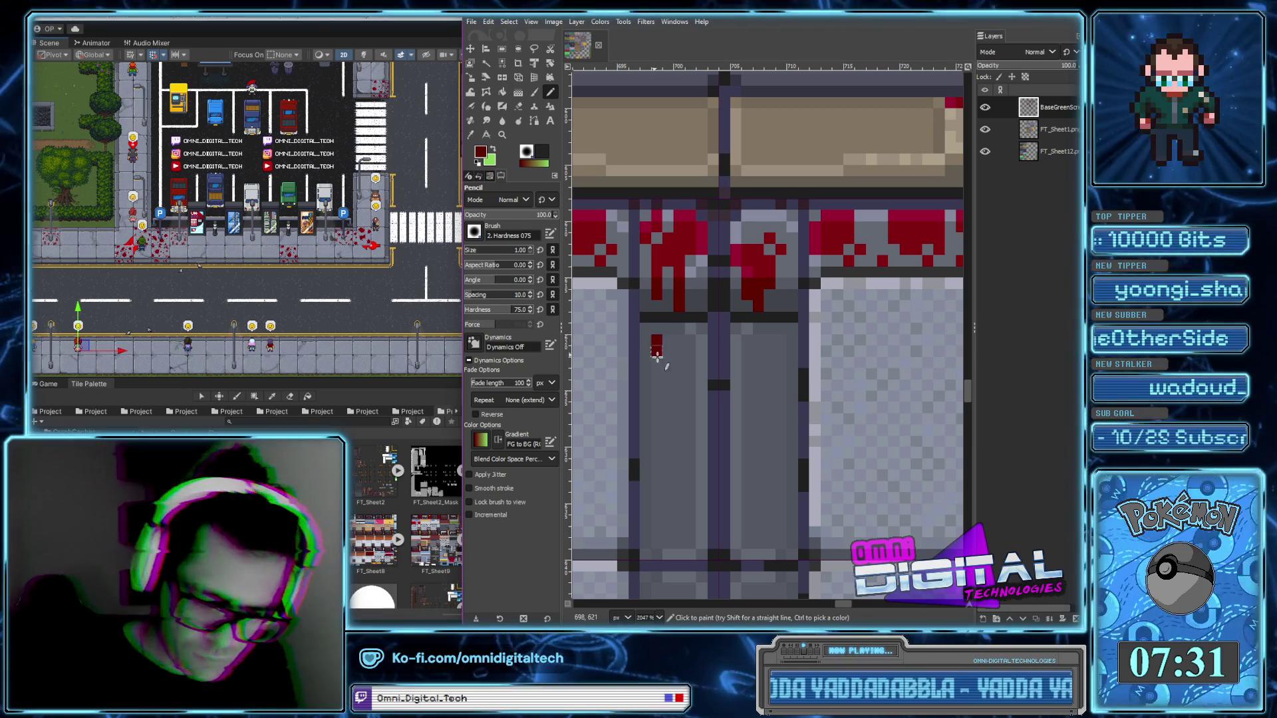
left_click_drag(657, 340, 679, 363)
left_click(690, 363)
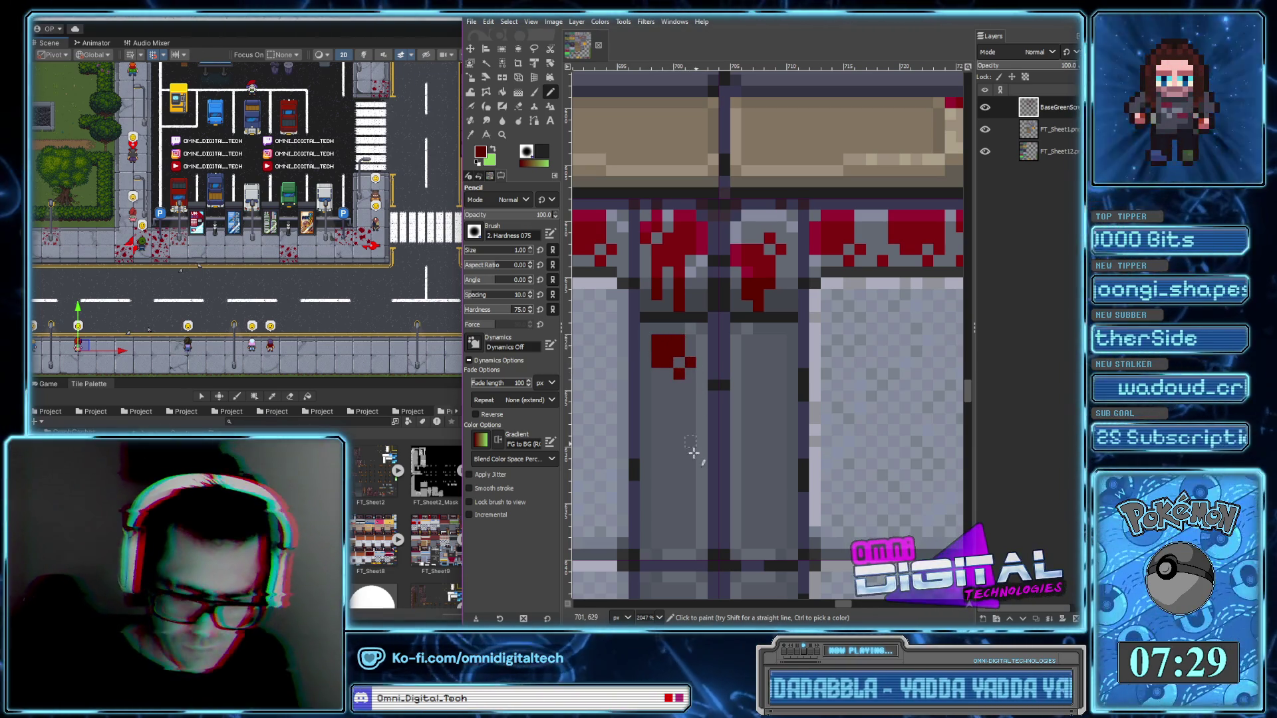
Draw a slanted blood streak and another drip lower in the vertical gutter
left_click_drag(736, 403, 770, 444)
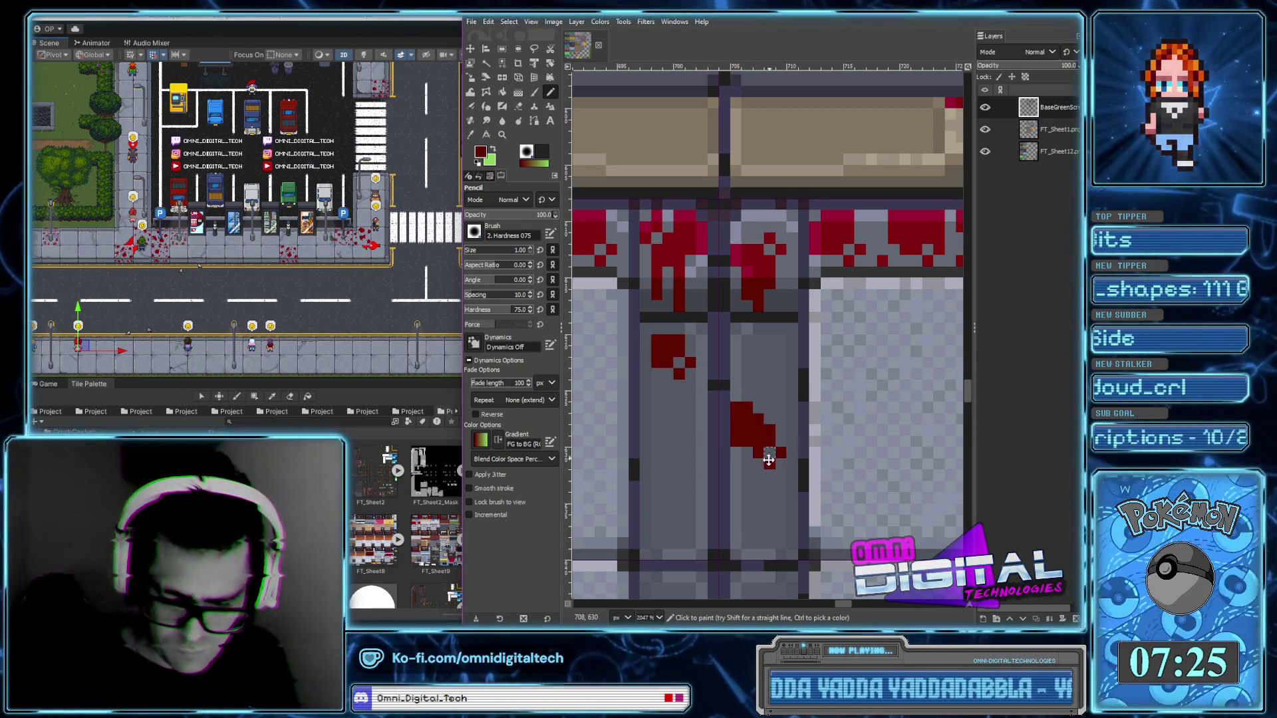
scroll(769, 457, "down", 3)
left_click_drag(721, 342, 717, 375)
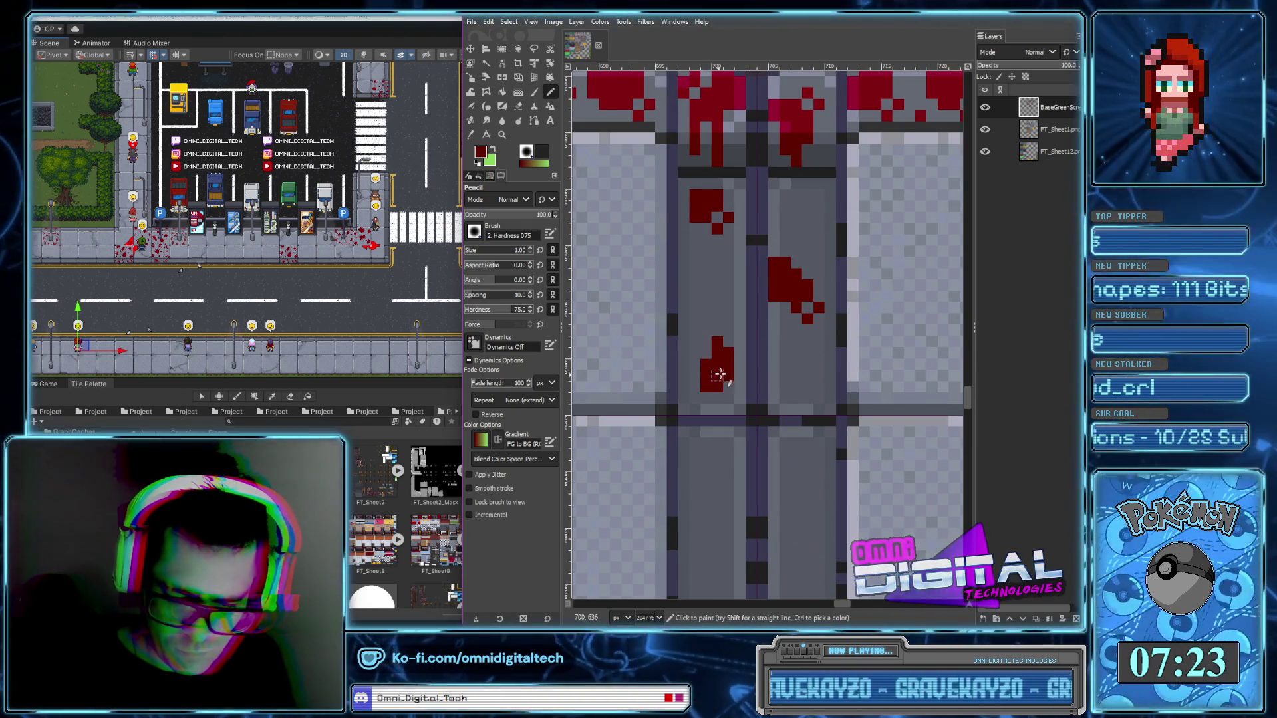
scroll(724, 319, "down", 3)
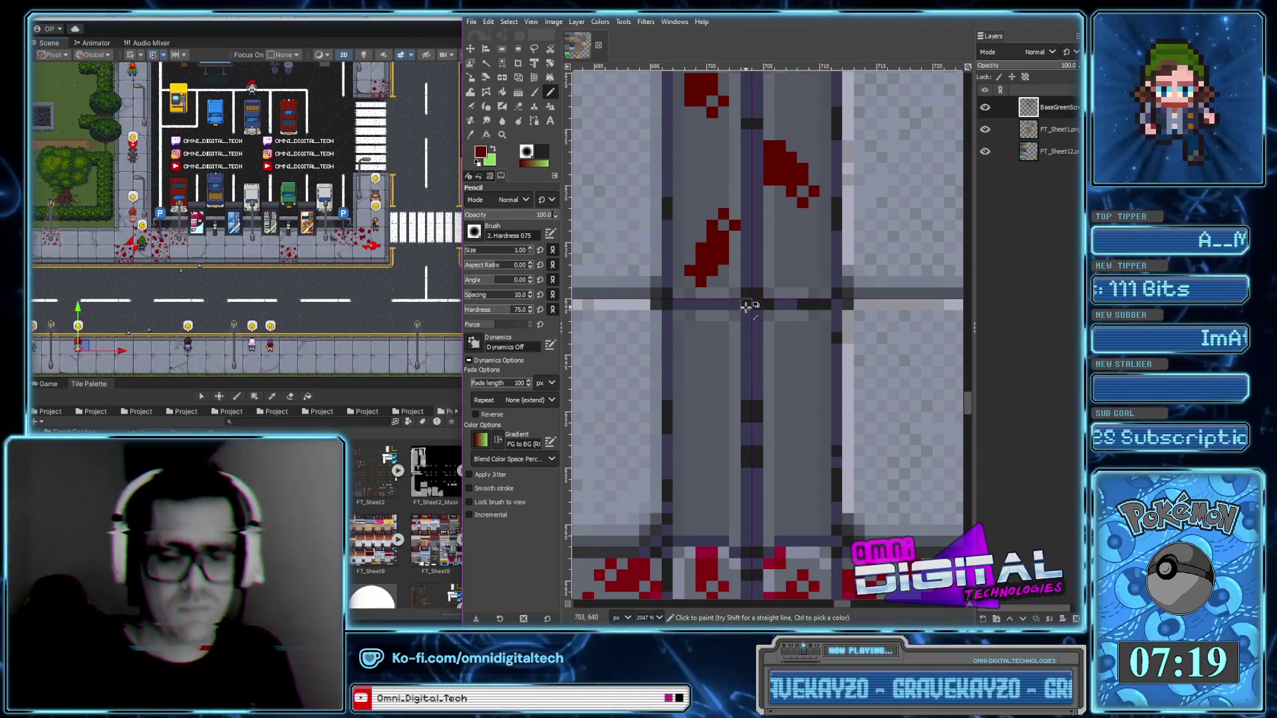
scroll(746, 305, "down", 2)
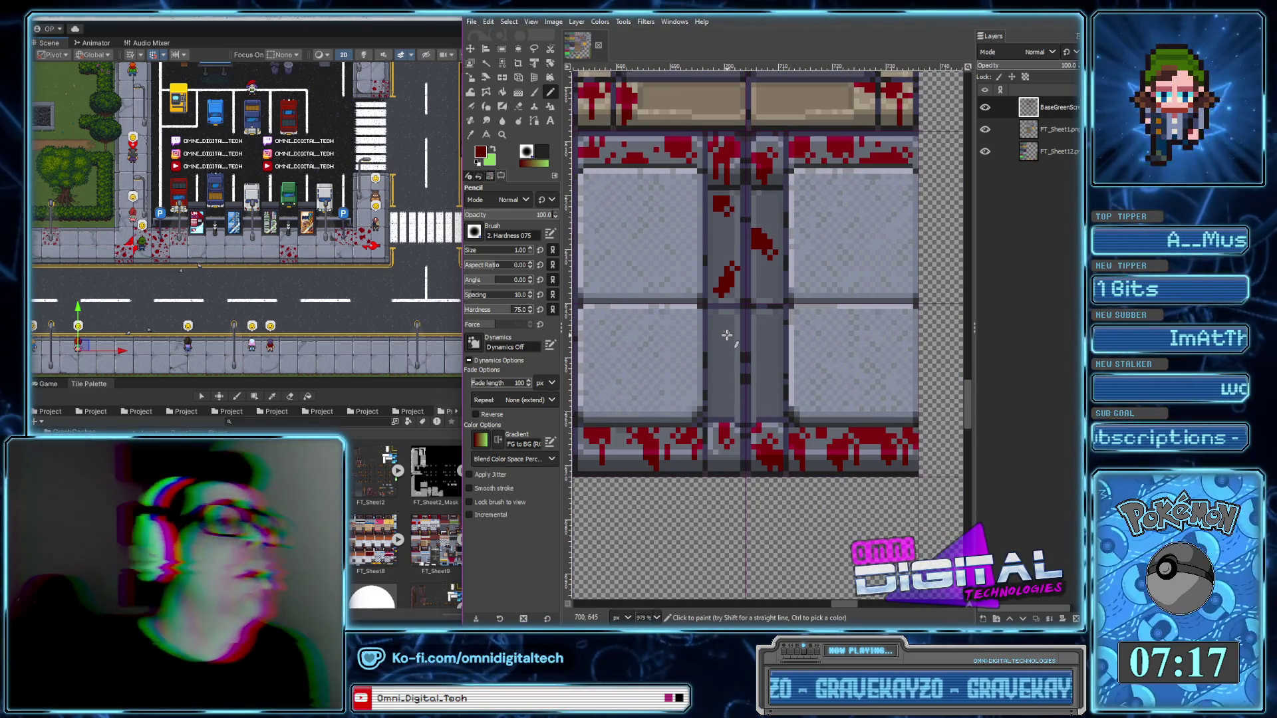
right_click(684, 302)
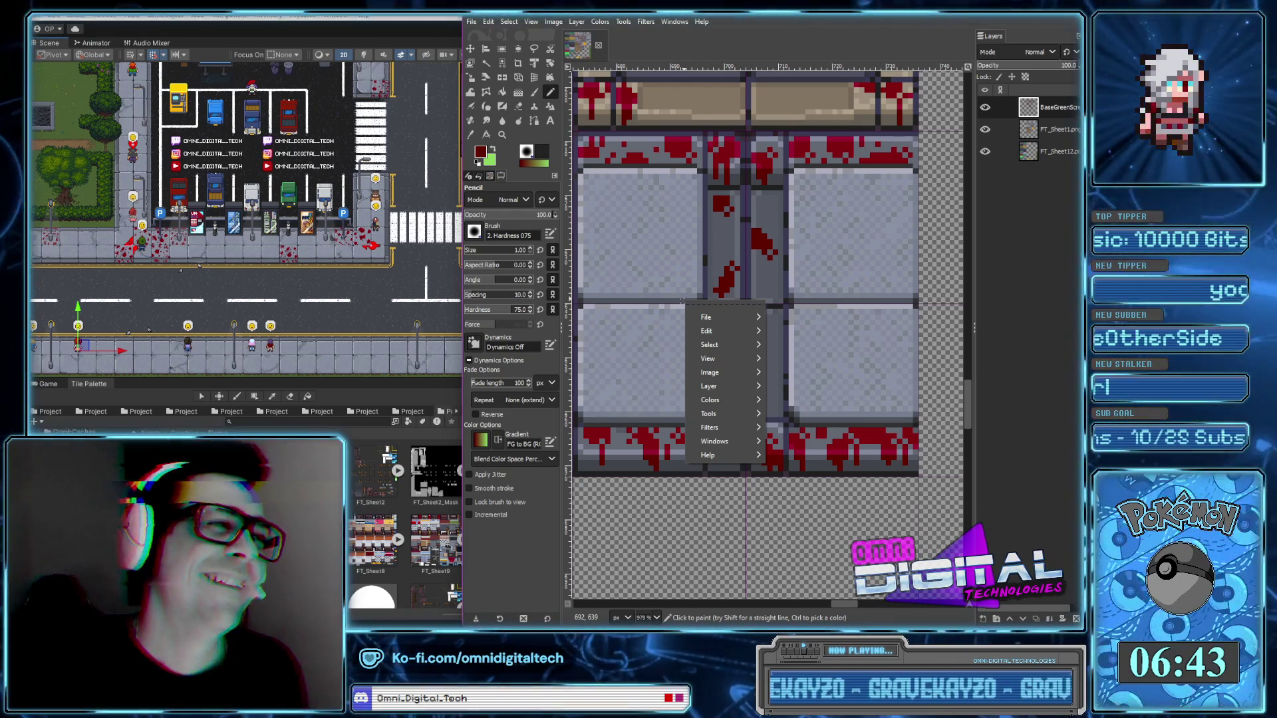
left_click(763, 254)
scroll(763, 253, "down", 2)
Grow the small blood drop in the gutter, extending it downward with pixels above and below
scroll(728, 280, "right", 2)
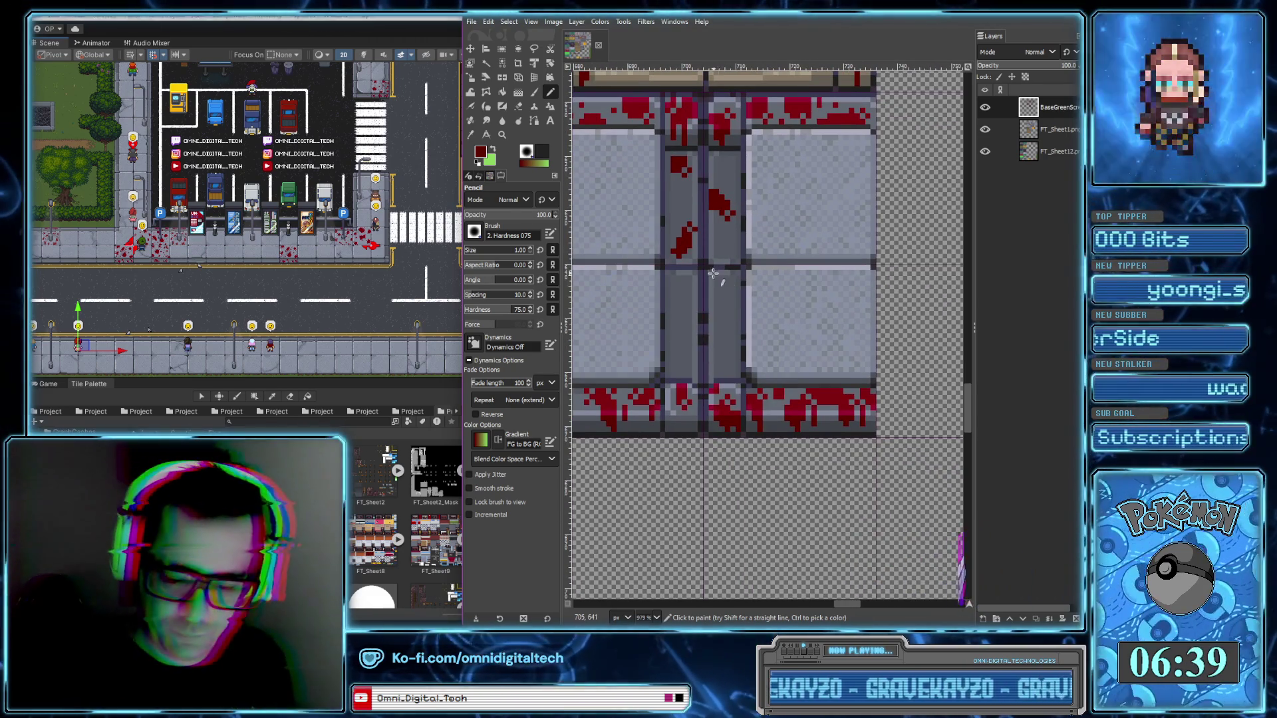
left_click(728, 278)
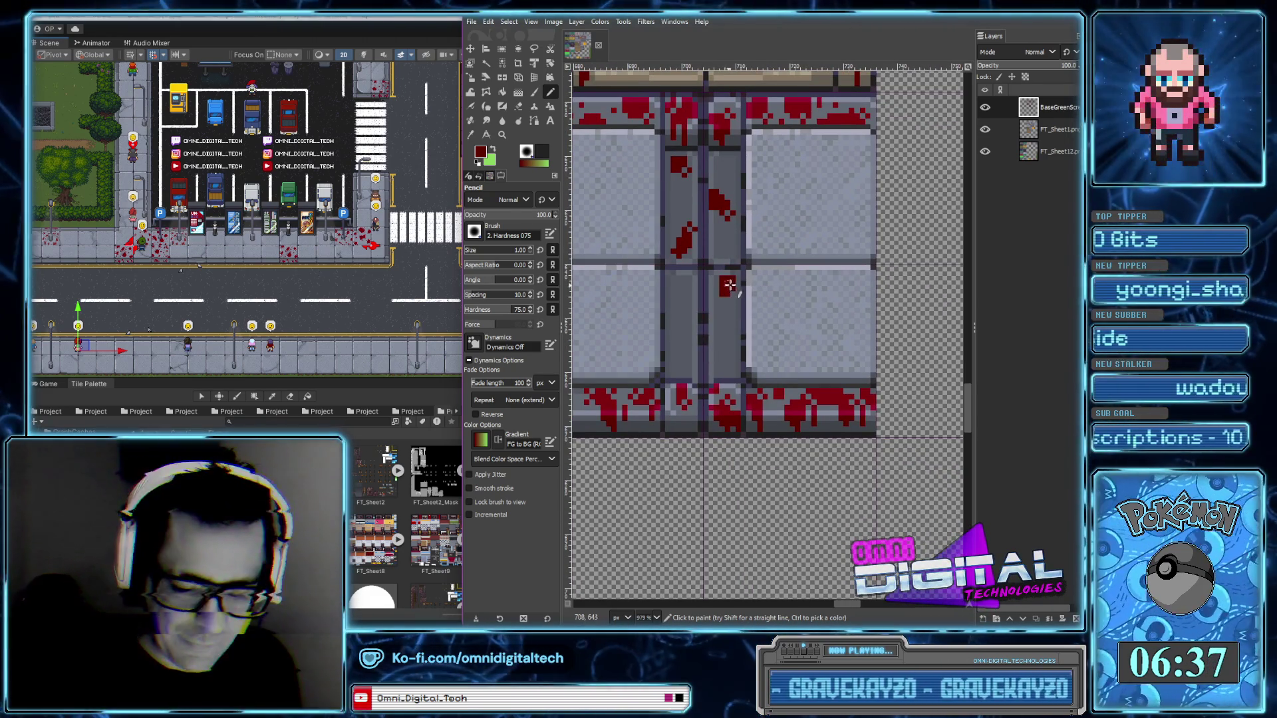
left_click(723, 291)
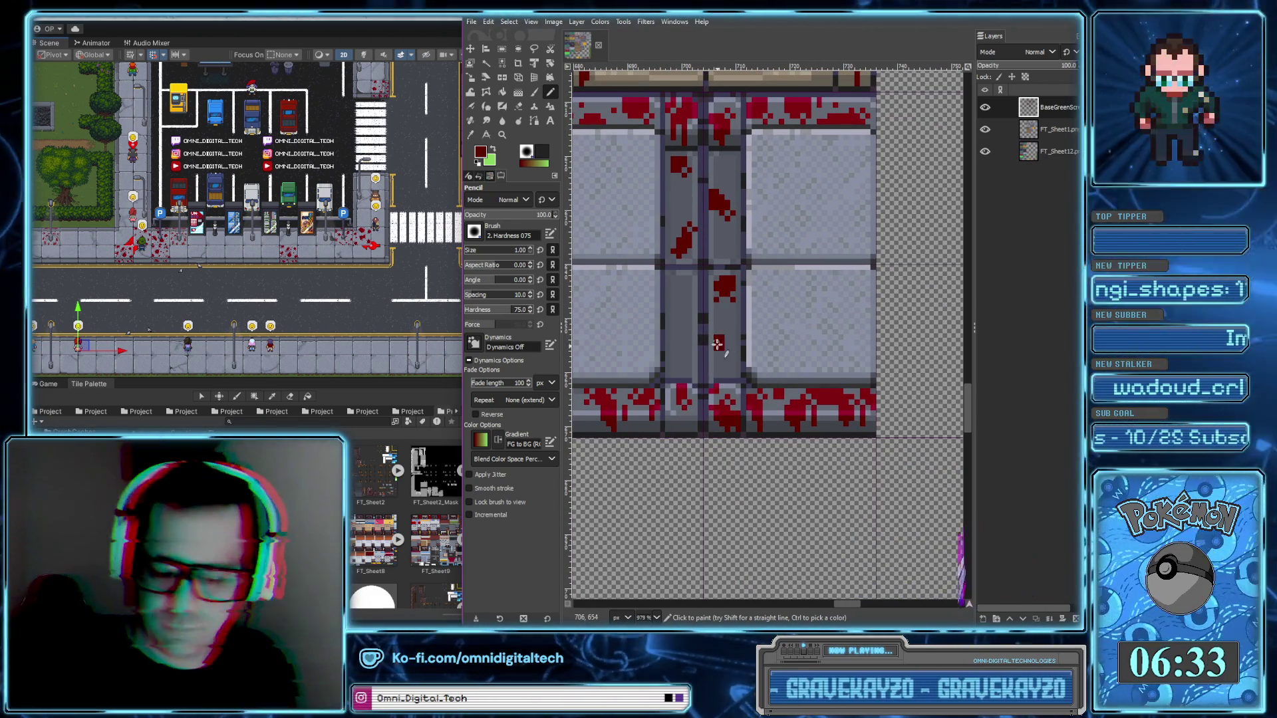
left_click(718, 343)
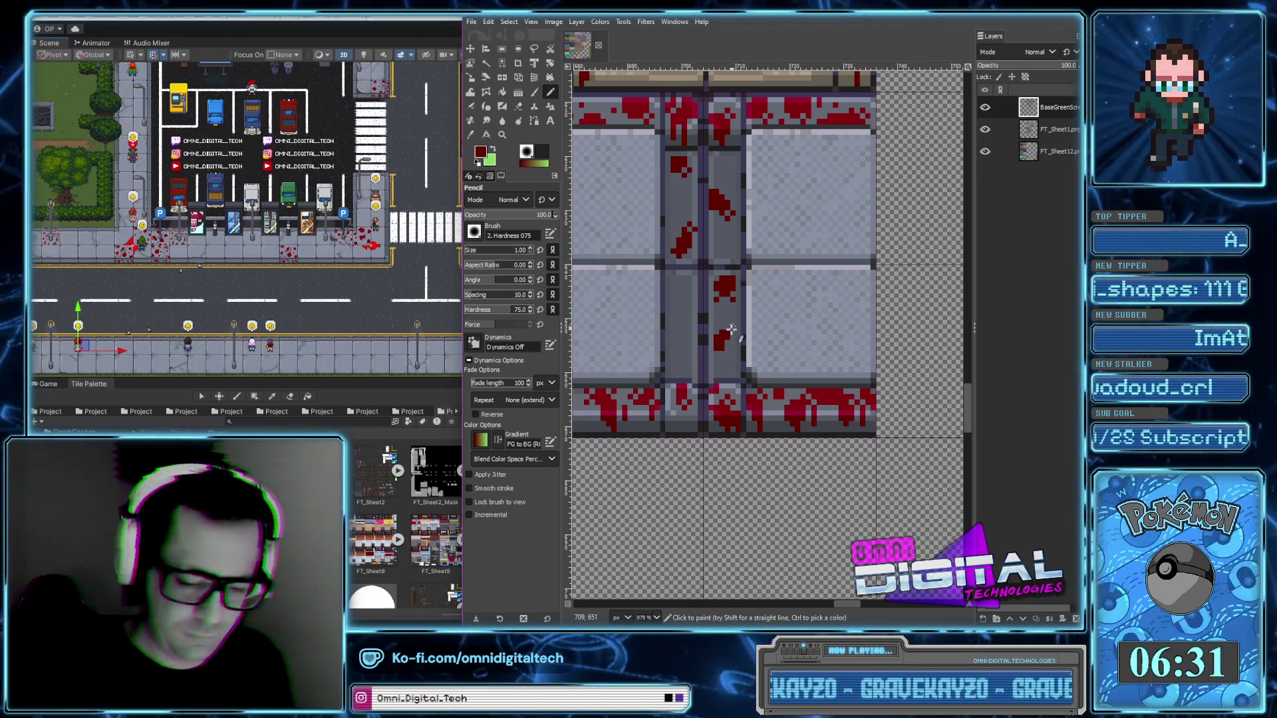
left_click(724, 327)
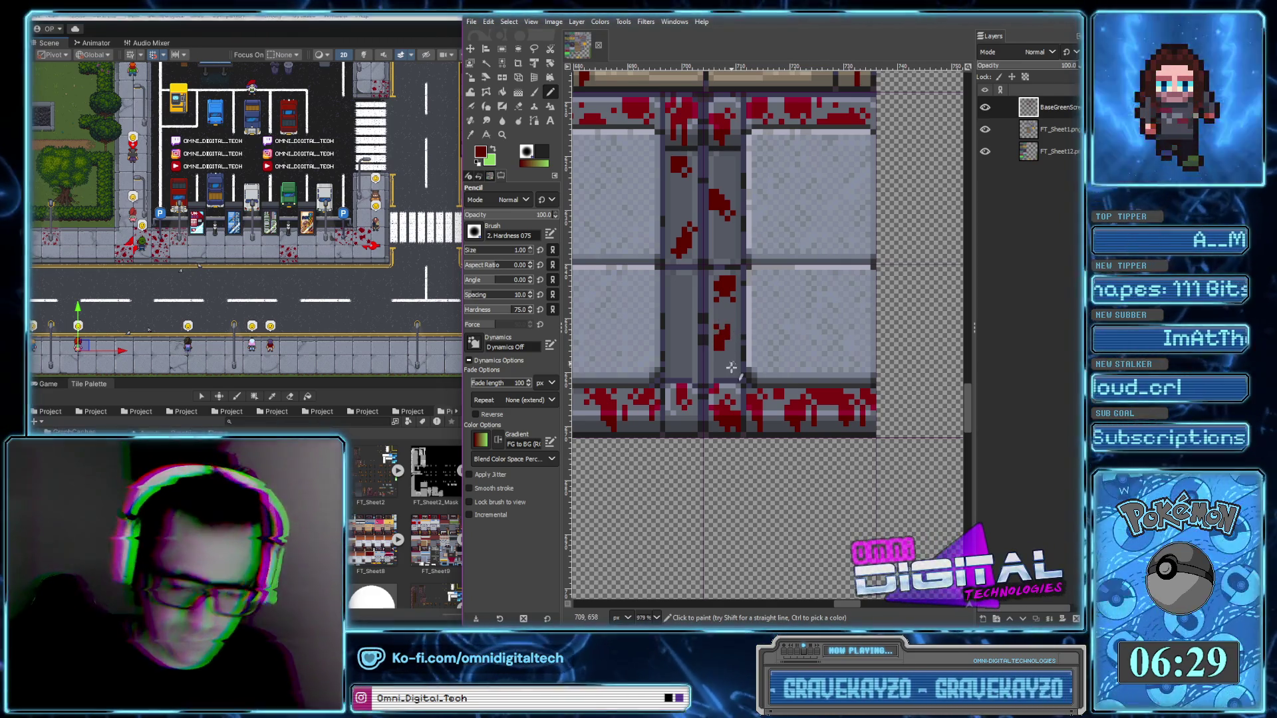
left_click(728, 369)
Paint a diagonal blood smear on the gutter and extend it slightly left
left_click(671, 346)
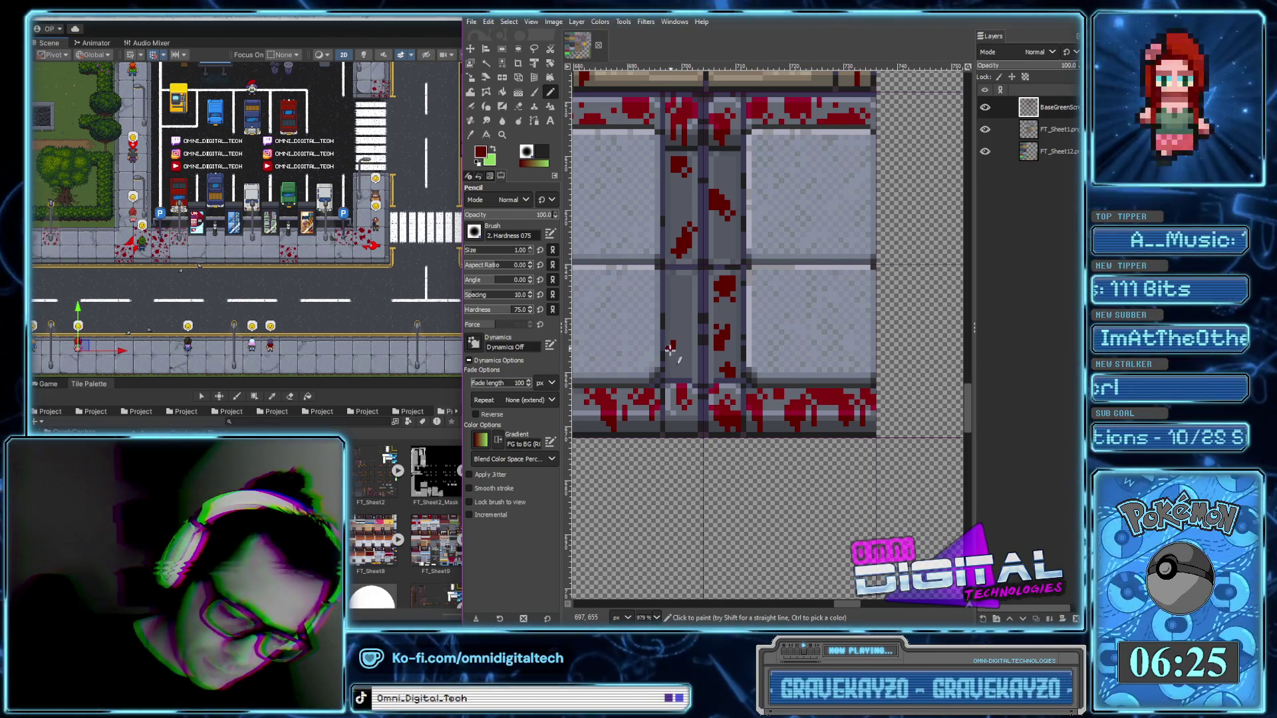
left_click(673, 356)
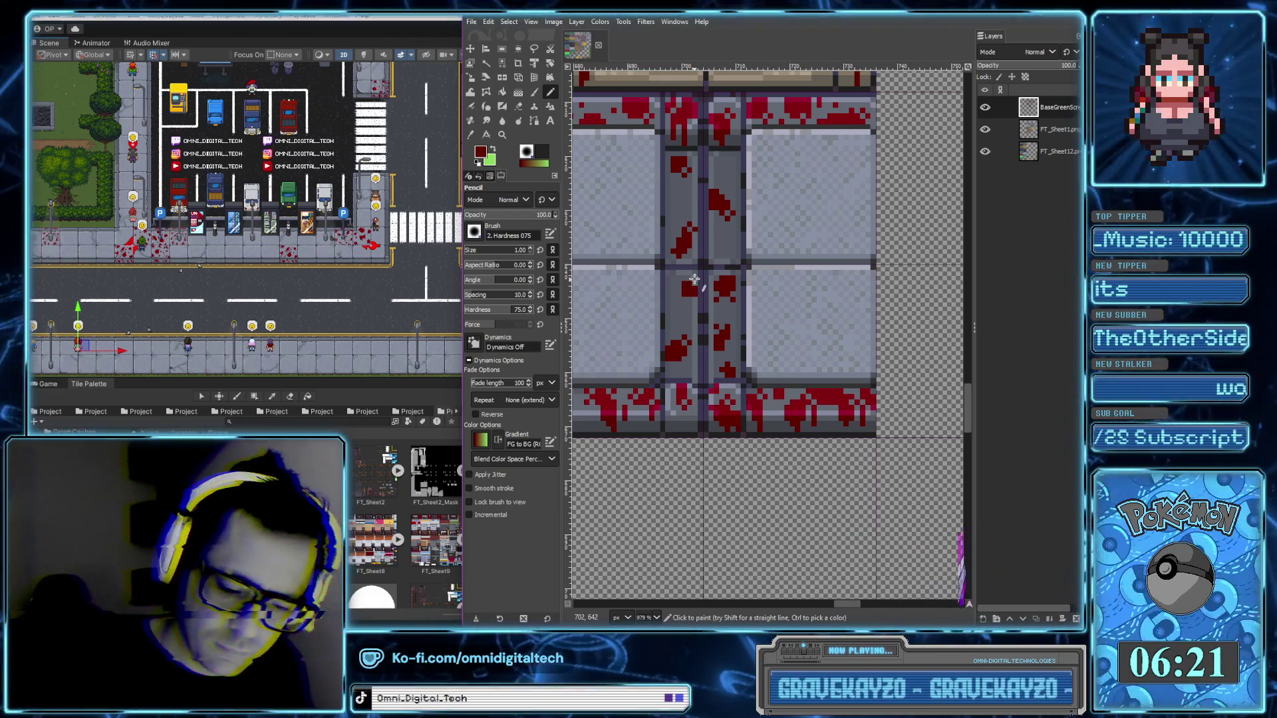
left_click(681, 291)
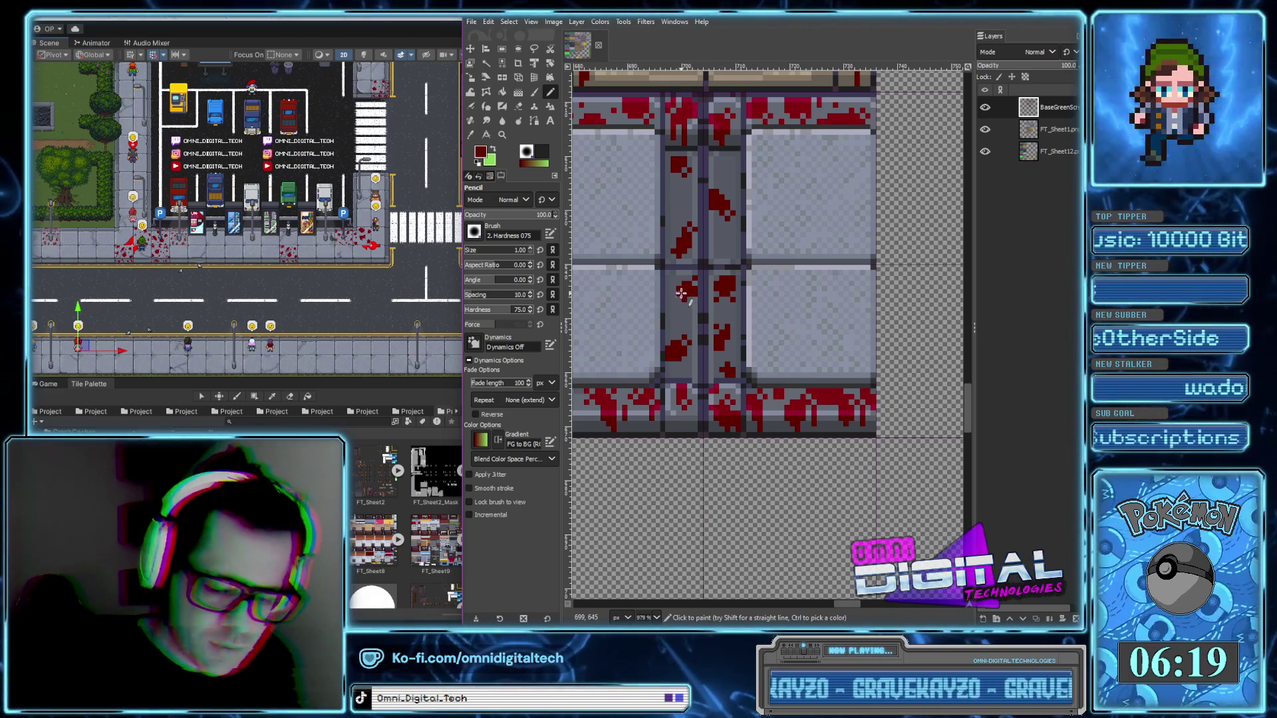
scroll(745, 362, "down", 1)
scroll(813, 428, "down", 3)
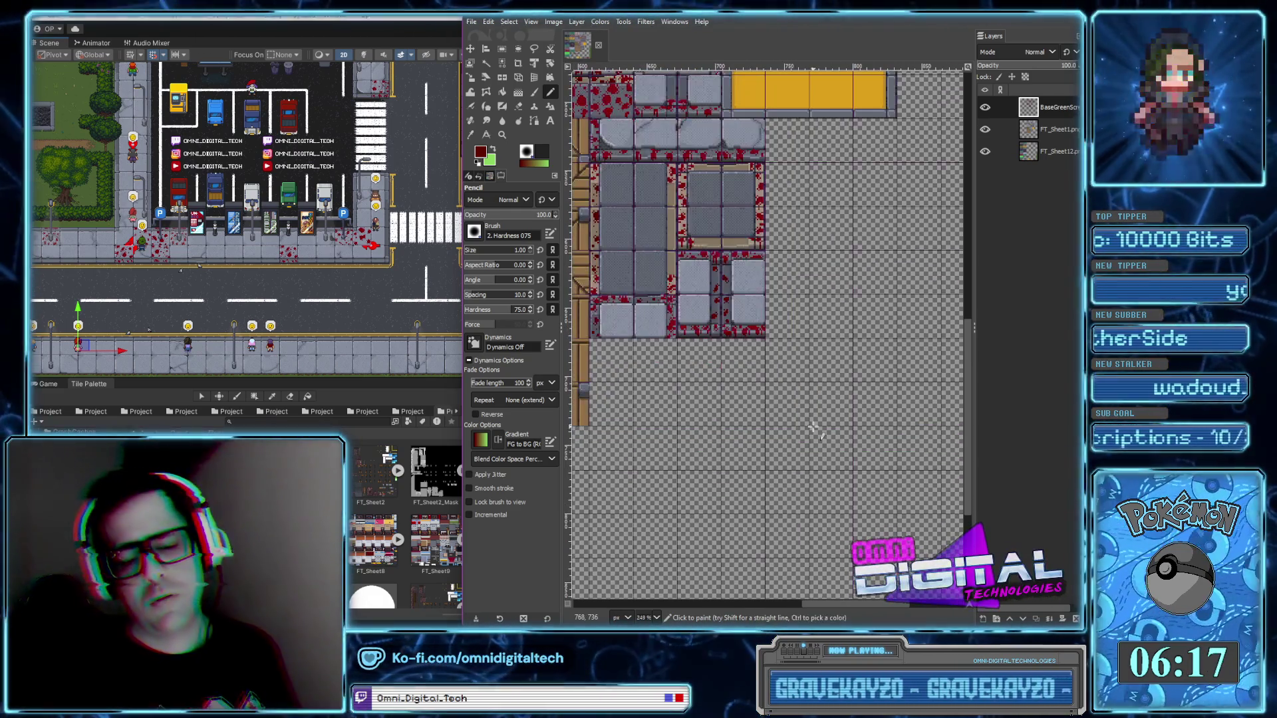
scroll(748, 261, "up", 4)
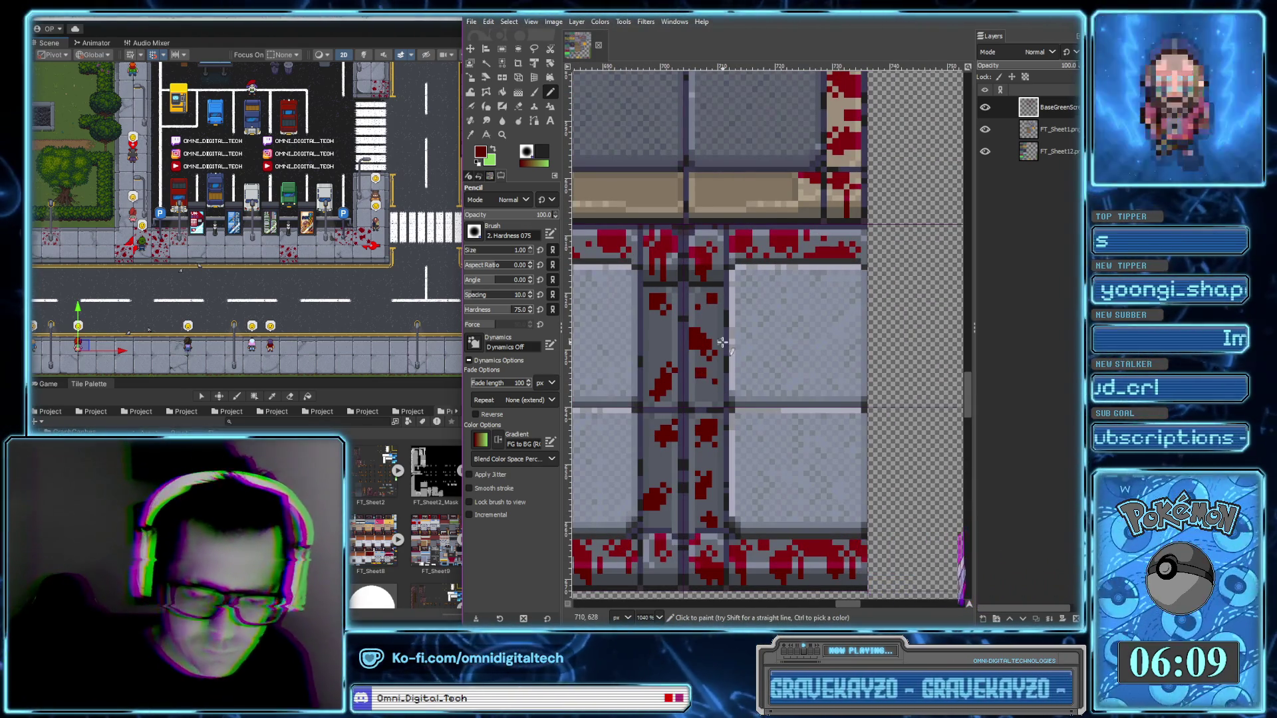
scroll(718, 347, "up", 3)
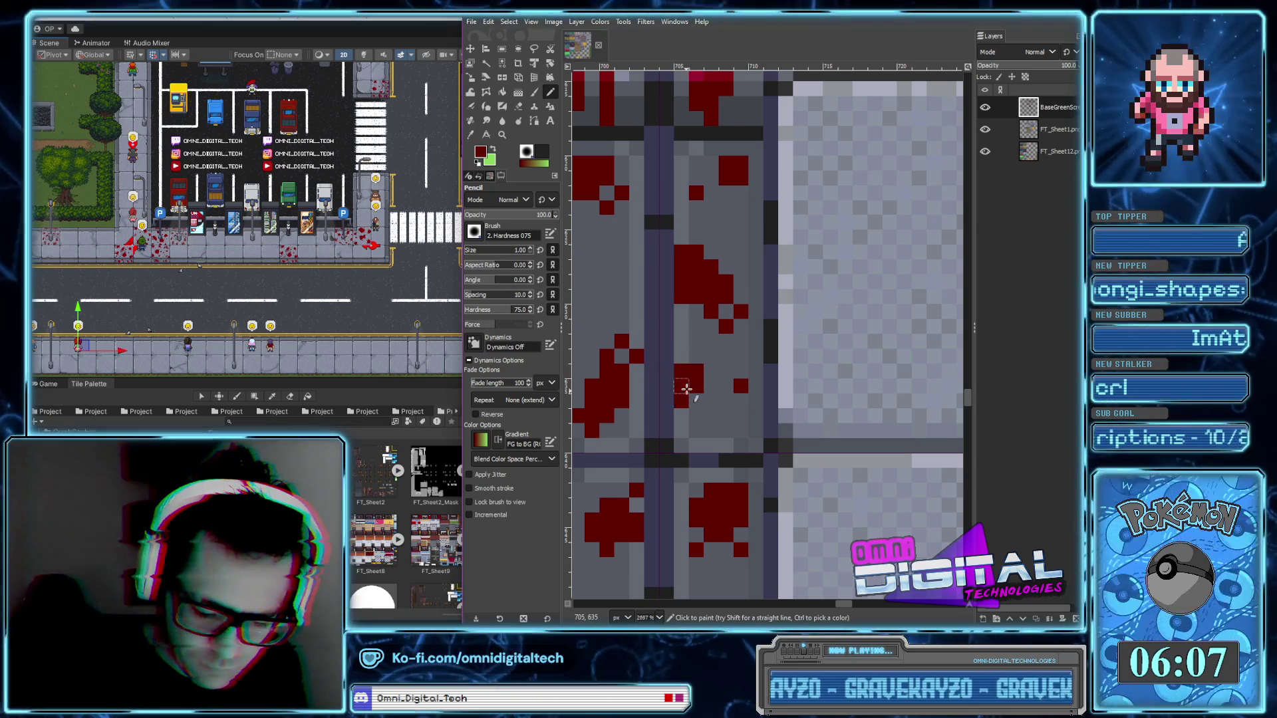
scroll(695, 392, "down", 3)
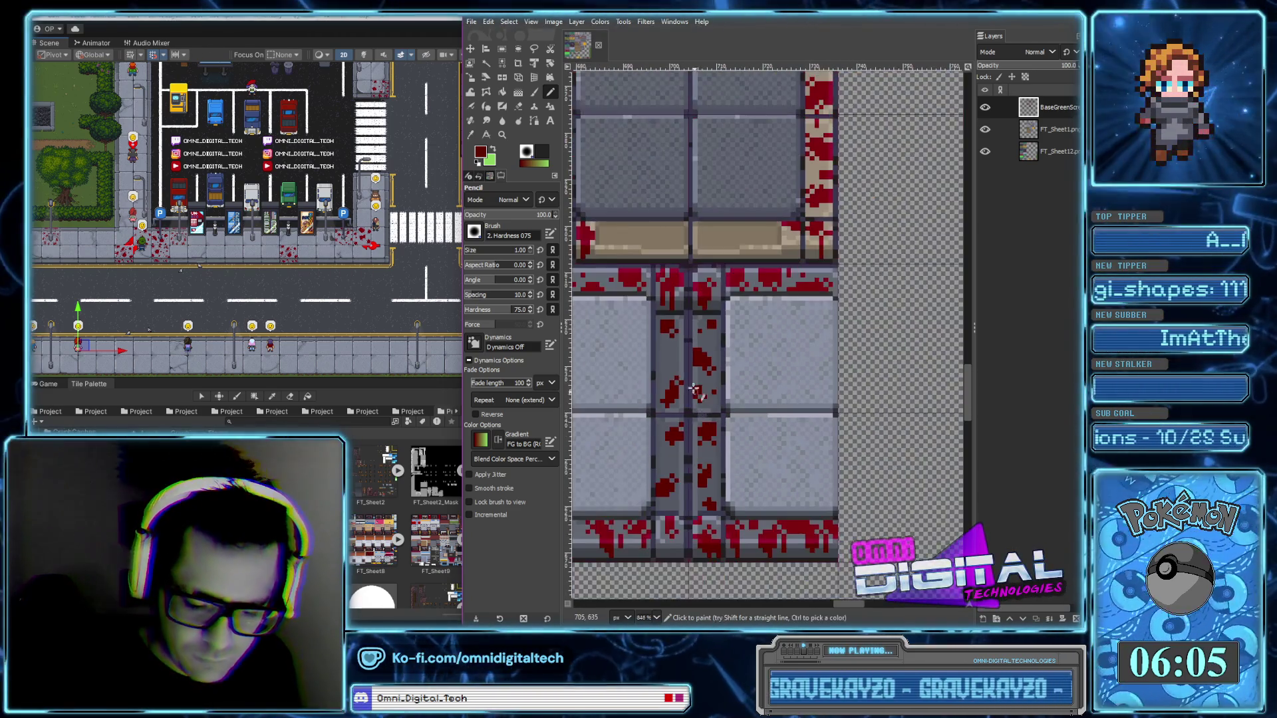
scroll(671, 334, "up", 2)
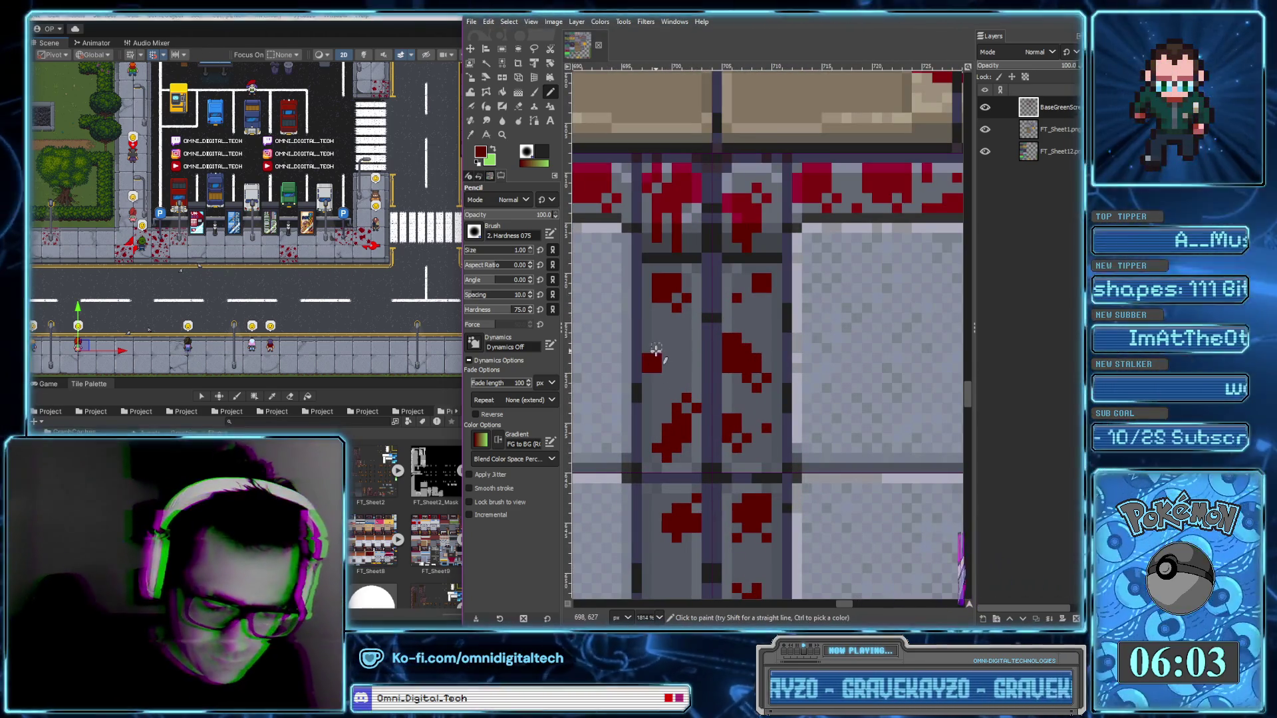
Add a pixel above the red block and paint a dark-red pixel block in the gutter
left_click(656, 348)
scroll(655, 378, "down", 3)
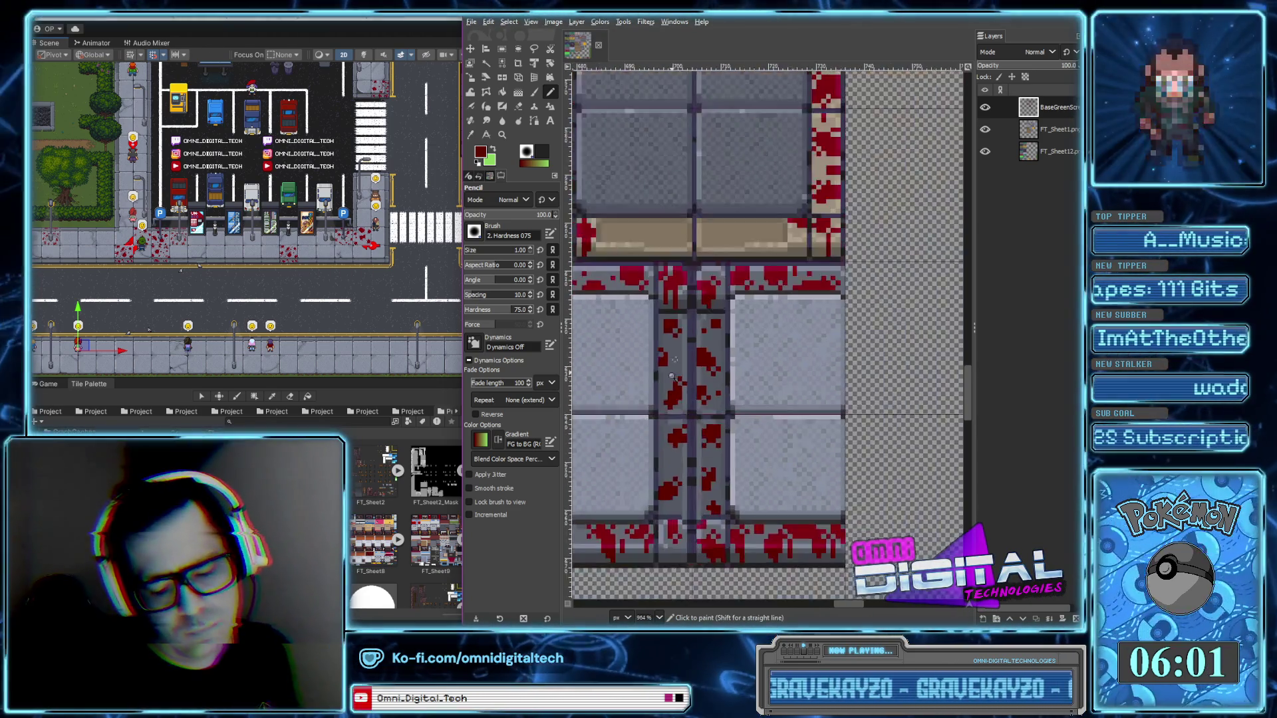
scroll(672, 367, "up", 2)
scroll(672, 365, "down", 2)
scroll(665, 360, "down", 1)
scroll(649, 346, "up", 2)
scroll(649, 345, "up", 2)
left_click_drag(635, 313, 648, 335)
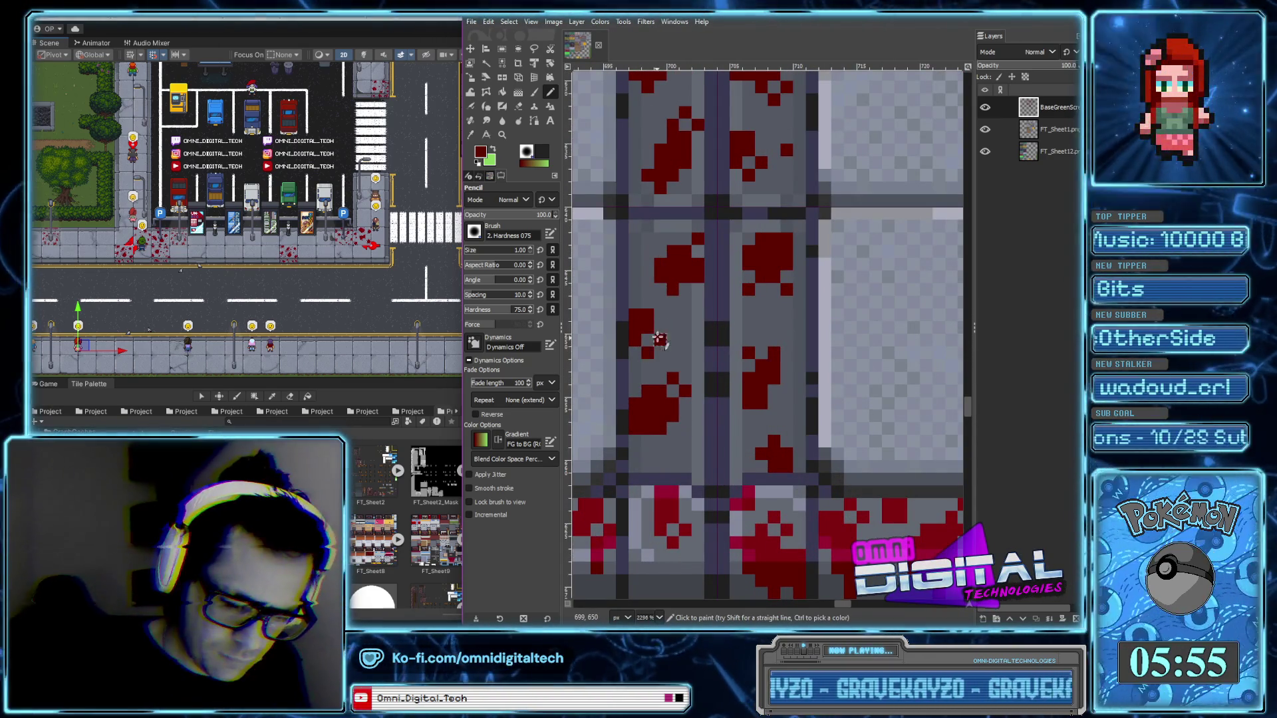
scroll(659, 339, "down", 2)
scroll(661, 329, "down", 1)
scroll(667, 311, "up", 2)
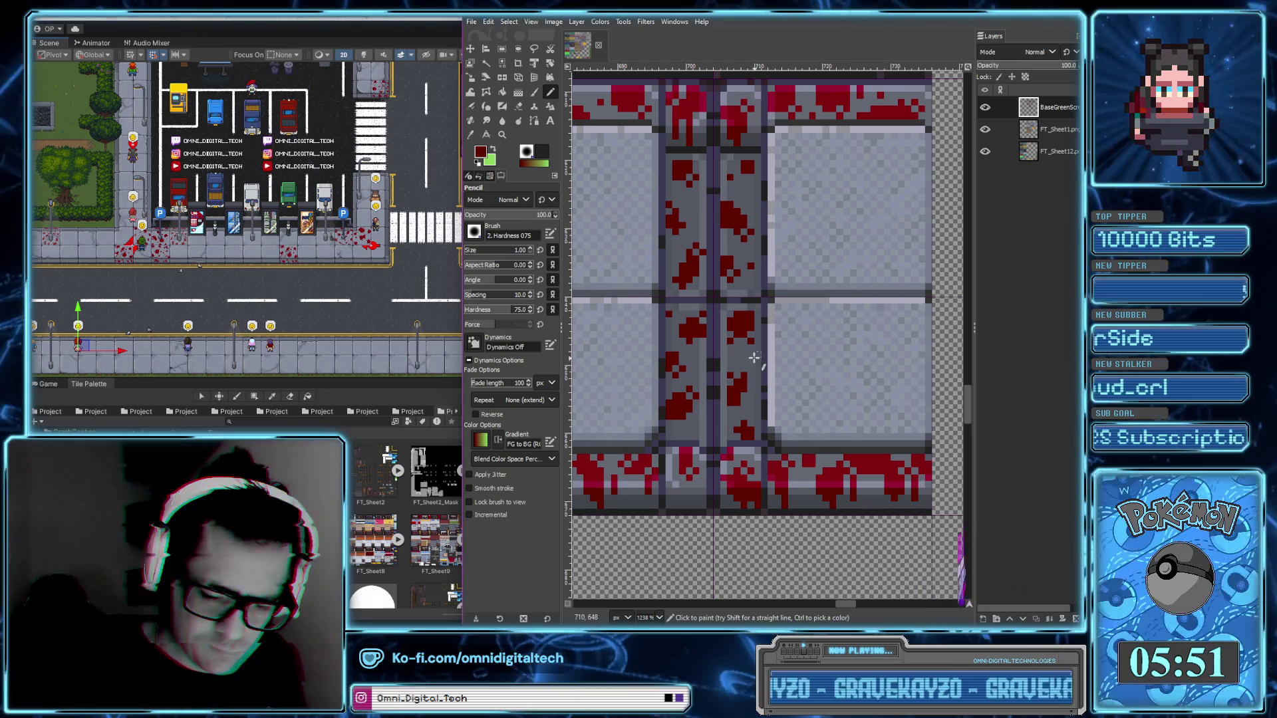
Check the spatter up close and add one more blood pixel further along the gutter
scroll(748, 360, "down", 1)
scroll(749, 386, "down", 1)
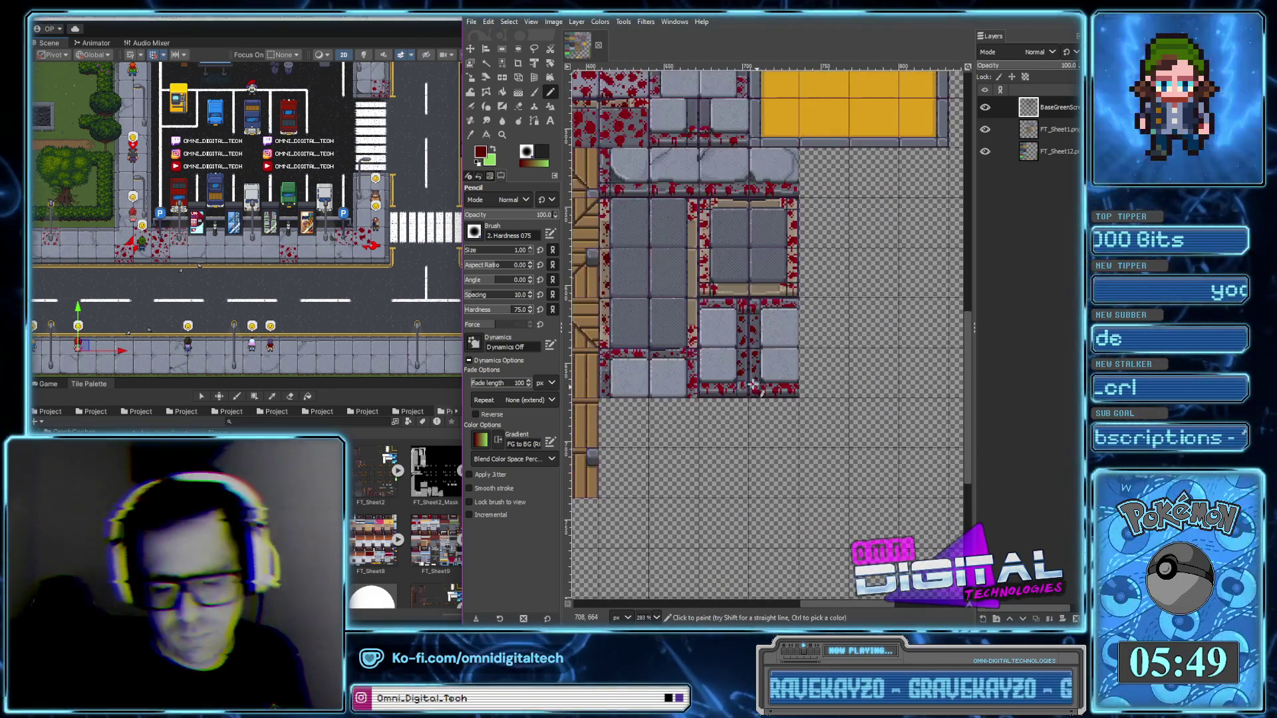
scroll(738, 389, "up", 2)
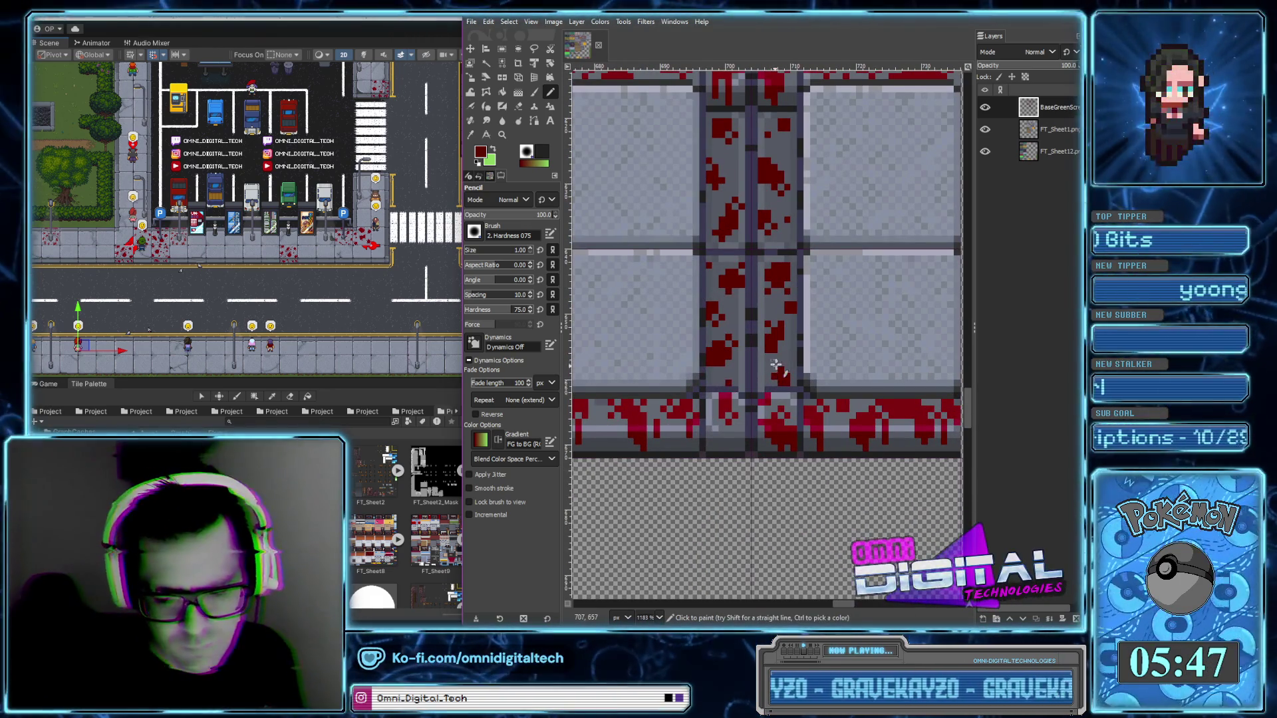
scroll(738, 389, "down", 1)
scroll(741, 379, "down", 1)
scroll(781, 312, "up", 3)
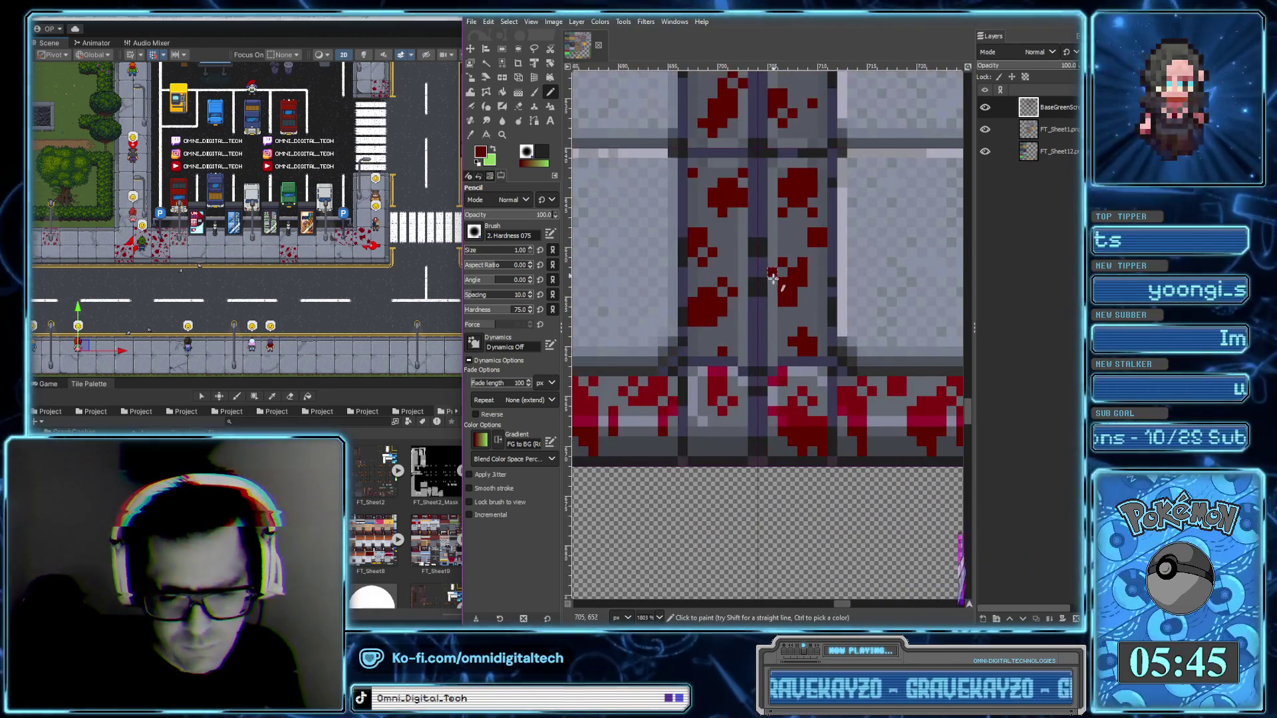
scroll(781, 379, "down", 6)
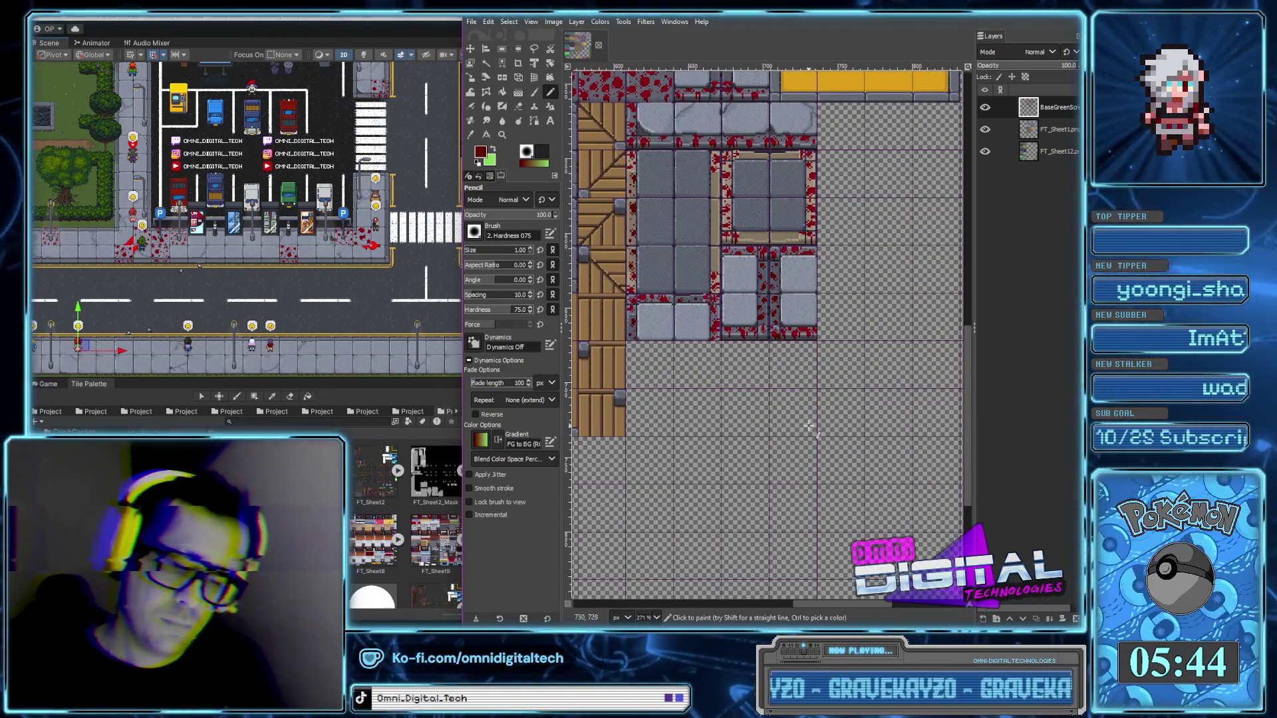
scroll(716, 254, "up", 3)
scroll(716, 254, "up", 3)
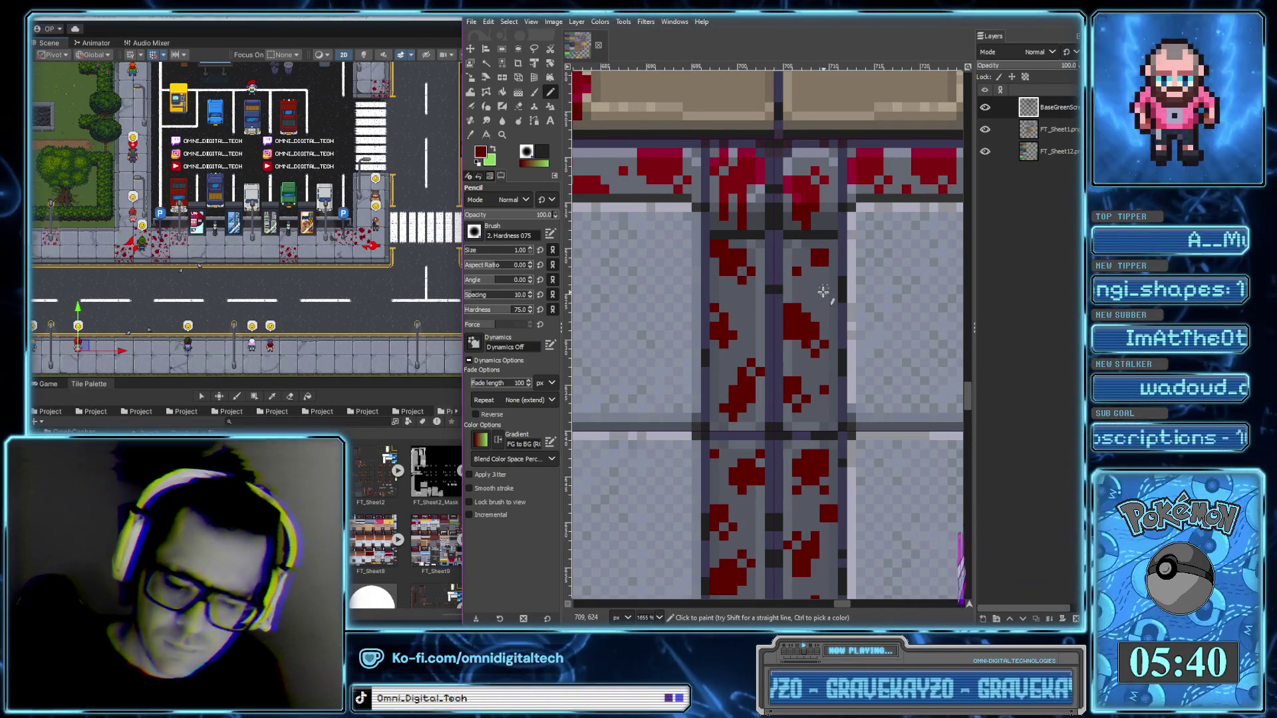
left_click(823, 290)
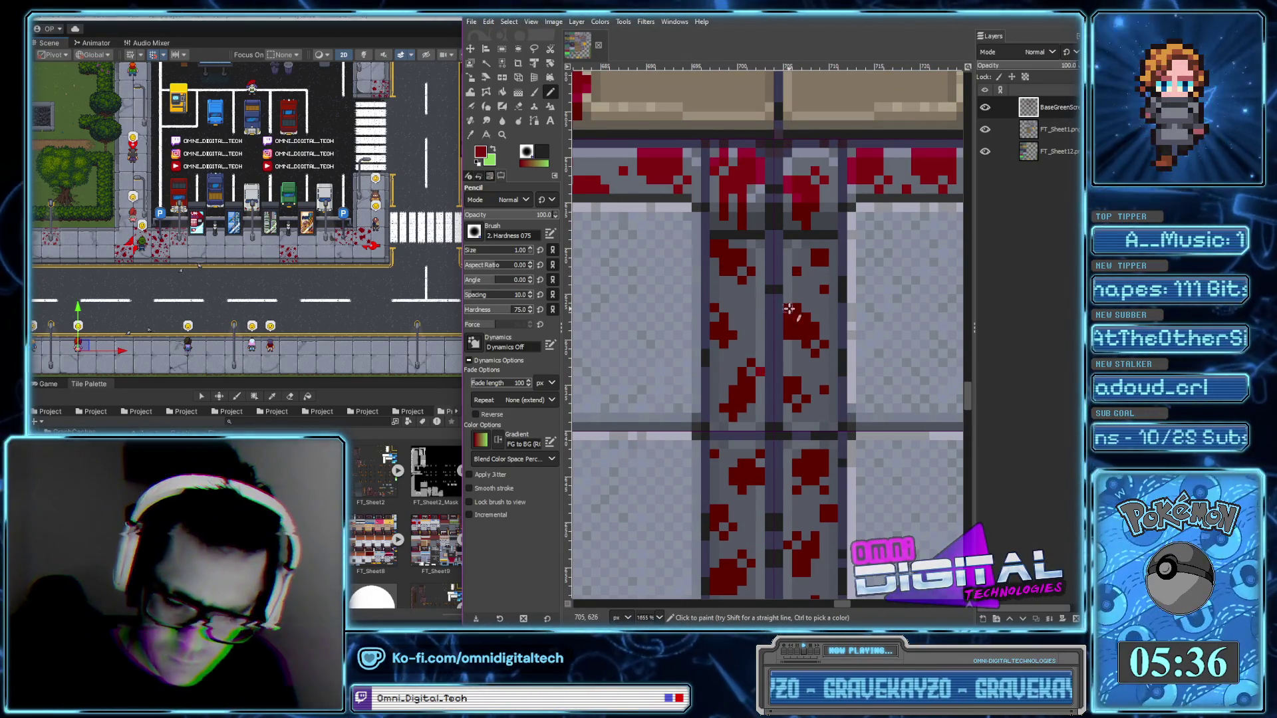
scroll(788, 383, "down", 1)
scroll(785, 372, "down", 2)
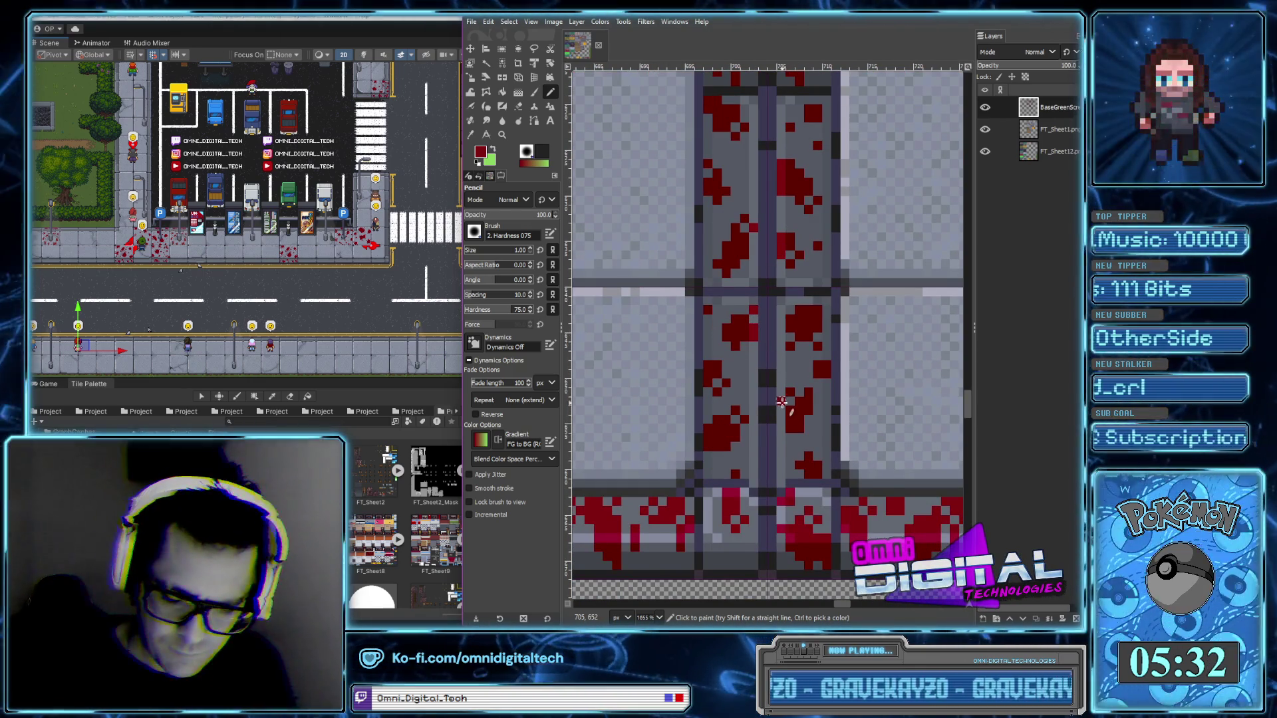
scroll(782, 401, "up", 3)
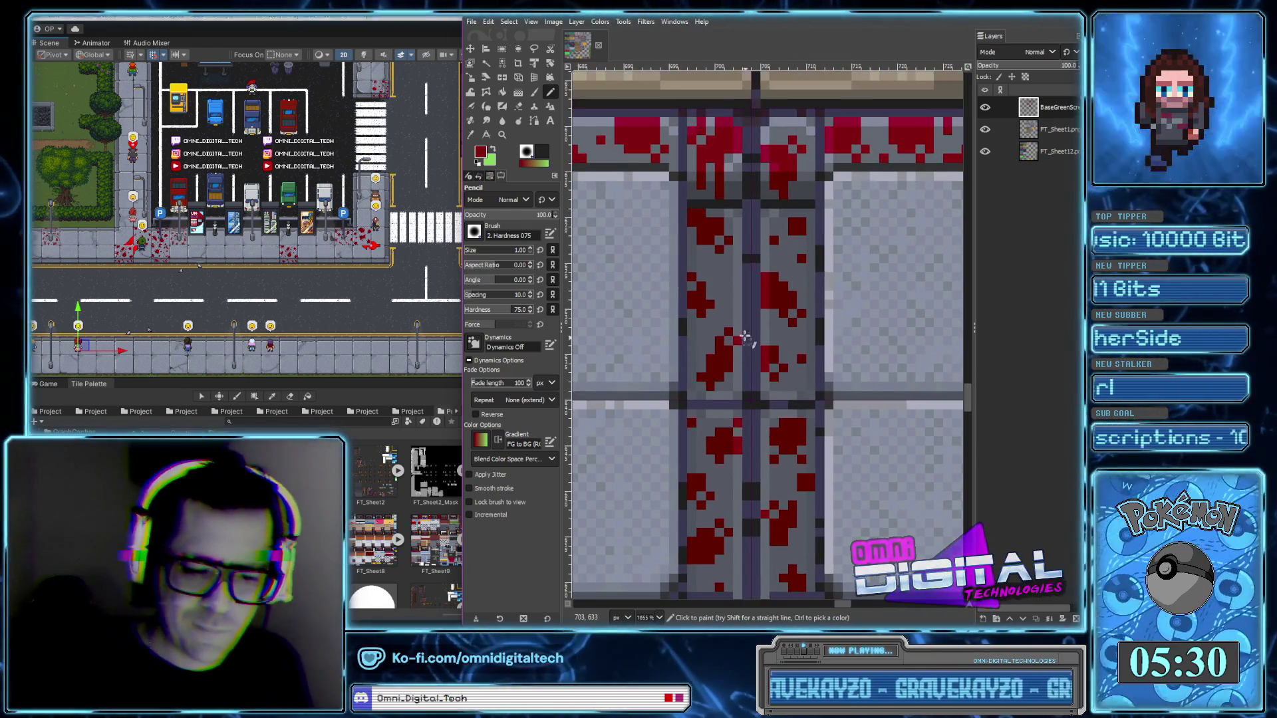
scroll(719, 243, "down", 2)
scroll(732, 256, "down", 2)
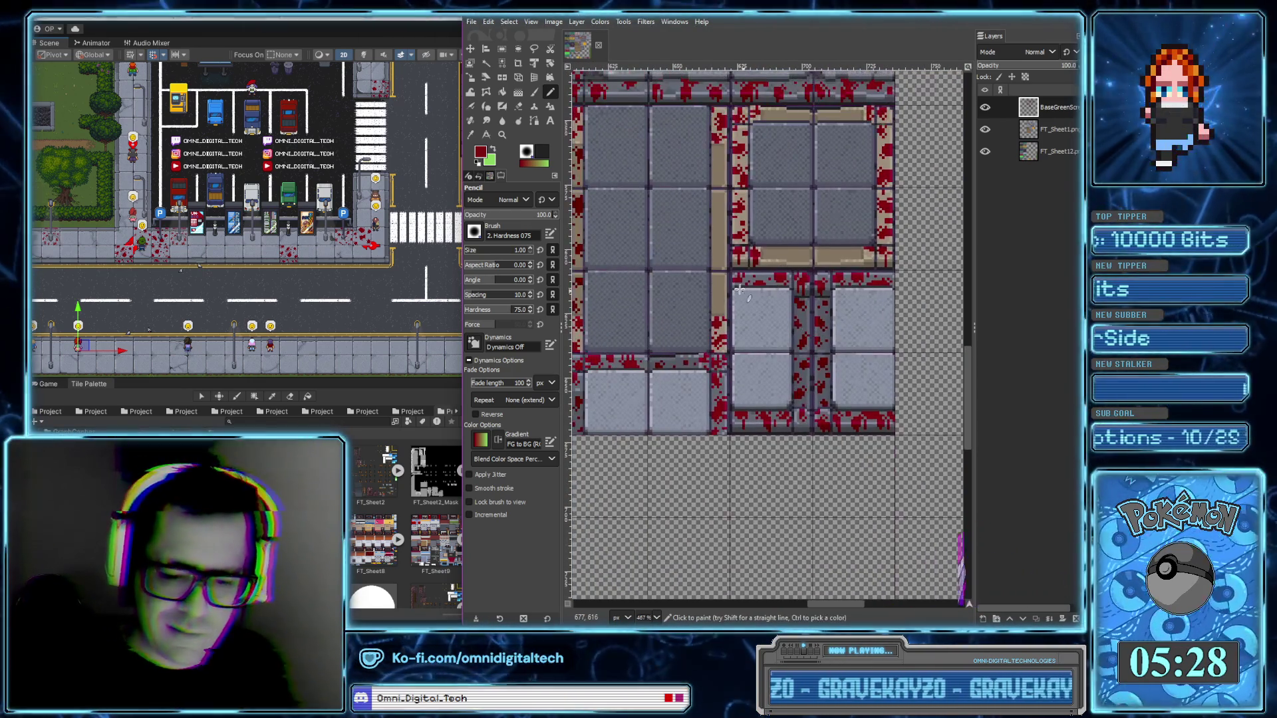
left_click_drag(749, 270, 789, 261)
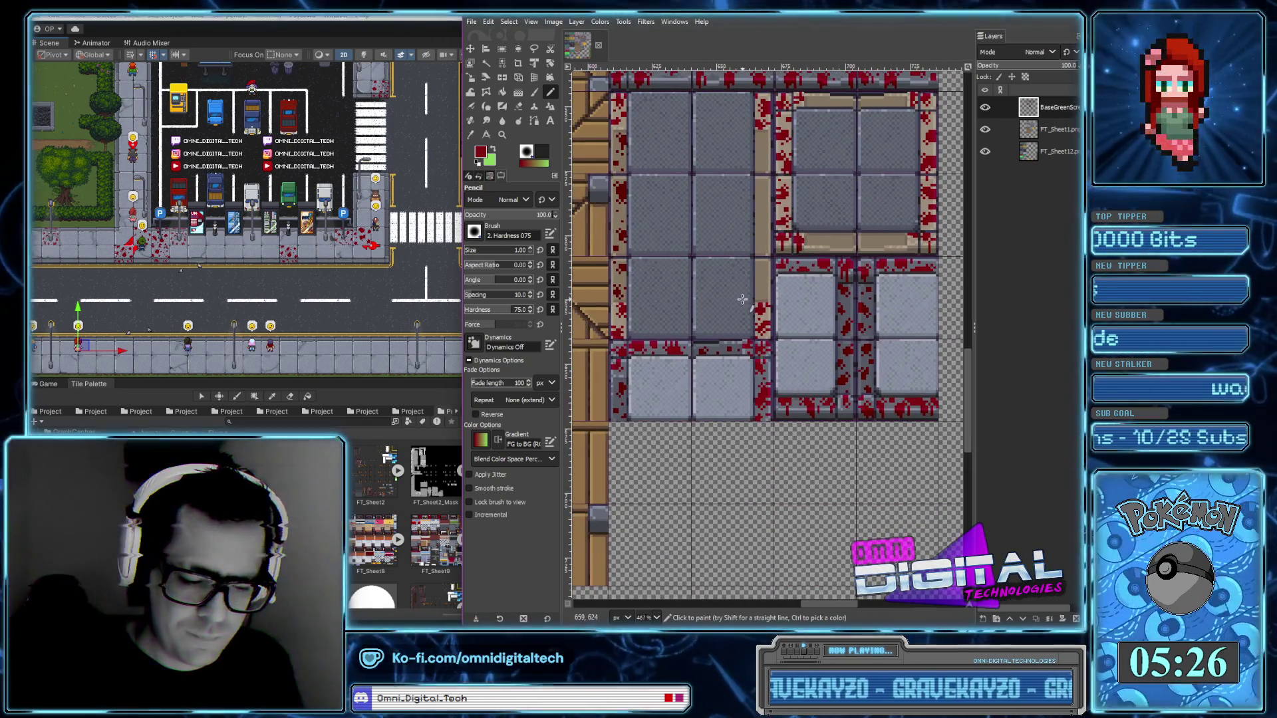
scroll(731, 326, "up", 2)
mouse_move(742, 308)
left_mouse_down()
mouse_move(711, 313)
mouse_move(769, 386)
left_mouse_up()
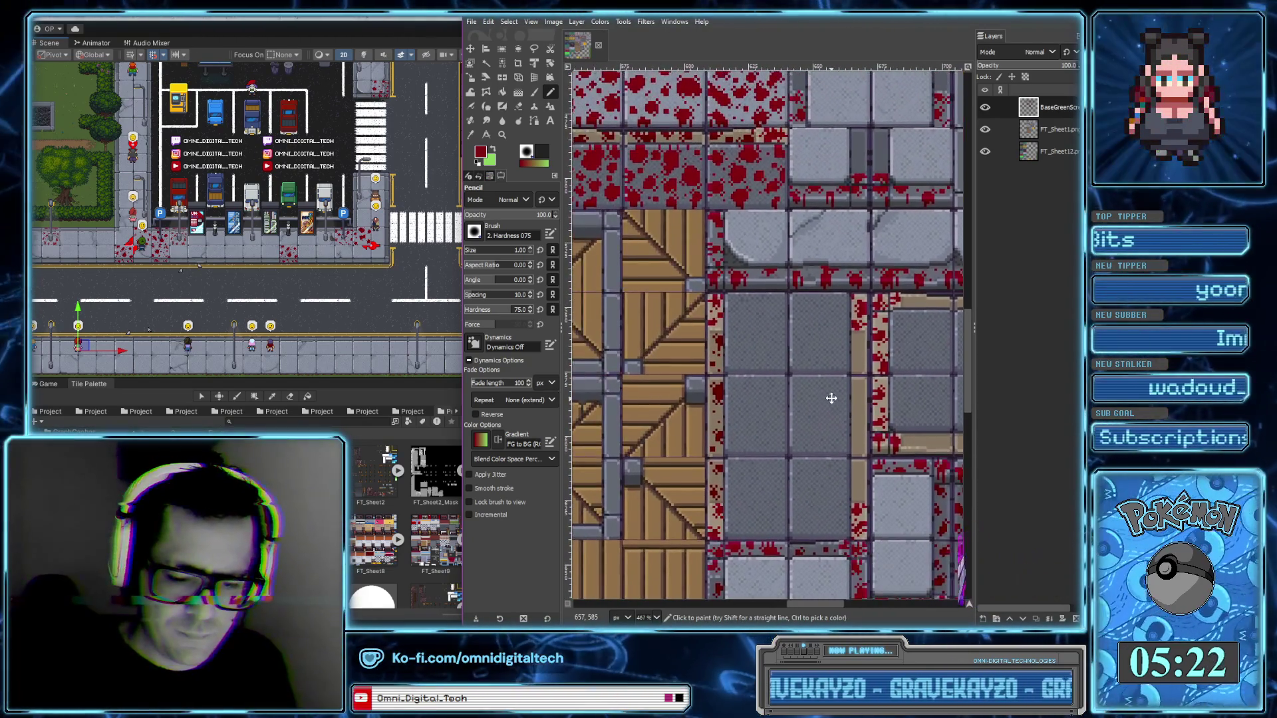
scroll(770, 387, "right", 3)
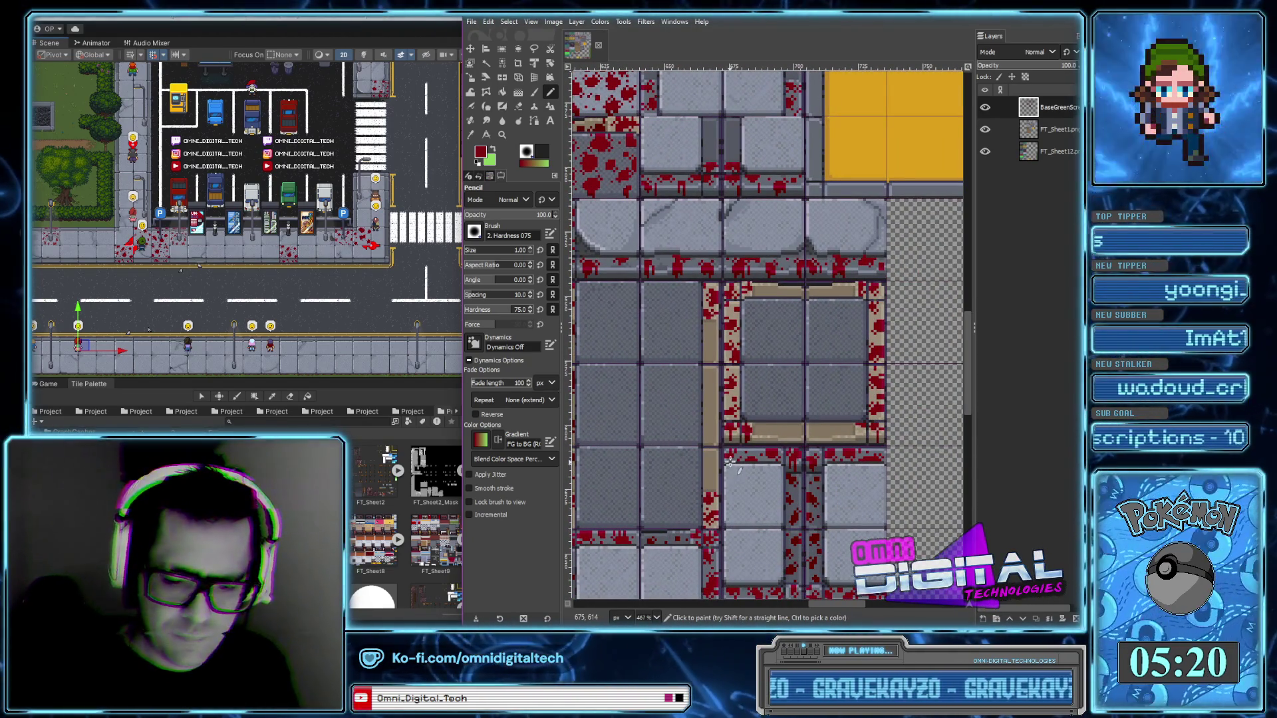
scroll(738, 435, "up", 2)
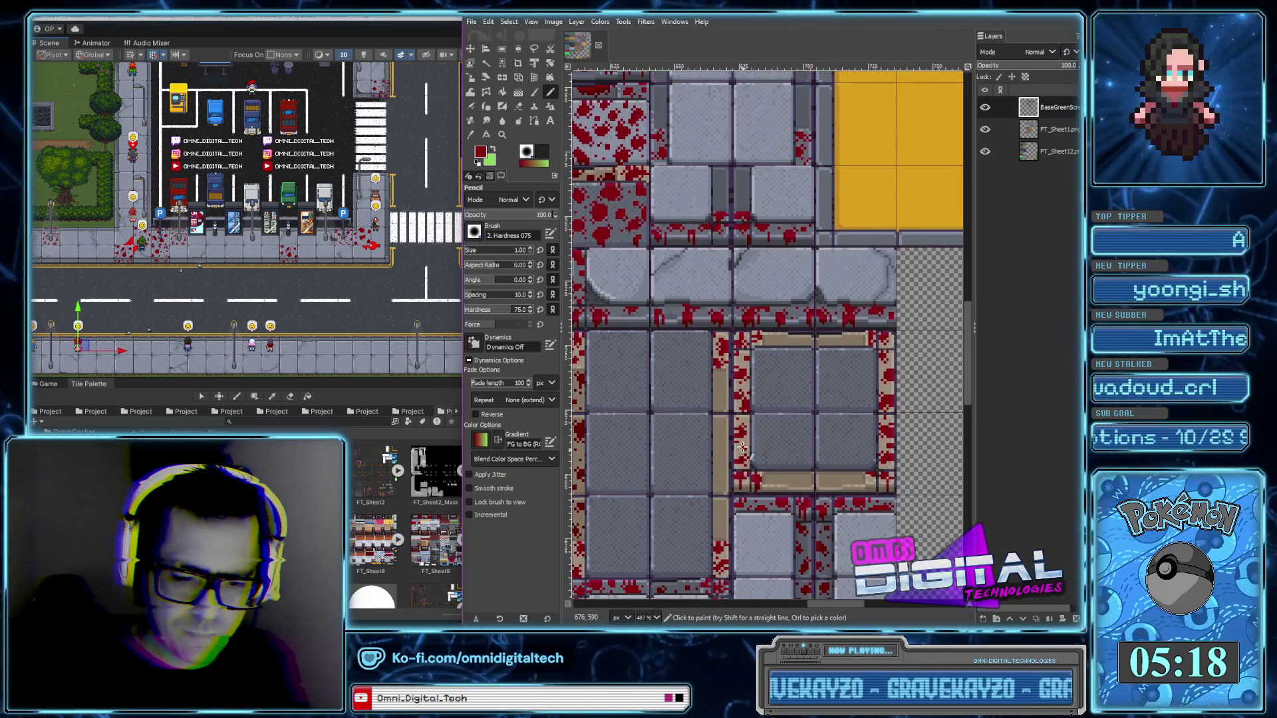
scroll(748, 428, "left", 1)
left_click_drag(748, 428, 829, 450)
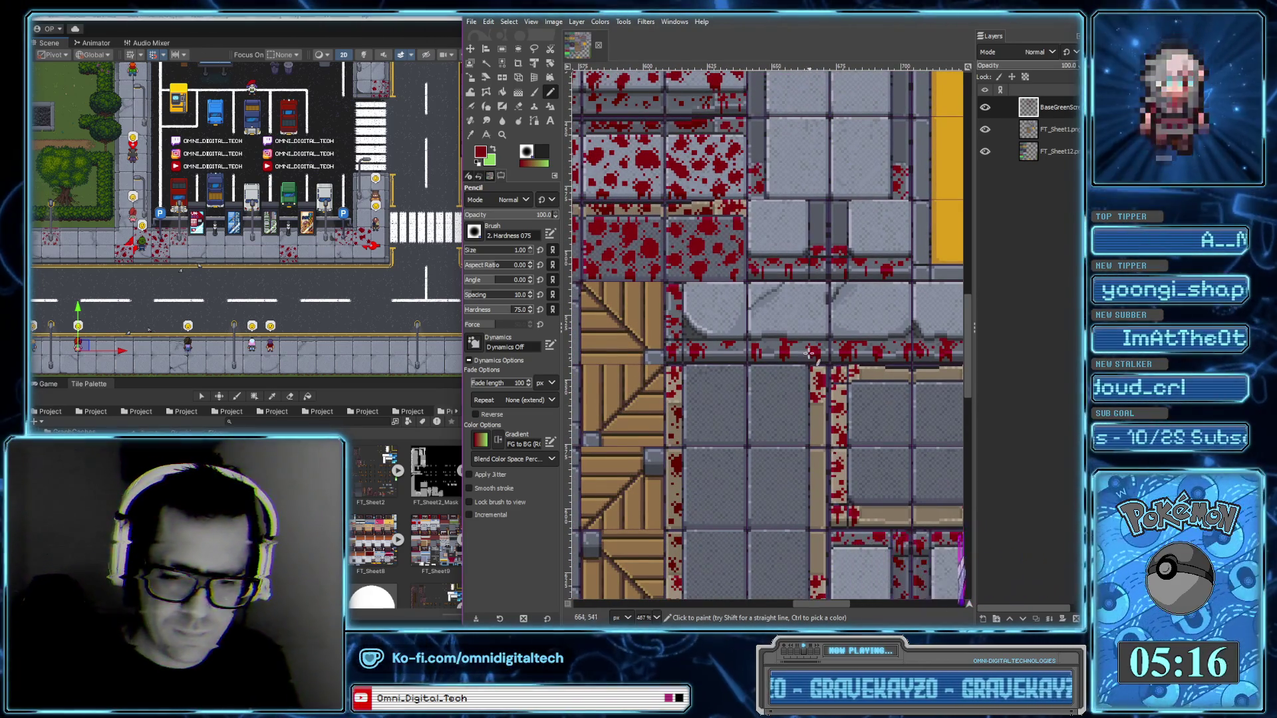
scroll(765, 346, "up", 2)
scroll(693, 224, "up", 2, "ctrl")
scroll(692, 225, "down", 1, "ctrl")
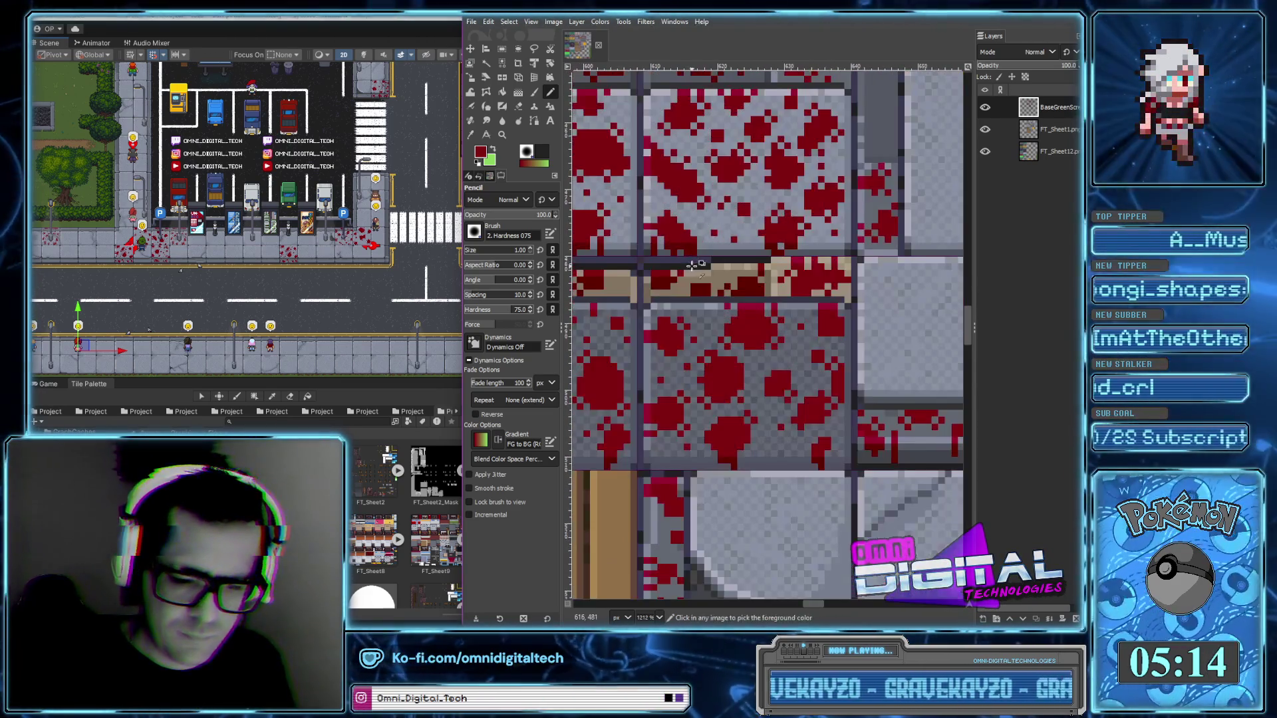
scroll(738, 279, "down", 2, "ctrl")
scroll(784, 334, "down", 2, "ctrl")
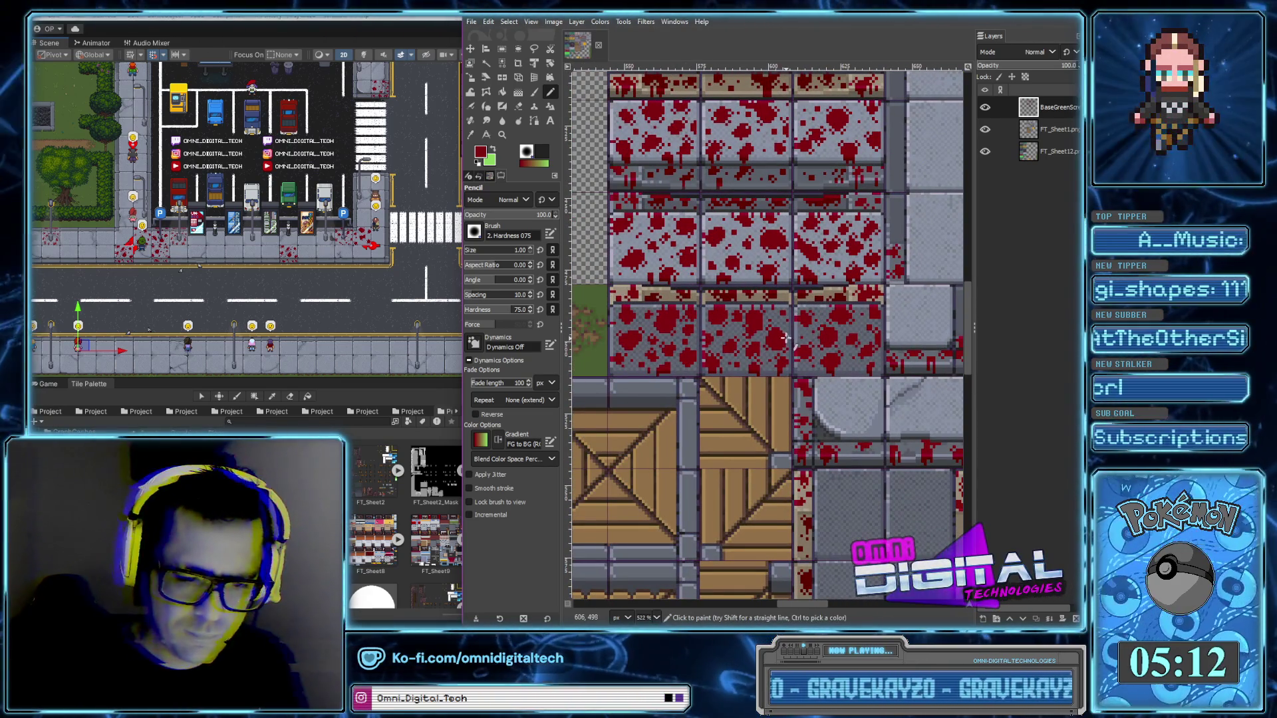
scroll(804, 292, "up", 1)
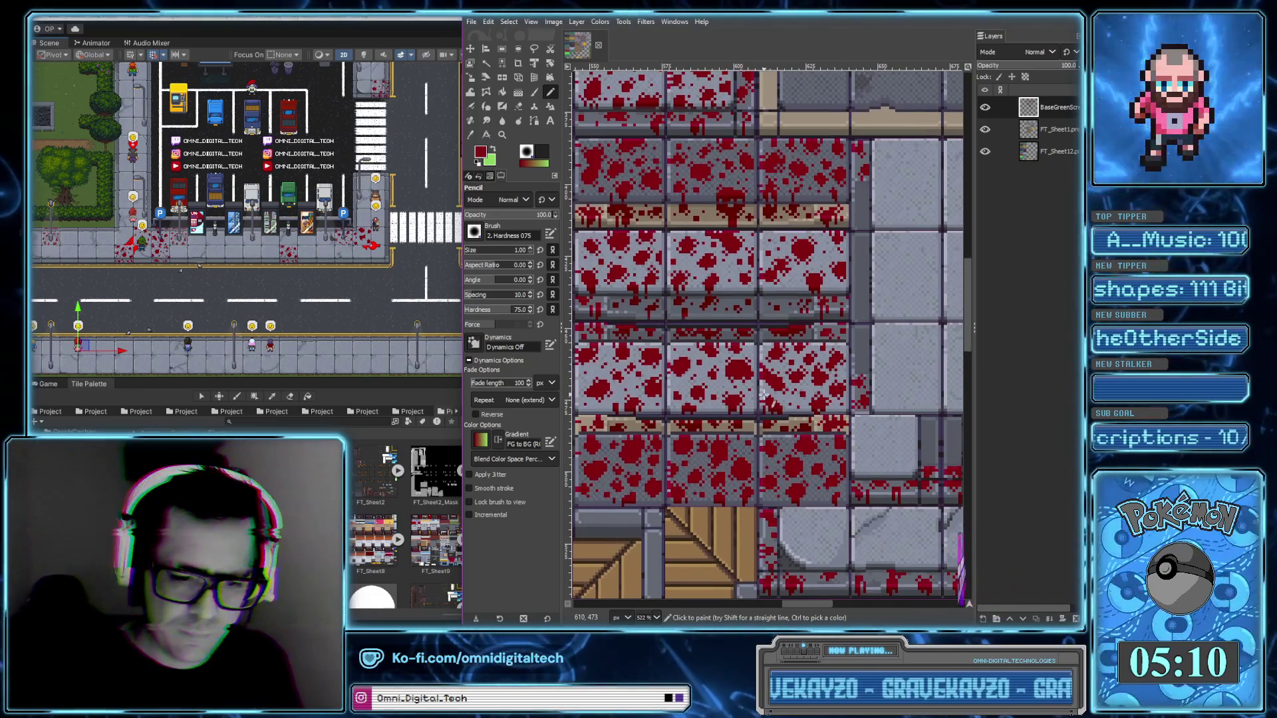
scroll(733, 172, "up", 3, "ctrl")
scroll(734, 172, "up", 1, "ctrl")
scroll(764, 300, "down", 4, "ctrl")
scroll(796, 417, "down", 2, "ctrl")
scroll(791, 405, "up", 2, "ctrl")
scroll(771, 366, "up", 3, "ctrl")
scroll(755, 326, "up", 3, "ctrl")
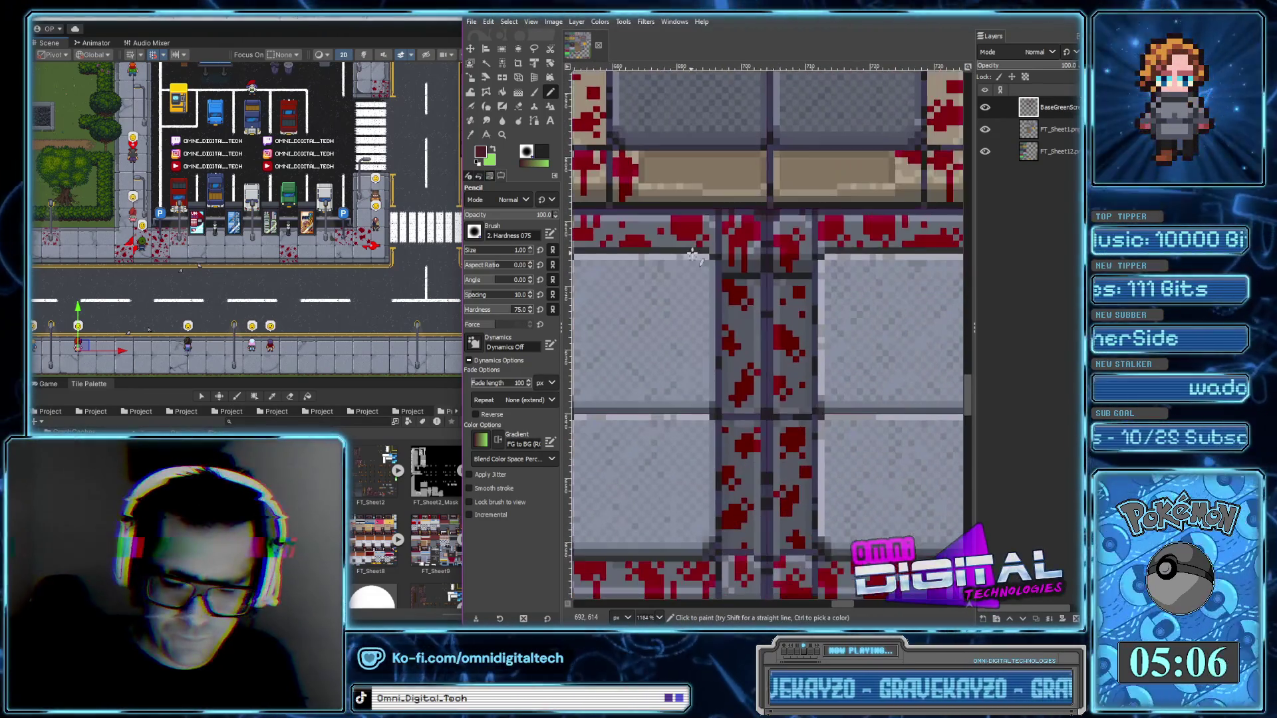
Darken the left side and more pixels of the blood blob with dark maroon
scroll(748, 312, "up", 1, "ctrl")
scroll(741, 266, "up", 1, "ctrl")
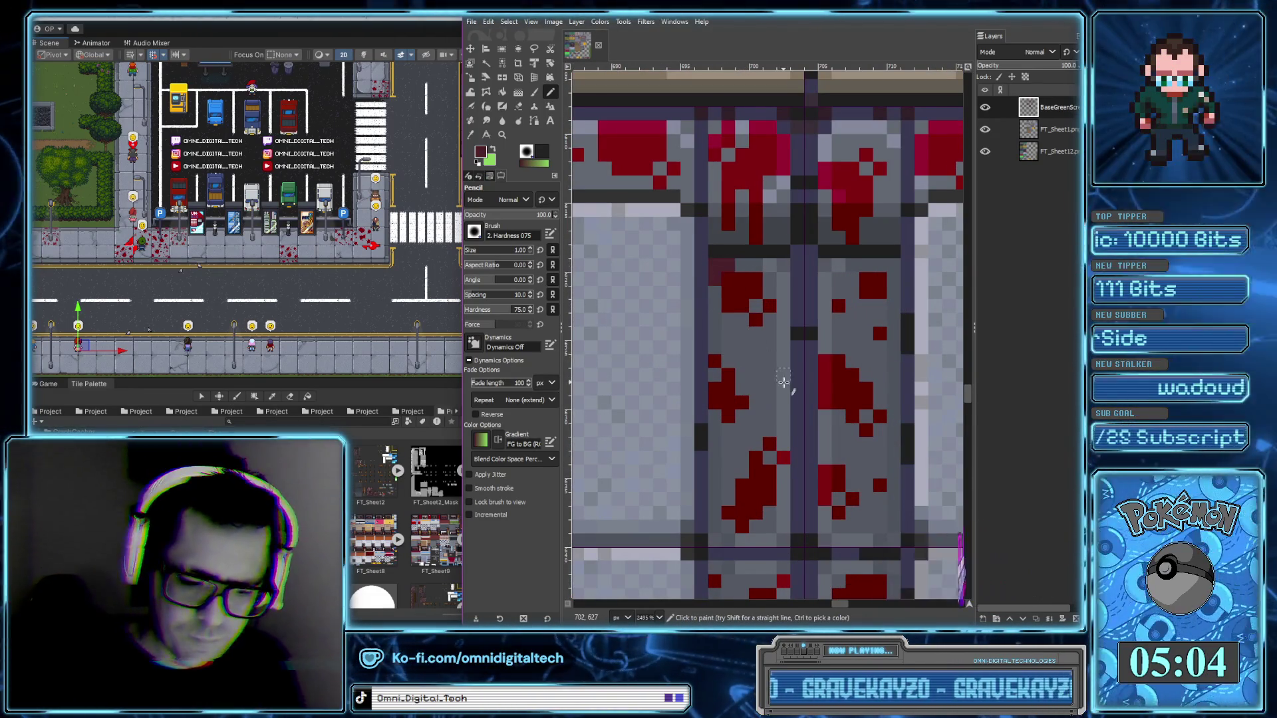
scroll(719, 239, "up", 1, "ctrl")
scroll(698, 299, "down", 3)
scroll(724, 265, "left", 1, "shift")
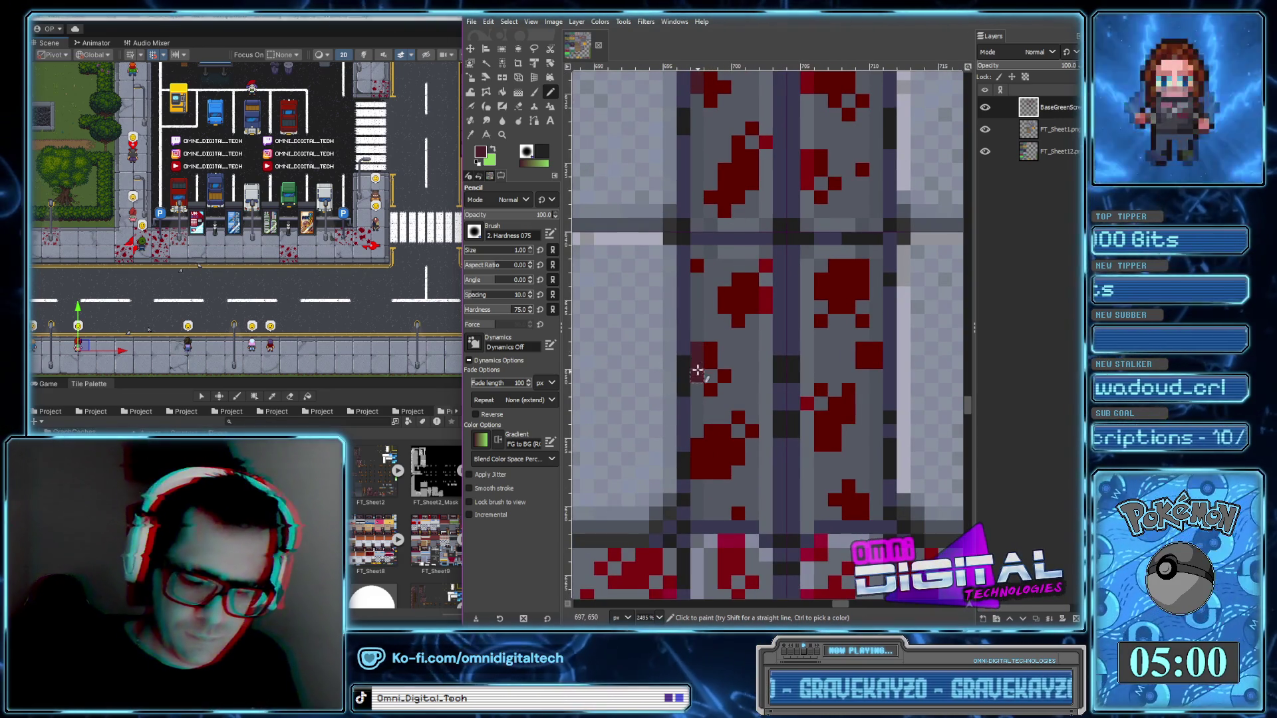
scroll(697, 333, "down", 1)
scroll(691, 325, "down", 1)
left_click_drag(686, 311, 687, 339)
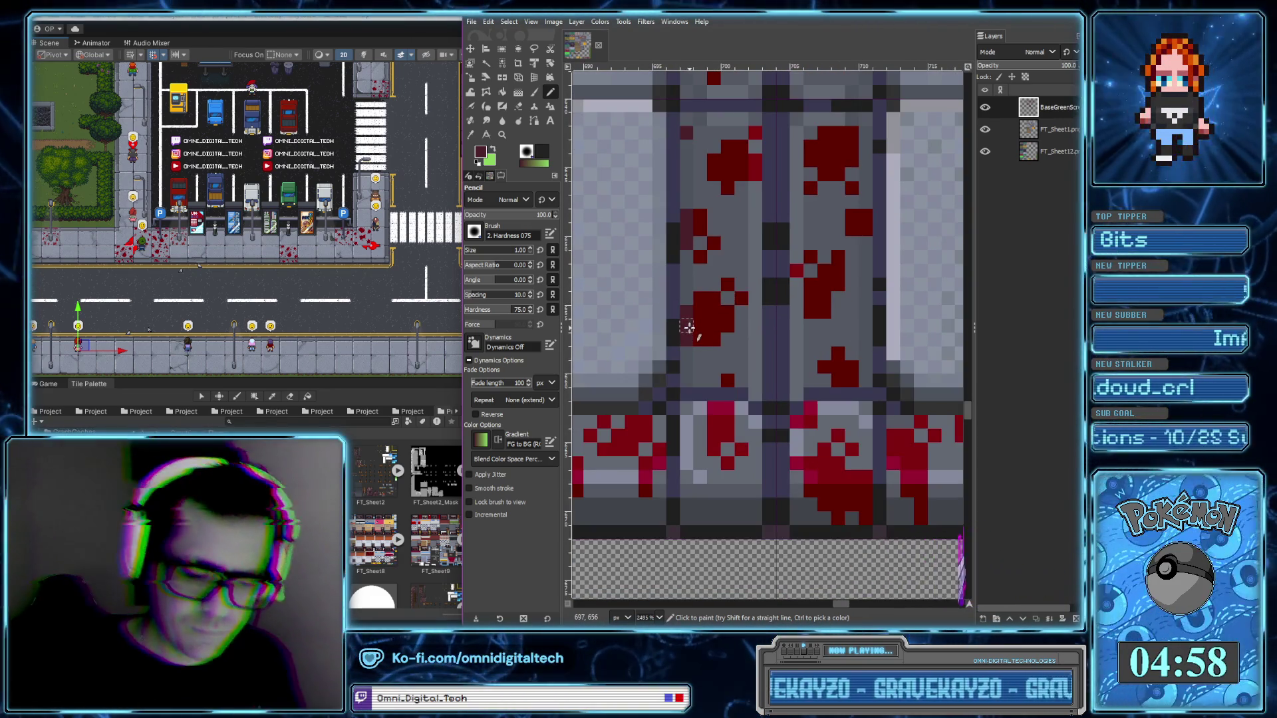
left_click_drag(864, 217, 864, 229)
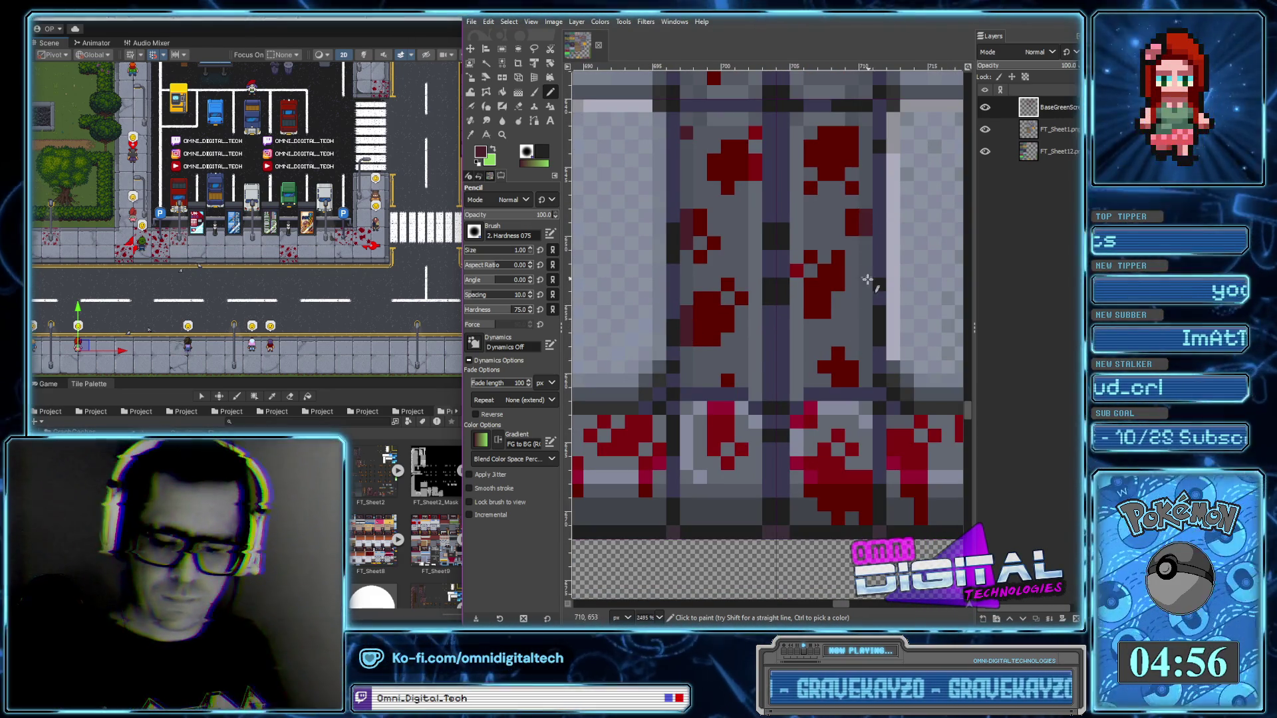
Paint a short dark-maroon drip stroke along the blob's lower edge strip
scroll(864, 299, "down", 2, "ctrl")
scroll(831, 366, "up", 2, "ctrl")
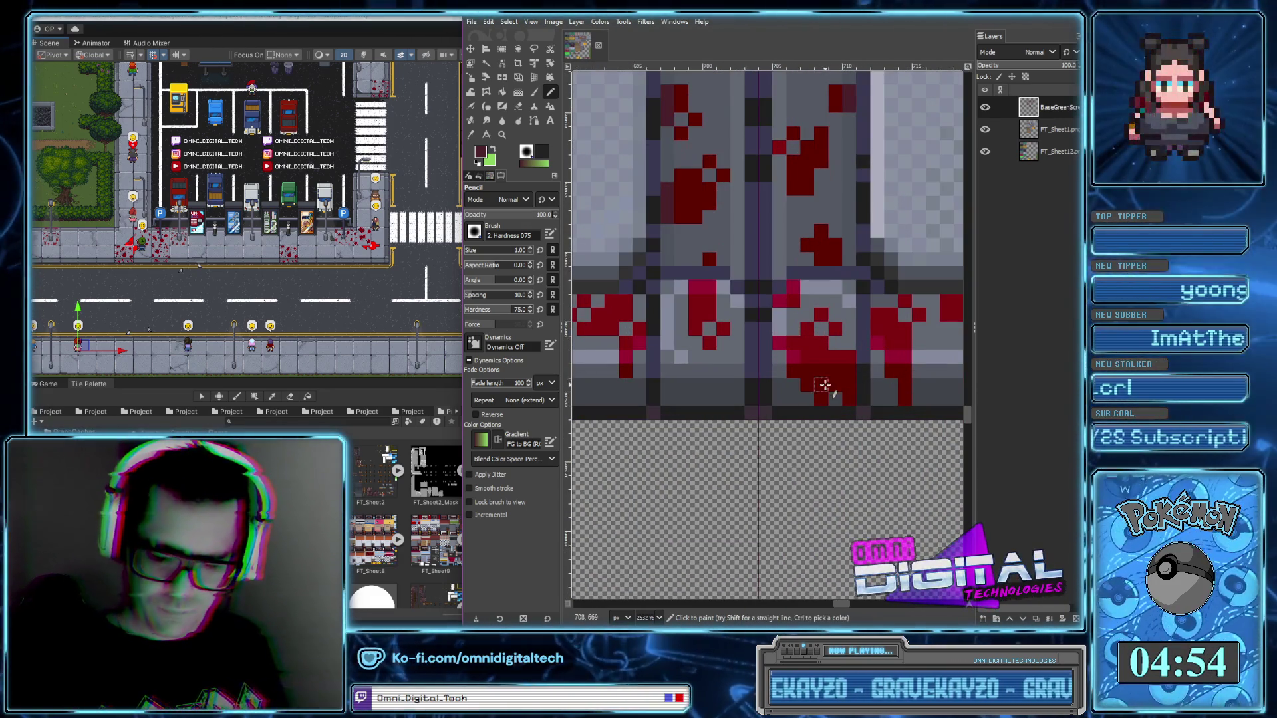
scroll(825, 384, "down", 3, "ctrl")
scroll(824, 385, "up", 2, "ctrl")
left_click_drag(802, 387, 836, 387)
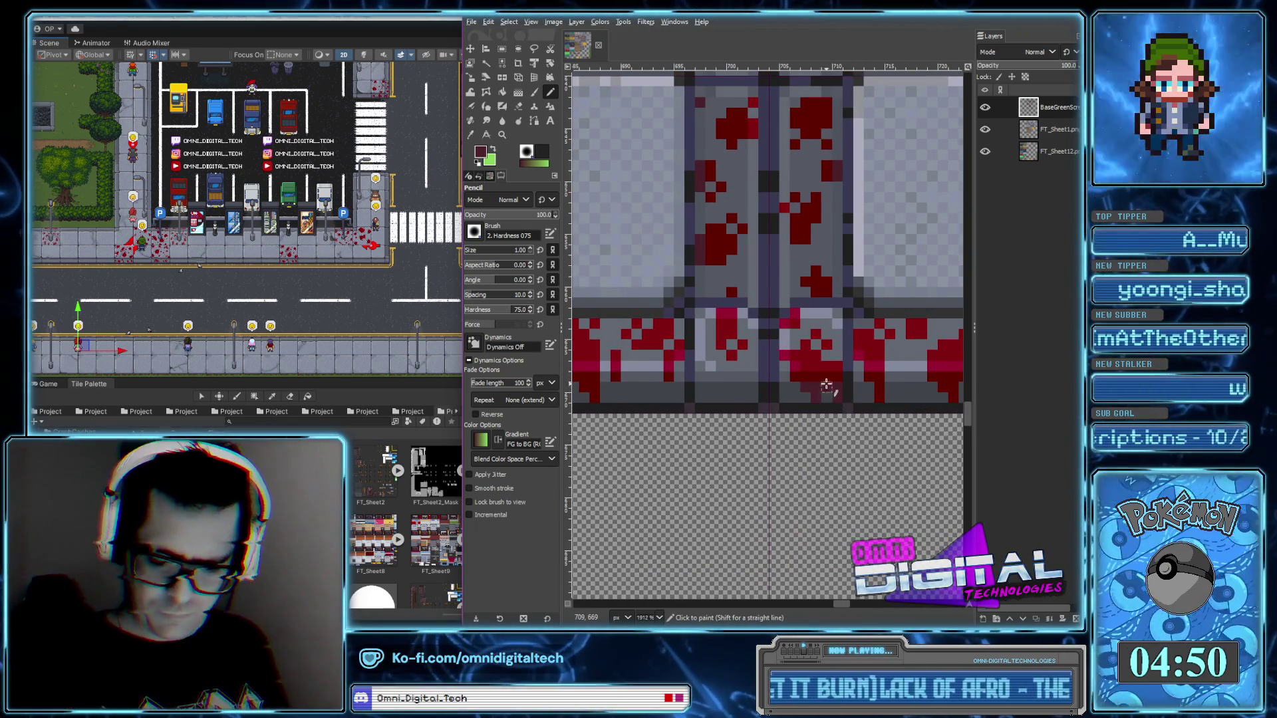
scroll(825, 385, "down", 3, "ctrl")
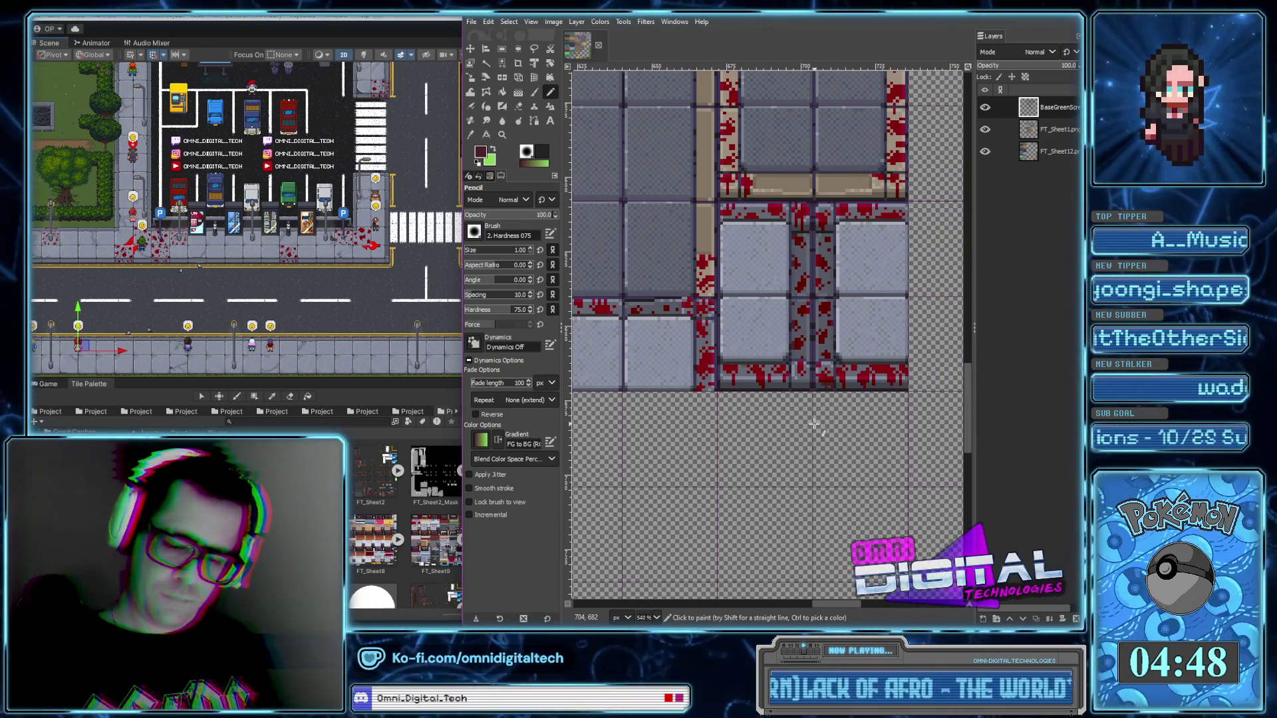
scroll(763, 386, "up", 5, "ctrl")
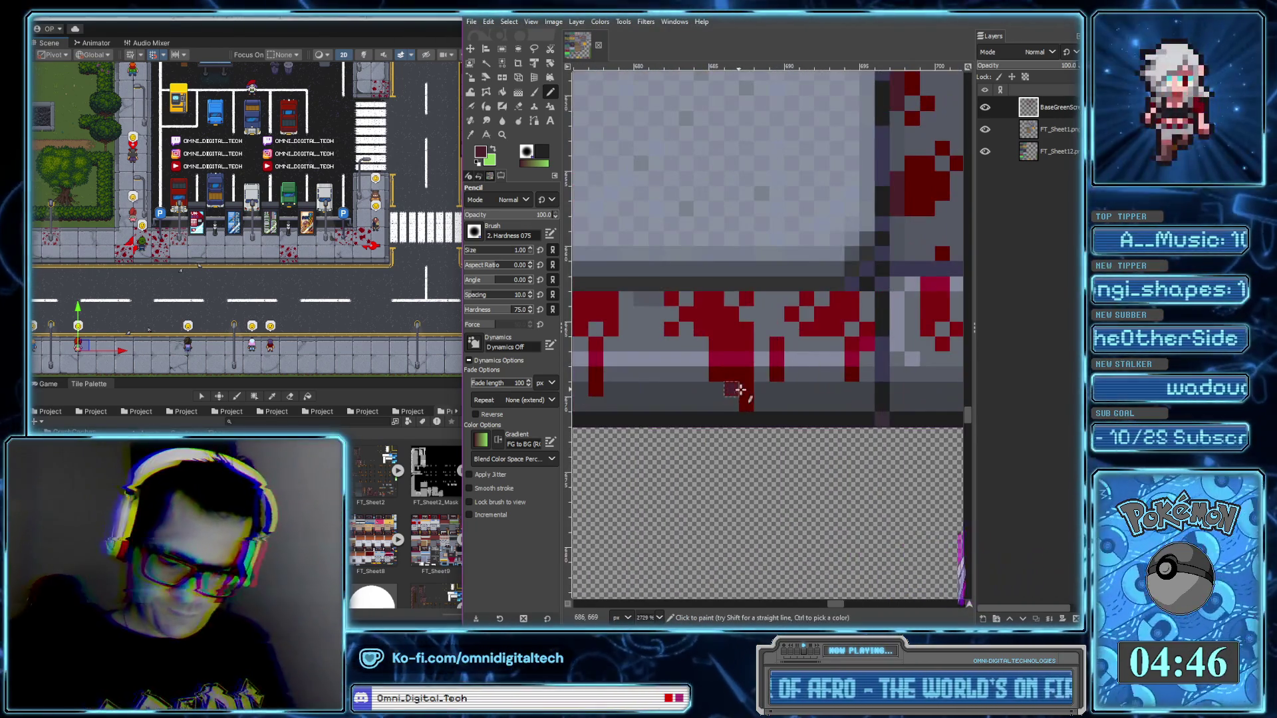
scroll(797, 414, "down", 3, "ctrl")
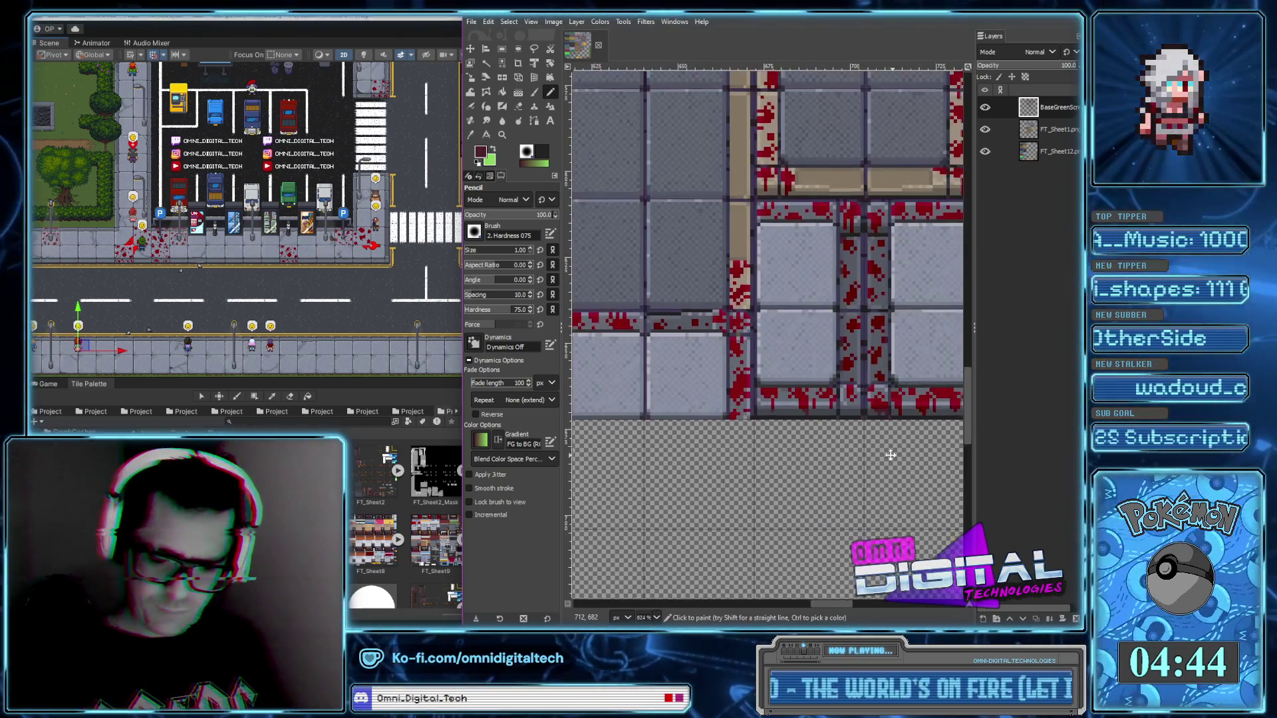
scroll(800, 372, "up", 3, "ctrl")
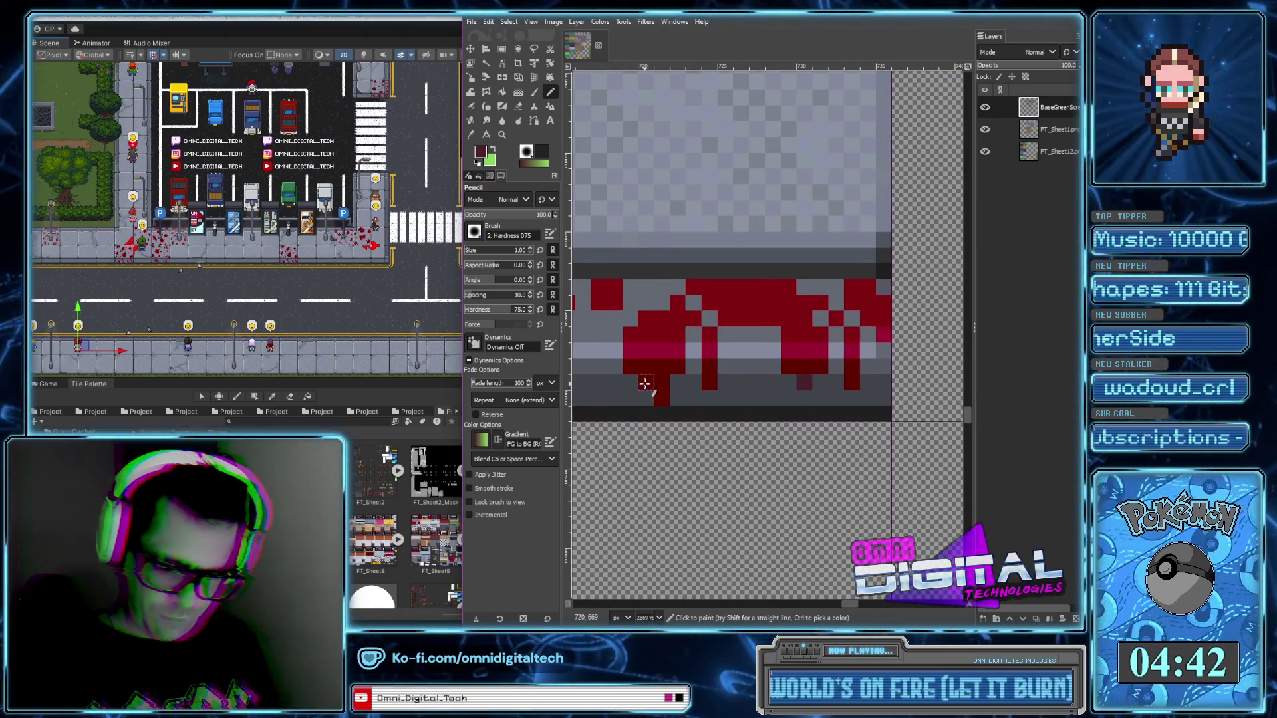
scroll(852, 383, "down", 2)
scroll(844, 399, "down", 1)
scroll(838, 424, "down", 1)
scroll(837, 396, "up", 1)
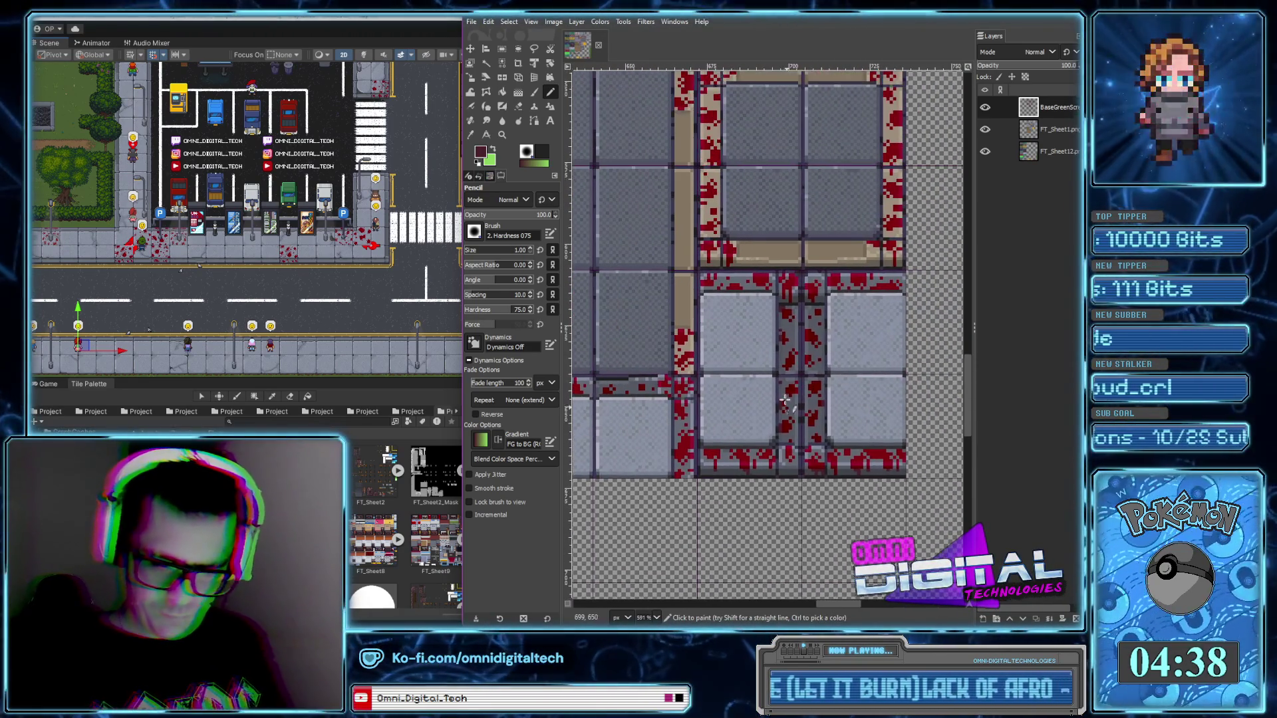
Pan across the stone tiles to inspect the blood smears along edges, gutters and tan borders
scroll(772, 333, "up", 1)
scroll(715, 273, "up", 2)
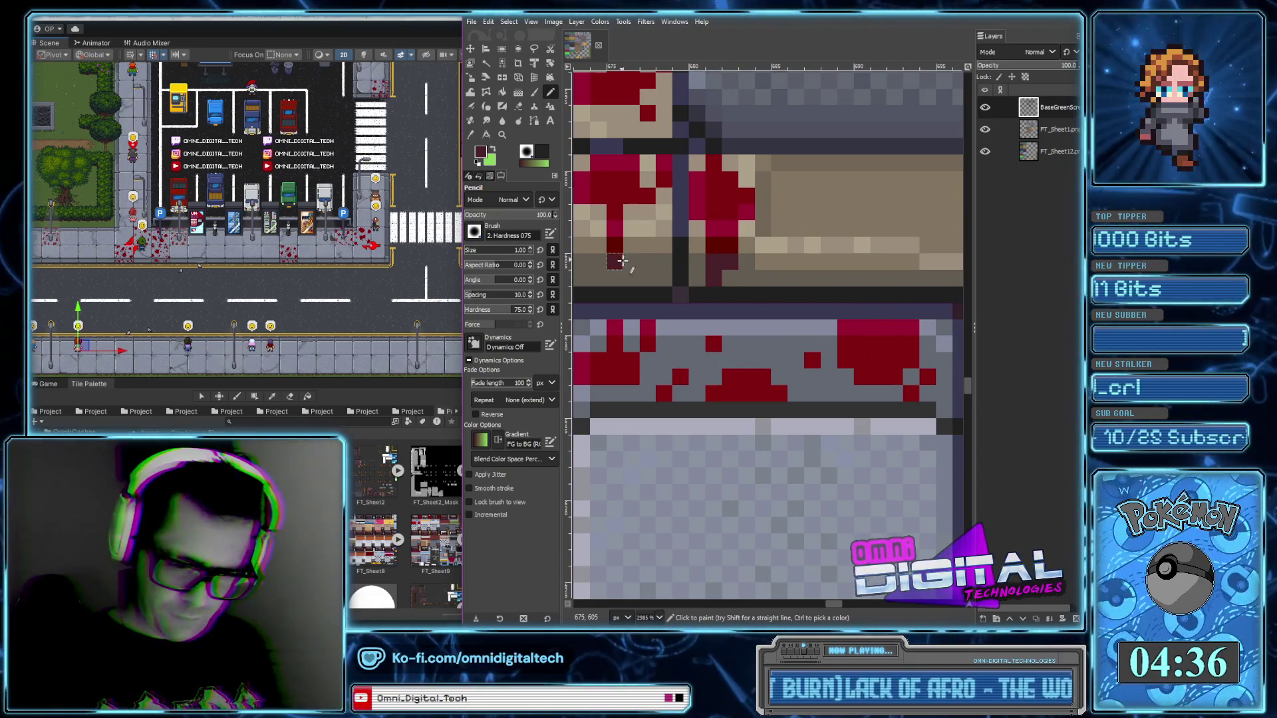
scroll(711, 300, "right", 2)
scroll(705, 346, "right", 2)
scroll(702, 385, "right", 2)
scroll(703, 385, "down", 2)
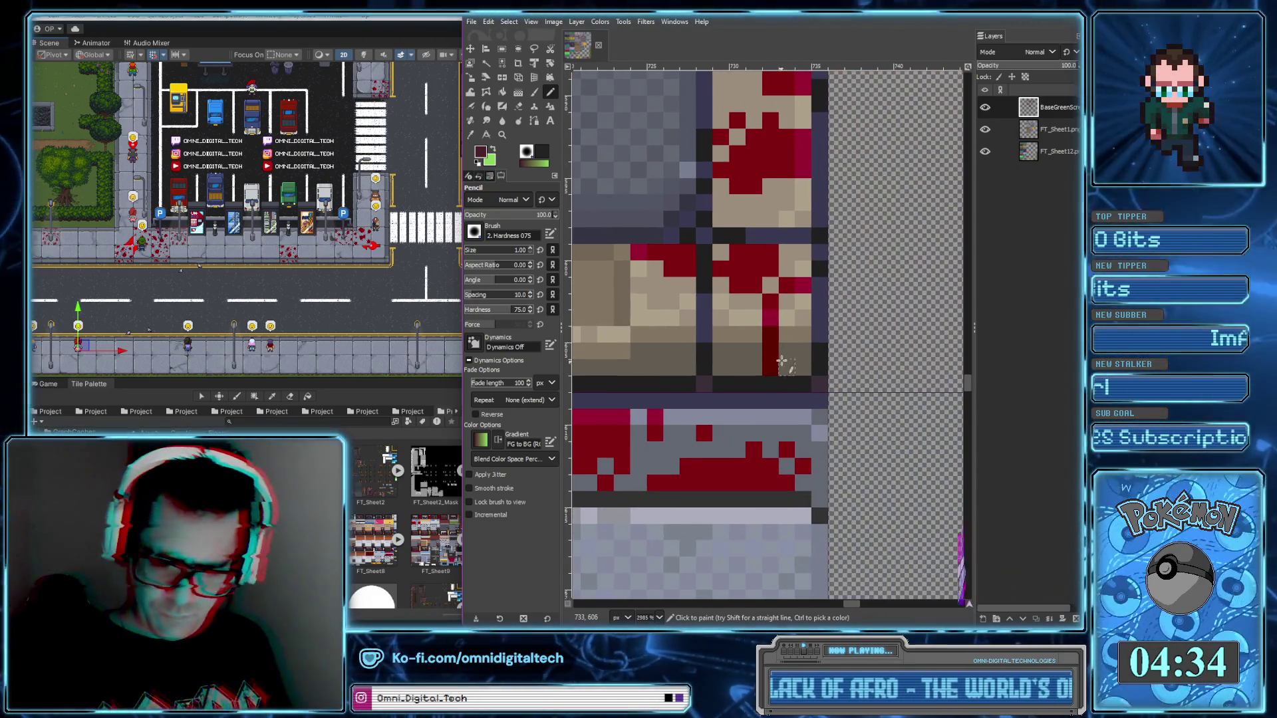
scroll(738, 379, "down", 1)
scroll(771, 376, "down", 1)
scroll(771, 359, "up", 1)
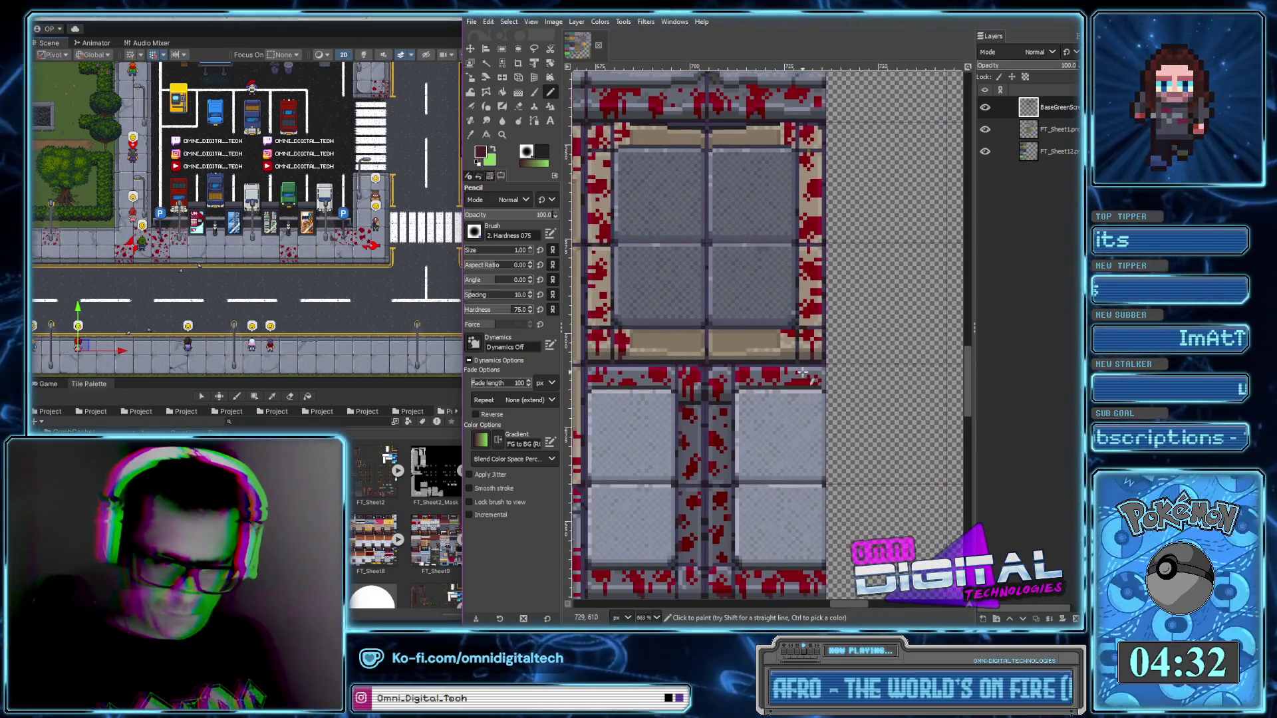
scroll(758, 319, "up", 1)
scroll(745, 273, "up", 1)
scroll(730, 228, "up", 1)
scroll(731, 229, "up", 3)
scroll(819, 244, "up", 1)
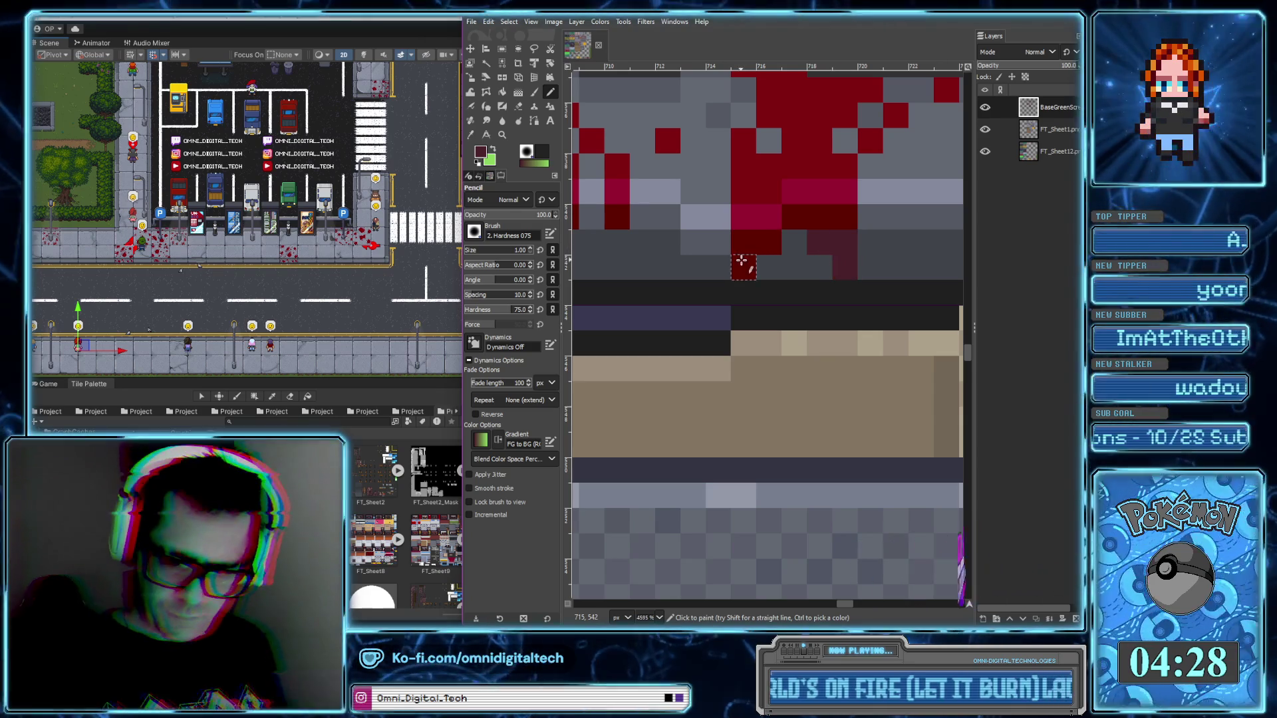
scroll(741, 270, "down", 1)
scroll(765, 272, "down", 3)
scroll(799, 273, "down", 1)
scroll(798, 274, "up", 3)
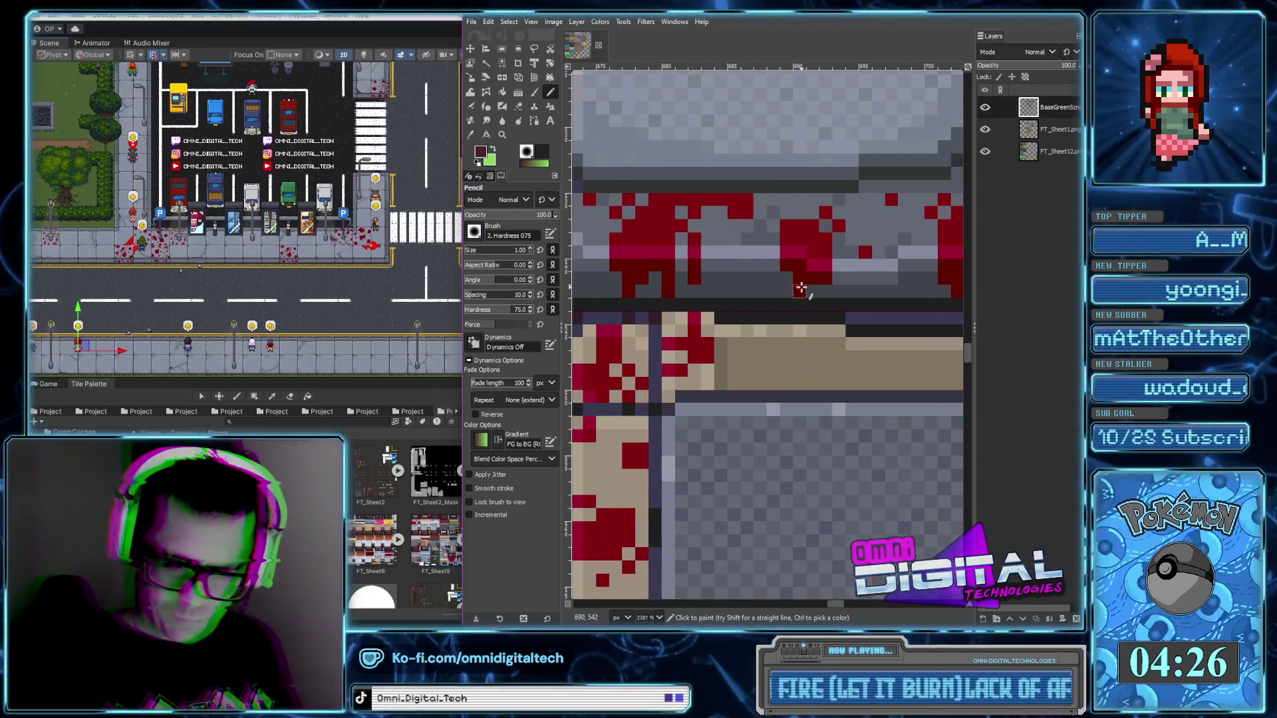
scroll(813, 278, "right", 2)
scroll(831, 303, "left", 2)
scroll(843, 308, "left", 3)
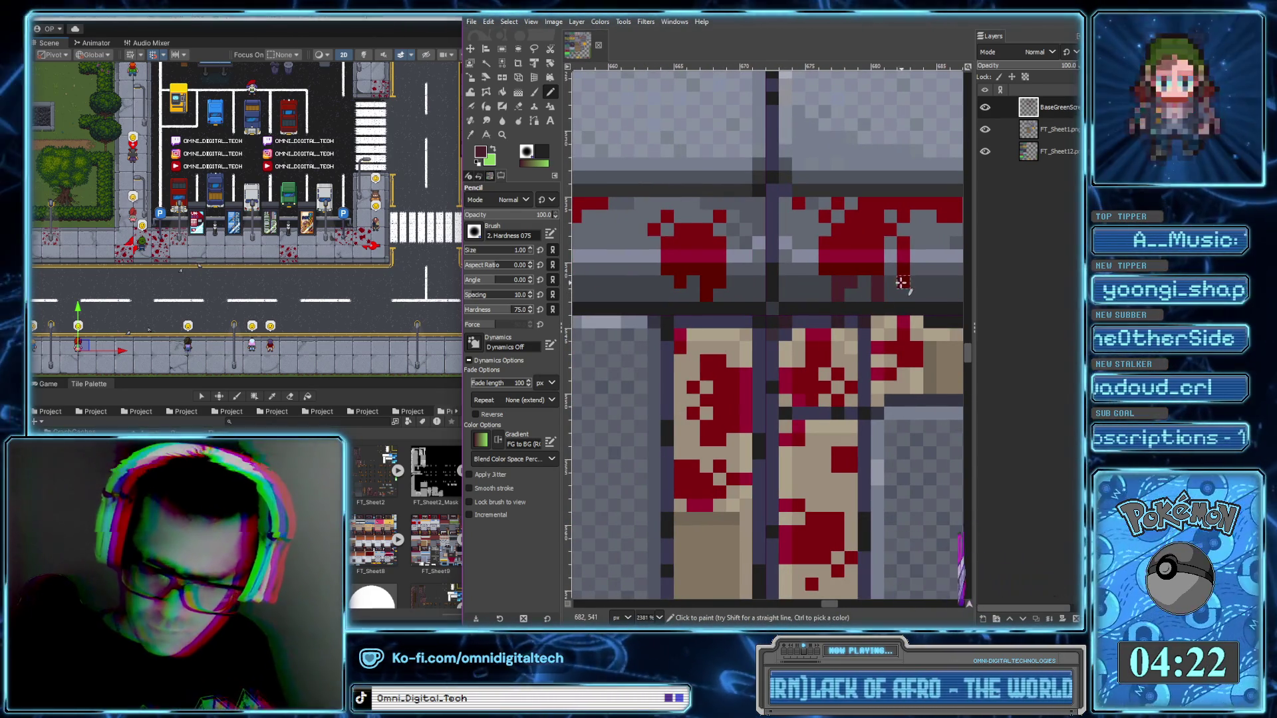
scroll(707, 293, "down", 5)
scroll(765, 300, "left", 3)
scroll(785, 286, "up", 6)
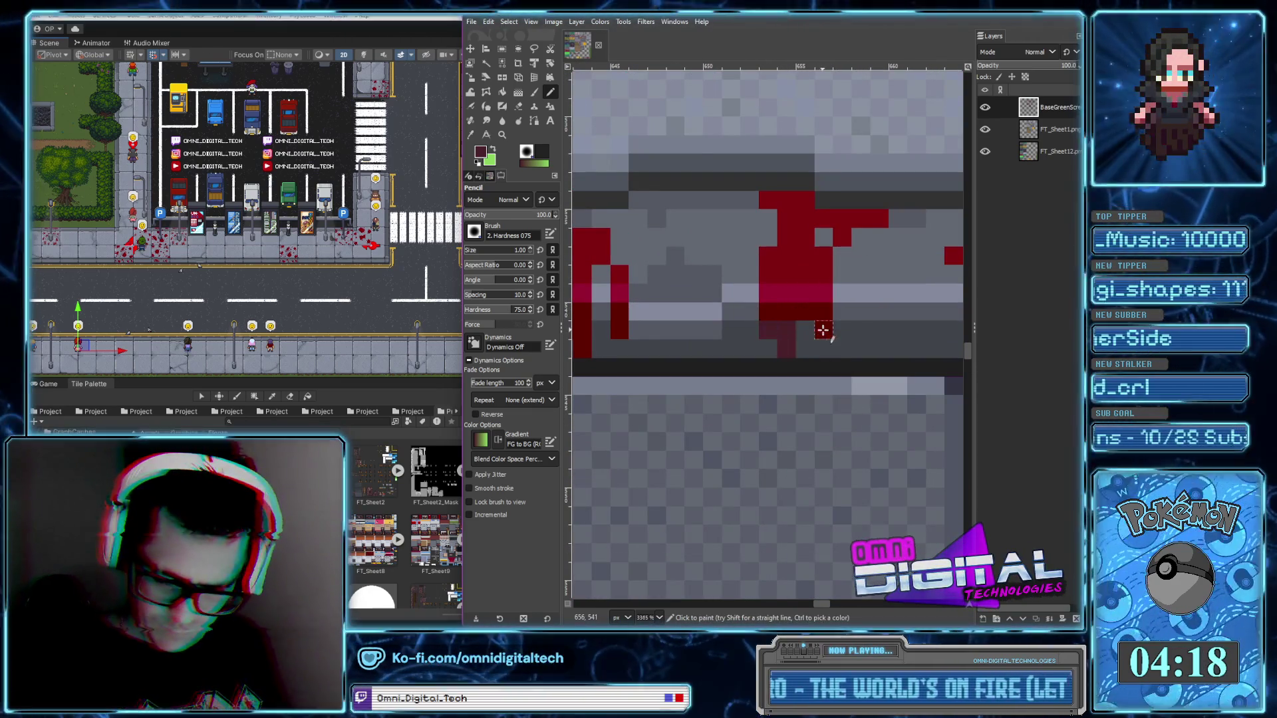
scroll(777, 326, "left", 3)
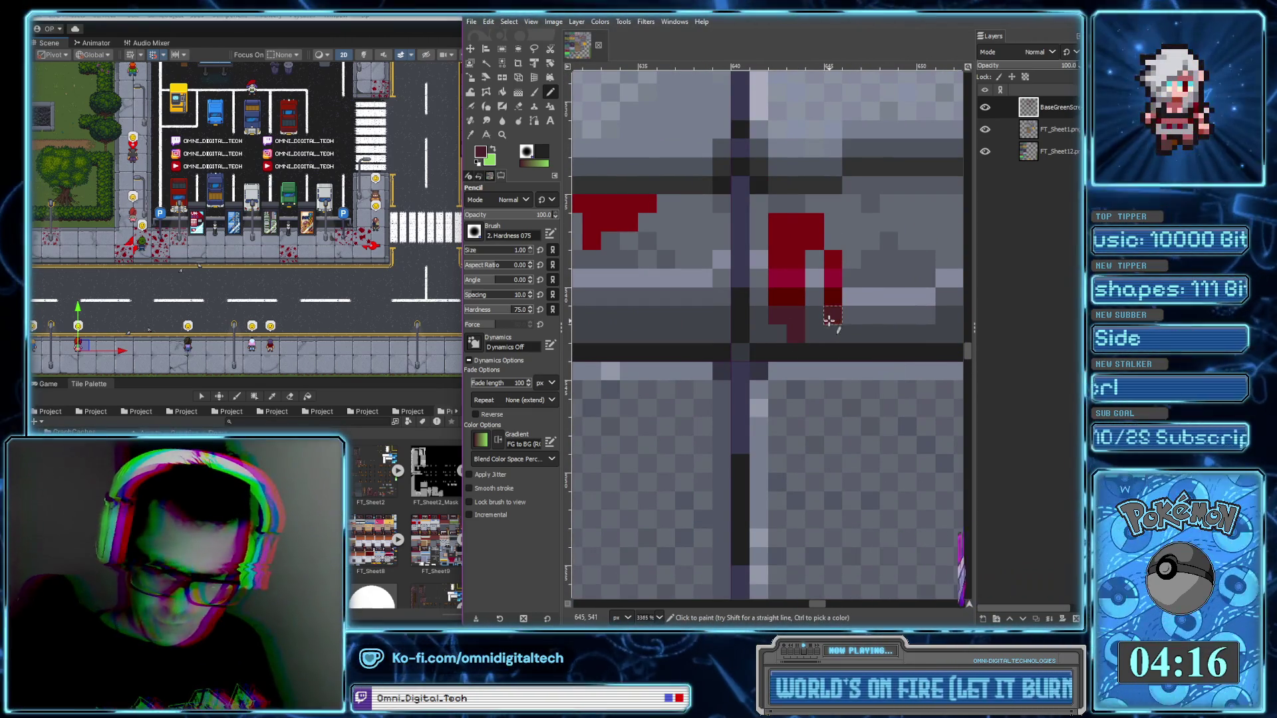
scroll(828, 321, "down", 5)
scroll(725, 332, "up", 5)
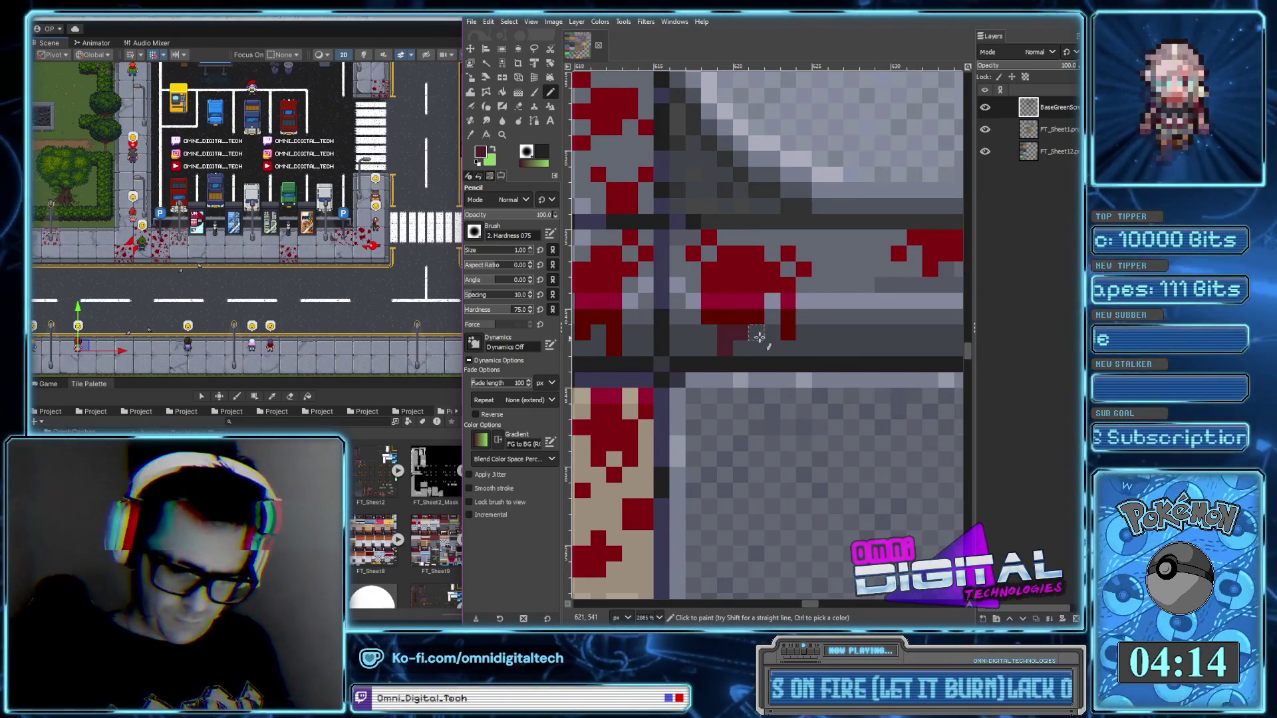
scroll(770, 332, "left", 3)
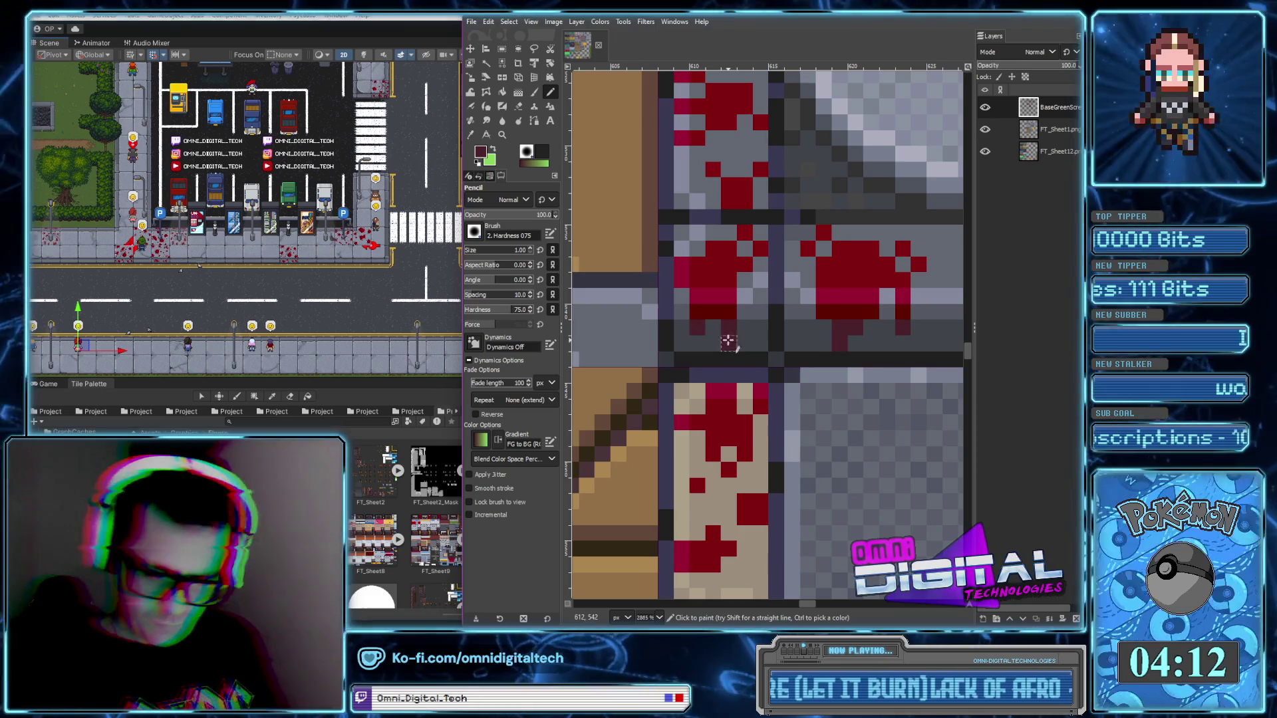
scroll(722, 336, "down", 2)
scroll(765, 359, "down", 1)
scroll(791, 369, "down", 2)
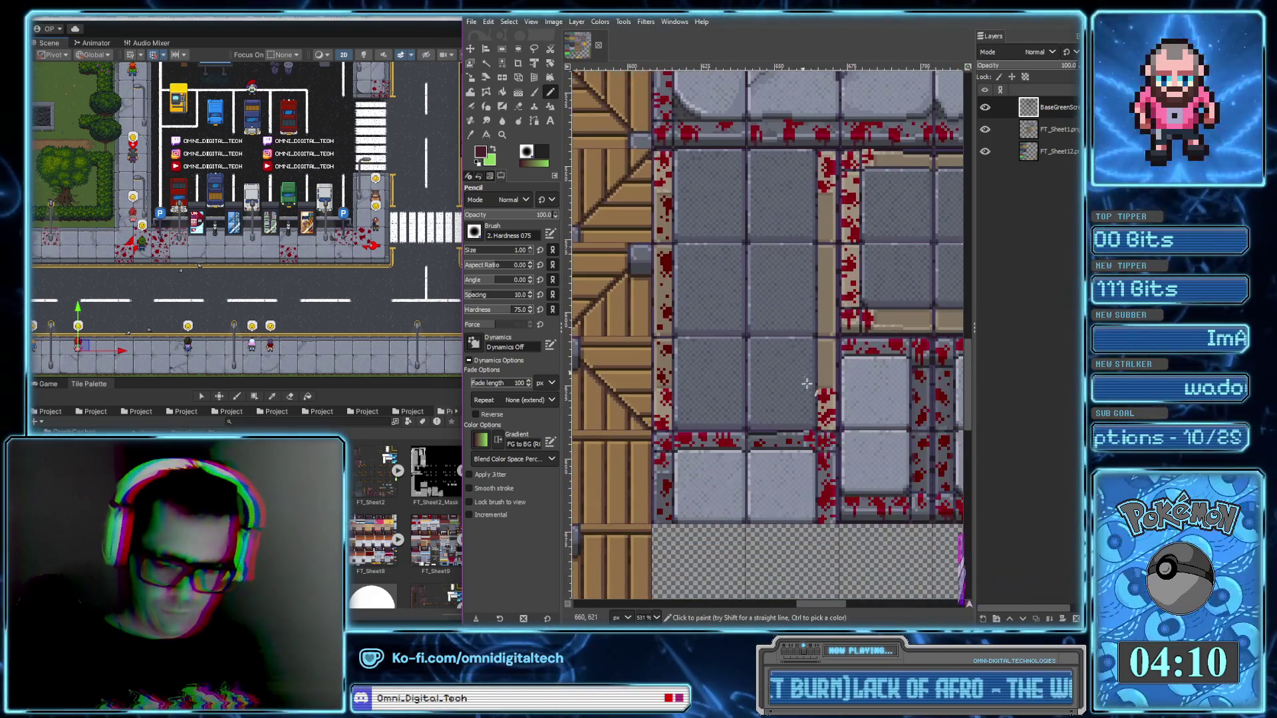
scroll(814, 448, "down", 1)
scroll(814, 449, "right", 2)
scroll(789, 432, "down", 1)
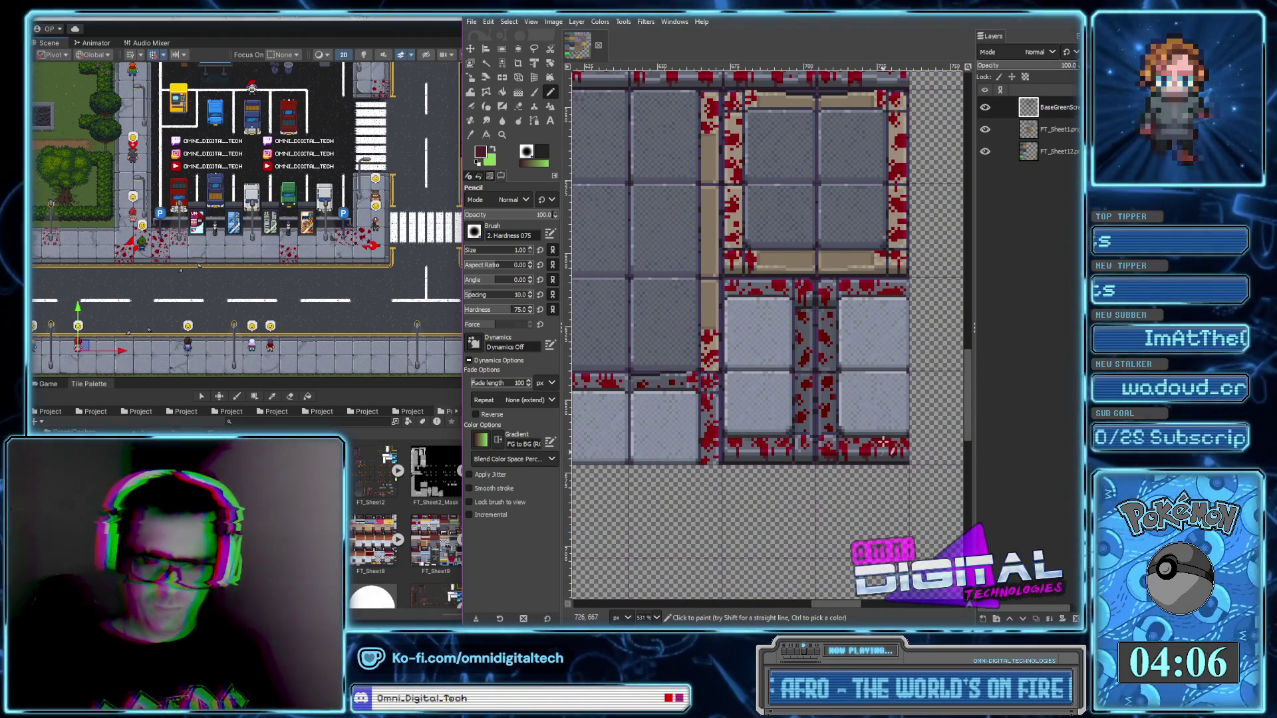
scroll(883, 455, "up", 2)
scroll(871, 432, "up", 1)
scroll(796, 186, "up", 4)
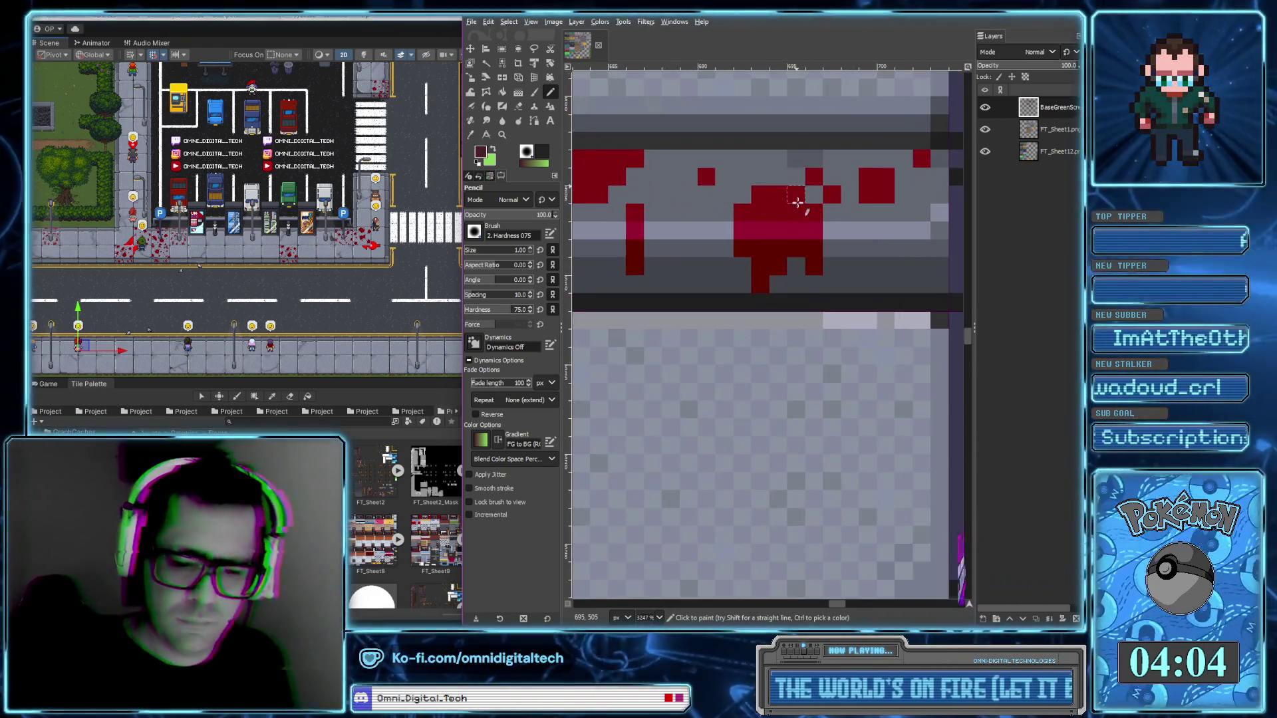
scroll(828, 251, "left", 3)
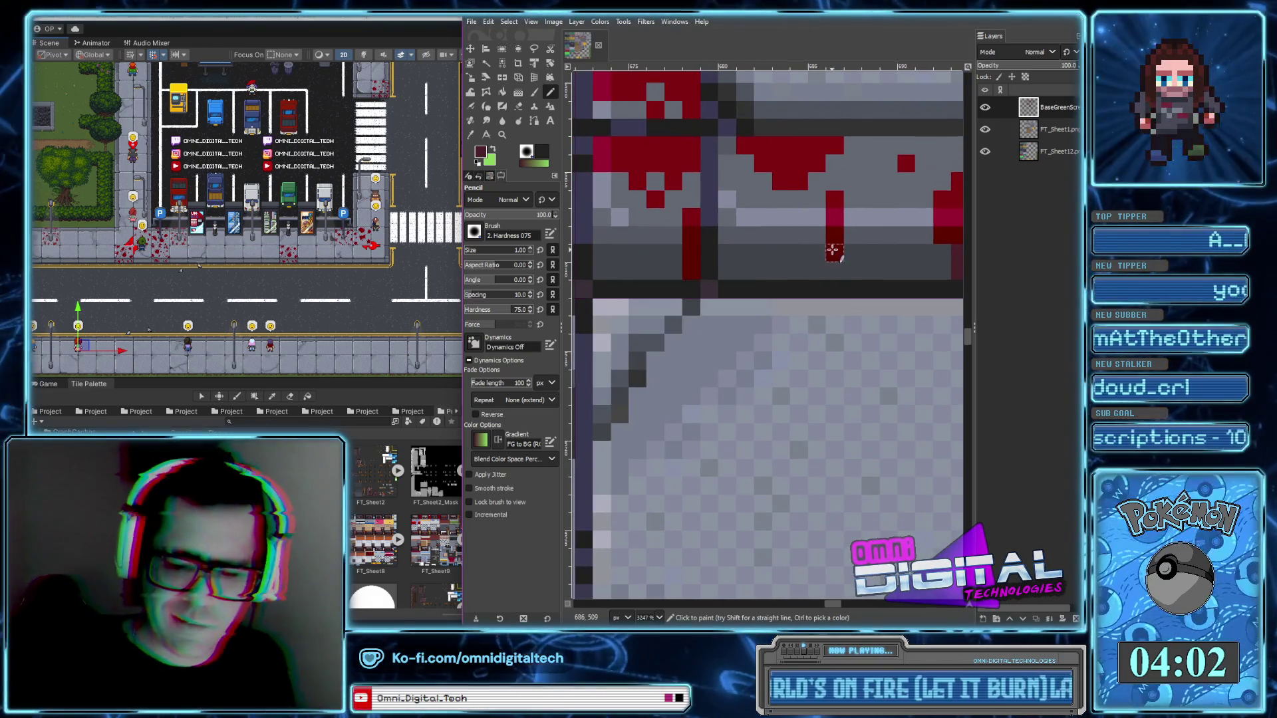
scroll(828, 252, "left", 1)
scroll(811, 262, "left", 1)
scroll(831, 318, "left", 3)
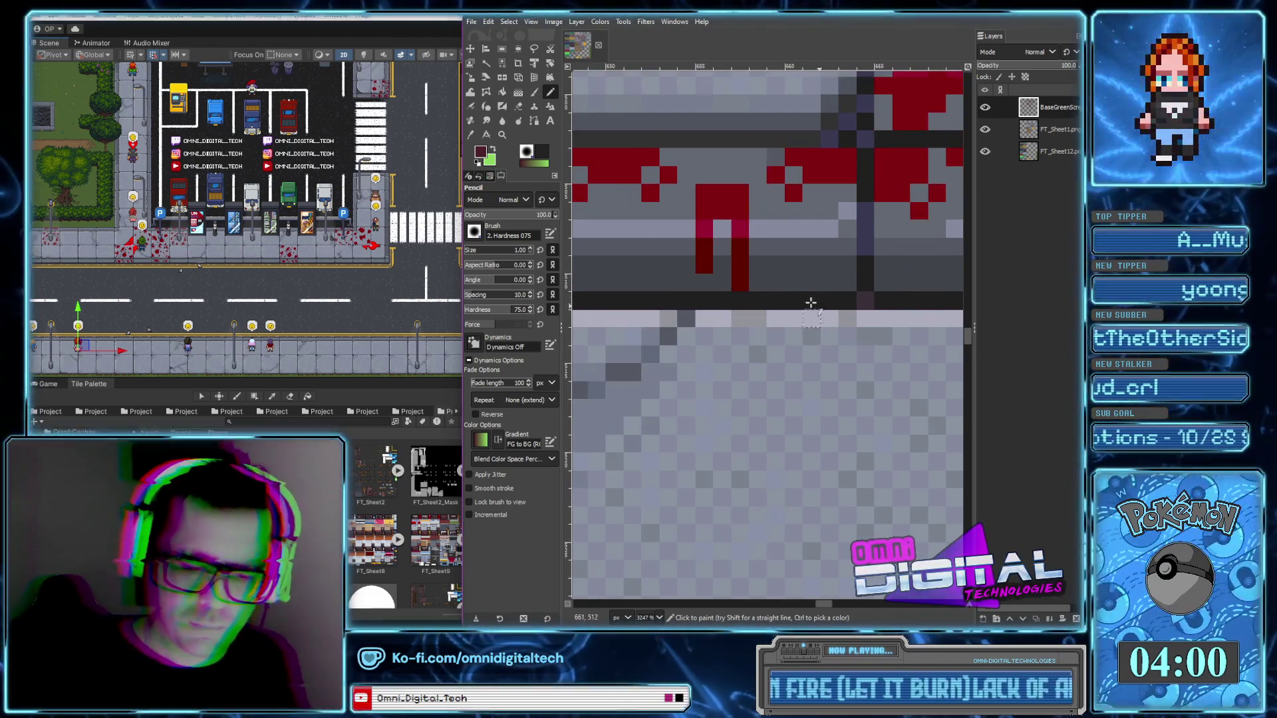
scroll(674, 287, "left", 3)
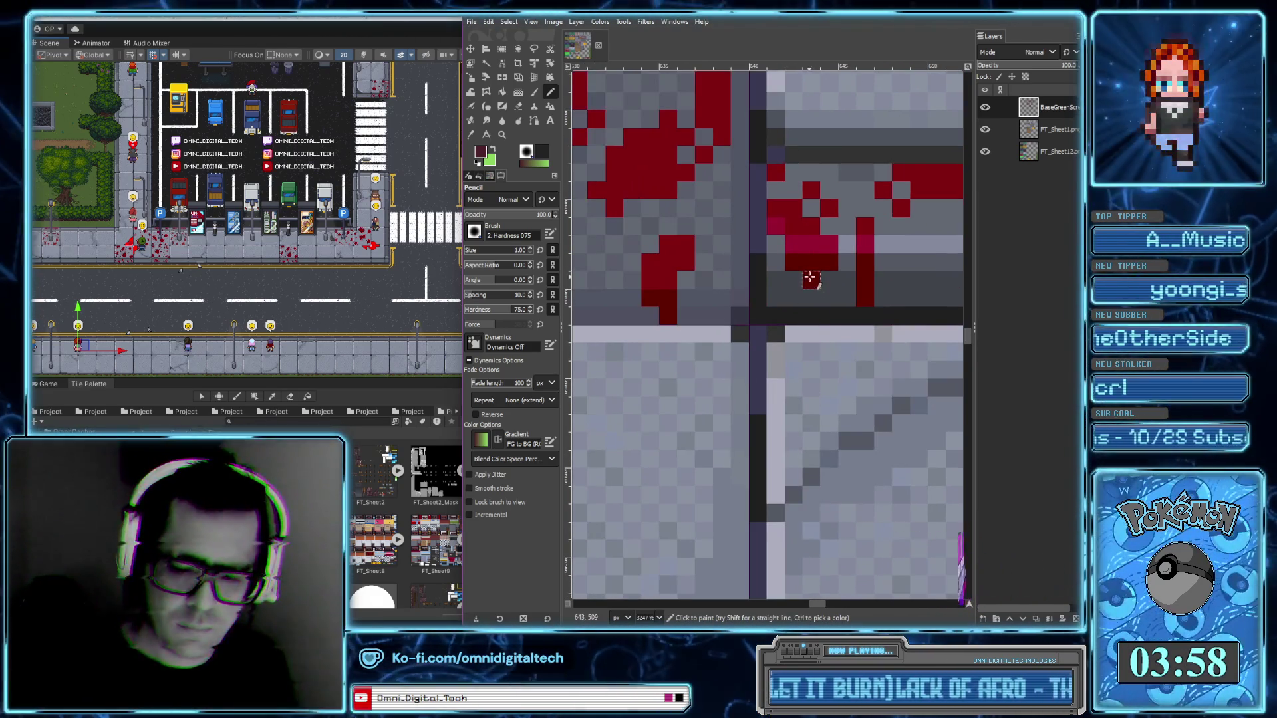
scroll(810, 278, "down", 2)
scroll(785, 292, "down", 1)
scroll(743, 315, "up", 3)
scroll(743, 315, "down", 4)
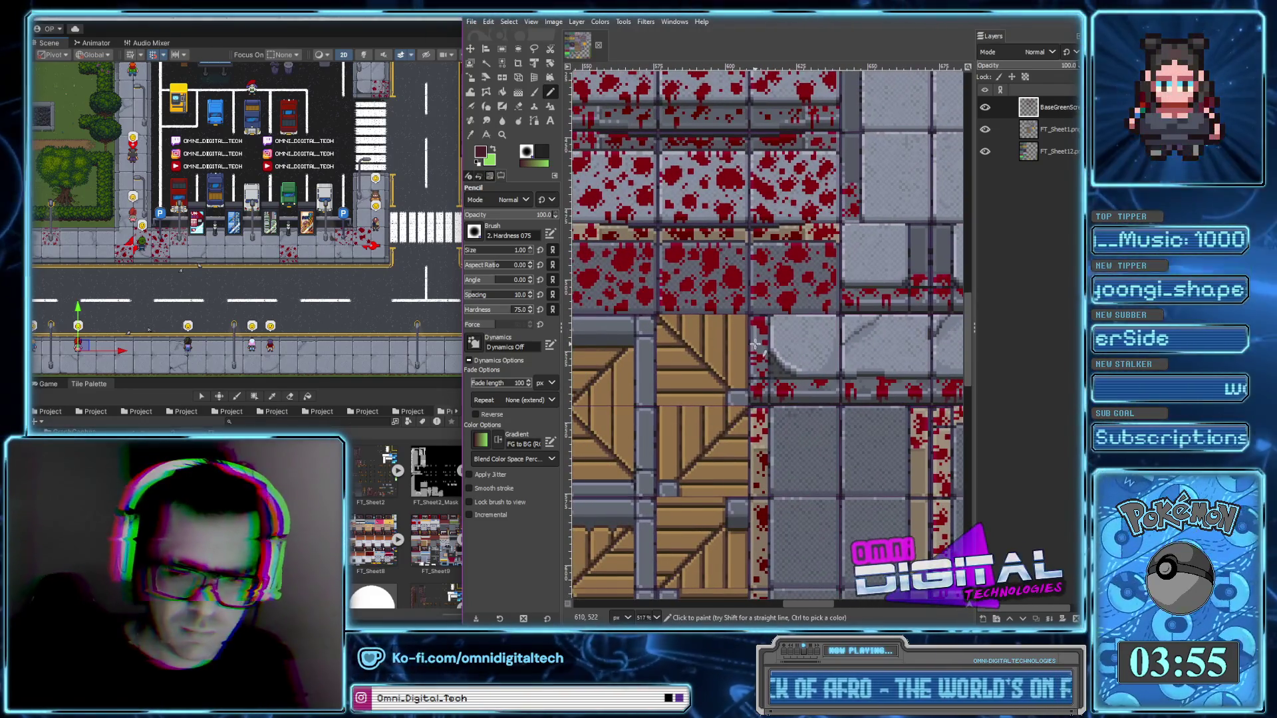
scroll(759, 357, "left", 2)
scroll(798, 356, "left", 1)
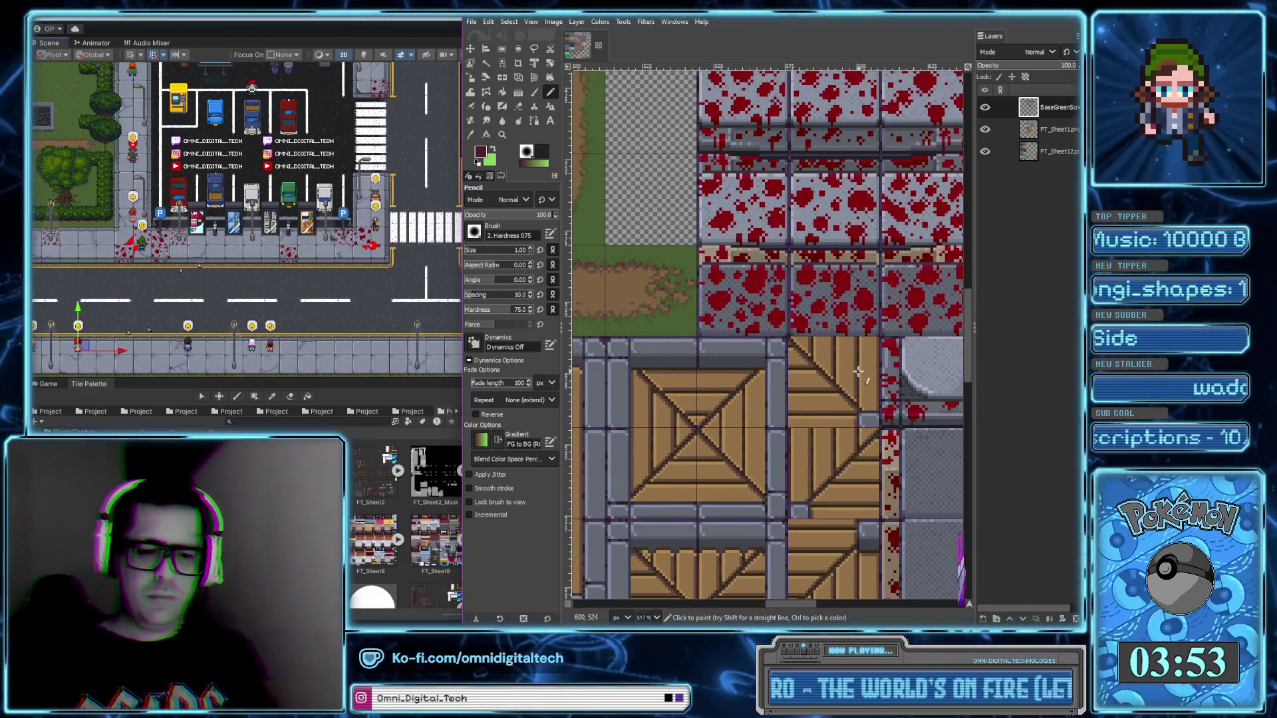
scroll(845, 353, "up", 1)
scroll(736, 304, "up", 3)
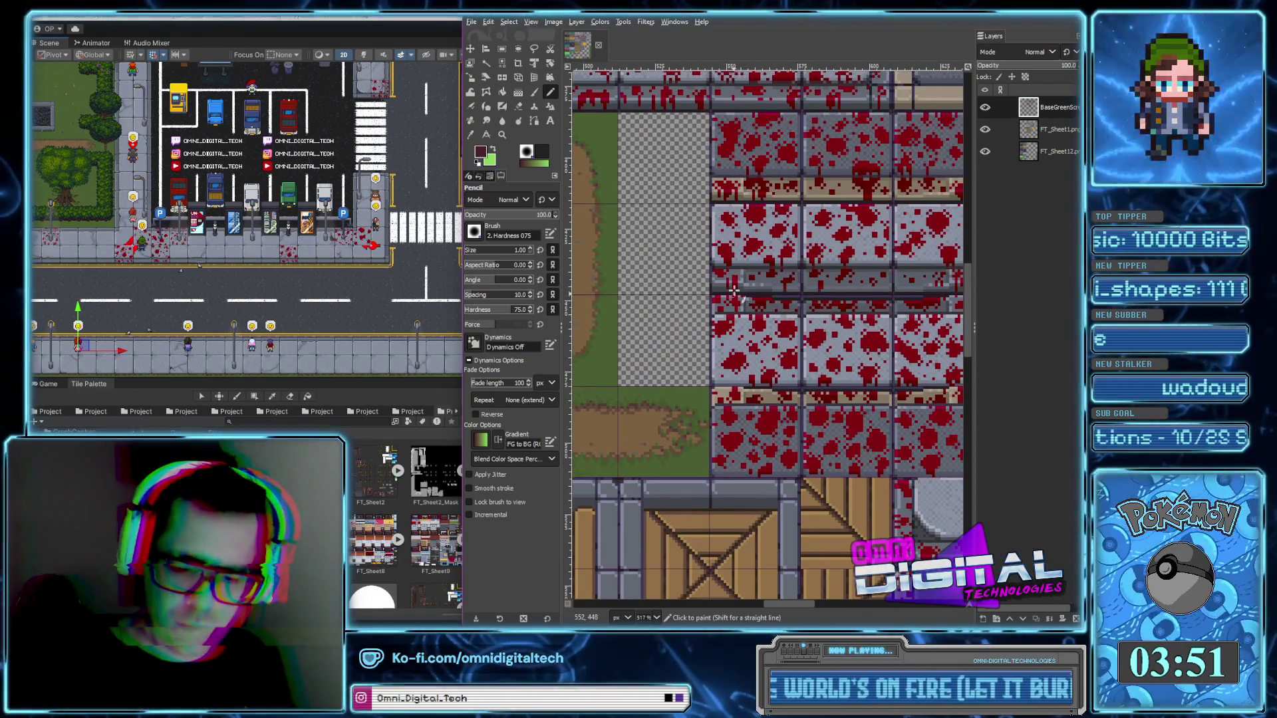
scroll(734, 300, "up", 4)
scroll(702, 299, "right", 2)
scroll(699, 322, "right", 2)
scroll(695, 320, "right", 3)
scroll(691, 329, "right", 3)
scroll(690, 335, "right", 2)
scroll(688, 339, "right", 2)
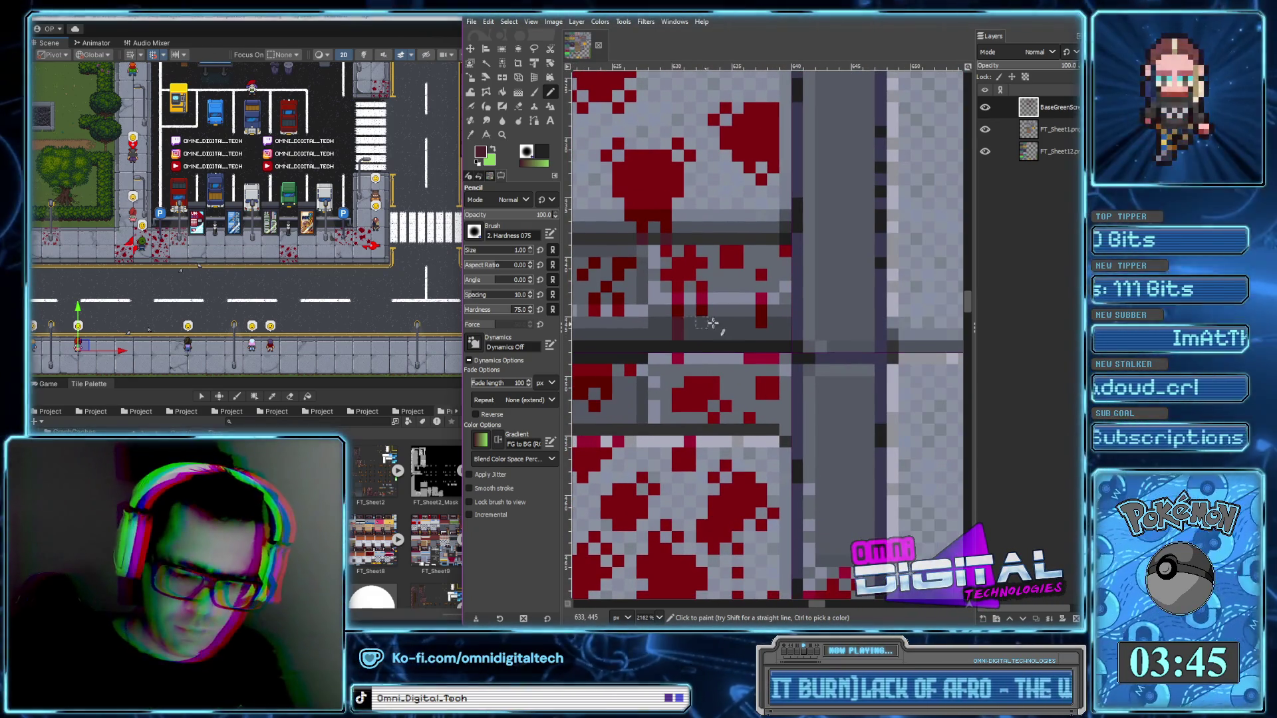
scroll(756, 339, "down", 4)
scroll(738, 313, "up", 2)
scroll(731, 296, "up", 2)
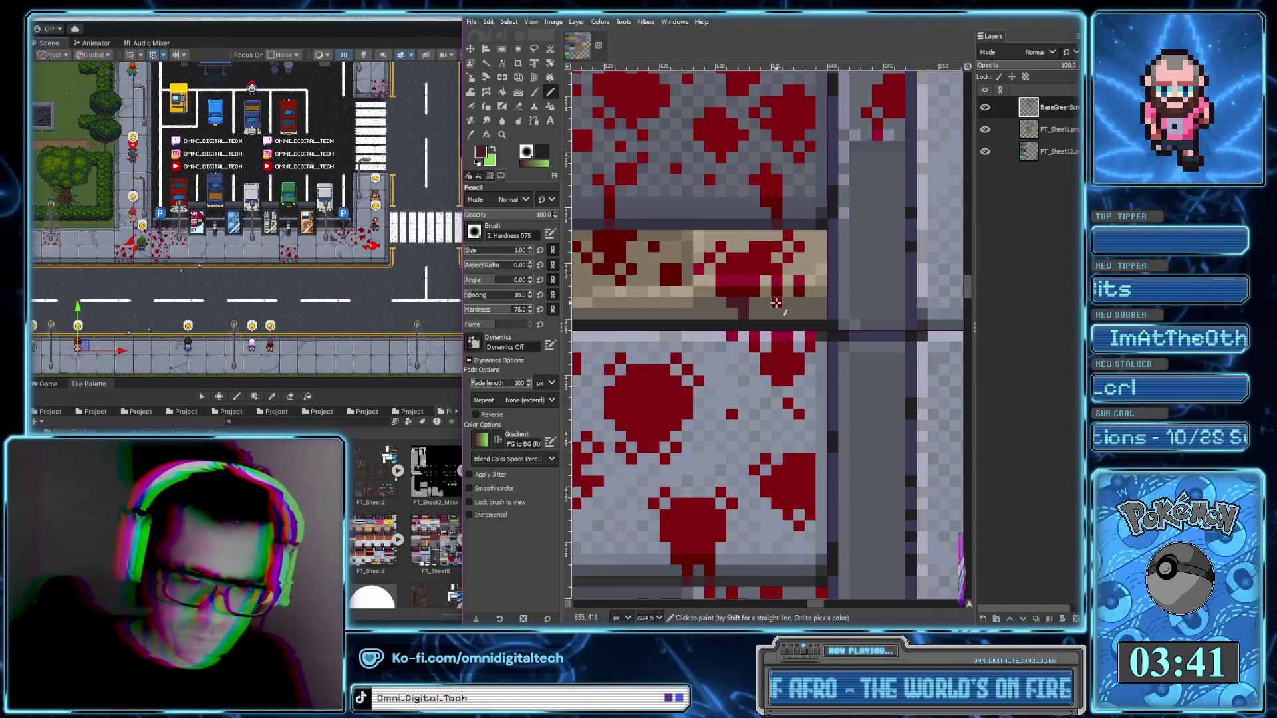
left_click(777, 303)
scroll(718, 320, "left", 3)
scroll(665, 332, "left", 3)
scroll(665, 332, "left", 4)
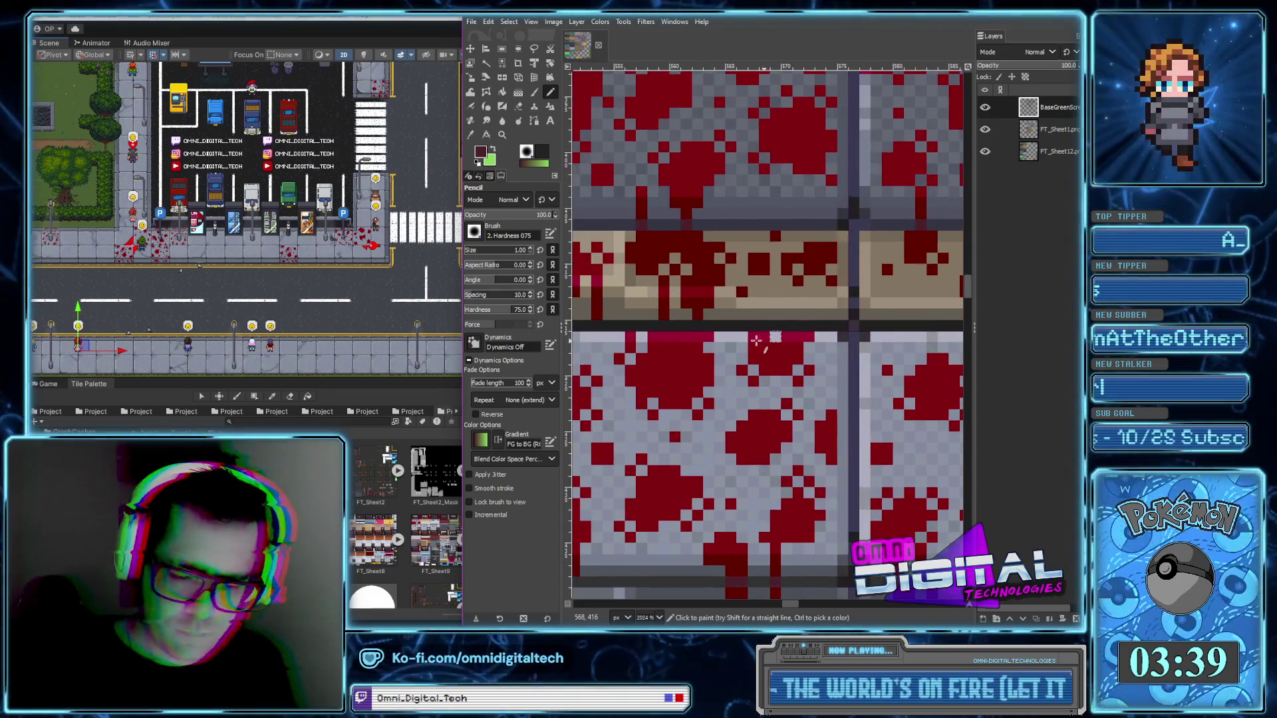
scroll(718, 319, "left", 3)
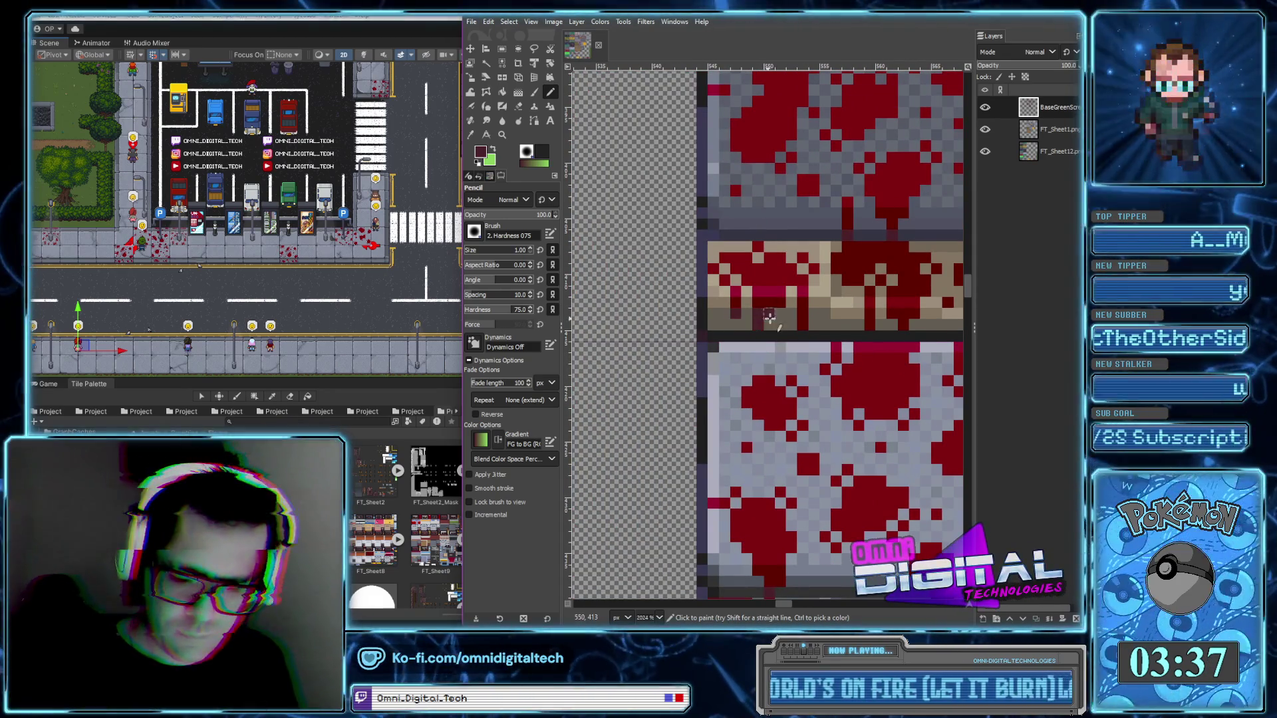
scroll(865, 329, "down", 1)
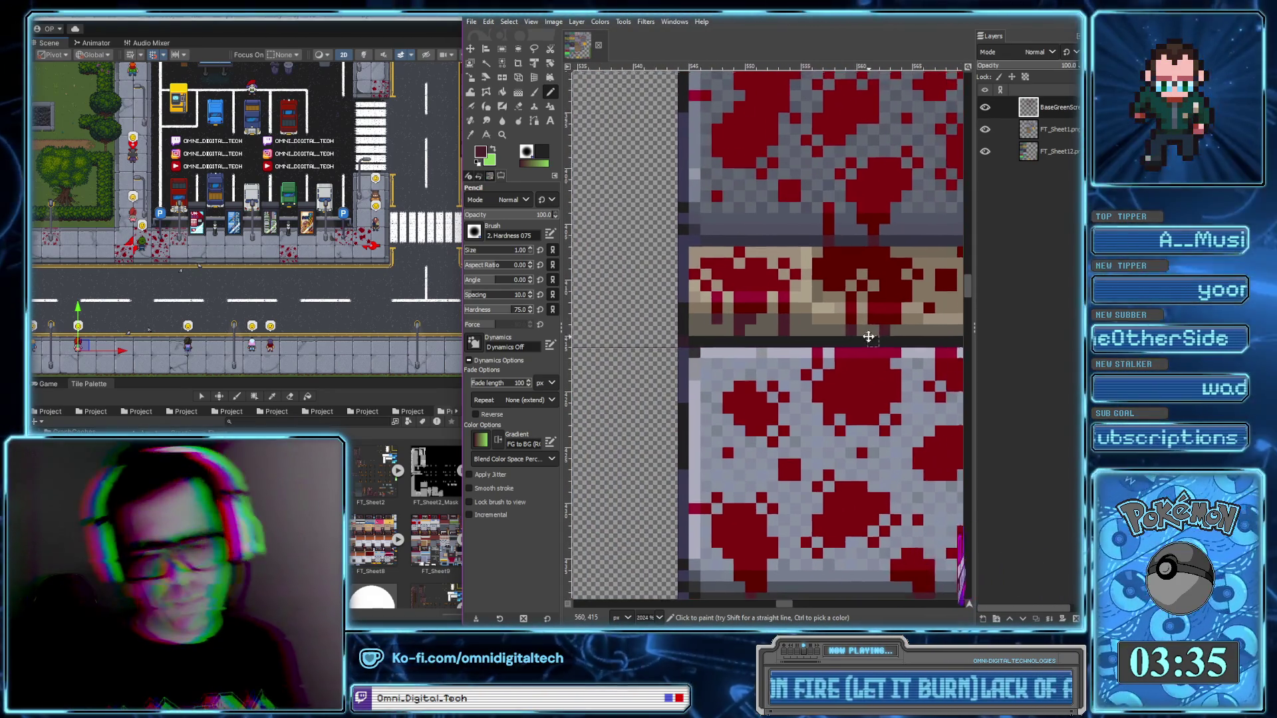
scroll(798, 372, "down", 2)
scroll(718, 439, "down", 1)
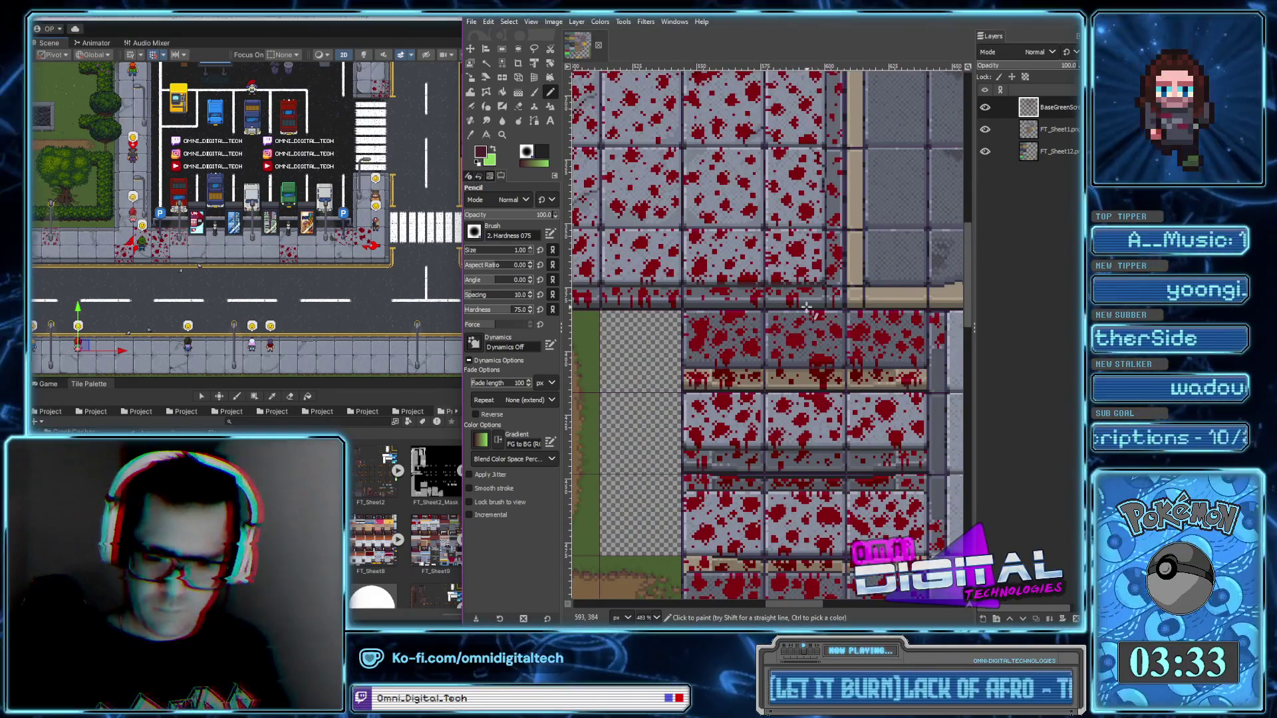
scroll(809, 309, "up", 5)
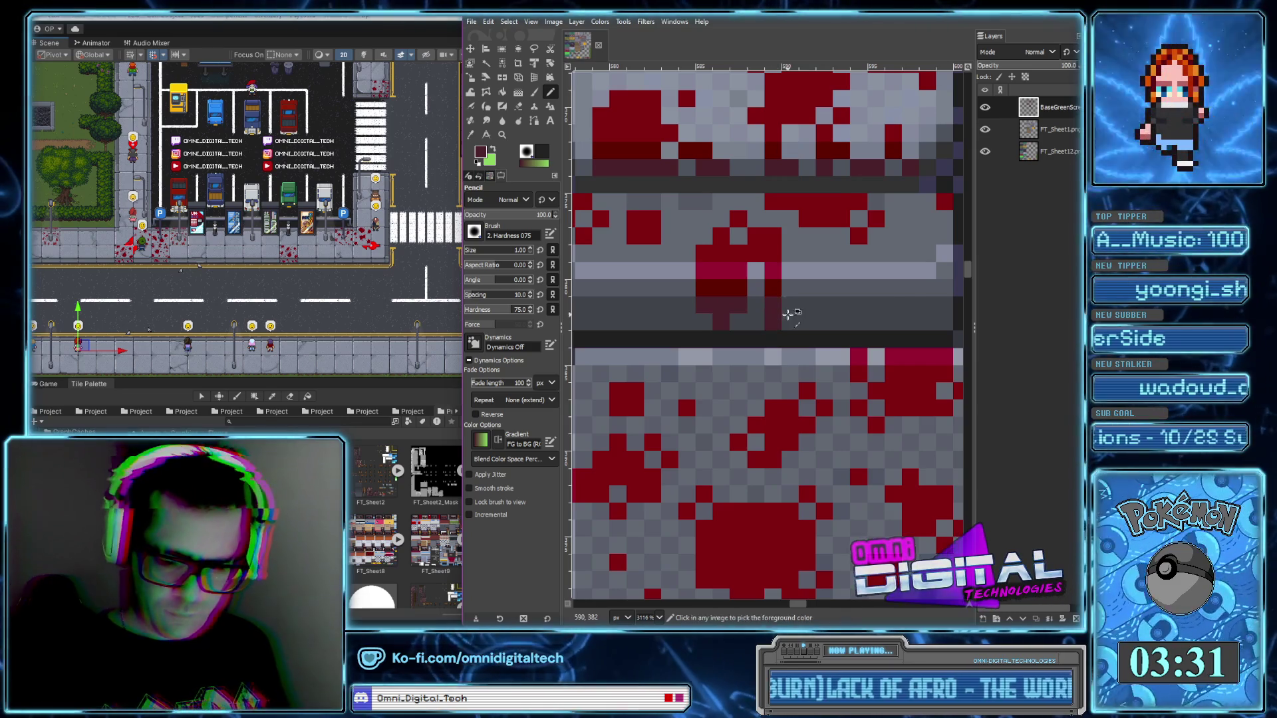
scroll(771, 319, "down", 2)
scroll(787, 341, "down", 1)
scroll(784, 336, "up", 1)
scroll(779, 331, "up", 2)
scroll(666, 377, "left", 3)
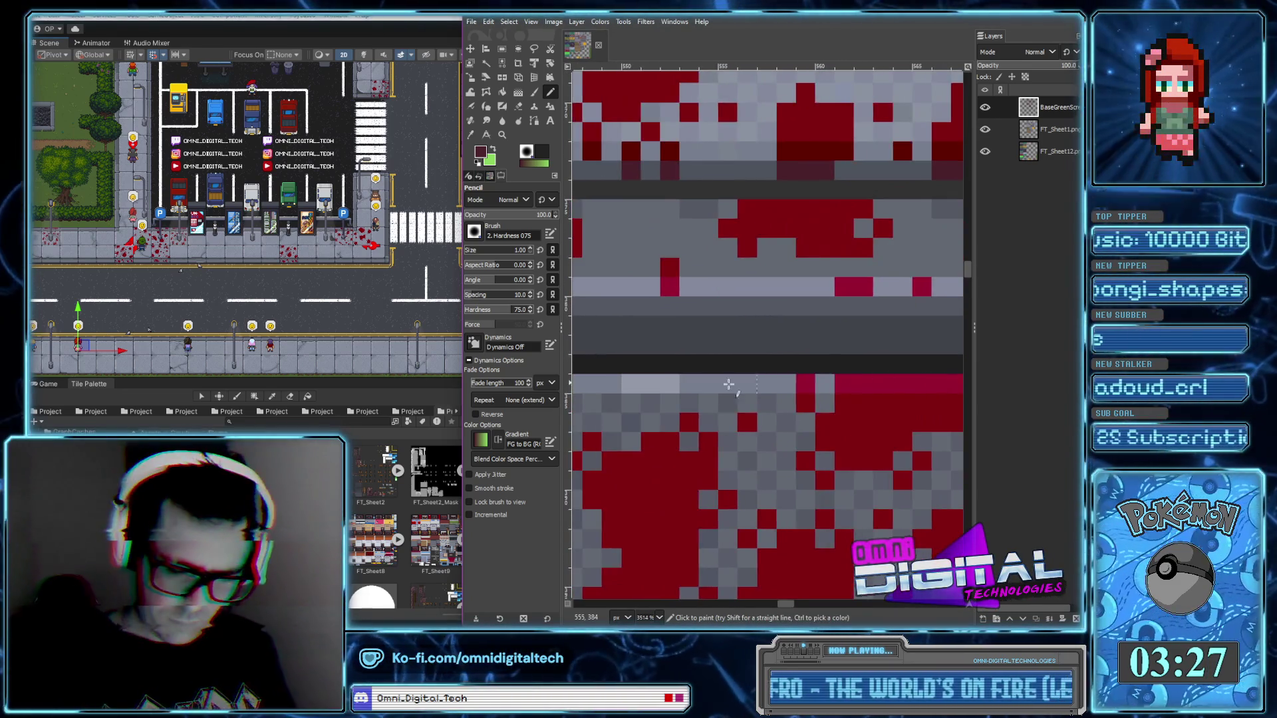
scroll(692, 359, "left", 3)
scroll(716, 343, "down", 4)
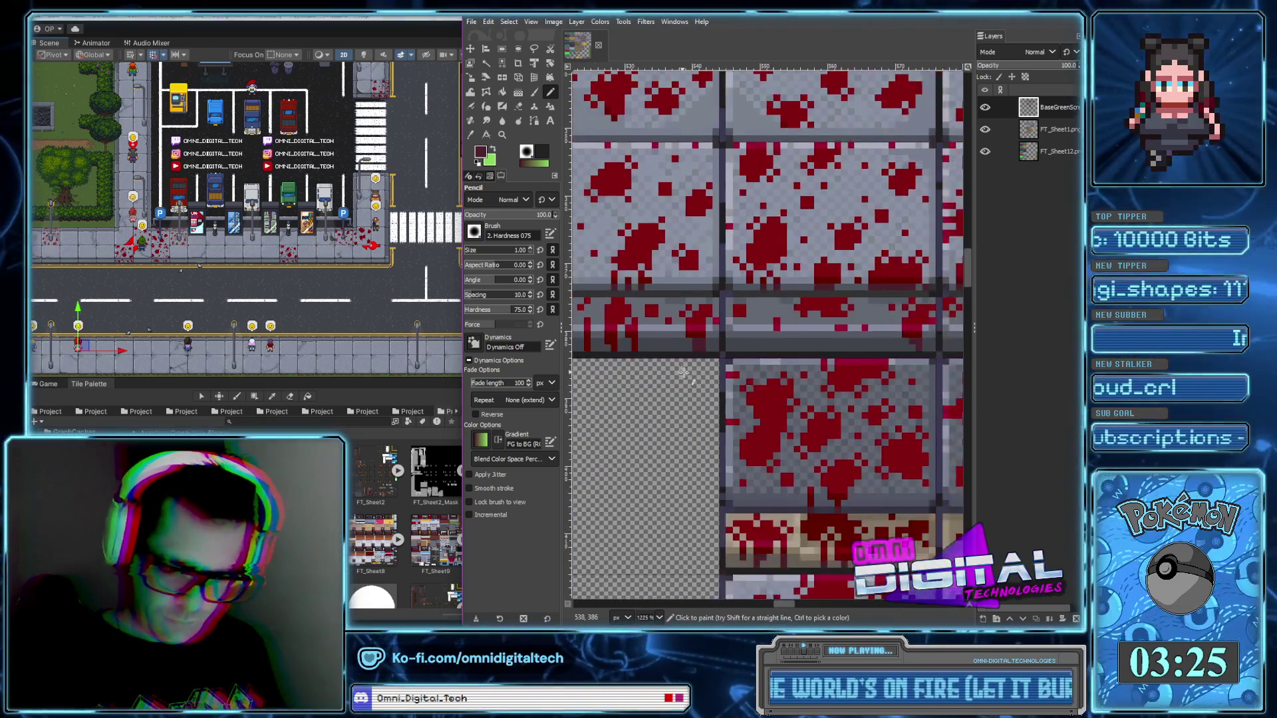
scroll(855, 344, "up", 3)
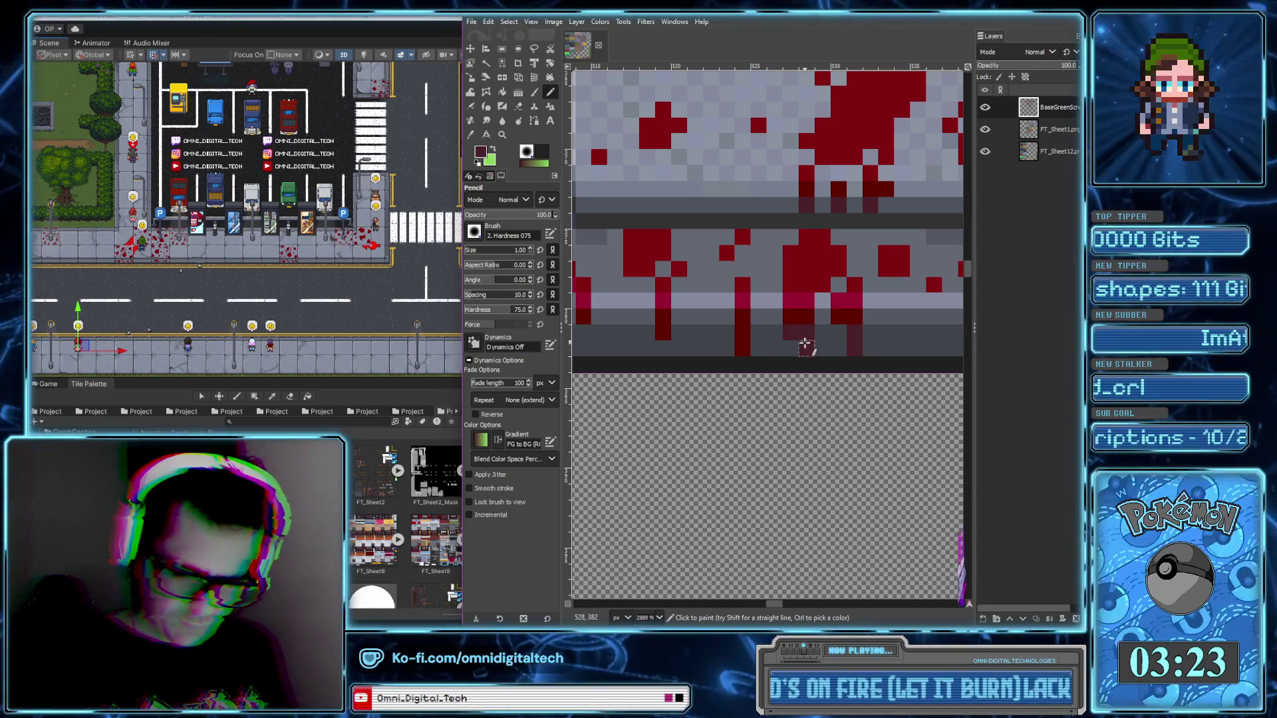
scroll(685, 348, "left", 1)
scroll(778, 341, "left", 5)
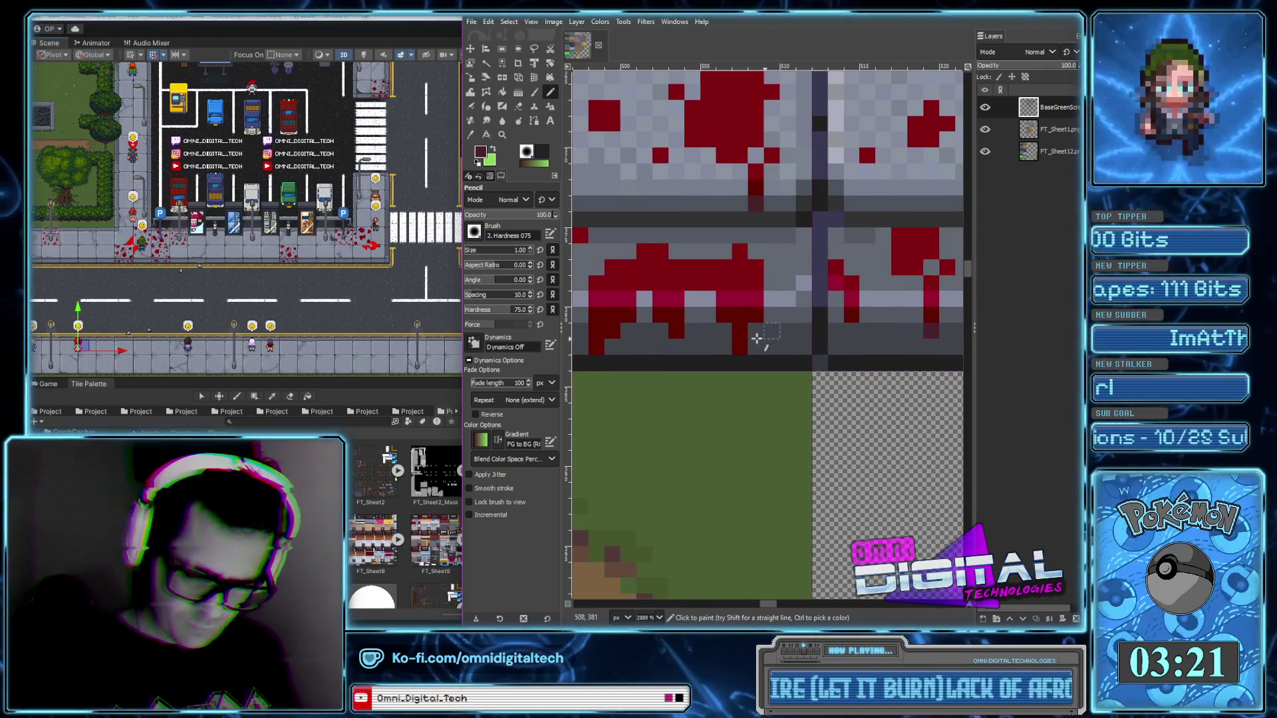
Add one dark red pixel below the gutter's blood drip above the grass
left_click(597, 347)
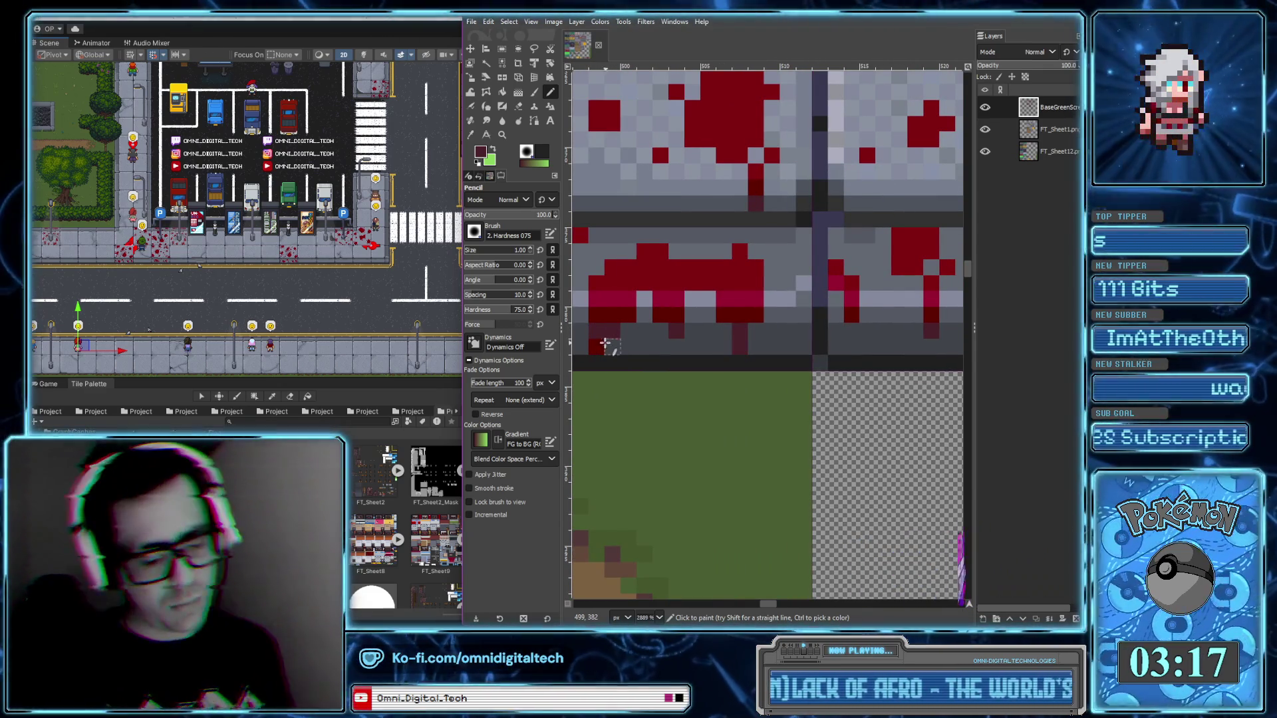
scroll(732, 359, "left", 5)
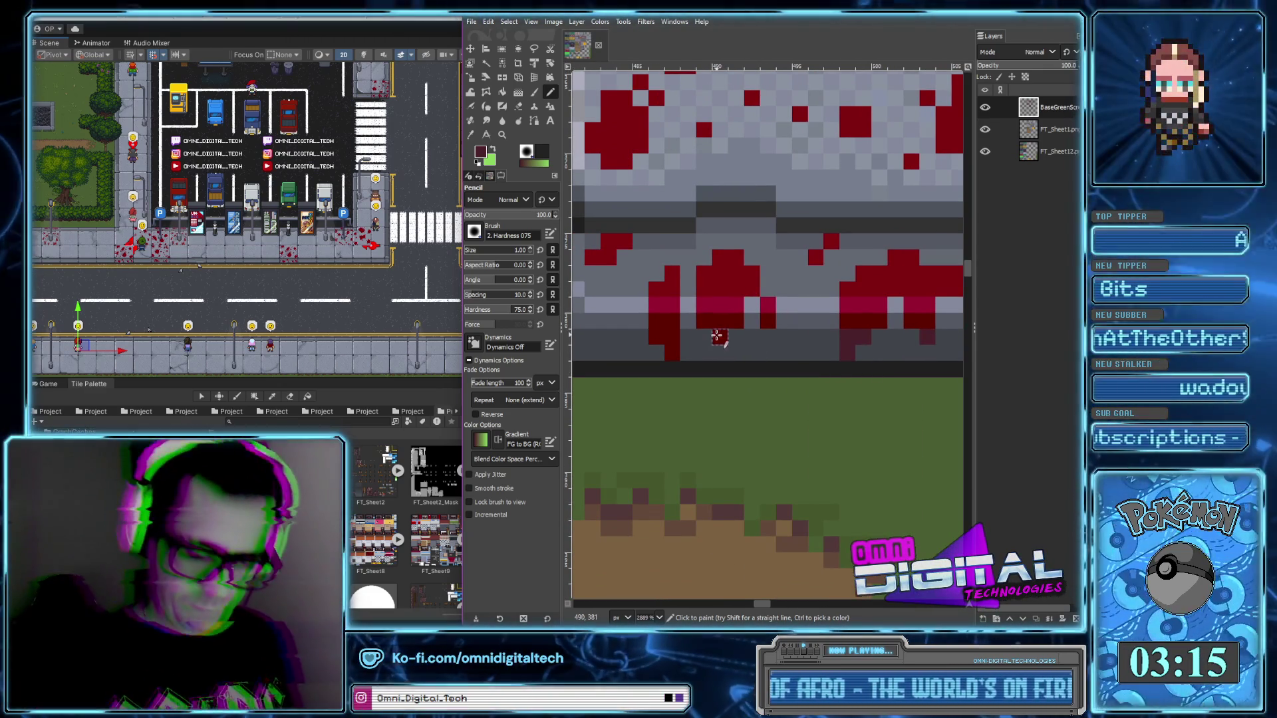
scroll(662, 340, "down", 3)
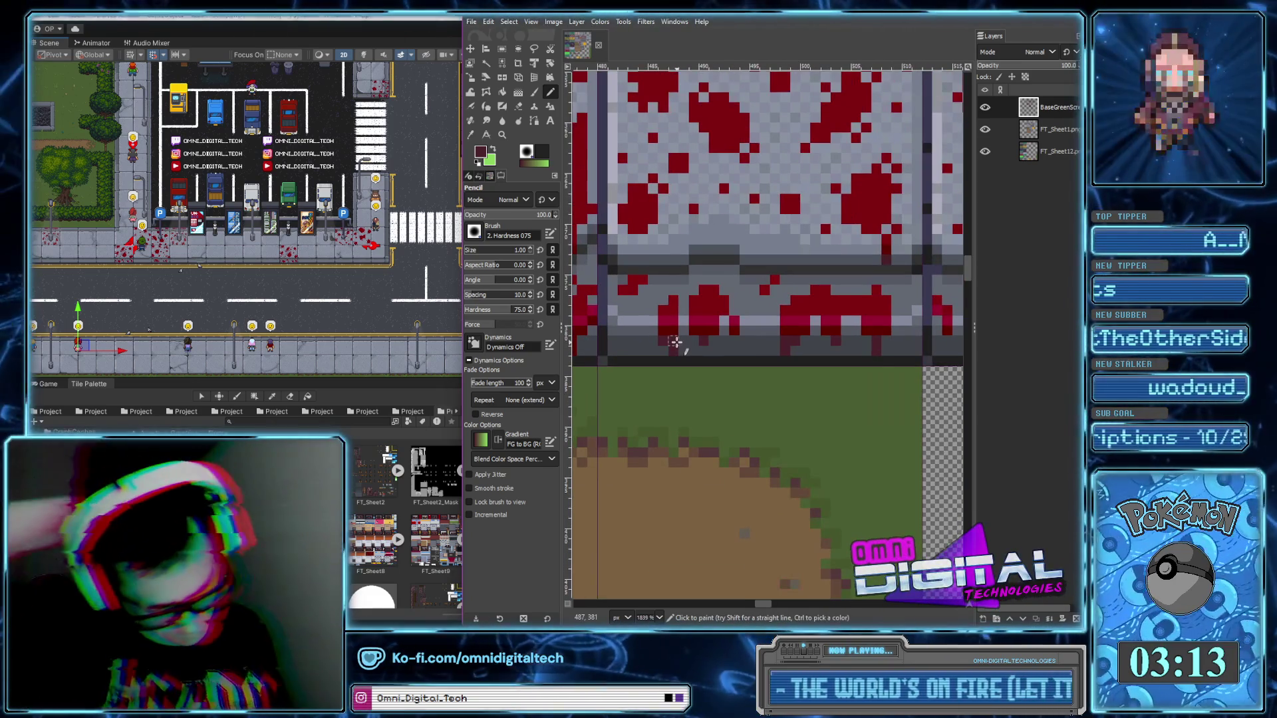
scroll(675, 342, "left", 5)
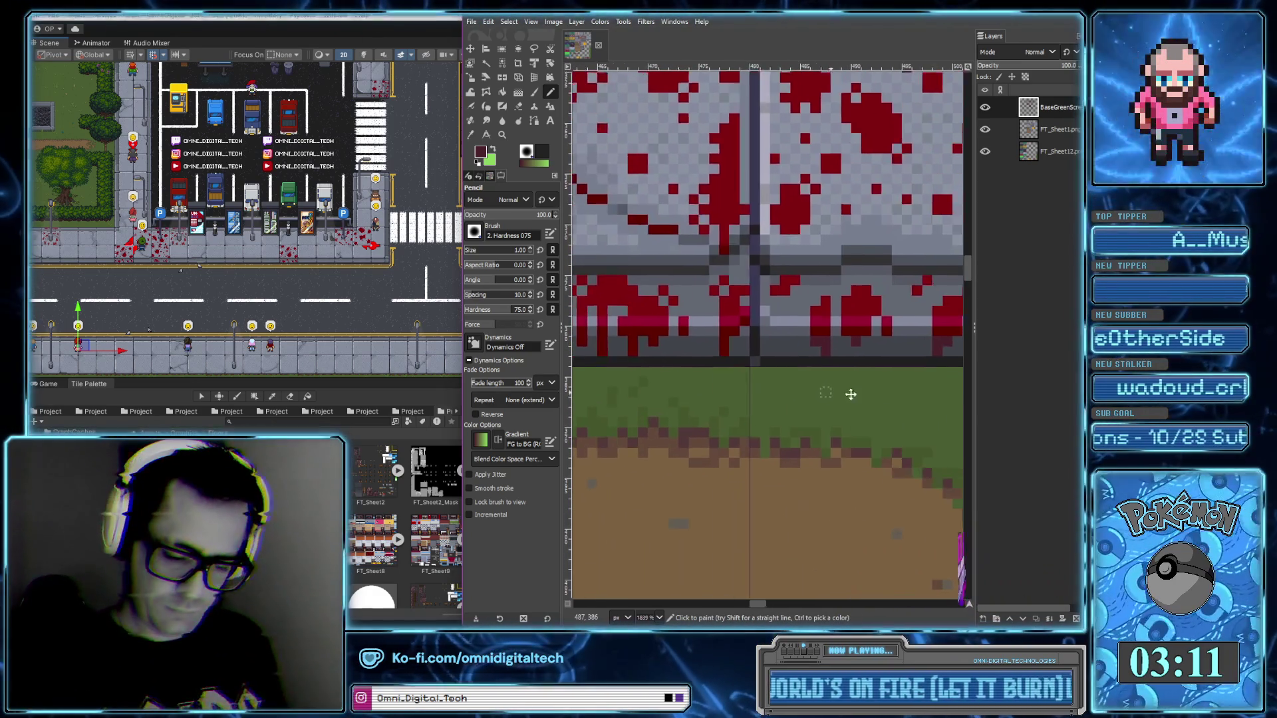
scroll(784, 364, "up", 3)
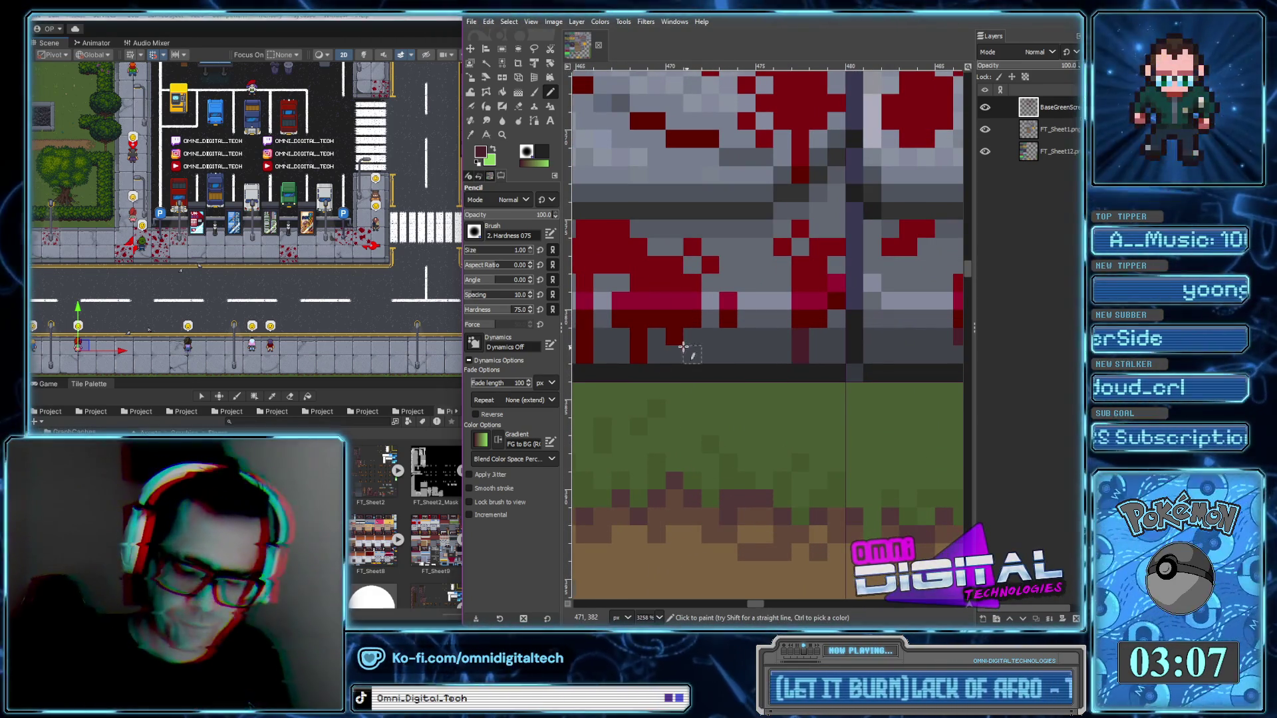
scroll(636, 351, "left", 4)
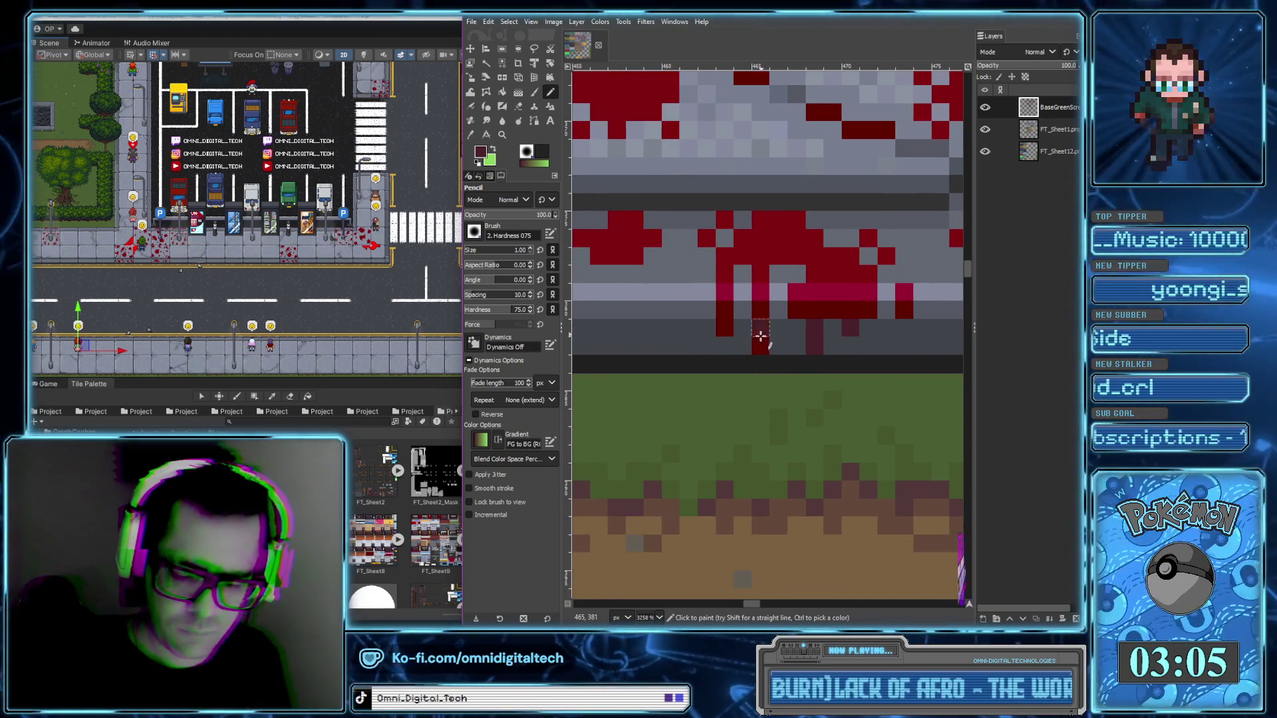
scroll(726, 328, "left", 5)
scroll(725, 327, "left", 5)
scroll(708, 353, "left", 8)
scroll(828, 360, "left", 7)
scroll(828, 360, "left", 4)
scroll(707, 319, "left", 4)
scroll(752, 345, "left", 4)
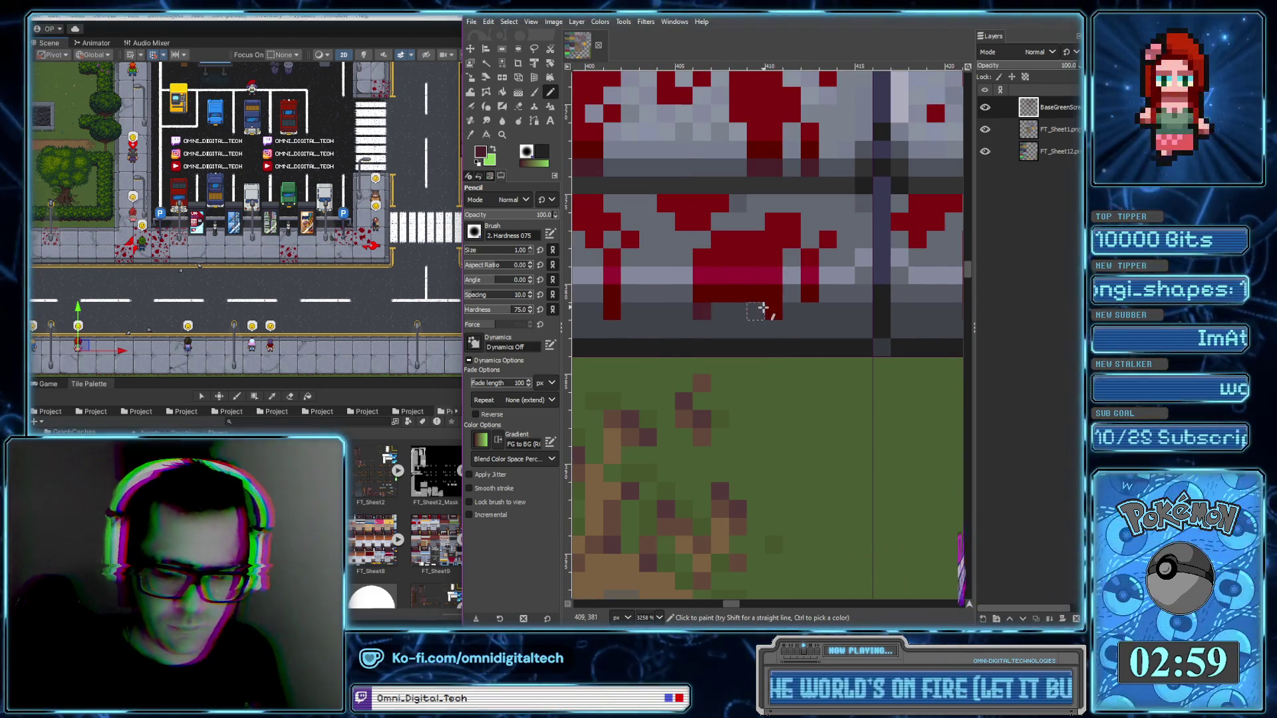
scroll(755, 350, "down", 2)
scroll(756, 322, "down", 1)
scroll(732, 445, "down", 2)
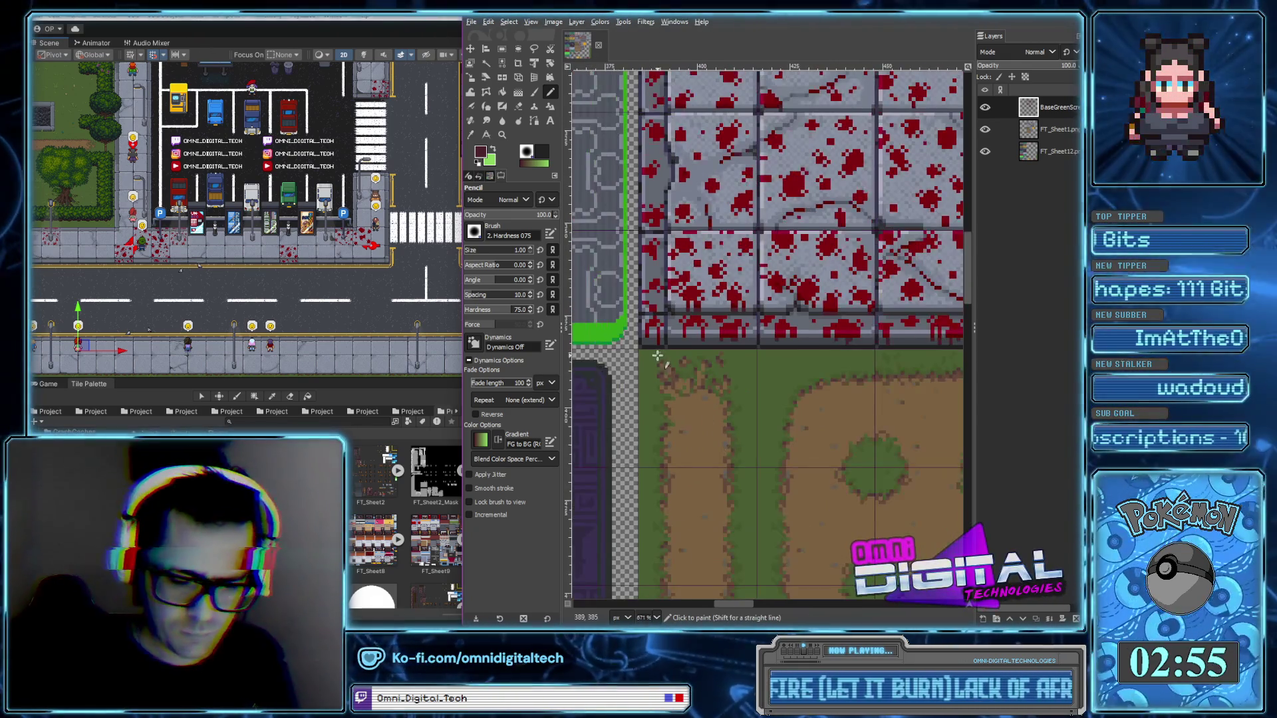
scroll(668, 329, "up", 4)
scroll(668, 329, "down", 5)
scroll(705, 426, "up", 1)
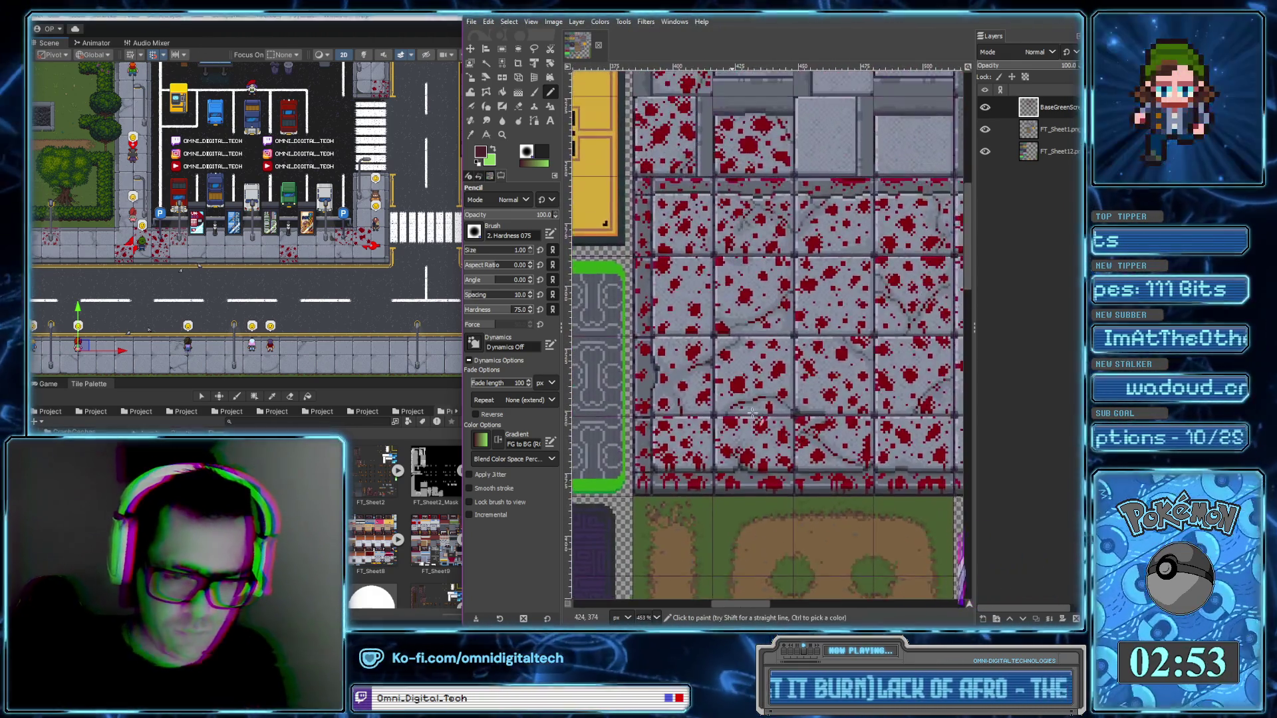
scroll(712, 446, "up", 1)
scroll(713, 451, "up", 1)
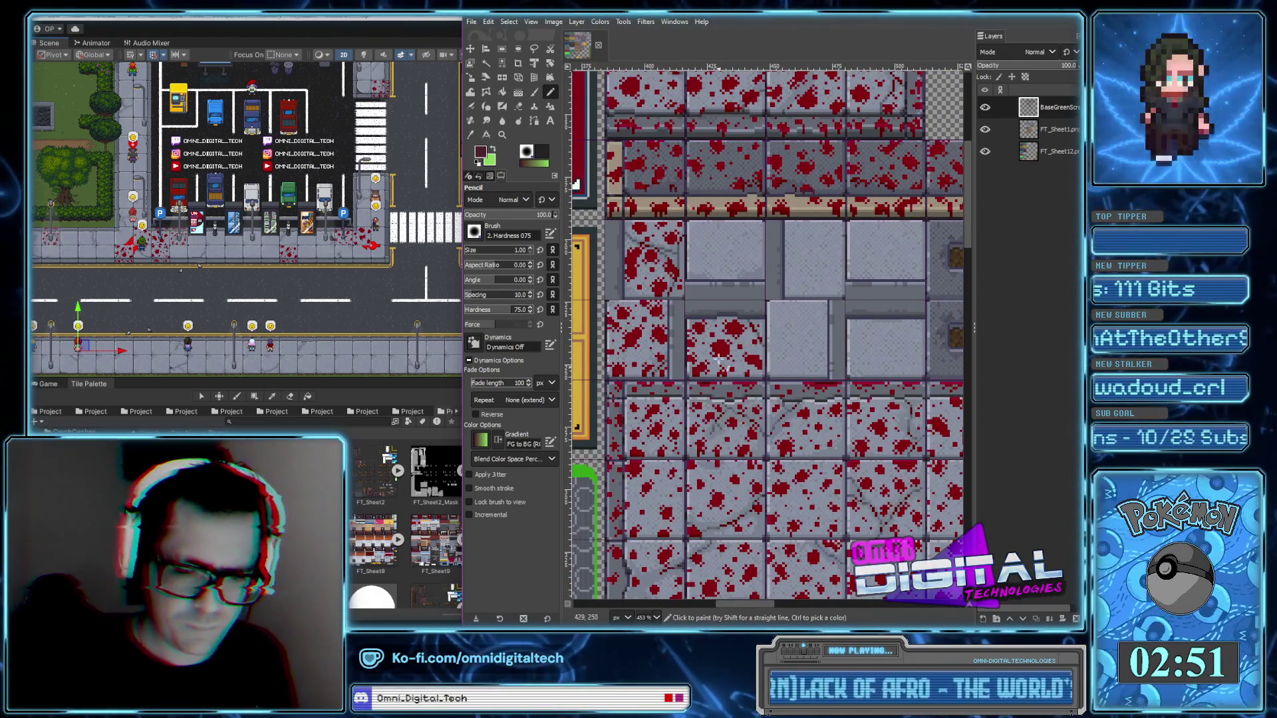
scroll(720, 370, "up", 1)
scroll(719, 370, "up", 1)
scroll(765, 367, "up", 3)
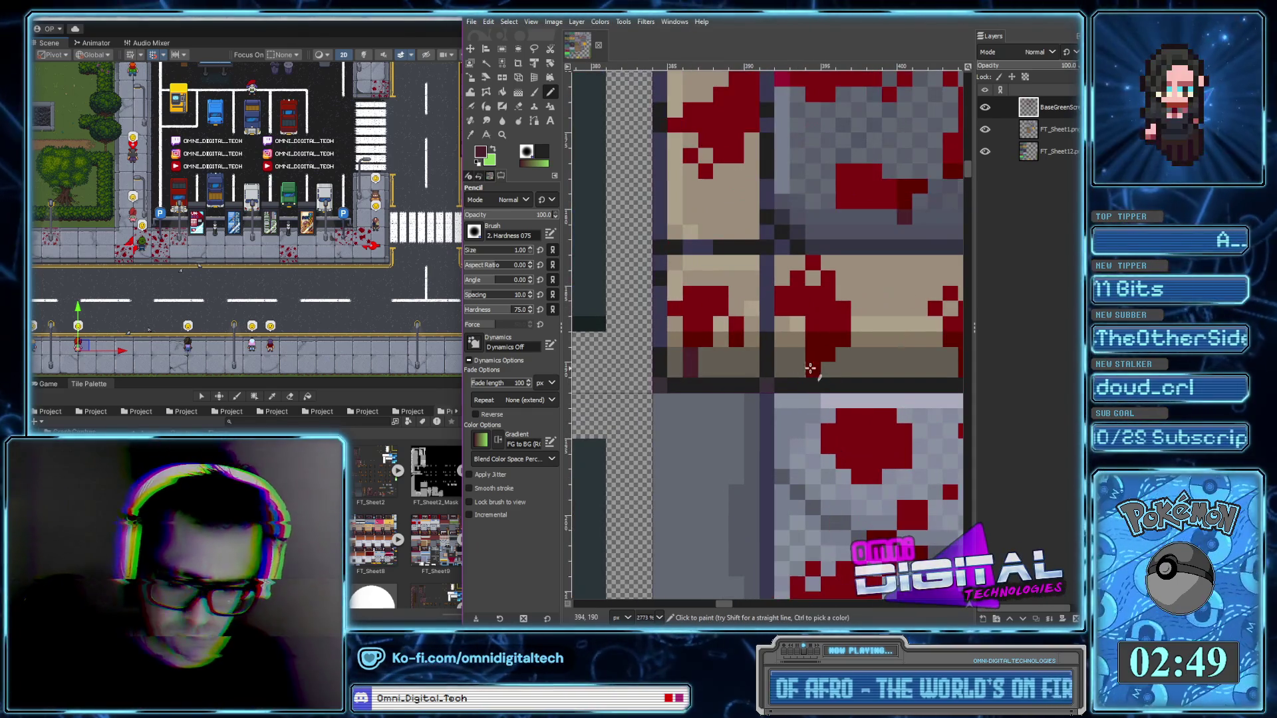
scroll(811, 363, "right", 3)
scroll(765, 376, "right", 3)
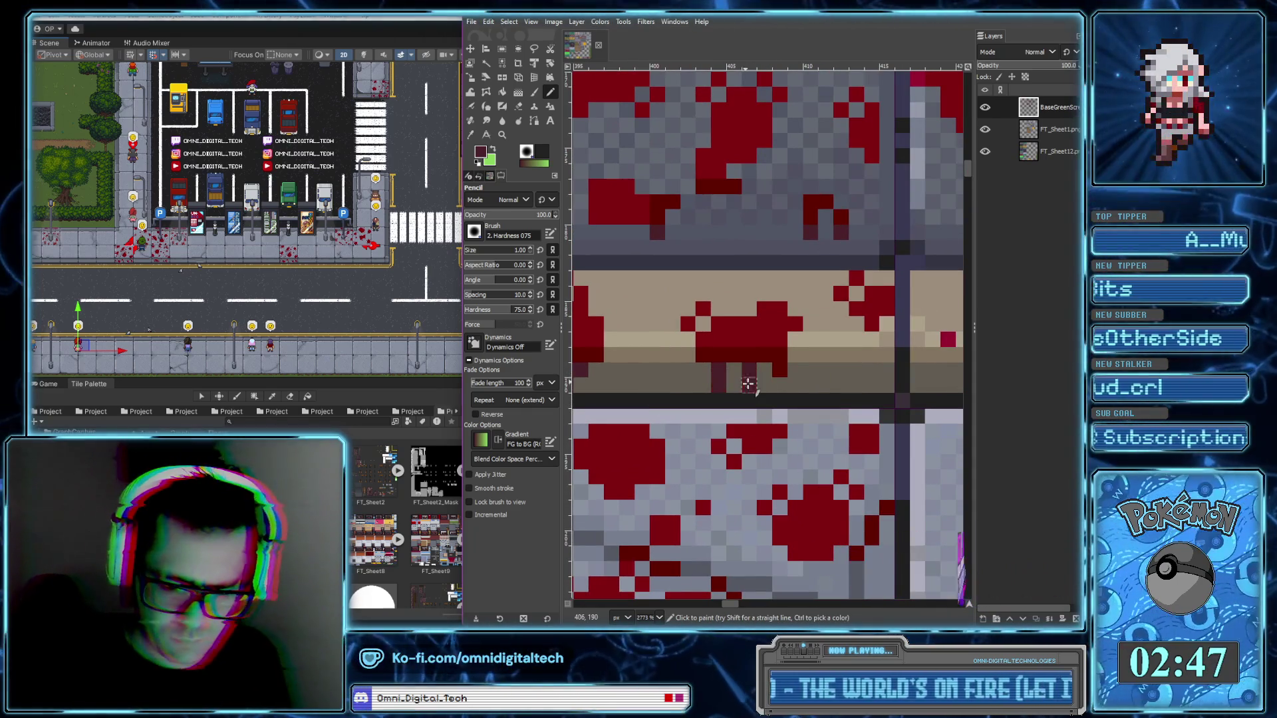
scroll(824, 393, "right", 3)
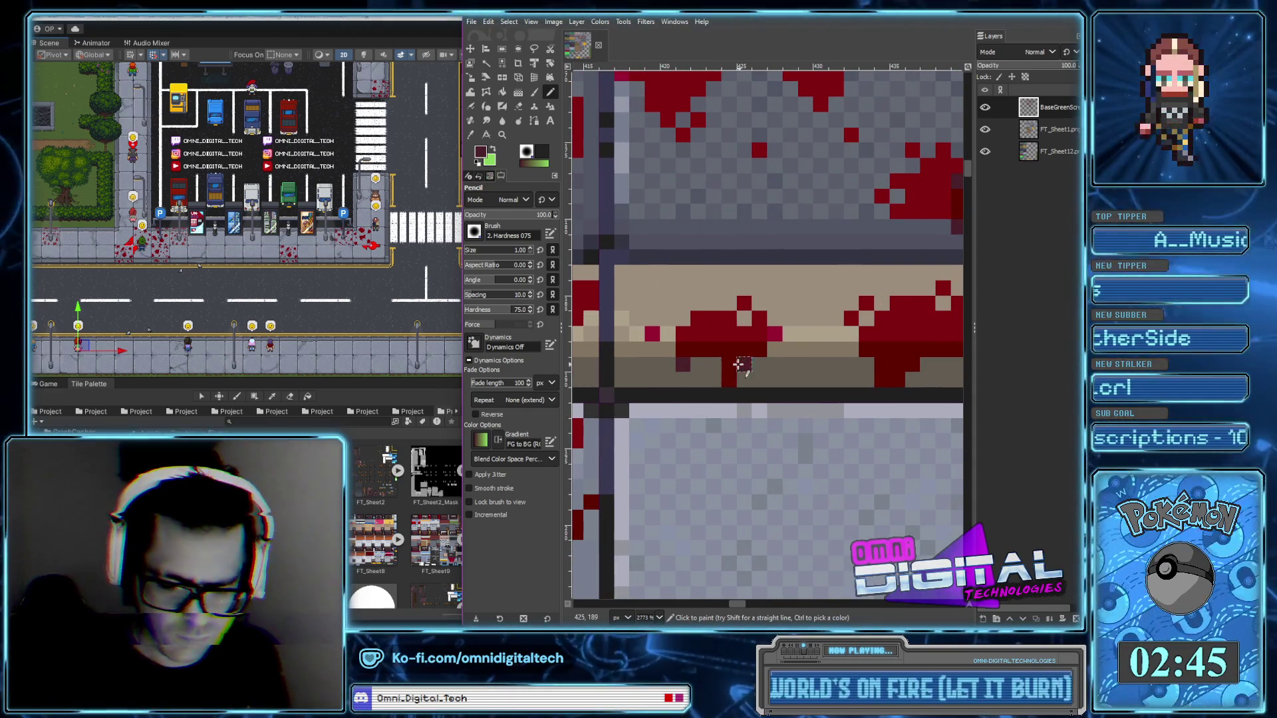
scroll(826, 393, "right", 2)
scroll(762, 384, "right", 1)
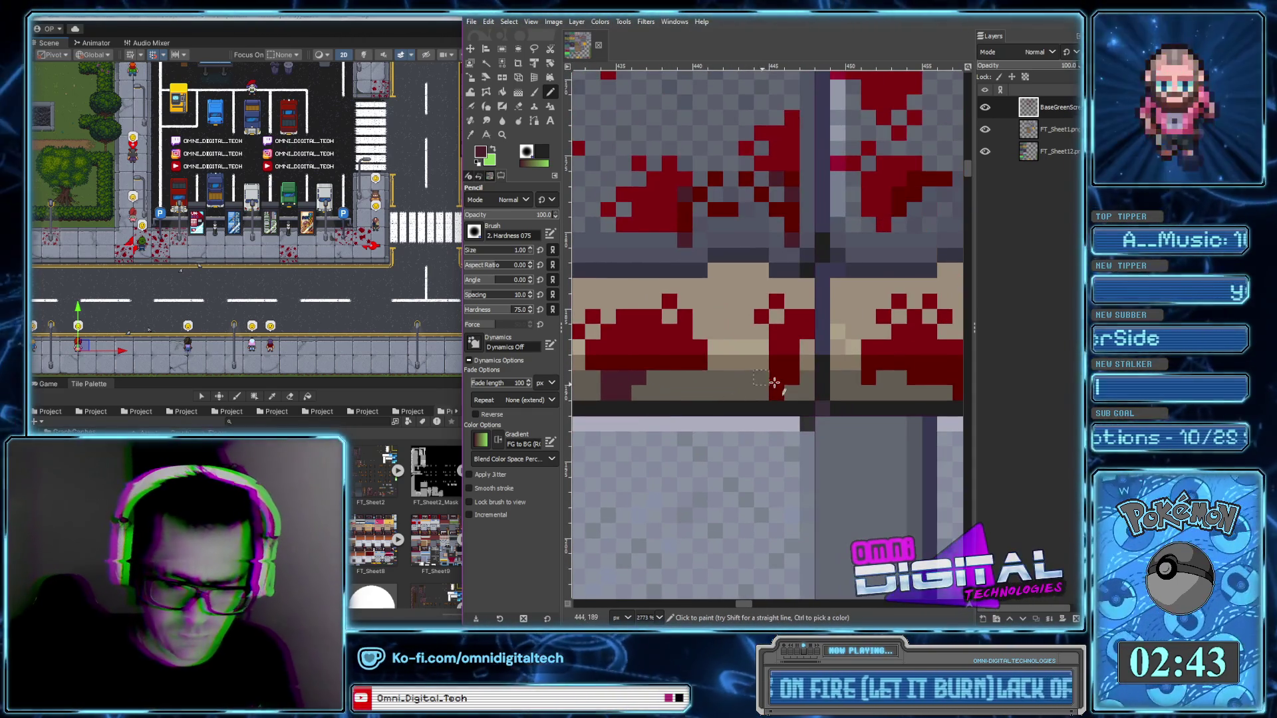
scroll(831, 383, "right", 1)
scroll(792, 392, "right", 1)
scroll(750, 413, "right", 1)
scroll(758, 409, "right", 2)
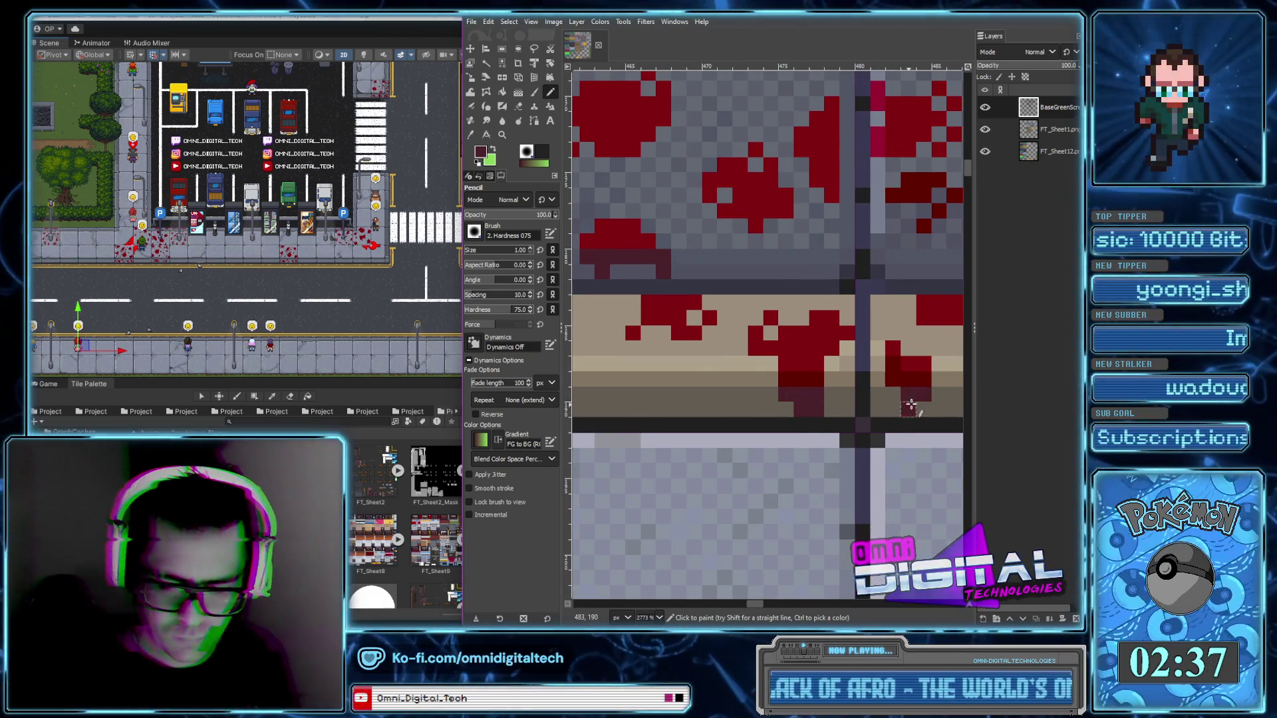
scroll(765, 409, "right", 2)
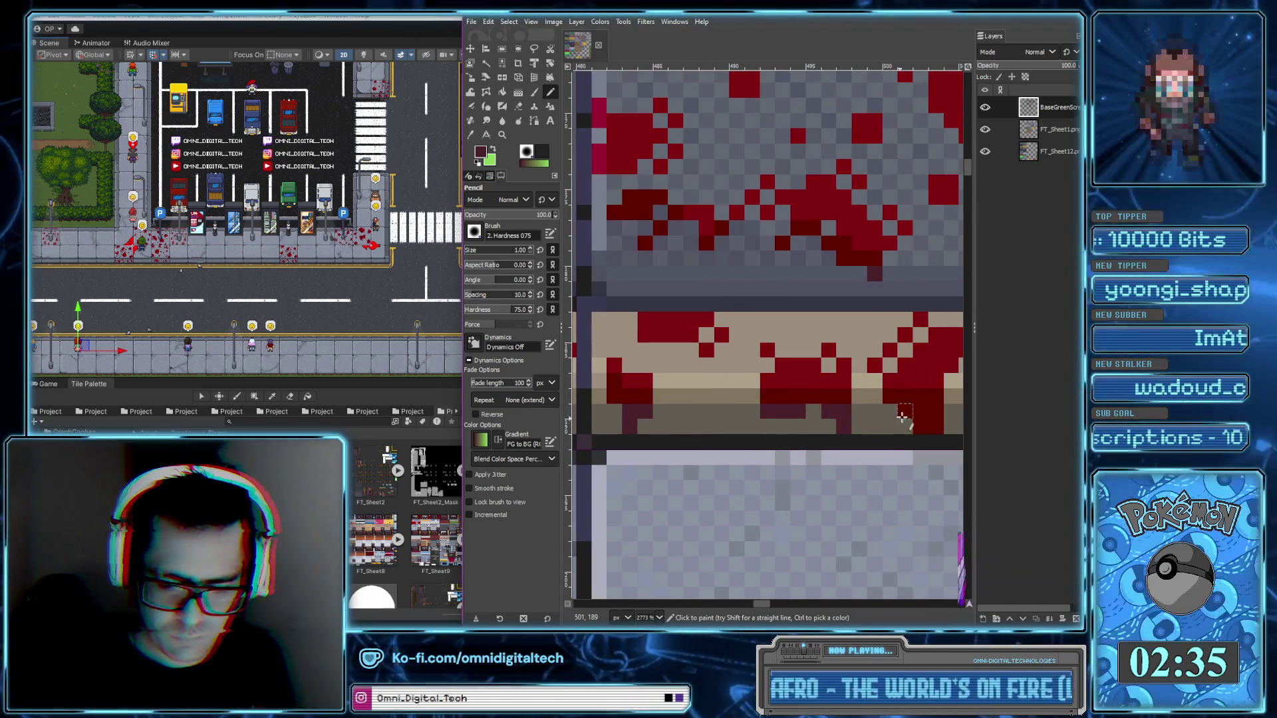
scroll(830, 419, "right", 2)
scroll(824, 442, "right", 2)
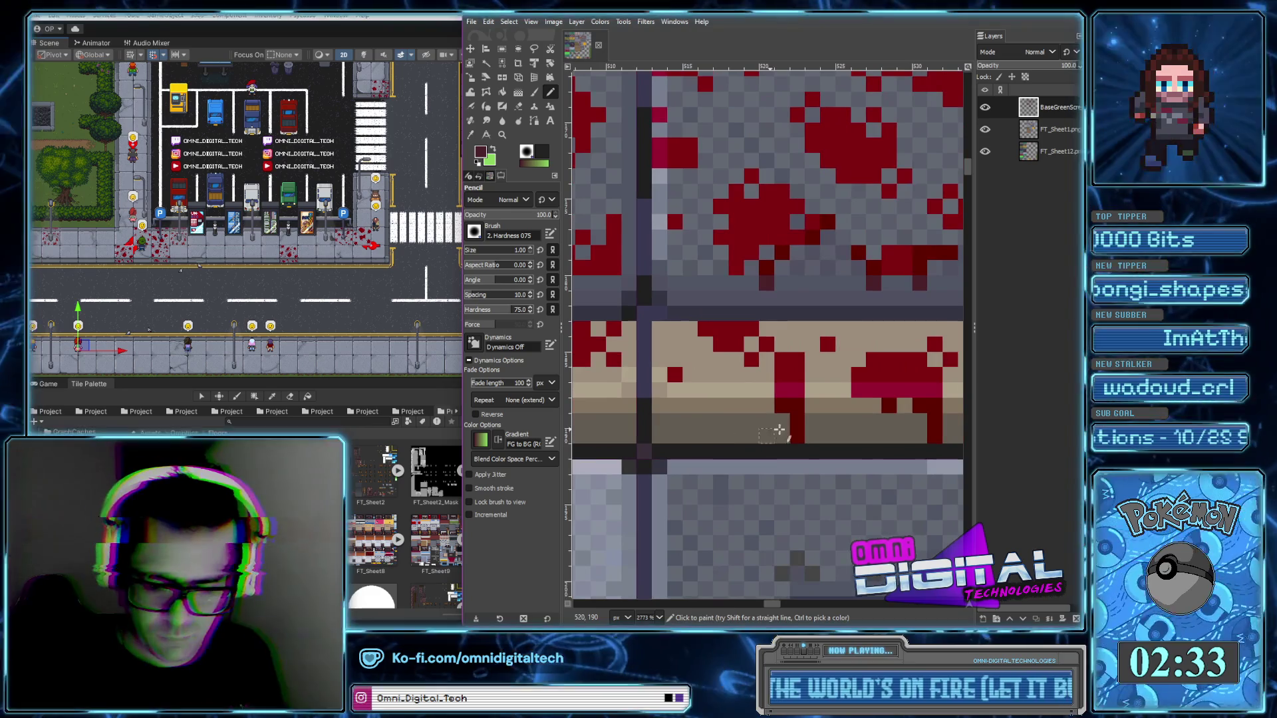
scroll(917, 428, "down", 3, "ctrl")
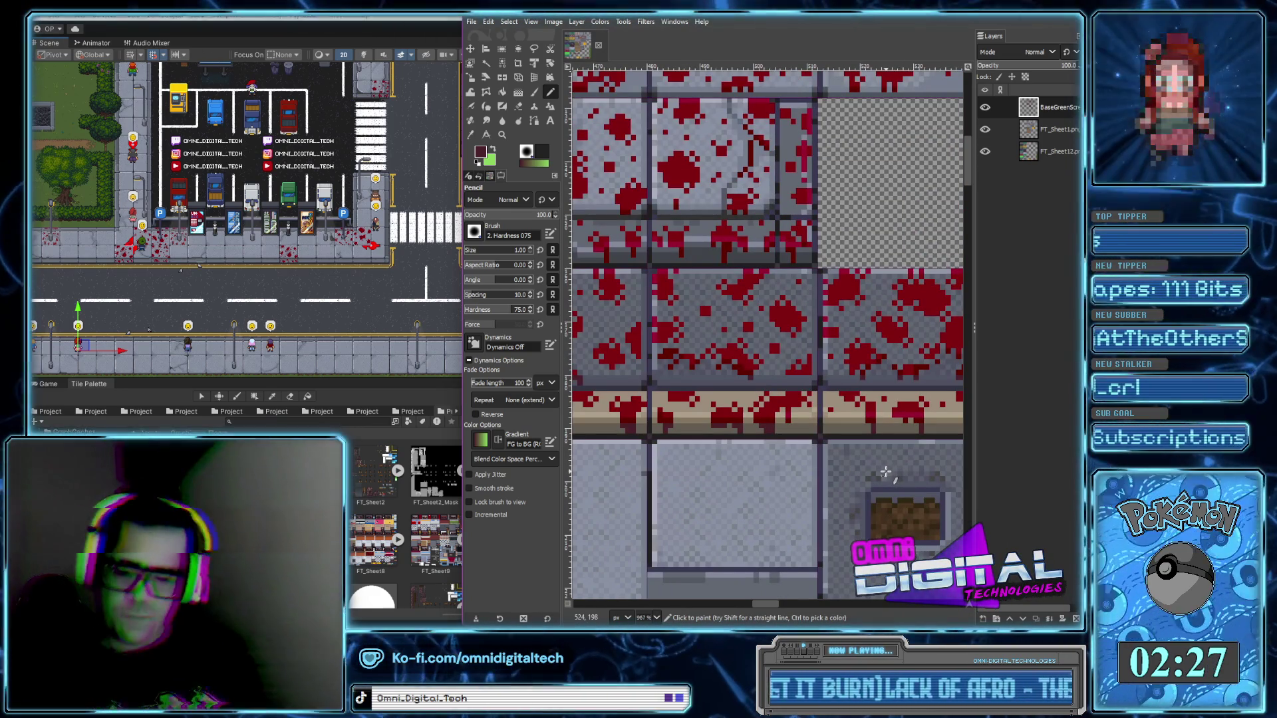
scroll(875, 472, "down", 2)
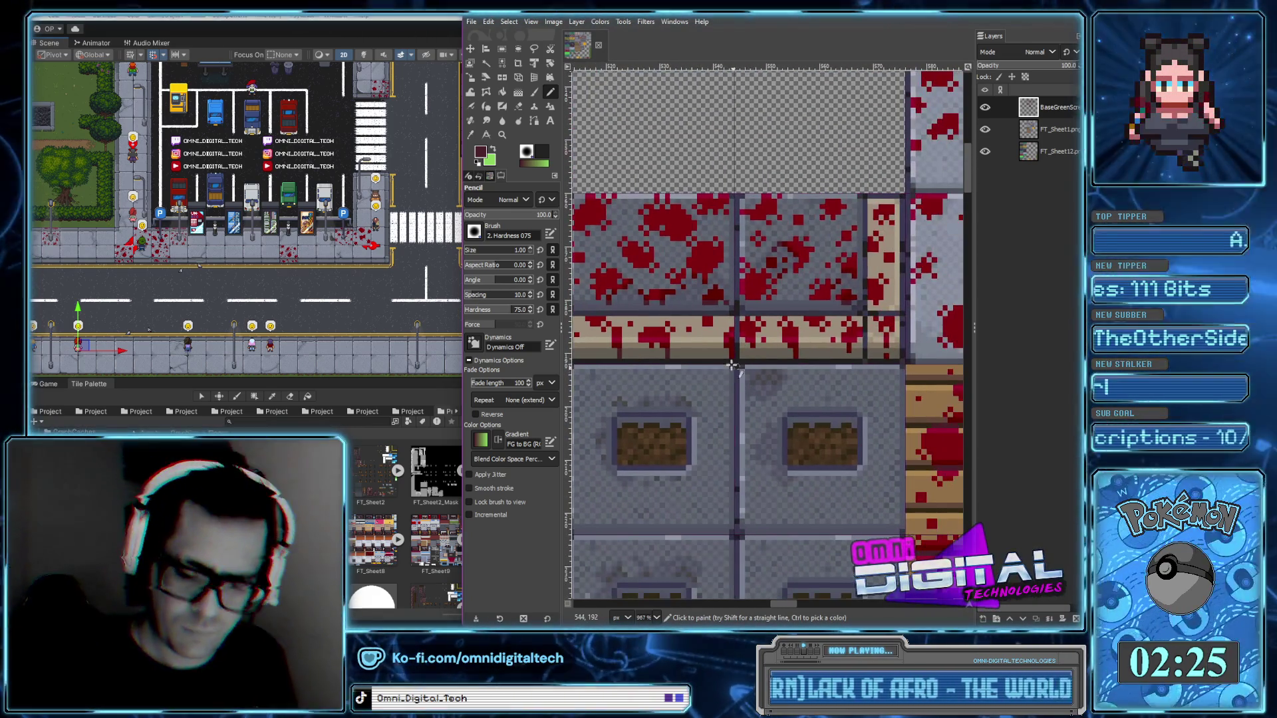